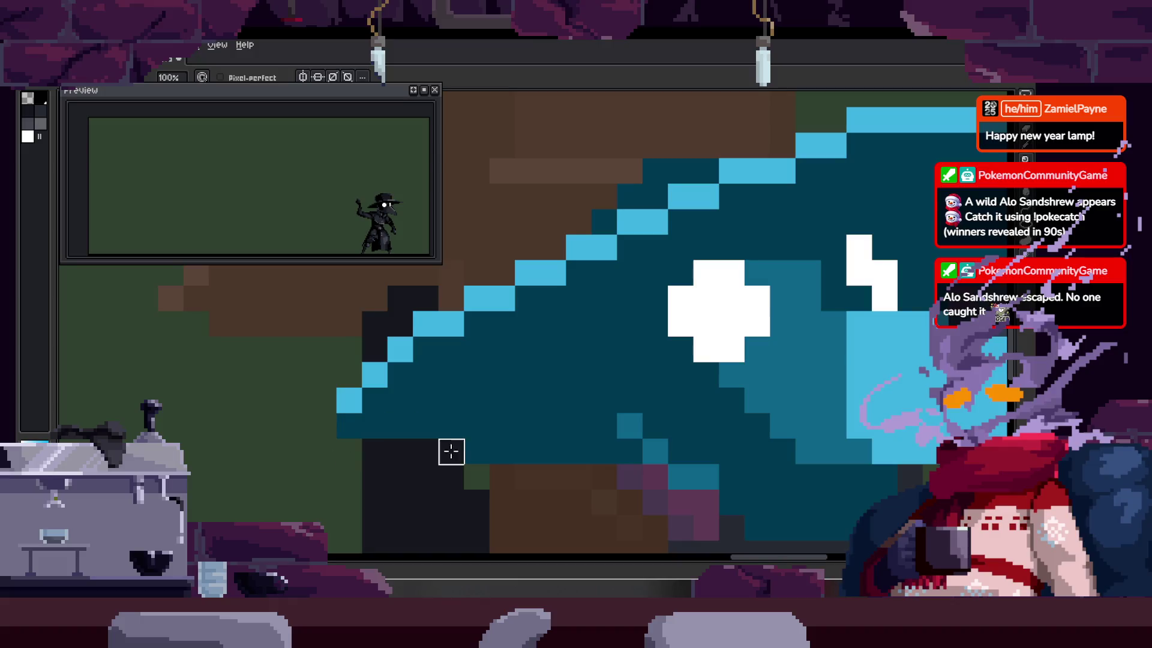
Step: Erase stray dark pixels on the brim's right edge and repaint the top row's right end light blue
{"action": "mouse_move", "coordinate": [676, 262]}
{"action": "left_mouse_down"}
{"action": "mouse_move", "coordinate": [746, 278]}
{"action": "mouse_move", "coordinate": [622, 354]}
{"action": "left_mouse_up"}
{"action": "scroll", "coordinate": [745, 282], "scroll_direction": "down", "scroll_amount": 1}
{"action": "left_click", "coordinate": [545, 408]}
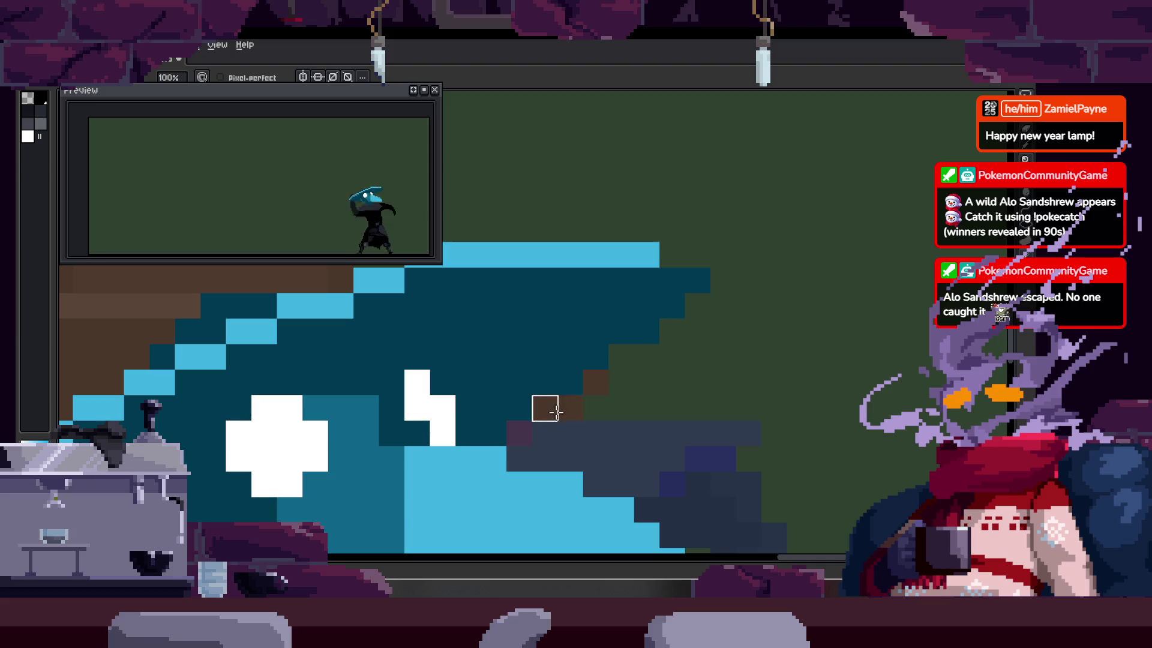
{"action": "left_click_drag", "start_coordinate": [697, 279], "coordinate": [642, 324]}
{"action": "left_click_drag", "start_coordinate": [593, 257], "coordinate": [648, 255]}
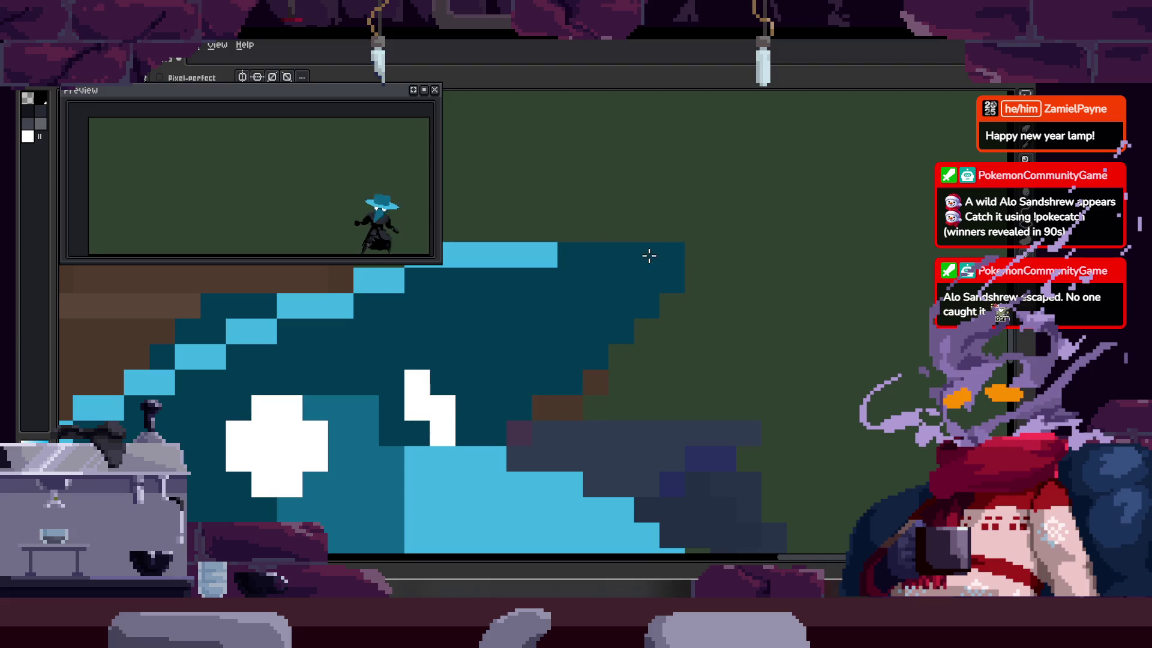
{"action": "scroll", "coordinate": [678, 267], "scroll_direction": "up", "scroll_amount": 1}
{"action": "scroll", "coordinate": [678, 267], "scroll_direction": "left", "scroll_amount": 1}
{"action": "left_click_drag", "start_coordinate": [594, 281], "coordinate": [689, 281]}
{"action": "scroll", "coordinate": [646, 290], "scroll_direction": "left", "scroll_amount": 3}
{"action": "left_click", "coordinate": [542, 312]}
Step: Pick the hat's light blue and paint a light-blue line along the brim's edge
{"action": "key", "text": "z"}
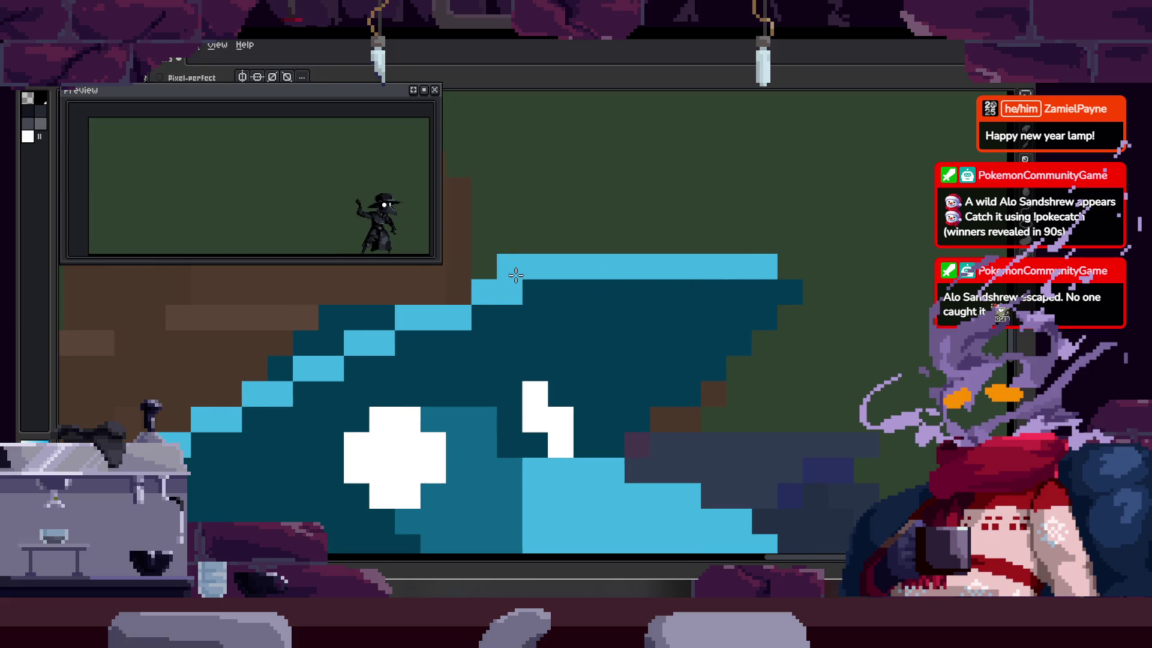
{"action": "scroll", "coordinate": [684, 315], "scroll_direction": "down", "scroll_amount": 3}
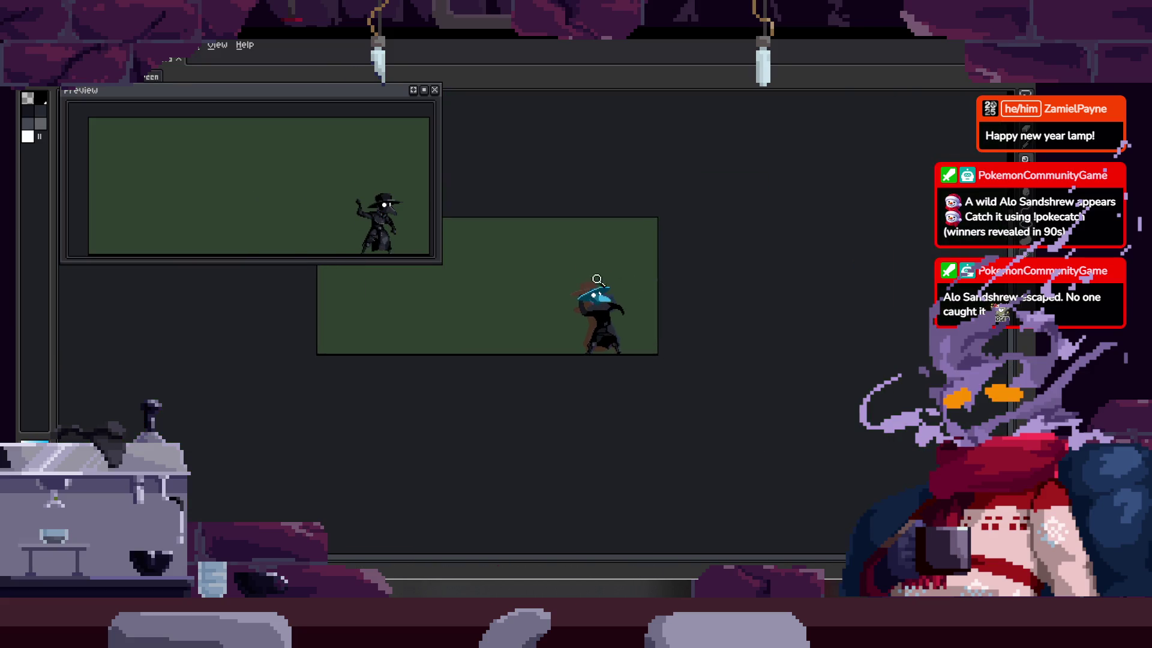
{"action": "scroll", "coordinate": [624, 336], "scroll_direction": "up", "scroll_amount": 5}
{"action": "key", "text": "alt"}
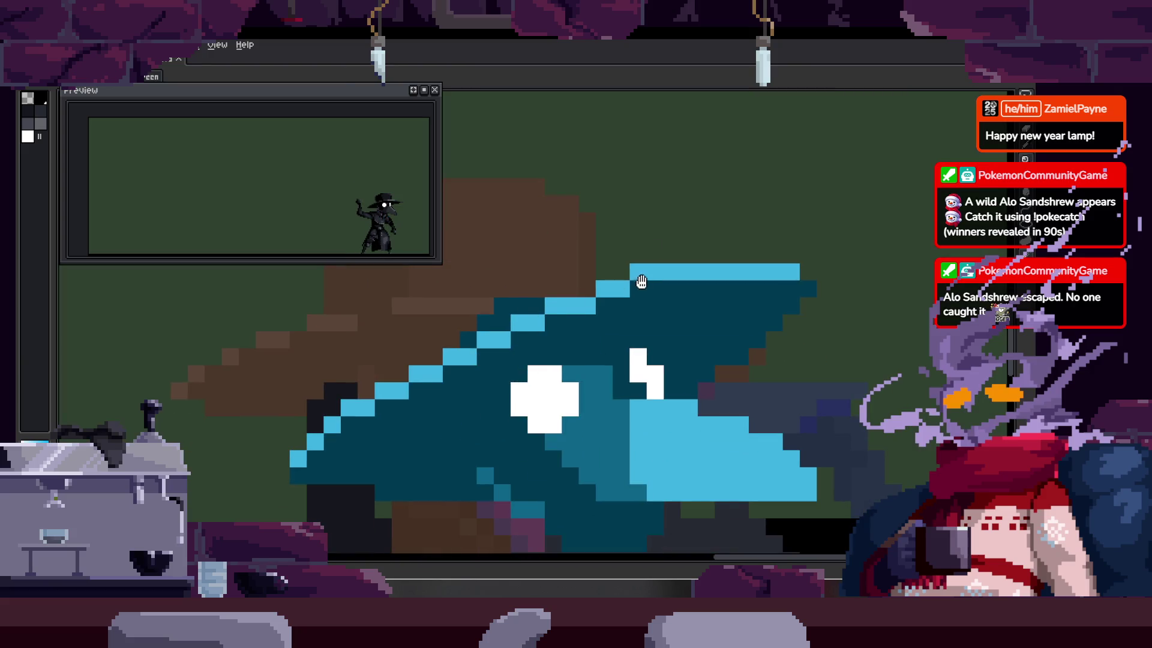
{"action": "scroll", "coordinate": [640, 278], "scroll_direction": "up", "scroll_amount": 2}
{"action": "scroll", "coordinate": [635, 265], "scroll_direction": "left", "scroll_amount": 2}
{"action": "left_click_drag", "start_coordinate": [558, 297], "coordinate": [710, 297]}
{"action": "scroll", "coordinate": [780, 294], "scroll_direction": "right", "scroll_amount": 2}
Step: Erase the dark top-right cells, extend the light-blue edge further right, then zoom out
{"action": "right_click", "coordinate": [722, 288]}
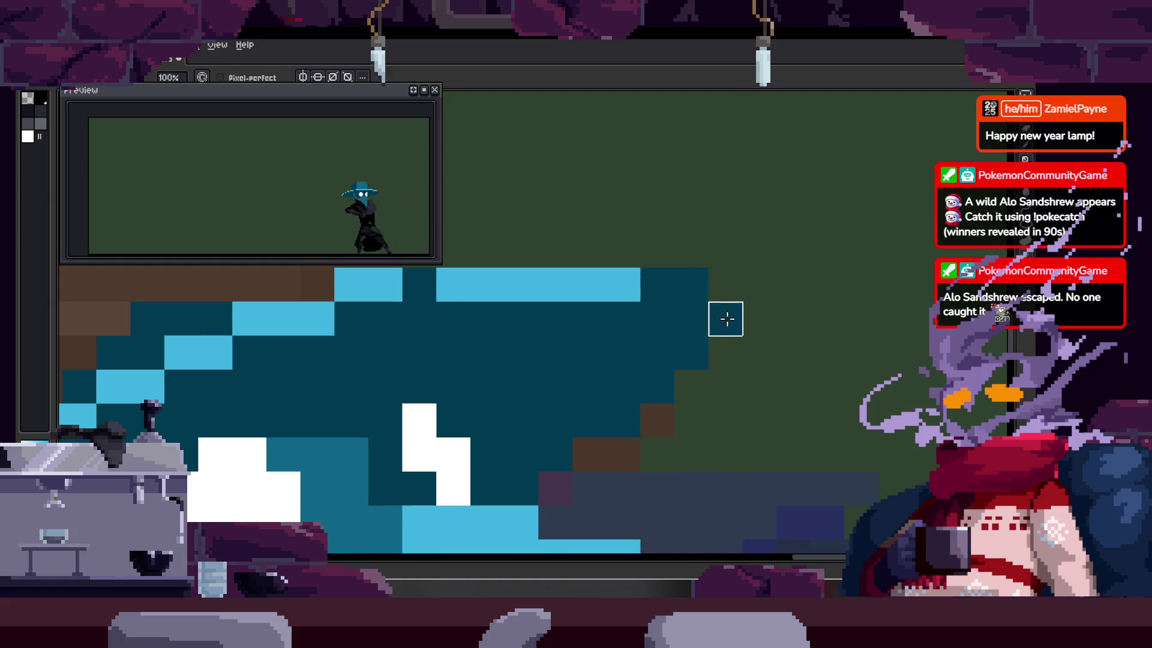
{"action": "left_click", "coordinate": [419, 284]}
{"action": "scroll", "coordinate": [692, 296], "scroll_direction": "left", "scroll_amount": 3}
{"action": "left_click_drag", "start_coordinate": [692, 296], "coordinate": [848, 335]}
{"action": "scroll", "coordinate": [780, 330], "scroll_direction": "right", "scroll_amount": 2}
{"action": "scroll", "coordinate": [780, 330], "scroll_direction": "down", "scroll_amount": 1}
{"action": "left_click", "coordinate": [743, 327]}
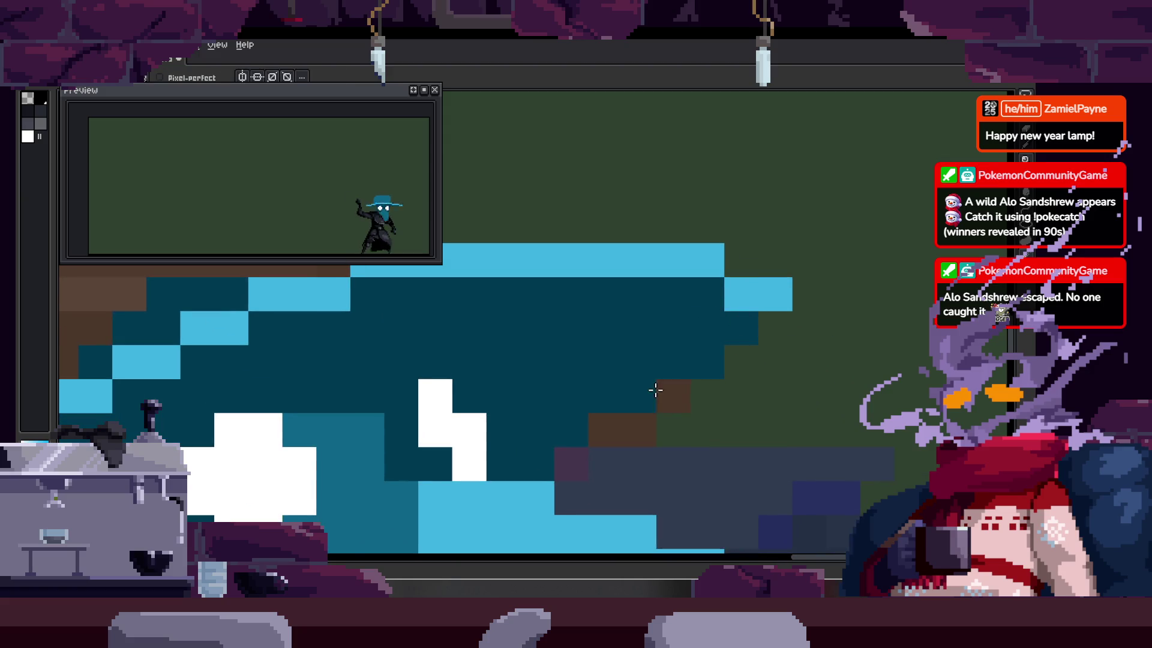
{"action": "scroll", "coordinate": [656, 426], "scroll_direction": "down", "scroll_amount": 4}
{"action": "scroll", "coordinate": [522, 327], "scroll_direction": "down", "scroll_amount": 2}
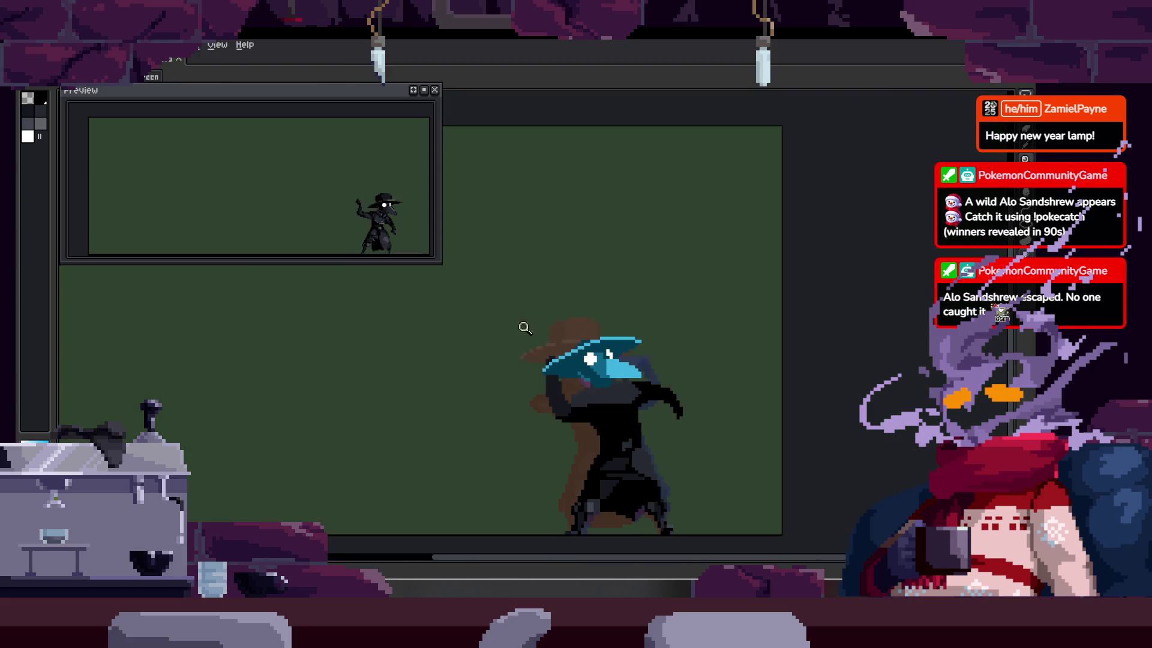
{"action": "scroll", "coordinate": [560, 249], "scroll_direction": "down", "scroll_amount": 1}
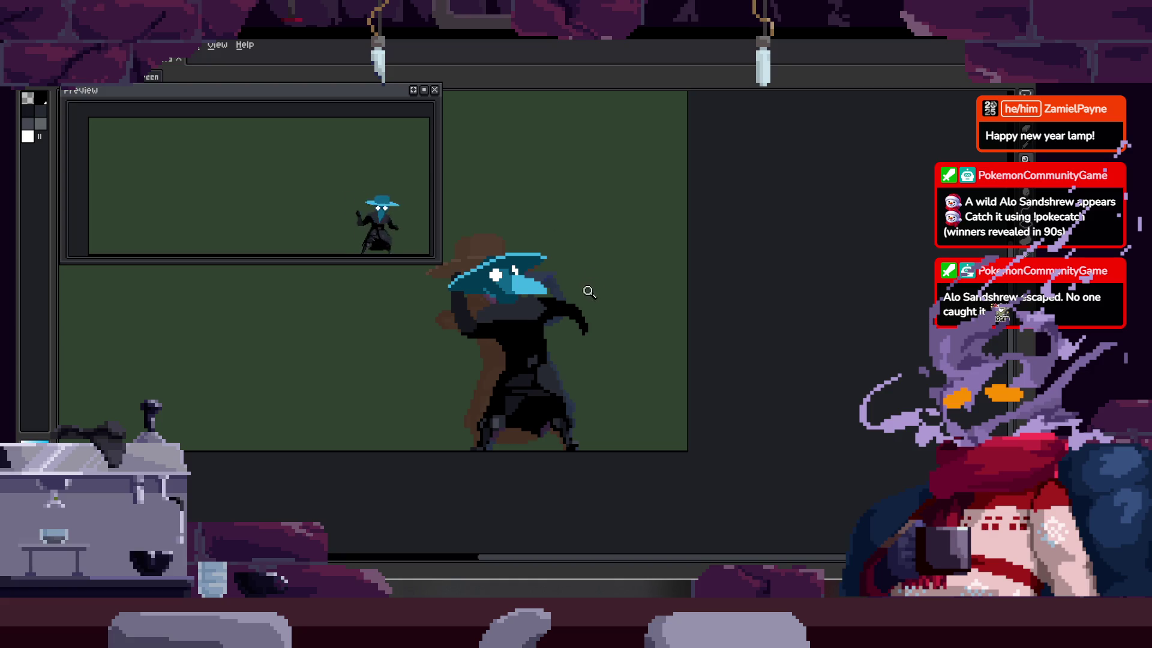
{"action": "left_click", "coordinate": [543, 265]}
{"action": "left_click", "coordinate": [542, 258]}
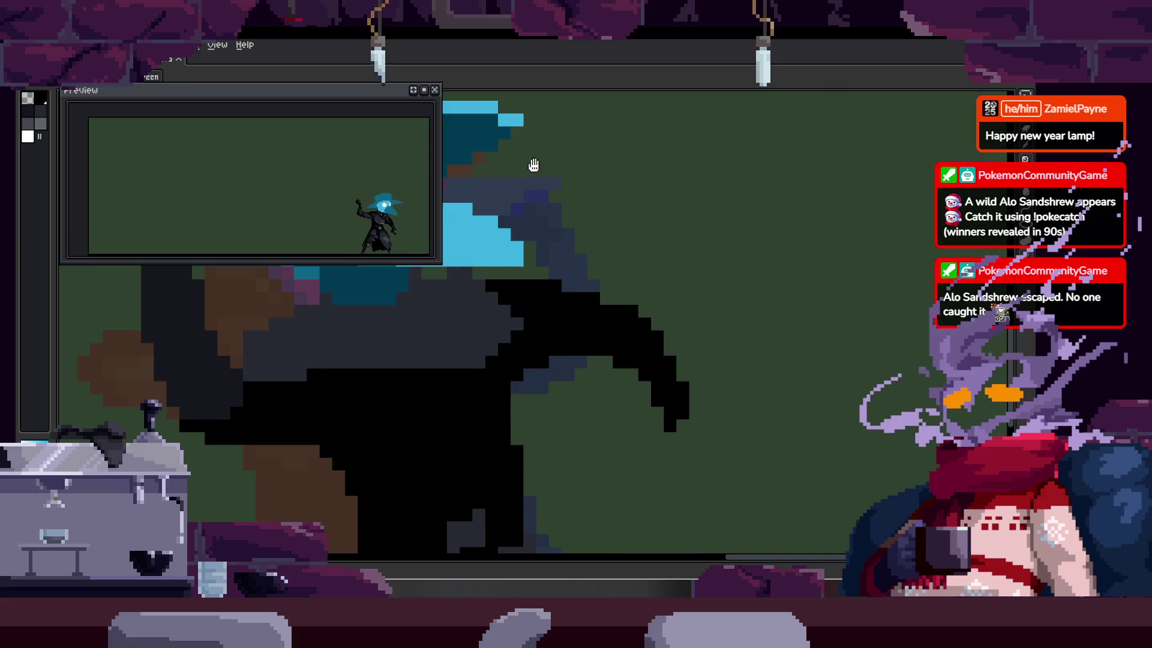
{"action": "right_click", "coordinate": [540, 257]}
{"action": "left_click", "coordinate": [610, 247]}
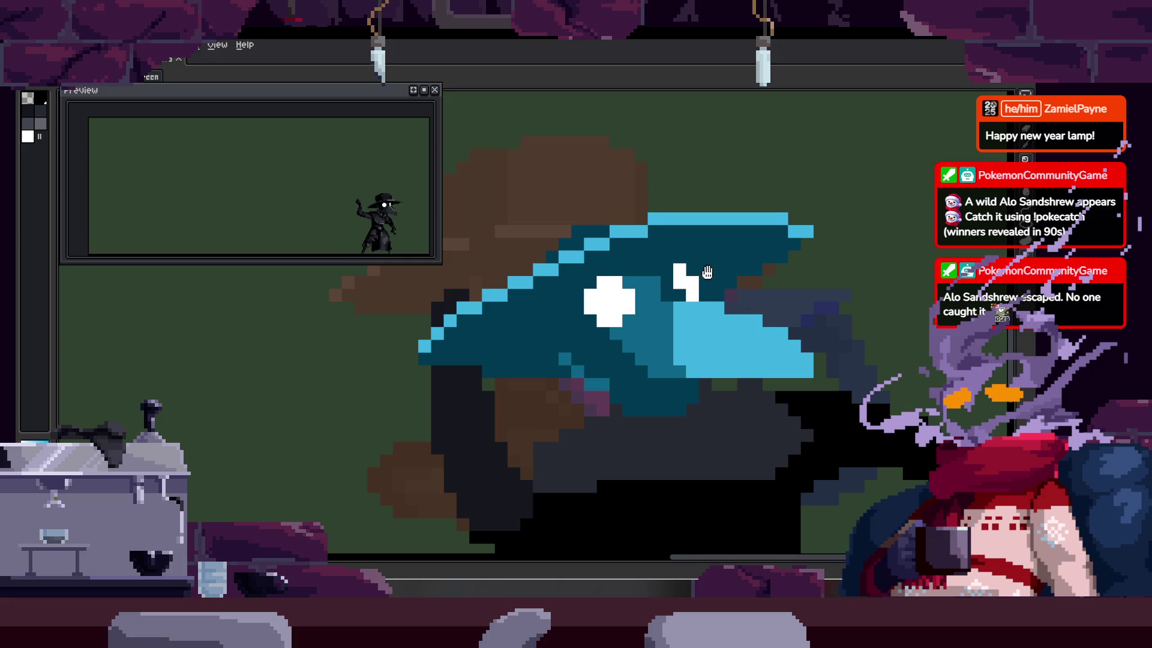
{"action": "left_click", "coordinate": [660, 243]}
{"action": "key", "text": "b"}
{"action": "scroll", "coordinate": [591, 318], "scroll_direction": "down", "scroll_amount": 4}
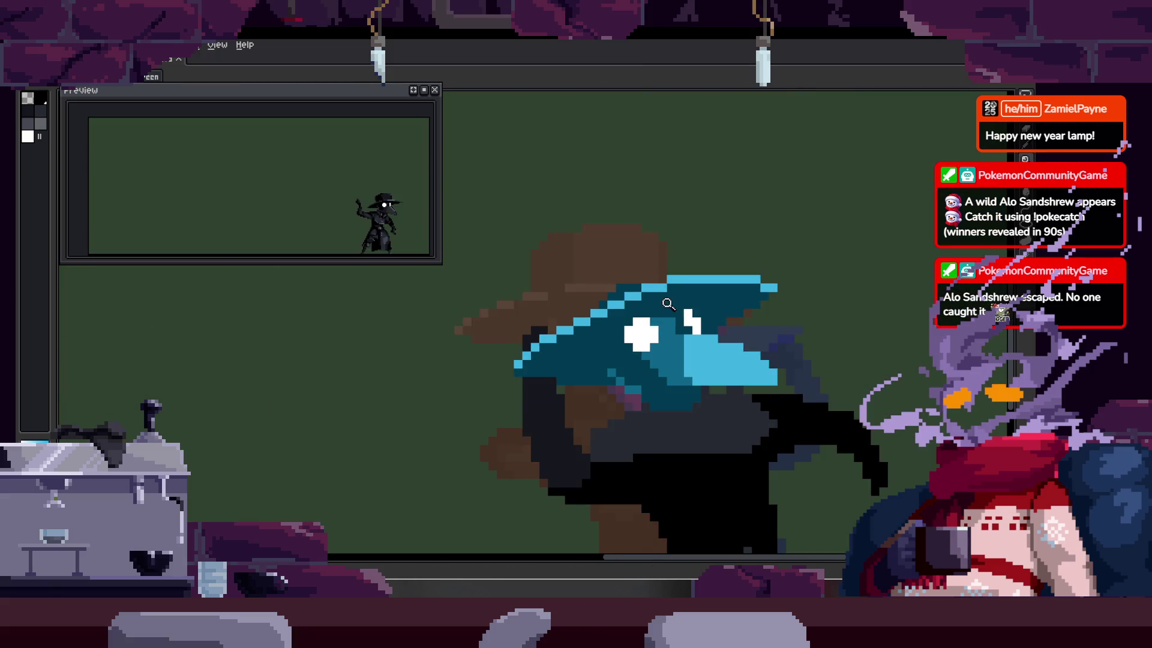
{"action": "key", "text": "z"}
{"action": "left_click", "coordinate": [588, 311]}
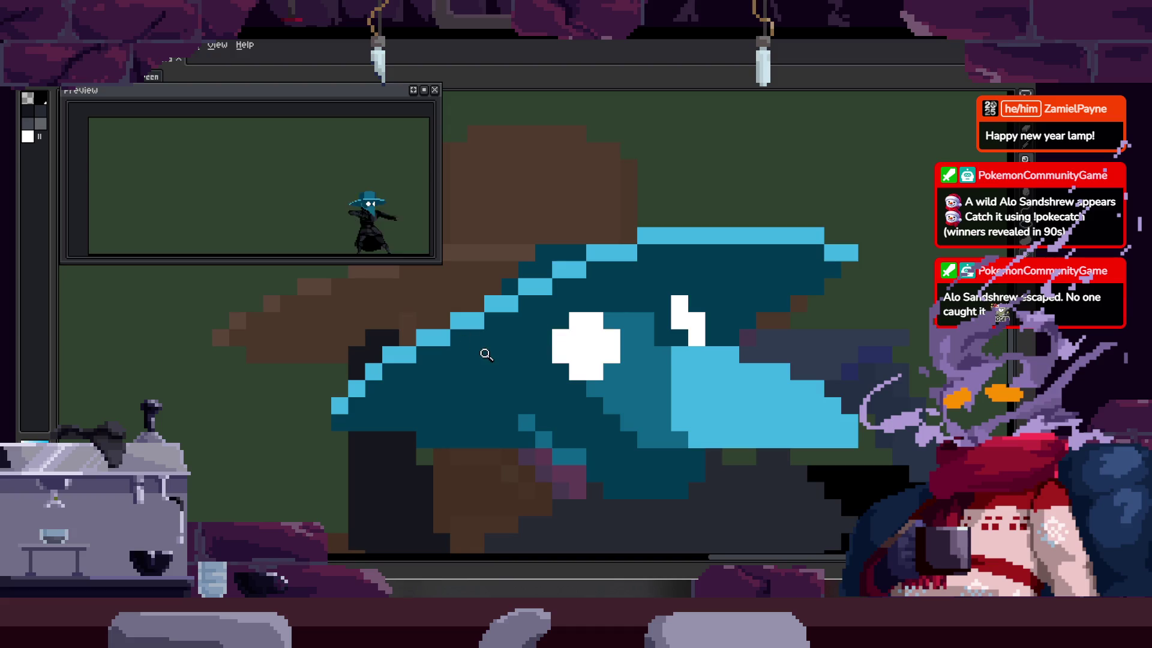
{"action": "scroll", "coordinate": [531, 307], "scroll_direction": "down", "scroll_amount": 2}
{"action": "scroll", "coordinate": [531, 307], "scroll_direction": "down", "scroll_amount": 1}
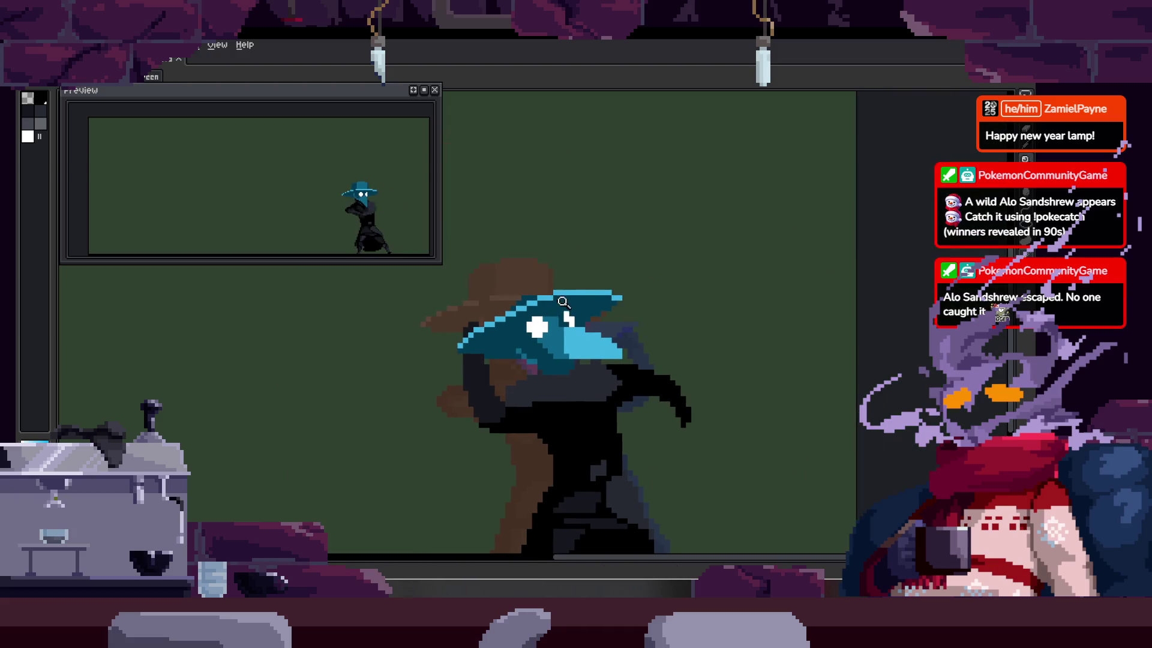
{"action": "scroll", "coordinate": [533, 300], "scroll_direction": "up", "scroll_amount": 4}
{"action": "scroll", "coordinate": [533, 296], "scroll_direction": "down", "scroll_amount": 2}
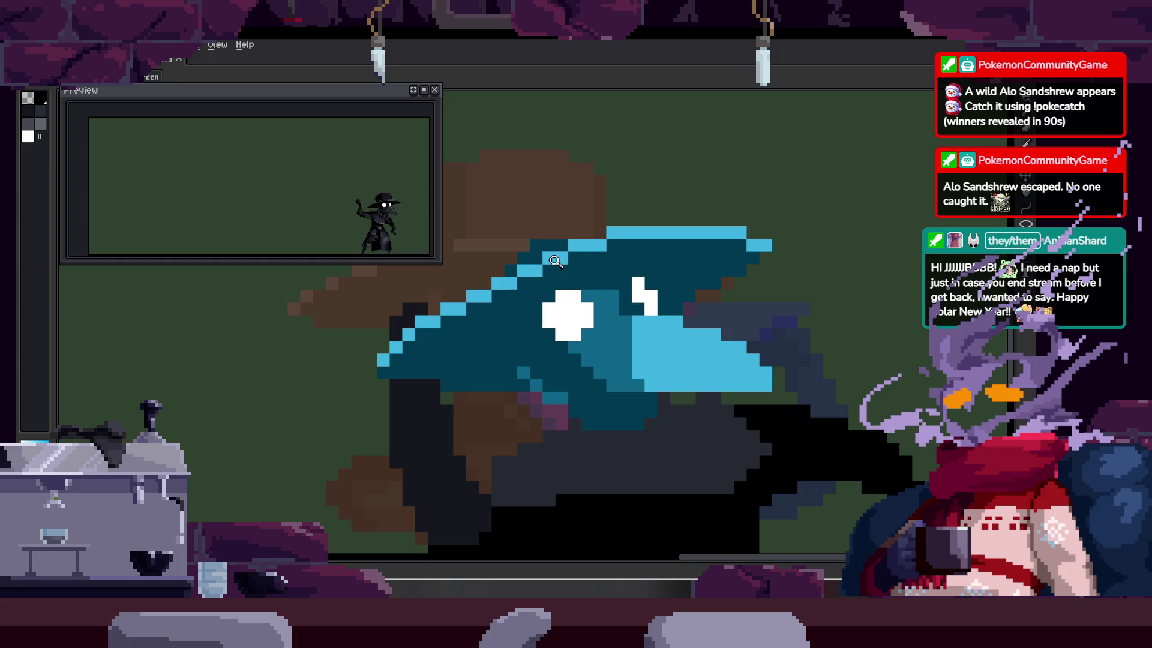
Step: Zoom in on the hat, outline a taller teal crown over the brown area and bucket-fill it teal
{"action": "left_click", "coordinate": [486, 316]}
{"action": "left_click", "coordinate": [543, 314]}
{"action": "scroll", "coordinate": [528, 311], "scroll_direction": "down", "scroll_amount": 2}
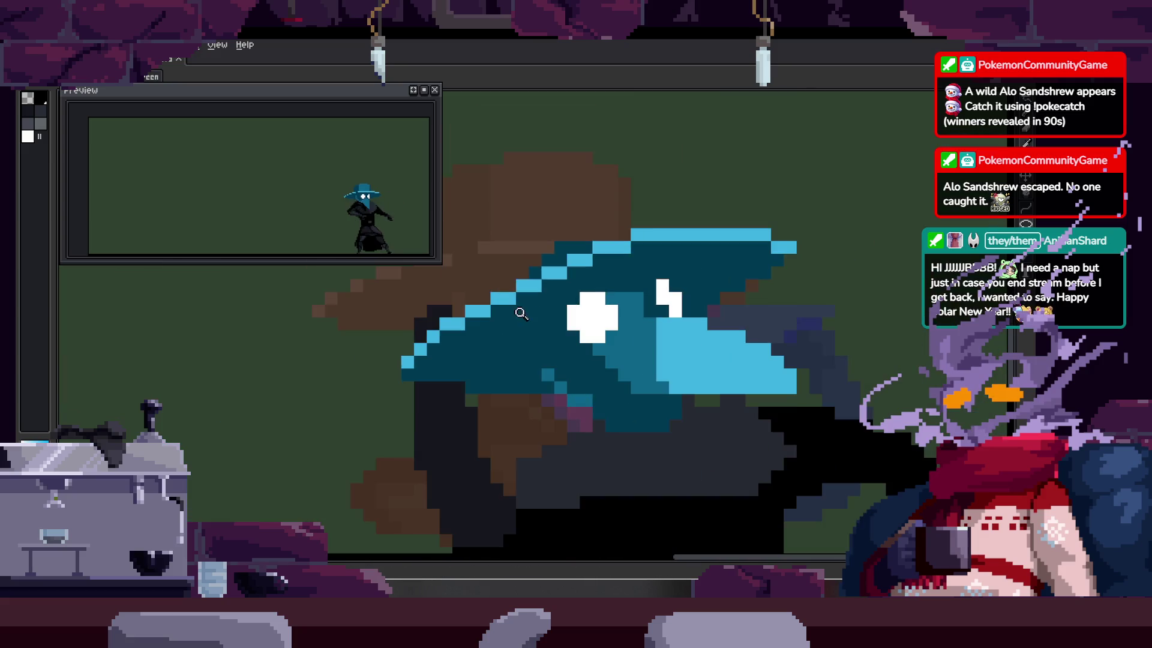
{"action": "scroll", "coordinate": [581, 296], "scroll_direction": "down", "scroll_amount": 1}
{"action": "scroll", "coordinate": [586, 273], "scroll_direction": "up", "scroll_amount": 1}
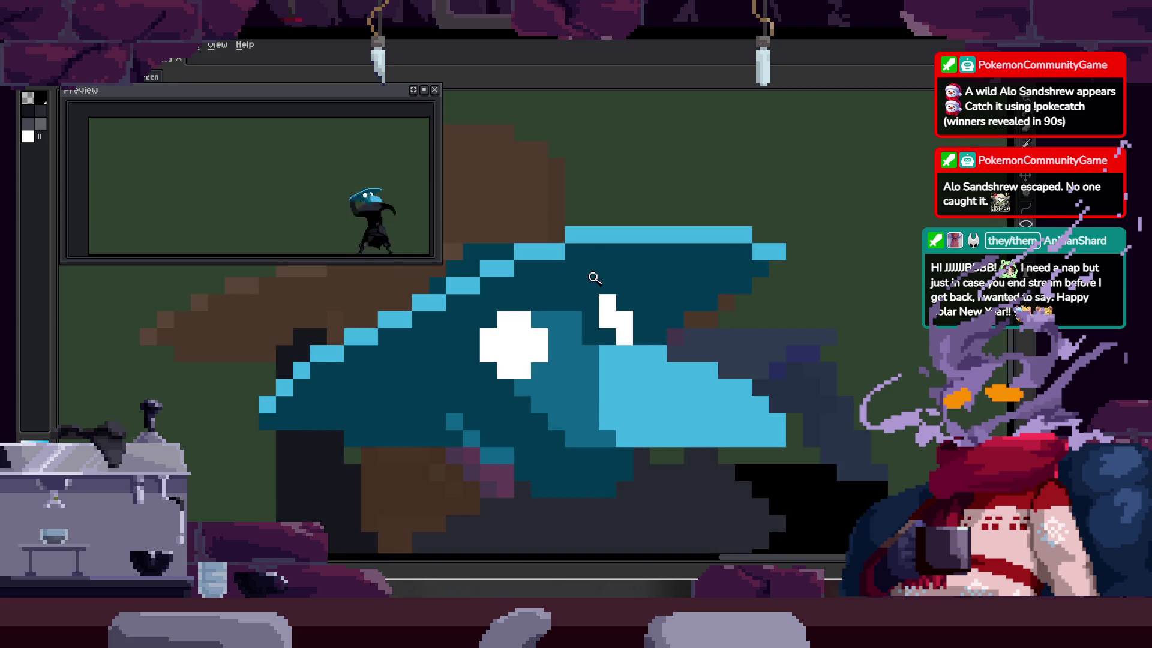
{"action": "scroll", "coordinate": [606, 284], "scroll_direction": "up", "scroll_amount": 1}
{"action": "scroll", "coordinate": [609, 286], "scroll_direction": "down", "scroll_amount": 1}
{"action": "key", "text": "Tab"}
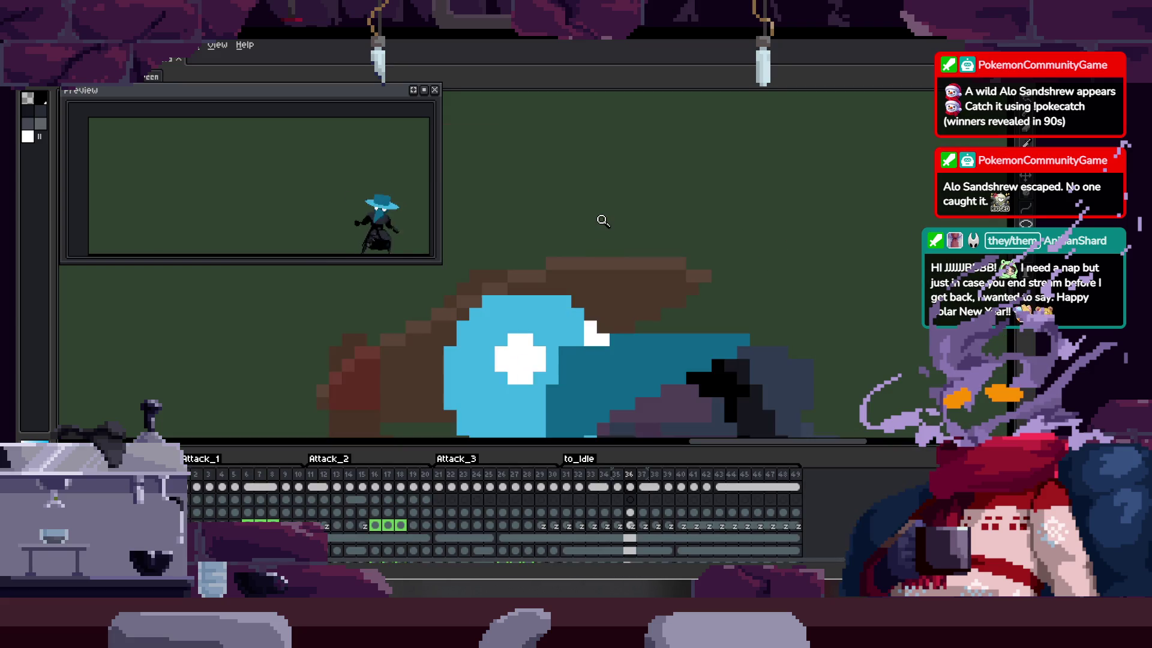
{"action": "key", "text": "Tab"}
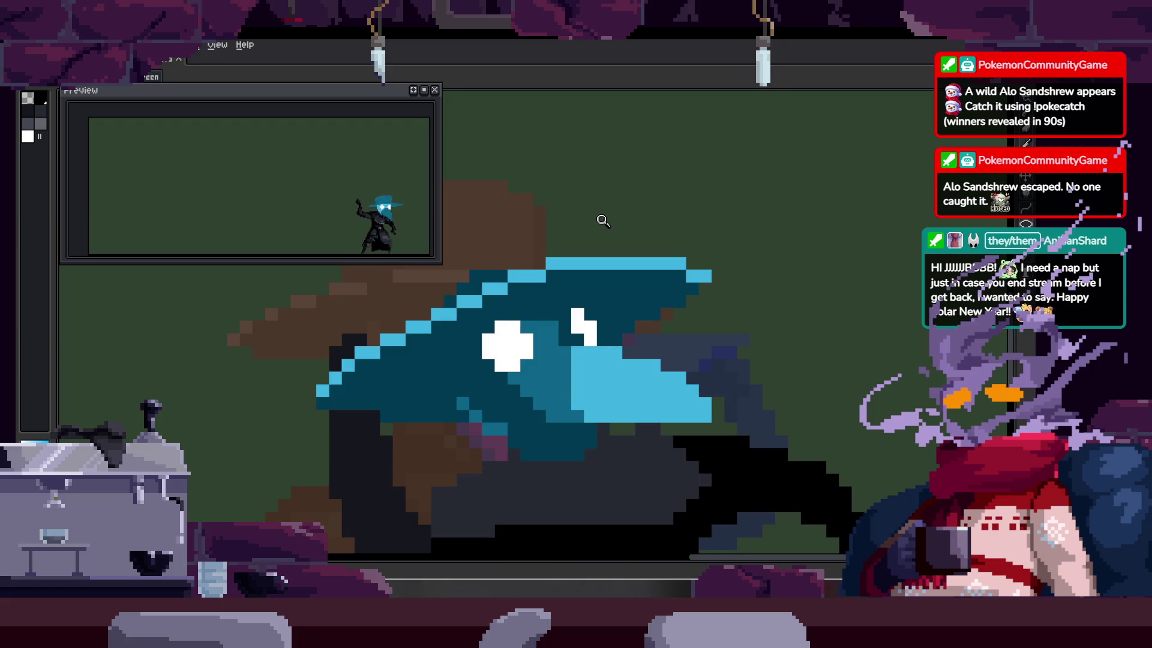
{"action": "scroll", "coordinate": [509, 335], "scroll_direction": "up", "scroll_amount": 2}
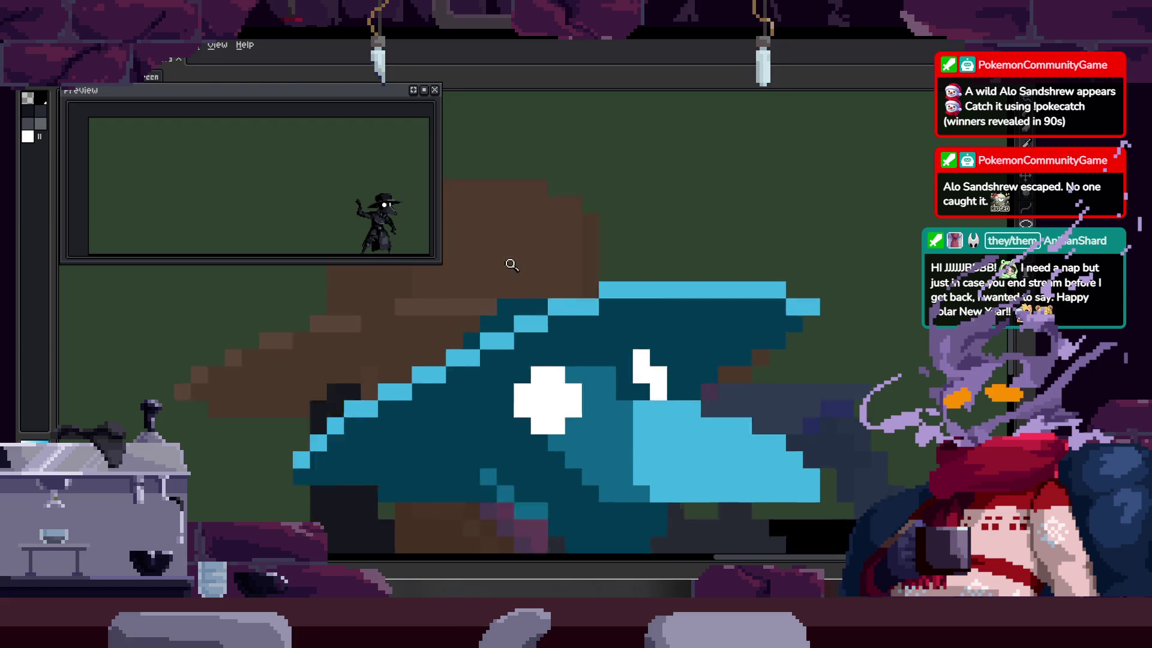
{"action": "mouse_move", "coordinate": [418, 384]}
{"action": "left_mouse_down"}
{"action": "mouse_move", "coordinate": [408, 294]}
{"action": "mouse_move", "coordinate": [676, 201]}
{"action": "mouse_move", "coordinate": [661, 244]}
{"action": "left_mouse_up"}
{"action": "key", "text": "g"}
{"action": "left_click", "coordinate": [658, 246]}
Step: Zoom out, centre the sprite in the view and show the animation timeline
{"action": "key", "text": "z"}
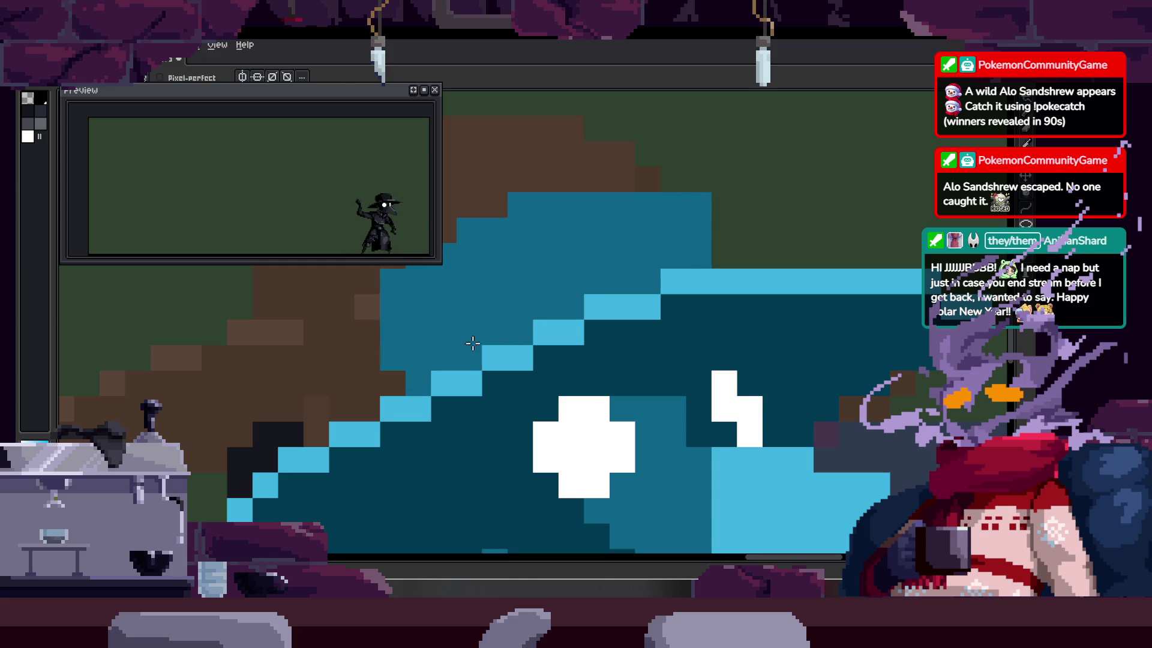
{"action": "scroll", "coordinate": [491, 309], "scroll_direction": "down", "scroll_amount": 2}
{"action": "scroll", "coordinate": [625, 264], "scroll_direction": "down", "scroll_amount": 3}
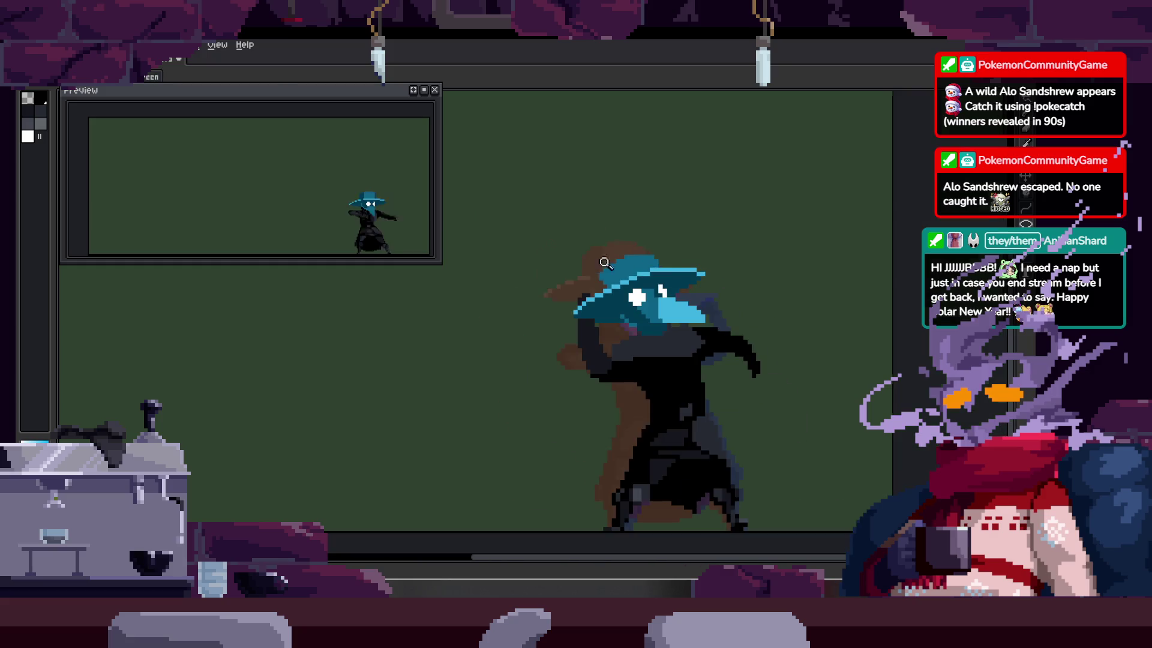
{"action": "scroll", "coordinate": [684, 255], "scroll_direction": "down", "scroll_amount": 2}
{"action": "left_click_drag", "start_coordinate": [683, 255], "coordinate": [627, 252]}
{"action": "key", "text": "Tab"}
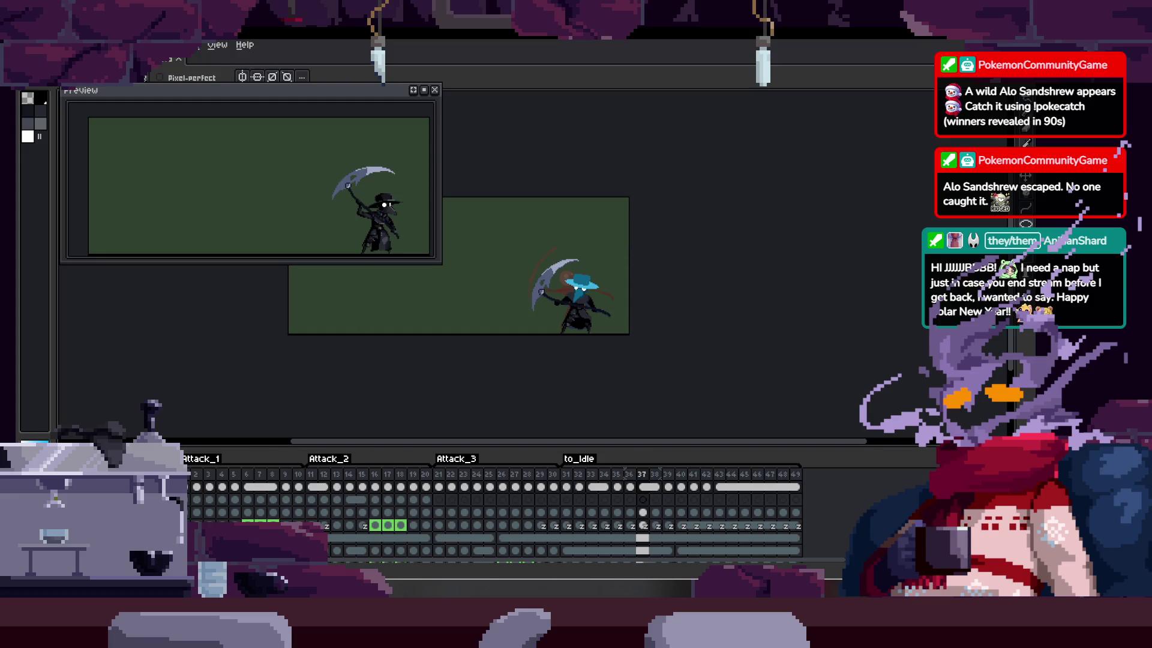
Step: Watch the attack animation play, toggling the timeline and ending zoomed in with it hidden
{"action": "key", "text": "Tab"}
{"action": "key", "text": "Tab"}
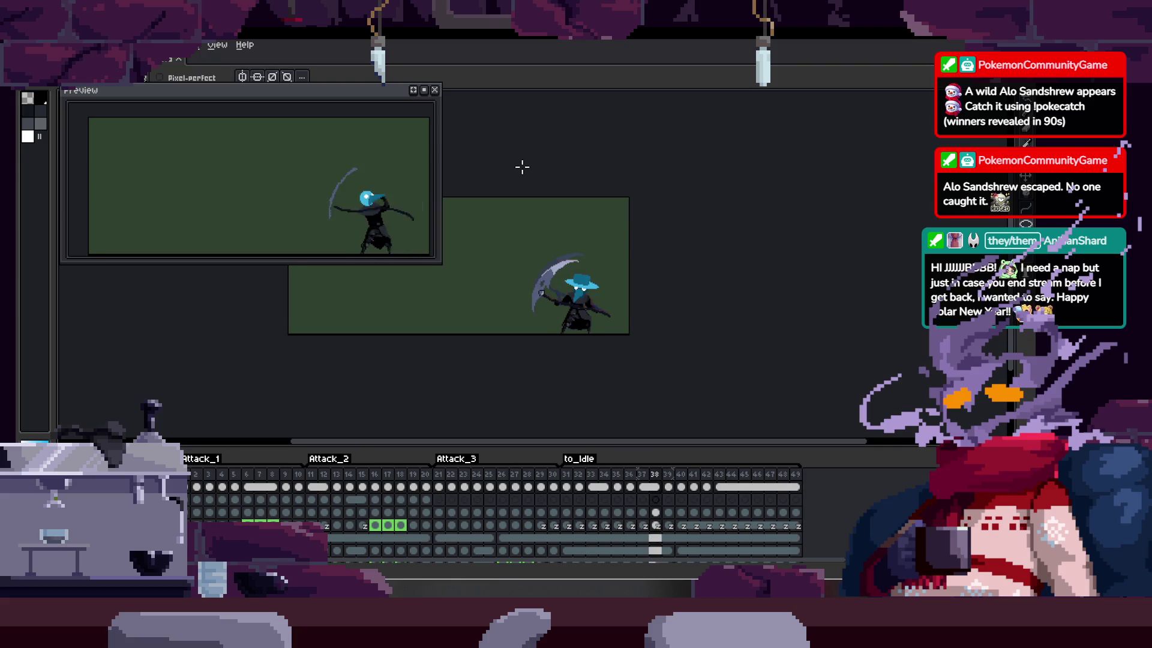
{"action": "key", "text": "Tab"}
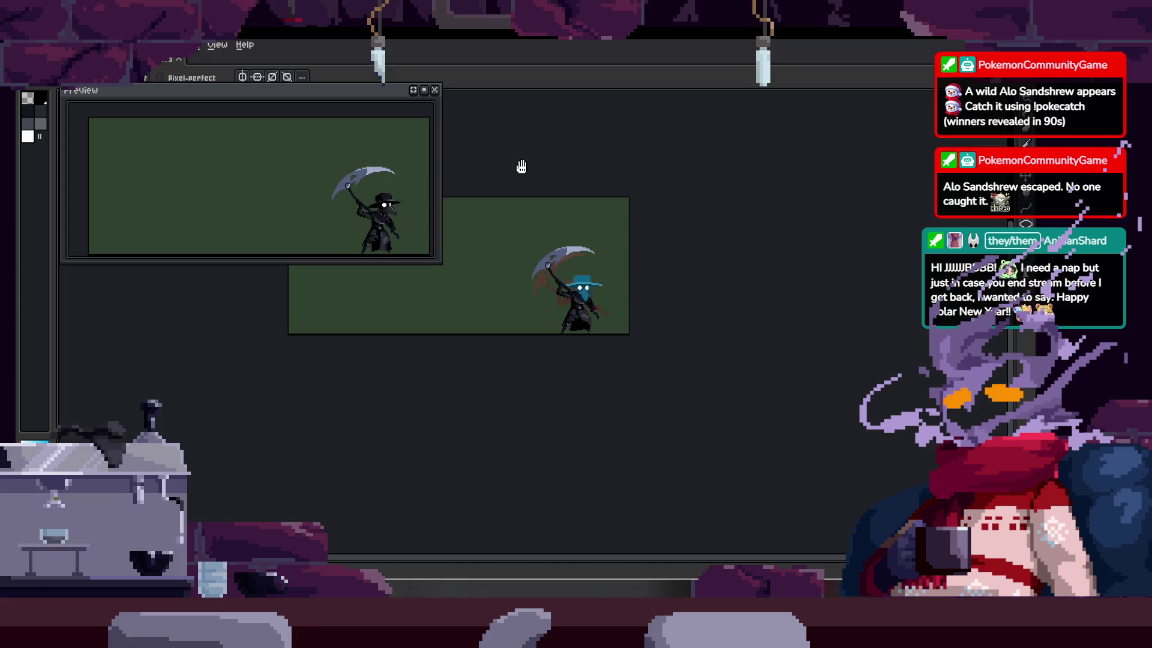
{"action": "key", "text": "Tab"}
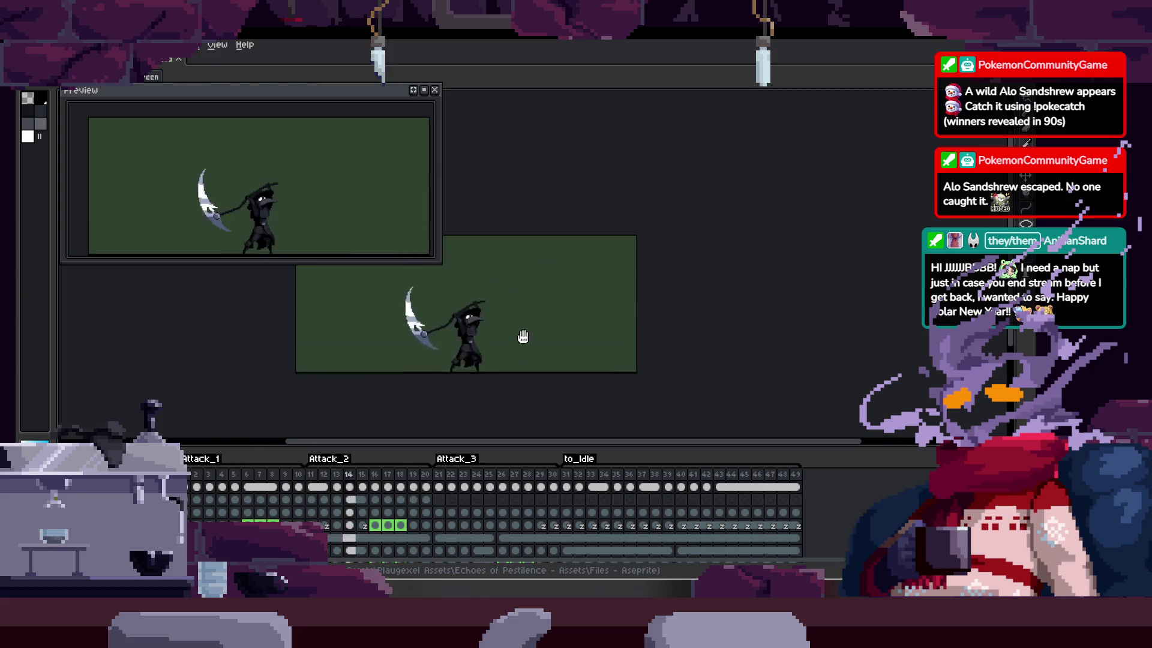
{"action": "key", "text": "Tab"}
{"action": "left_click", "coordinate": [722, 360]}
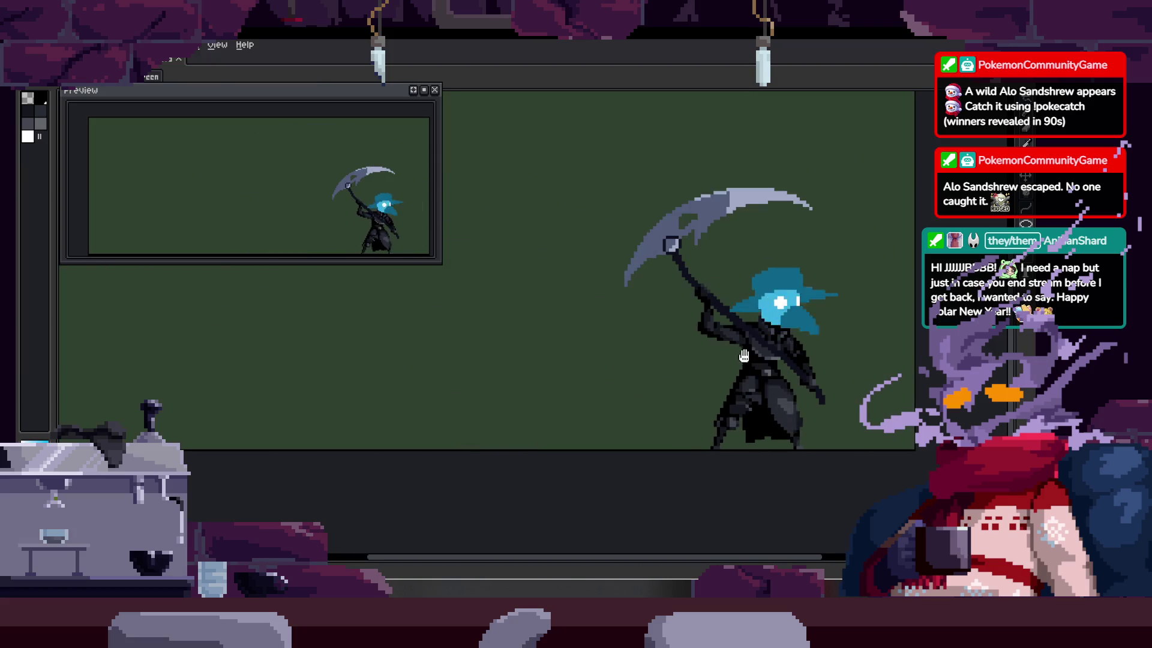
{"action": "scroll", "coordinate": [699, 358], "scroll_direction": "right", "scroll_amount": 2}
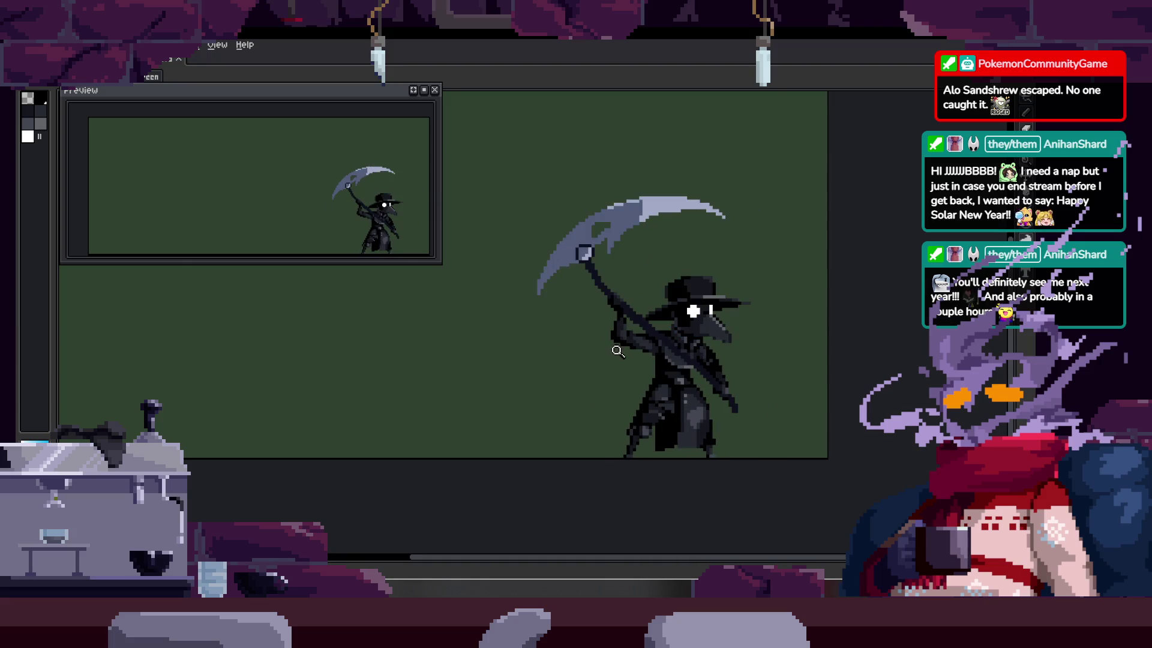
{"action": "scroll", "coordinate": [671, 333], "scroll_direction": "down", "scroll_amount": 2}
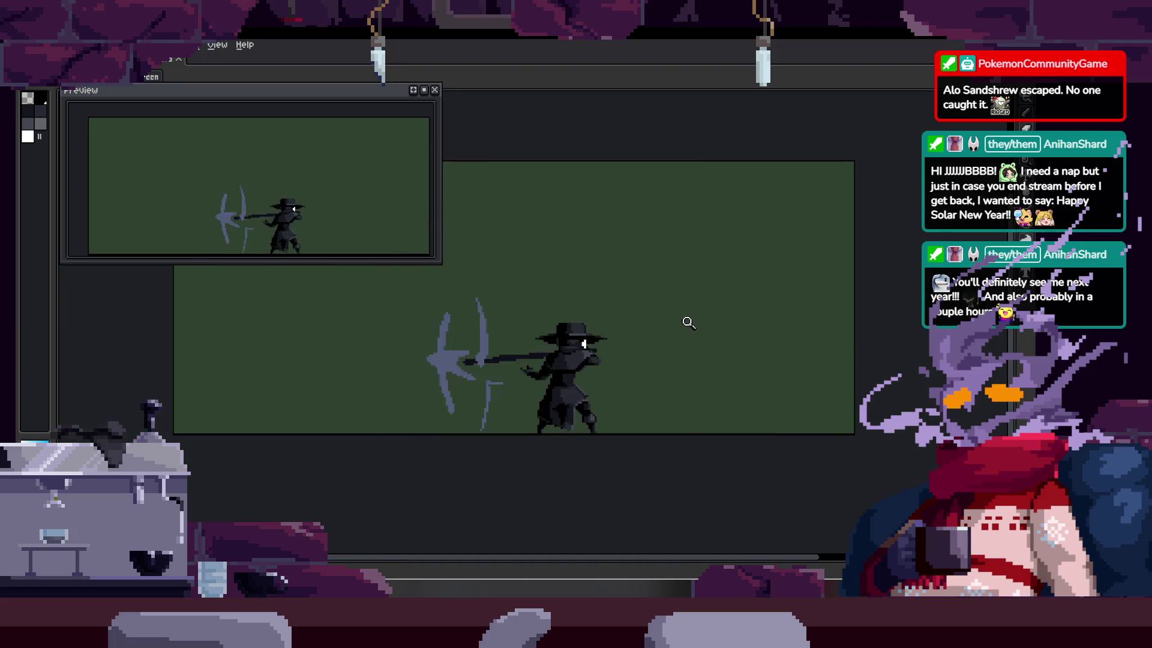
{"action": "key", "text": "Tab"}
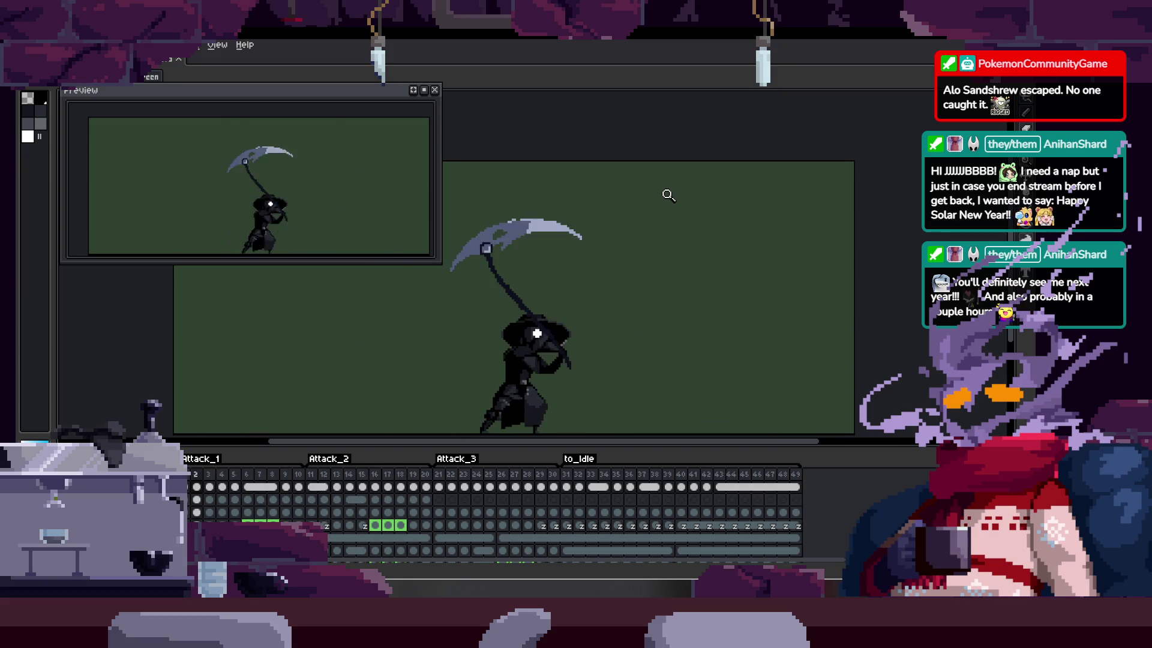
{"action": "key", "text": "Tab"}
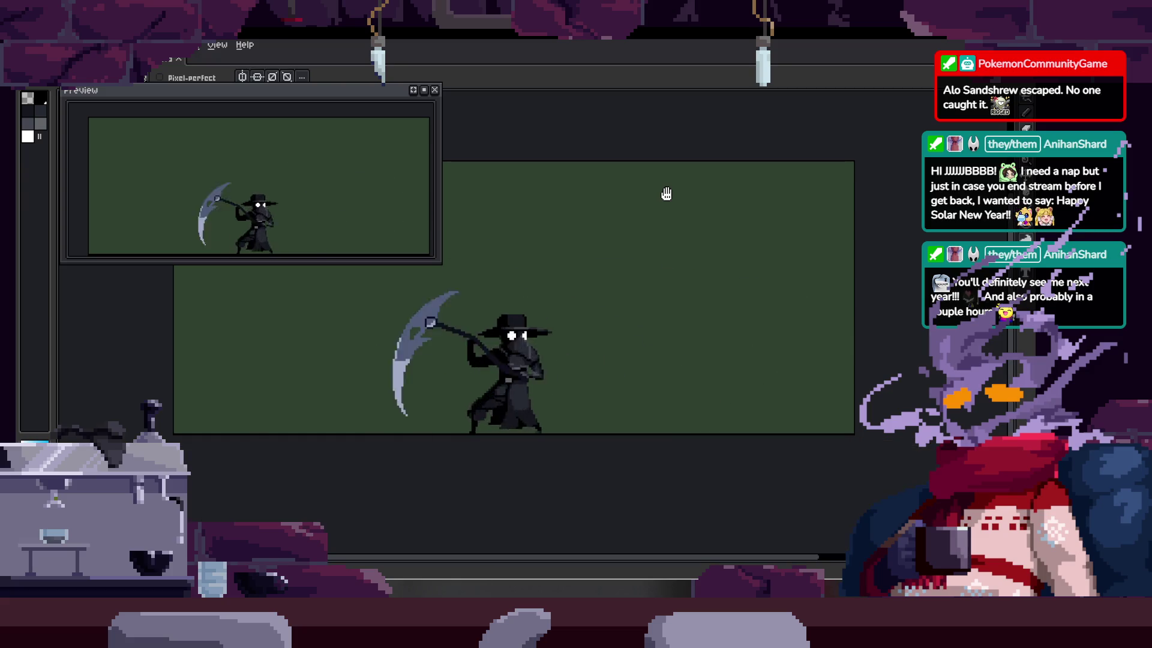
{"action": "scroll", "coordinate": [666, 193], "scroll_direction": "up", "scroll_amount": 2}
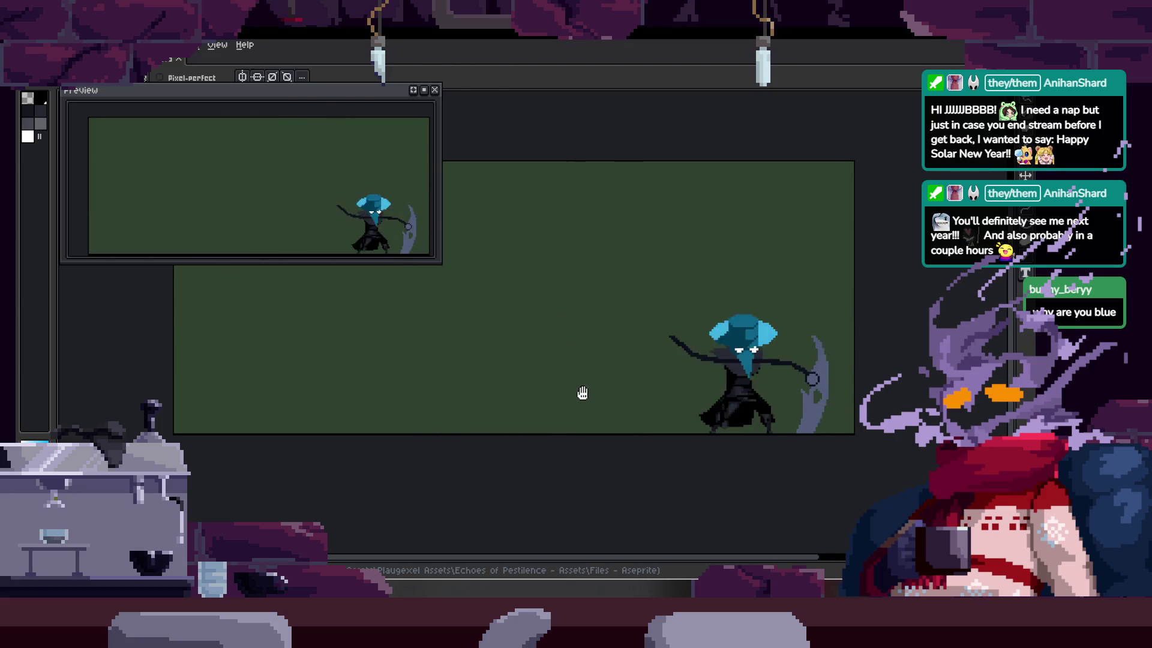
{"action": "key", "text": "Tab"}
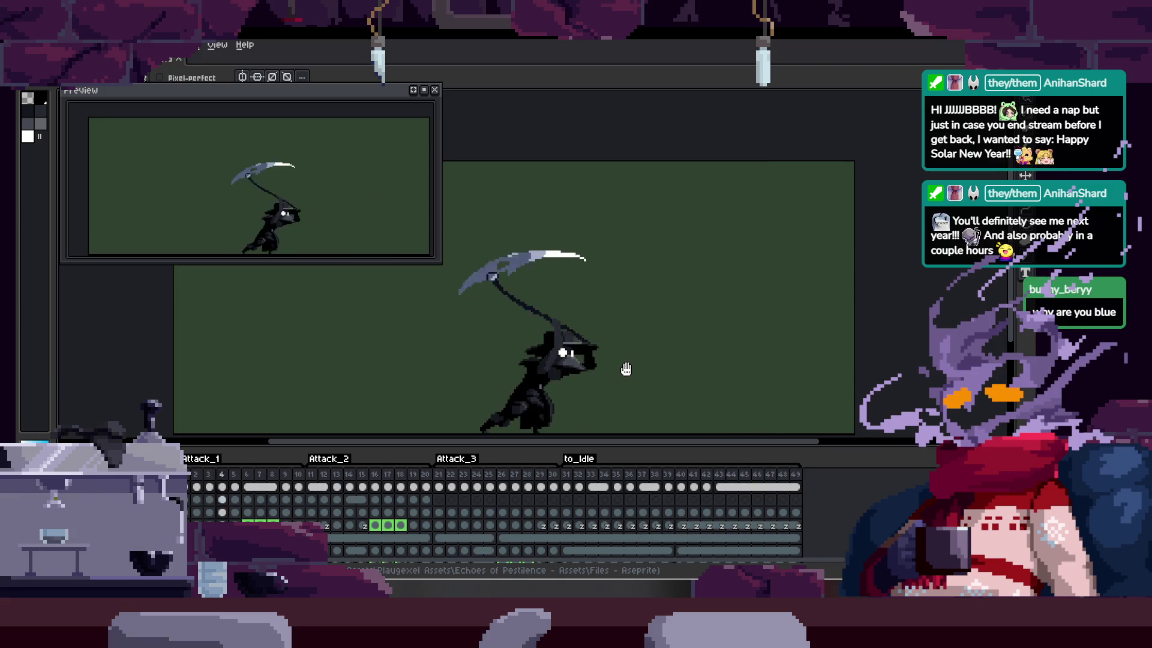
{"action": "key", "text": "Return"}
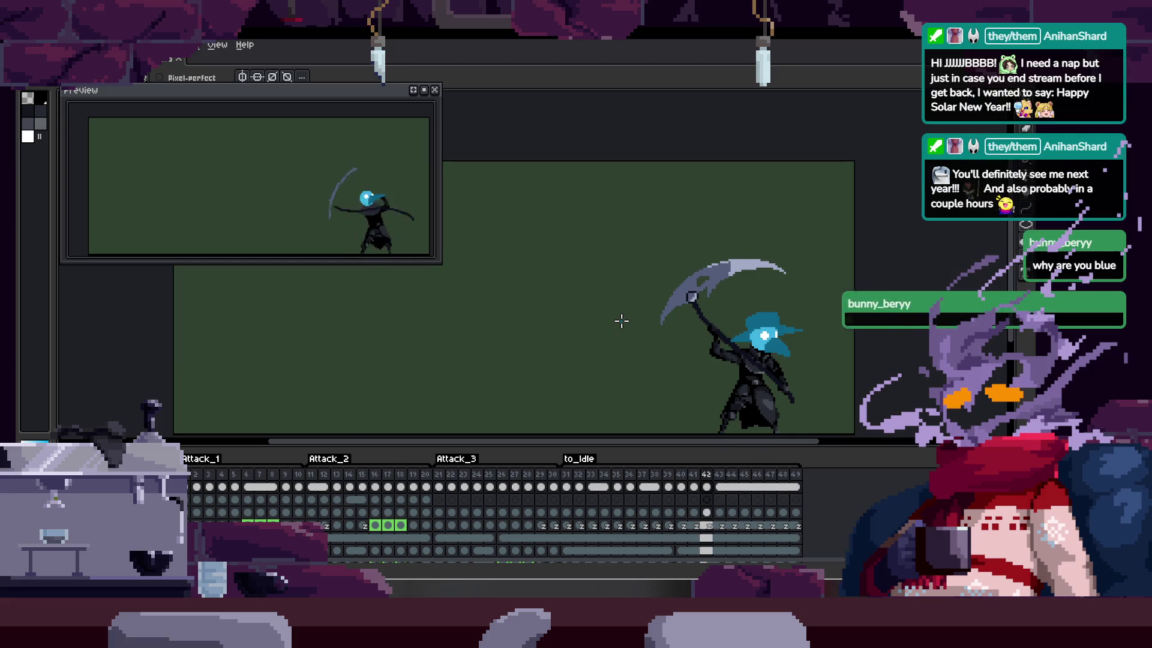
{"action": "key", "text": "Tab"}
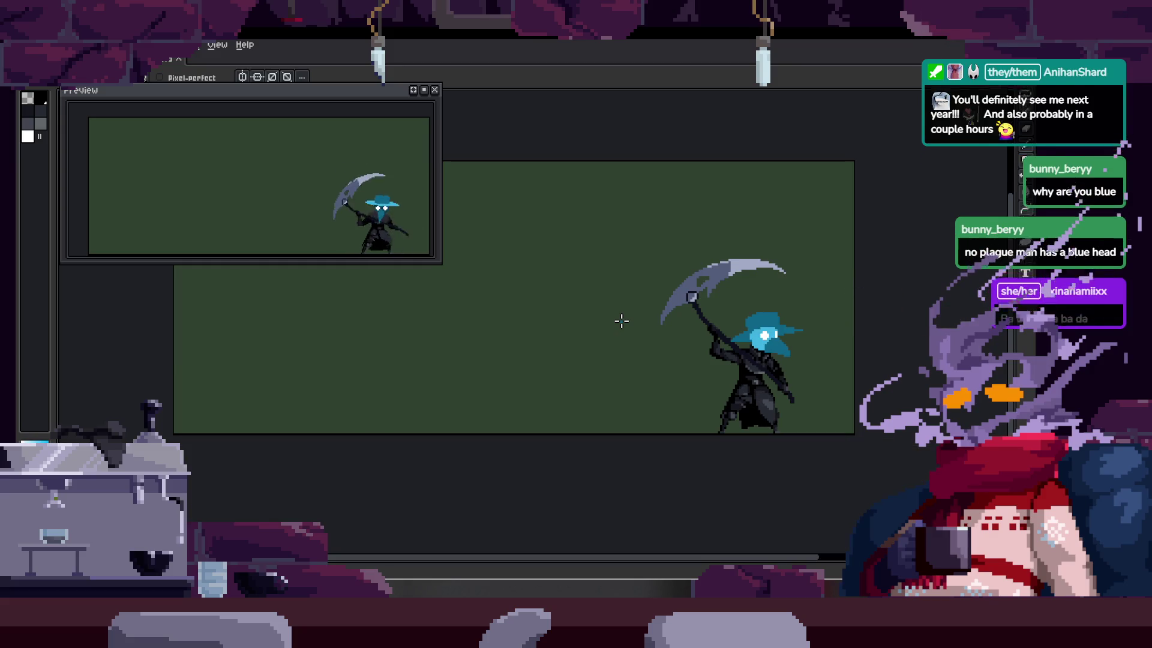
{"action": "key", "text": "Tab"}
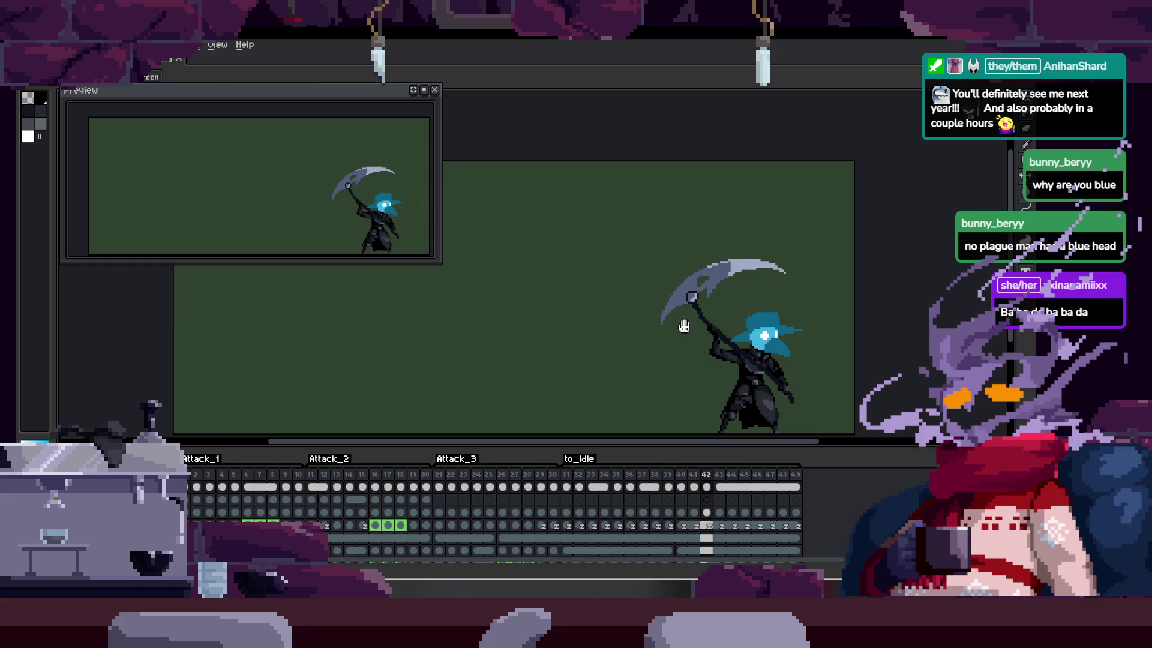
{"action": "scroll", "coordinate": [684, 325], "scroll_direction": "up", "scroll_amount": 5}
{"action": "key", "text": "Left"}
{"action": "key", "text": "Left"}
{"action": "key", "text": "Left"}
{"action": "key", "text": "Left"}
{"action": "scroll", "coordinate": [582, 282], "scroll_direction": "down", "scroll_amount": 1}
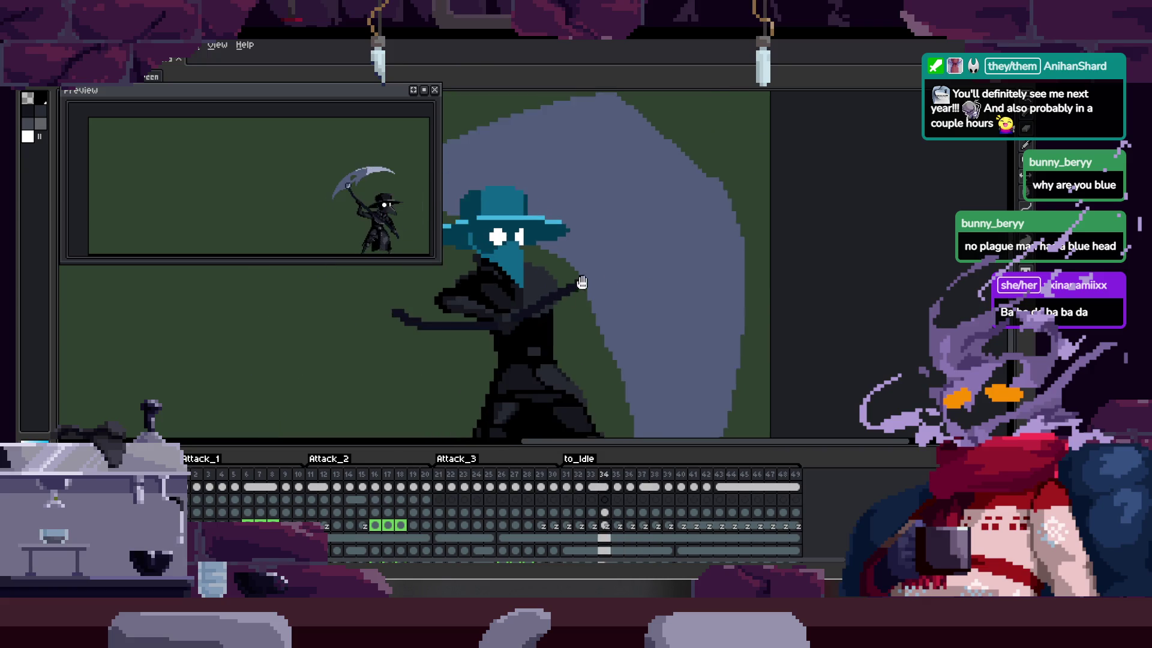
{"action": "key", "text": "Left"}
{"action": "key", "text": "Left"}
{"action": "left_click_drag", "start_coordinate": [582, 191], "coordinate": [678, 223]}
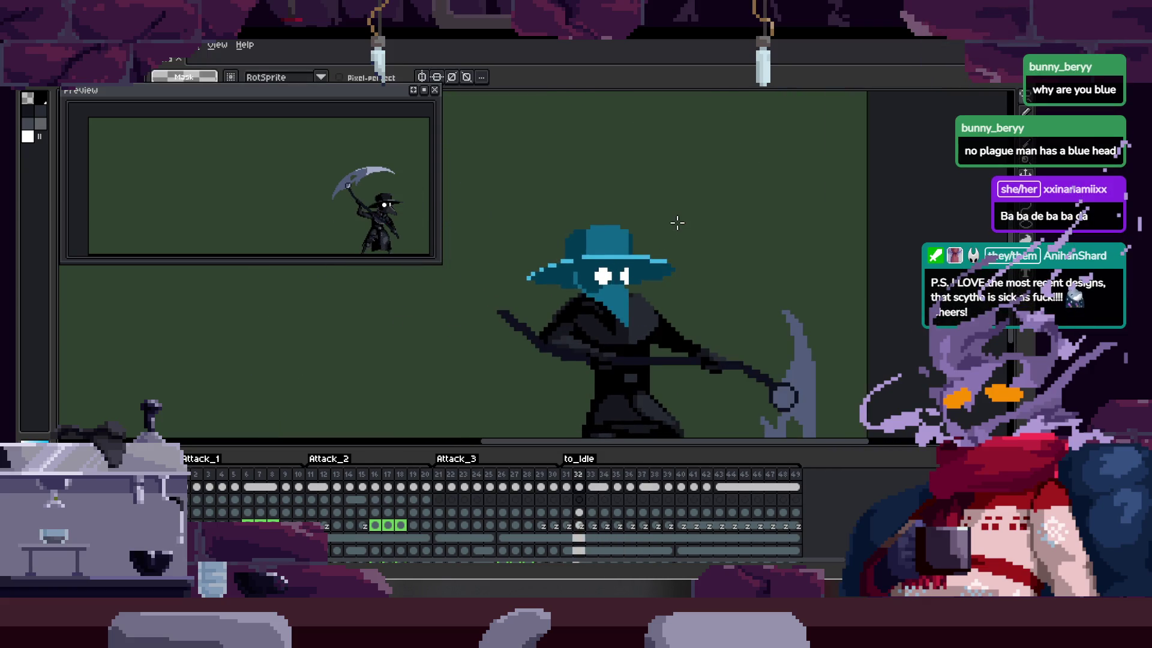
{"action": "key", "text": "Right"}
{"action": "key", "text": "Right"}
{"action": "key", "text": "Right"}
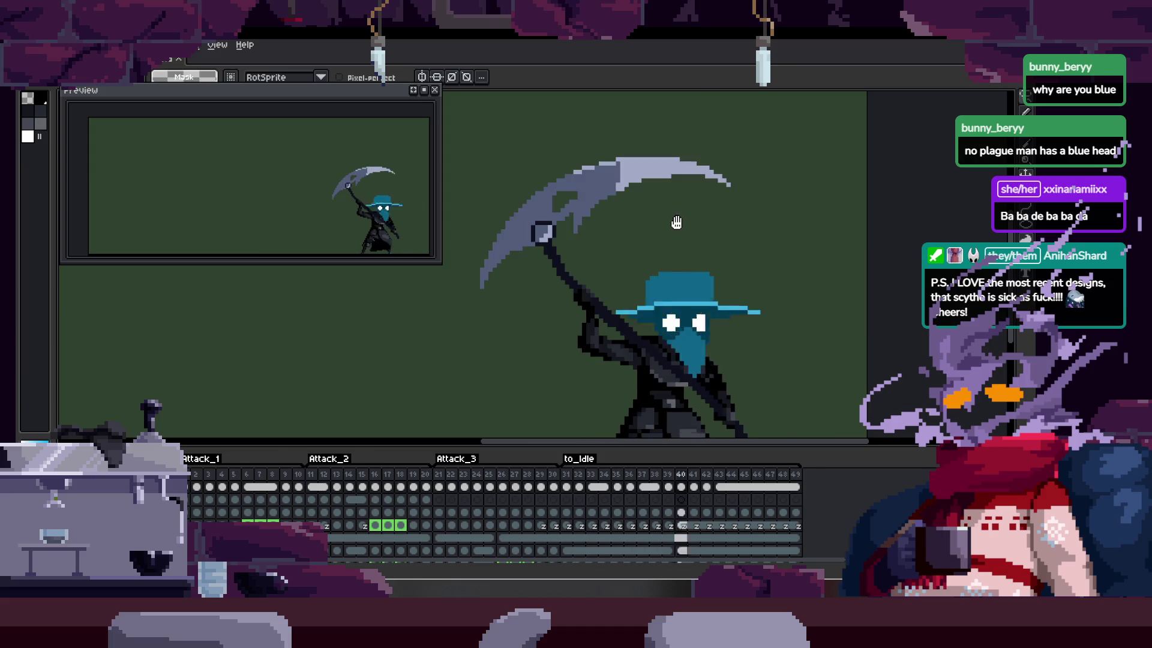
{"action": "key", "text": "Return"}
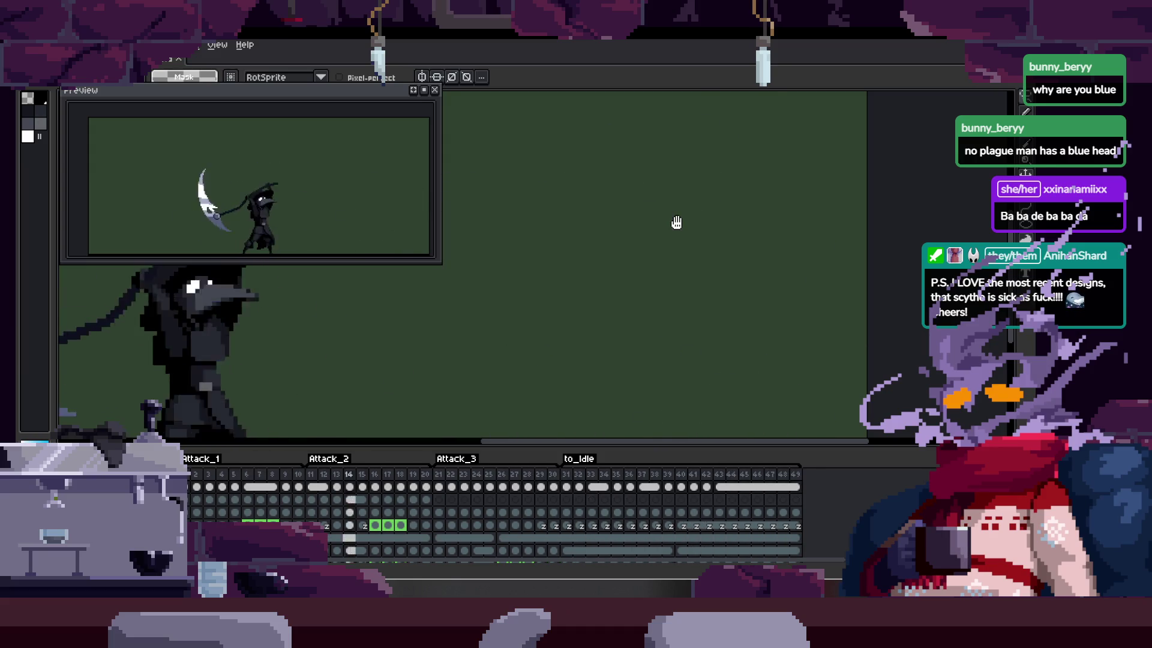
{"action": "key", "text": "Tab"}
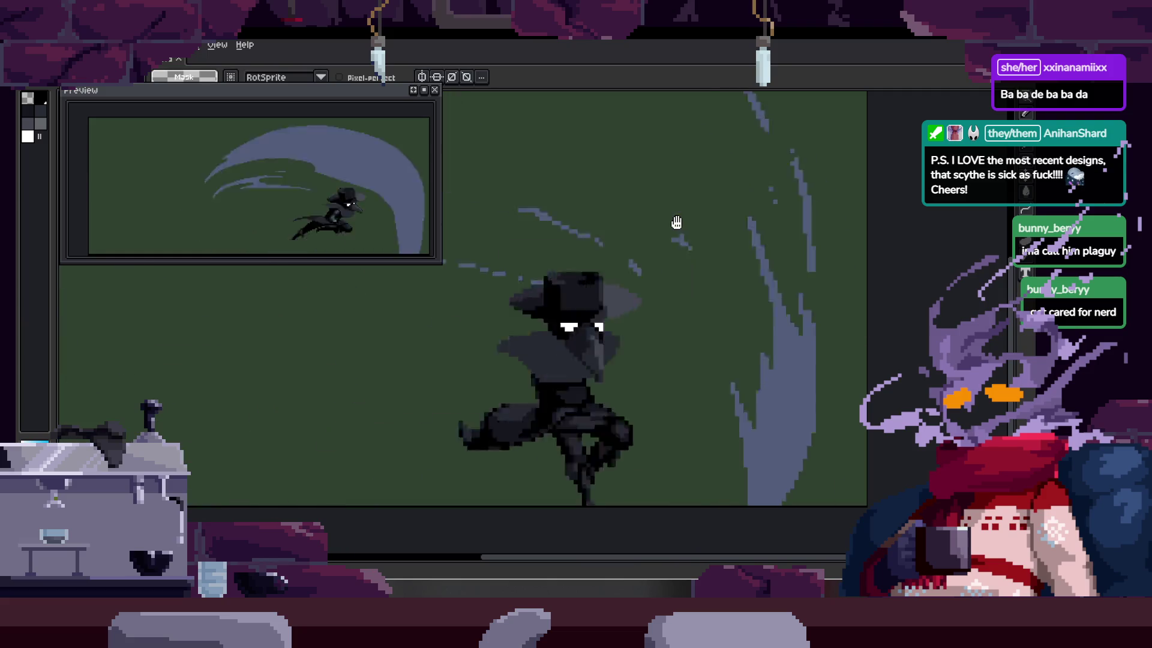
{"action": "scroll", "coordinate": [695, 282], "scroll_direction": "down", "scroll_amount": 1}
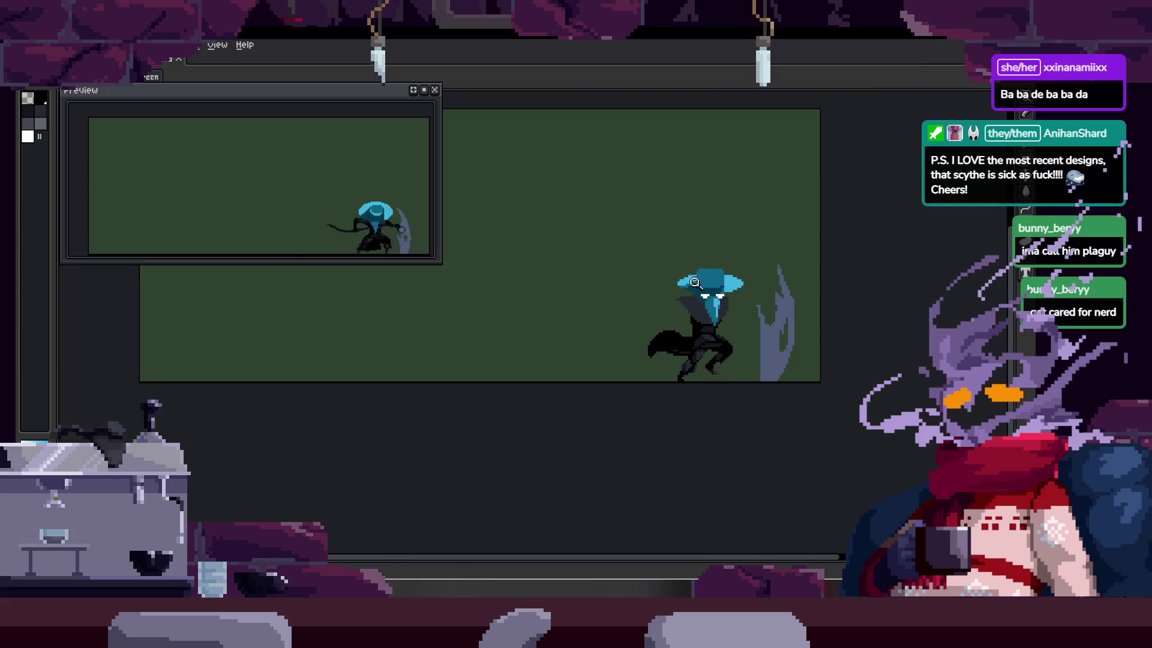
Step: Show and hide the timeline several times to check the Attack_1, Attack_2, Attack_3 and to_Idle tags
{"action": "key", "text": "Tab"}
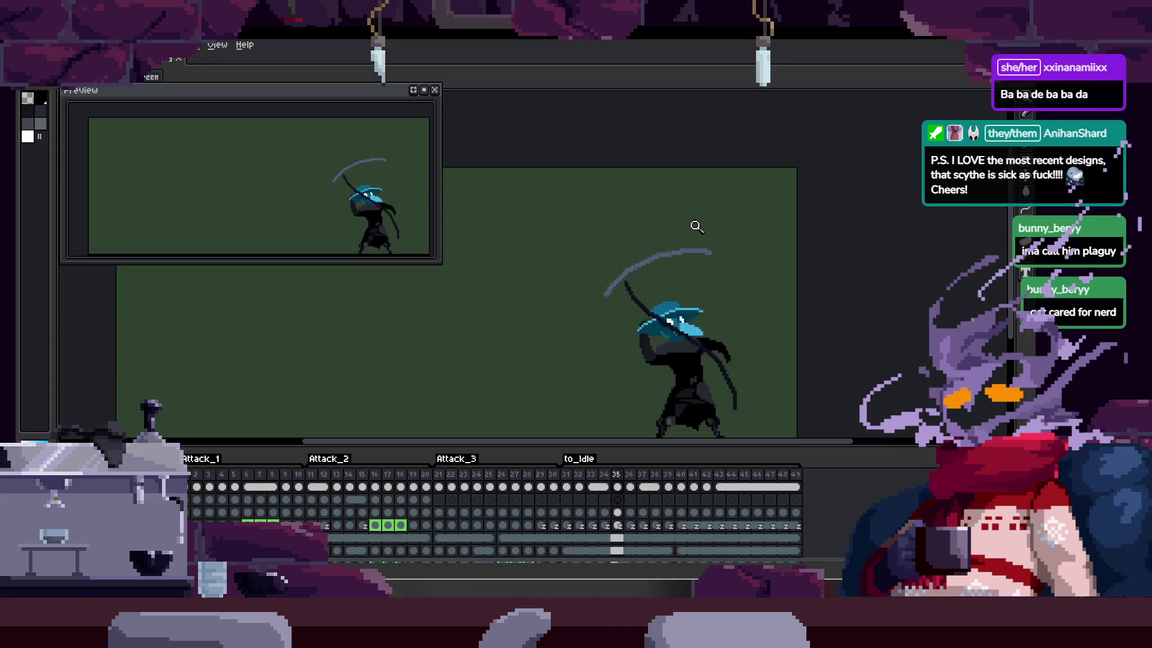
{"action": "key", "text": "Tab"}
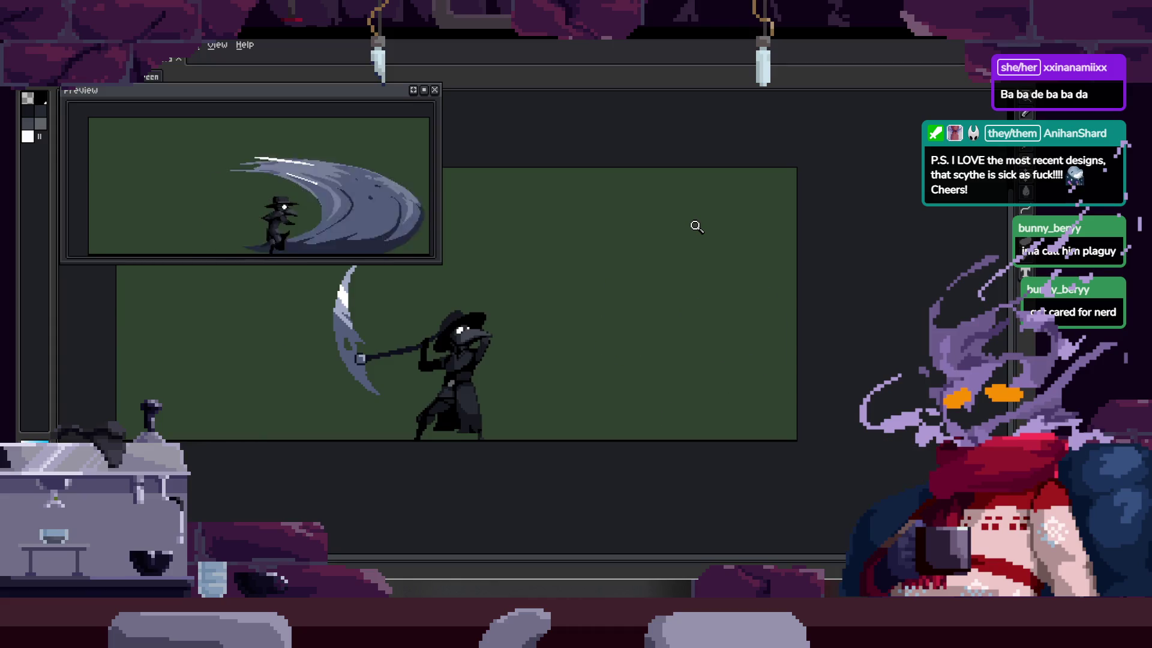
{"action": "key", "text": "Tab"}
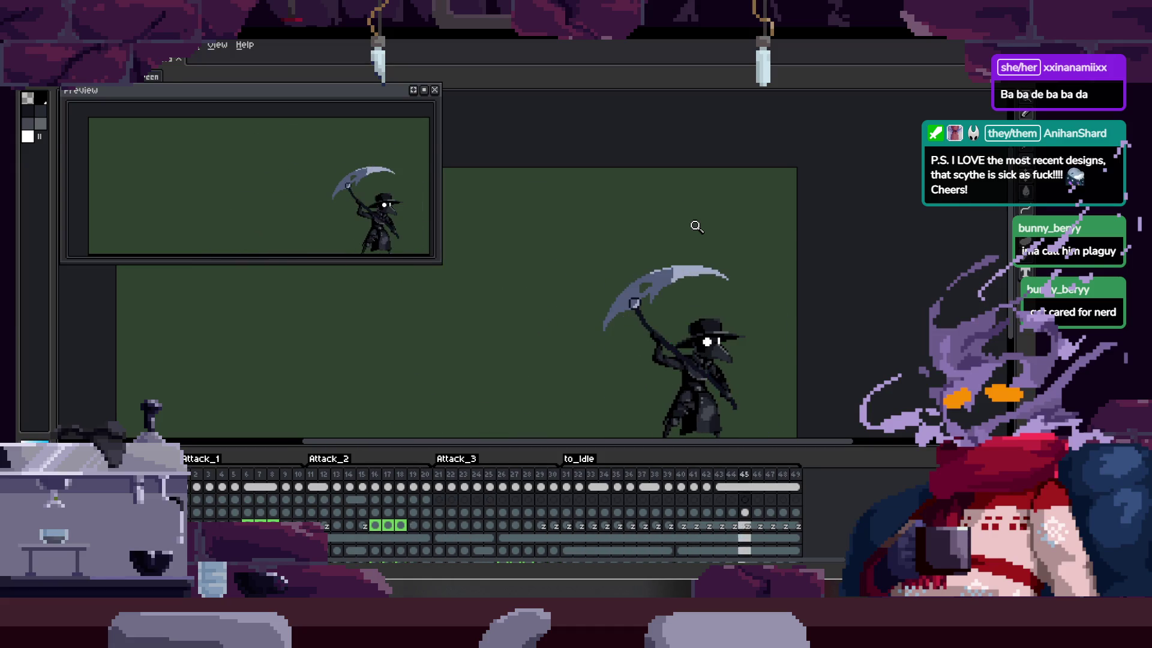
{"action": "key", "text": "Tab"}
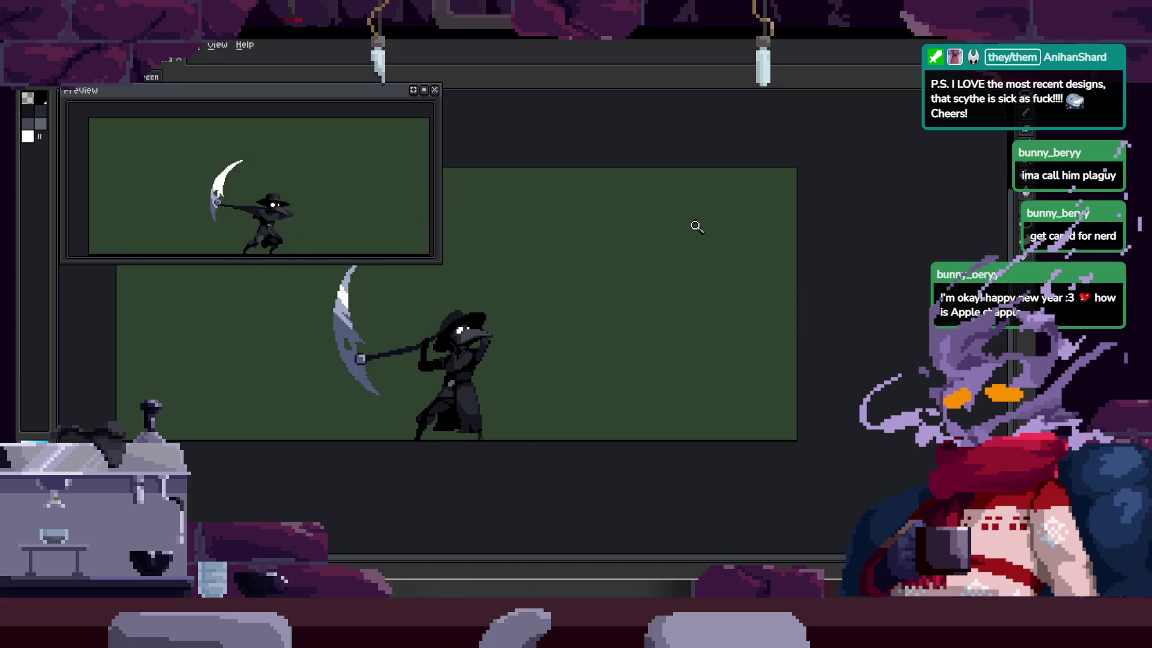
{"action": "key", "text": "Tab"}
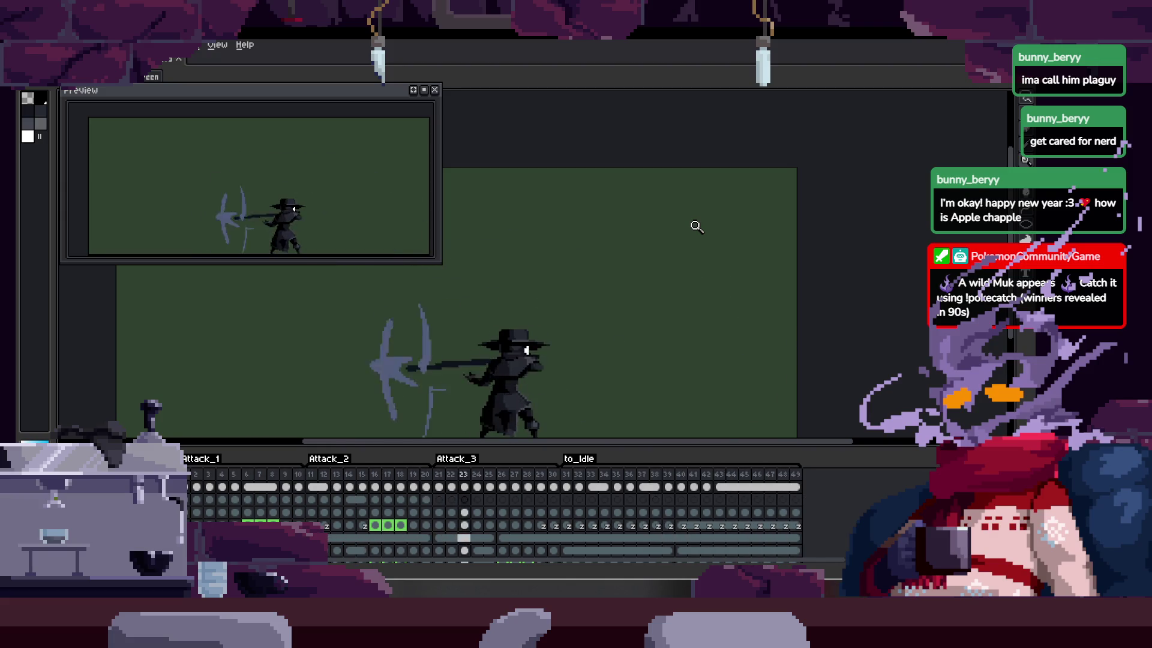
{"action": "key", "text": "Tab"}
{"action": "left_click", "coordinate": [541, 380]}
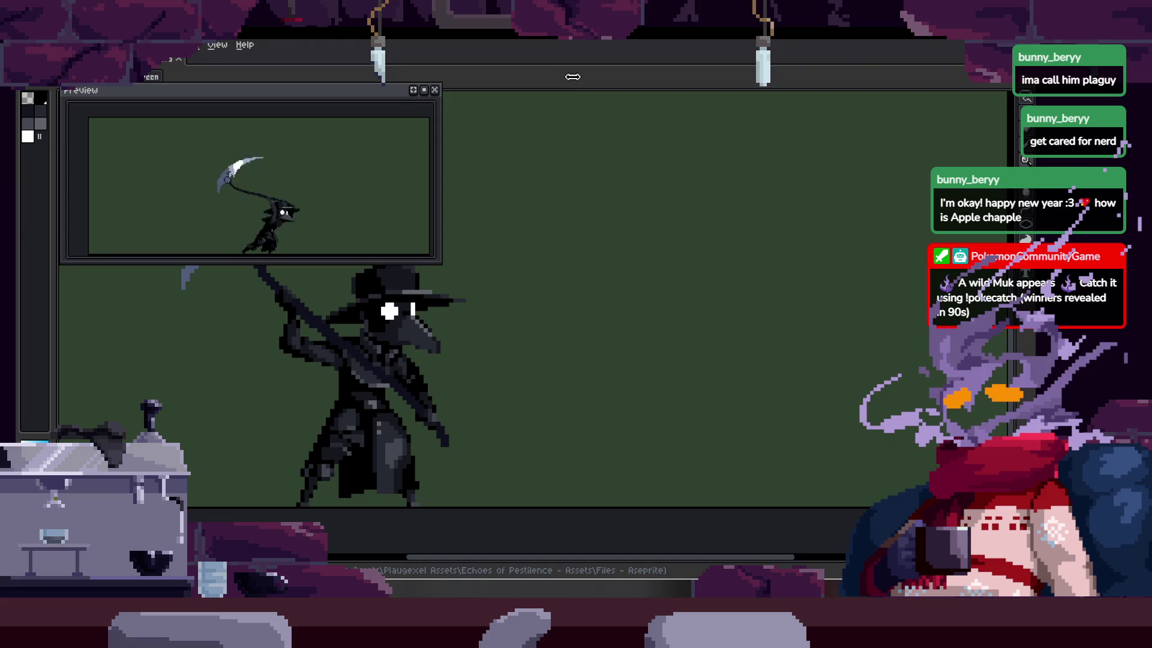
{"action": "scroll", "coordinate": [582, 251], "scroll_direction": "up", "scroll_amount": 2}
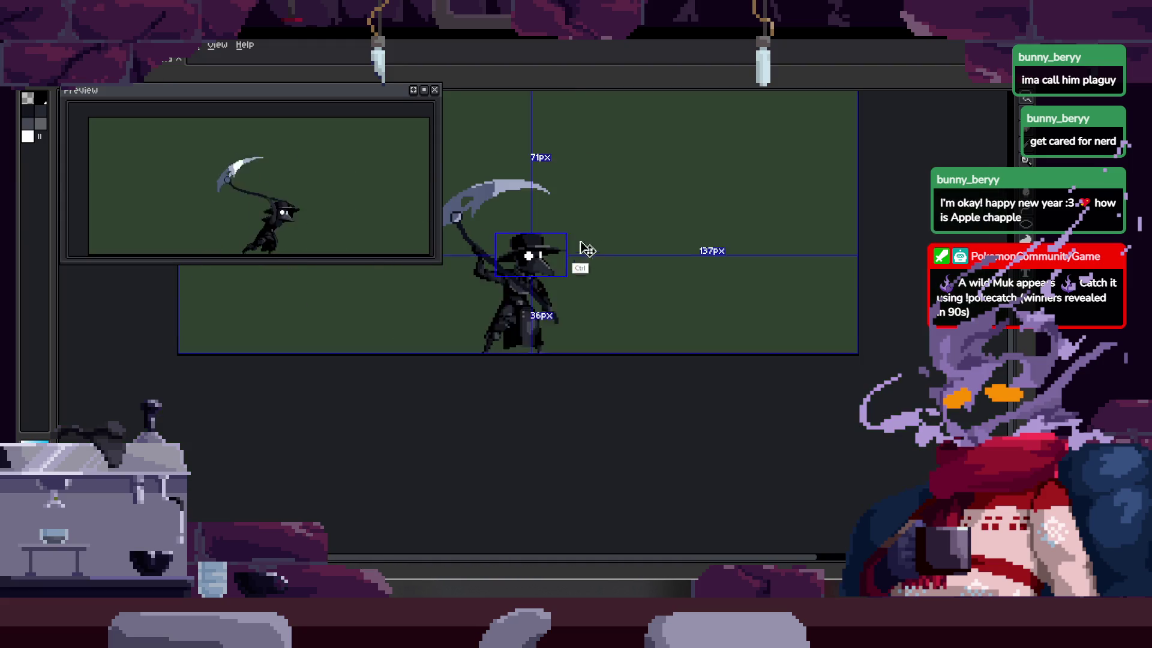
{"action": "scroll", "coordinate": [495, 362], "scroll_direction": "down", "scroll_amount": 4}
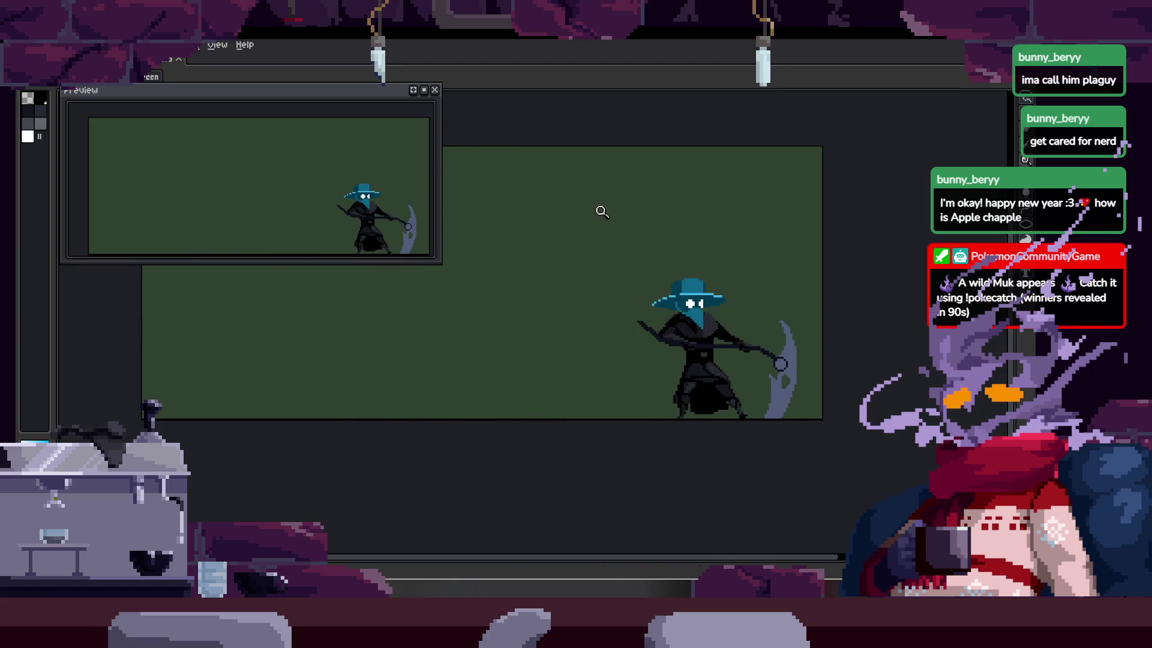
{"action": "key", "text": "Tab"}
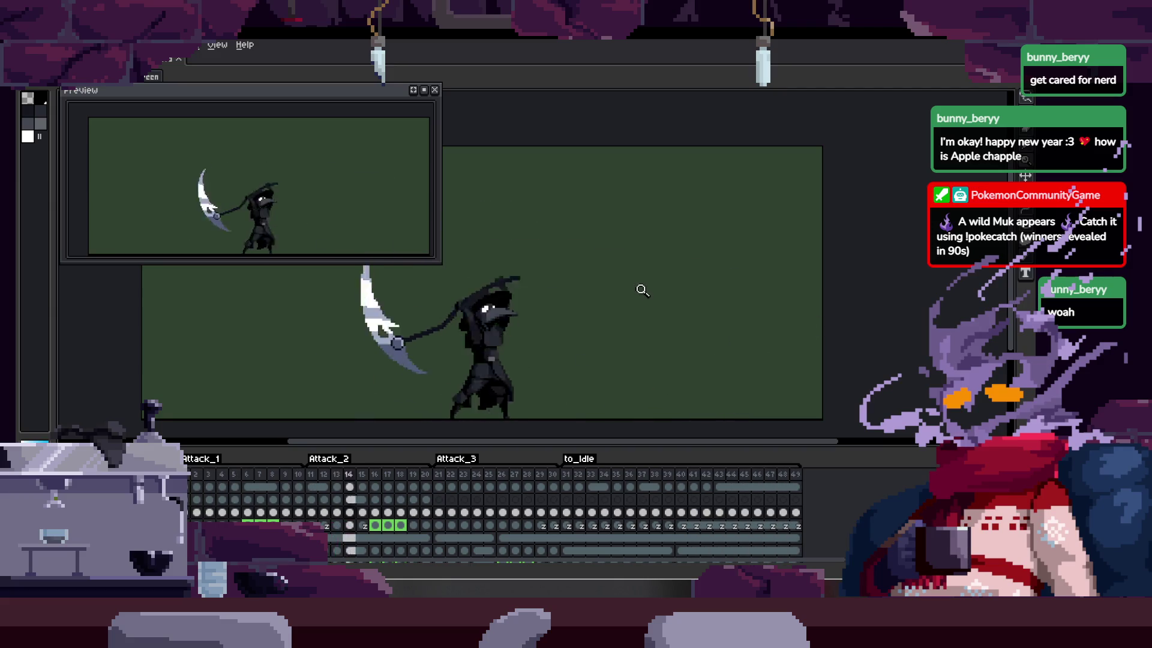
Step: Zoom in on the sprite with the timeline hidden and save the file with Ctrl+S
{"action": "key", "text": "Tab"}
{"action": "left_click", "coordinate": [614, 242]}
{"action": "key", "text": "Tab"}
{"action": "scroll", "coordinate": [661, 270], "scroll_direction": "down", "scroll_amount": 2}
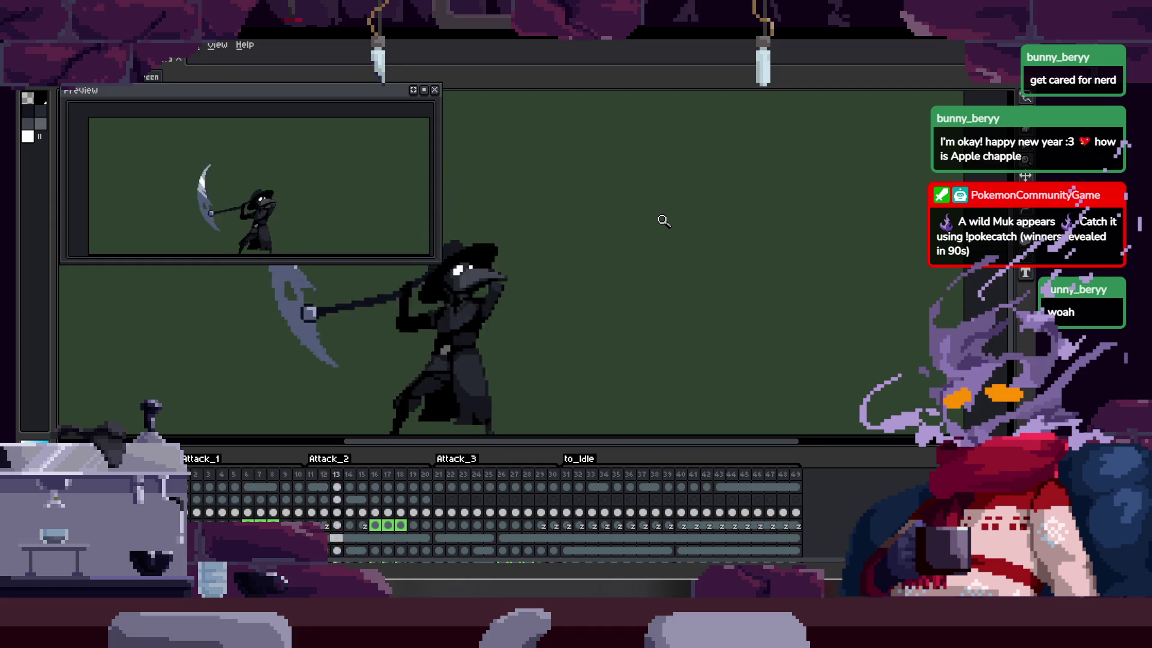
{"action": "key", "text": "Tab"}
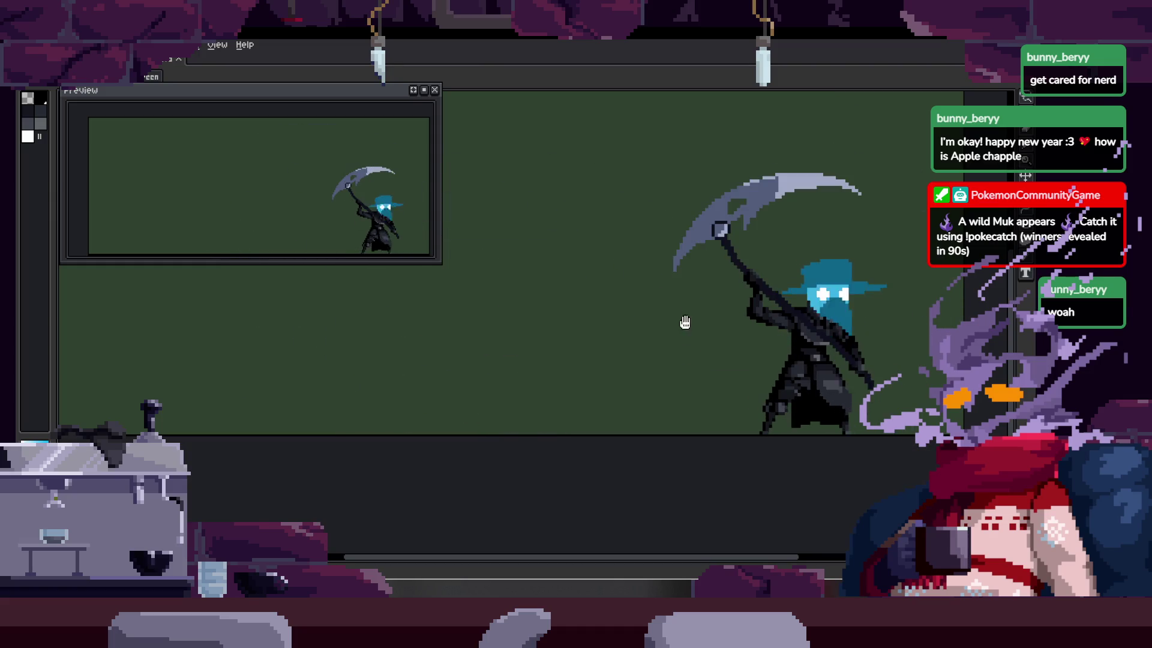
{"action": "scroll", "coordinate": [725, 391], "scroll_direction": "up", "scroll_amount": 1}
{"action": "scroll", "coordinate": [759, 365], "scroll_direction": "up", "scroll_amount": 1}
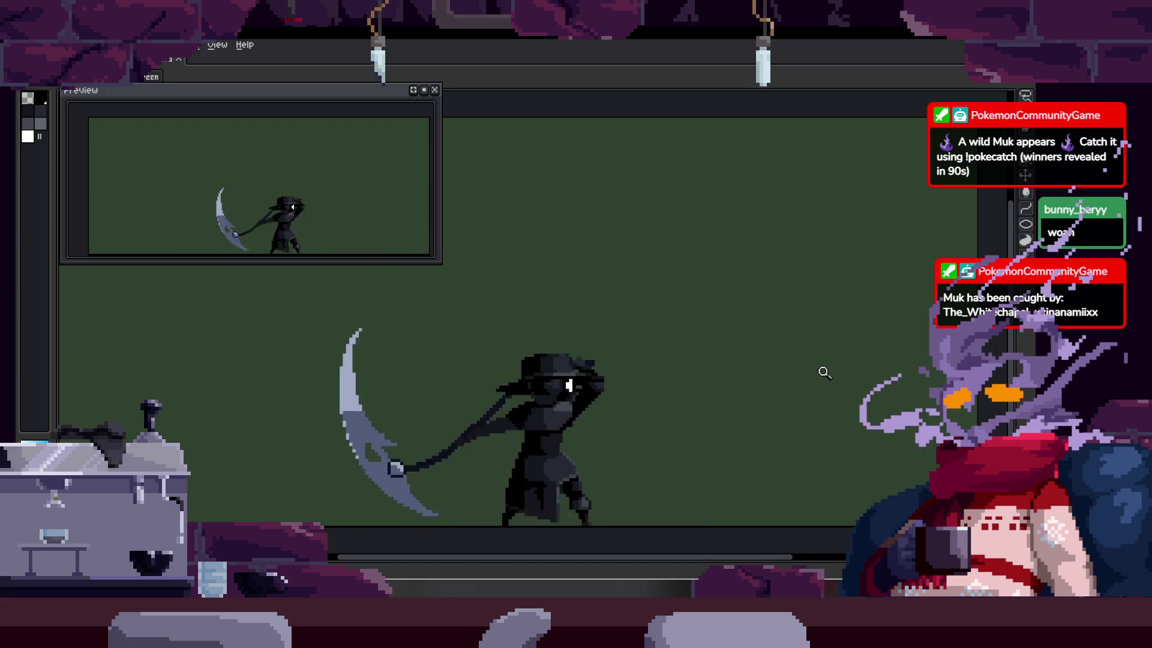
{"action": "key", "text": "ctrl+s"}
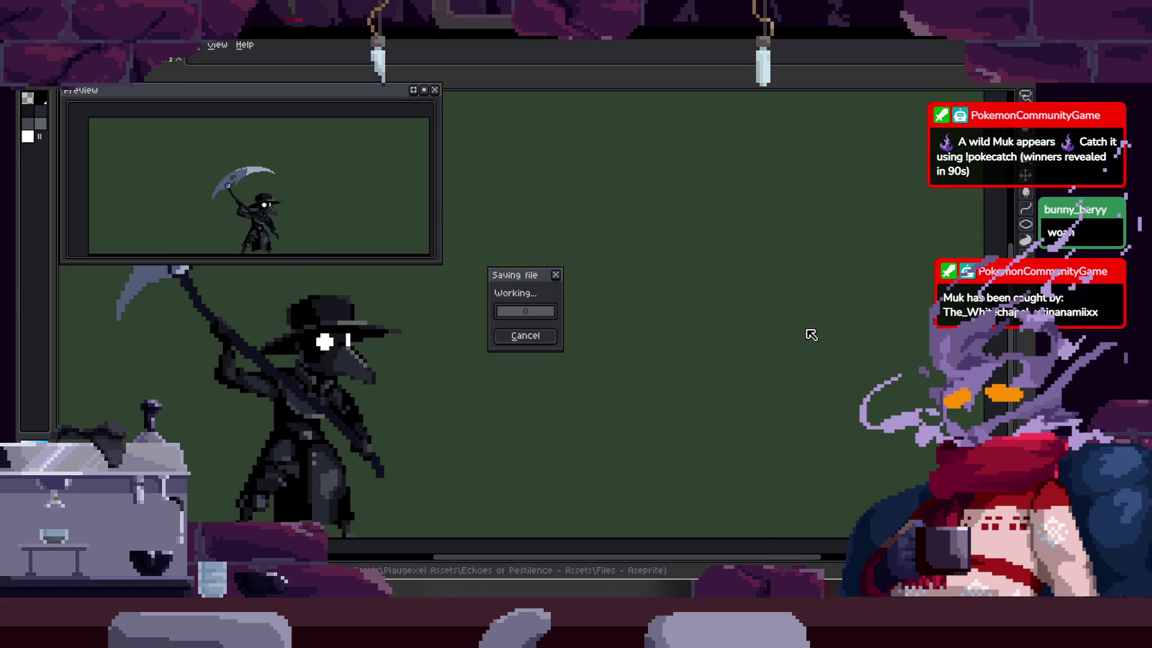
{"action": "scroll", "coordinate": [774, 326], "scroll_direction": "down", "scroll_amount": 2}
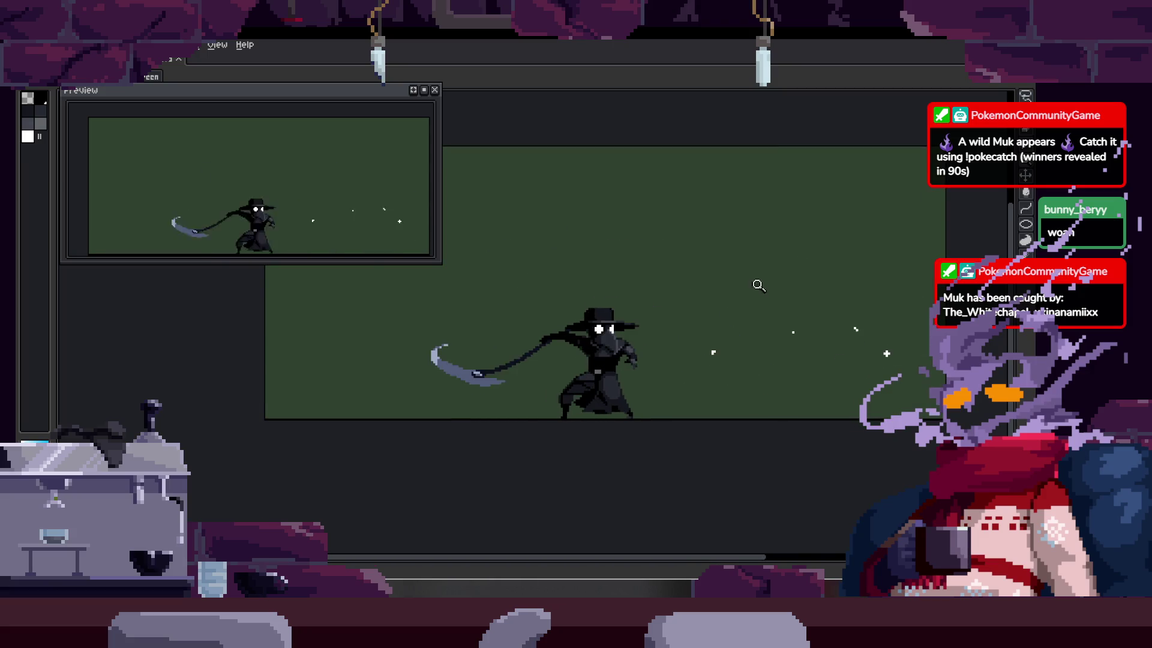
Step: Show the timeline again, adjust the zoom and return to the Pencil
{"action": "scroll", "coordinate": [570, 350], "scroll_direction": "up", "scroll_amount": 3}
{"action": "scroll", "coordinate": [672, 330], "scroll_direction": "down", "scroll_amount": 3}
{"action": "key", "text": "Tab"}
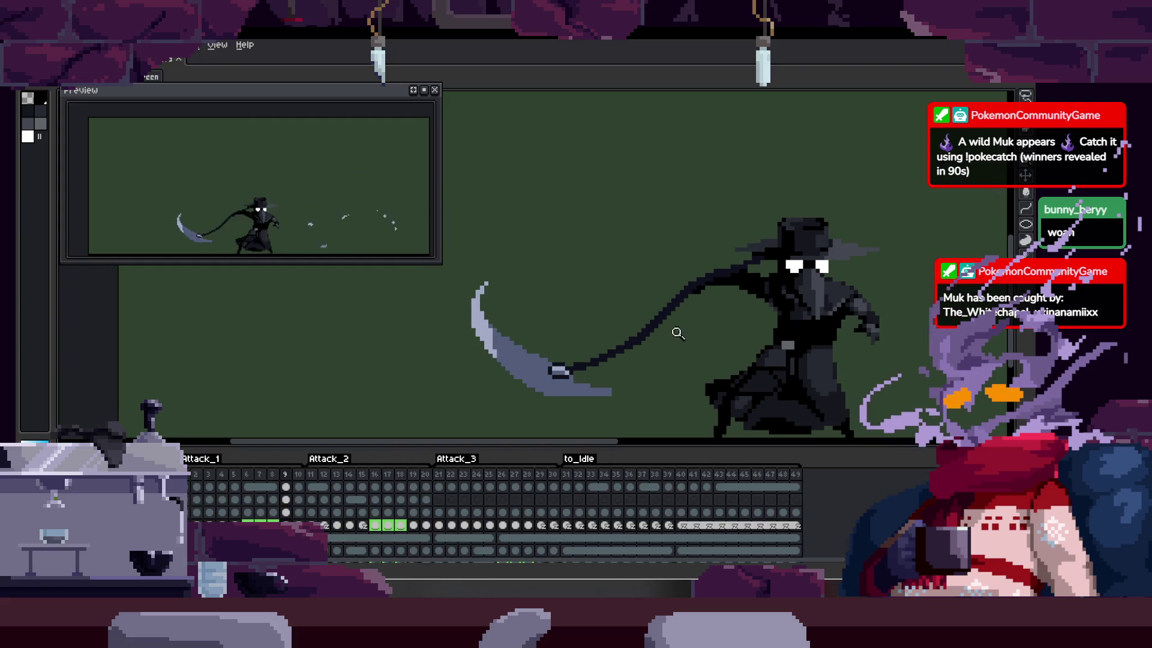
{"action": "scroll", "coordinate": [737, 318], "scroll_direction": "up", "scroll_amount": 3}
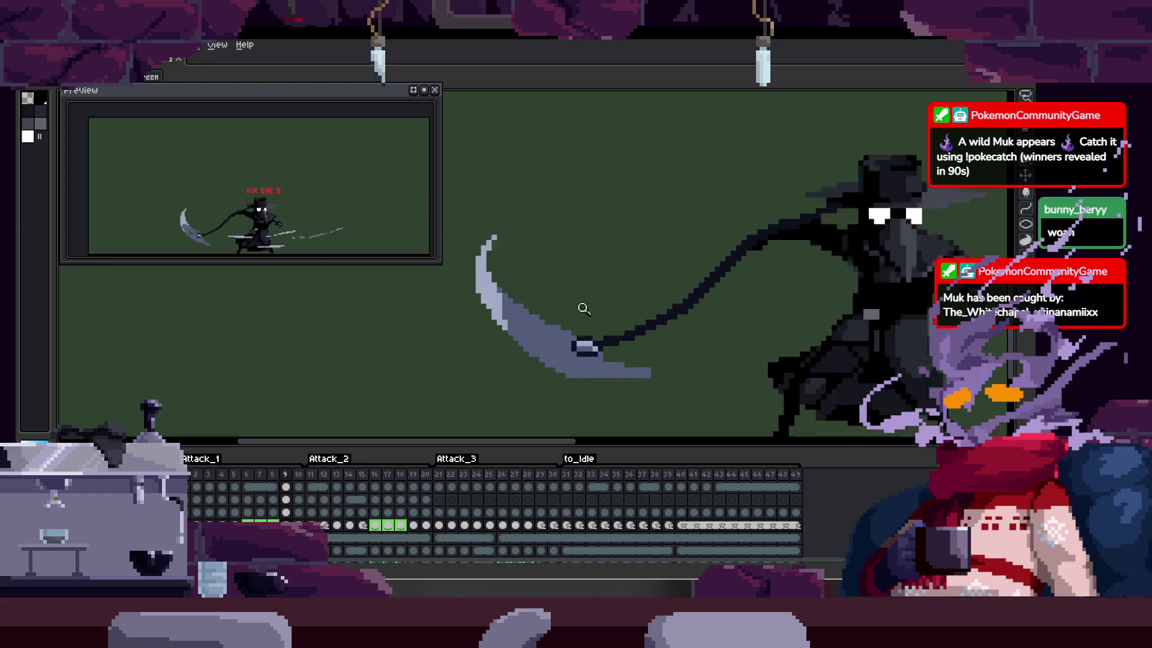
{"action": "scroll", "coordinate": [617, 328], "scroll_direction": "up", "scroll_amount": 4}
{"action": "scroll", "coordinate": [618, 324], "scroll_direction": "down", "scroll_amount": 1}
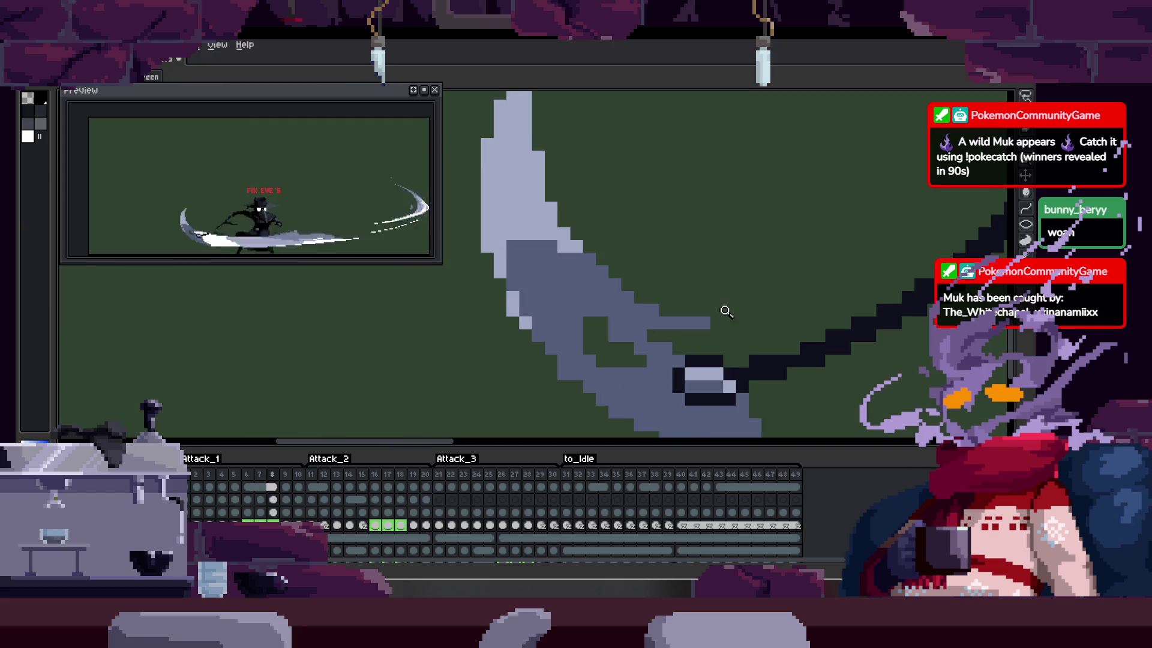
{"action": "scroll", "coordinate": [626, 304], "scroll_direction": "up", "scroll_amount": 1}
{"action": "key", "text": "b"}
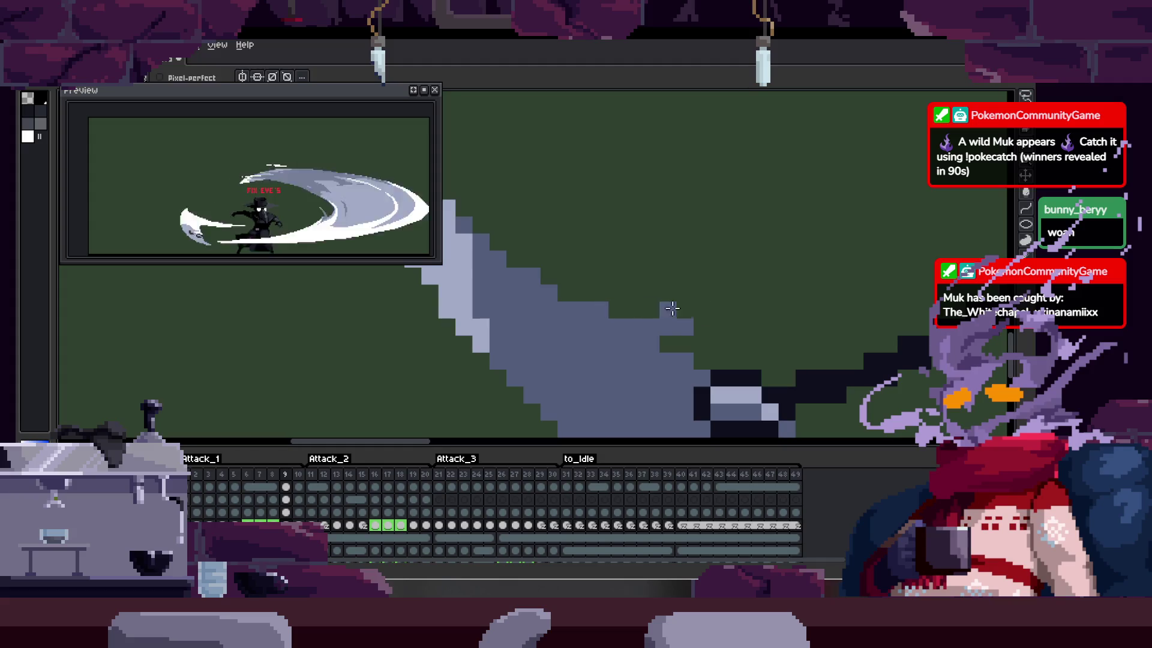
{"action": "scroll", "coordinate": [696, 317], "scroll_direction": "down", "scroll_amount": 3}
Step: Loop the attack animation and zoom in close on the scythe and arm
{"action": "key", "text": "z"}
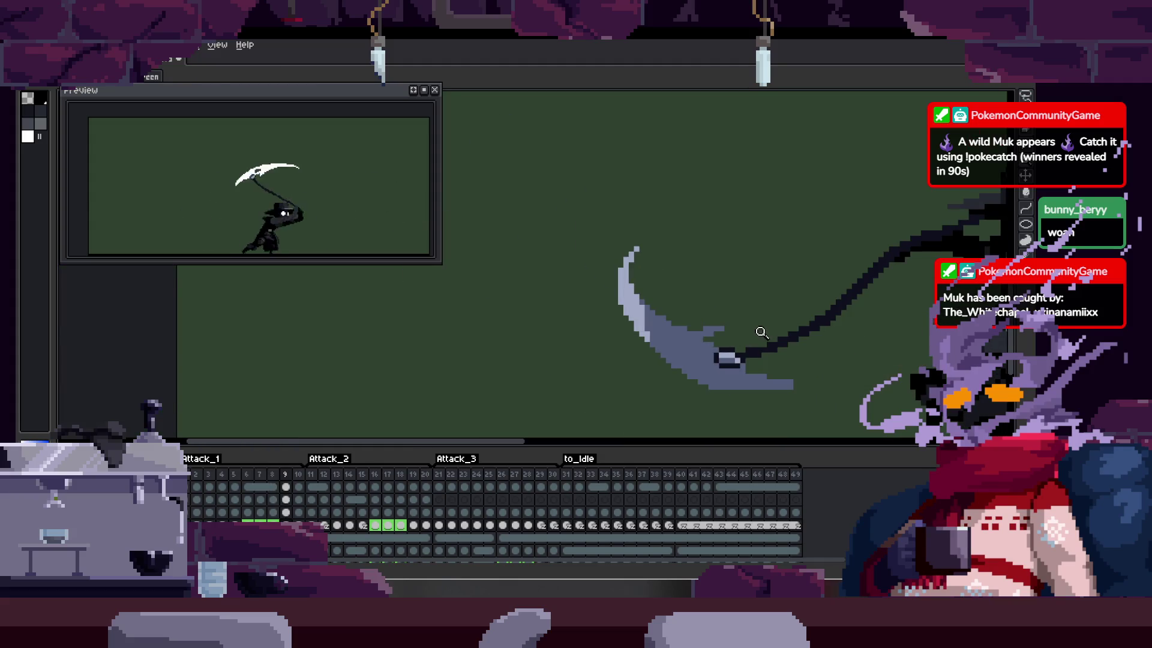
{"action": "left_click_drag", "start_coordinate": [738, 354], "coordinate": [694, 326]}
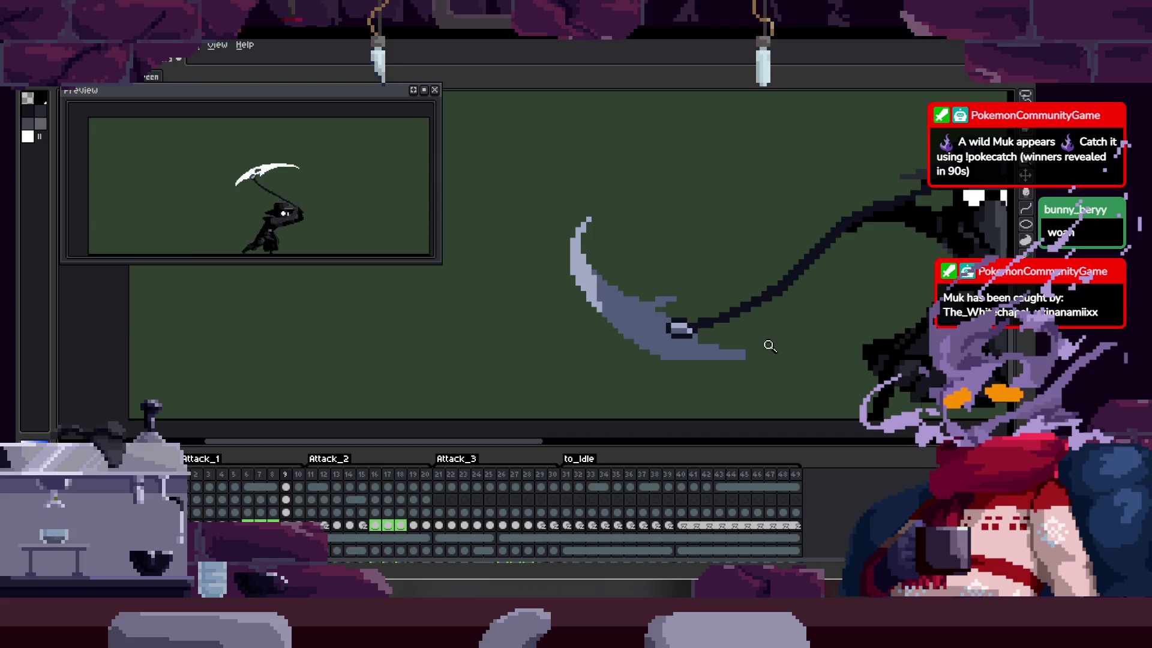
{"action": "scroll", "coordinate": [769, 346], "scroll_direction": "down", "scroll_amount": 4}
{"action": "key", "text": "Return"}
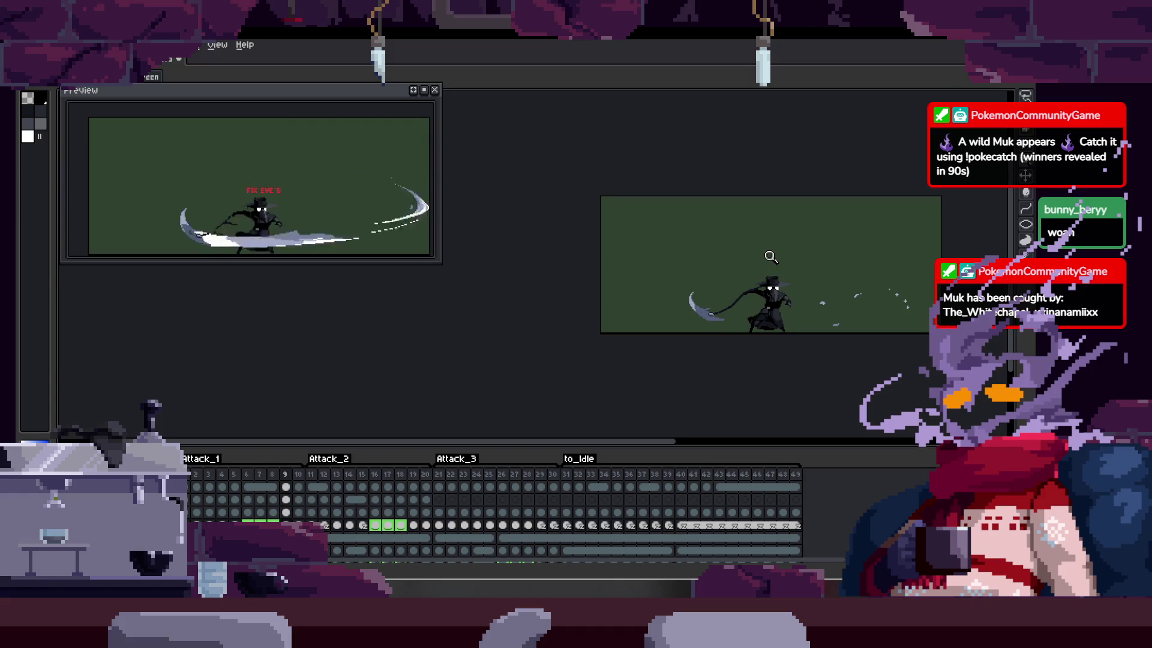
{"action": "left_click_drag", "start_coordinate": [730, 262], "coordinate": [717, 291]}
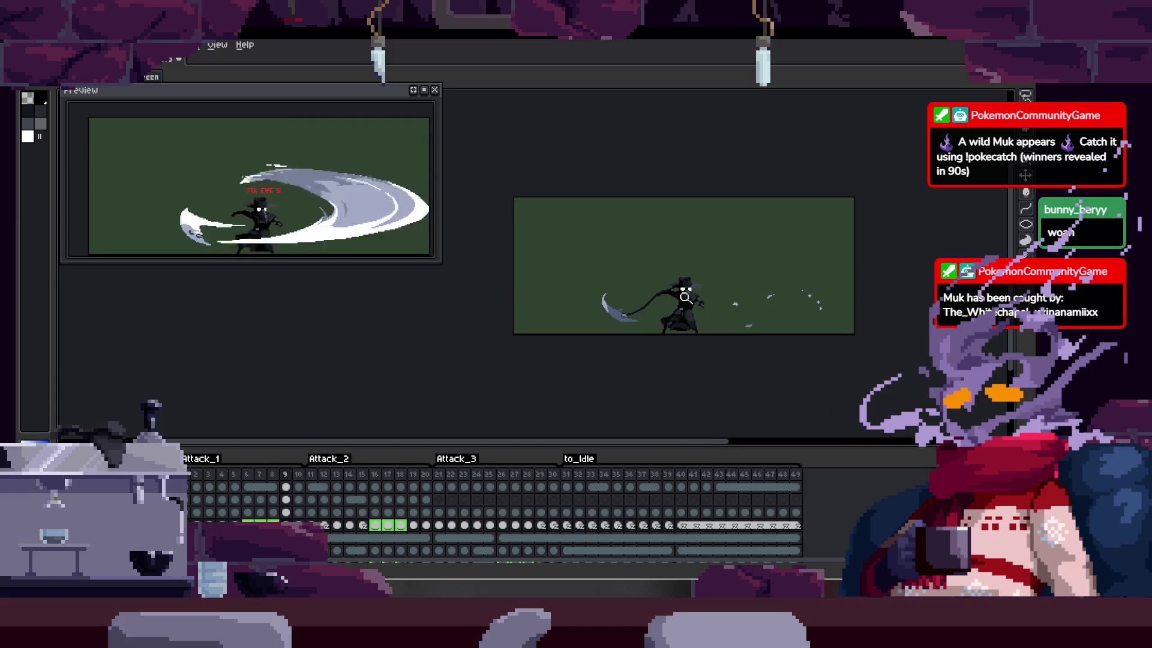
{"action": "scroll", "coordinate": [696, 282], "scroll_direction": "up", "scroll_amount": 3}
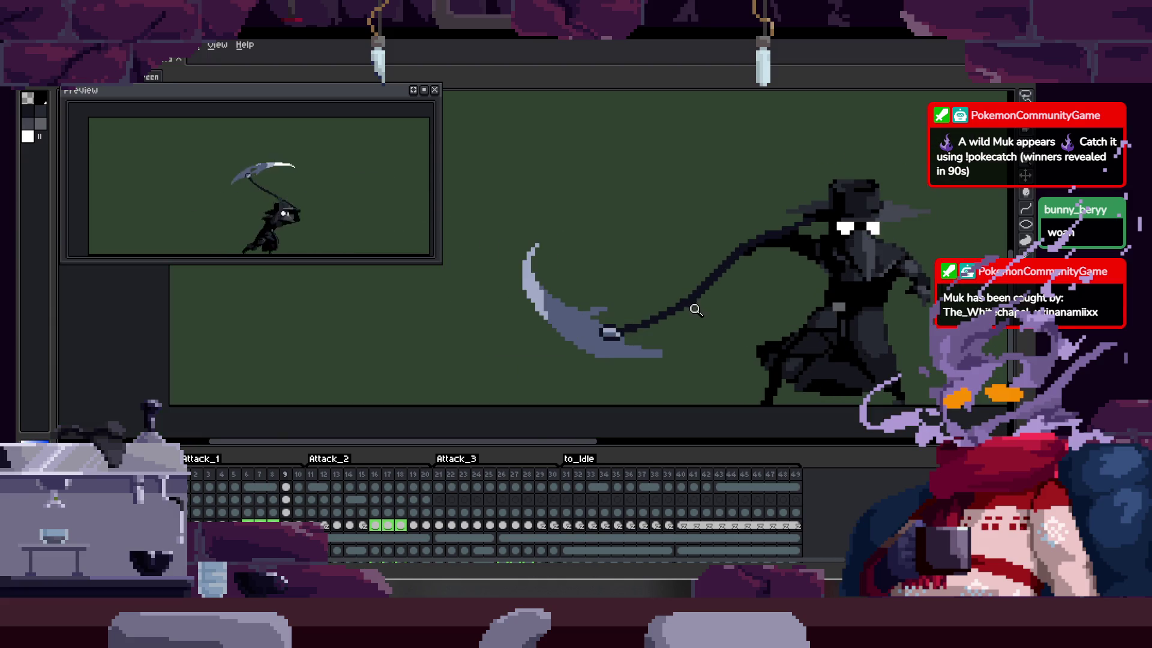
{"action": "scroll", "coordinate": [697, 306], "scroll_direction": "up", "scroll_amount": 2}
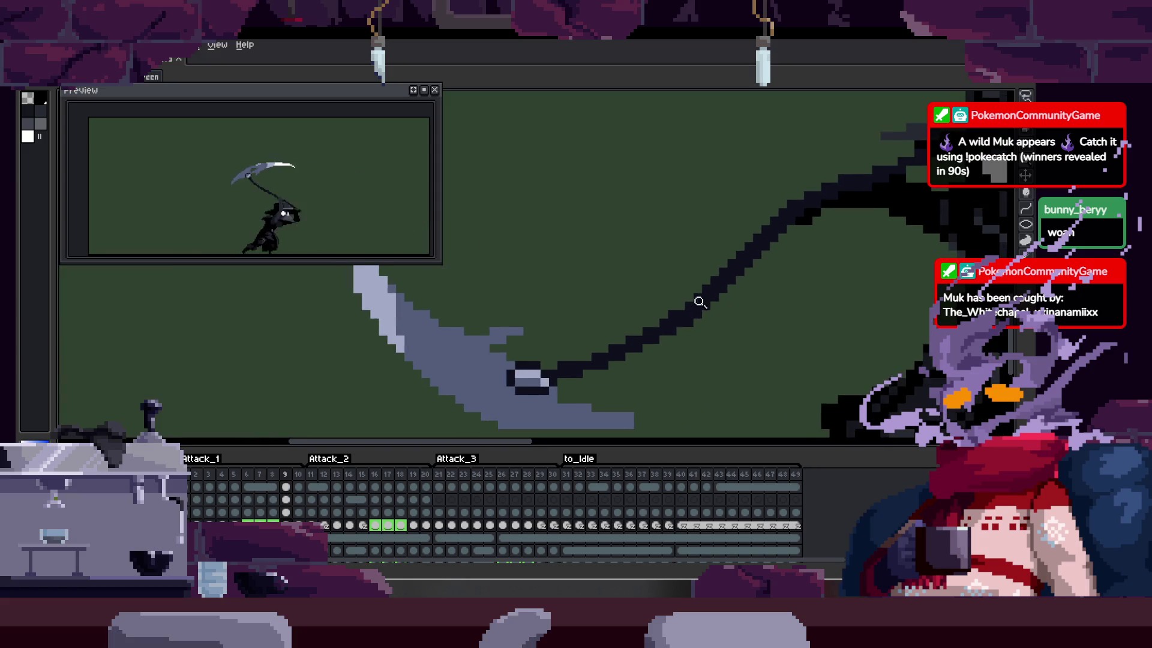
Step: Hide the timeline, lasso-select the scythe blade freehand, then deselect it
{"action": "key", "text": "b"}
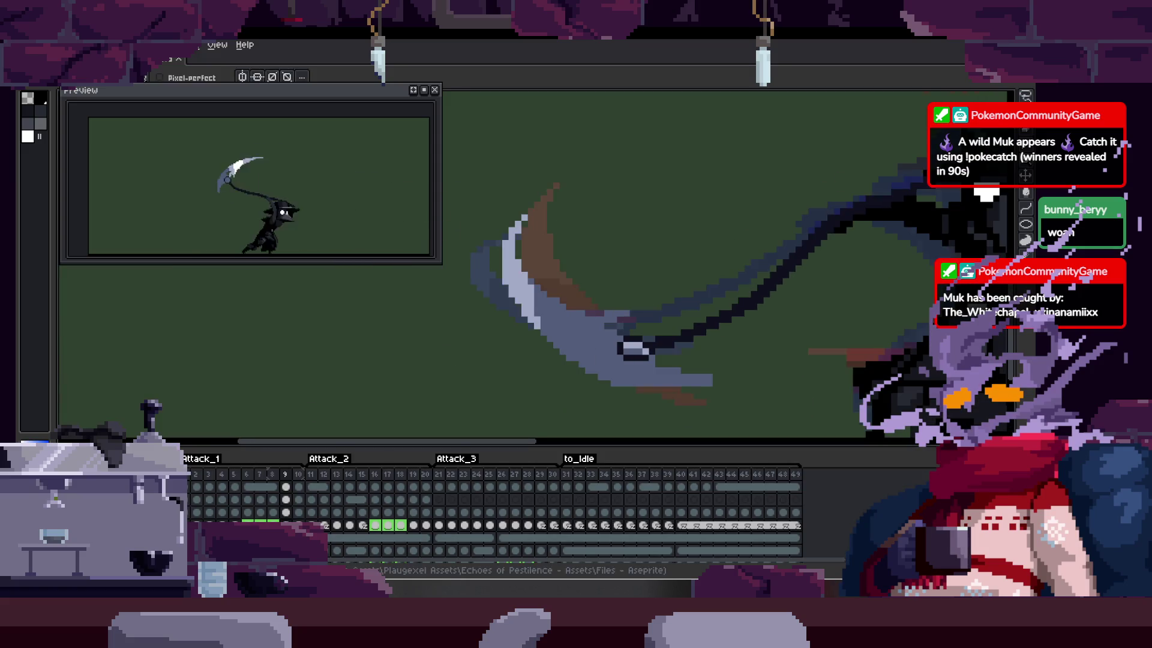
{"action": "key", "text": "Tab"}
{"action": "key", "text": "ctrl"}
{"action": "left_click_drag", "start_coordinate": [696, 406], "coordinate": [638, 275]}
{"action": "key", "text": "z"}
{"action": "left_click", "coordinate": [509, 369]}
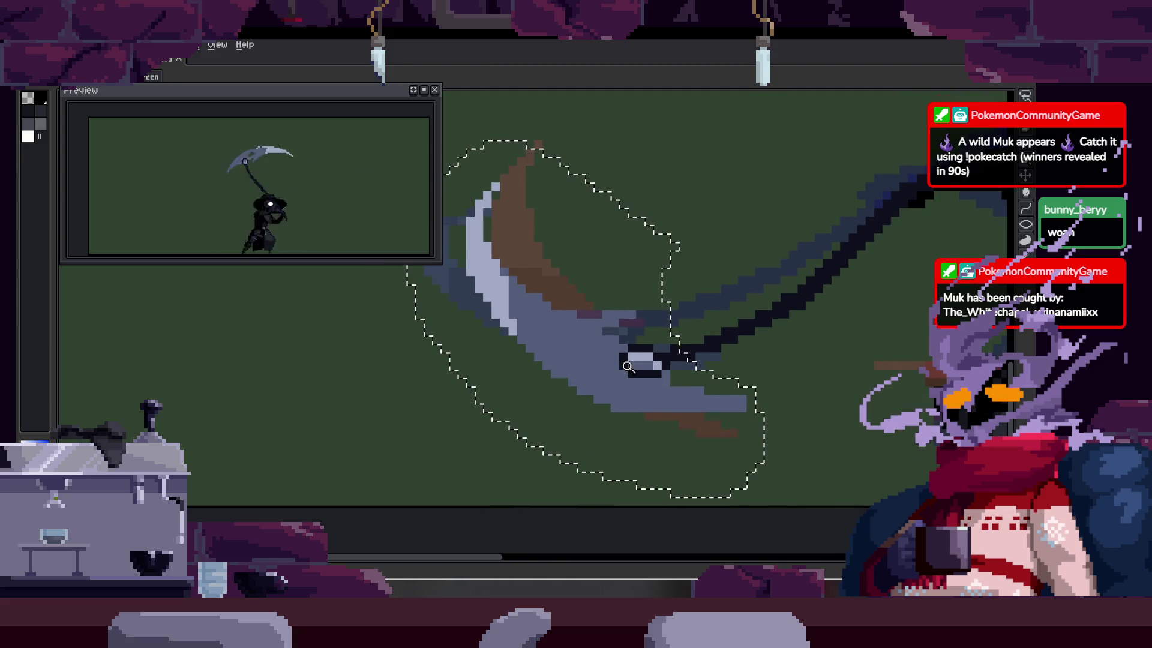
{"action": "key", "text": "ctrl+d"}
Step: Sample the shaft colour and paint a dark pixel onto the shaft's lower edge
{"action": "key", "text": "b"}
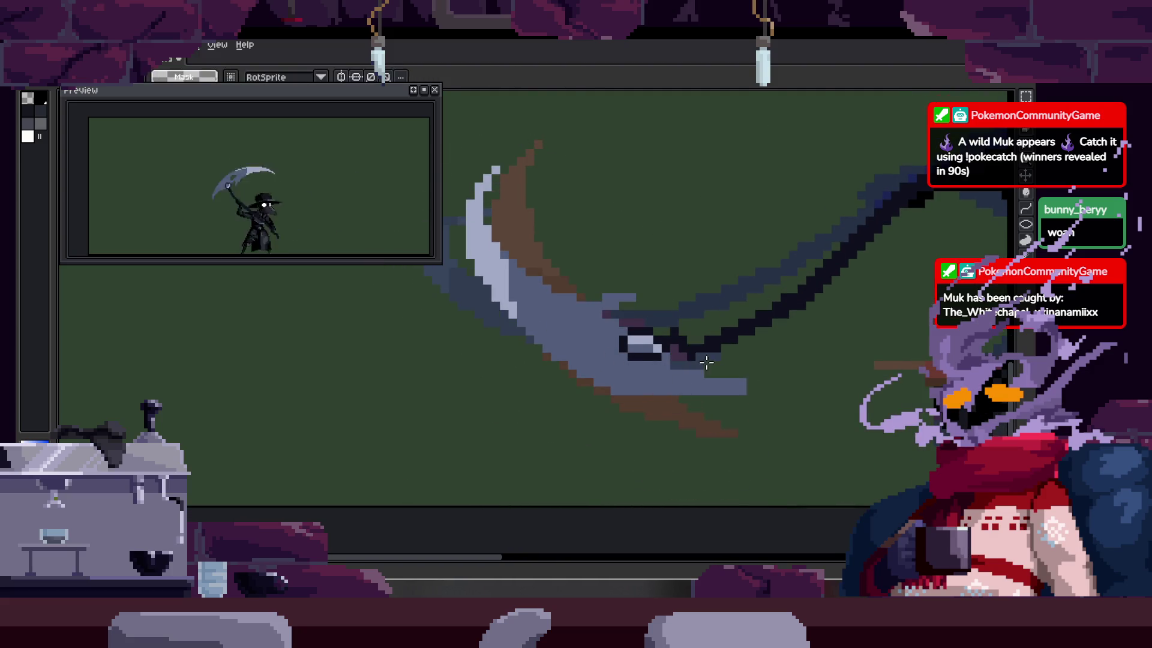
{"action": "scroll", "coordinate": [660, 349], "scroll_direction": "up", "scroll_amount": 3}
{"action": "key", "text": "alt"}
{"action": "mouse_move", "coordinate": [755, 335]}
{"action": "left_mouse_down"}
{"action": "mouse_move", "coordinate": [668, 386]}
{"action": "mouse_move", "coordinate": [563, 404]}
{"action": "left_mouse_up"}
{"action": "left_click", "coordinate": [525, 394]}
{"action": "left_click_drag", "start_coordinate": [674, 358], "coordinate": [587, 384]}
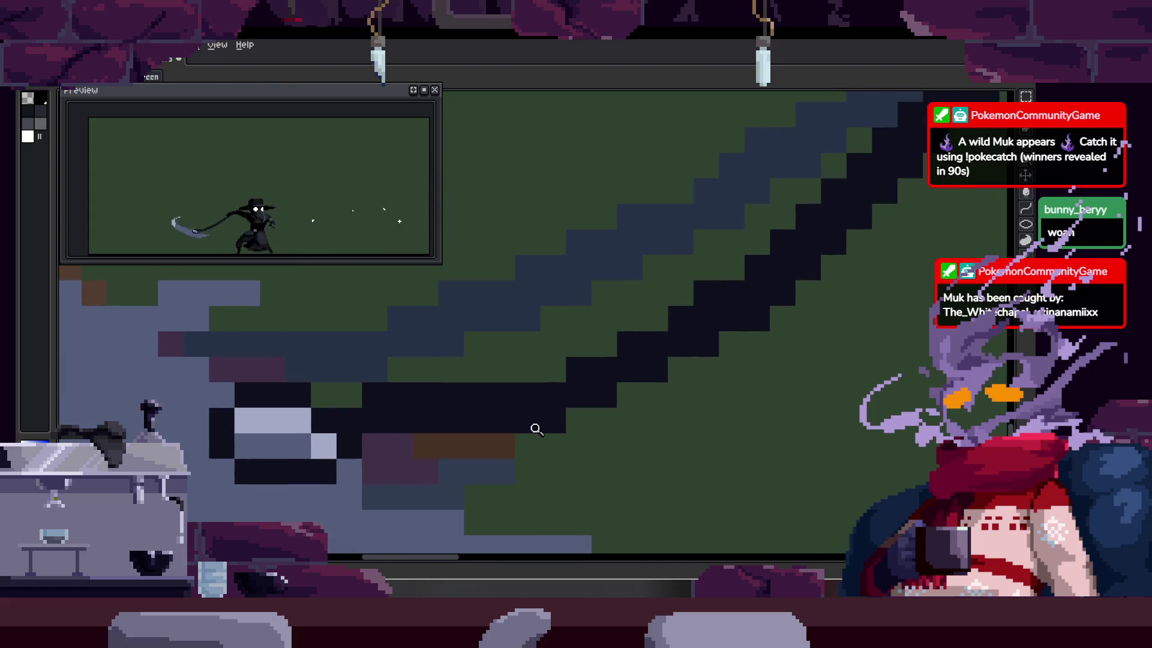
{"action": "key", "text": "z"}
{"action": "scroll", "coordinate": [722, 369], "scroll_direction": "down", "scroll_amount": 1}
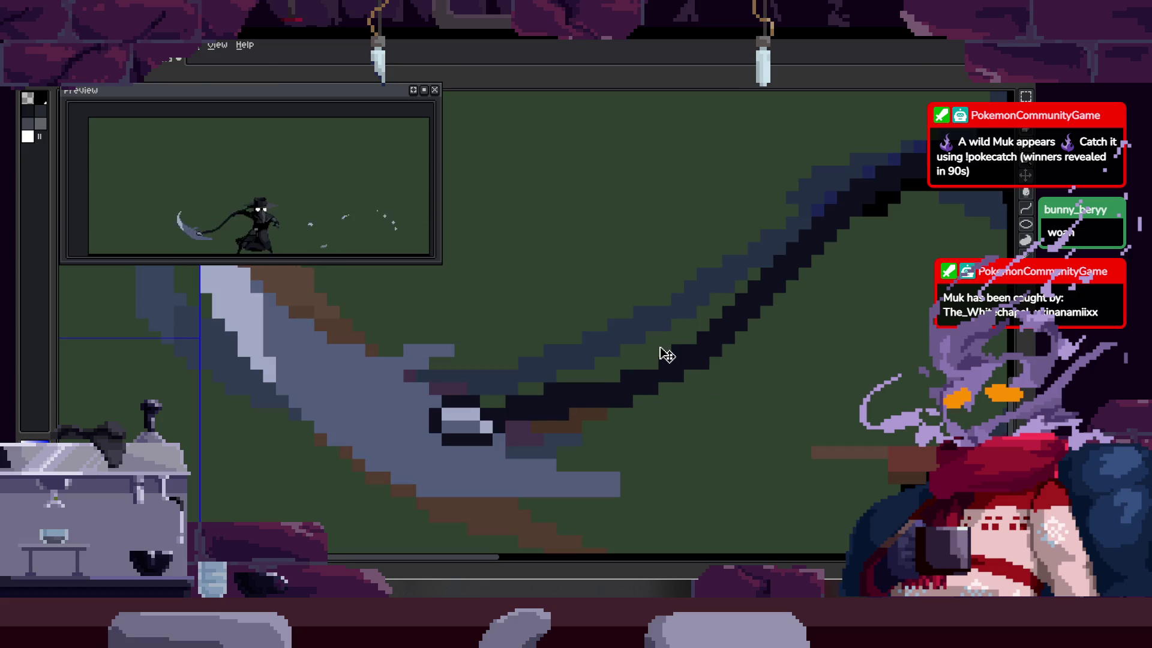
{"action": "left_click_drag", "start_coordinate": [627, 388], "coordinate": [452, 409]}
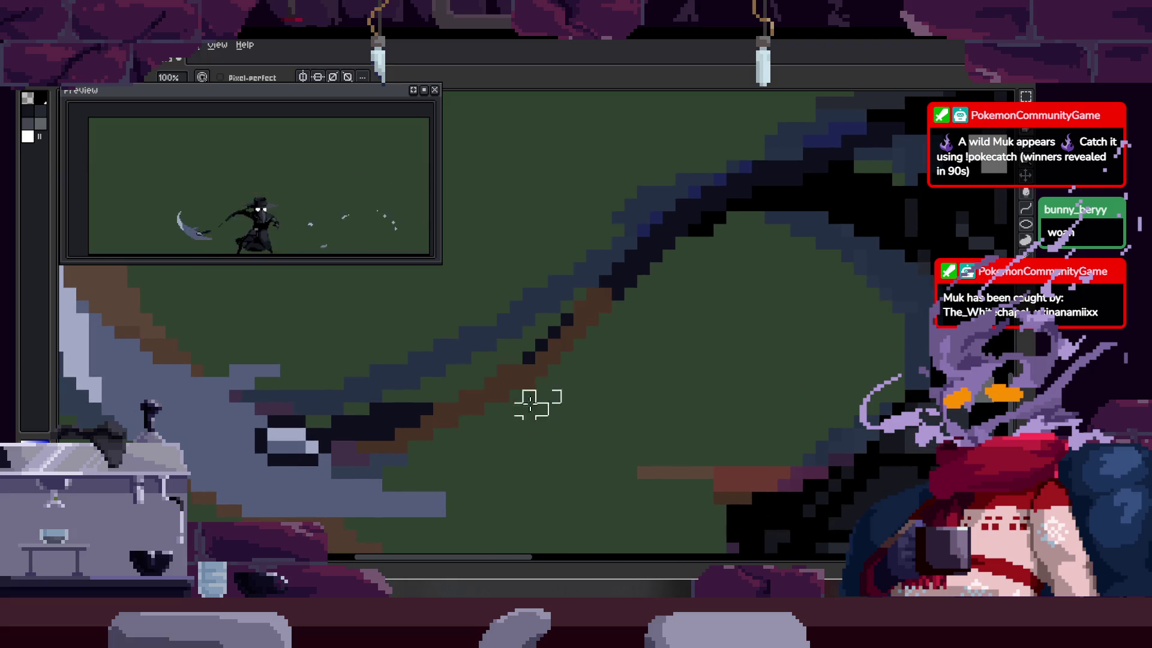
Step: Draw straight dark lines along the shaft's brown edge, then zoom out to the whole scythe
{"action": "key", "text": "z"}
{"action": "scroll", "coordinate": [557, 350], "scroll_direction": "up", "scroll_amount": 1}
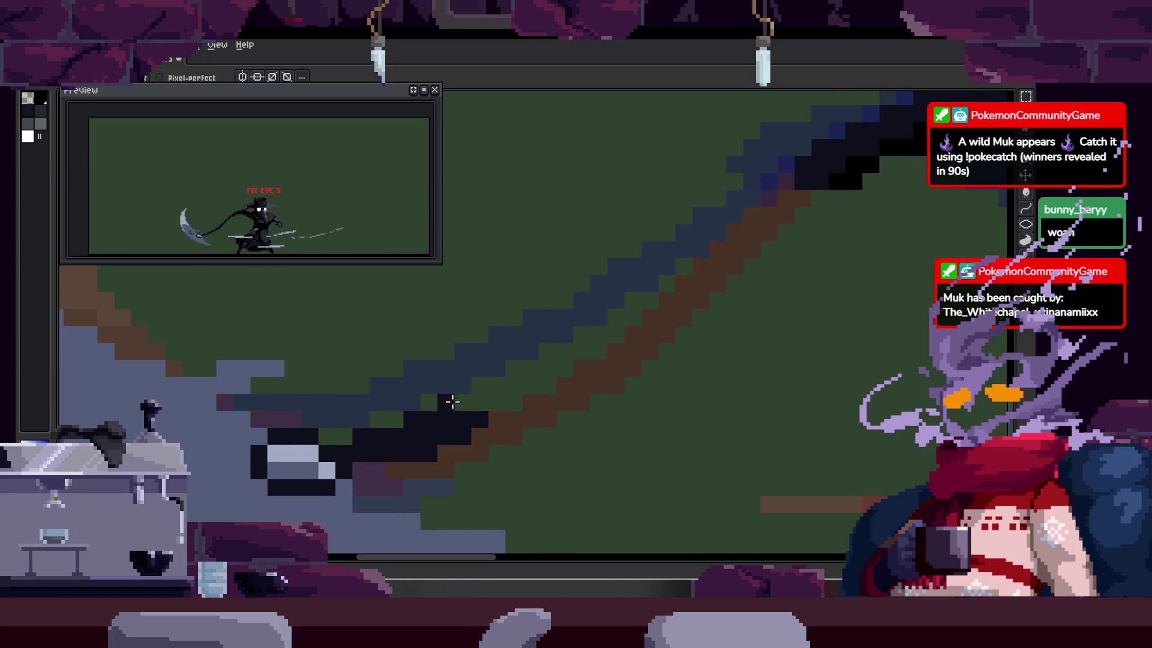
{"action": "left_click", "coordinate": [741, 248], "text": "shift"}
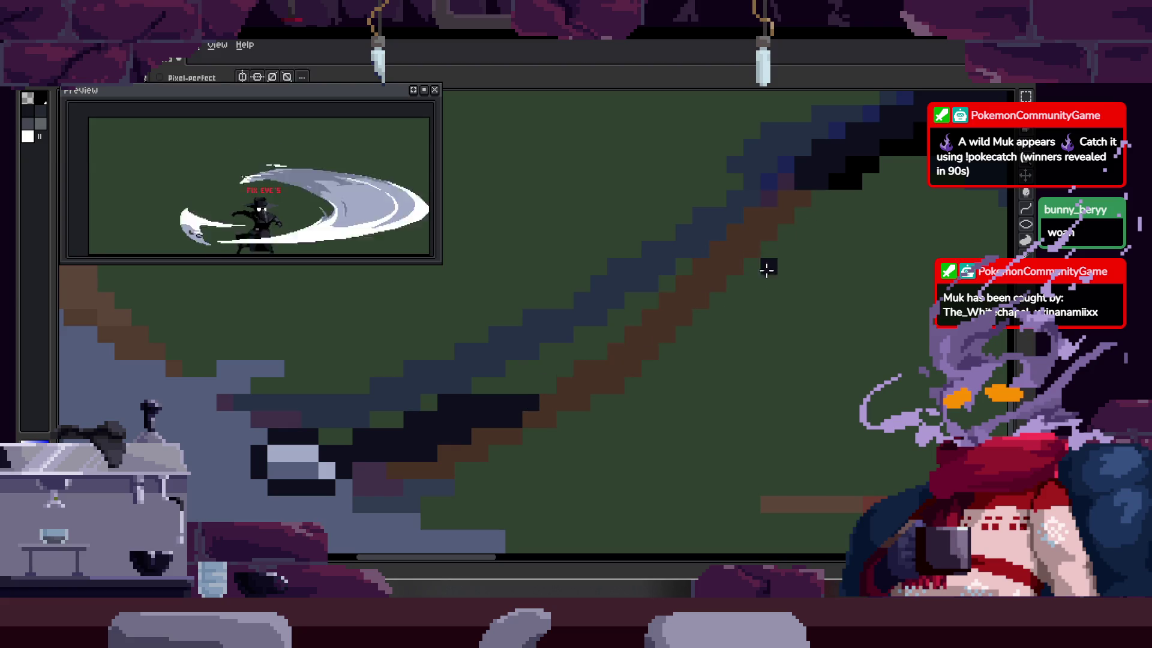
{"action": "scroll", "coordinate": [630, 333], "scroll_direction": "up", "scroll_amount": 1}
{"action": "scroll", "coordinate": [480, 419], "scroll_direction": "up", "scroll_amount": 1}
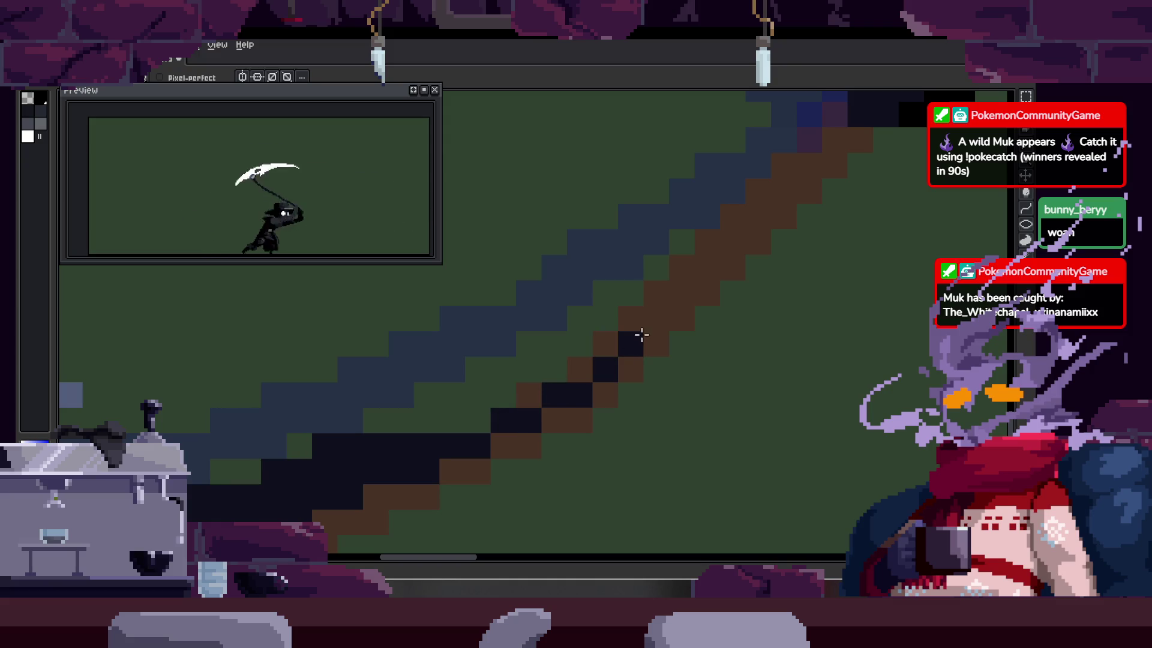
{"action": "left_click", "coordinate": [852, 140], "text": "shift"}
{"action": "scroll", "coordinate": [449, 453], "scroll_direction": "up", "scroll_amount": 2}
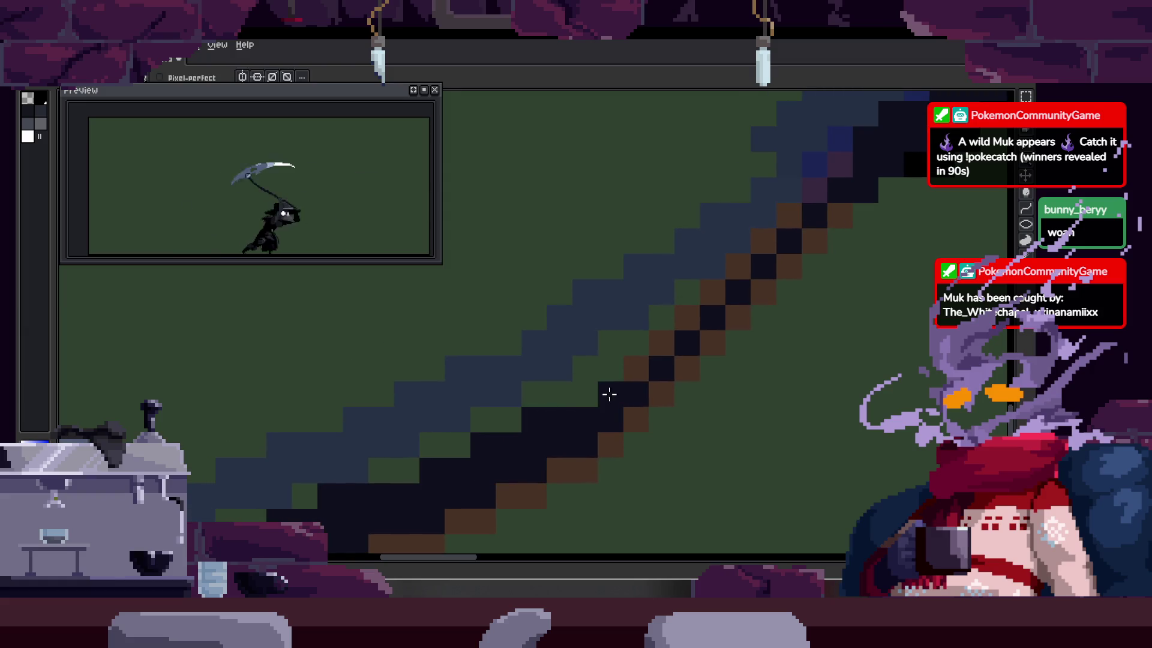
{"action": "left_click_drag", "start_coordinate": [665, 346], "coordinate": [620, 381]}
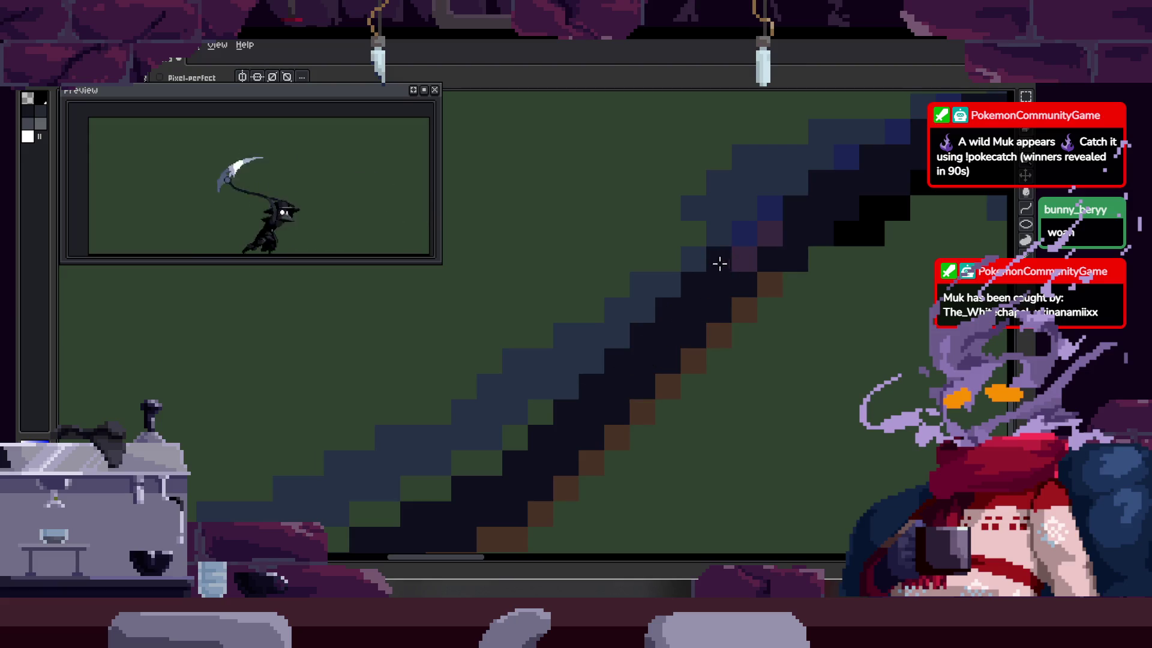
{"action": "key", "text": "z"}
{"action": "scroll", "coordinate": [738, 340], "scroll_direction": "down", "scroll_amount": 3}
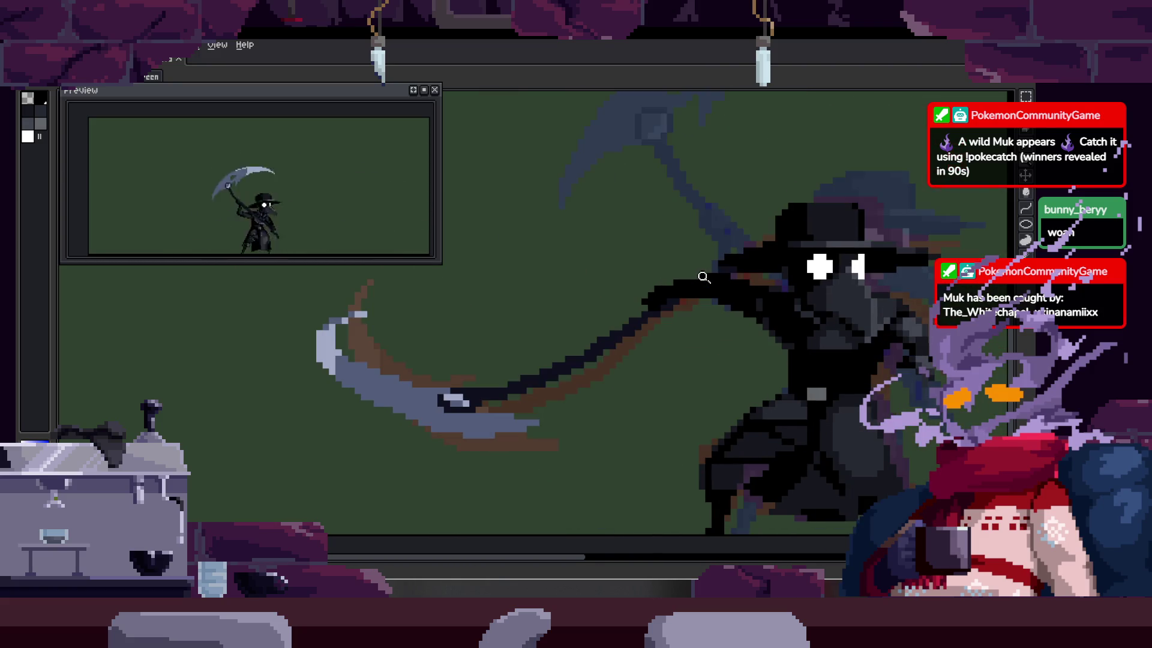
Step: Inspect the blade closely and sample its grey shades from the canvas
{"action": "left_click_drag", "start_coordinate": [513, 367], "coordinate": [521, 355]}
{"action": "scroll", "coordinate": [534, 343], "scroll_direction": "up", "scroll_amount": 4}
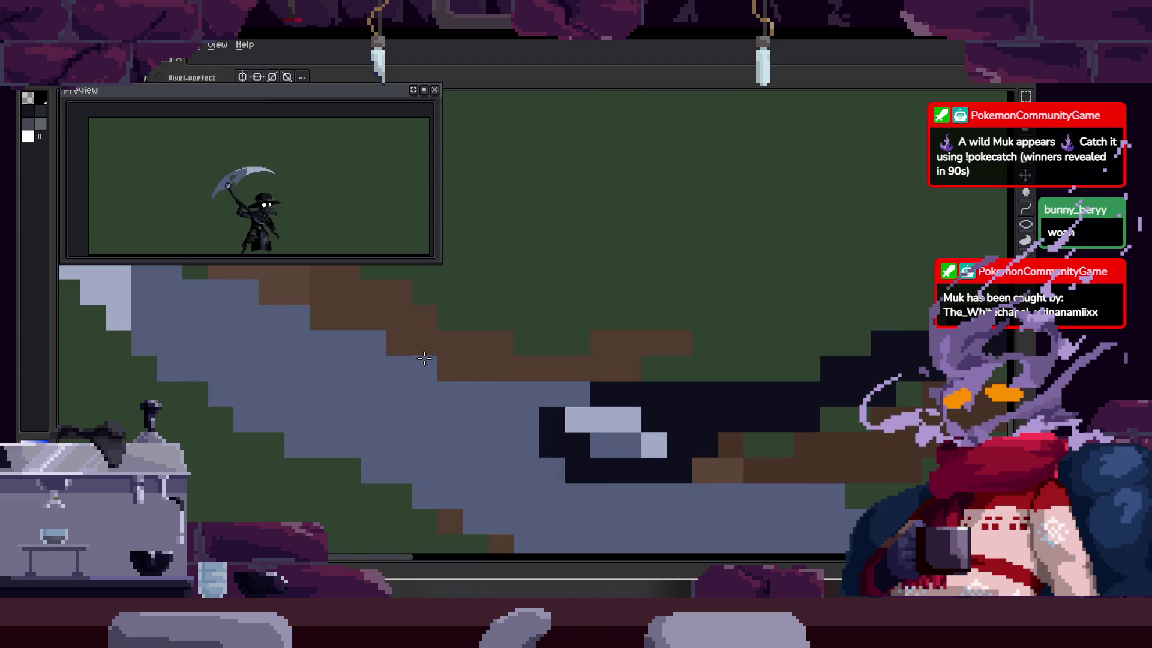
{"action": "scroll", "coordinate": [469, 386], "scroll_direction": "down", "scroll_amount": 4}
{"action": "scroll", "coordinate": [561, 388], "scroll_direction": "up", "scroll_amount": 4}
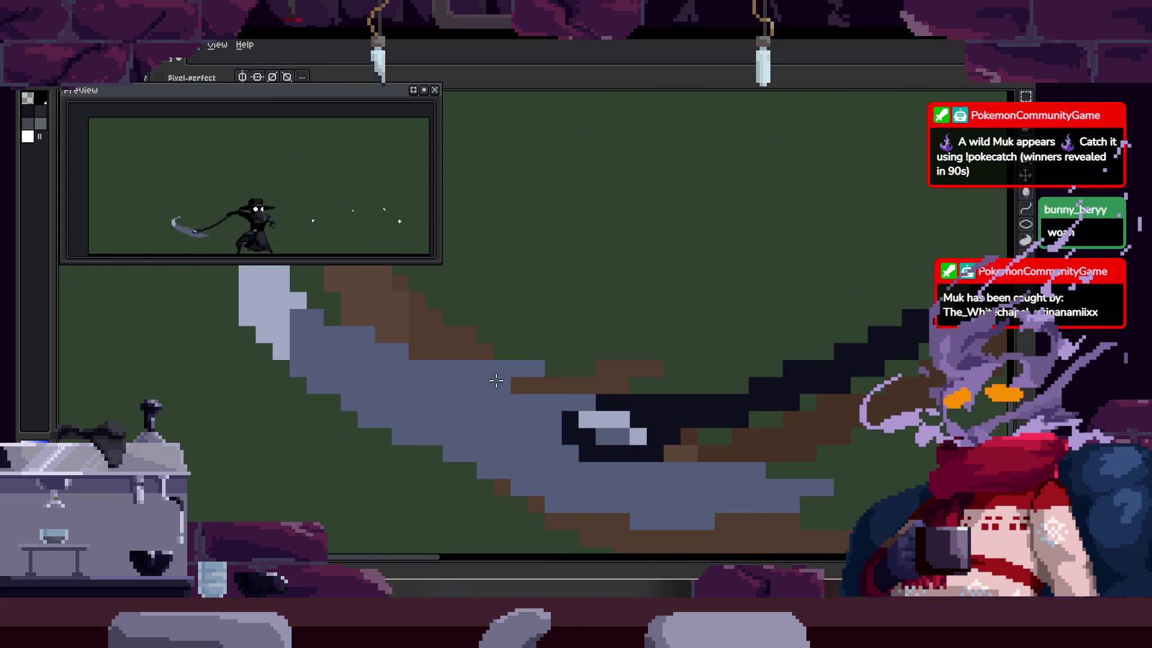
{"action": "scroll", "coordinate": [604, 359], "scroll_direction": "down", "scroll_amount": 4}
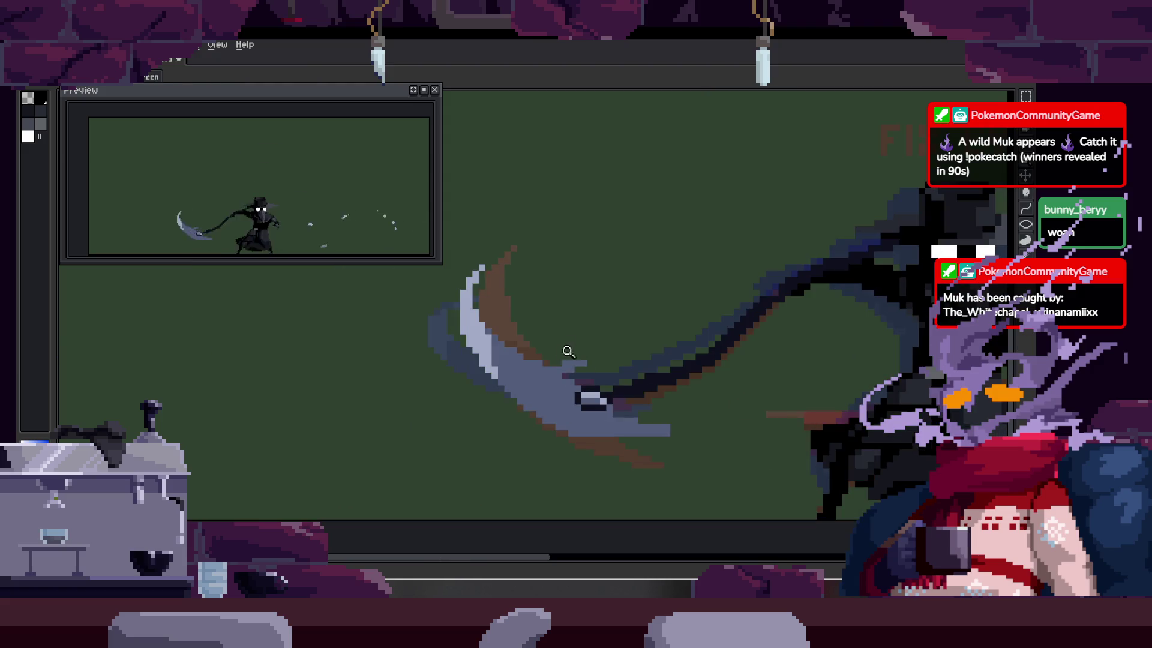
{"action": "scroll", "coordinate": [569, 354], "scroll_direction": "up", "scroll_amount": 4}
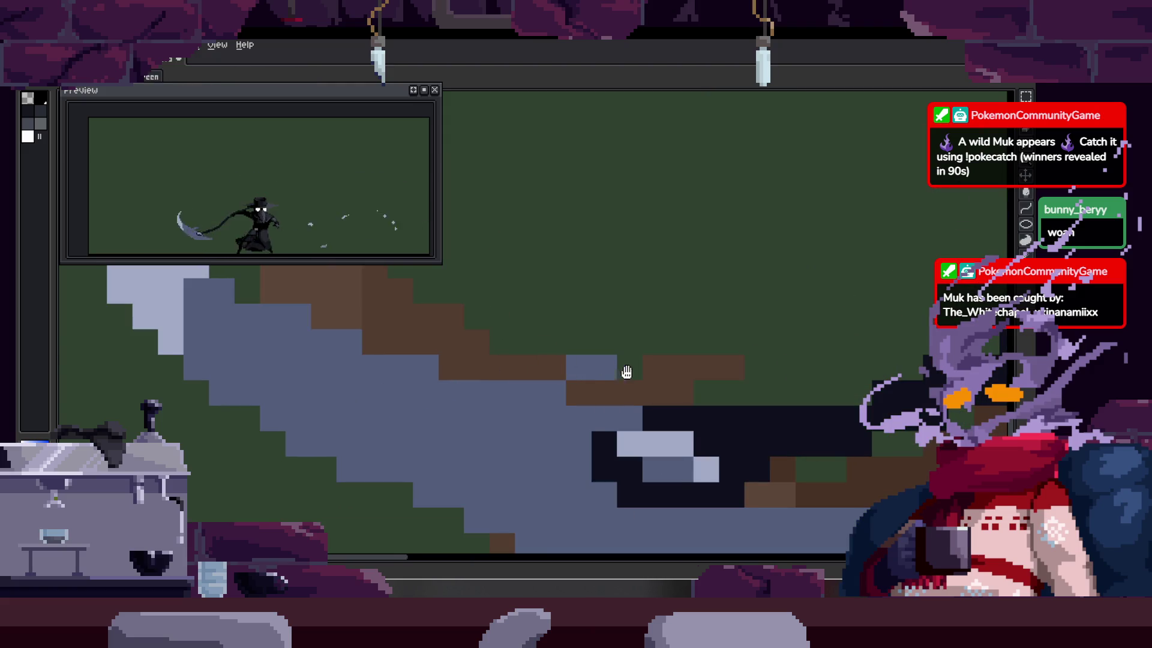
{"action": "scroll", "coordinate": [648, 354], "scroll_direction": "down", "scroll_amount": 4}
{"action": "scroll", "coordinate": [672, 331], "scroll_direction": "up", "scroll_amount": 5}
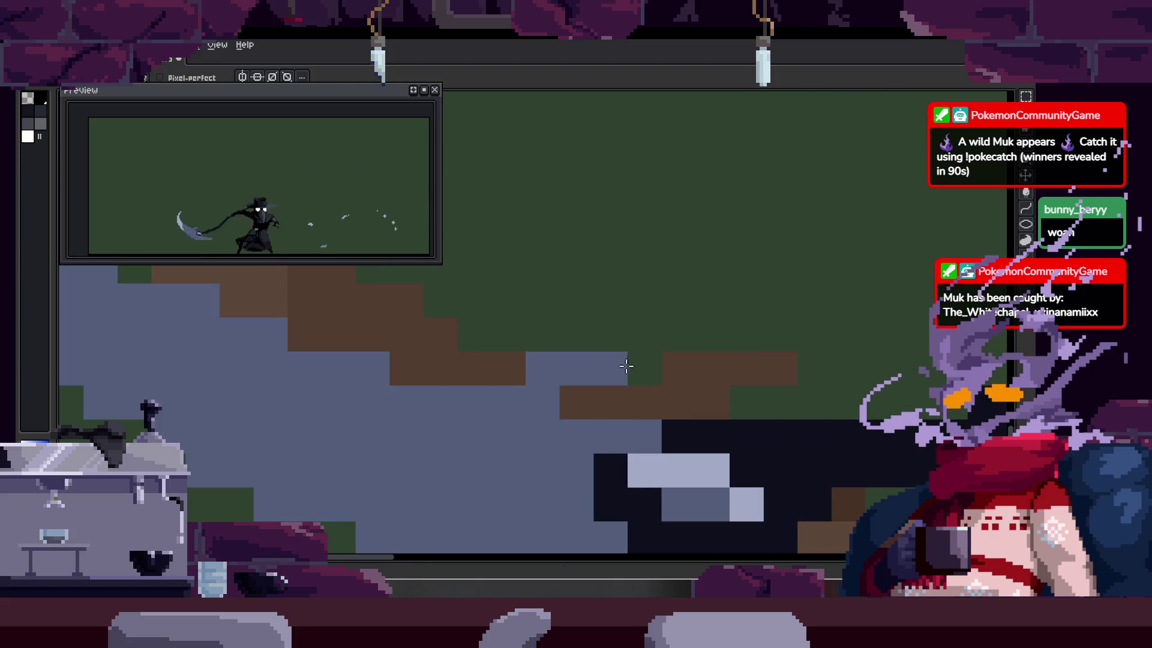
{"action": "key", "text": "alt"}
{"action": "scroll", "coordinate": [690, 354], "scroll_direction": "down", "scroll_amount": 4}
{"action": "scroll", "coordinate": [719, 329], "scroll_direction": "up", "scroll_amount": 4}
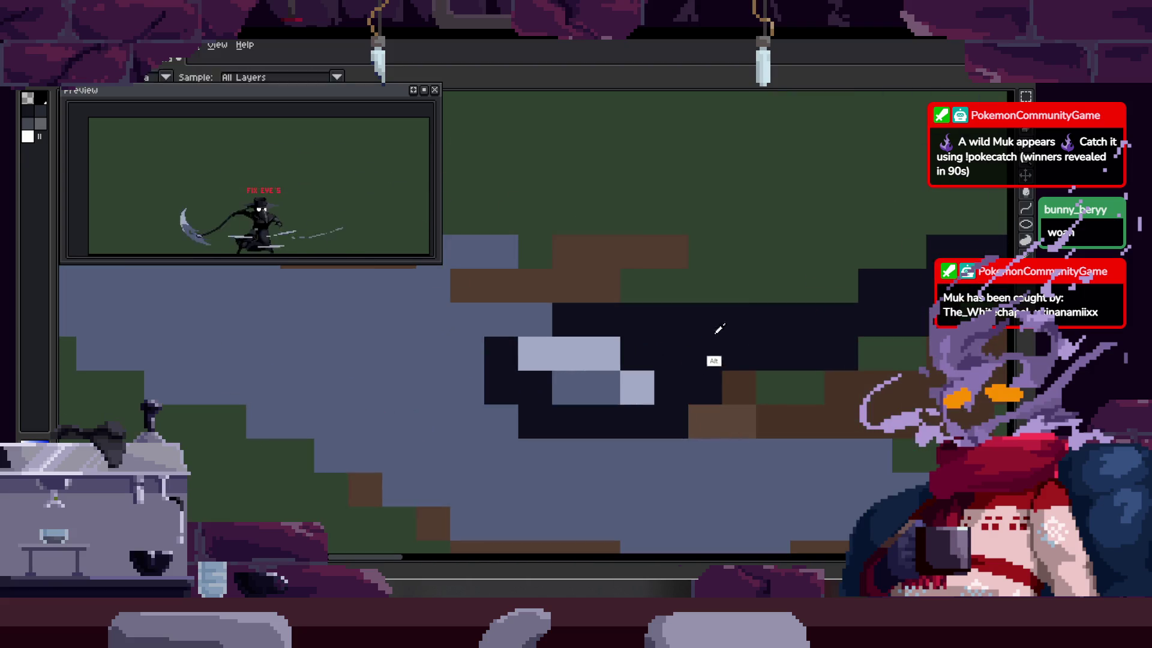
{"action": "key", "text": "alt"}
{"action": "scroll", "coordinate": [563, 347], "scroll_direction": "down", "scroll_amount": 4}
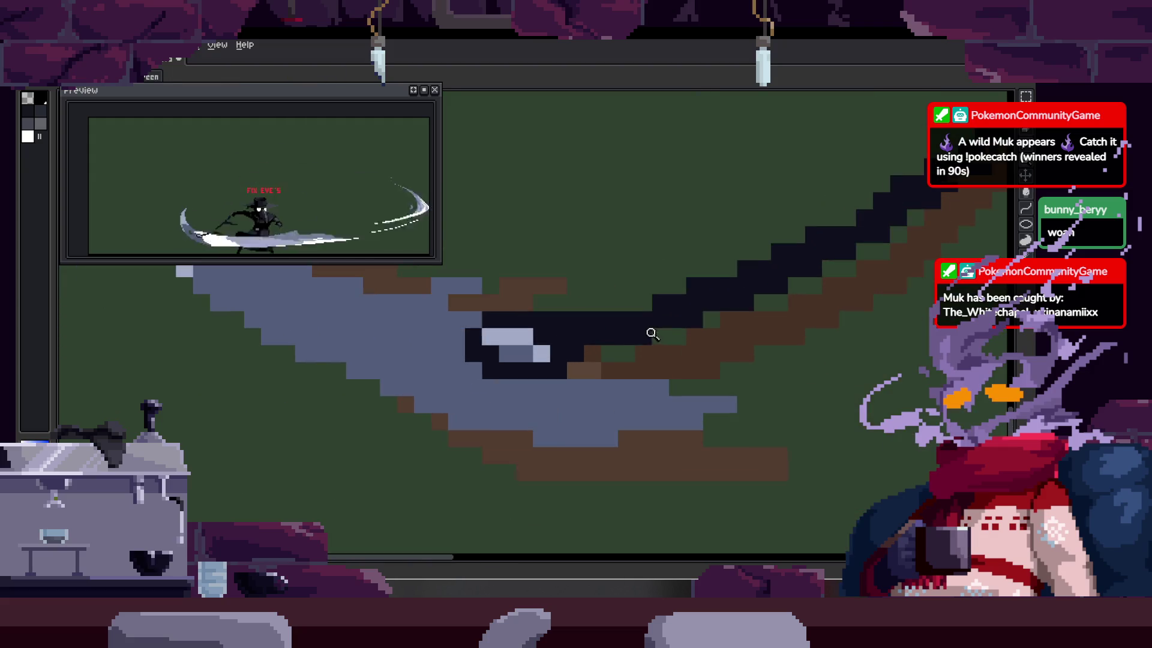
{"action": "scroll", "coordinate": [650, 329], "scroll_direction": "up", "scroll_amount": 2}
{"action": "scroll", "coordinate": [642, 304], "scroll_direction": "up", "scroll_amount": 4}
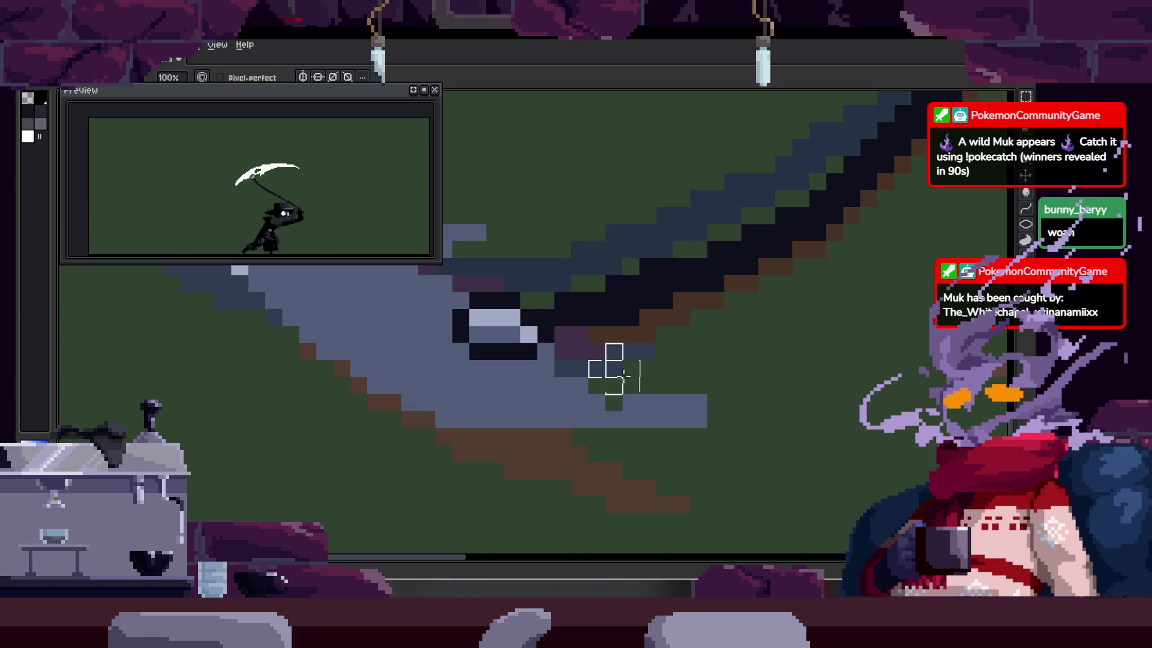
Step: Move the blade tip up one pixel row and zoom around to check the blade
{"action": "left_click_drag", "start_coordinate": [671, 390], "coordinate": [669, 373]}
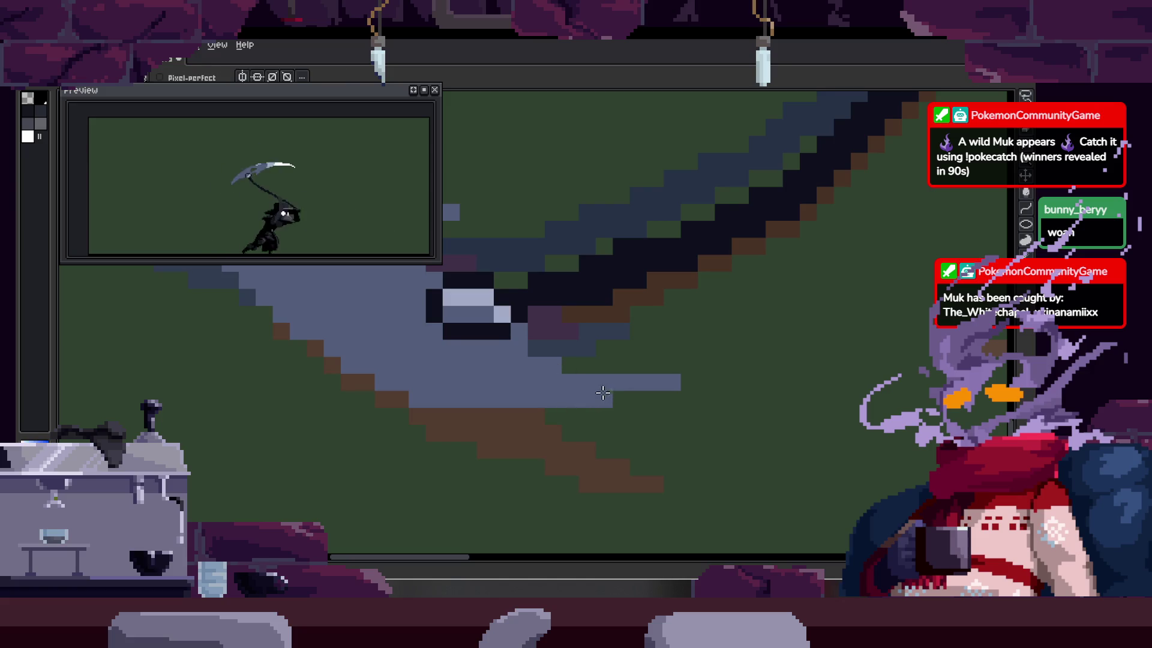
{"action": "scroll", "coordinate": [603, 393], "scroll_direction": "up", "scroll_amount": 1}
{"action": "scroll", "coordinate": [419, 370], "scroll_direction": "right", "scroll_amount": 3}
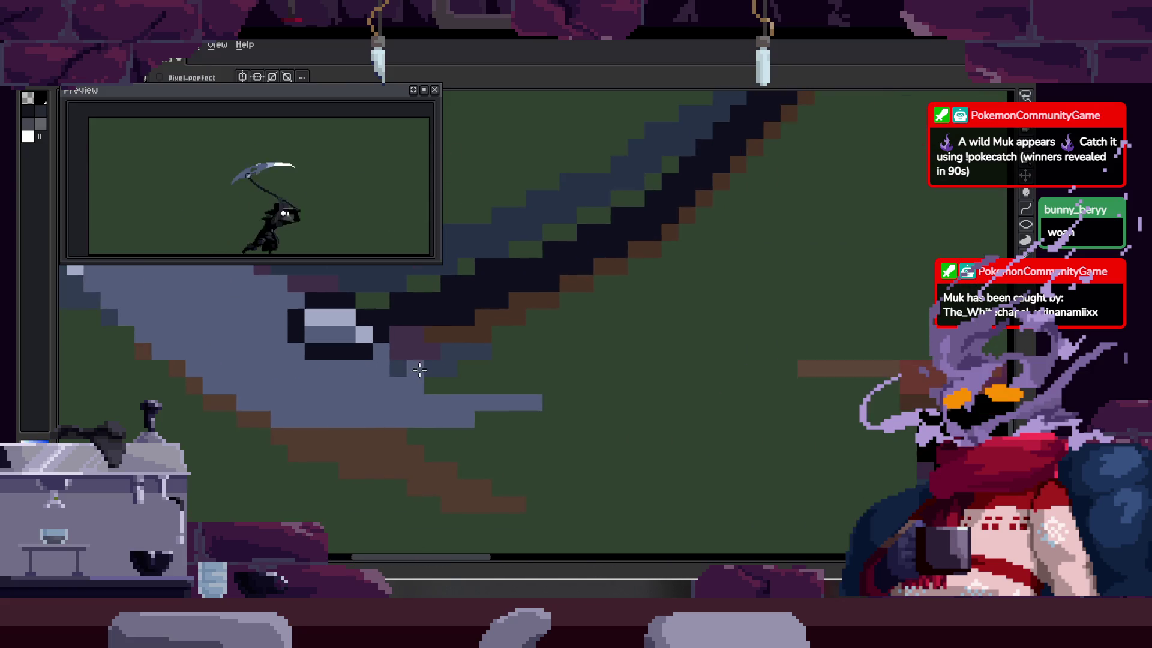
{"action": "scroll", "coordinate": [398, 373], "scroll_direction": "right", "scroll_amount": 1}
{"action": "scroll", "coordinate": [474, 372], "scroll_direction": "down", "scroll_amount": 4}
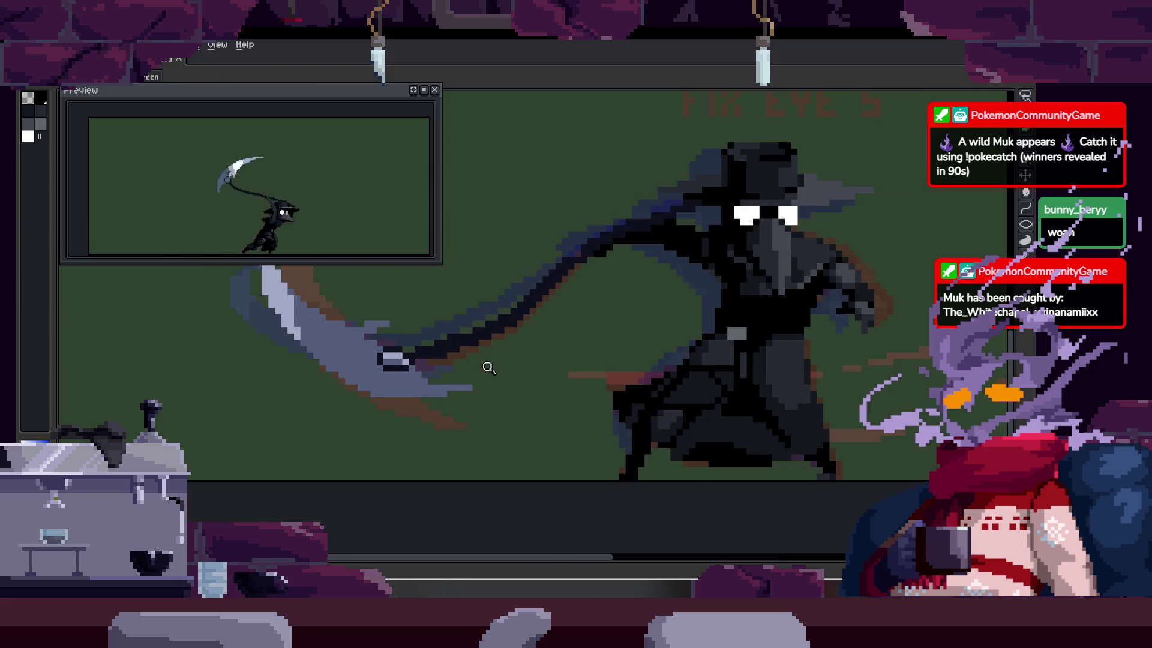
{"action": "scroll", "coordinate": [488, 347], "scroll_direction": "up", "scroll_amount": 6}
{"action": "scroll", "coordinate": [452, 366], "scroll_direction": "down", "scroll_amount": 1}
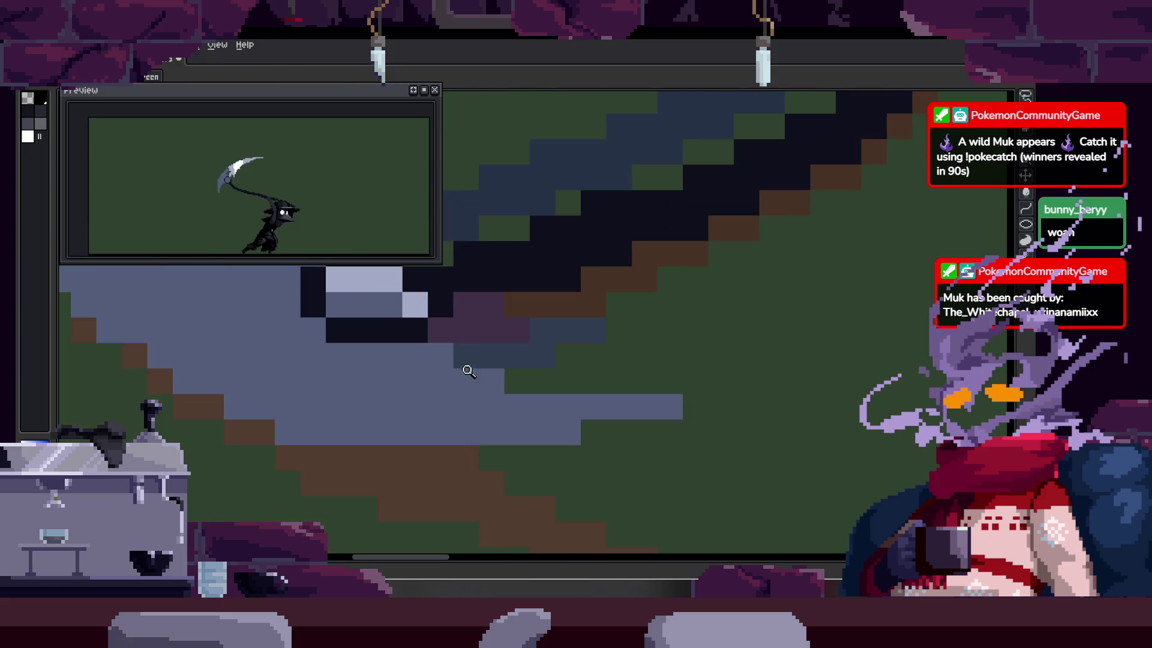
{"action": "scroll", "coordinate": [517, 376], "scroll_direction": "down", "scroll_amount": 4}
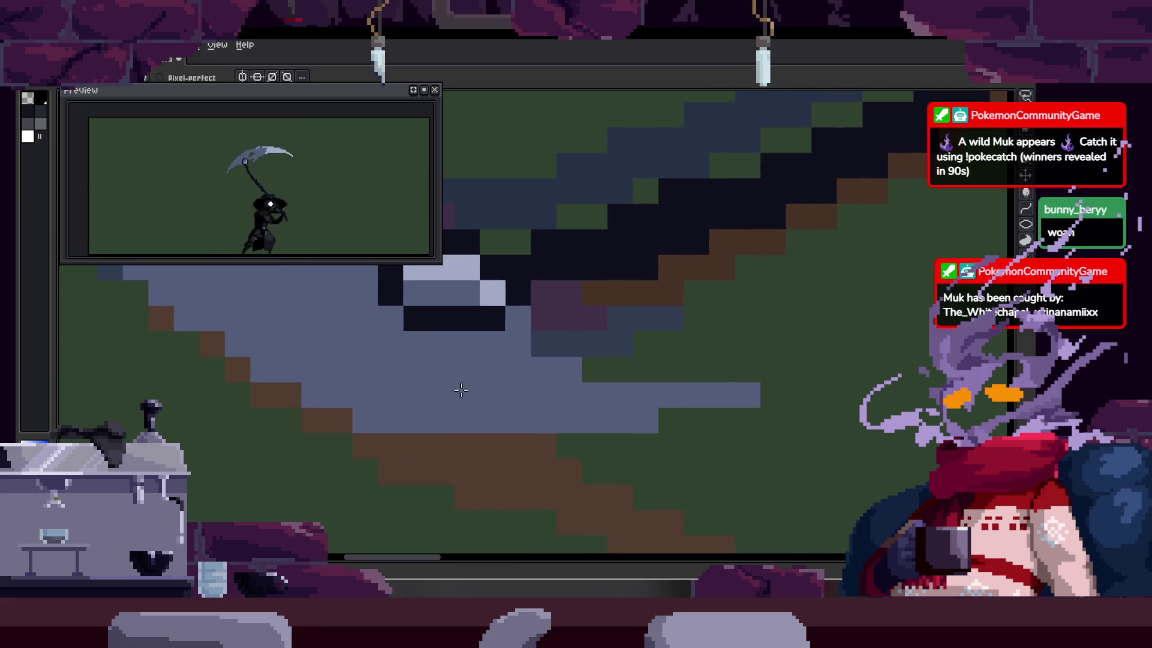
{"action": "scroll", "coordinate": [467, 403], "scroll_direction": "up", "scroll_amount": 2}
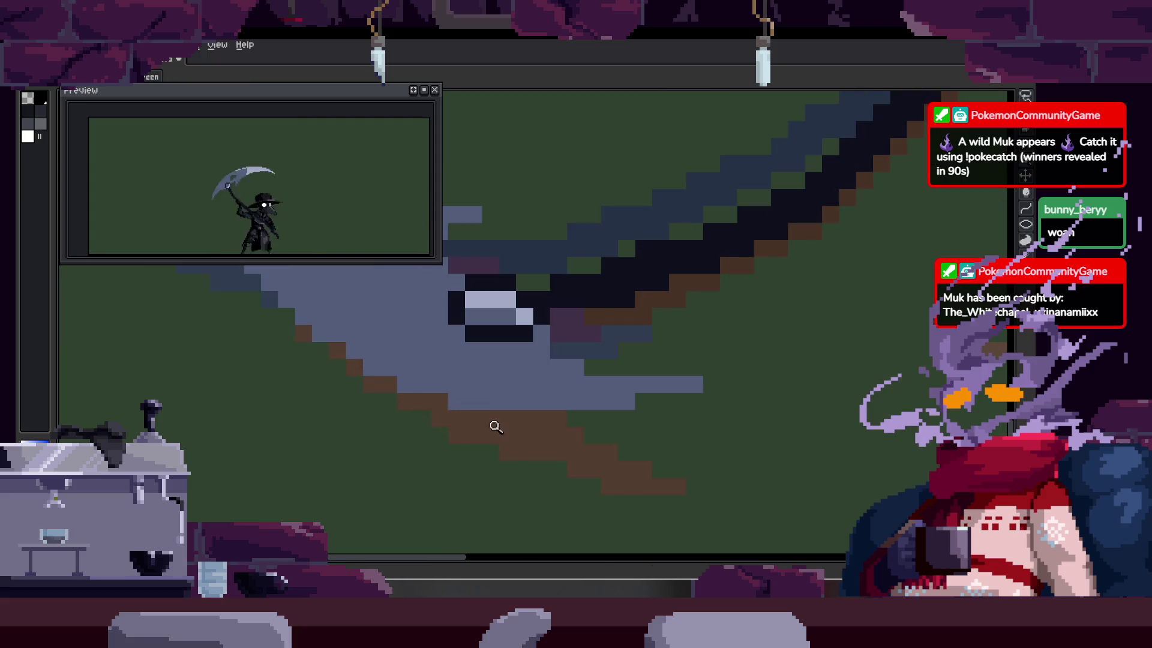
{"action": "scroll", "coordinate": [495, 426], "scroll_direction": "down", "scroll_amount": 3}
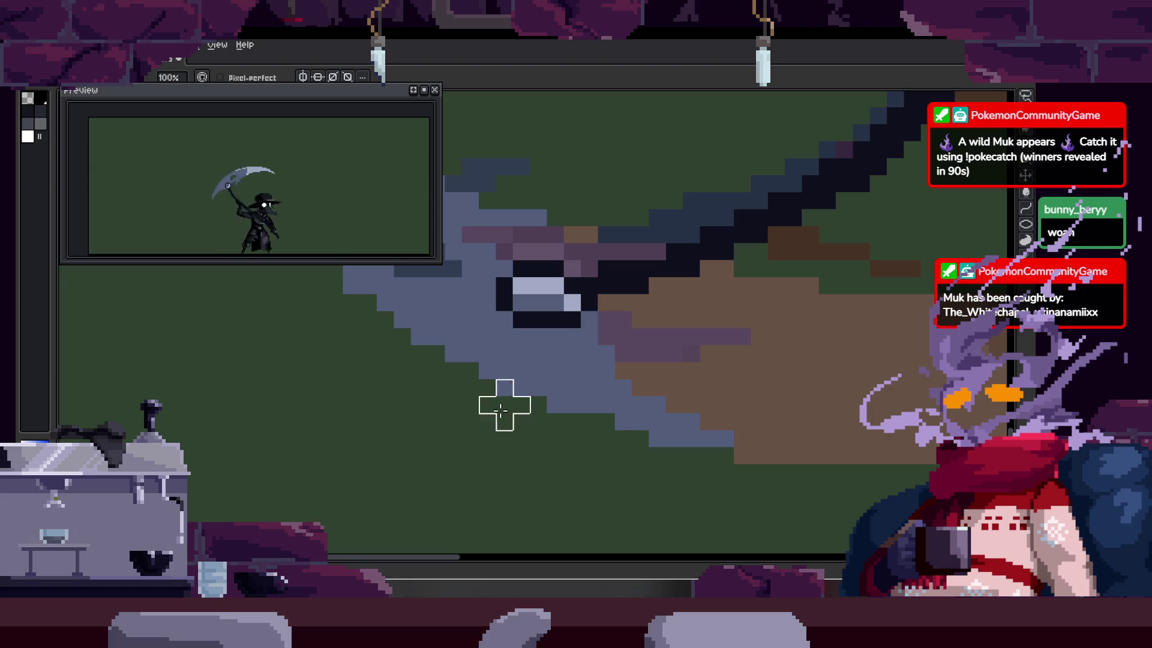
{"action": "key", "text": "z"}
{"action": "scroll", "coordinate": [603, 337], "scroll_direction": "down", "scroll_amount": 4}
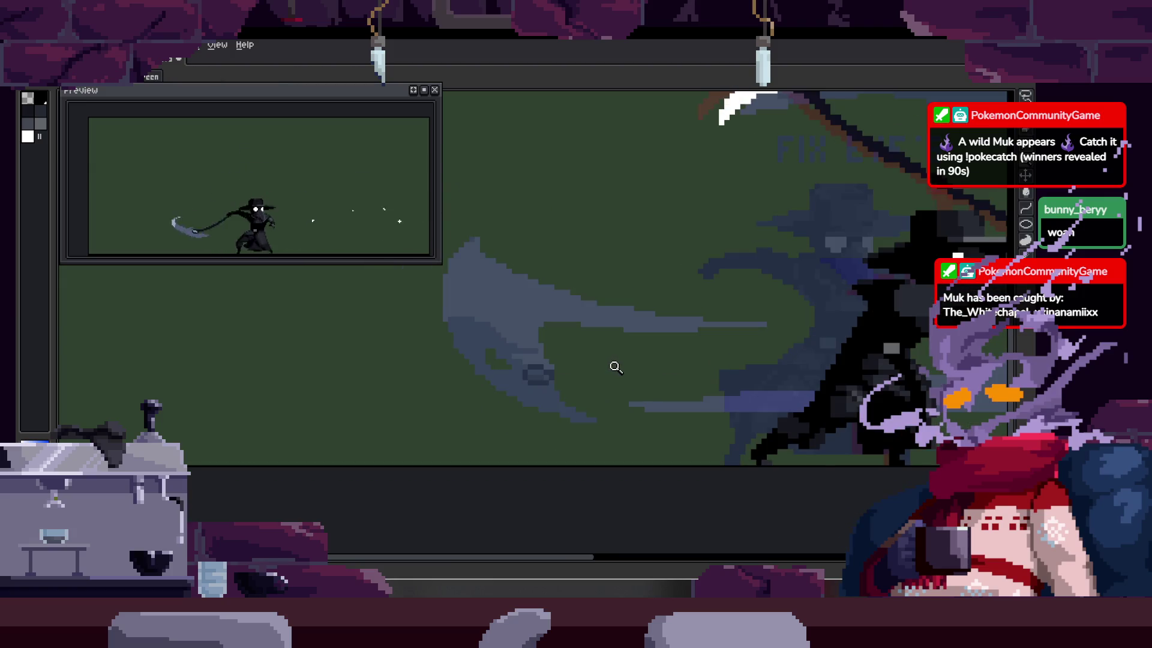
{"action": "scroll", "coordinate": [579, 369], "scroll_direction": "up", "scroll_amount": 5}
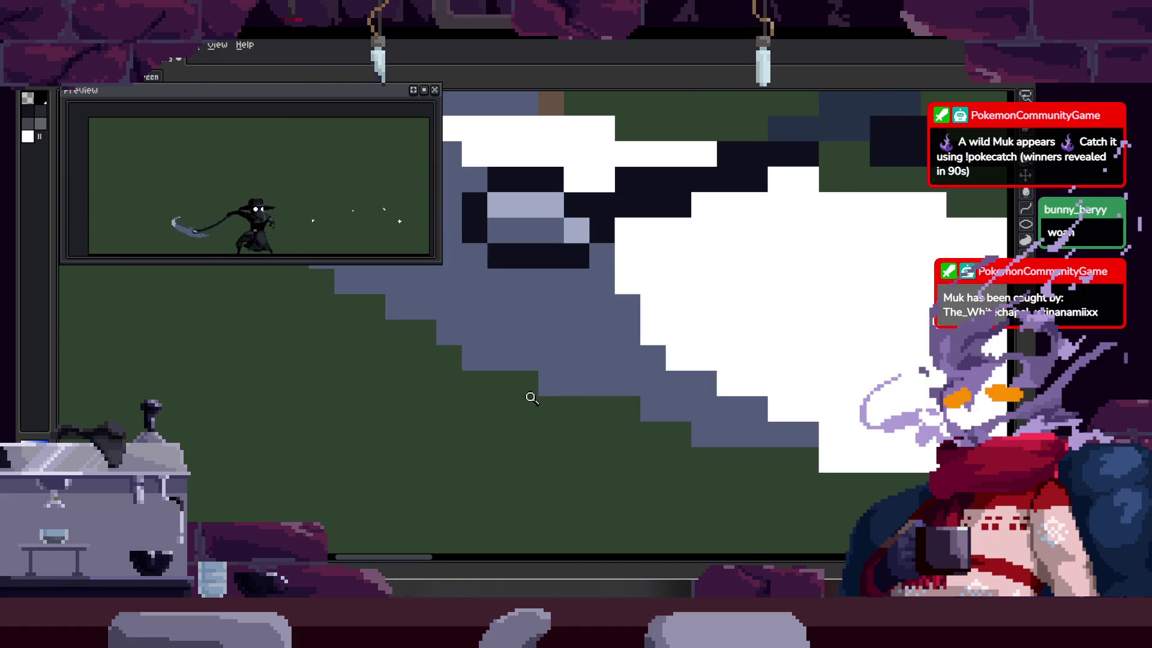
Step: Zoom in on the blade and bucket-fill its dark grey-blue band with light blue
{"action": "key", "text": "z"}
{"action": "scroll", "coordinate": [472, 414], "scroll_direction": "down", "scroll_amount": 5}
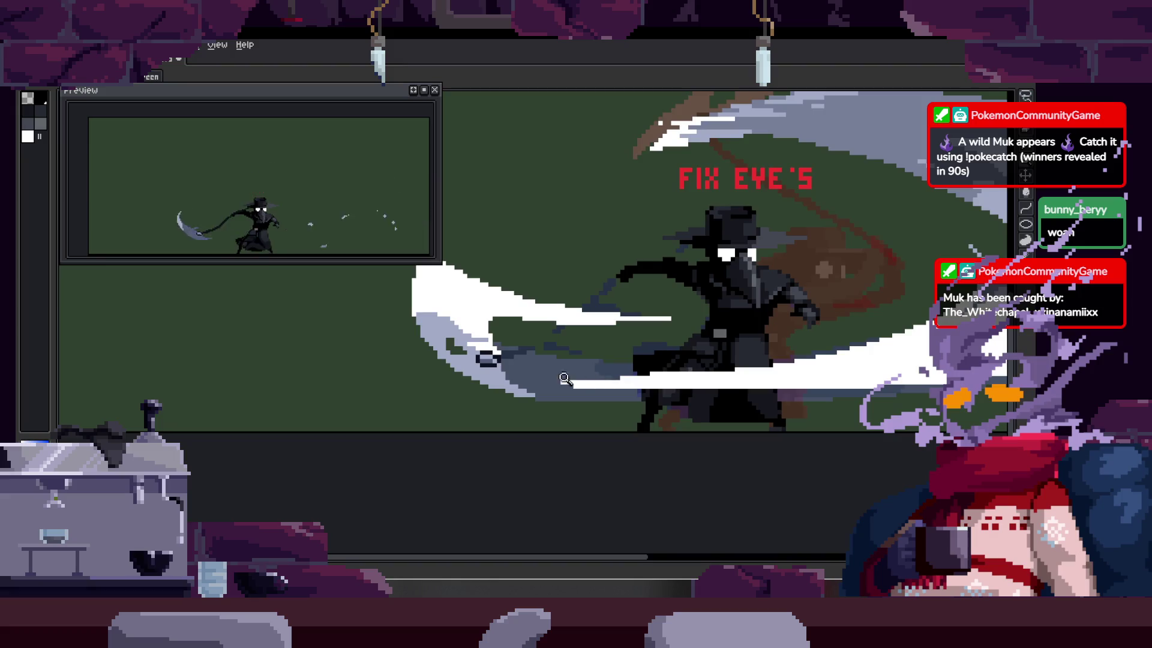
{"action": "scroll", "coordinate": [507, 303], "scroll_direction": "up", "scroll_amount": 5}
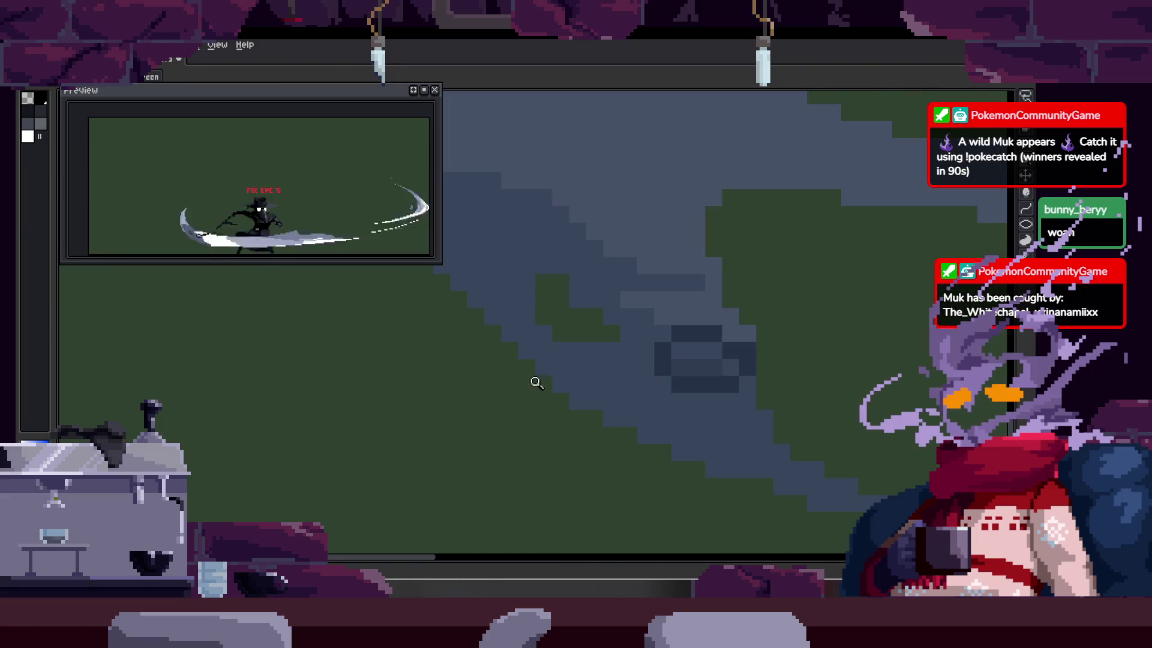
{"action": "scroll", "coordinate": [536, 382], "scroll_direction": "down", "scroll_amount": 3}
{"action": "scroll", "coordinate": [545, 375], "scroll_direction": "up", "scroll_amount": 4}
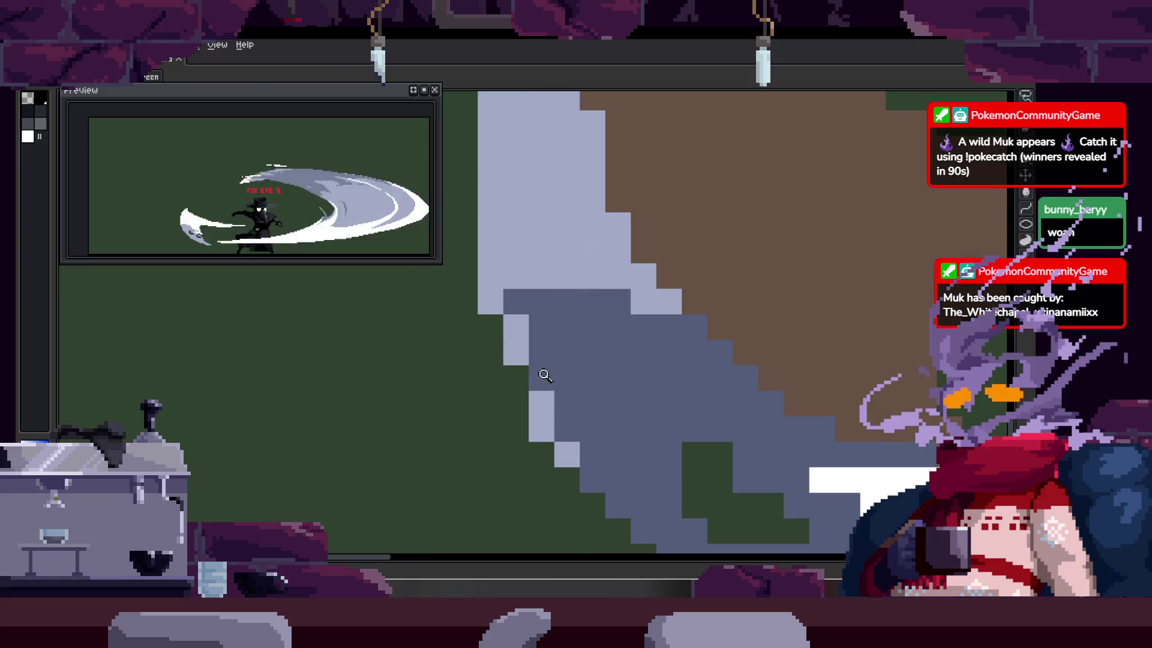
{"action": "key", "text": "b"}
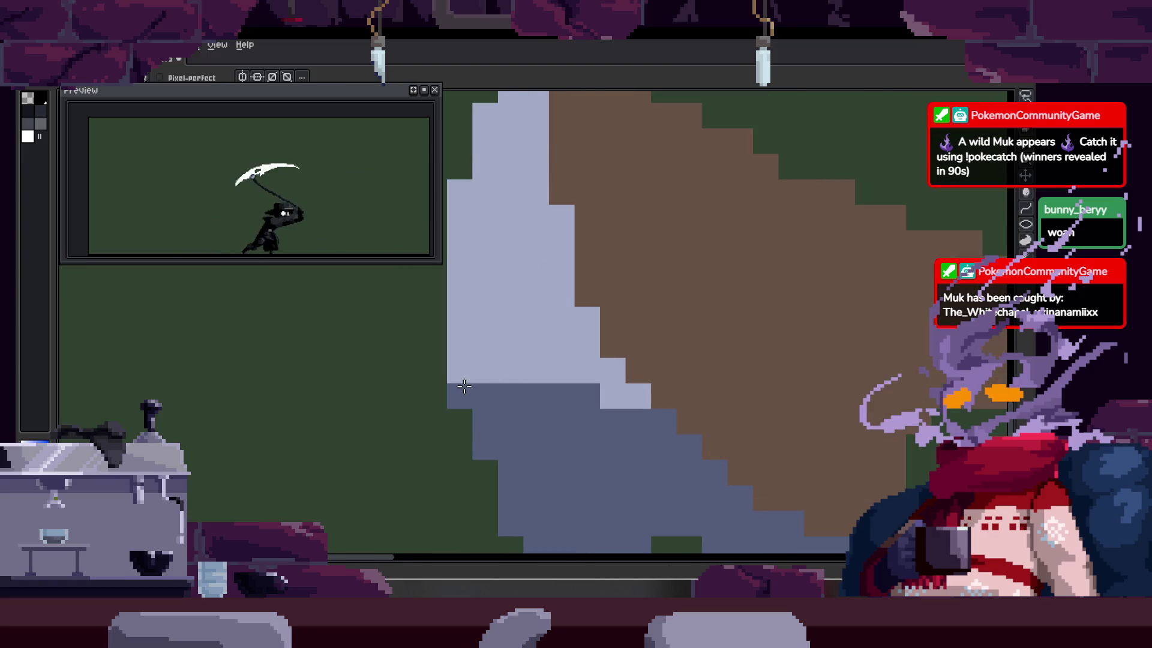
{"action": "scroll", "coordinate": [598, 355], "scroll_direction": "down", "scroll_amount": 2}
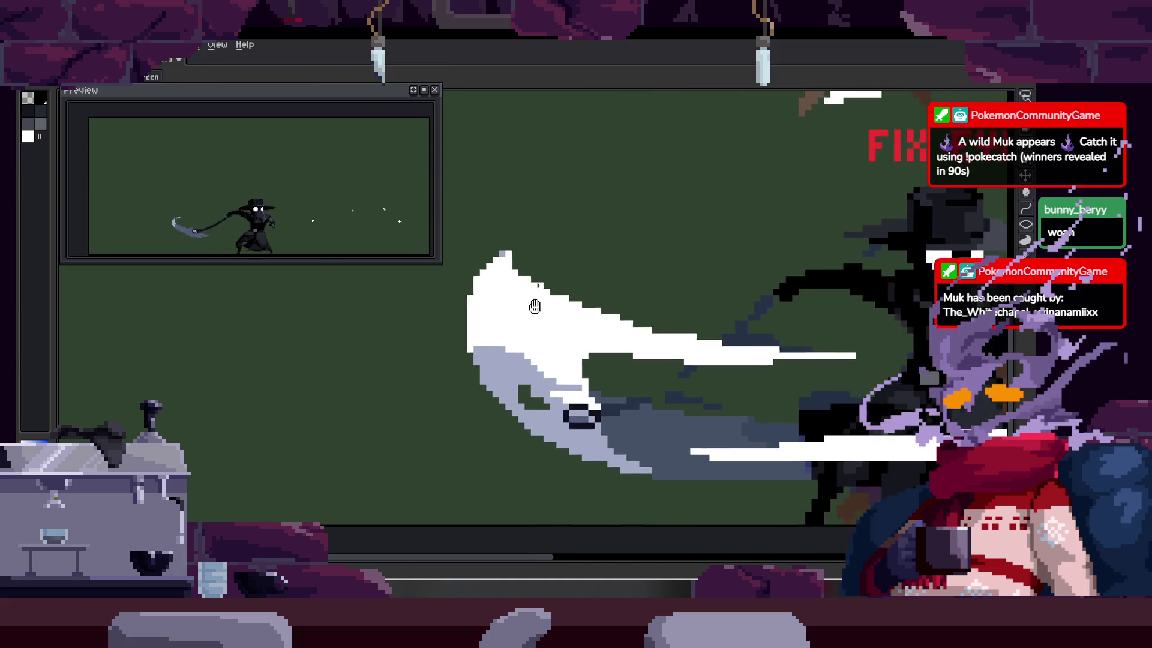
{"action": "scroll", "coordinate": [534, 306], "scroll_direction": "down", "scroll_amount": 1}
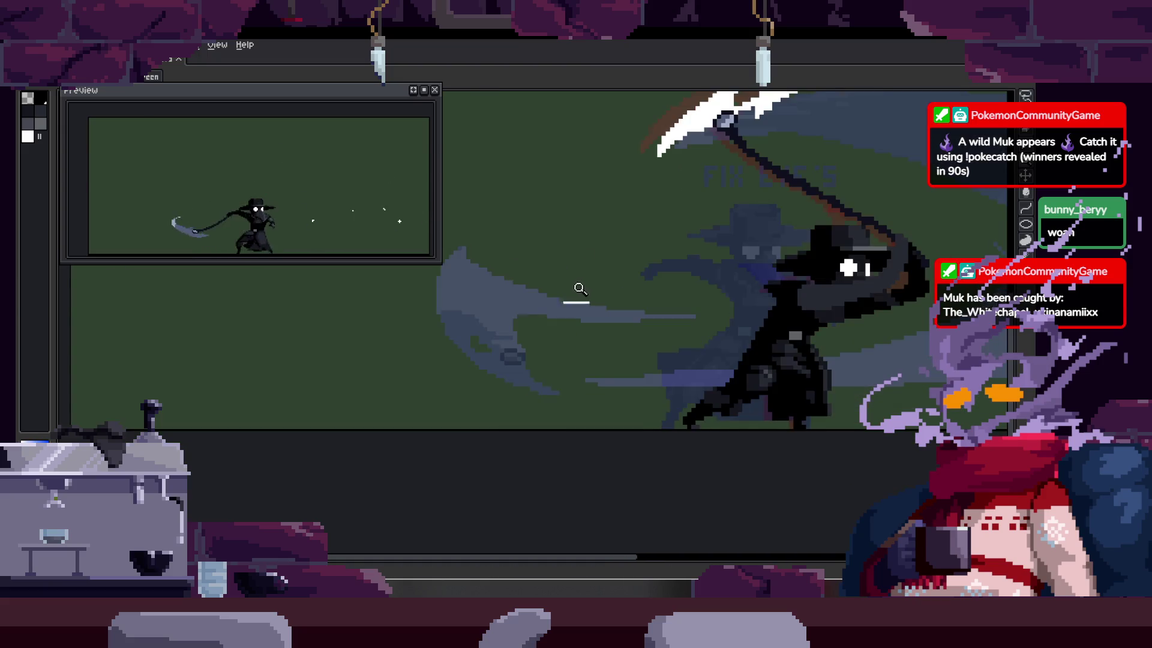
{"action": "scroll", "coordinate": [475, 312], "scroll_direction": "up", "scroll_amount": 1}
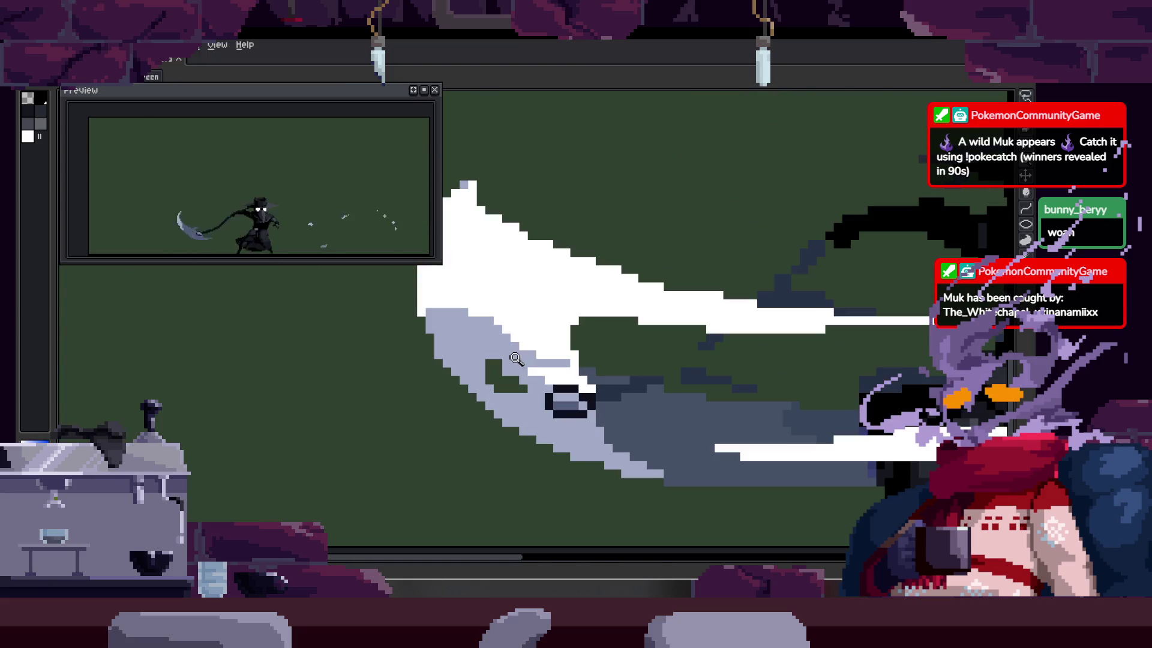
{"action": "scroll", "coordinate": [540, 386], "scroll_direction": "up", "scroll_amount": 1}
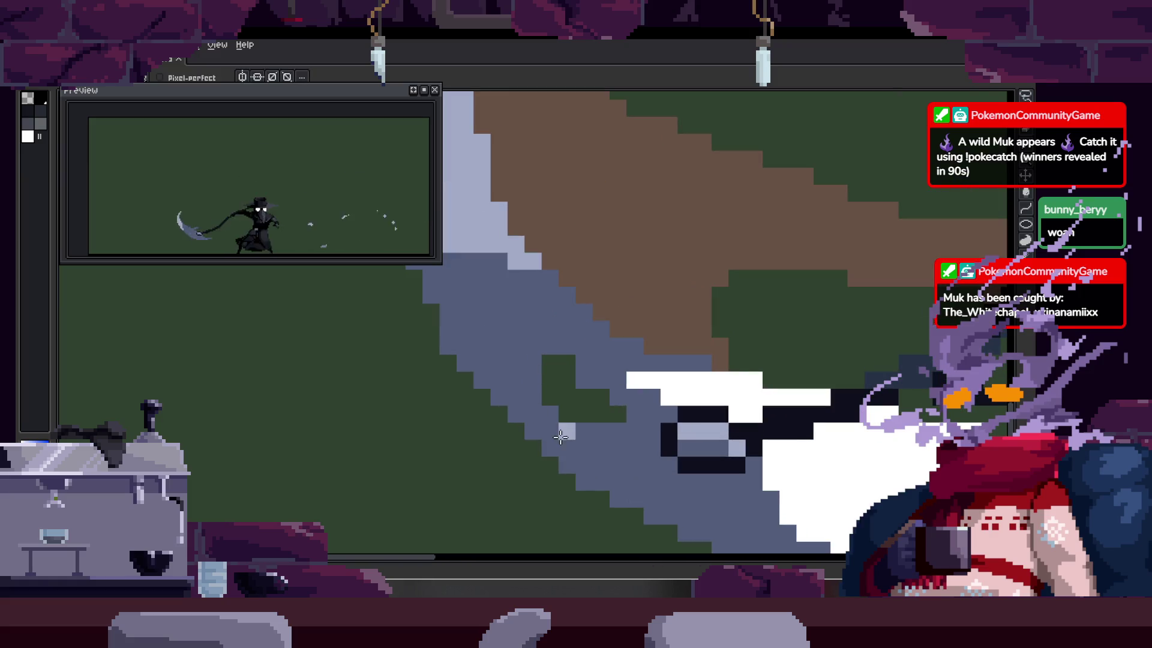
{"action": "key", "text": "g"}
{"action": "left_click", "coordinate": [606, 359]}
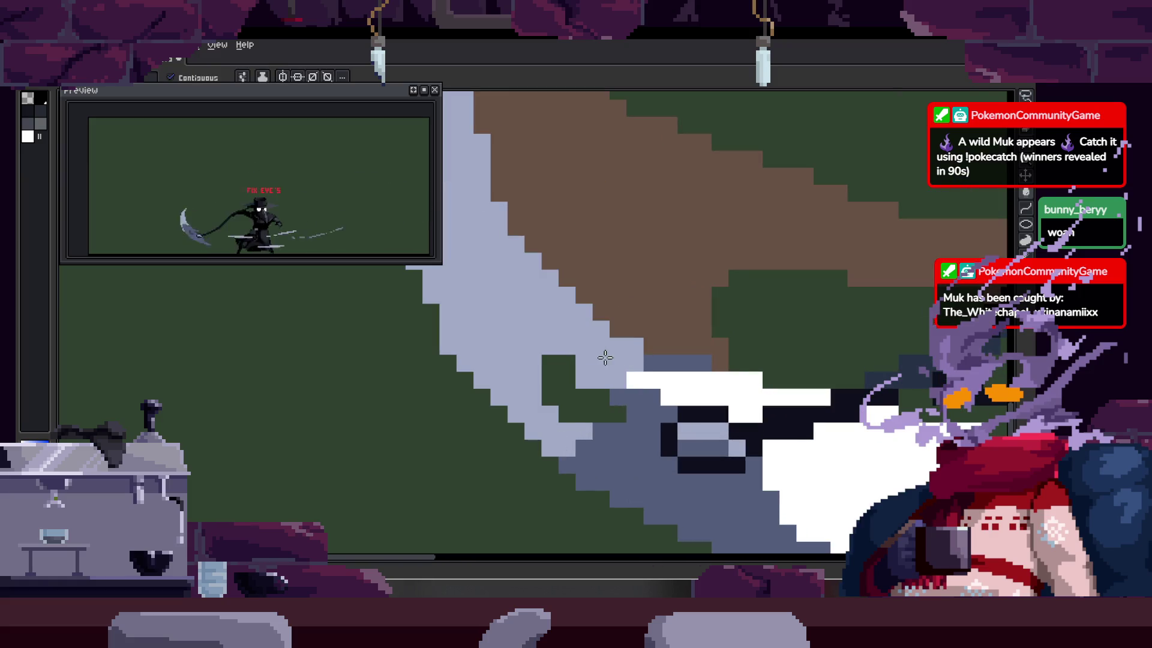
Step: On the next scythe frame, bucket-fill the blade's light left region darker
{"action": "scroll", "coordinate": [580, 343], "scroll_direction": "down", "scroll_amount": 2}
{"action": "key", "text": "z"}
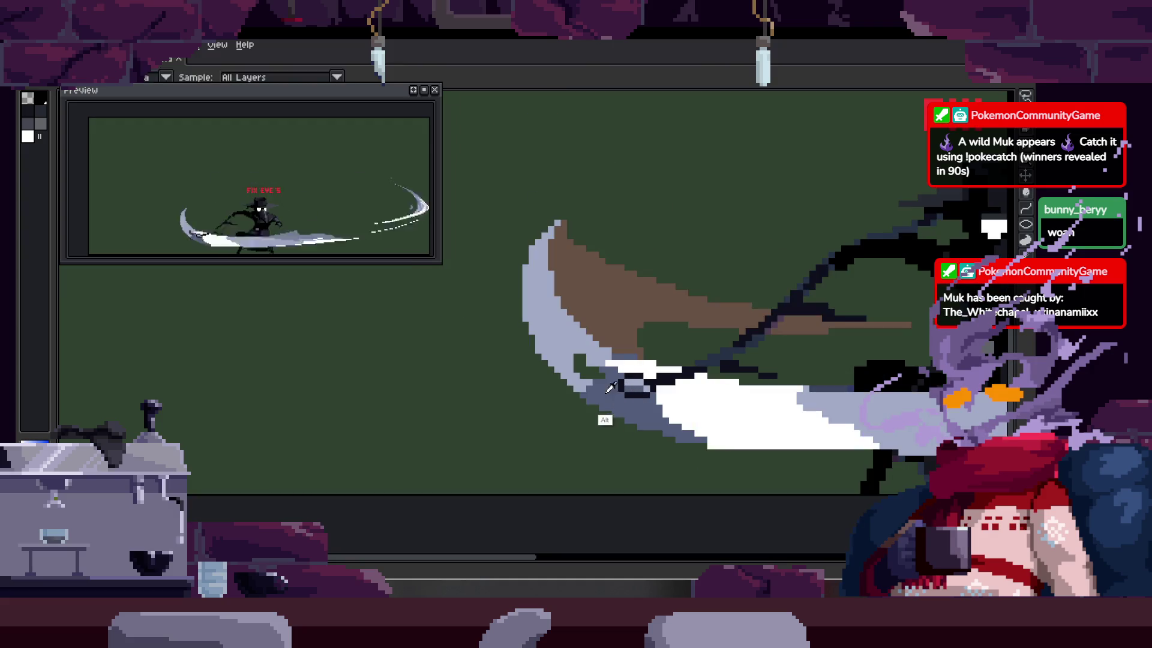
{"action": "left_click", "coordinate": [551, 297]}
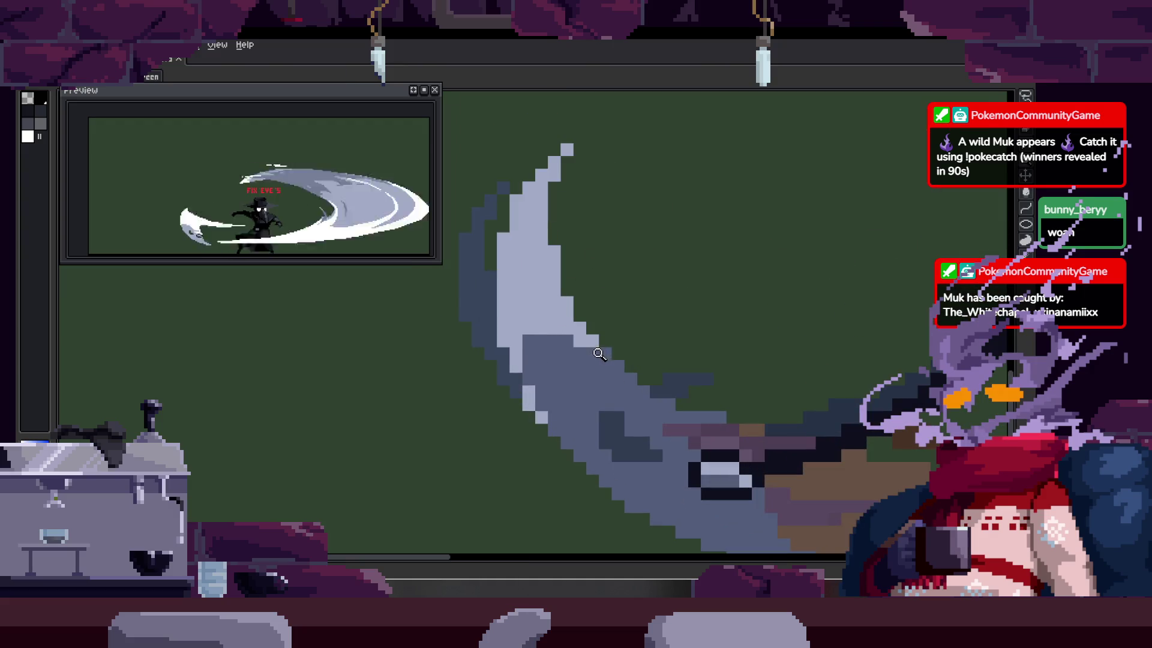
{"action": "key", "text": "Right"}
{"action": "key", "text": "g"}
{"action": "left_click", "coordinate": [522, 243]}
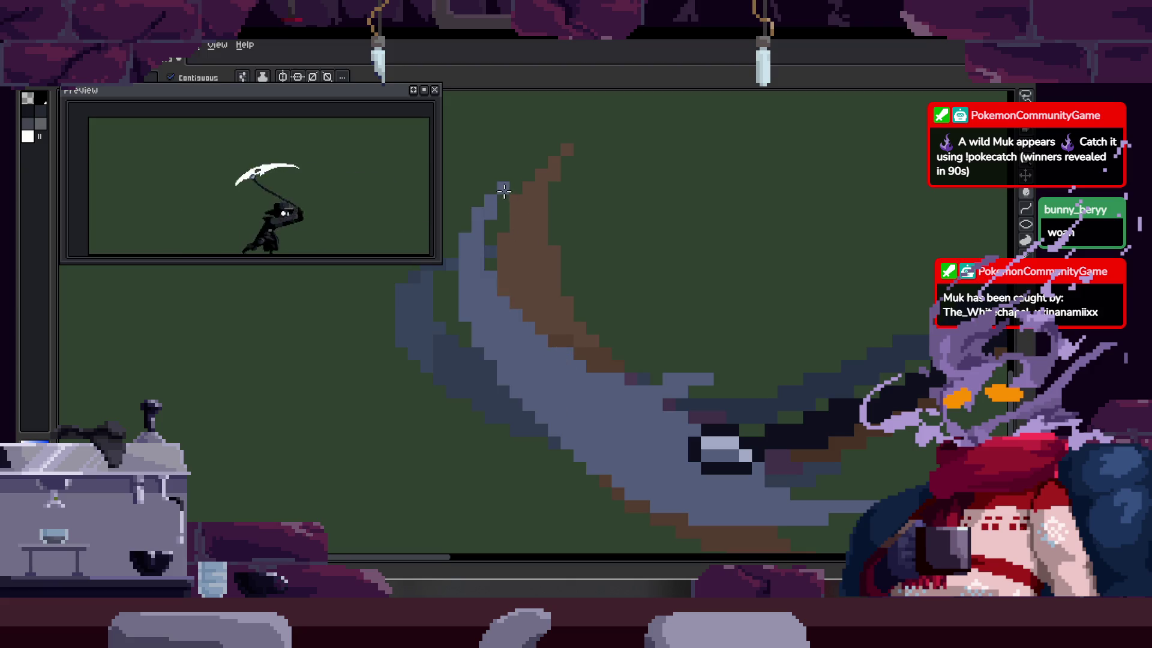
Step: On the following frame, paint dark and purple pixels into the blade centre
{"action": "key", "text": "Right"}
{"action": "key", "text": "Right"}
{"action": "key", "text": "Right"}
{"action": "key", "text": "z"}
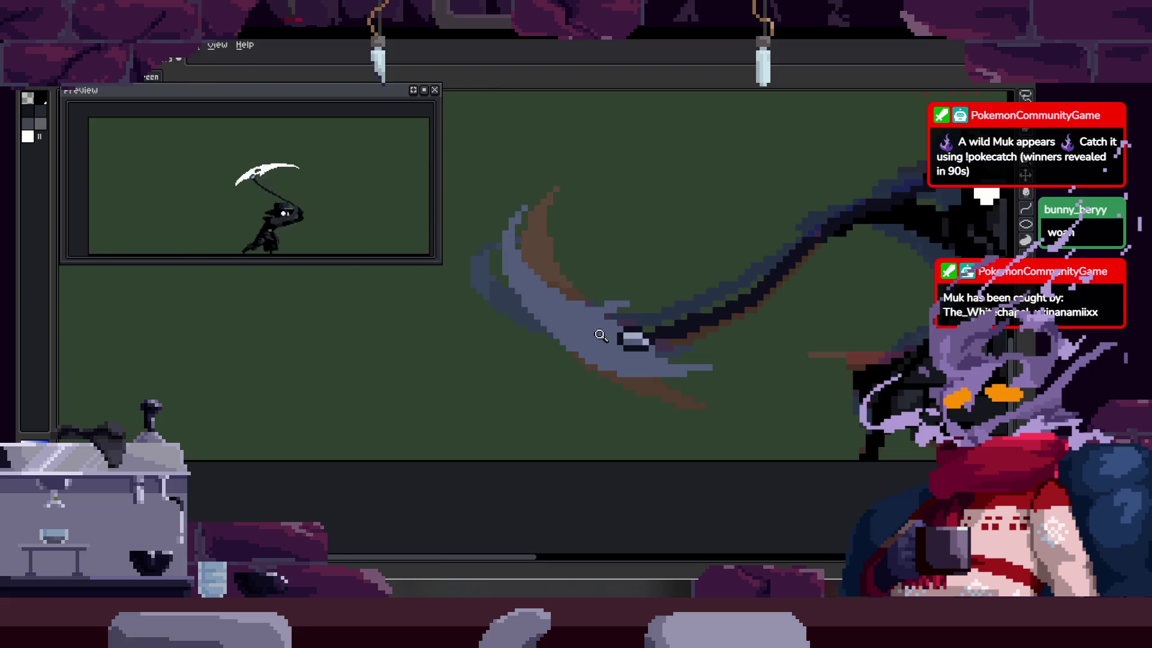
{"action": "left_click", "coordinate": [560, 342]}
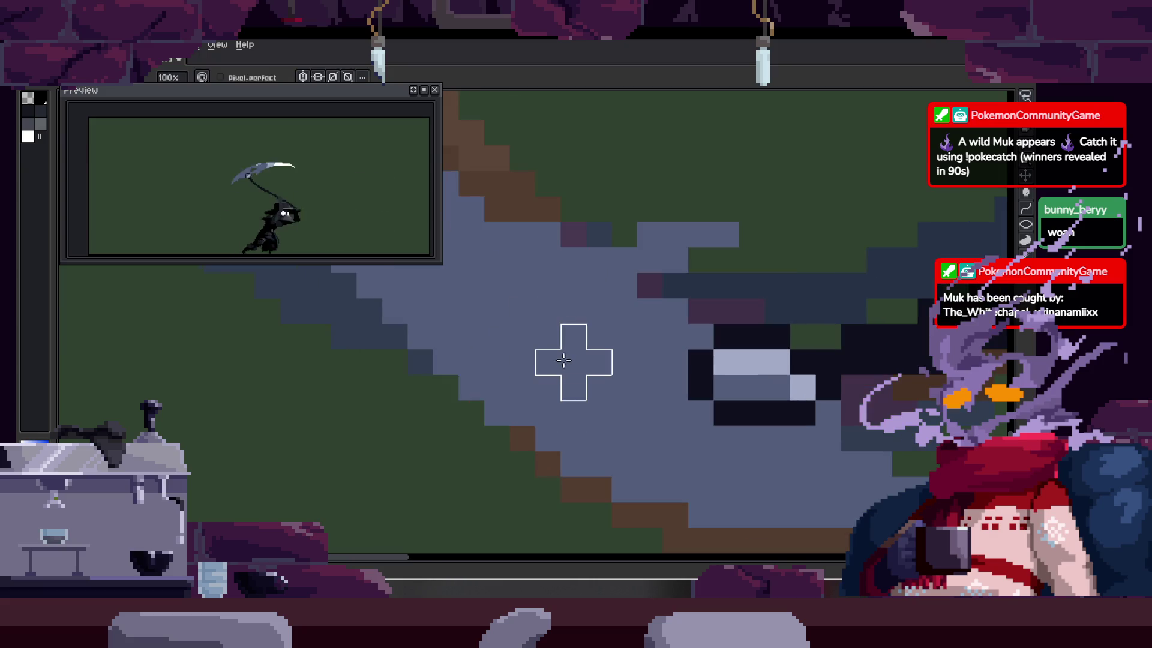
{"action": "left_click_drag", "start_coordinate": [593, 372], "coordinate": [602, 336]}
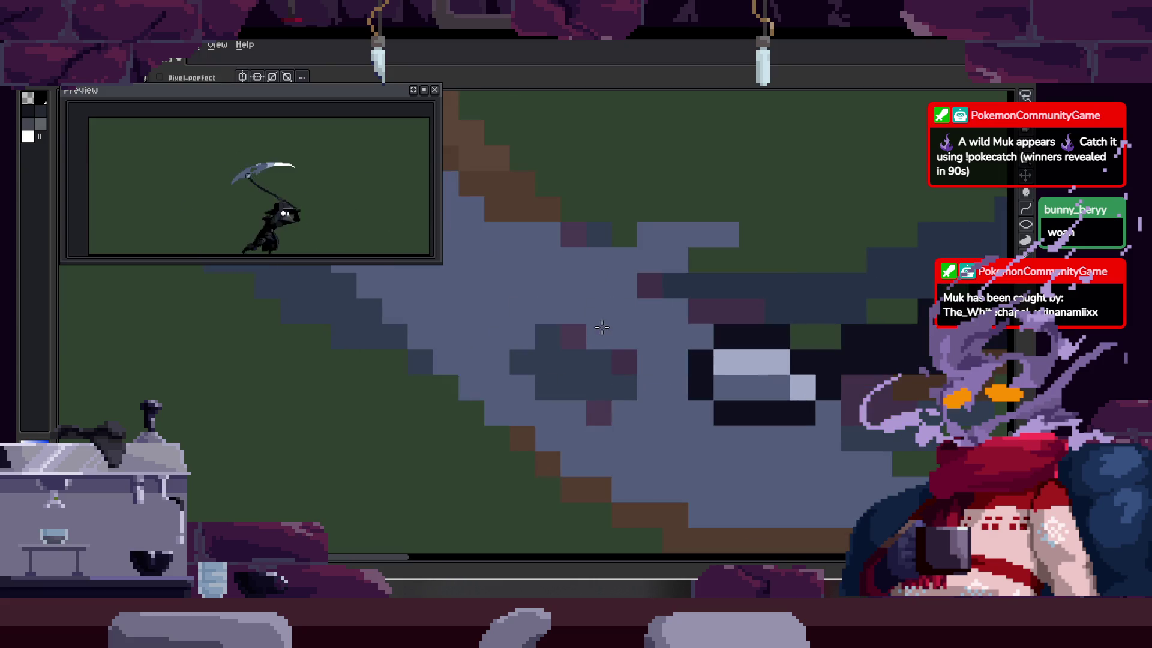
{"action": "scroll", "coordinate": [616, 407], "scroll_direction": "down", "scroll_amount": 3}
{"action": "scroll", "coordinate": [461, 317], "scroll_direction": "up", "scroll_amount": 3}
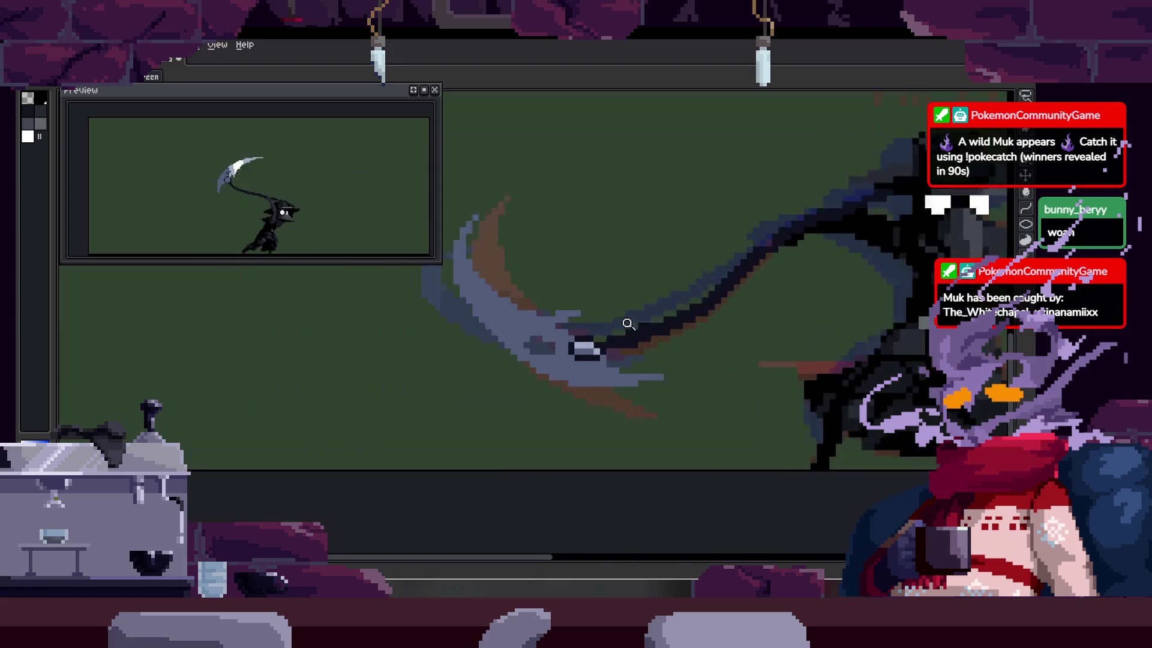
{"action": "key", "text": "z"}
{"action": "scroll", "coordinate": [516, 336], "scroll_direction": "down", "scroll_amount": 3}
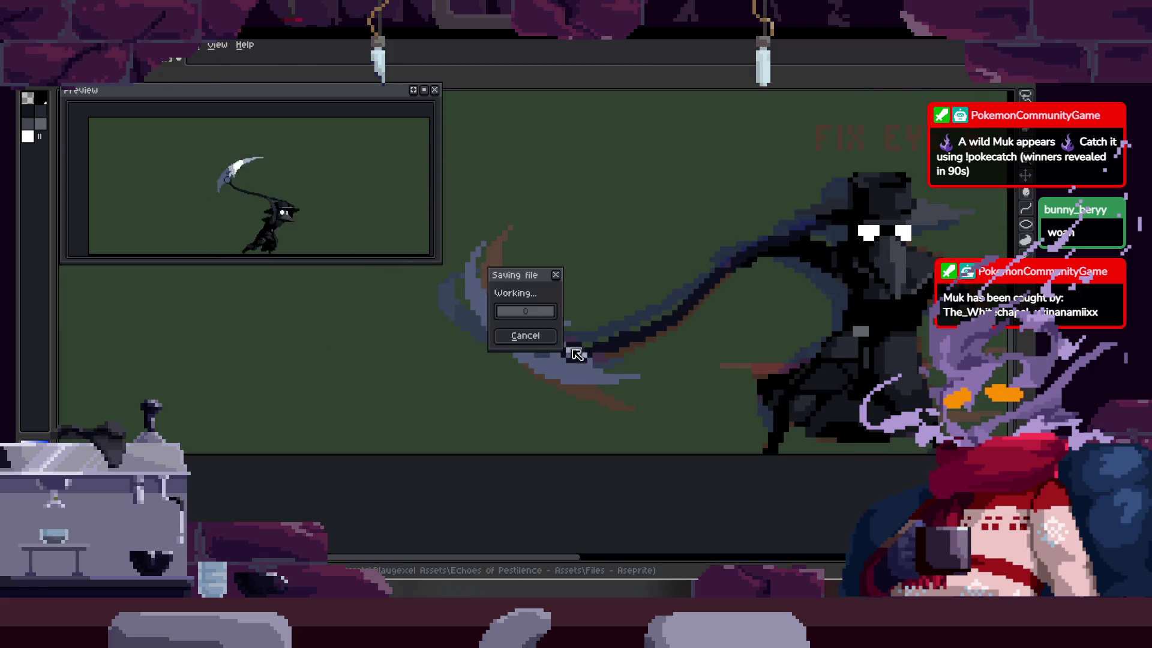
Step: Pan to the blade's left part, then zoom out to the whole character
{"action": "scroll", "coordinate": [532, 309], "scroll_direction": "up", "scroll_amount": 4}
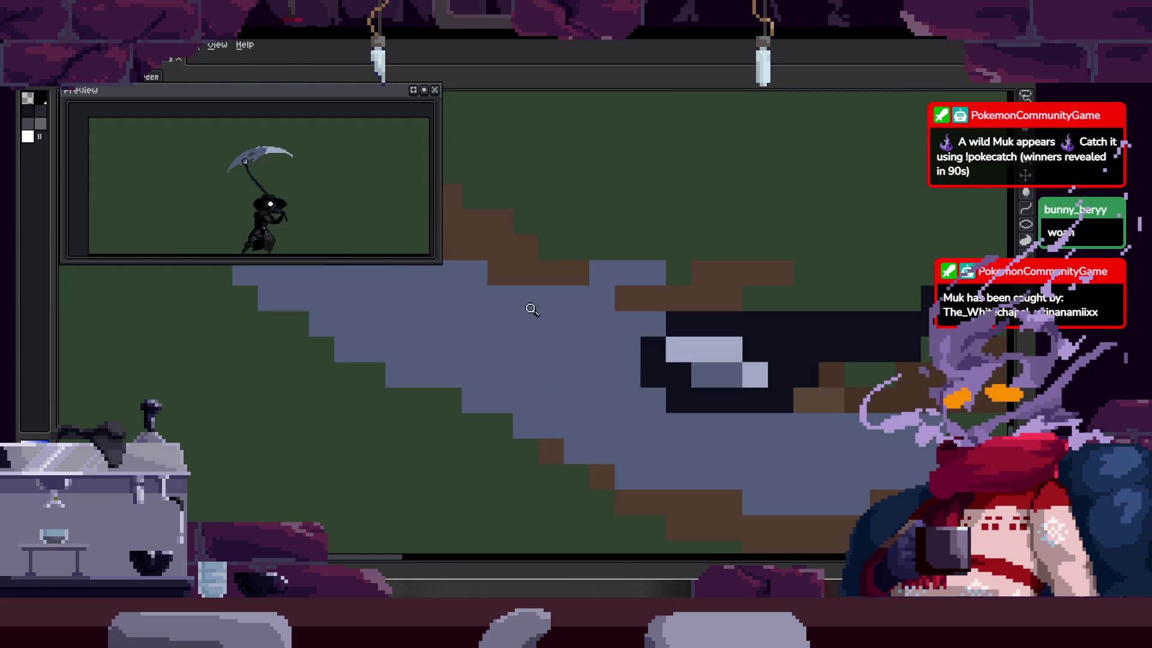
{"action": "key", "text": "v"}
{"action": "key", "text": "h"}
{"action": "left_click_drag", "start_coordinate": [615, 314], "coordinate": [486, 327]}
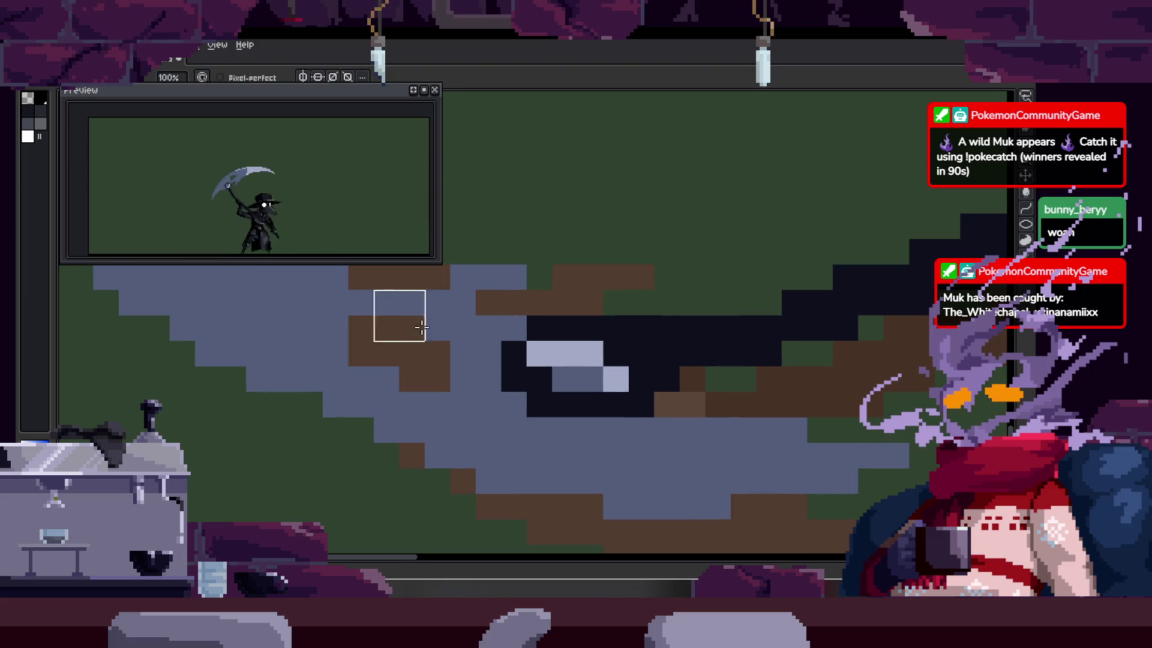
{"action": "key", "text": "z"}
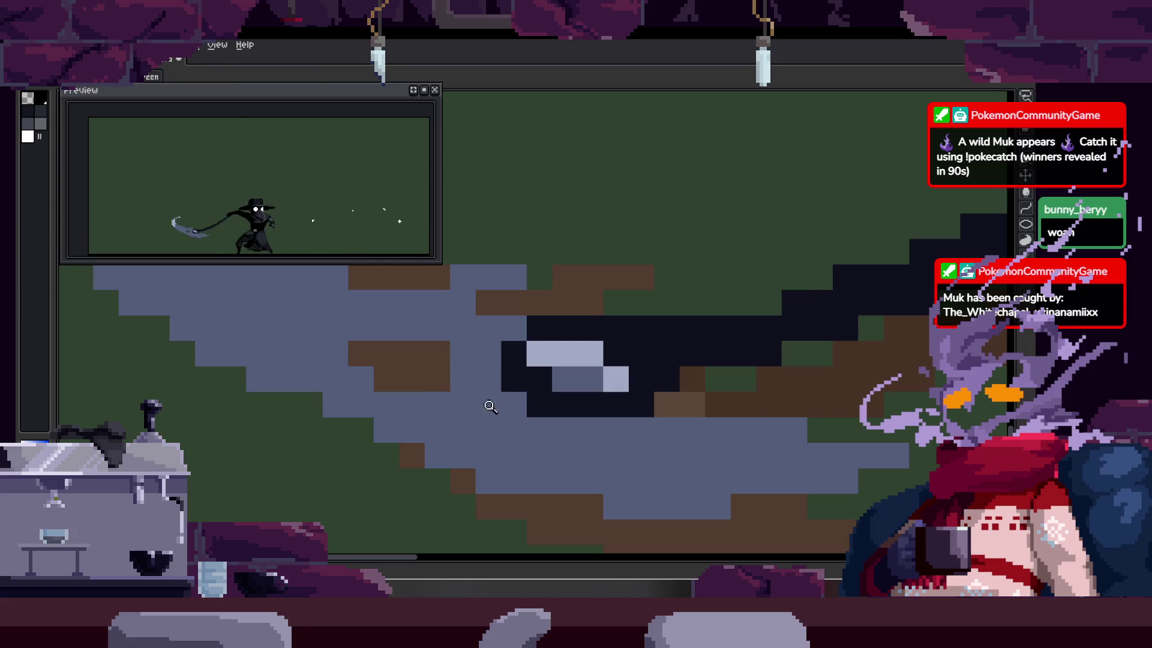
{"action": "scroll", "coordinate": [488, 404], "scroll_direction": "down", "scroll_amount": 5}
Step: Step forward to the lunging thrust frame and keep the timeline hidden
{"action": "key", "text": "Right"}
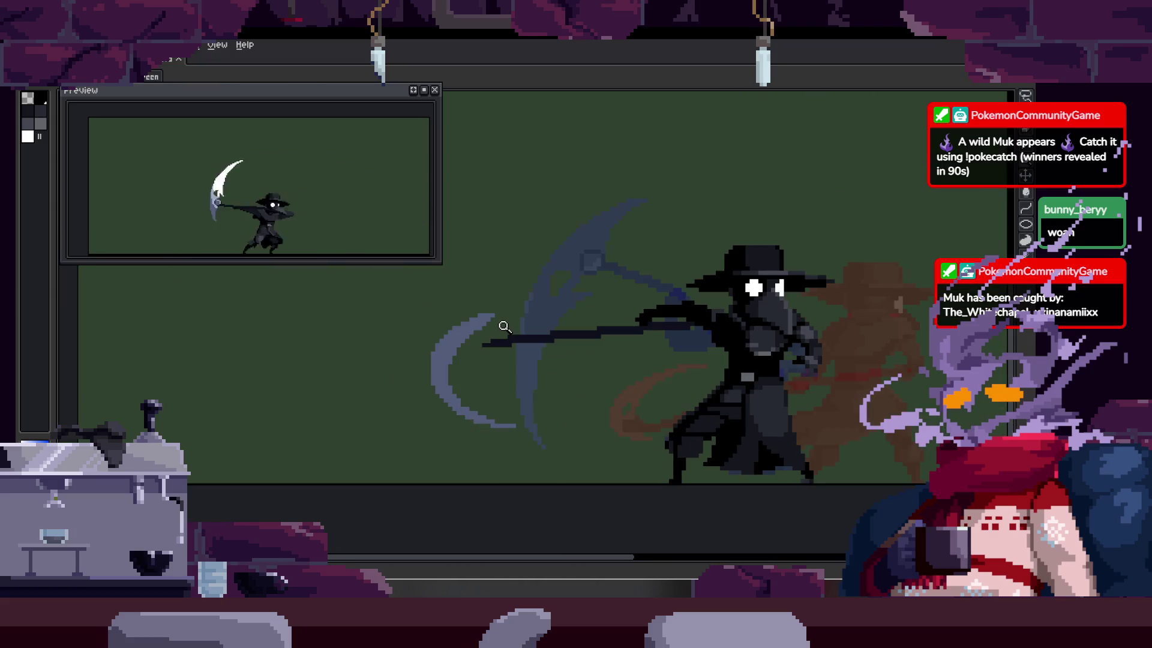
{"action": "key", "text": "Right"}
{"action": "key", "text": "Right"}
{"action": "key", "text": "Right"}
{"action": "key", "text": "Right"}
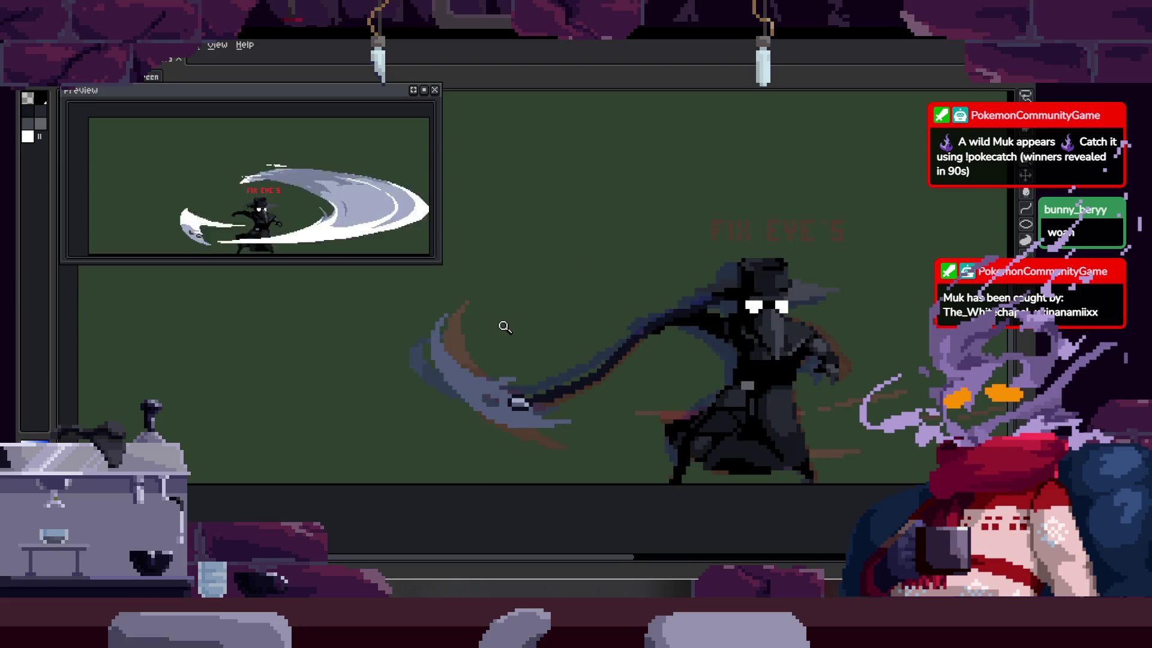
{"action": "key", "text": "Right"}
{"action": "key", "text": "Right"}
{"action": "key", "text": "Right"}
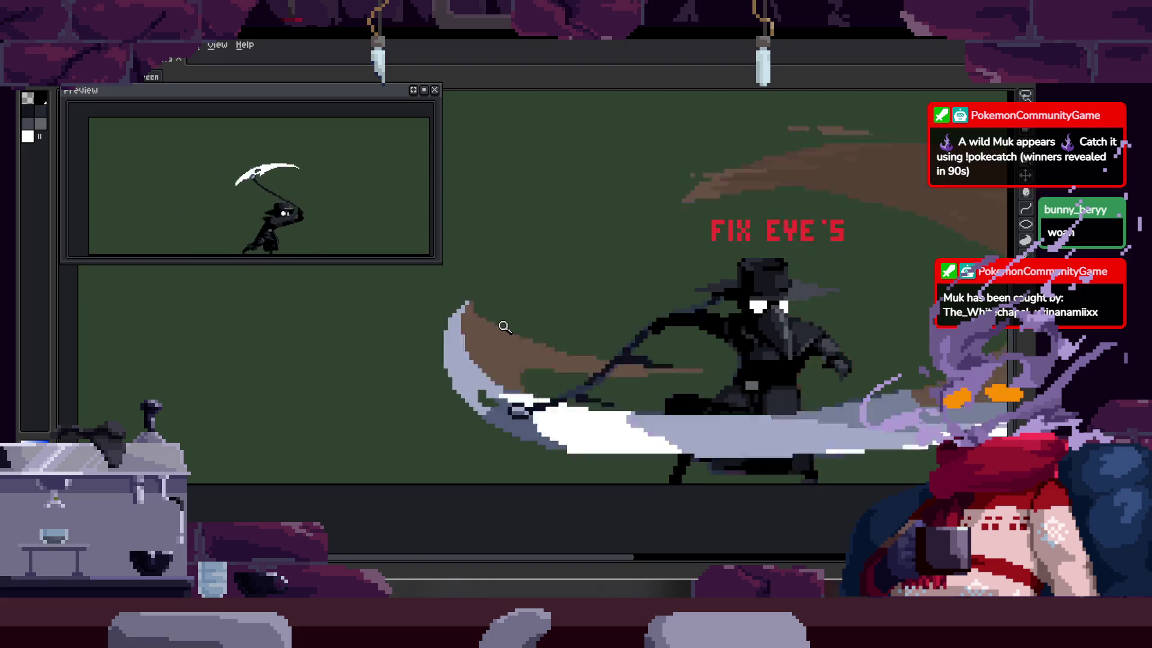
{"action": "key", "text": "Right"}
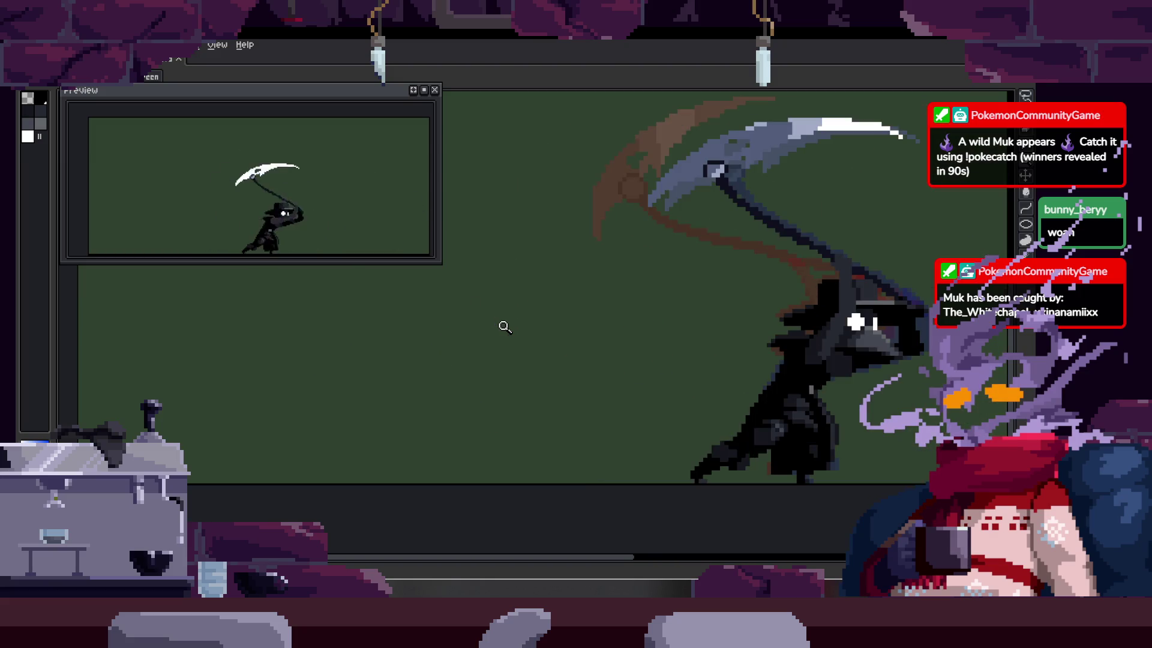
{"action": "key", "text": "Tab"}
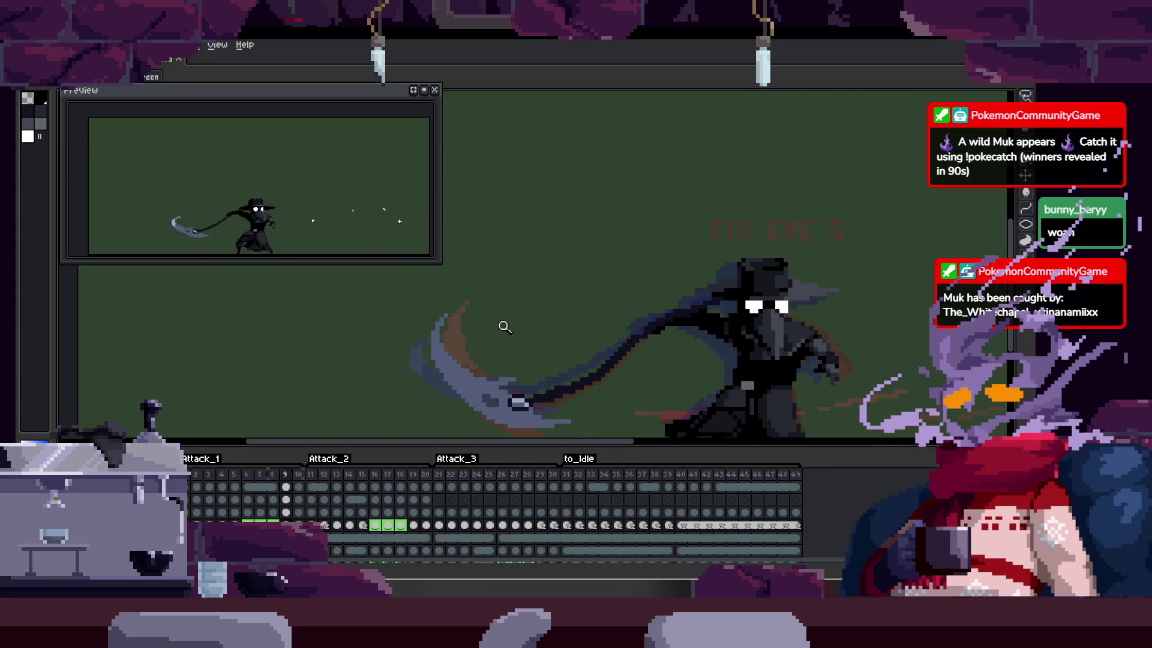
{"action": "key", "text": "Tab"}
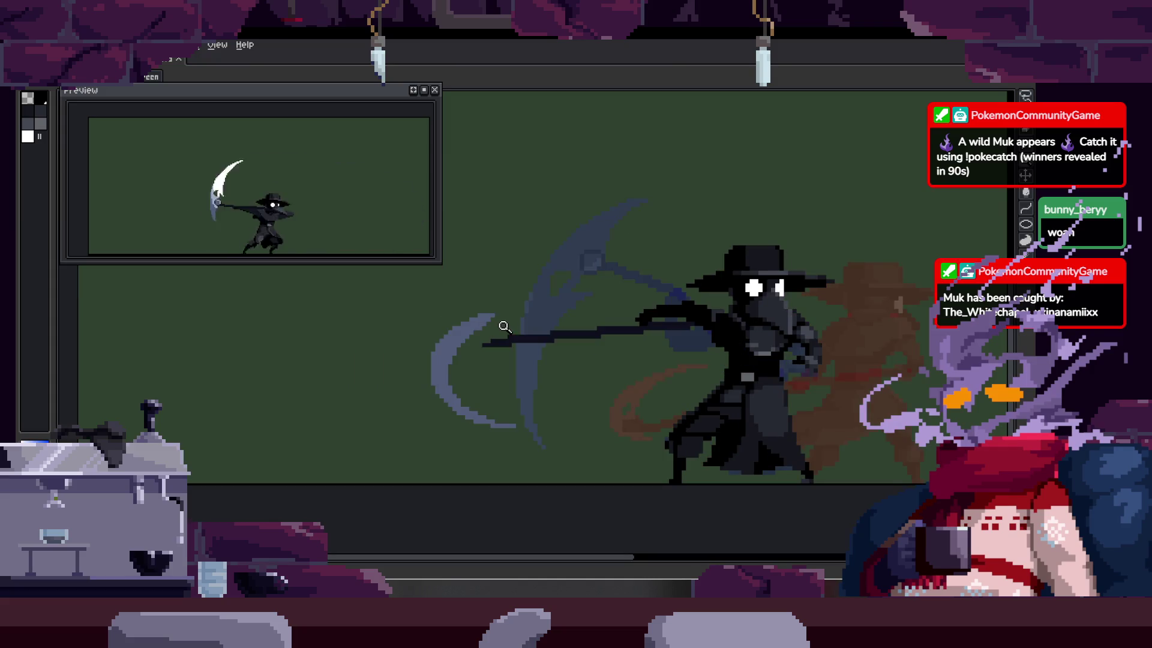
Step: Zoom in on the scythe shaft and check the cel bounds around it
{"action": "scroll", "coordinate": [596, 357], "scroll_direction": "down", "scroll_amount": 1}
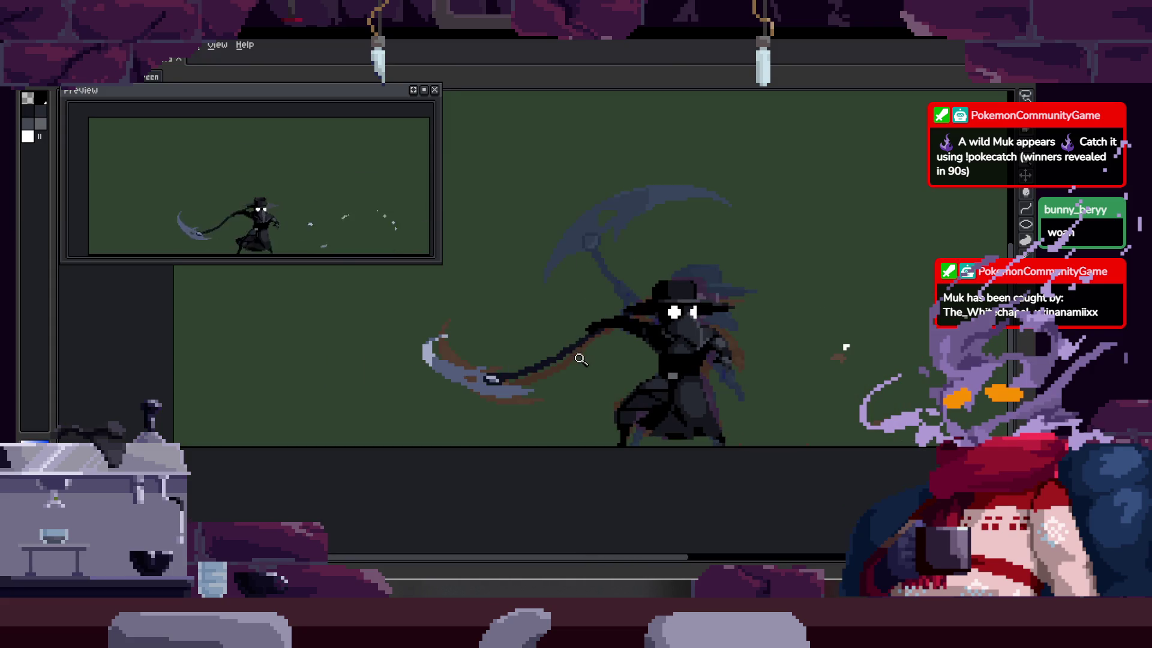
{"action": "scroll", "coordinate": [492, 336], "scroll_direction": "up", "scroll_amount": 3}
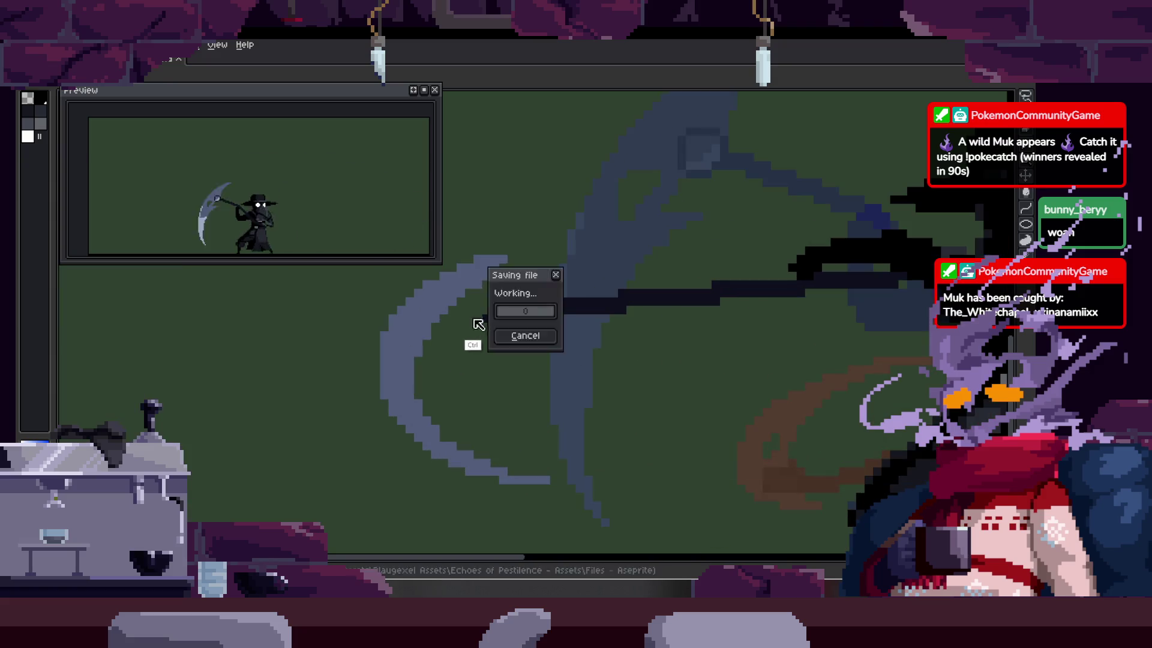
{"action": "scroll", "coordinate": [438, 334], "scroll_direction": "down", "scroll_amount": 3}
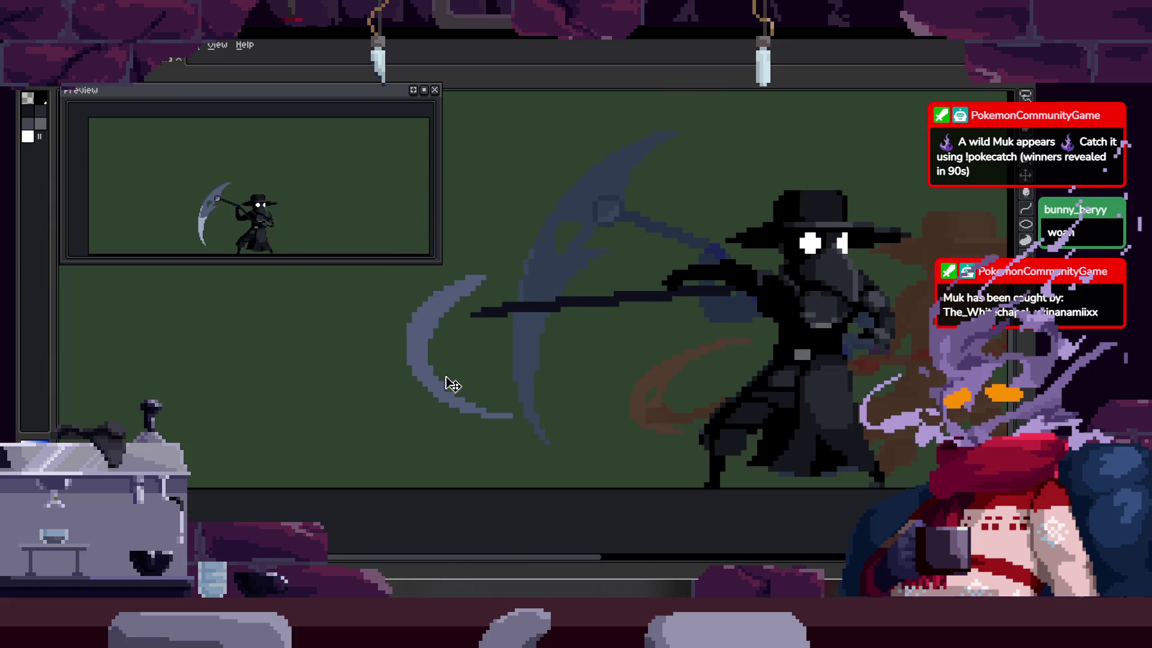
{"action": "scroll", "coordinate": [528, 342], "scroll_direction": "up", "scroll_amount": 1}
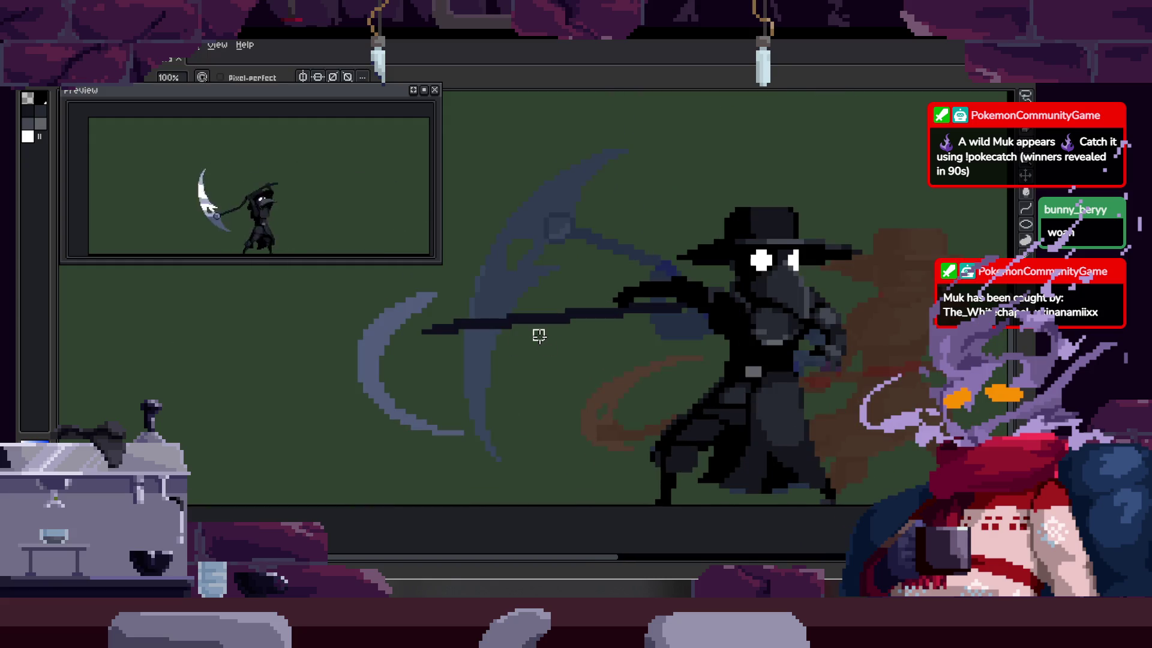
{"action": "scroll", "coordinate": [541, 337], "scroll_direction": "up", "scroll_amount": 1}
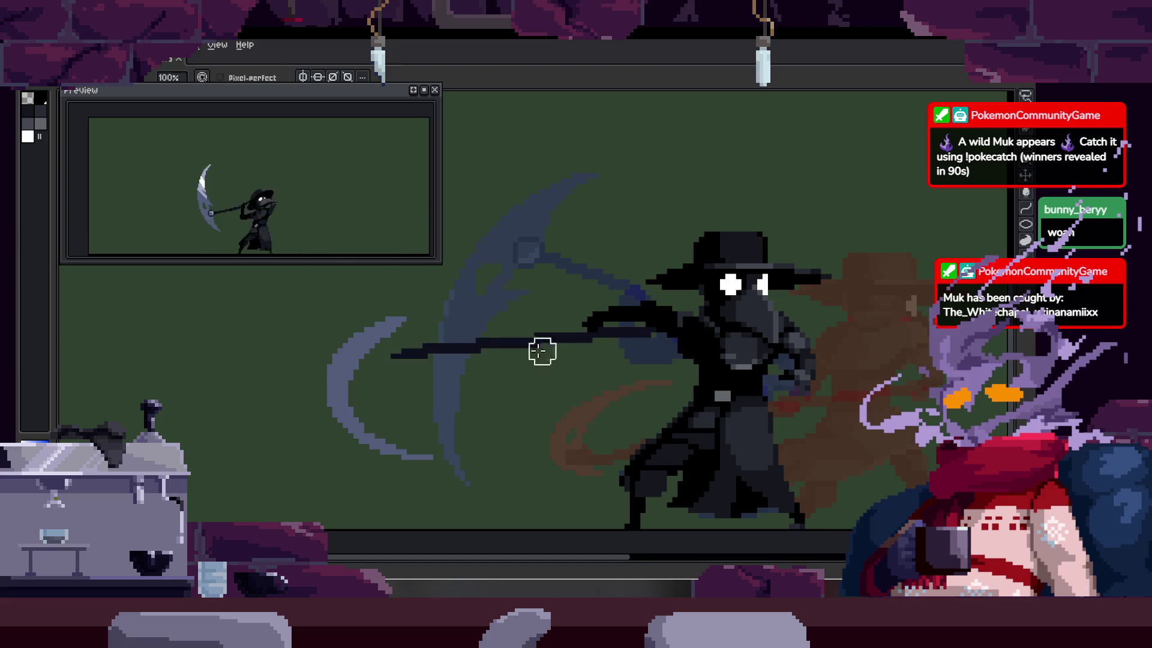
{"action": "scroll", "coordinate": [500, 334], "scroll_direction": "up", "scroll_amount": 2}
{"action": "key", "text": "ctrl"}
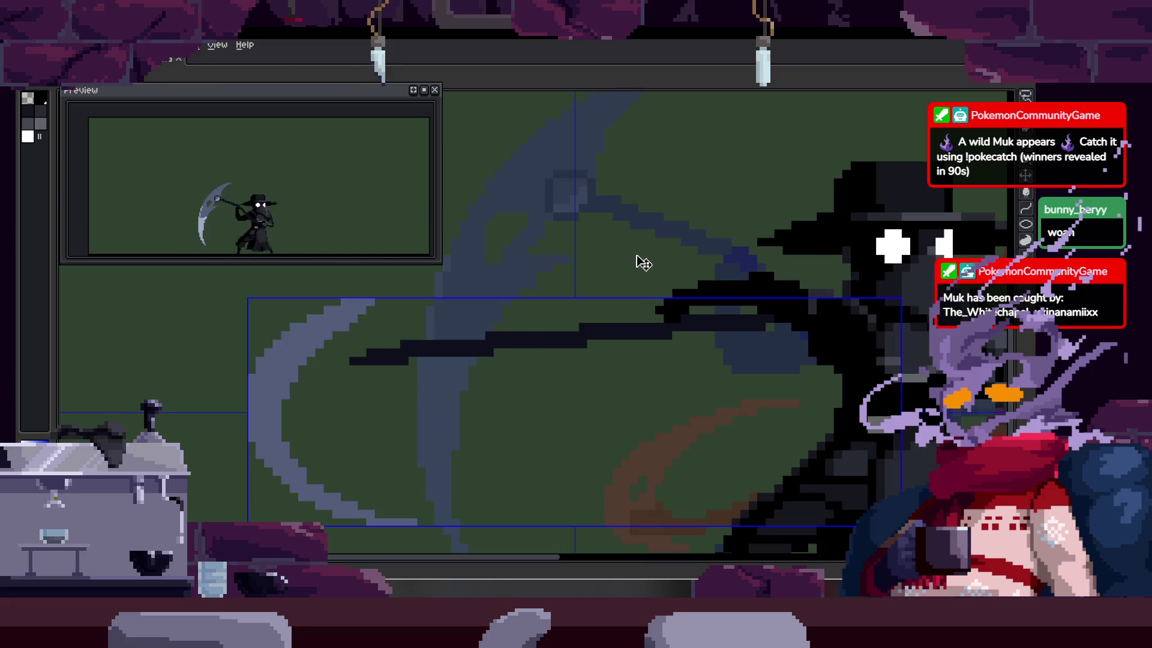
{"action": "scroll", "coordinate": [380, 360], "scroll_direction": "right", "scroll_amount": 3}
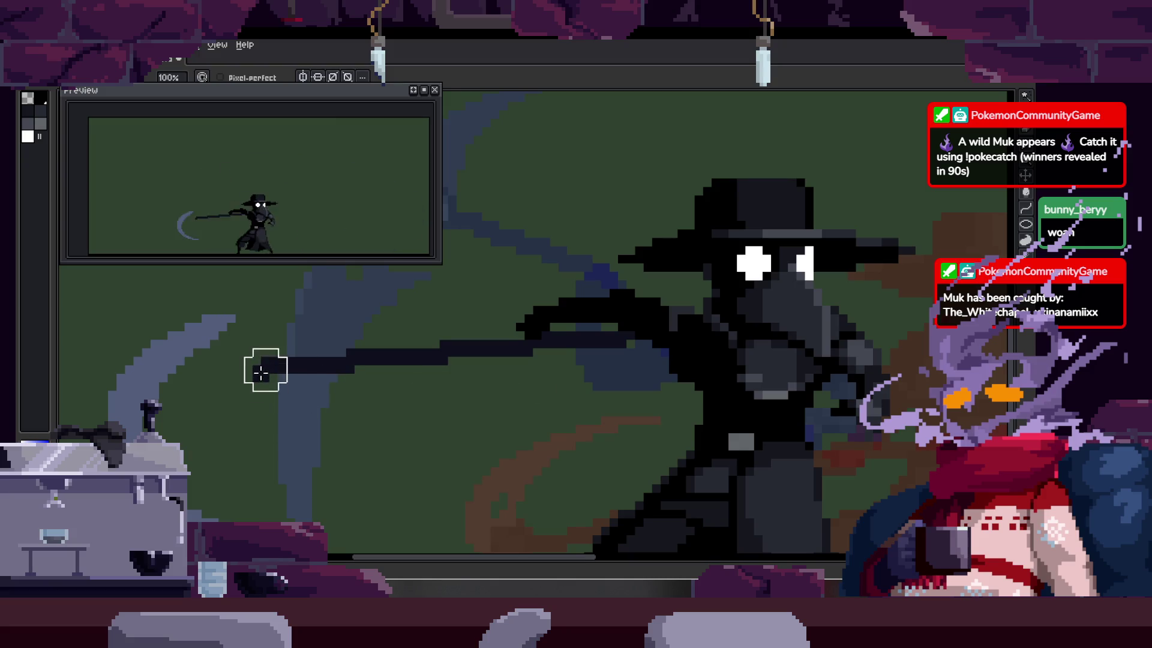
Step: Erase the old shaft, redraw it as a longer straight dark line, and check it with the Magic Wand
{"action": "left_click_drag", "start_coordinate": [261, 373], "coordinate": [670, 344]}
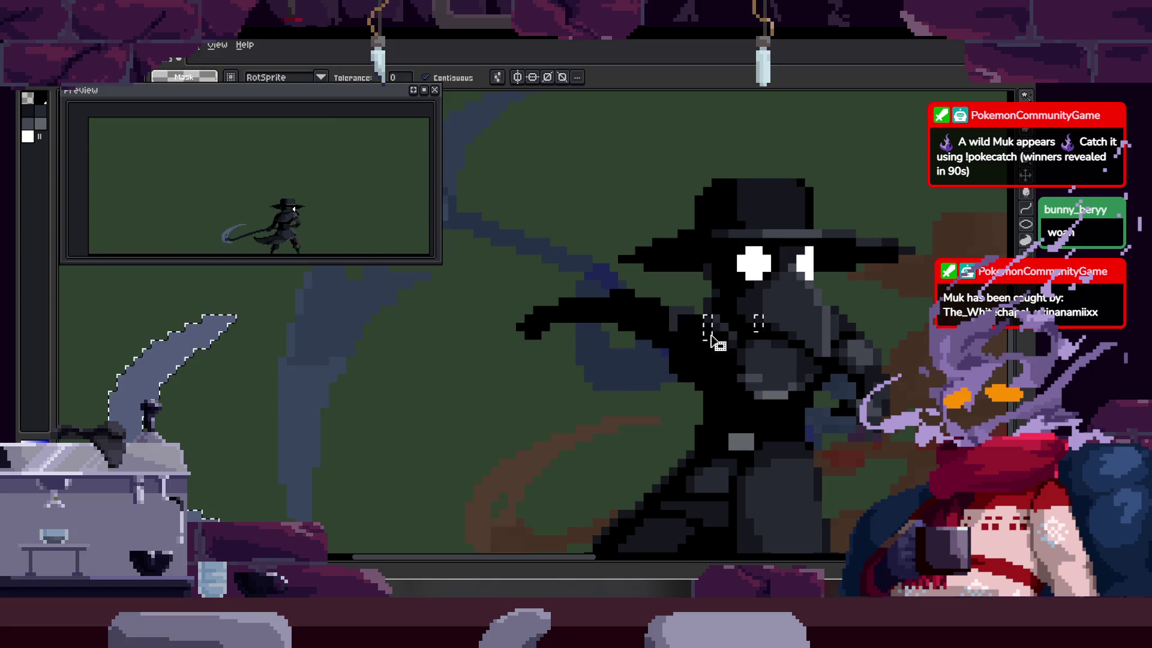
{"action": "key", "text": "e"}
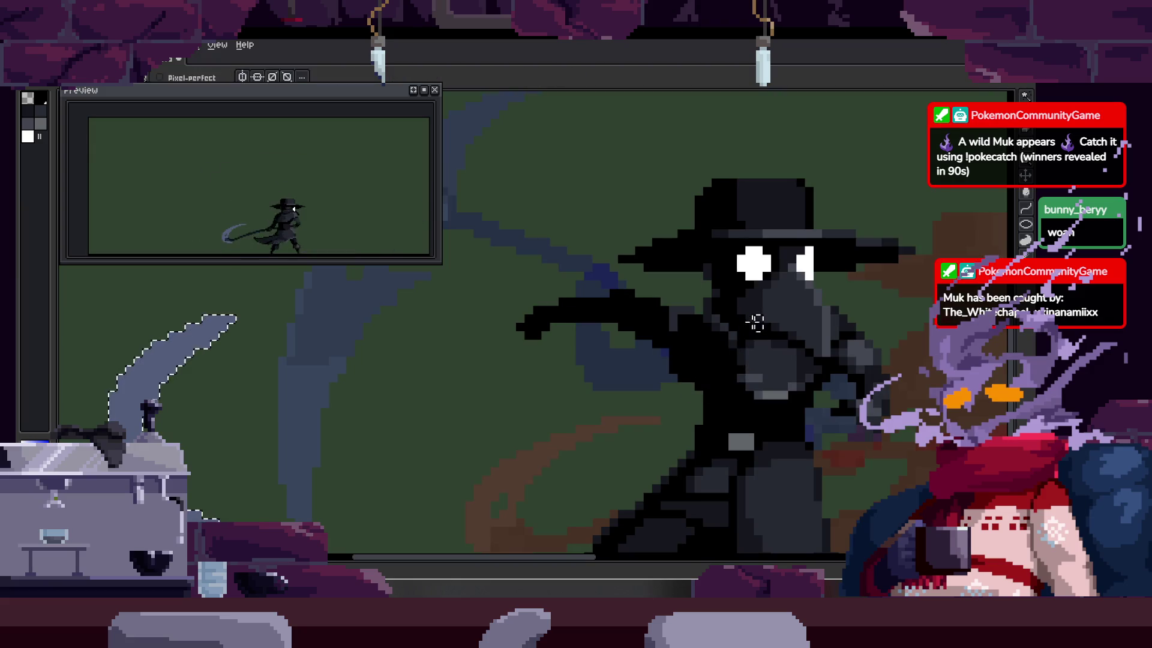
{"action": "mouse_move", "coordinate": [670, 345]}
{"action": "left_mouse_down"}
{"action": "mouse_move", "coordinate": [235, 351]}
{"action": "mouse_move", "coordinate": [717, 363]}
{"action": "left_mouse_up"}
{"action": "key", "text": "ctrl+z"}
{"action": "key", "text": "ctrl+z"}
{"action": "left_click_drag", "start_coordinate": [265, 334], "coordinate": [746, 334]}
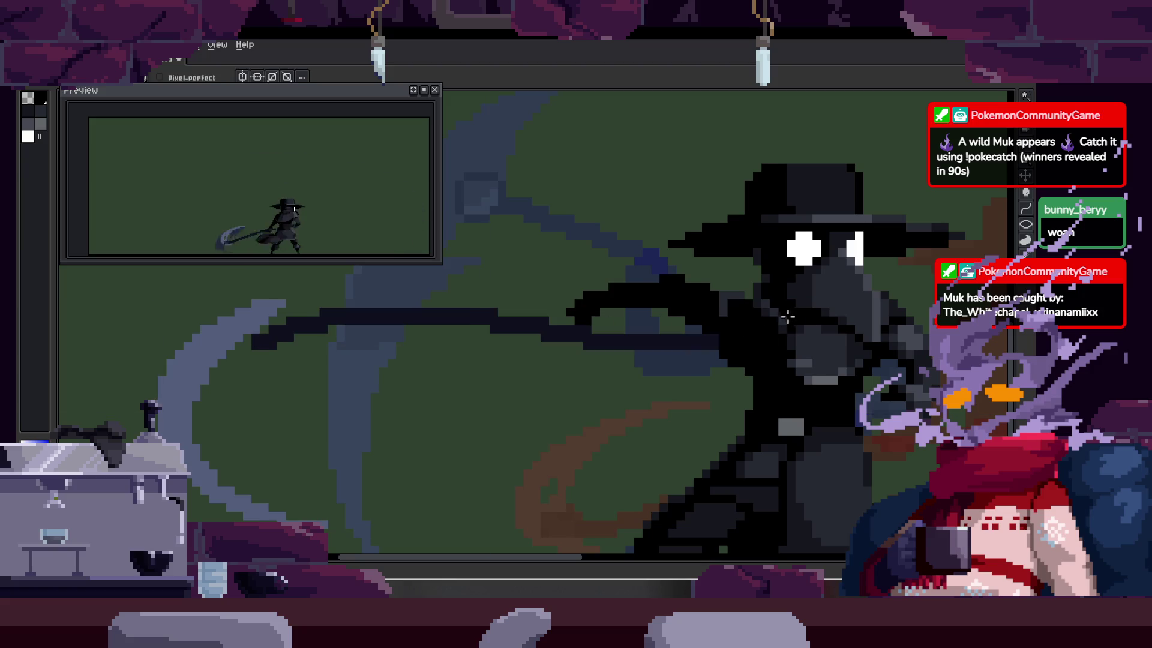
{"action": "key", "text": "w"}
{"action": "left_click", "coordinate": [698, 361]}
{"action": "key", "text": "z"}
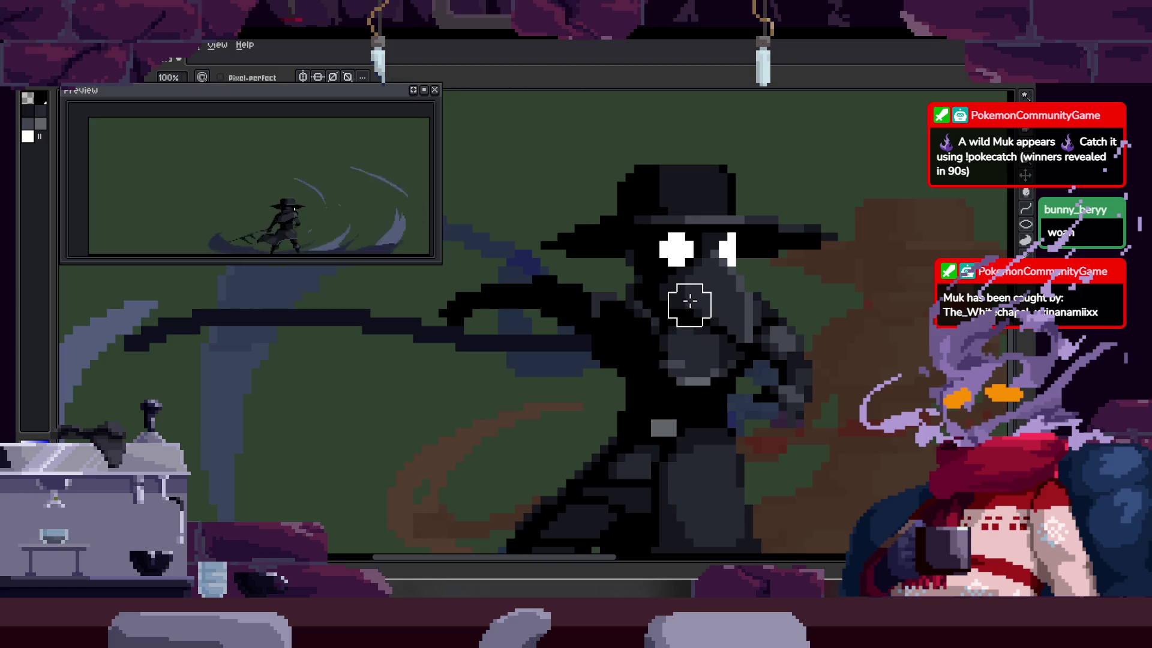
{"action": "scroll", "coordinate": [683, 336], "scroll_direction": "down", "scroll_amount": 3}
{"action": "key", "text": "ctrl+d"}
Step: Step forward three frames to review the neighbouring Attack frames
{"action": "key", "text": "Right"}
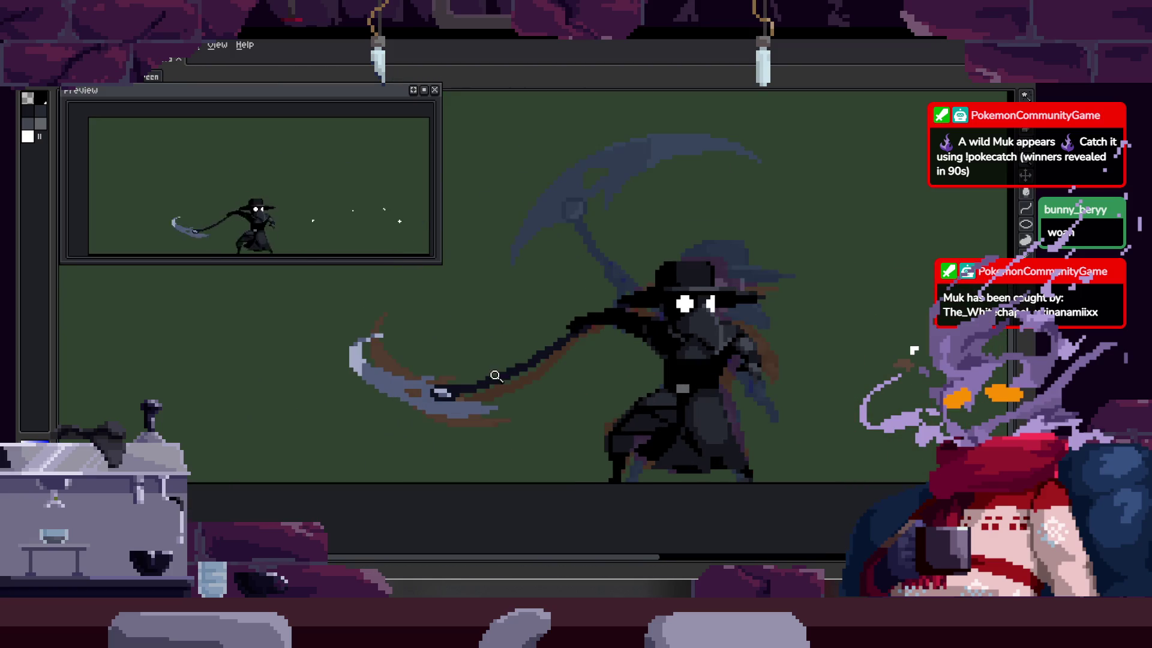
{"action": "key", "text": "Right"}
{"action": "scroll", "coordinate": [432, 296], "scroll_direction": "up", "scroll_amount": 2}
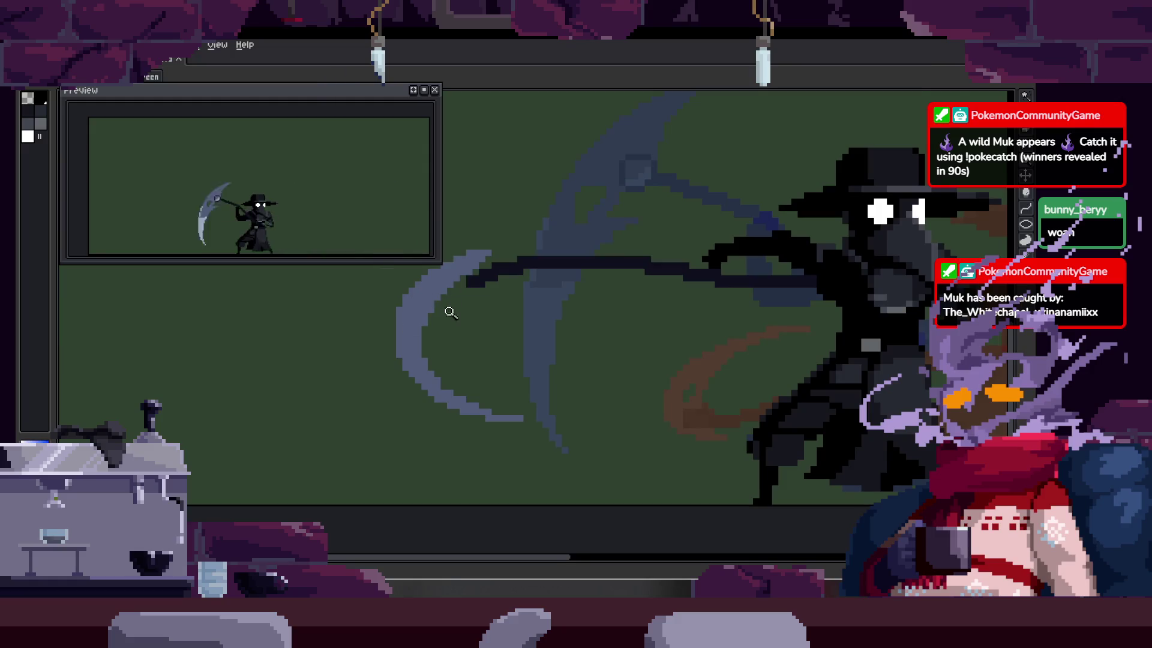
{"action": "scroll", "coordinate": [526, 293], "scroll_direction": "up", "scroll_amount": 4}
{"action": "key", "text": "Right"}
{"action": "scroll", "coordinate": [635, 273], "scroll_direction": "down", "scroll_amount": 2}
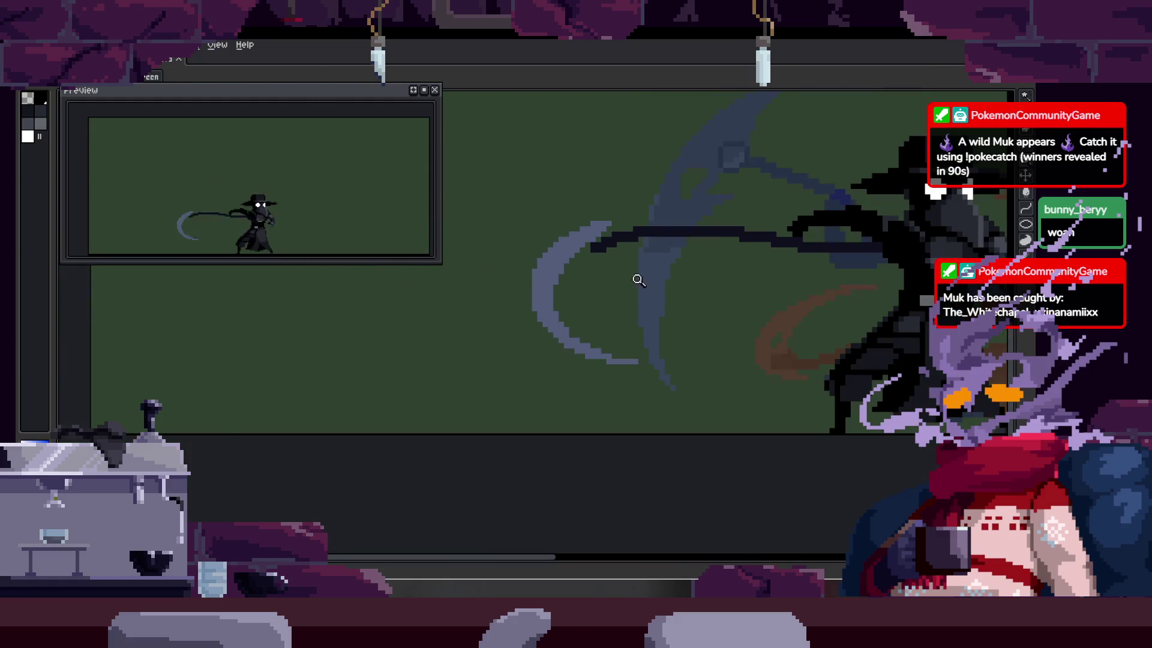
{"action": "scroll", "coordinate": [568, 276], "scroll_direction": "up", "scroll_amount": 1}
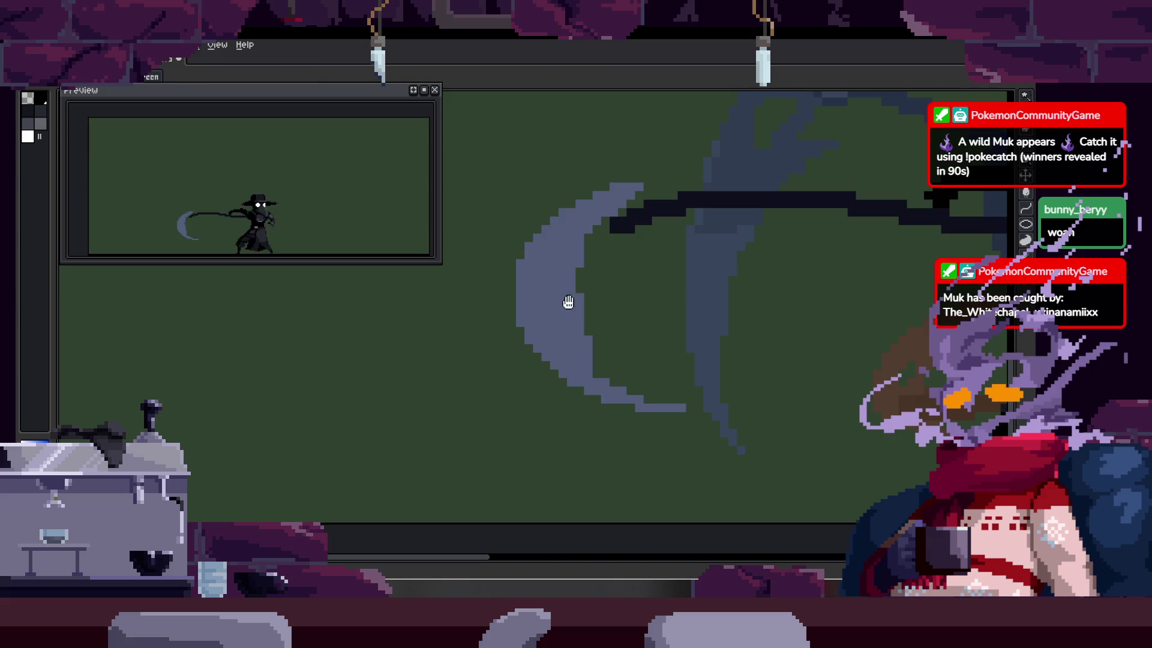
Step: Step through the Attack frames and clear the selection around the blade
{"action": "key", "text": "Right"}
{"action": "key", "text": "Right"}
{"action": "key", "text": "b"}
{"action": "key", "text": "Right"}
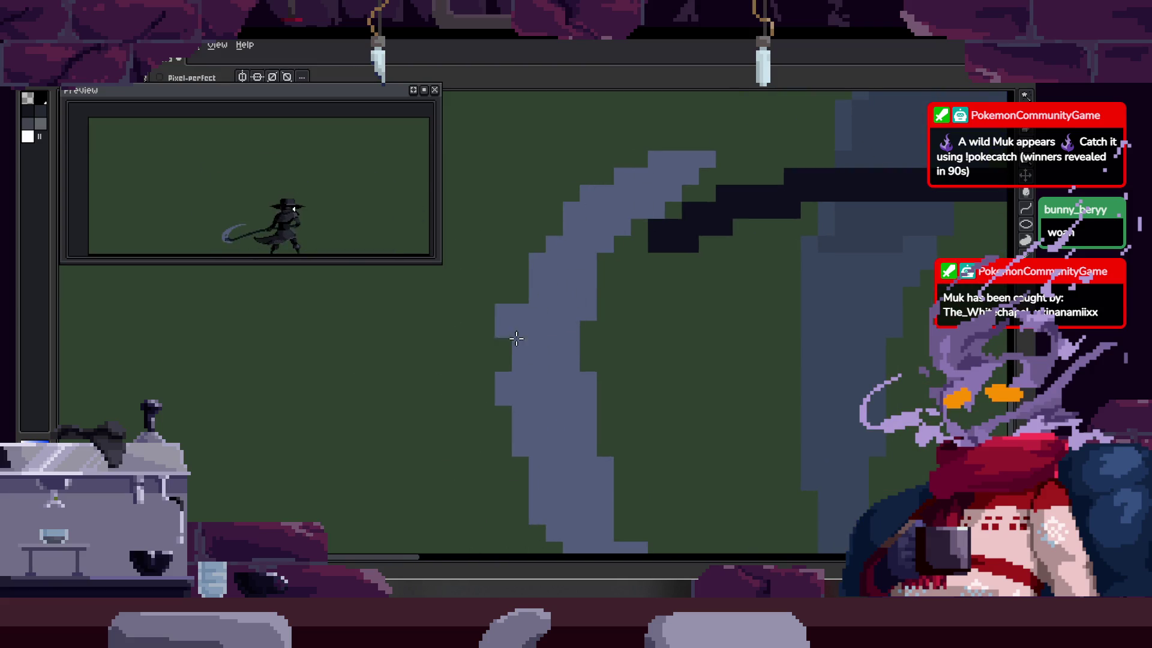
{"action": "key", "text": "Right"}
{"action": "key", "text": "Right"}
{"action": "key", "text": "Right"}
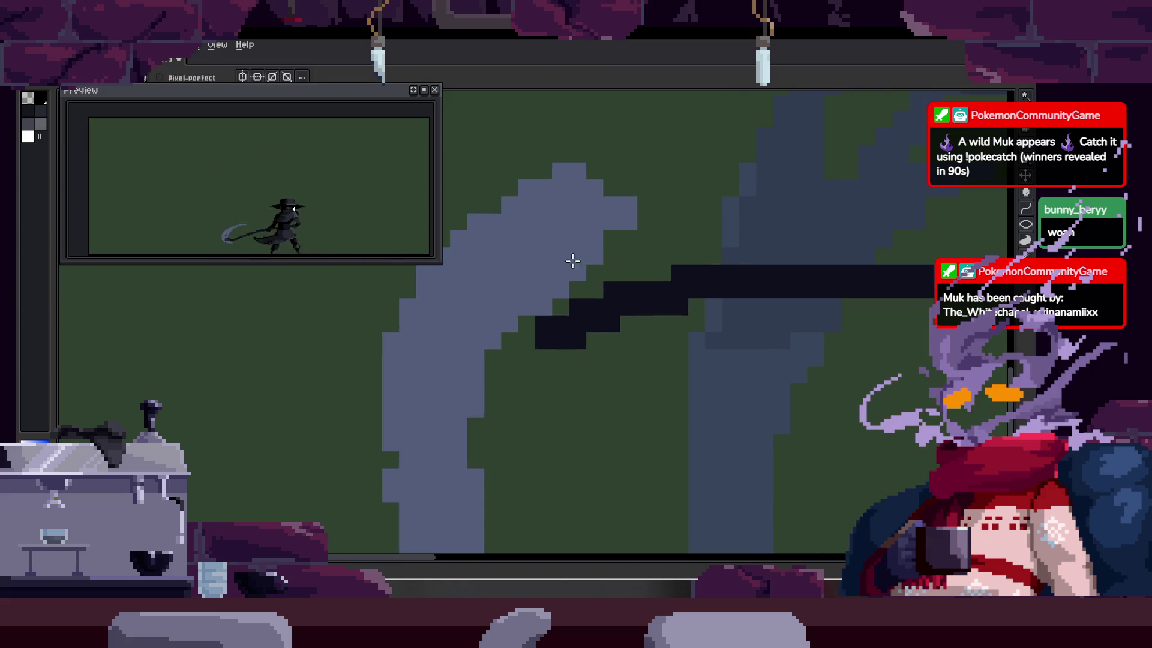
{"action": "left_click", "coordinate": [591, 249]}
{"action": "key", "text": "ctrl+d"}
{"action": "key", "text": "Right"}
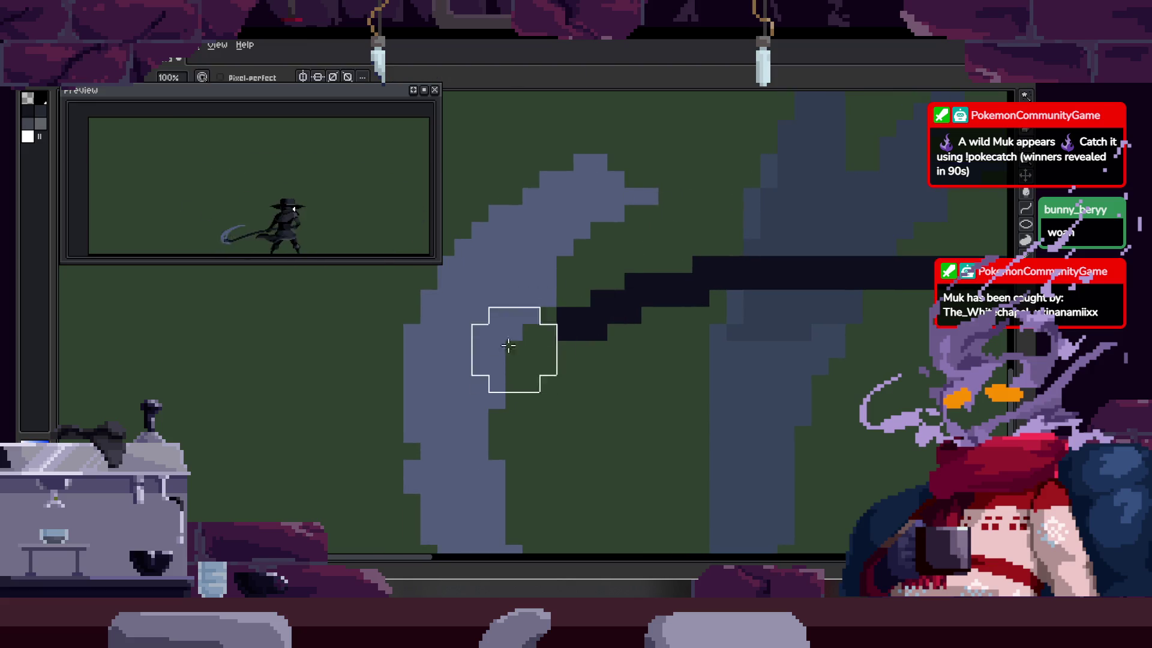
{"action": "key", "text": "b"}
{"action": "key", "text": "Right"}
{"action": "key", "text": "Right"}
Step: Continue through the frames, check the blade's cel bounds and zoom in on the blade tip
{"action": "key", "text": "Right"}
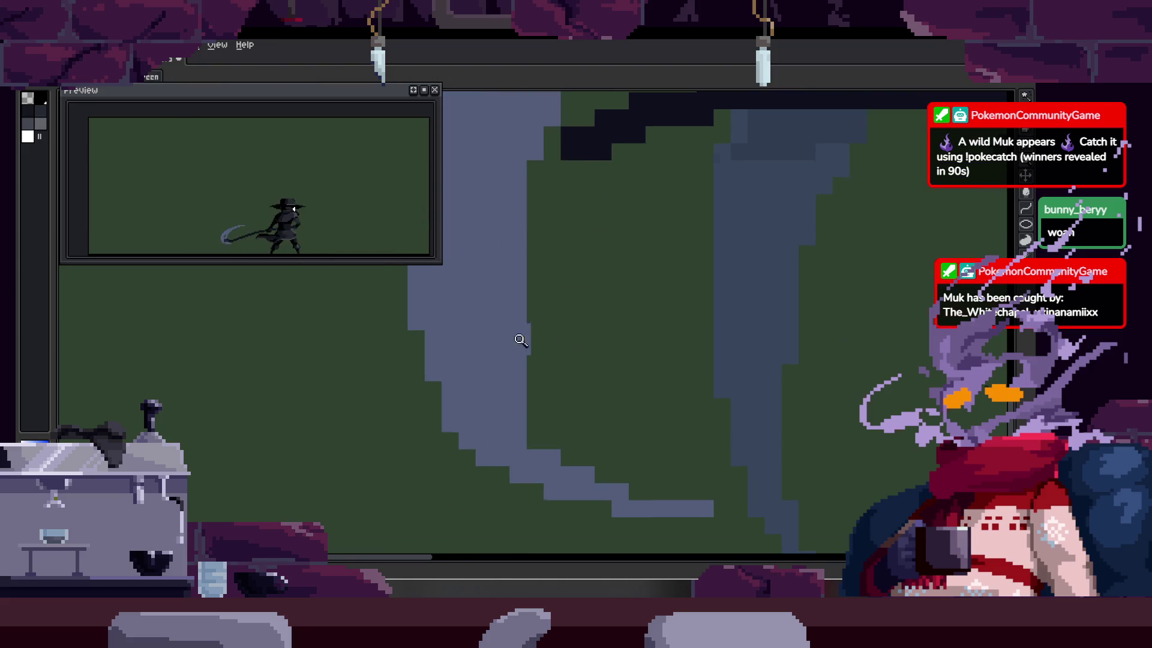
{"action": "key", "text": "Right"}
{"action": "key", "text": "e"}
{"action": "scroll", "coordinate": [492, 404], "scroll_direction": "down", "scroll_amount": 1}
{"action": "key", "text": "Right"}
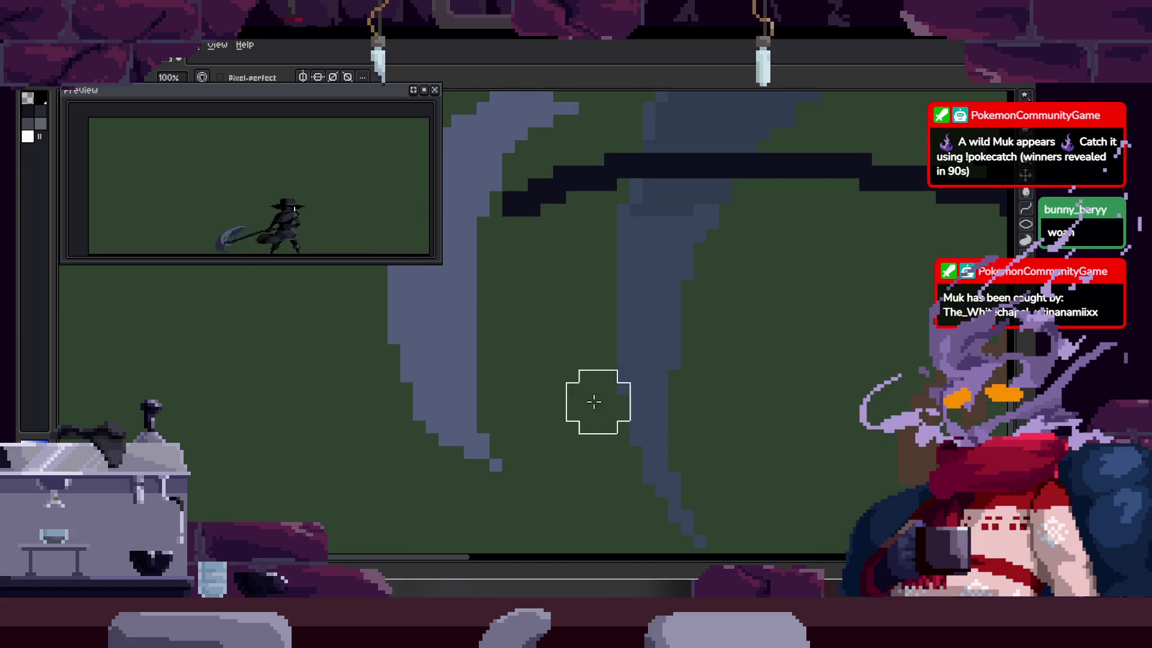
{"action": "key", "text": "Right"}
{"action": "key", "text": "b"}
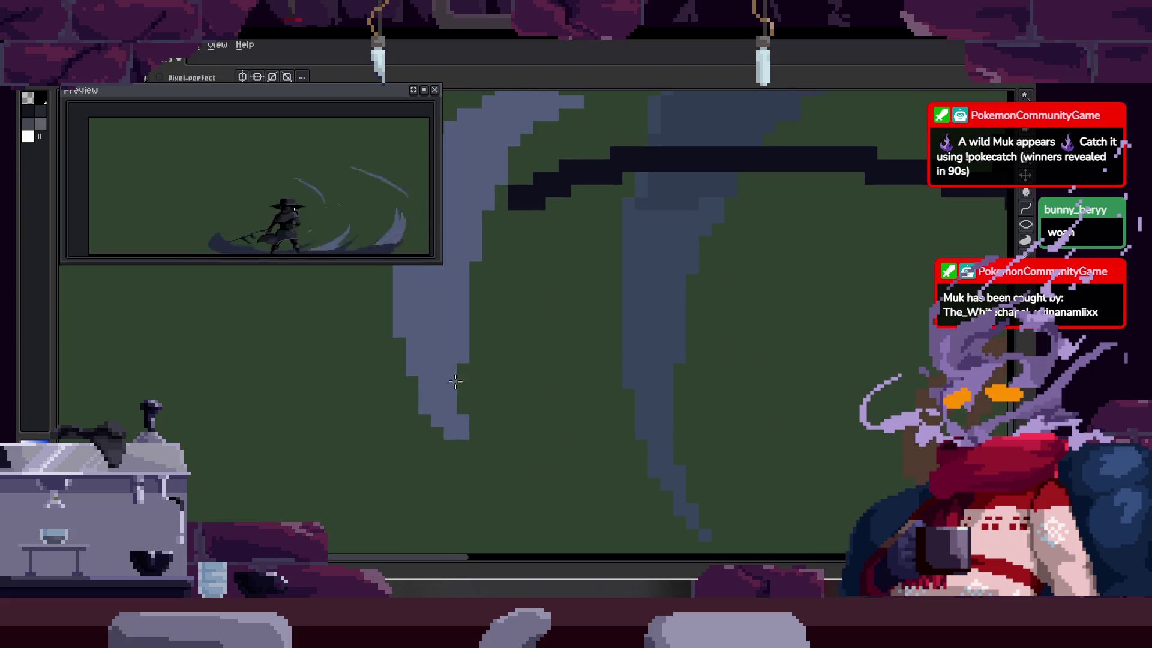
{"action": "key", "text": "e"}
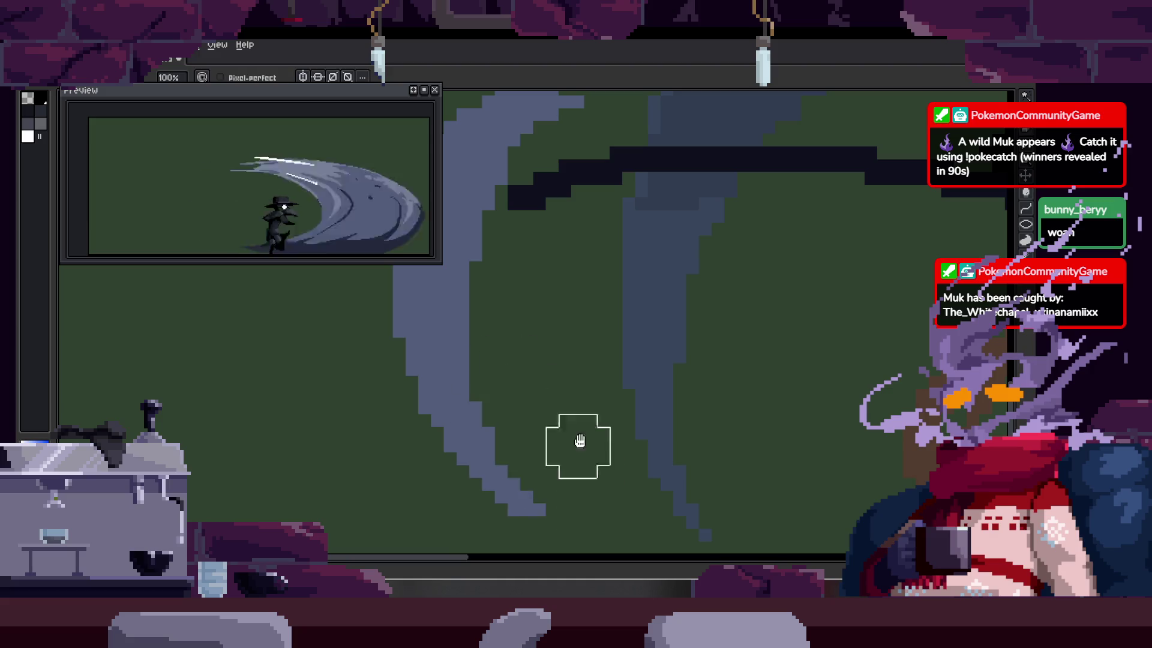
{"action": "key", "text": "Right"}
{"action": "key", "text": "v"}
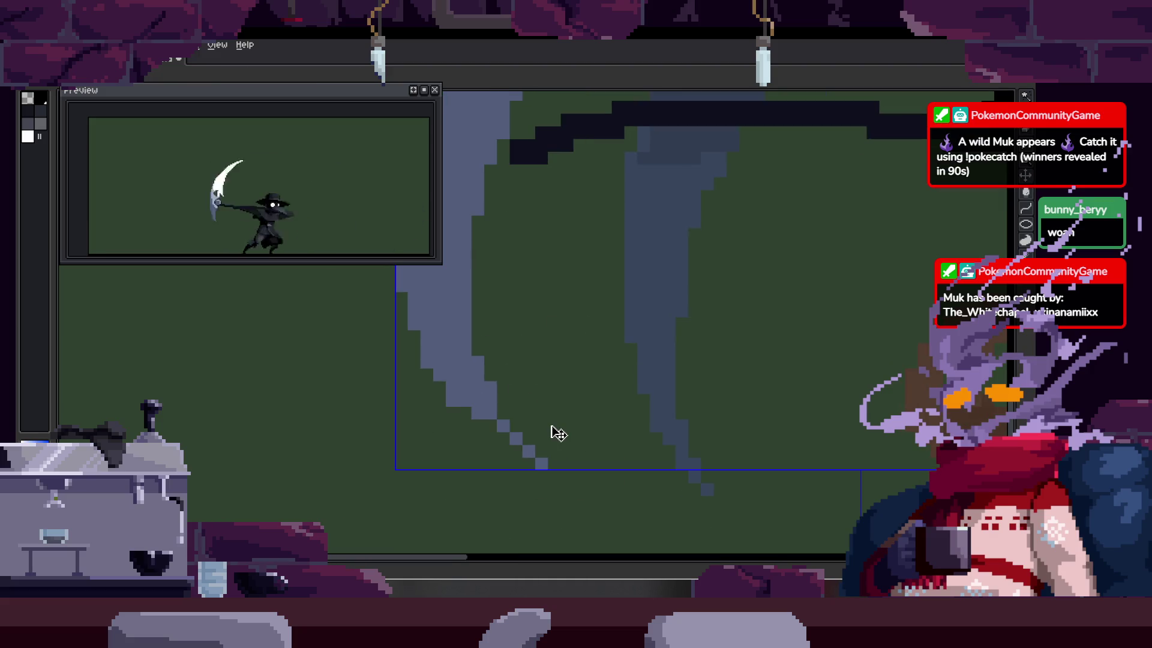
{"action": "key", "text": "z"}
{"action": "left_click", "coordinate": [491, 274]}
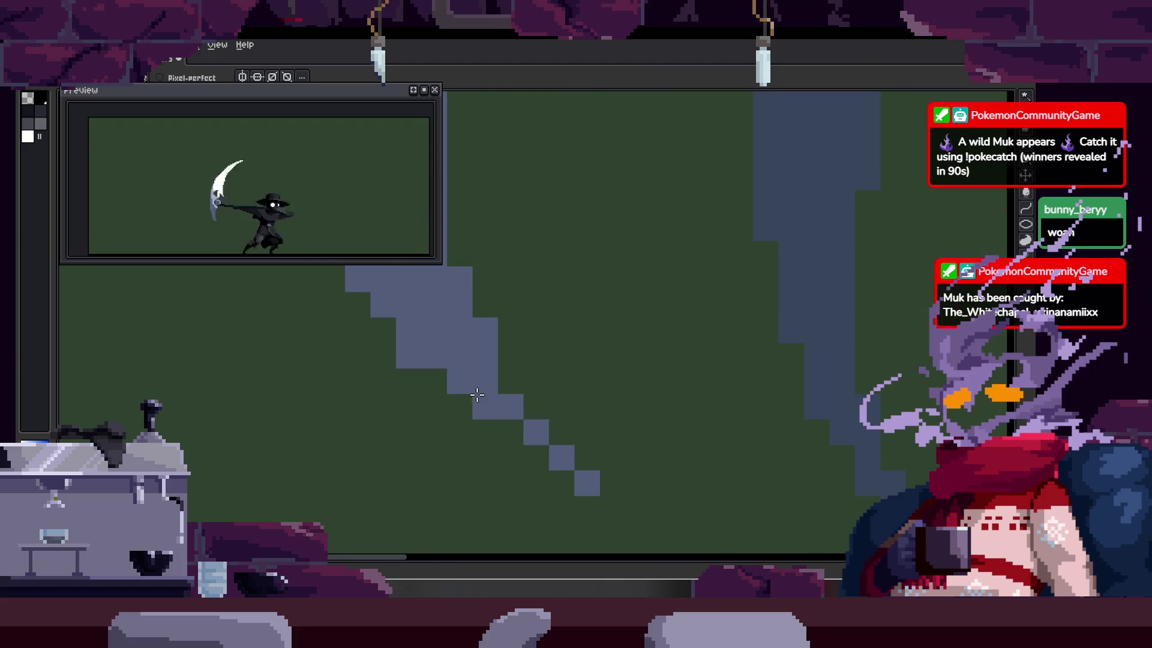
Step: Erase stray pixels along the blade edge on the next frame
{"action": "key", "text": "Right"}
{"action": "key", "text": "e"}
{"action": "left_click", "coordinate": [561, 430]}
{"action": "key", "text": "b"}
{"action": "left_click_drag", "start_coordinate": [521, 384], "coordinate": [581, 394]}
{"action": "key", "text": "Right"}
{"action": "left_click_drag", "start_coordinate": [489, 347], "coordinate": [504, 405]}
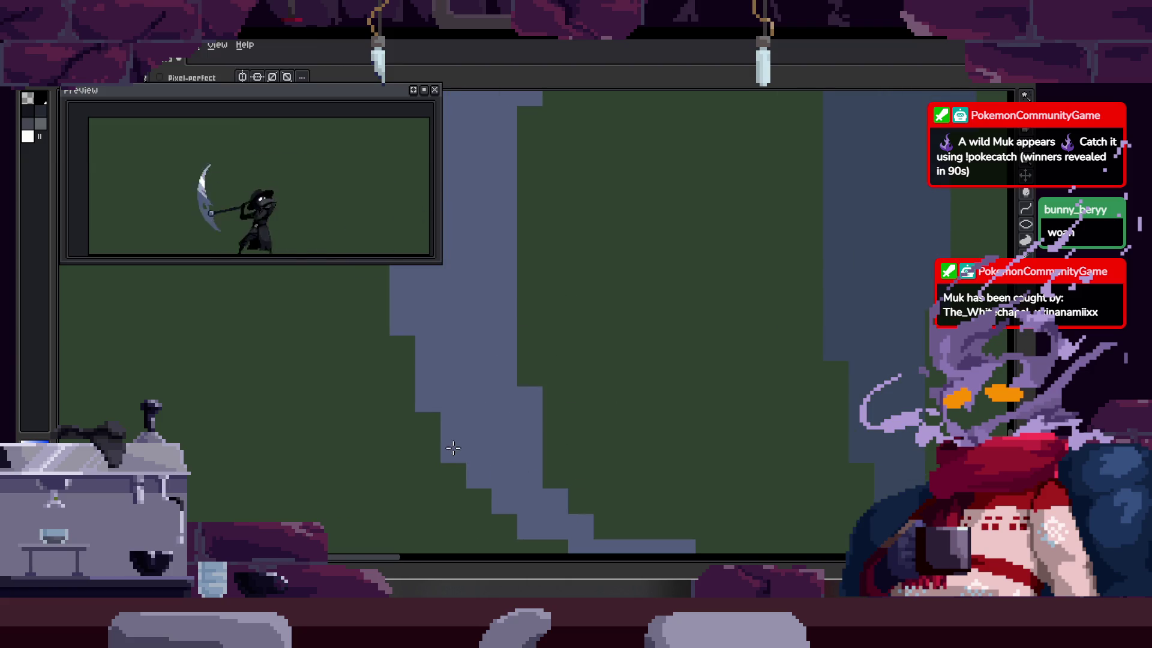
{"action": "scroll", "coordinate": [540, 402], "scroll_direction": "down", "scroll_amount": 5}
{"action": "scroll", "coordinate": [588, 384], "scroll_direction": "up", "scroll_amount": 6}
{"action": "scroll", "coordinate": [585, 378], "scroll_direction": "down", "scroll_amount": 5}
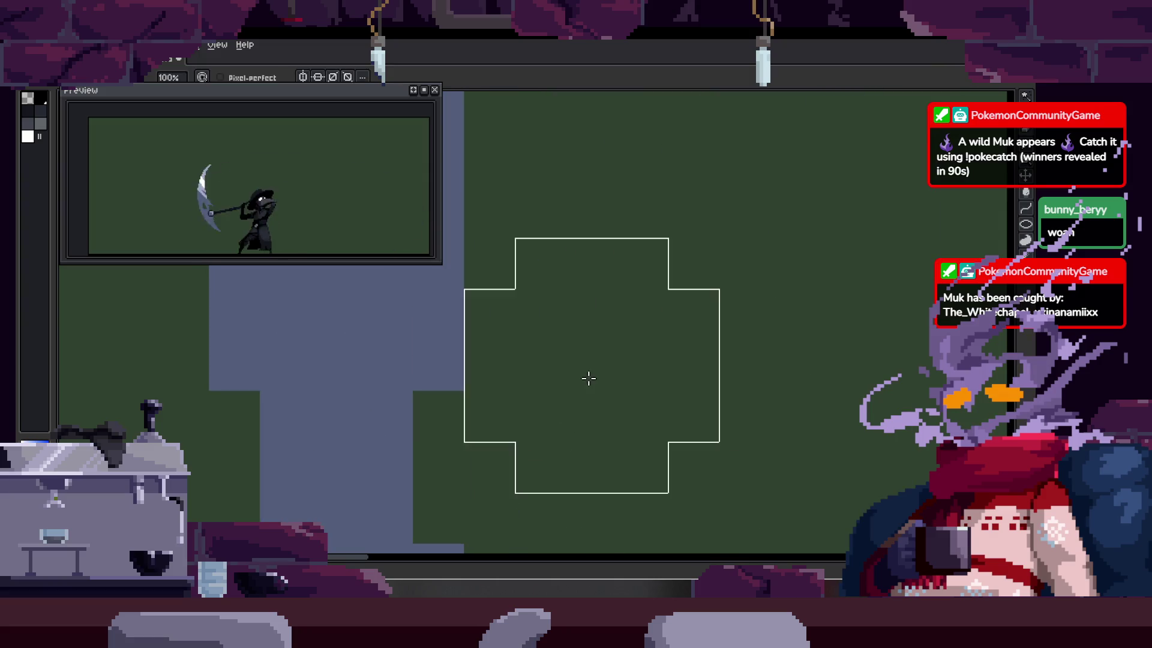
{"action": "scroll", "coordinate": [606, 310], "scroll_direction": "up", "scroll_amount": 6}
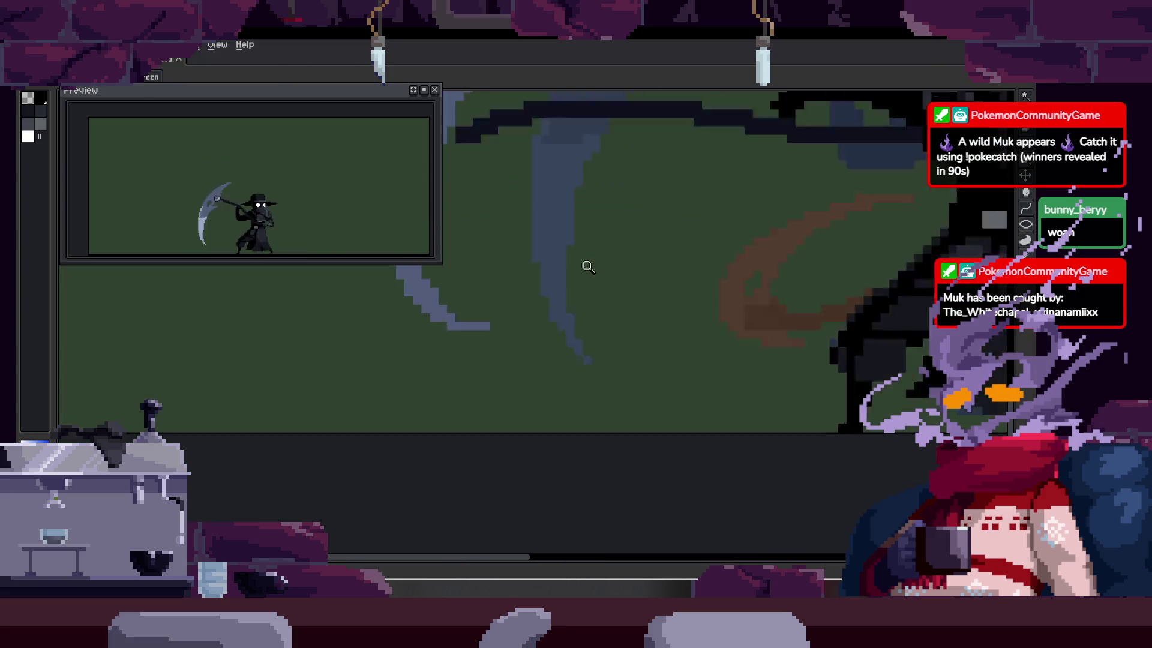
Step: Select a small patch of the blade and shrink the Pencil to a 1-pixel brush
{"action": "key", "text": "m"}
{"action": "left_click", "coordinate": [505, 327]}
{"action": "scroll", "coordinate": [538, 311], "scroll_direction": "up", "scroll_amount": 1}
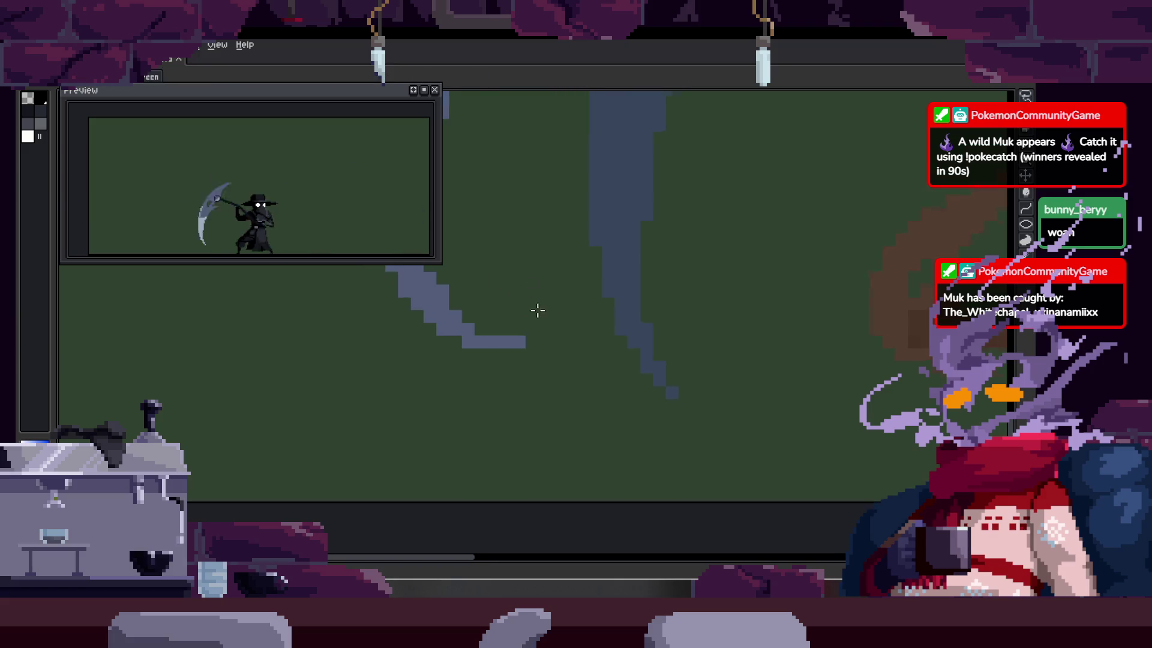
{"action": "left_click_drag", "start_coordinate": [490, 336], "coordinate": [560, 391]}
{"action": "key", "text": "b"}
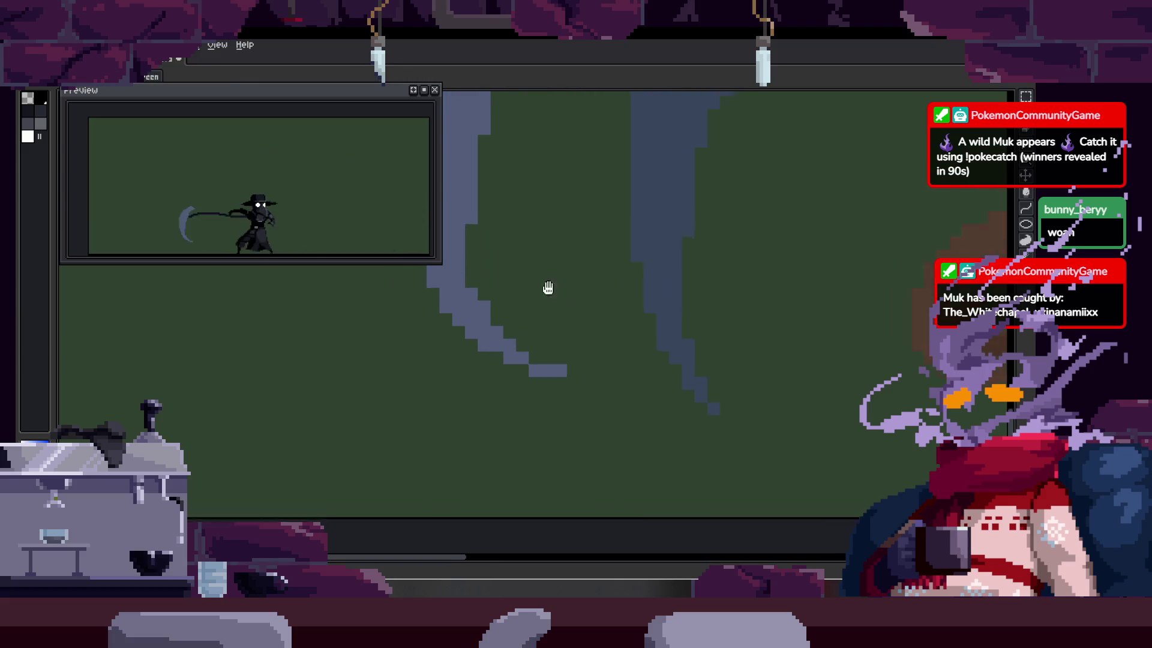
{"action": "scroll", "coordinate": [547, 288], "scroll_direction": "up", "scroll_amount": 2}
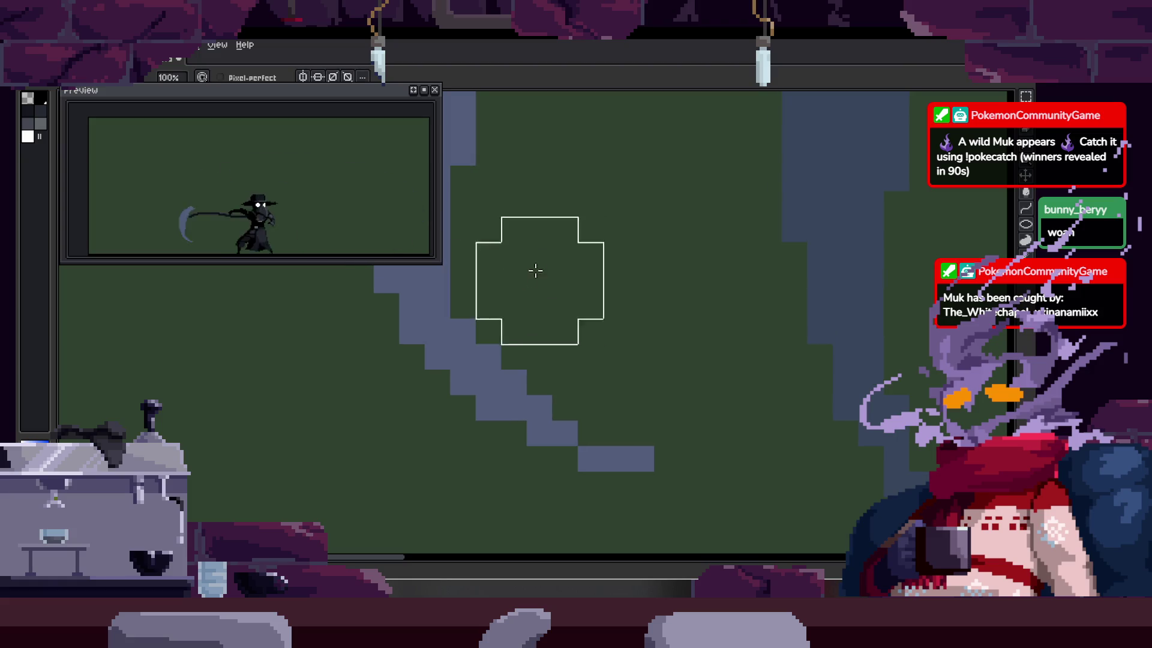
{"action": "scroll", "coordinate": [536, 276], "scroll_direction": "down", "scroll_amount": 4}
{"action": "scroll", "coordinate": [573, 339], "scroll_direction": "up", "scroll_amount": 4}
{"action": "key", "text": "minus"}
{"action": "key", "text": "minus"}
{"action": "key", "text": "minus"}
{"action": "left_click_drag", "start_coordinate": [554, 343], "coordinate": [476, 326]}
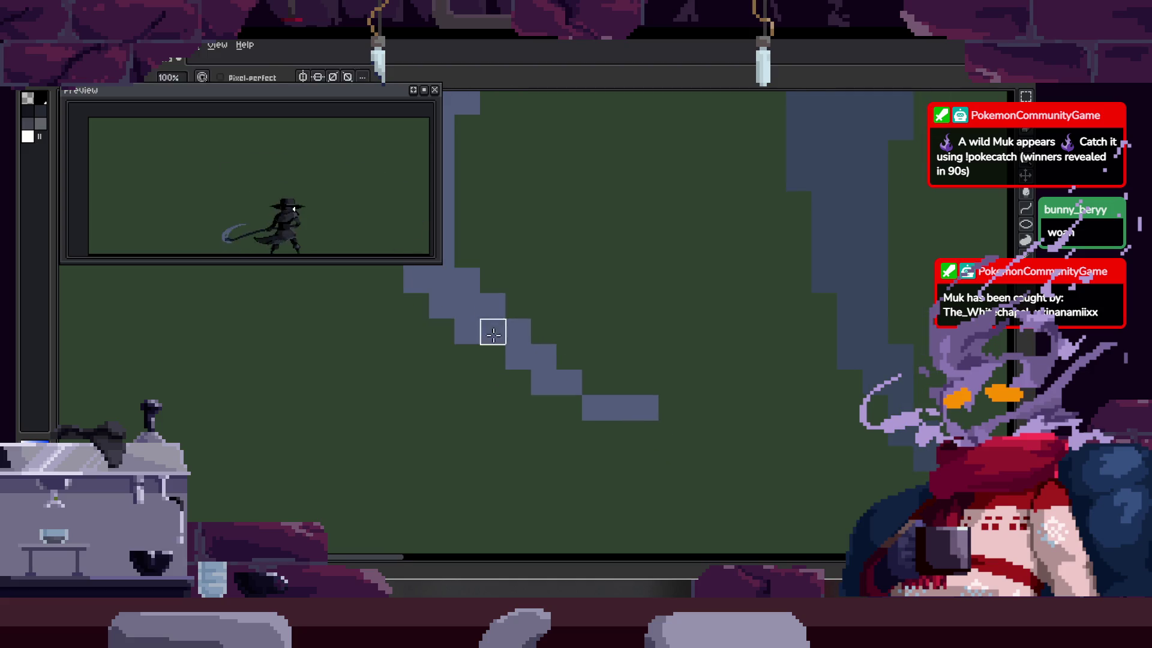
{"action": "mouse_move", "coordinate": [544, 262]}
{"action": "left_mouse_down"}
{"action": "mouse_move", "coordinate": [520, 244]}
{"action": "mouse_move", "coordinate": [577, 325]}
{"action": "left_mouse_up"}
{"action": "left_click_drag", "start_coordinate": [533, 357], "coordinate": [541, 381]}
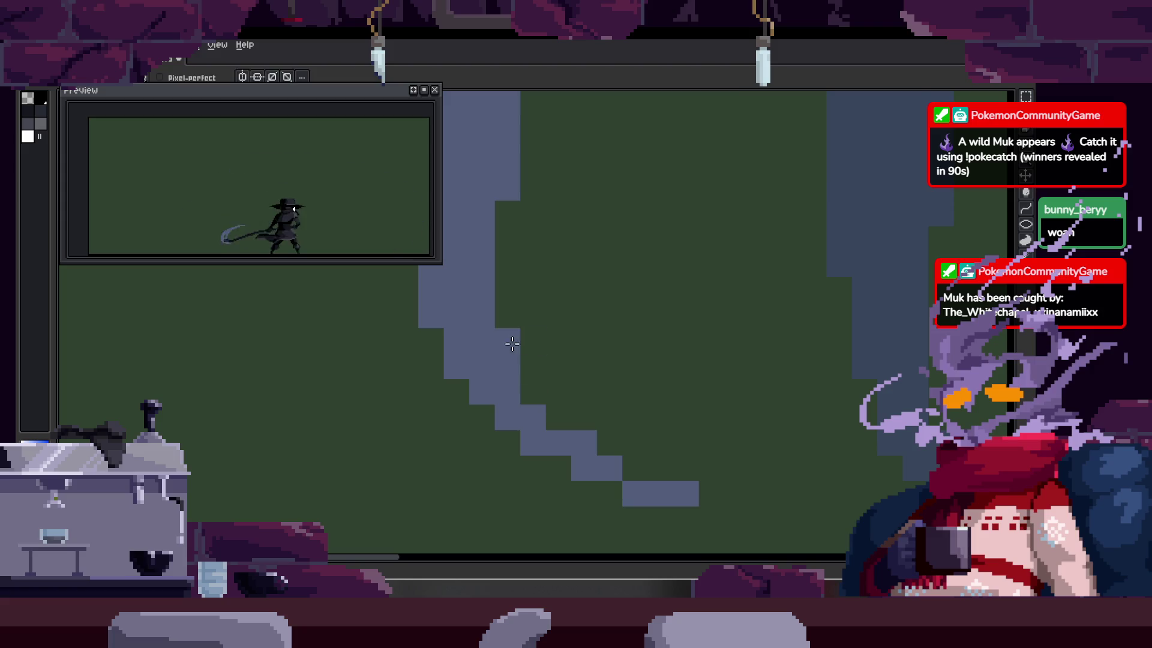
Step: Extend the blade with new pixels above the tip
{"action": "key", "text": "z"}
{"action": "scroll", "coordinate": [568, 311], "scroll_direction": "down", "scroll_amount": 3}
{"action": "scroll", "coordinate": [602, 268], "scroll_direction": "up", "scroll_amount": 2}
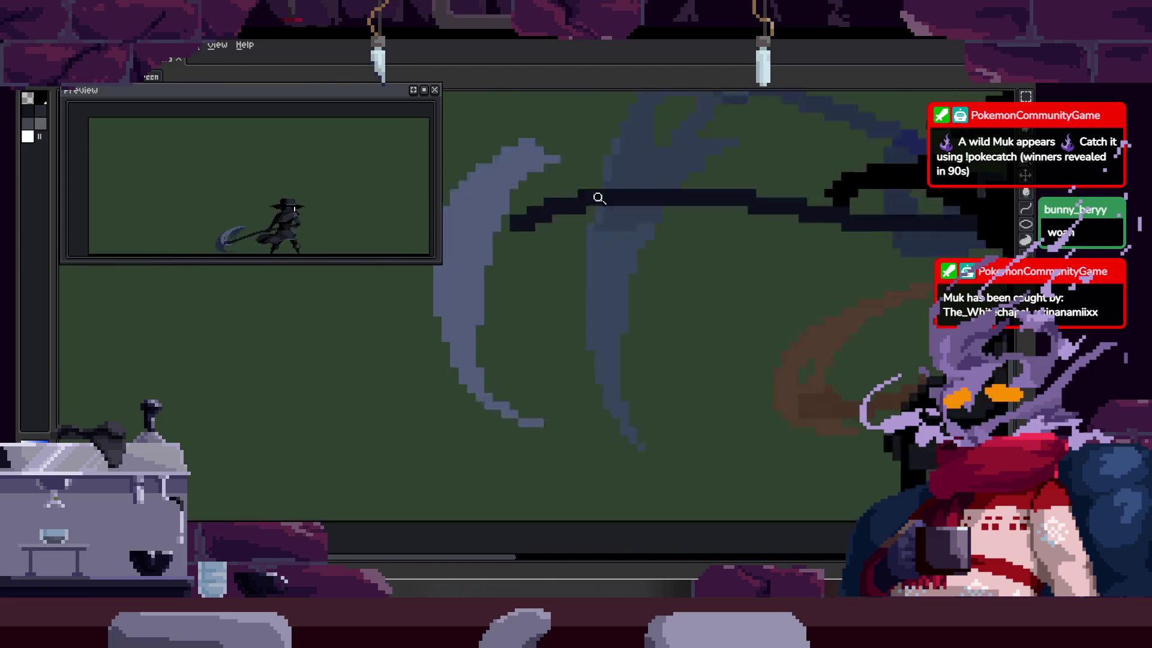
{"action": "key", "text": "b"}
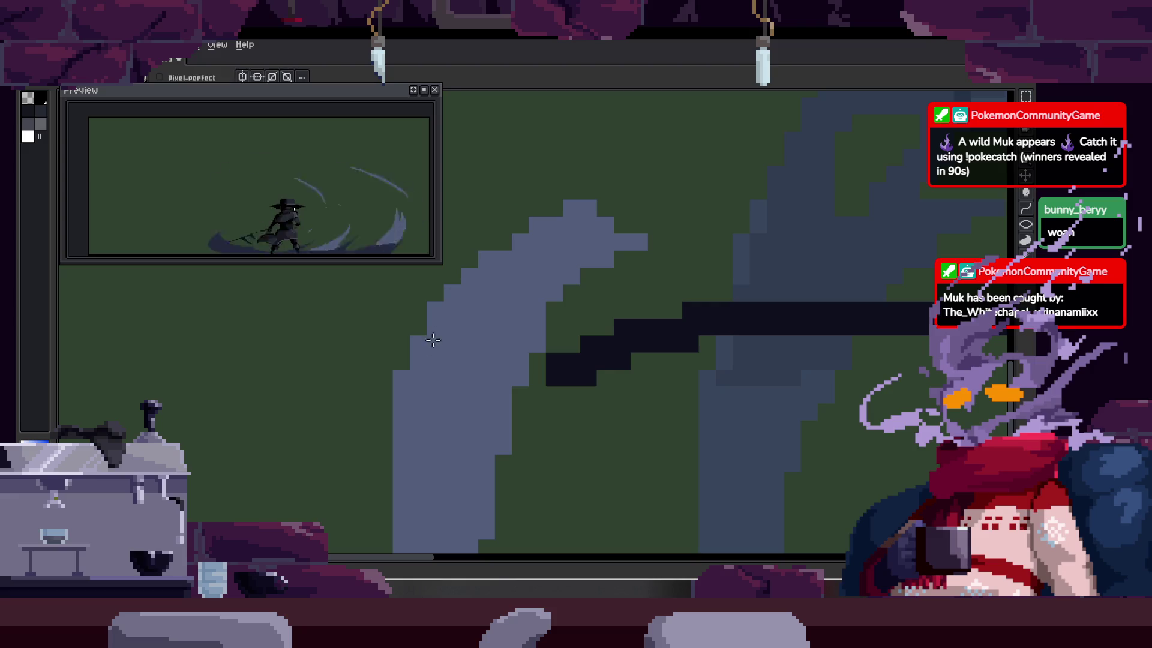
{"action": "left_click_drag", "start_coordinate": [570, 172], "coordinate": [496, 243]}
Step: Undo the stray light-blue pixels and repaint light-blue pixels onto the scythe tip
{"action": "key", "text": "z"}
{"action": "scroll", "coordinate": [570, 180], "scroll_direction": "down", "scroll_amount": 2}
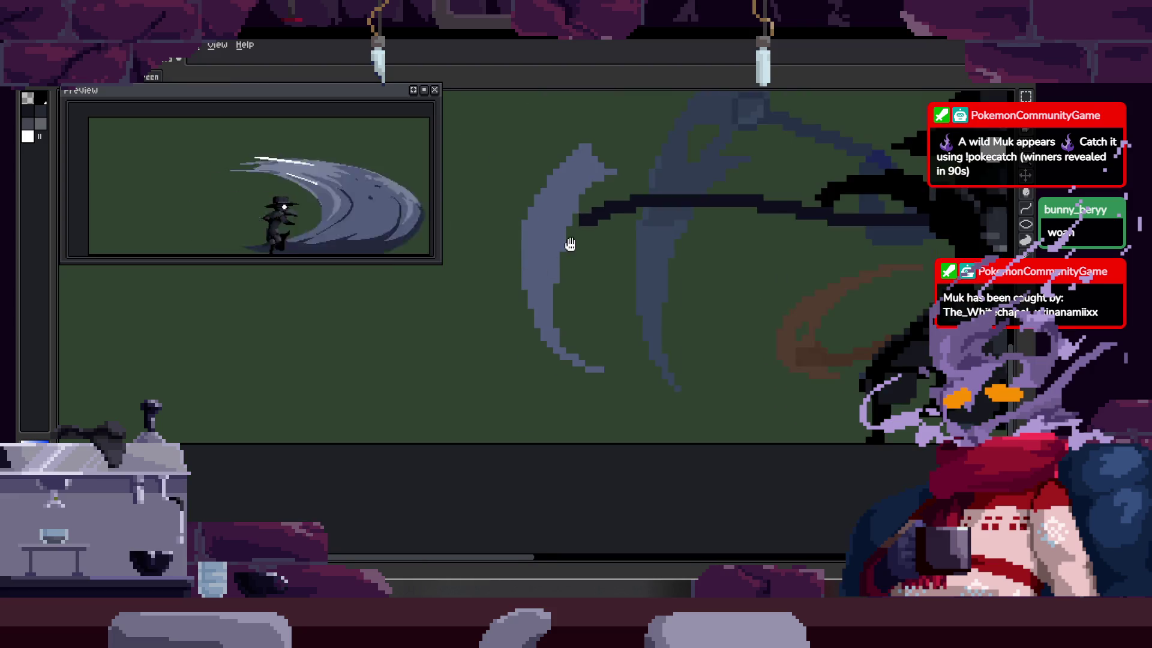
{"action": "scroll", "coordinate": [563, 273], "scroll_direction": "down", "scroll_amount": 5}
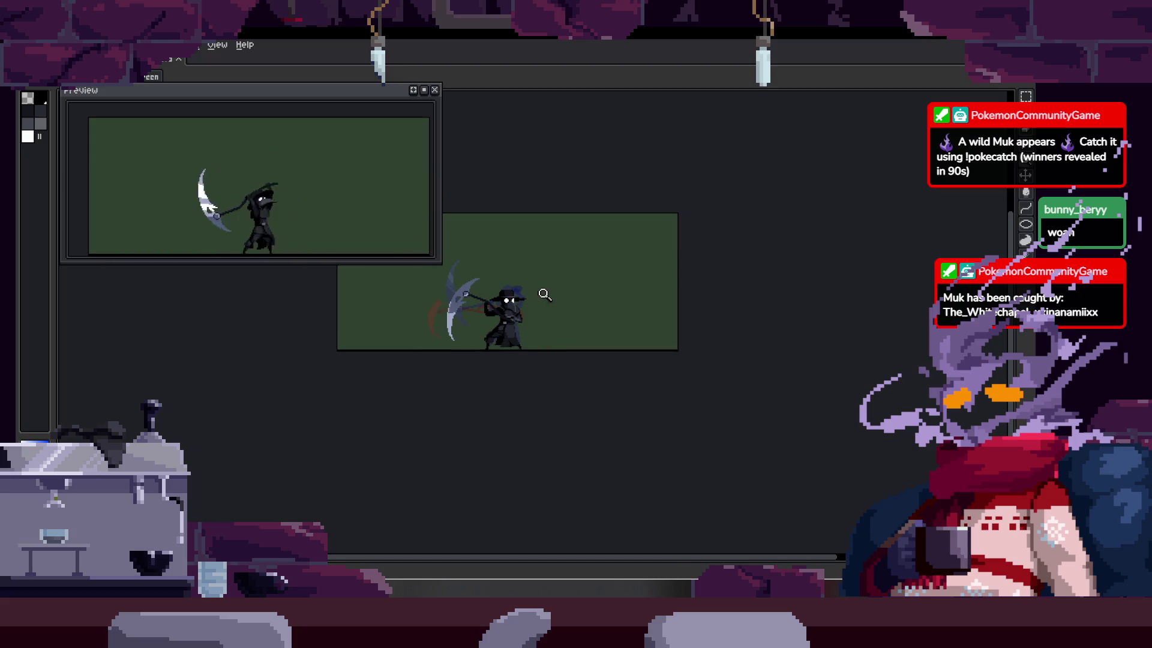
{"action": "scroll", "coordinate": [506, 238], "scroll_direction": "up", "scroll_amount": 6}
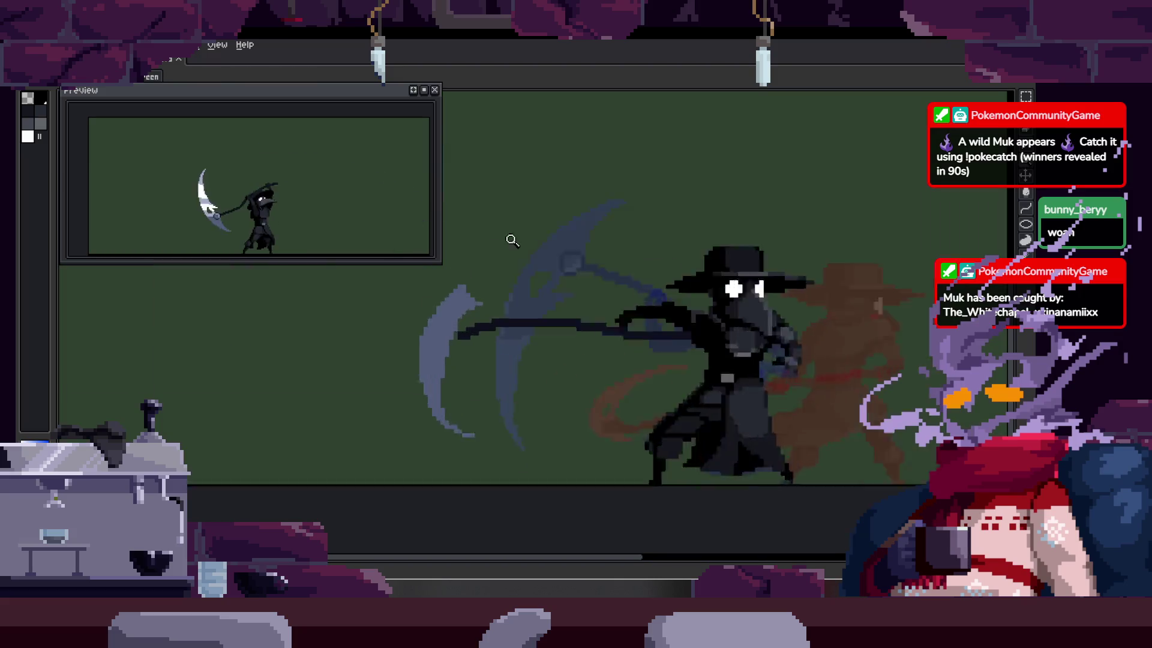
{"action": "key", "text": "ctrl+z"}
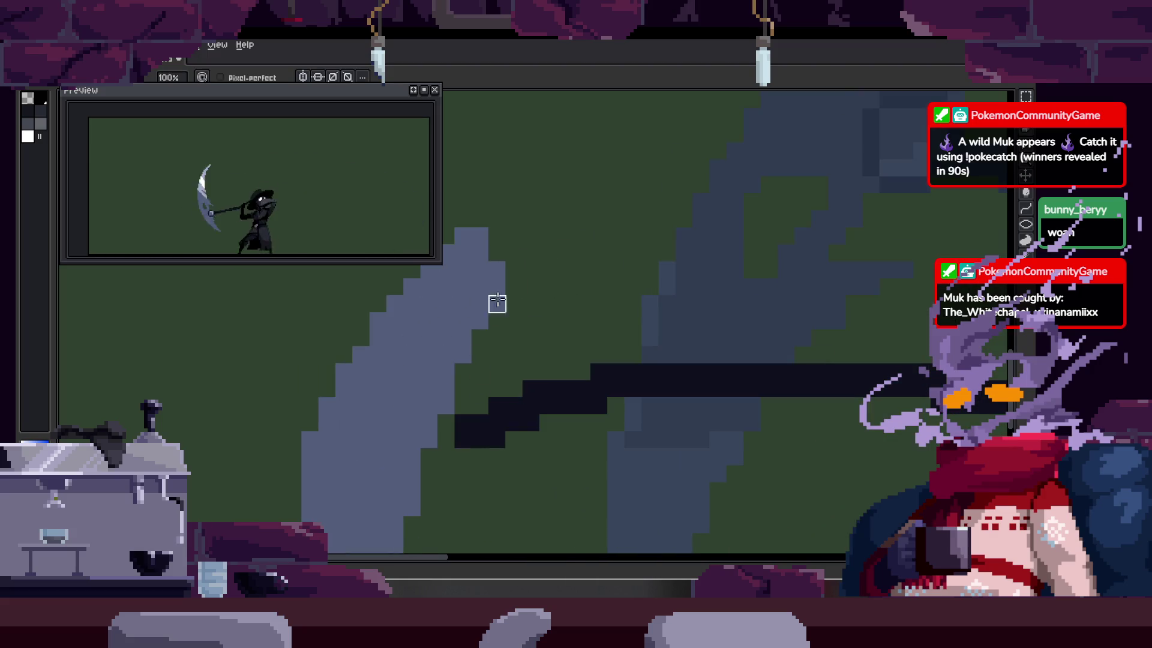
{"action": "left_click_drag", "start_coordinate": [540, 270], "coordinate": [514, 228]}
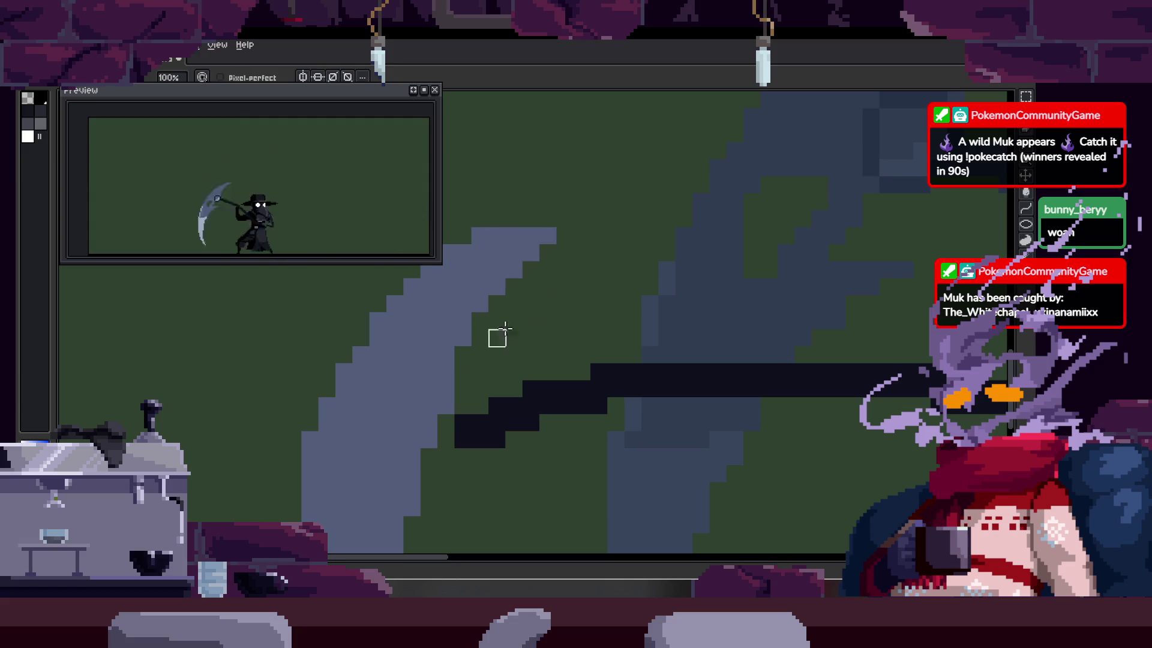
{"action": "scroll", "coordinate": [579, 270], "scroll_direction": "down", "scroll_amount": 5}
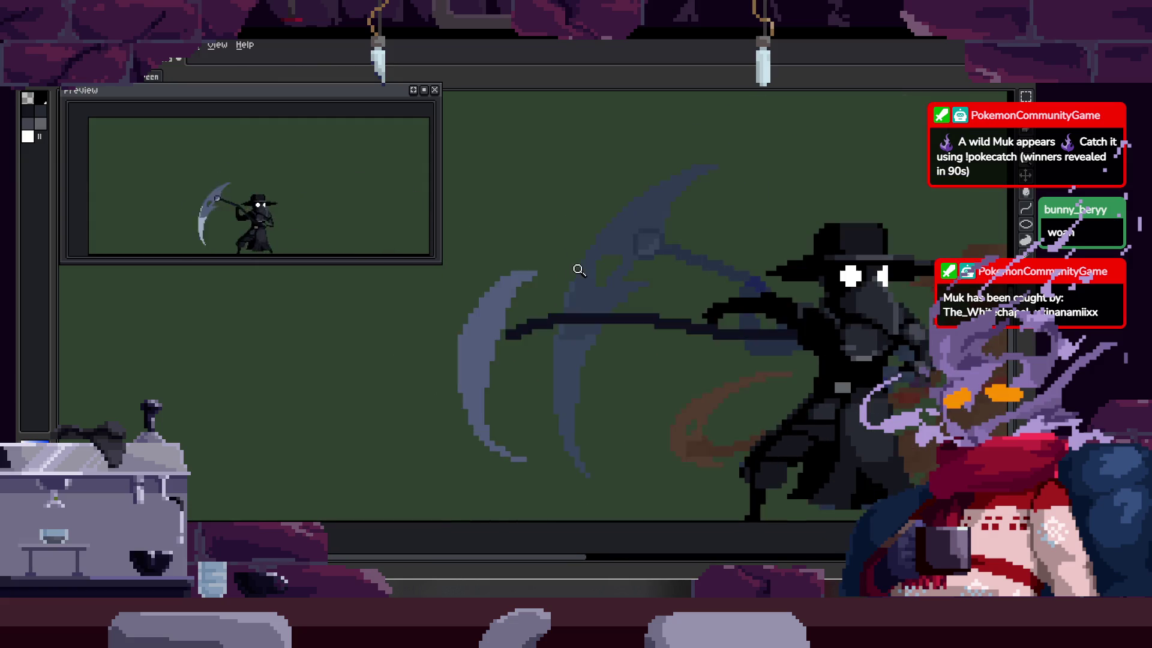
{"action": "scroll", "coordinate": [483, 363], "scroll_direction": "up", "scroll_amount": 3}
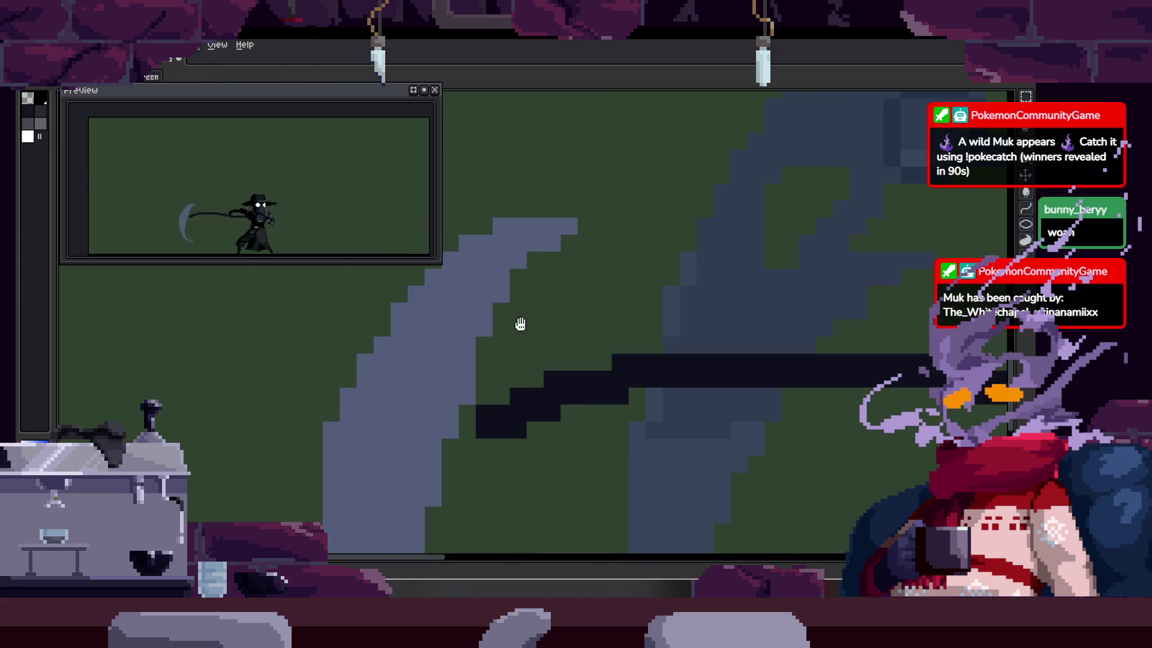
{"action": "left_click_drag", "start_coordinate": [520, 324], "coordinate": [553, 223]}
Step: Select the lower part of the blade and rotate it to a new angle
{"action": "key", "text": "m"}
{"action": "scroll", "coordinate": [588, 192], "scroll_direction": "down", "scroll_amount": 5}
{"action": "scroll", "coordinate": [528, 276], "scroll_direction": "up", "scroll_amount": 2}
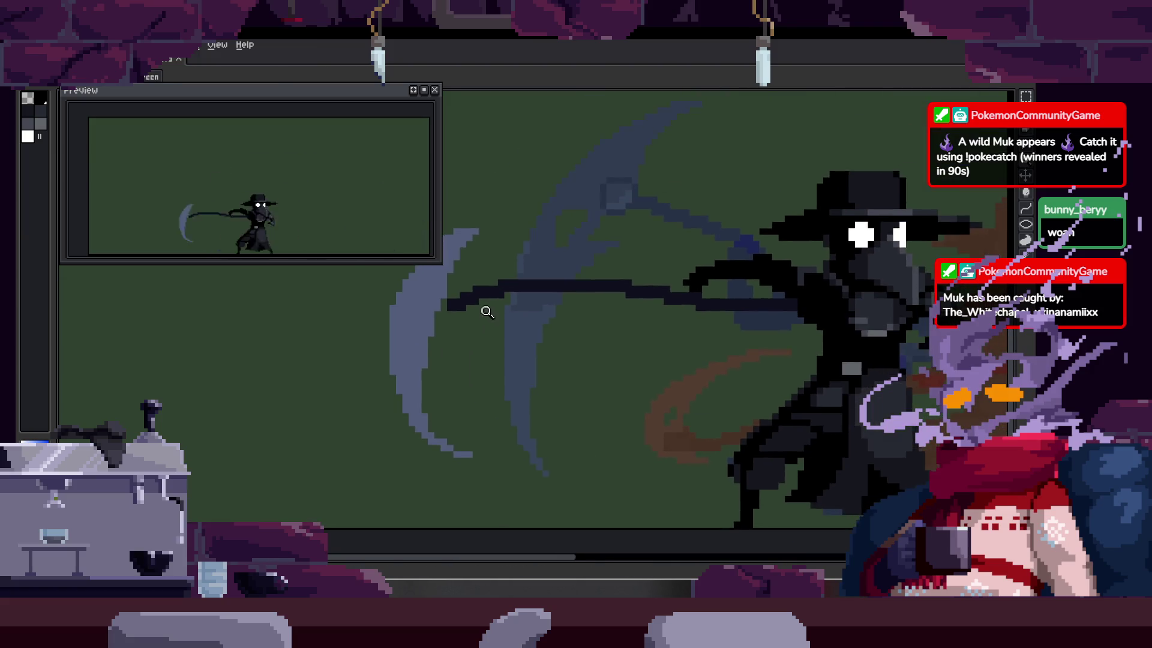
{"action": "mouse_move", "coordinate": [316, 296]}
{"action": "left_mouse_down"}
{"action": "mouse_move", "coordinate": [414, 433]}
{"action": "mouse_move", "coordinate": [437, 432]}
{"action": "mouse_move", "coordinate": [444, 341]}
{"action": "left_mouse_up"}
{"action": "key", "text": "z"}
{"action": "scroll", "coordinate": [386, 321], "scroll_direction": "up", "scroll_amount": 3}
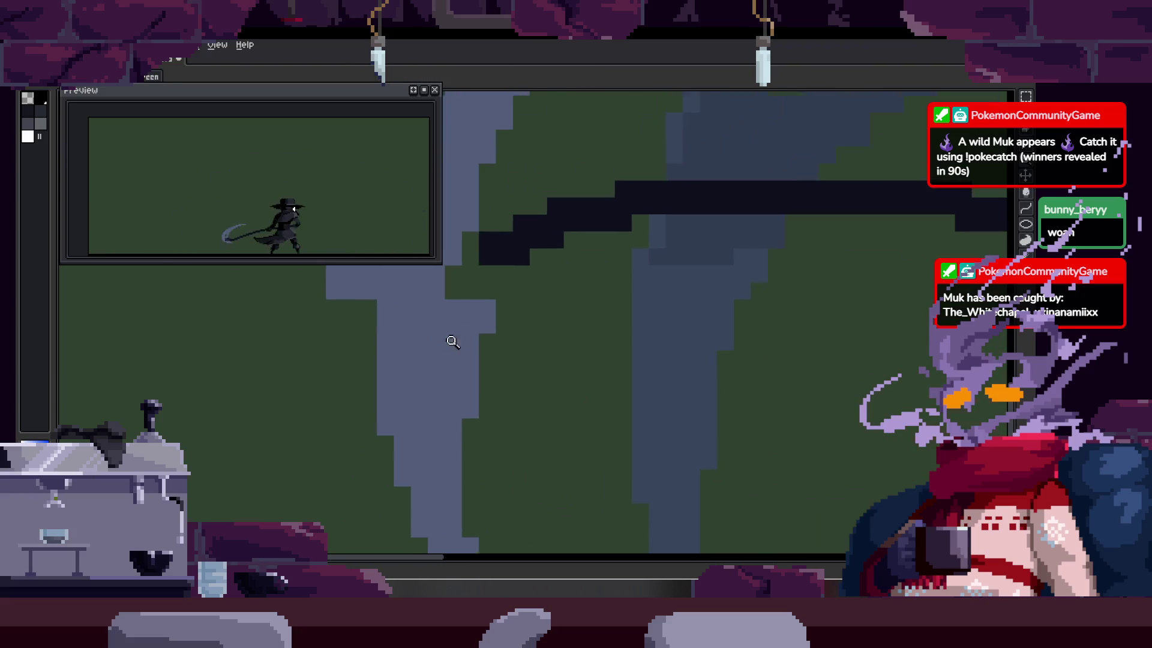
{"action": "scroll", "coordinate": [450, 334], "scroll_direction": "down", "scroll_amount": 3}
{"action": "scroll", "coordinate": [475, 301], "scroll_direction": "up", "scroll_amount": 3}
{"action": "key", "text": "b"}
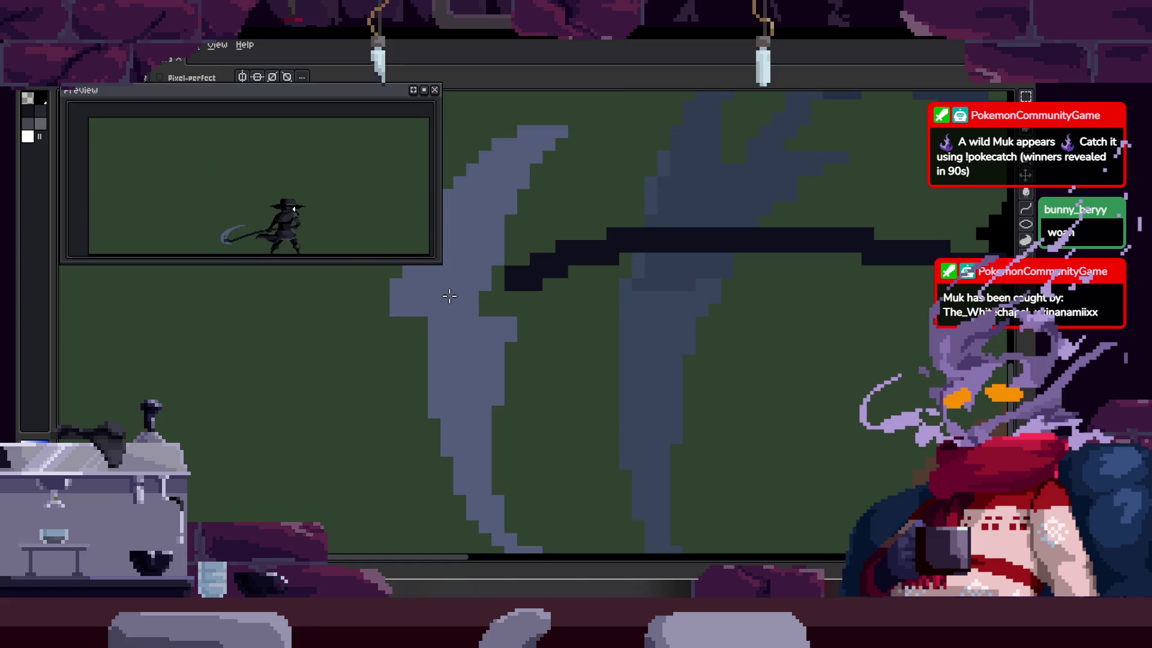
{"action": "left_click_drag", "start_coordinate": [449, 296], "coordinate": [439, 302]}
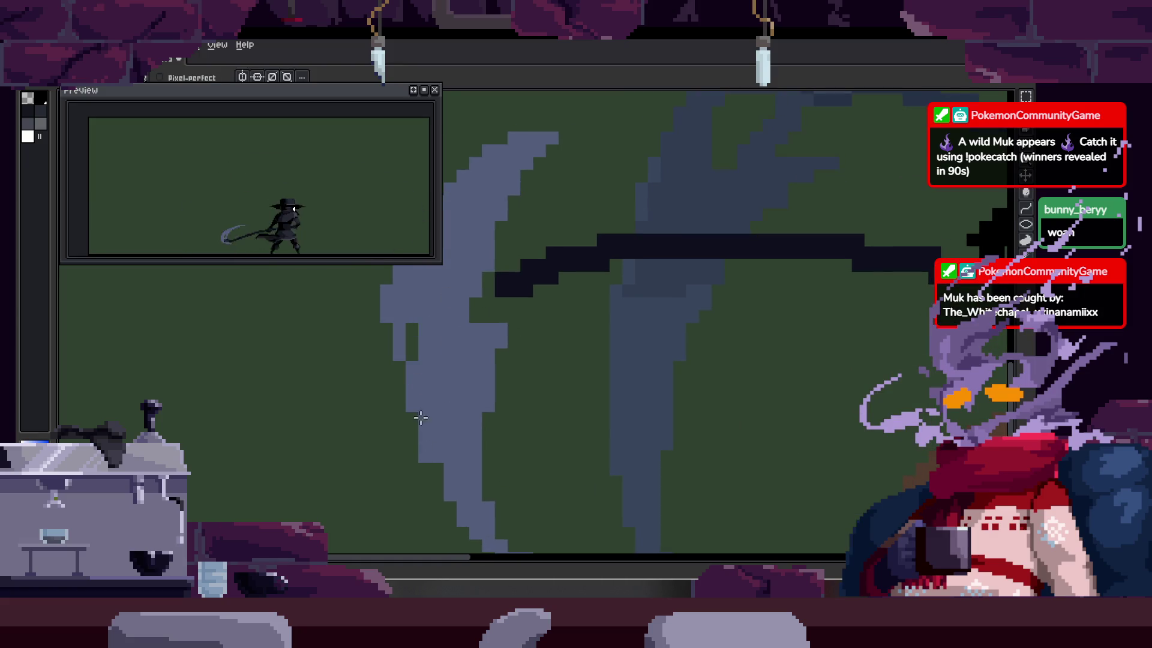
{"action": "left_click_drag", "start_coordinate": [411, 353], "coordinate": [427, 334]}
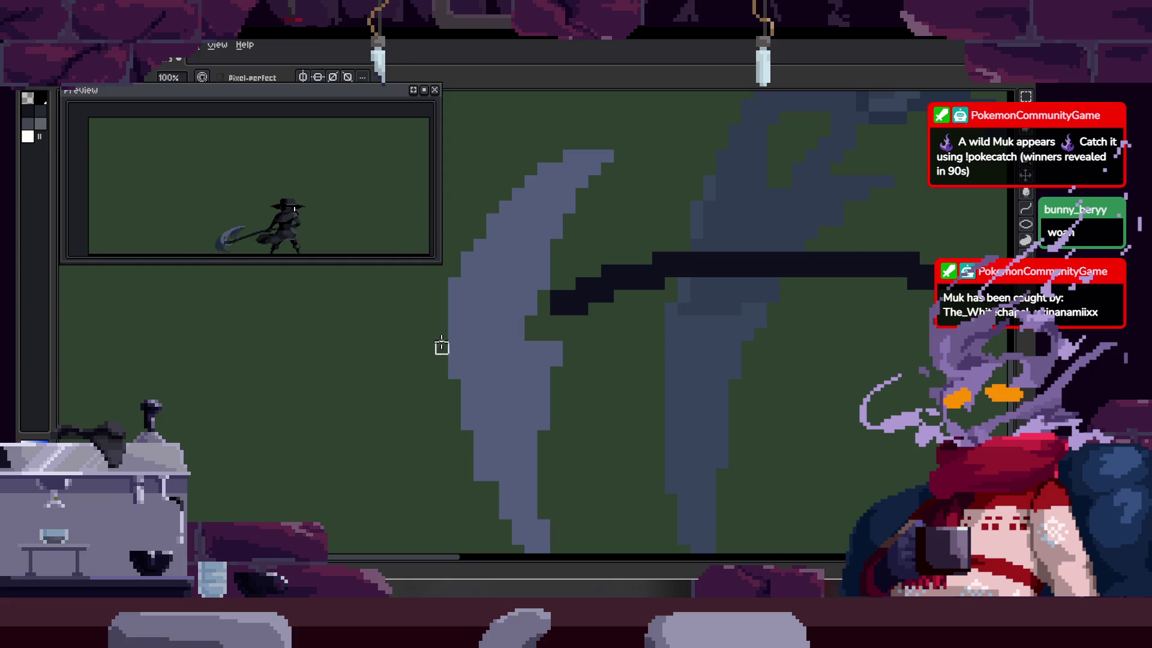
Step: Move to the next Attack frame and zoom in on its lower blade
{"action": "key", "text": "Right"}
{"action": "key", "text": "Right"}
{"action": "key", "text": "Right"}
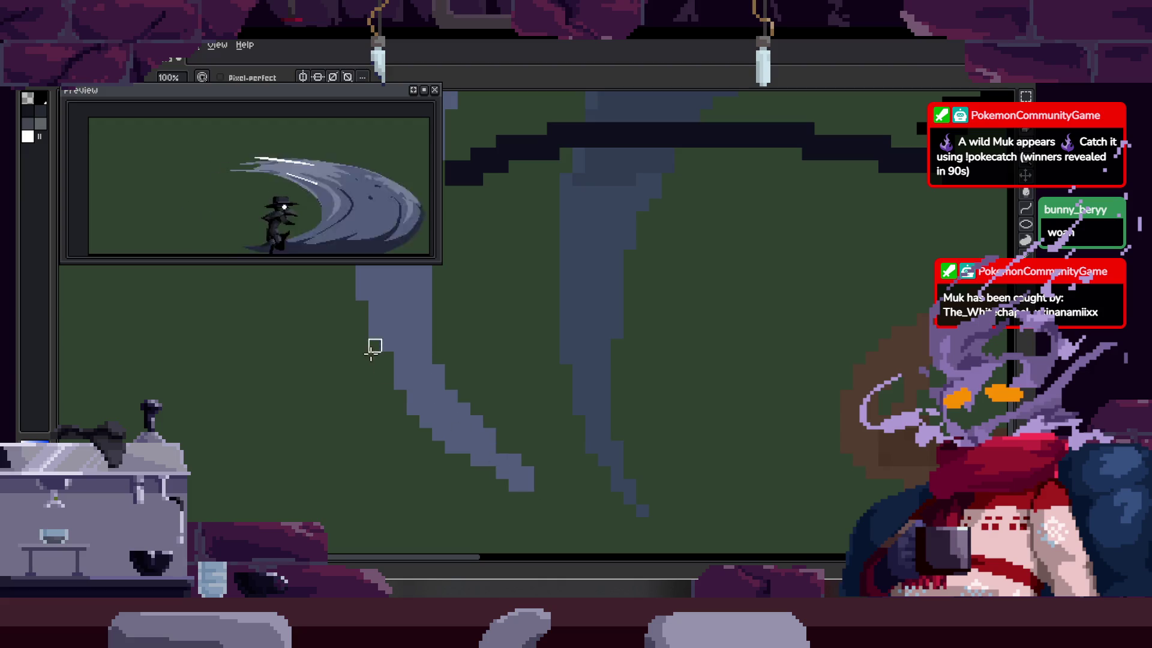
{"action": "key", "text": "z"}
{"action": "left_click", "coordinate": [496, 349]}
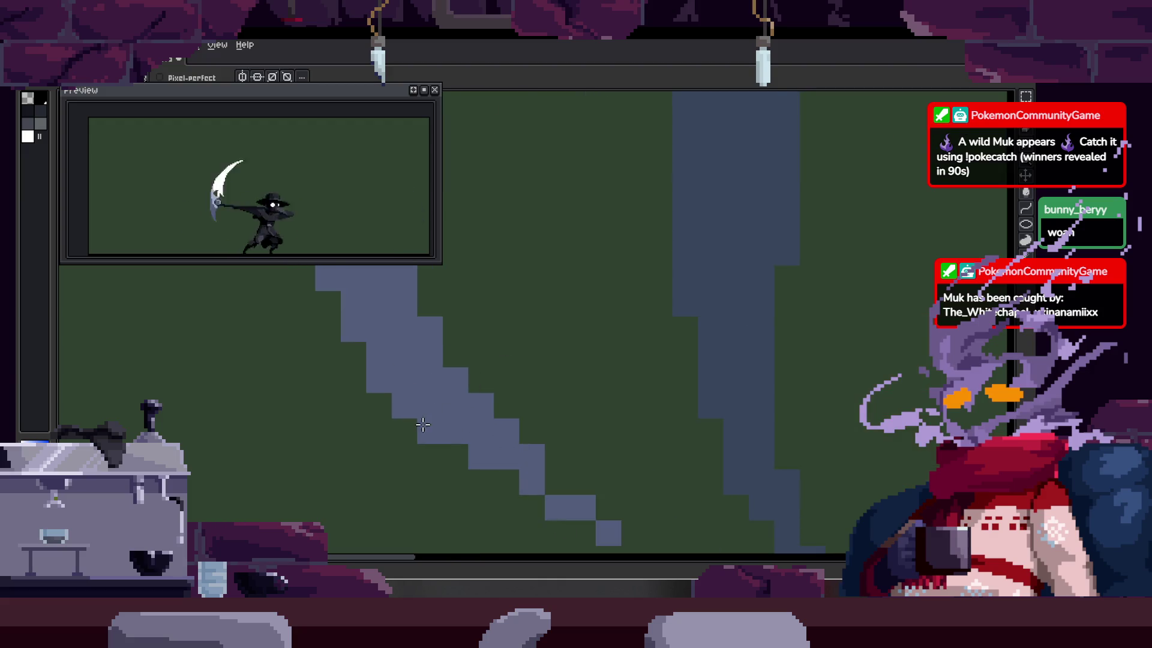
{"action": "left_click_drag", "start_coordinate": [533, 464], "coordinate": [477, 400]}
{"action": "key", "text": "b"}
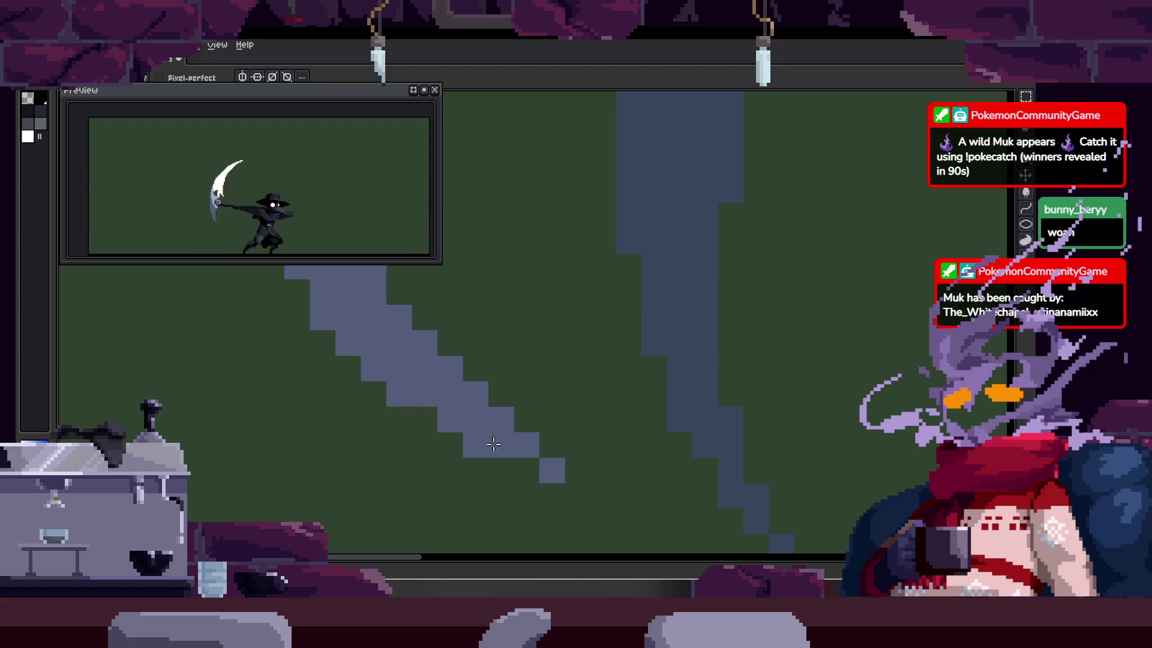
{"action": "key", "text": "z"}
{"action": "scroll", "coordinate": [494, 444], "scroll_direction": "down", "scroll_amount": 4}
{"action": "scroll", "coordinate": [434, 336], "scroll_direction": "up", "scroll_amount": 3}
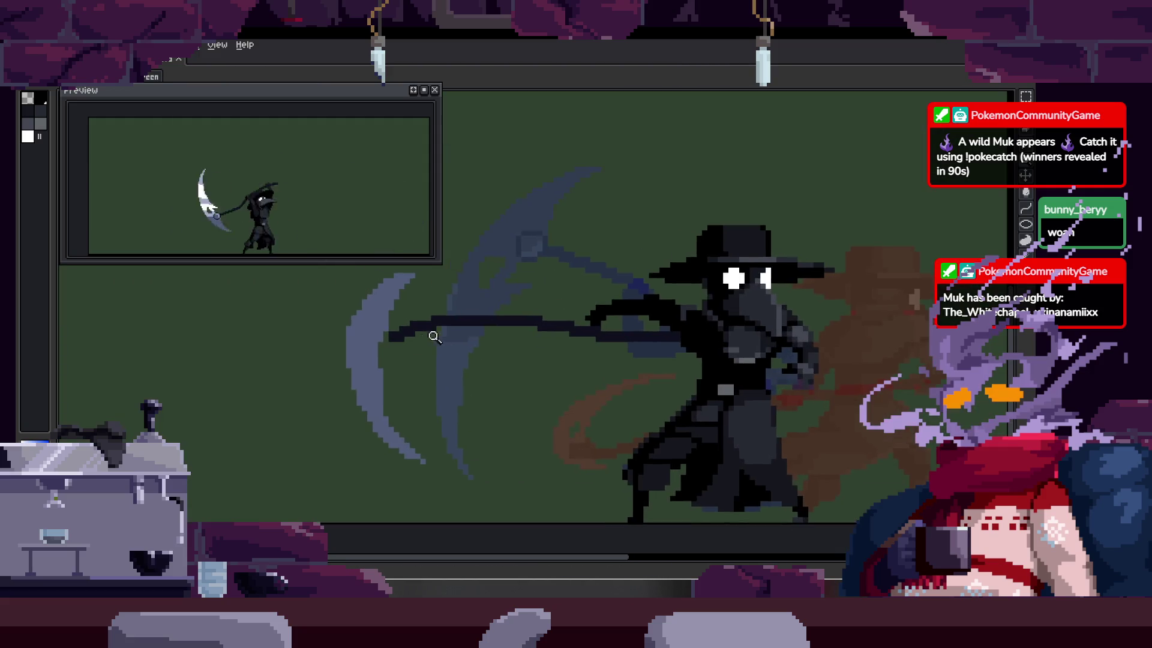
{"action": "scroll", "coordinate": [330, 342], "scroll_direction": "up", "scroll_amount": 2}
{"action": "scroll", "coordinate": [329, 342], "scroll_direction": "up", "scroll_amount": 1}
{"action": "key", "text": "b"}
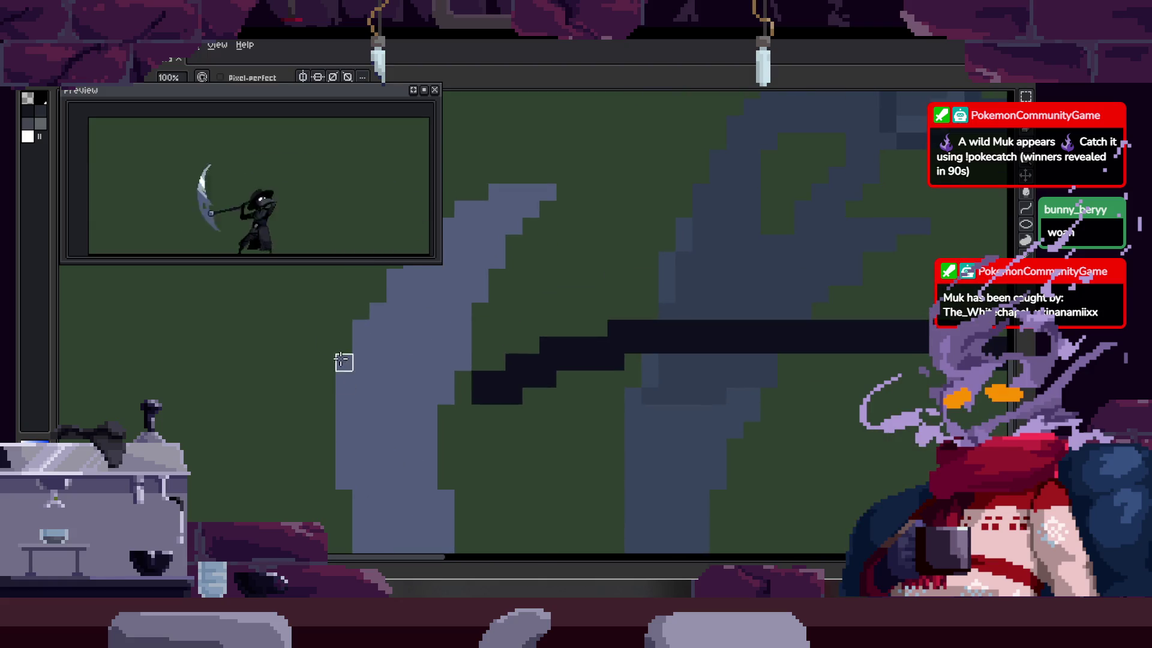
{"action": "mouse_move", "coordinate": [387, 300]}
{"action": "left_mouse_down"}
{"action": "mouse_move", "coordinate": [380, 411]}
{"action": "mouse_move", "coordinate": [358, 326]}
{"action": "mouse_move", "coordinate": [372, 348]}
{"action": "left_mouse_up"}
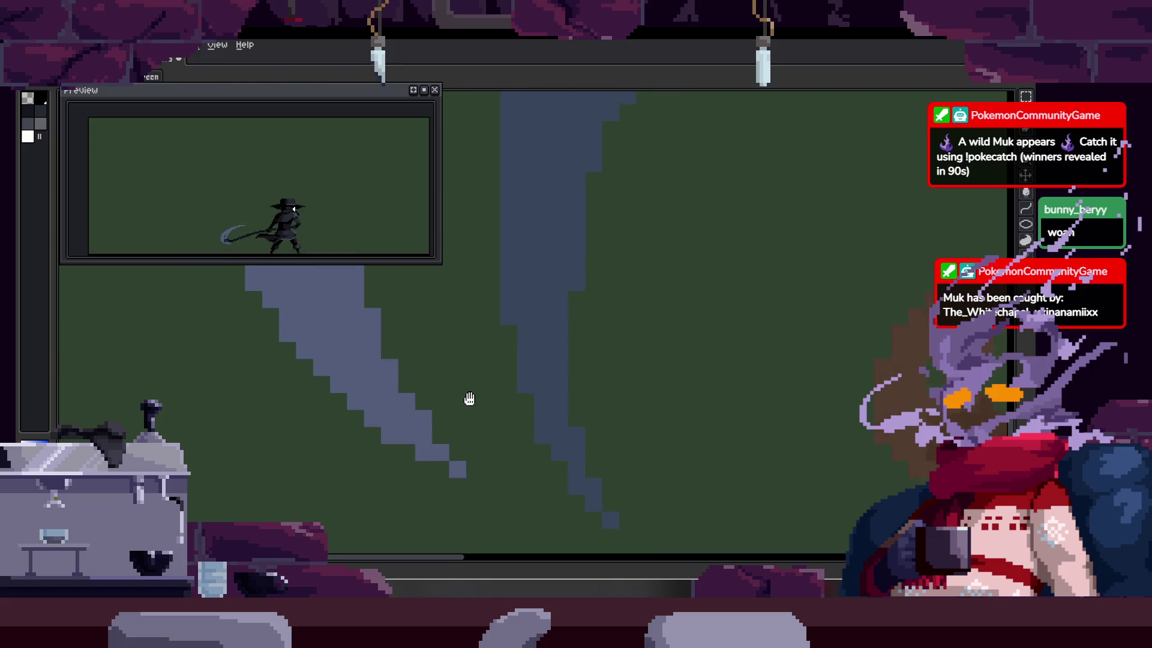
Step: Zoom in and out to frame the scythe blade on the raised-scythe frame
{"action": "scroll", "coordinate": [450, 390], "scroll_direction": "up", "scroll_amount": 3}
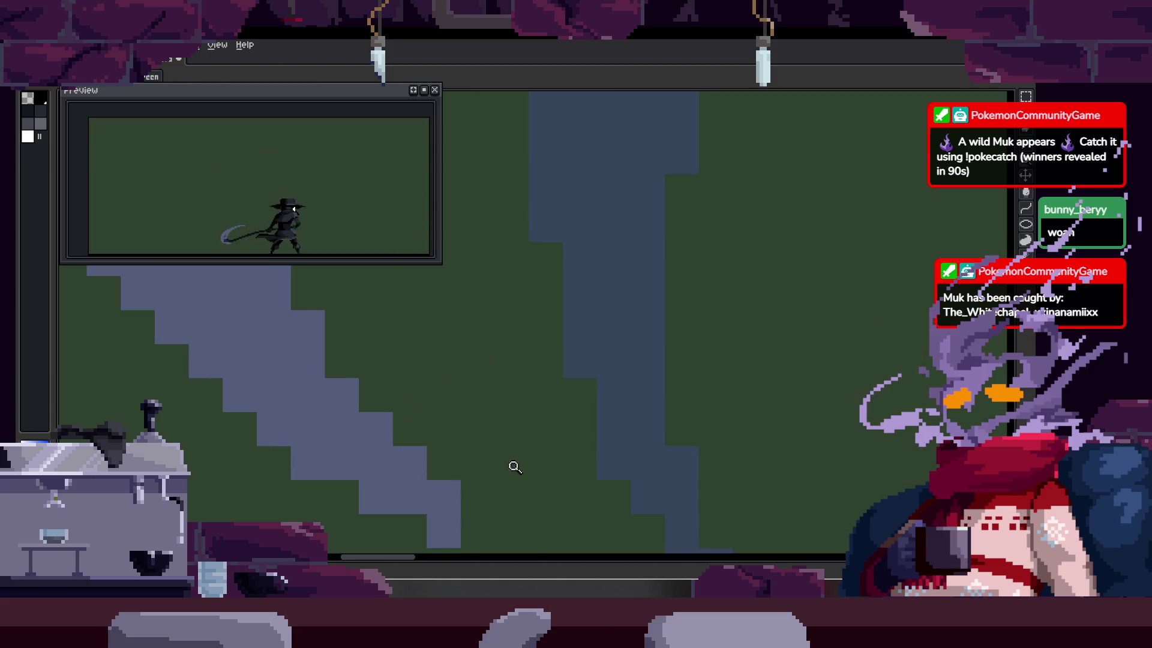
{"action": "scroll", "coordinate": [515, 467], "scroll_direction": "down", "scroll_amount": 5}
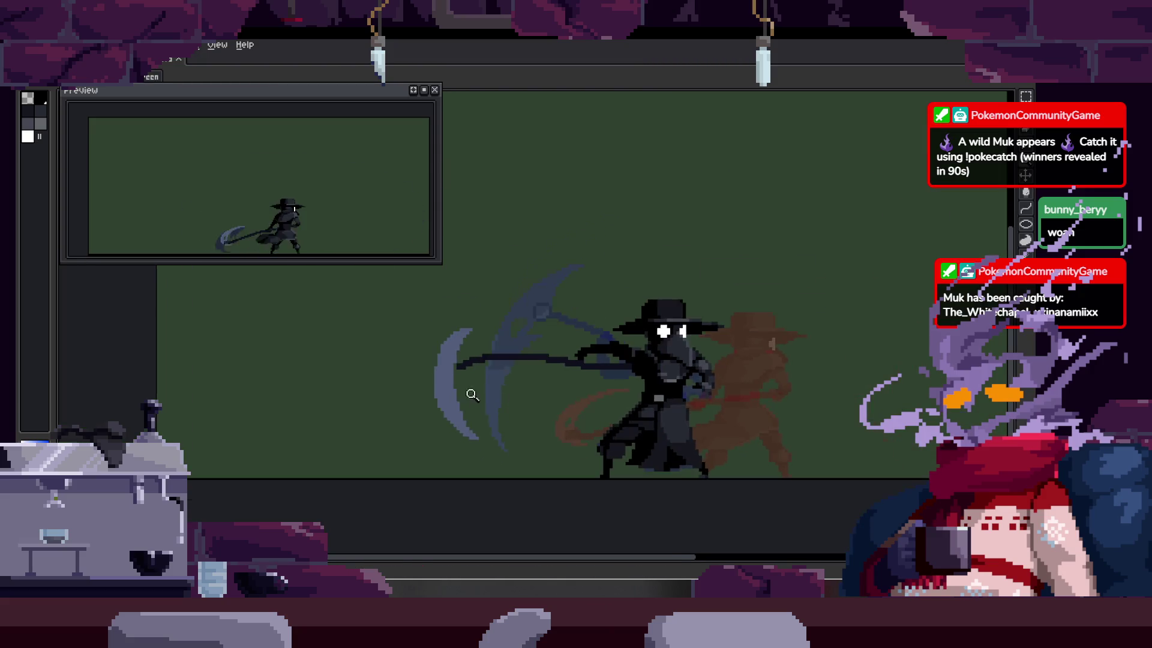
{"action": "scroll", "coordinate": [467, 390], "scroll_direction": "up", "scroll_amount": 2}
{"action": "scroll", "coordinate": [515, 370], "scroll_direction": "down", "scroll_amount": 3}
{"action": "scroll", "coordinate": [521, 370], "scroll_direction": "up", "scroll_amount": 1}
{"action": "scroll", "coordinate": [516, 384], "scroll_direction": "down", "scroll_amount": 1}
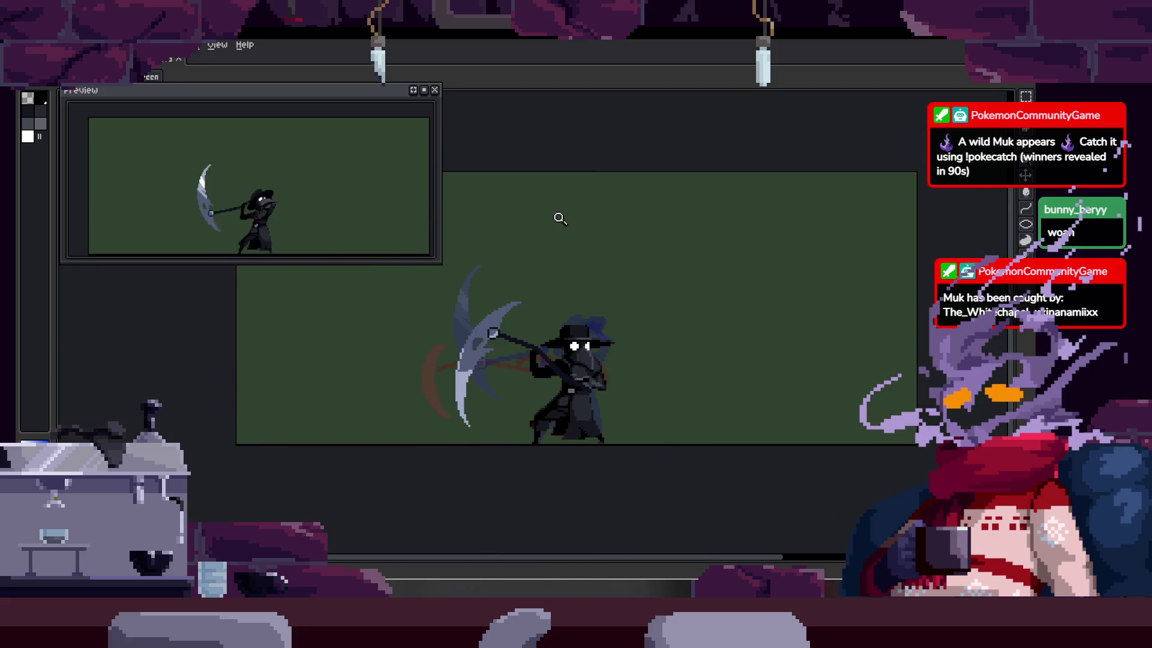
{"action": "scroll", "coordinate": [601, 292], "scroll_direction": "up", "scroll_amount": 2}
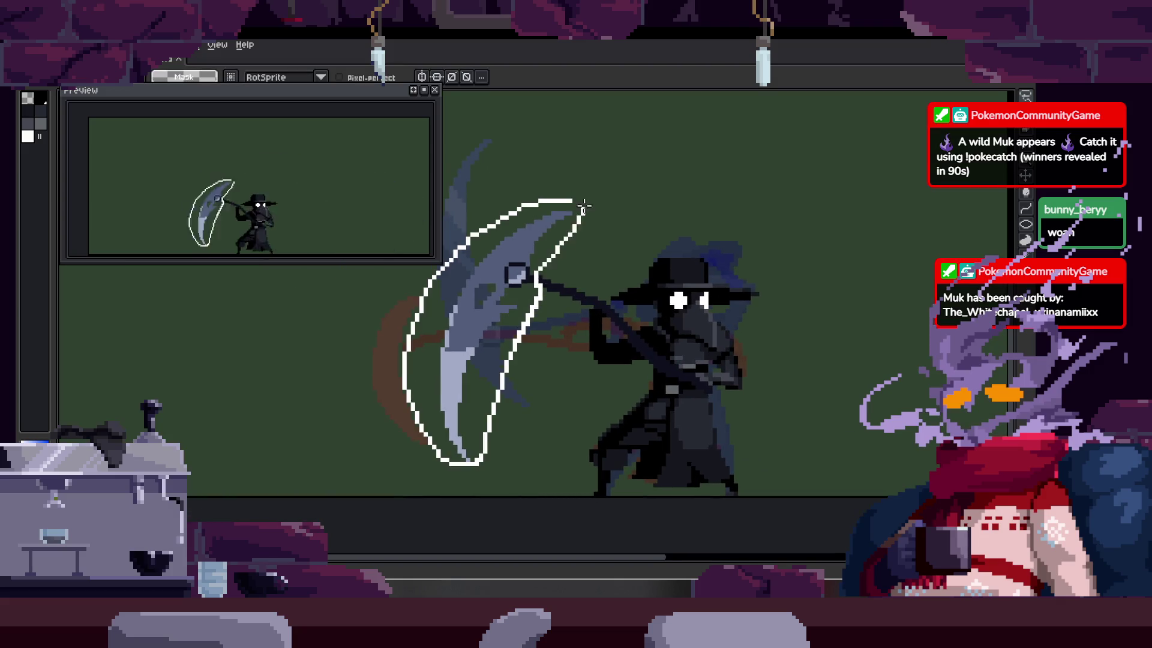
Step: Lasso the whole scythe blade, try moving and squashing it, then undo
{"action": "left_click_drag", "start_coordinate": [583, 205], "coordinate": [585, 207]}
{"action": "left_click", "coordinate": [567, 339]}
{"action": "mouse_move", "coordinate": [567, 339]}
{"action": "left_mouse_down"}
{"action": "mouse_move", "coordinate": [442, 380]}
{"action": "mouse_move", "coordinate": [515, 282]}
{"action": "mouse_move", "coordinate": [447, 309]}
{"action": "left_mouse_up"}
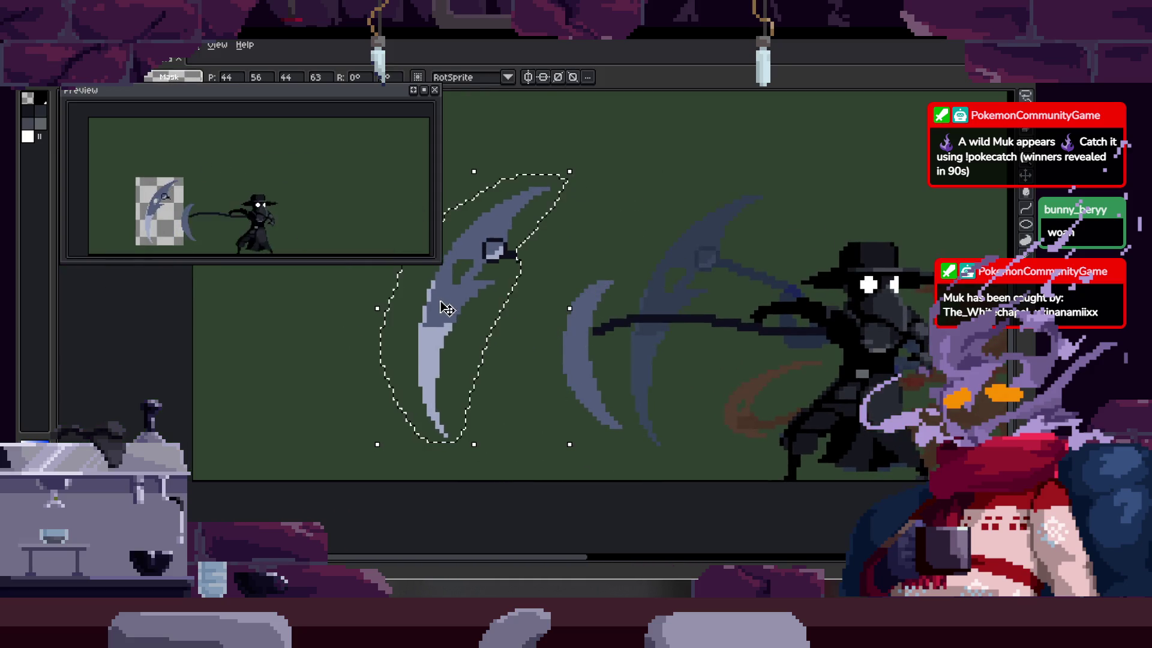
{"action": "mouse_move", "coordinate": [475, 444]}
{"action": "left_mouse_down"}
{"action": "mouse_move", "coordinate": [496, 270]}
{"action": "mouse_move", "coordinate": [504, 307]}
{"action": "mouse_move", "coordinate": [457, 318]}
{"action": "mouse_move", "coordinate": [522, 384]}
{"action": "mouse_move", "coordinate": [457, 380]}
{"action": "left_mouse_up"}
{"action": "key", "text": "ctrl+z"}
{"action": "key", "text": "ctrl+z"}
{"action": "key", "text": "ctrl+z"}
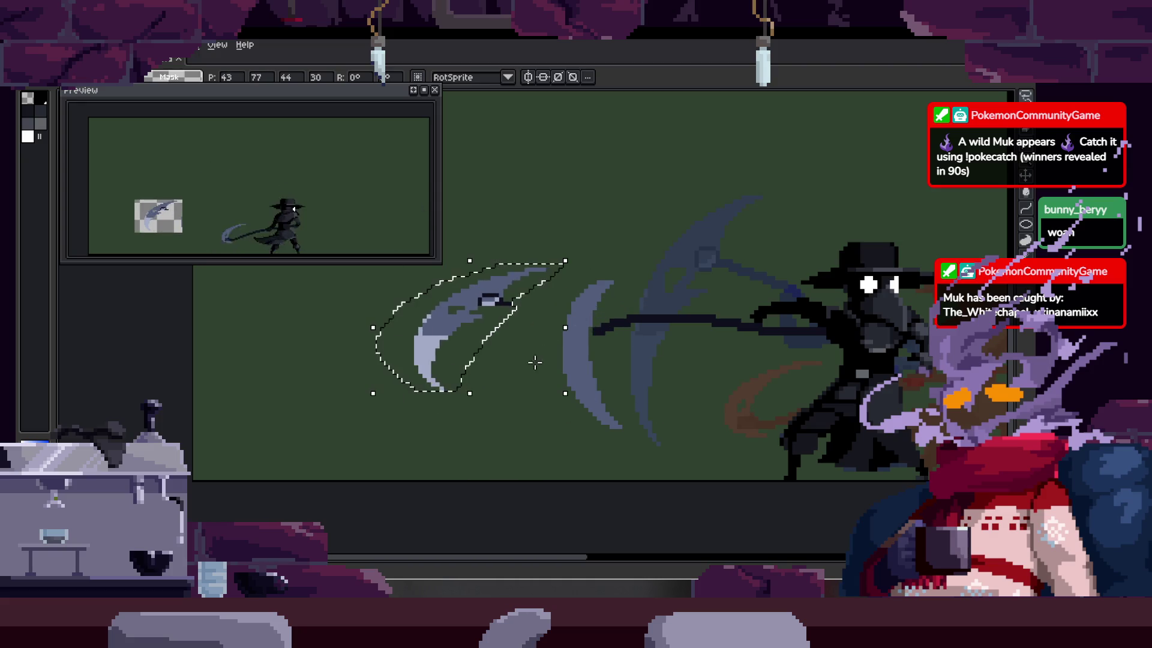
Step: Try moving, rotating 45° and shrinking the blade, then cancel the transform
{"action": "left_click_drag", "start_coordinate": [702, 347], "coordinate": [466, 317]}
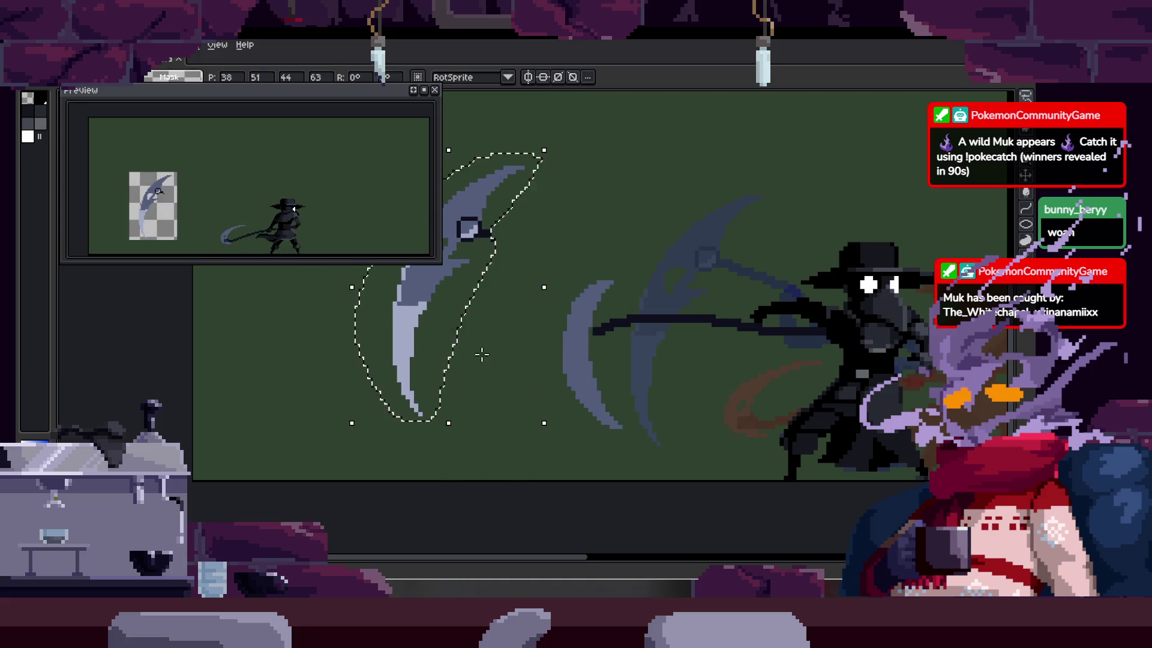
{"action": "left_click_drag", "start_coordinate": [551, 427], "coordinate": [608, 334]}
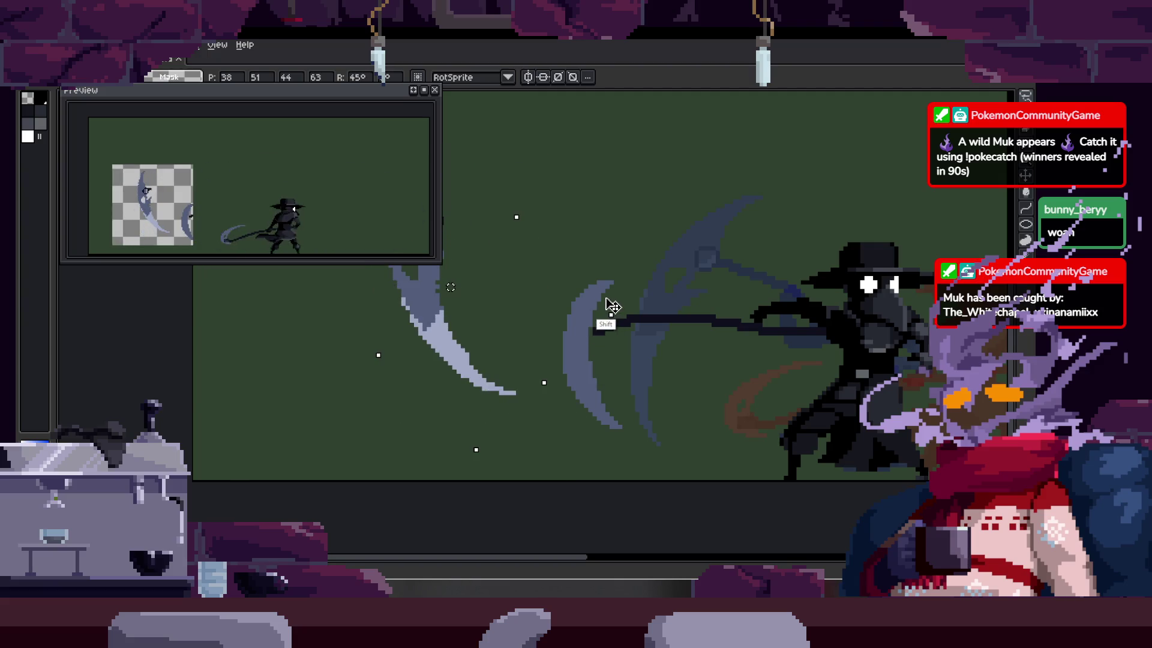
{"action": "scroll", "coordinate": [463, 357], "scroll_direction": "up", "scroll_amount": 2}
{"action": "left_click_drag", "start_coordinate": [524, 489], "coordinate": [538, 352]}
{"action": "key", "text": "Escape"}
Step: Paste a blade copy, move it left and commit it rotated by 45°
{"action": "key", "text": "ctrl+v"}
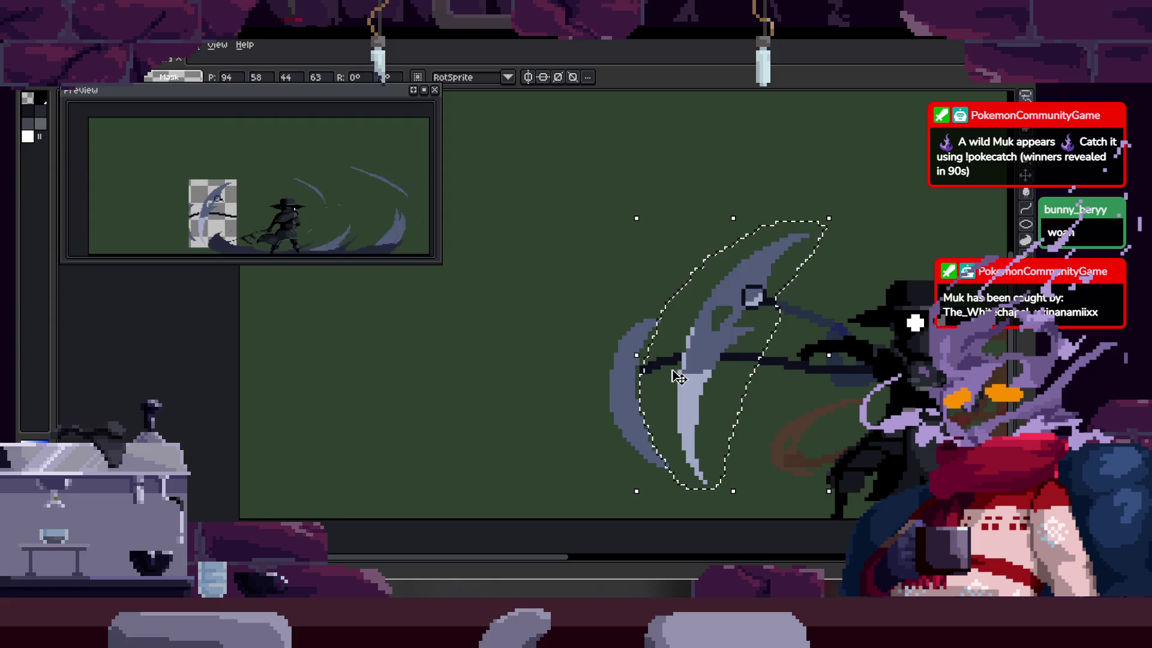
{"action": "left_click_drag", "start_coordinate": [717, 397], "coordinate": [447, 365]}
{"action": "mouse_move", "coordinate": [573, 469]}
{"action": "left_mouse_down"}
{"action": "mouse_move", "coordinate": [616, 385]}
{"action": "mouse_move", "coordinate": [612, 364]}
{"action": "left_mouse_up"}
{"action": "key", "text": "Return"}
{"action": "scroll", "coordinate": [505, 291], "scroll_direction": "down", "scroll_amount": 1}
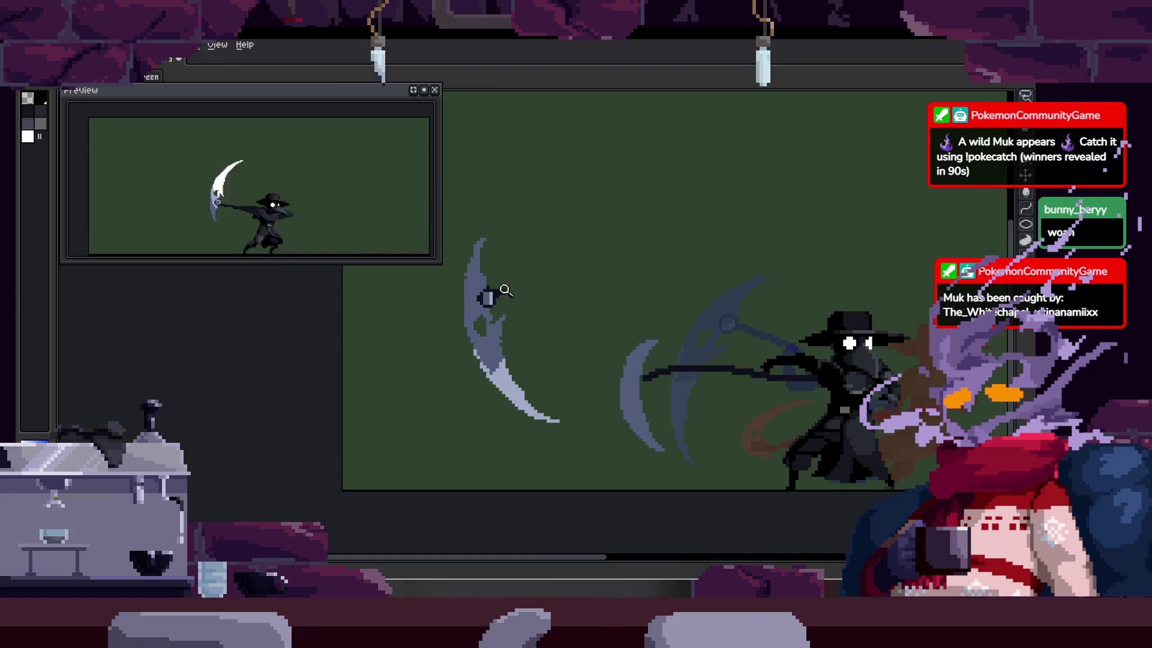
Step: Select the left blade, squash it vertically and commit it at the shaft end
{"action": "left_click_drag", "start_coordinate": [581, 204], "coordinate": [424, 462]}
{"action": "mouse_move", "coordinate": [503, 463]}
{"action": "left_mouse_down"}
{"action": "mouse_move", "coordinate": [532, 327]}
{"action": "mouse_move", "coordinate": [526, 368]}
{"action": "mouse_move", "coordinate": [650, 474]}
{"action": "mouse_move", "coordinate": [540, 442]}
{"action": "left_mouse_up"}
{"action": "key", "text": "Return"}
Step: Magic-wand select the extra scythe blade on the right and delete it
{"action": "key", "text": "w"}
{"action": "left_click", "coordinate": [640, 374]}
{"action": "scroll", "coordinate": [641, 375], "scroll_direction": "up", "scroll_amount": 2}
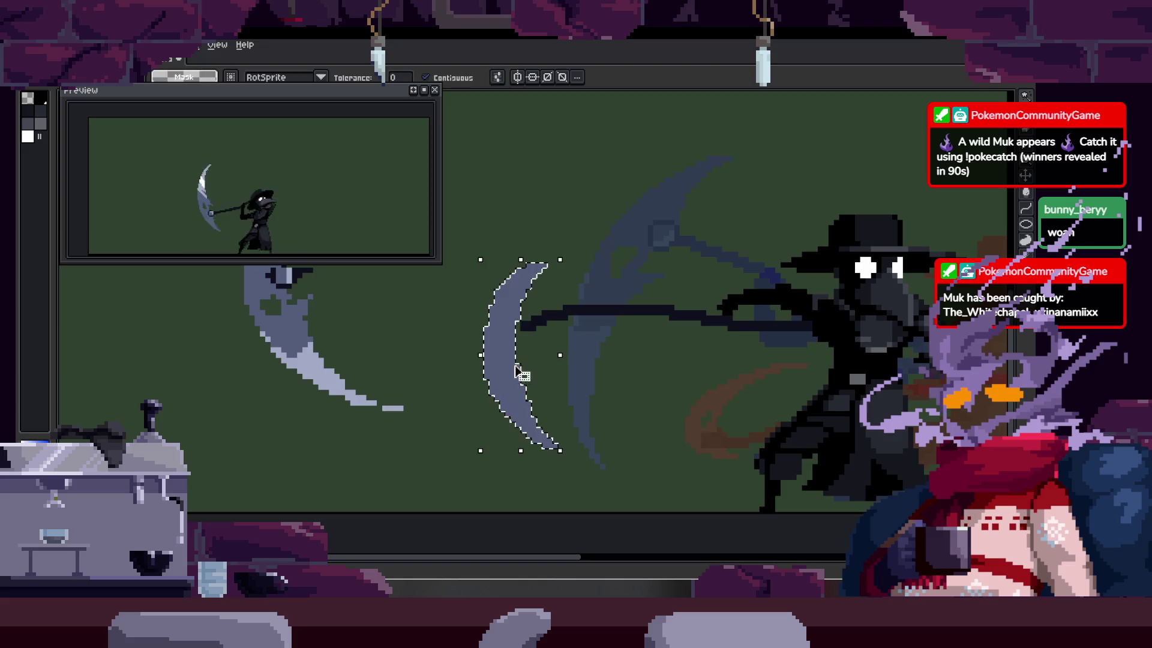
{"action": "key", "text": "Delete"}
Step: Zoom in on the scythe blade and step through the animation frames
{"action": "key", "text": "z"}
{"action": "left_click", "coordinate": [456, 318]}
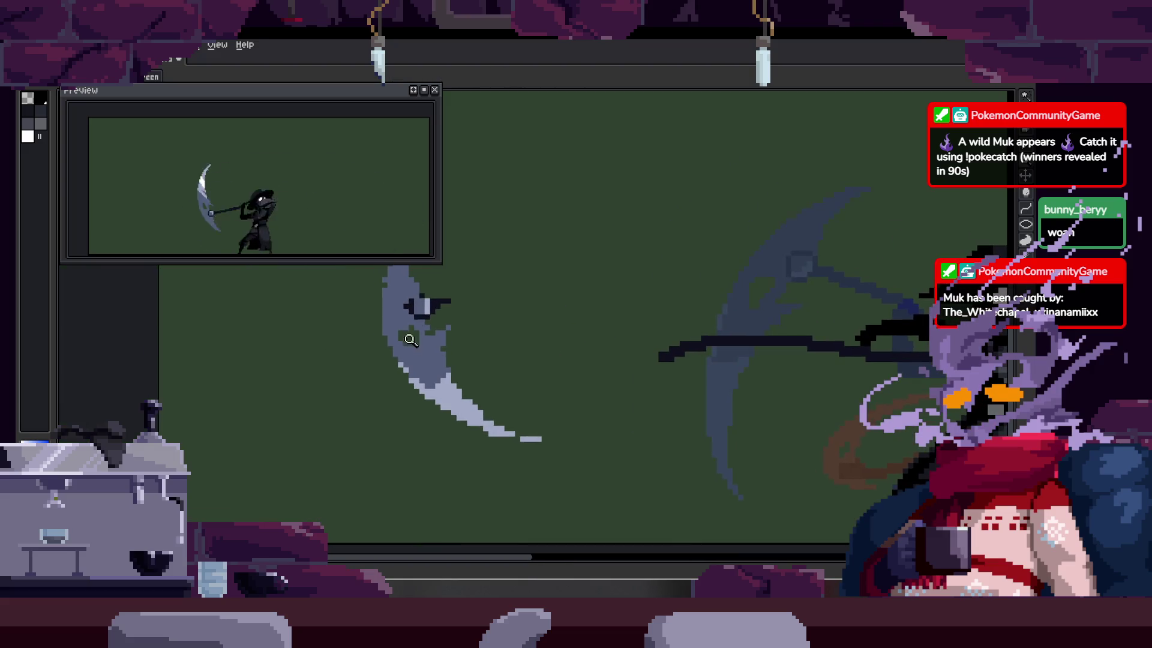
{"action": "left_click", "coordinate": [485, 324]}
{"action": "key", "text": "Right"}
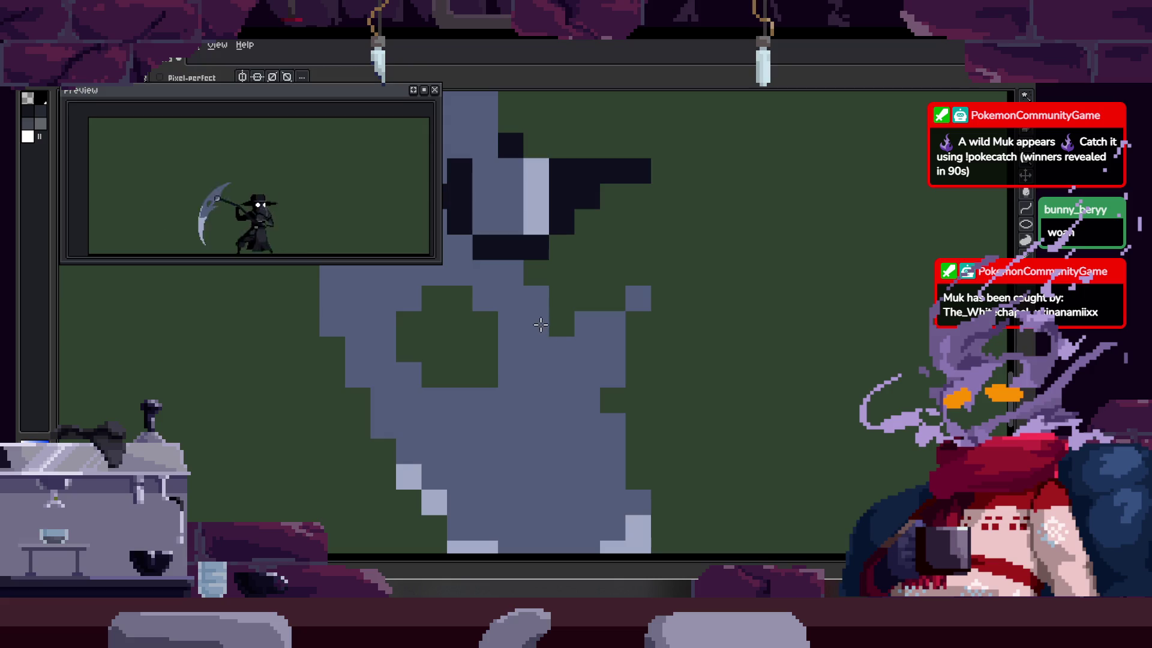
{"action": "key", "text": "b"}
{"action": "key", "text": "Right"}
{"action": "key", "text": "Right"}
{"action": "key", "text": "Right"}
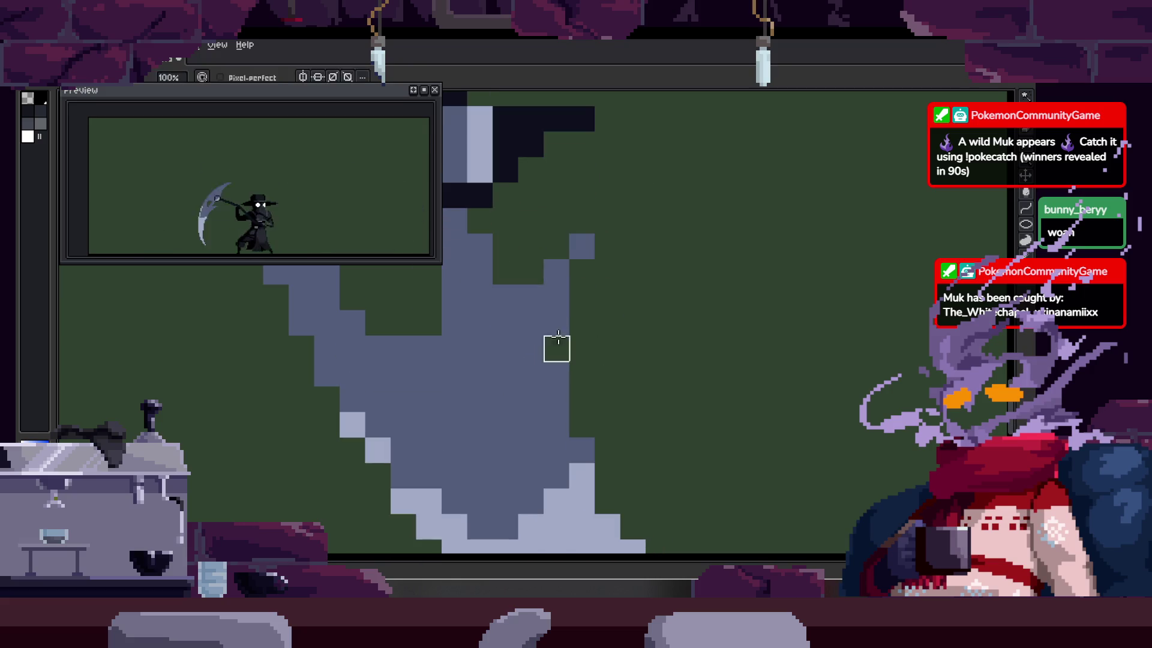
{"action": "key", "text": "g"}
{"action": "key", "text": "Right"}
{"action": "key", "text": "Right"}
{"action": "key", "text": "Right"}
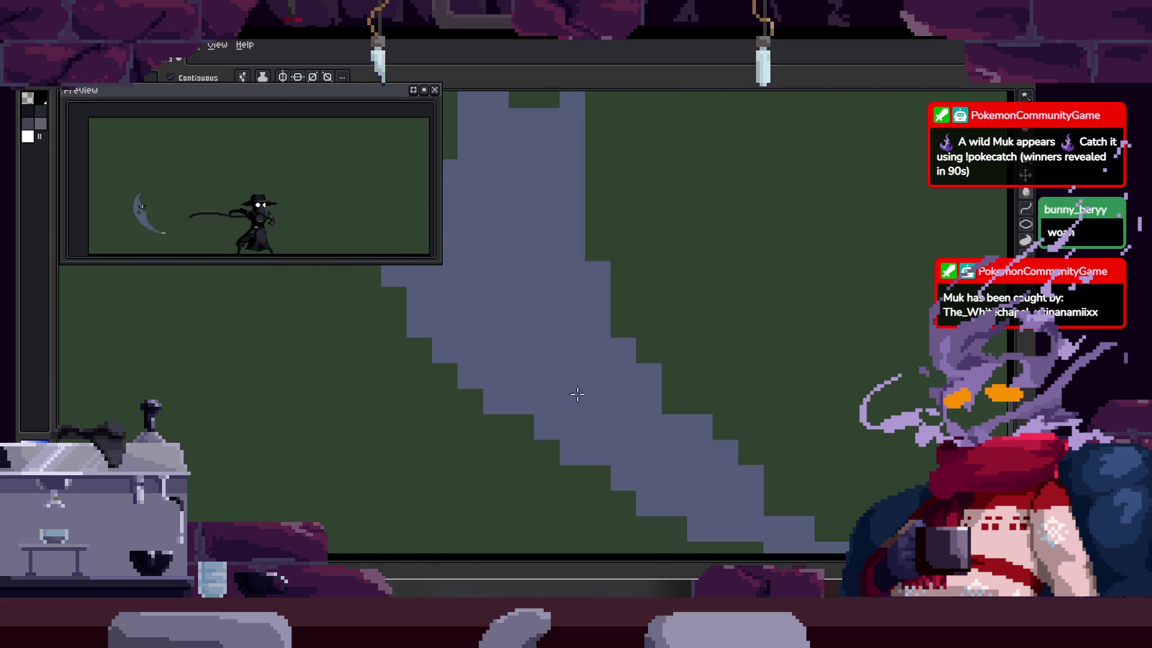
{"action": "key", "text": "z"}
{"action": "scroll", "coordinate": [577, 394], "scroll_direction": "down", "scroll_amount": 1}
{"action": "key", "text": "Right"}
{"action": "key", "text": "Right"}
{"action": "key", "text": "Right"}
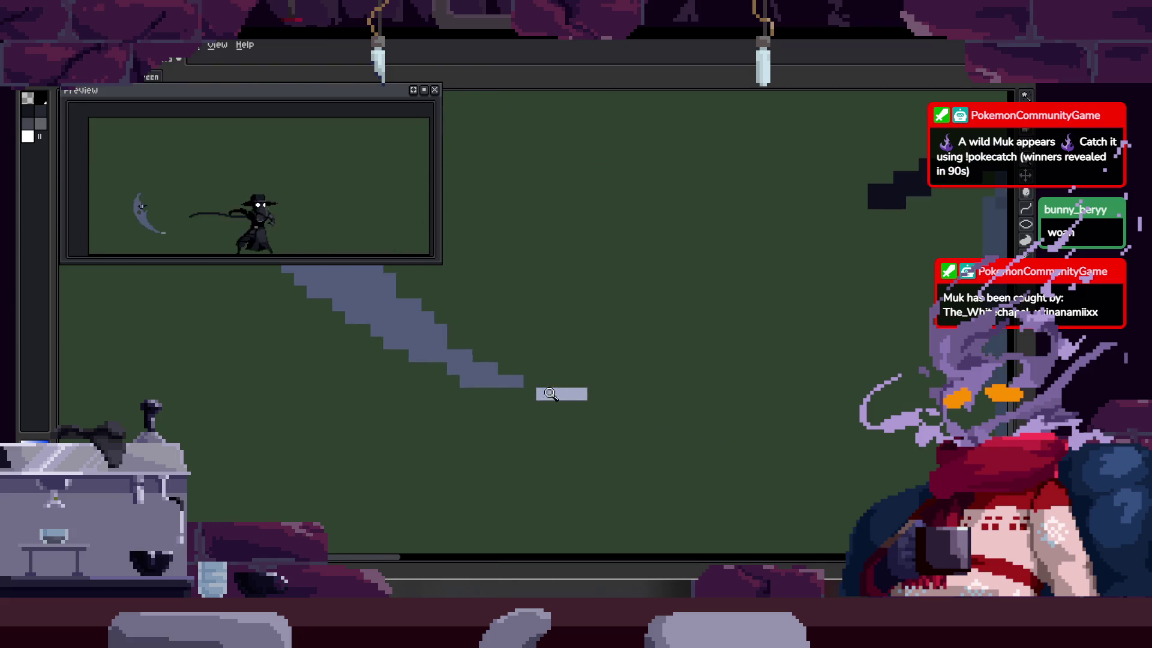
{"action": "scroll", "coordinate": [582, 396], "scroll_direction": "up", "scroll_amount": 2}
{"action": "key", "text": "Right"}
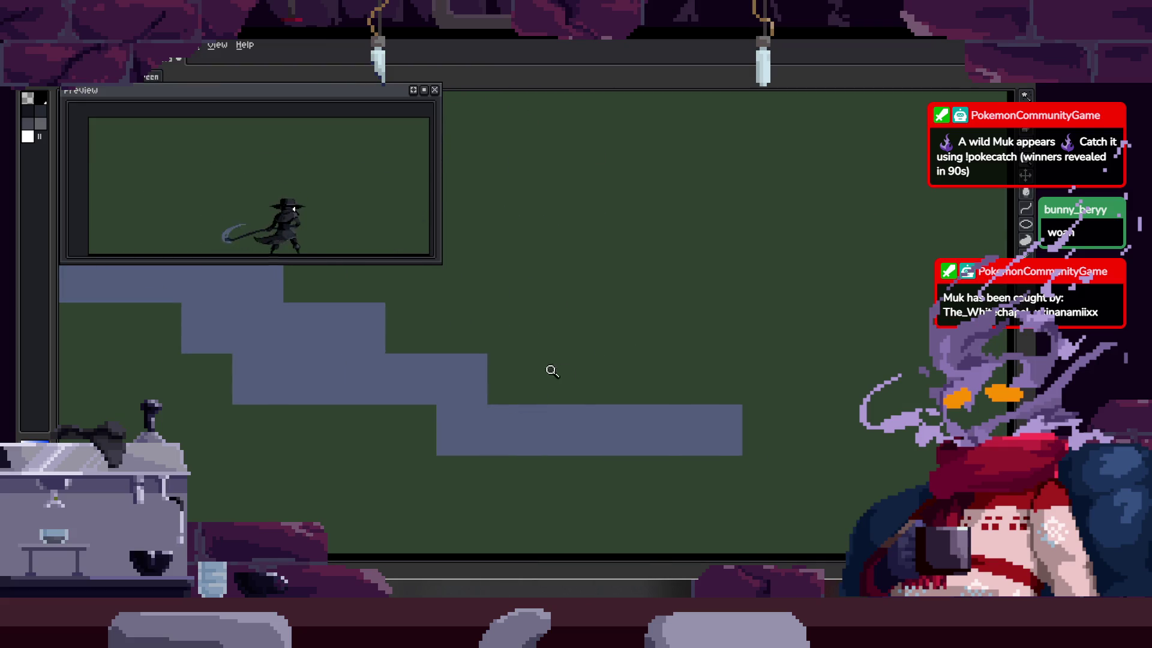
{"action": "scroll", "coordinate": [552, 371], "scroll_direction": "down", "scroll_amount": 3}
{"action": "key", "text": "Right"}
{"action": "scroll", "coordinate": [589, 334], "scroll_direction": "up", "scroll_amount": 2}
Step: Move to the thrust frame and pencil the bottom light pixel of the blade's fitting dark
{"action": "key", "text": "b"}
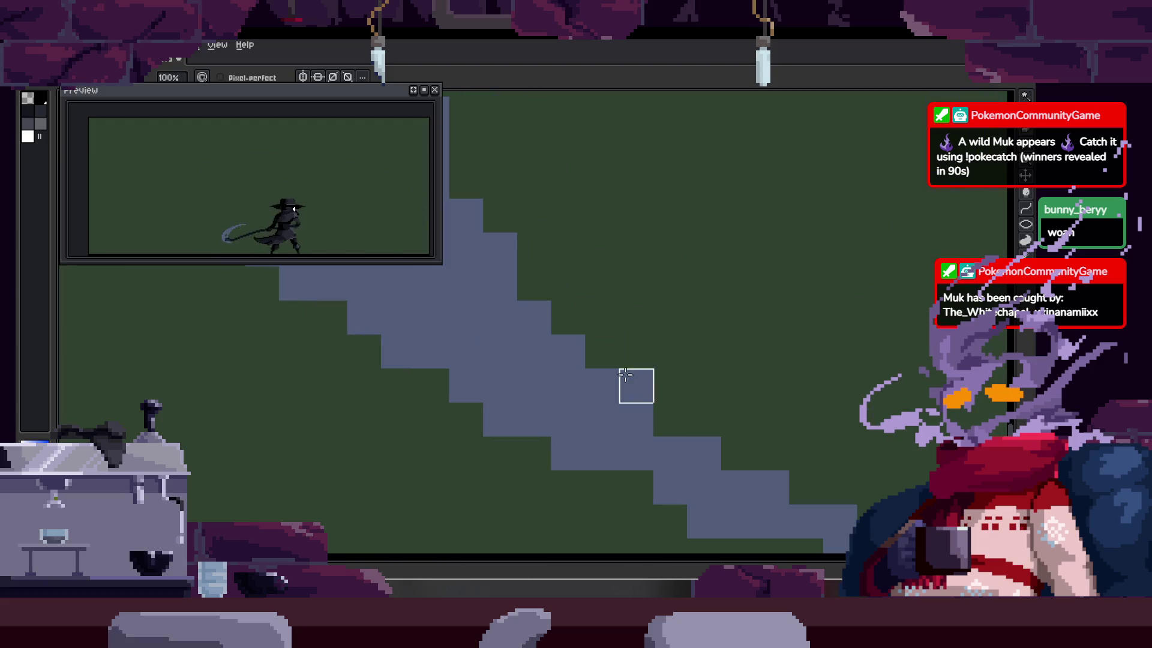
{"action": "scroll", "coordinate": [625, 375], "scroll_direction": "down", "scroll_amount": 2}
{"action": "key", "text": "Right"}
{"action": "scroll", "coordinate": [531, 288], "scroll_direction": "up", "scroll_amount": 2}
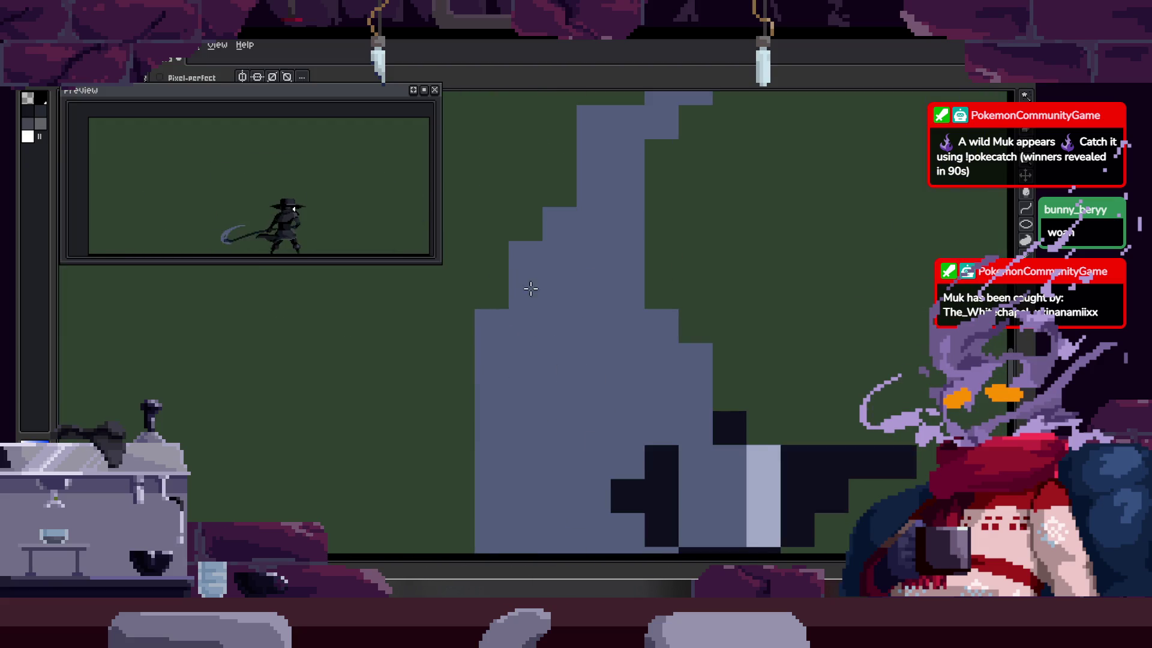
{"action": "key", "text": "Right"}
{"action": "scroll", "coordinate": [655, 237], "scroll_direction": "down", "scroll_amount": 2}
{"action": "key", "text": "Right"}
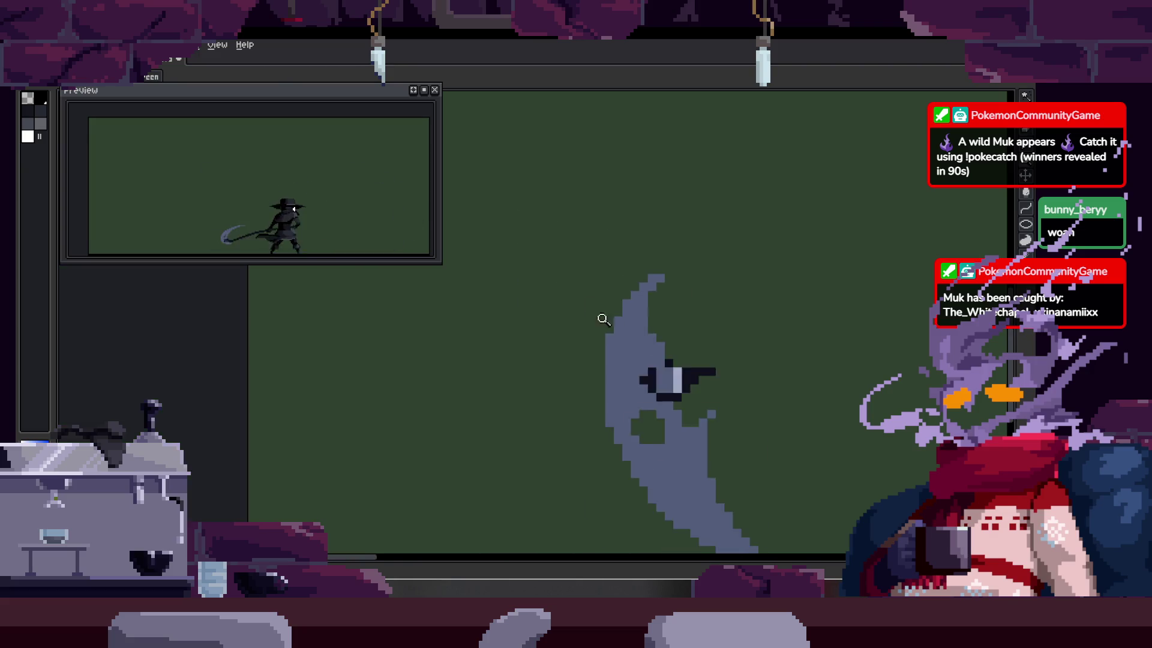
{"action": "scroll", "coordinate": [606, 319], "scroll_direction": "up", "scroll_amount": 2}
{"action": "key", "text": "Right"}
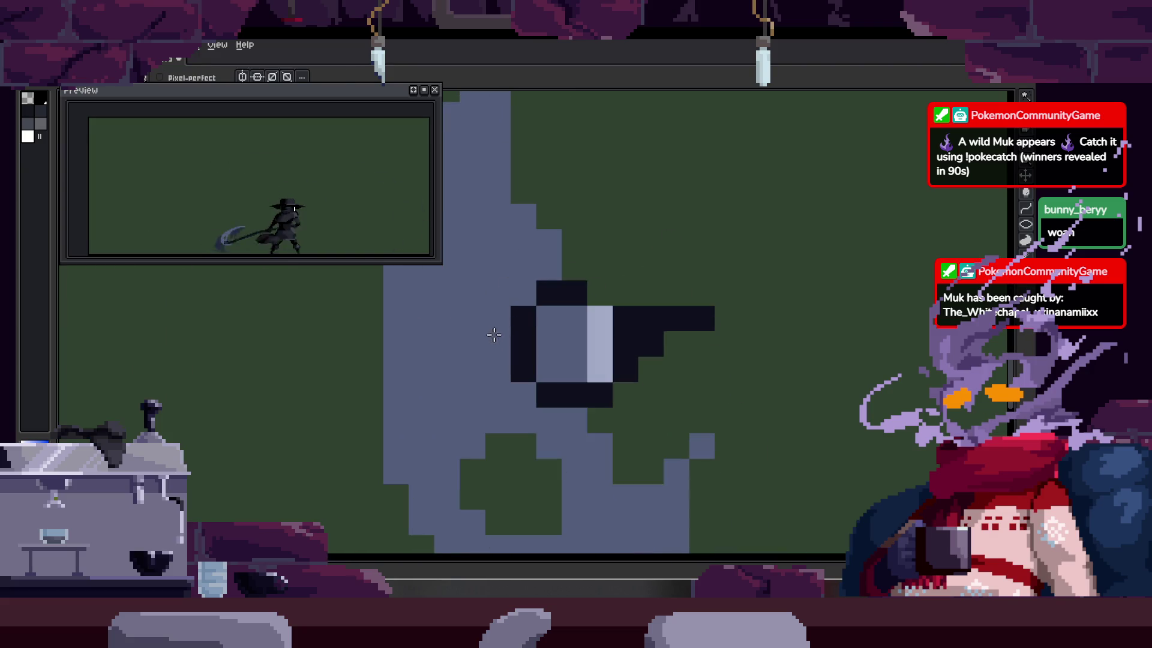
{"action": "scroll", "coordinate": [493, 329], "scroll_direction": "down", "scroll_amount": 2}
{"action": "scroll", "coordinate": [576, 329], "scroll_direction": "up", "scroll_amount": 3}
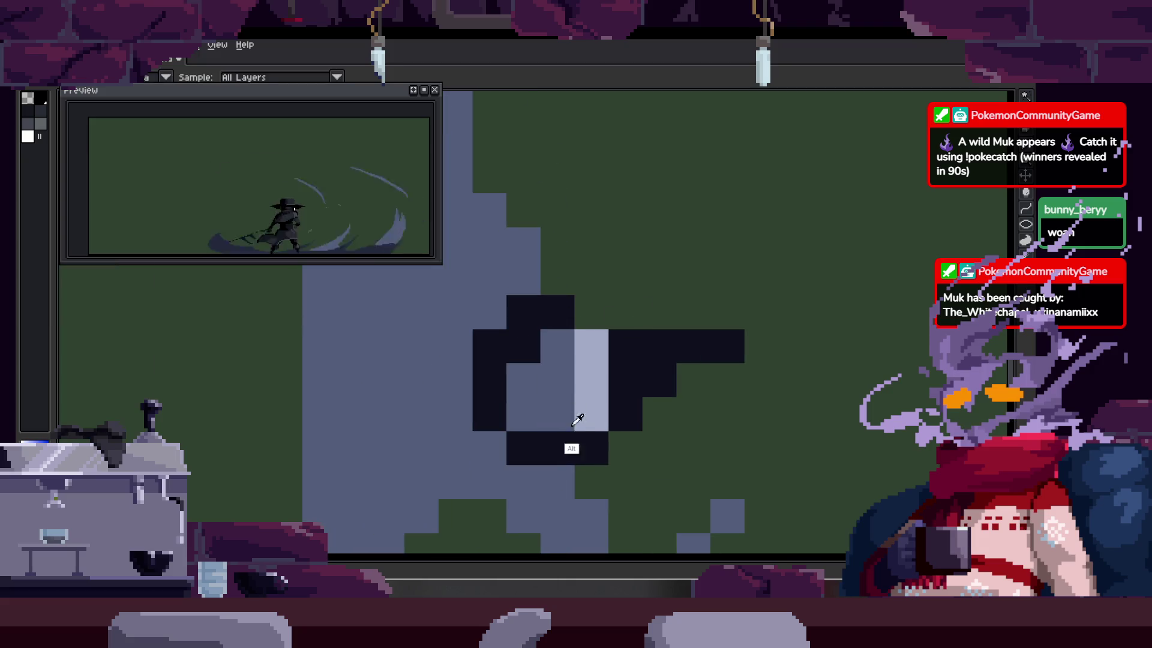
{"action": "left_click", "coordinate": [589, 416]}
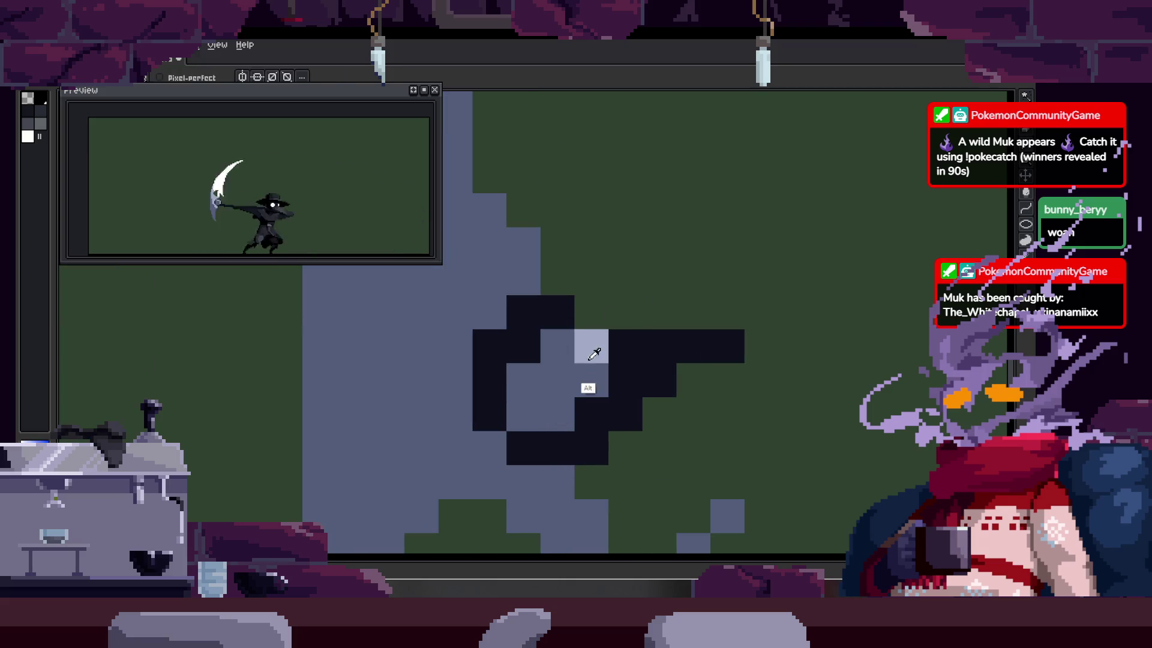
{"action": "scroll", "coordinate": [548, 373], "scroll_direction": "down", "scroll_amount": 3}
{"action": "scroll", "coordinate": [596, 355], "scroll_direction": "up", "scroll_amount": 2}
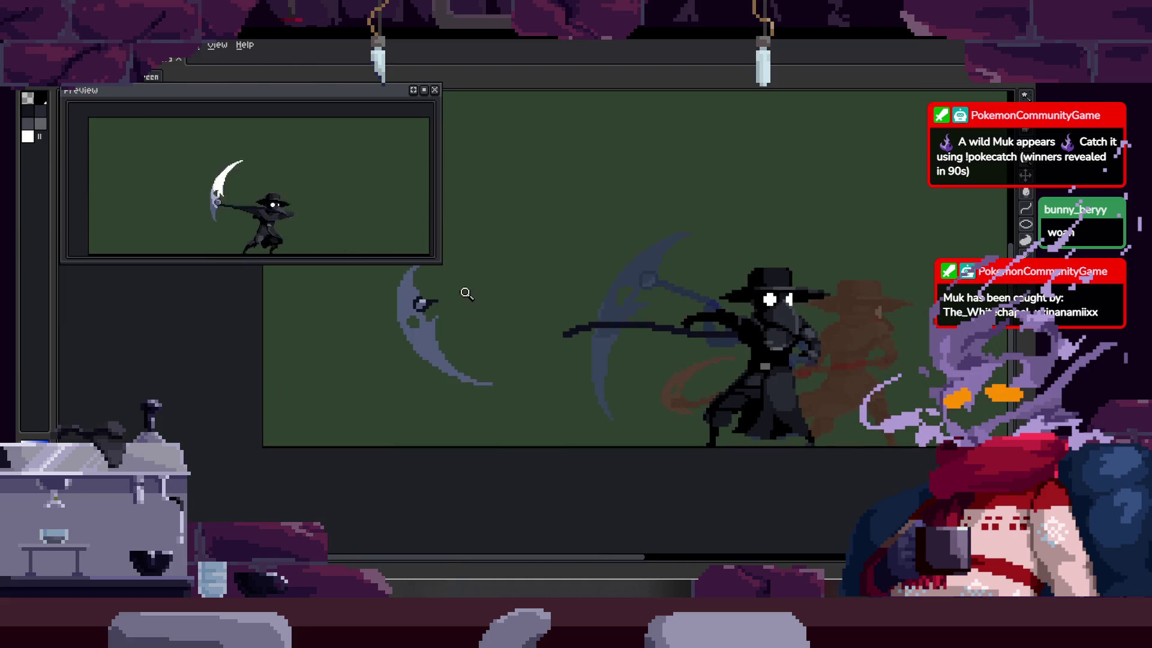
{"action": "scroll", "coordinate": [412, 354], "scroll_direction": "up", "scroll_amount": 3}
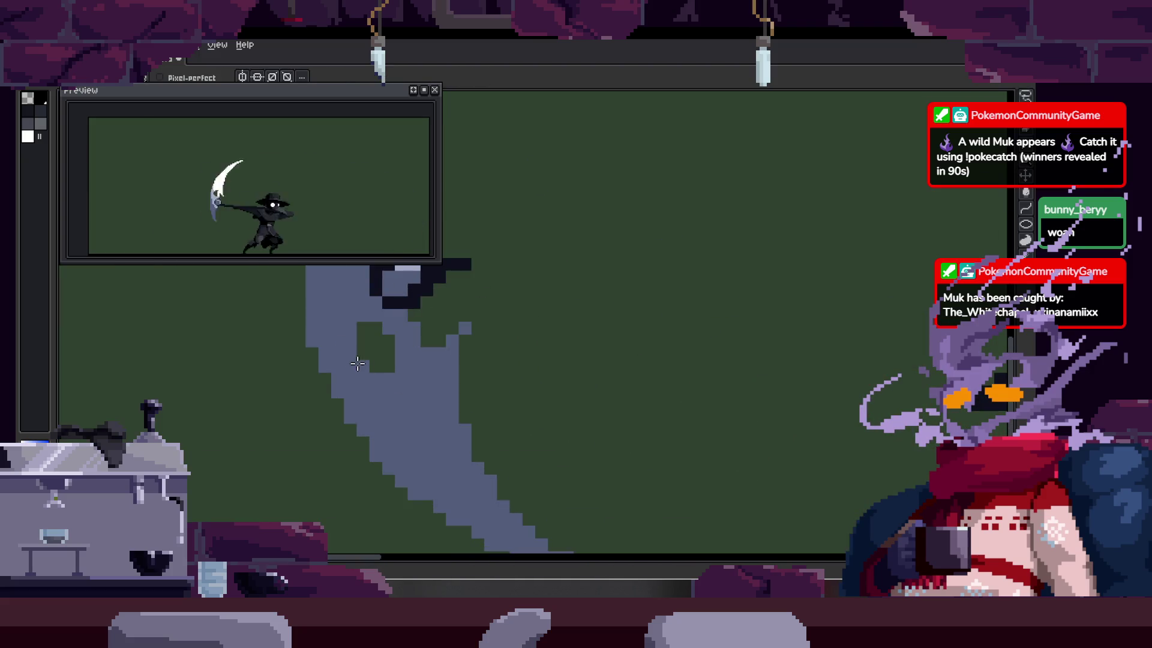
Step: Lasso the small crescent blade and move it right onto the shaft
{"action": "key", "text": "q"}
{"action": "scroll", "coordinate": [420, 359], "scroll_direction": "down", "scroll_amount": 2}
{"action": "mouse_move", "coordinate": [473, 267]}
{"action": "left_mouse_down"}
{"action": "mouse_move", "coordinate": [380, 290]}
{"action": "mouse_move", "coordinate": [522, 319]}
{"action": "left_mouse_up"}
{"action": "mouse_move", "coordinate": [498, 403]}
{"action": "left_mouse_down"}
{"action": "mouse_move", "coordinate": [655, 412]}
{"action": "mouse_move", "coordinate": [617, 404]}
{"action": "mouse_move", "coordinate": [631, 408]}
{"action": "left_mouse_up"}
{"action": "key", "text": "z"}
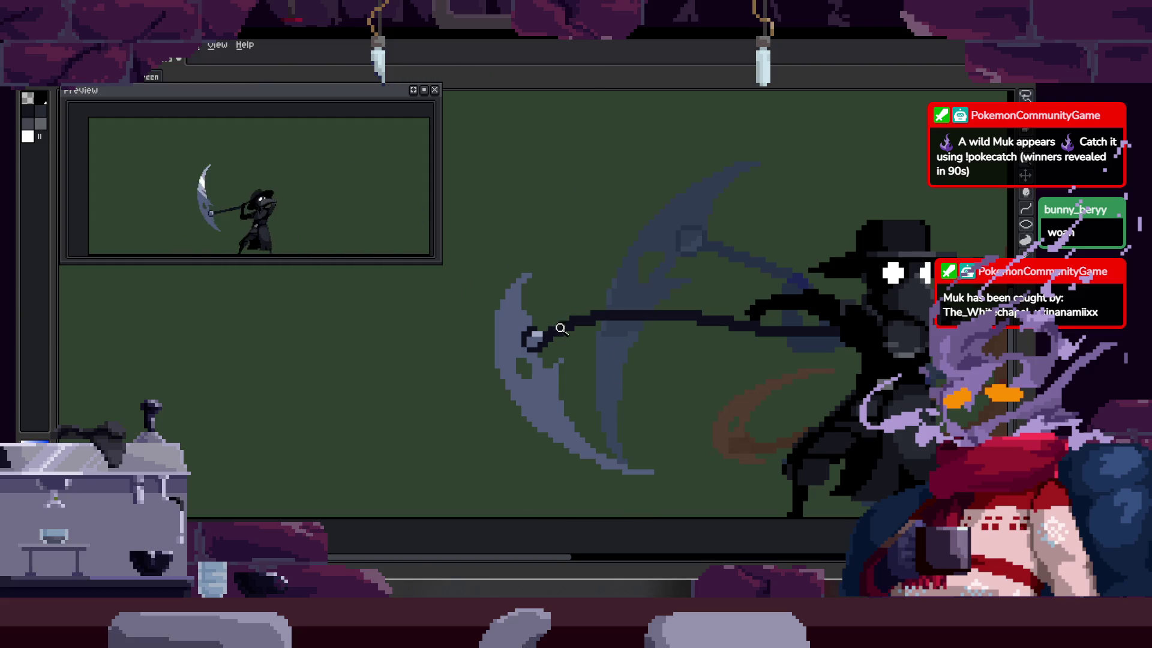
{"action": "scroll", "coordinate": [536, 309], "scroll_direction": "up", "scroll_amount": 3}
{"action": "scroll", "coordinate": [479, 327], "scroll_direction": "down", "scroll_amount": 5}
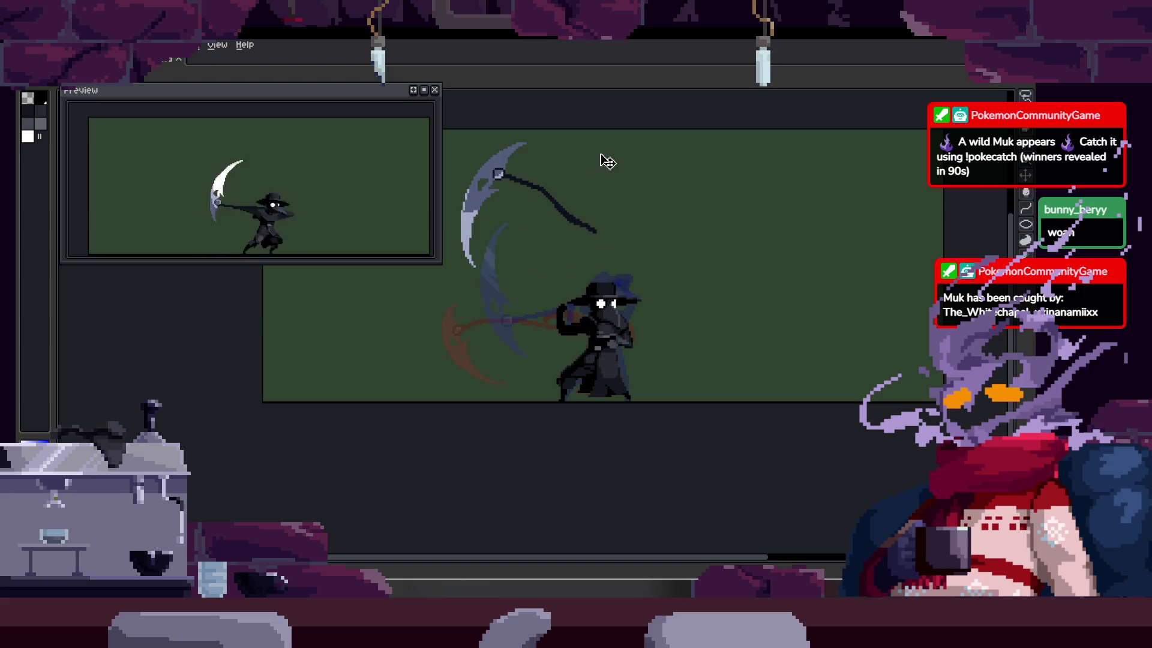
Step: Recentre the view on the character and reposition the white eye pixels
{"action": "scroll", "coordinate": [561, 350], "scroll_direction": "up", "scroll_amount": 3}
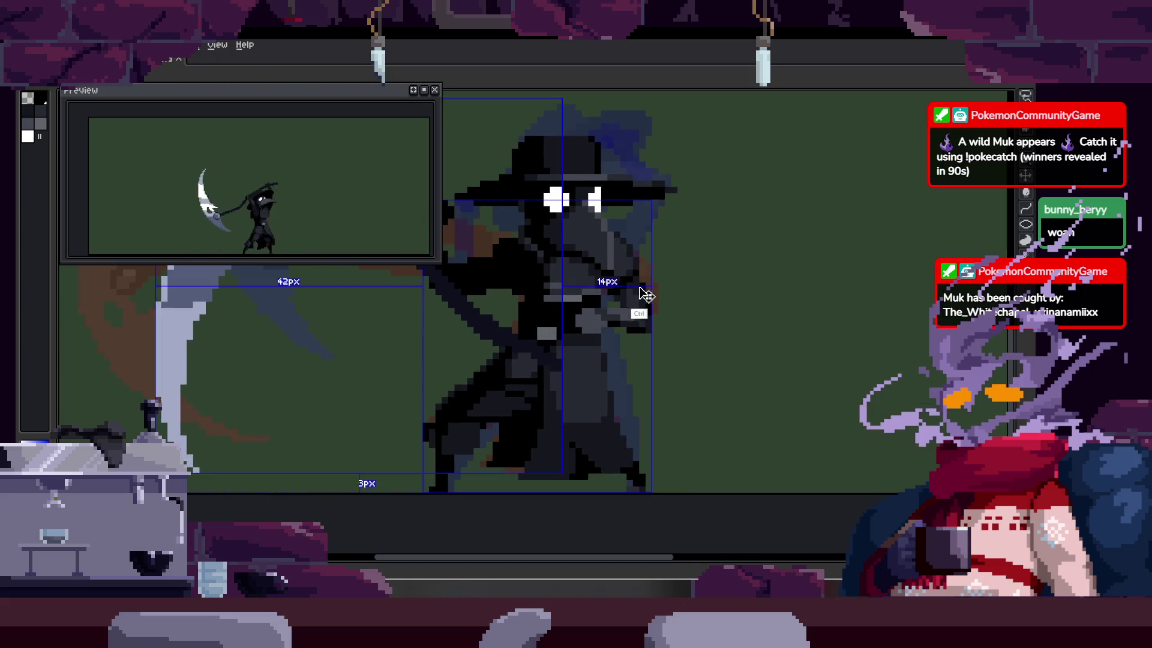
{"action": "scroll", "coordinate": [602, 330], "scroll_direction": "up", "scroll_amount": 3}
{"action": "scroll", "coordinate": [602, 331], "scroll_direction": "down", "scroll_amount": 3}
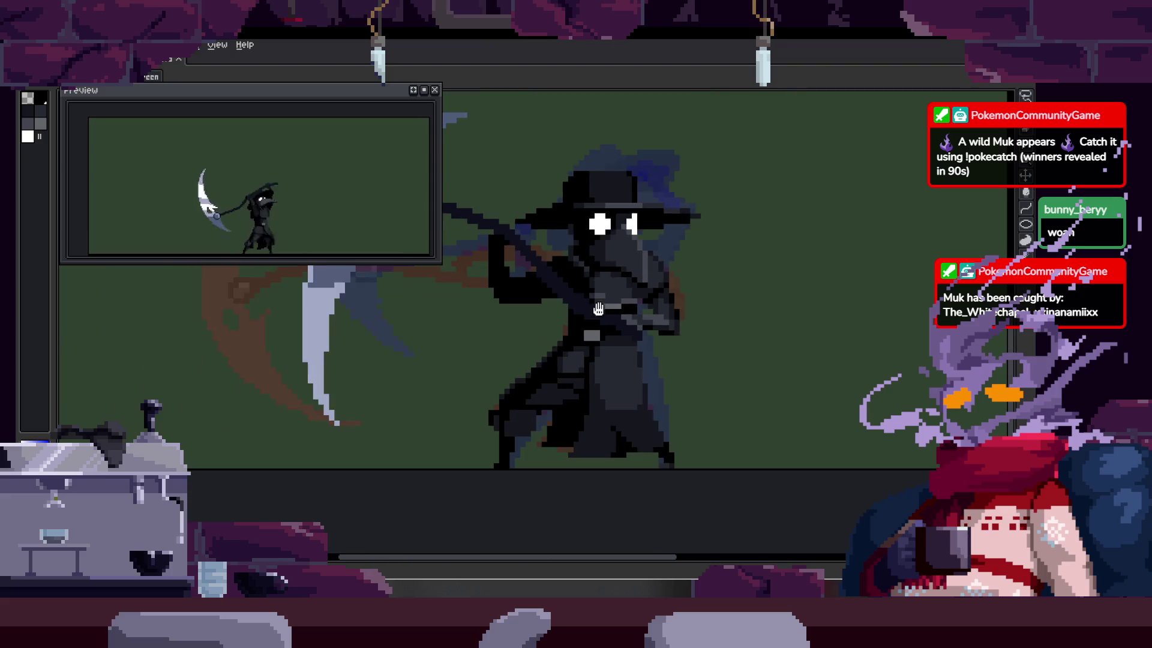
{"action": "scroll", "coordinate": [654, 303], "scroll_direction": "up", "scroll_amount": 2}
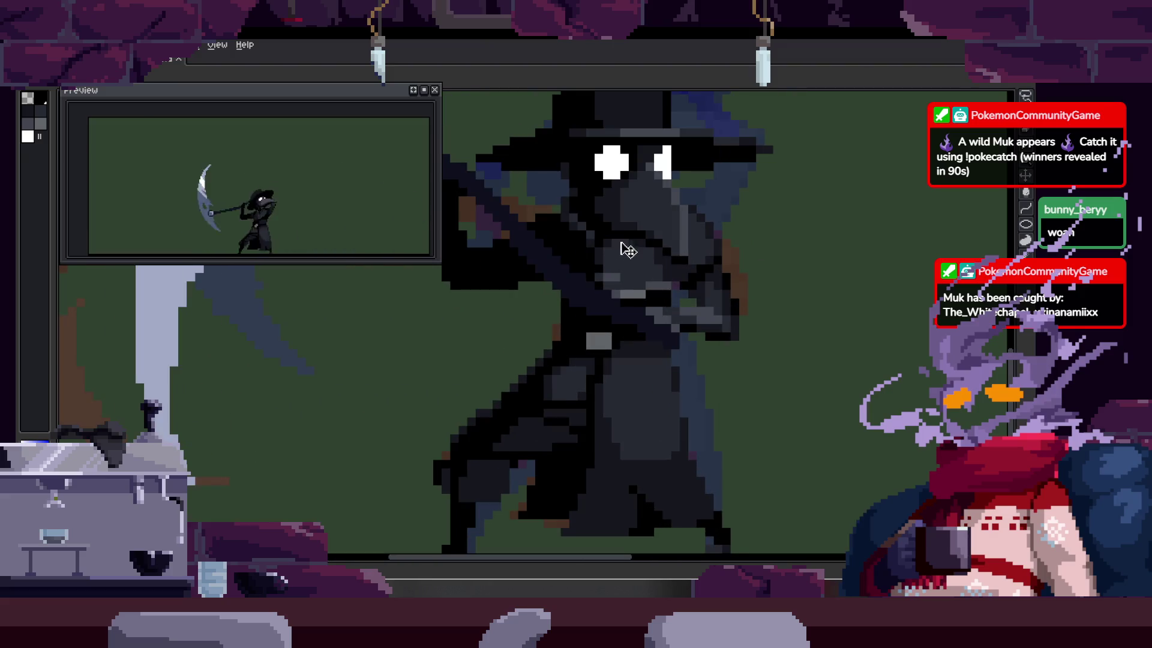
{"action": "scroll", "coordinate": [606, 266], "scroll_direction": "up", "scroll_amount": 2}
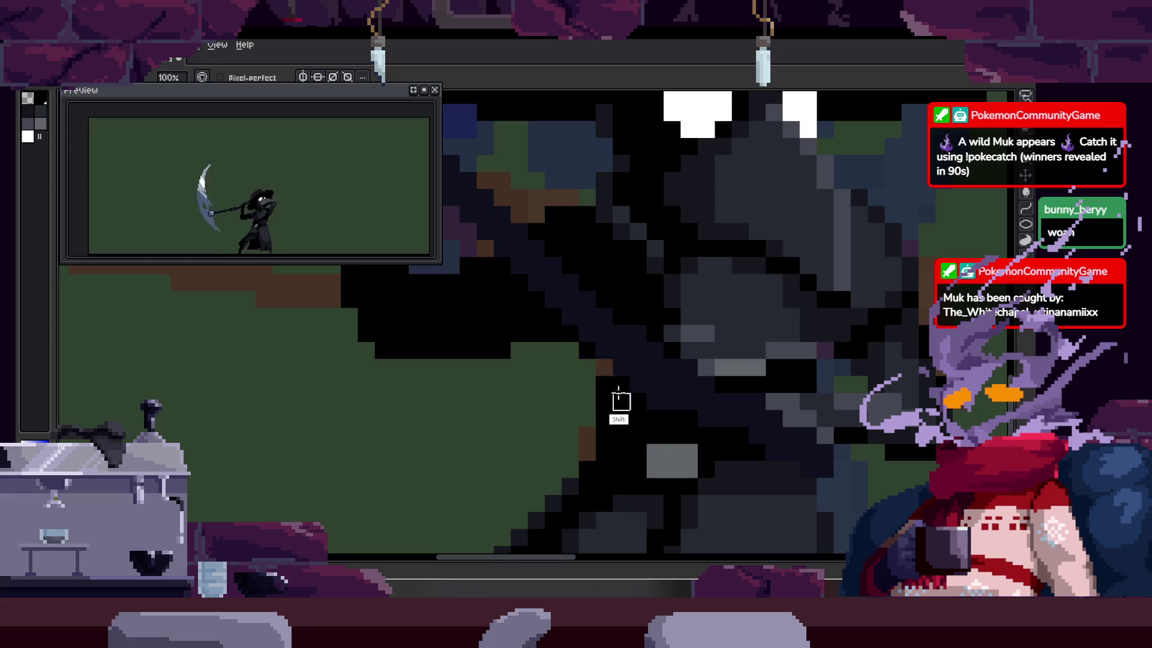
{"action": "scroll", "coordinate": [586, 303], "scroll_direction": "down", "scroll_amount": 3}
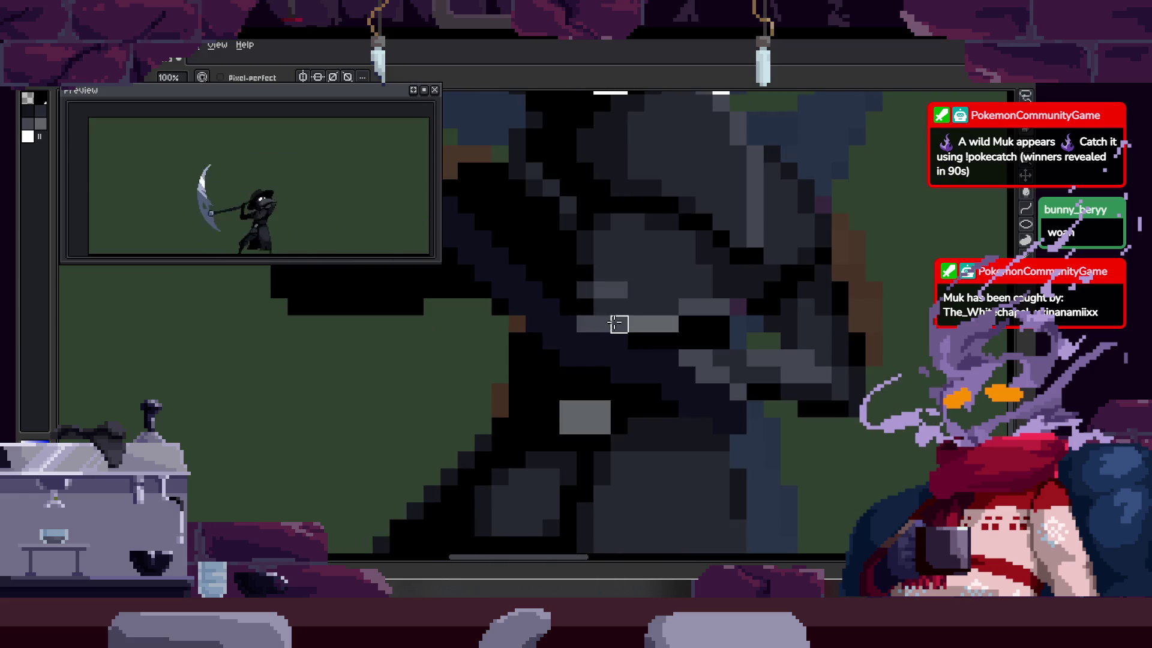
{"action": "scroll", "coordinate": [508, 224], "scroll_direction": "down", "scroll_amount": 1}
{"action": "left_click_drag", "start_coordinate": [509, 223], "coordinate": [642, 235]}
{"action": "scroll", "coordinate": [577, 310], "scroll_direction": "up", "scroll_amount": 4}
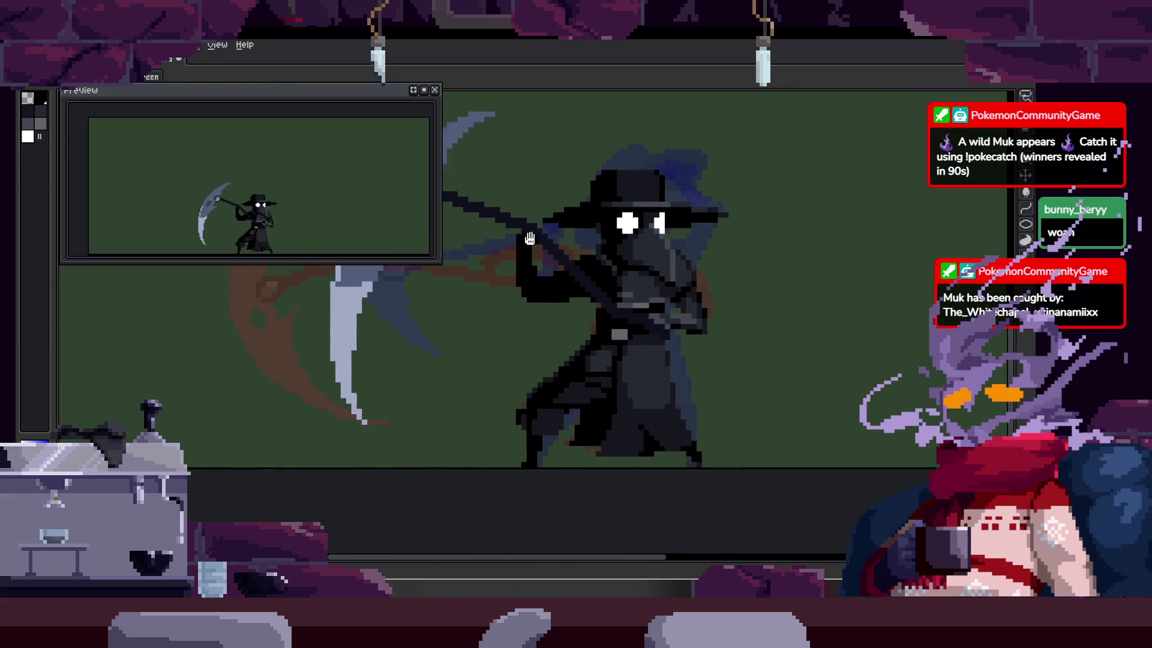
{"action": "key", "text": "m"}
{"action": "key", "text": "ctrl+v"}
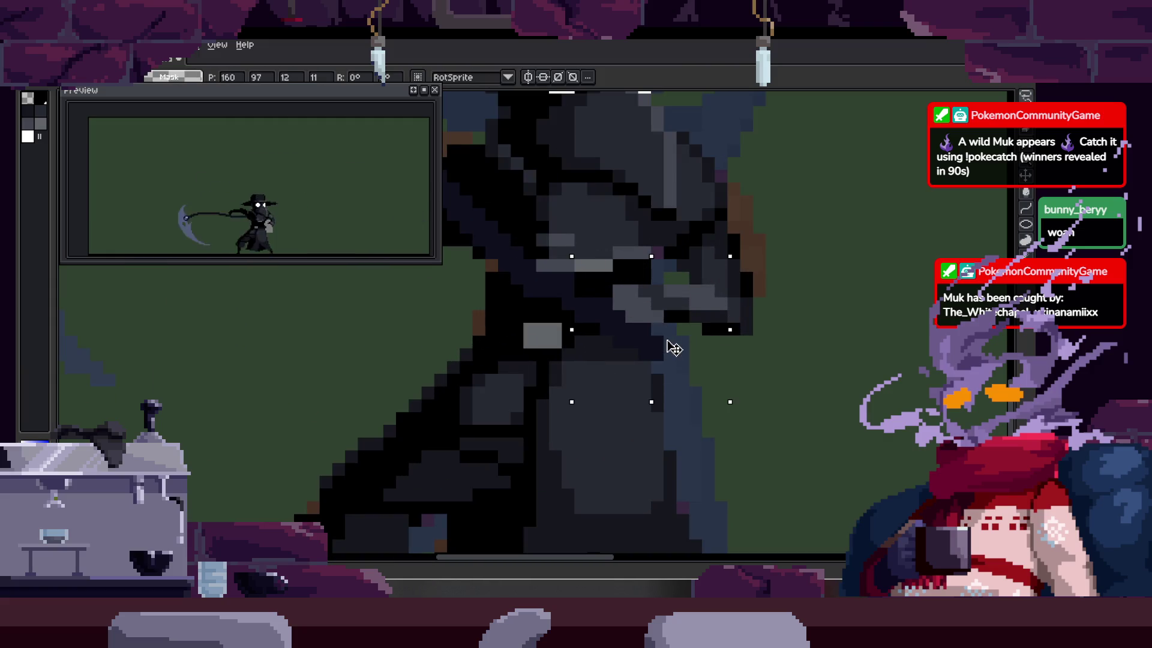
{"action": "key", "text": "b"}
Step: Draw a straight dark shaft line from the figure's hand, then go to the next frame
{"action": "scroll", "coordinate": [571, 290], "scroll_direction": "up", "scroll_amount": 1}
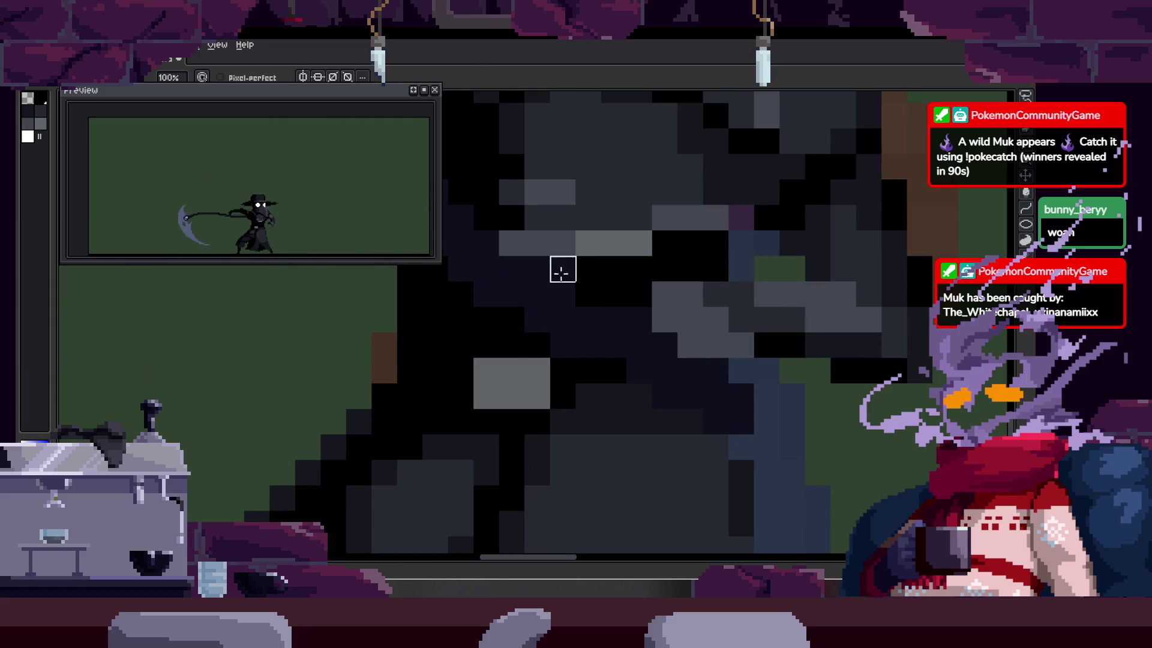
{"action": "scroll", "coordinate": [631, 311], "scroll_direction": "down", "scroll_amount": 3}
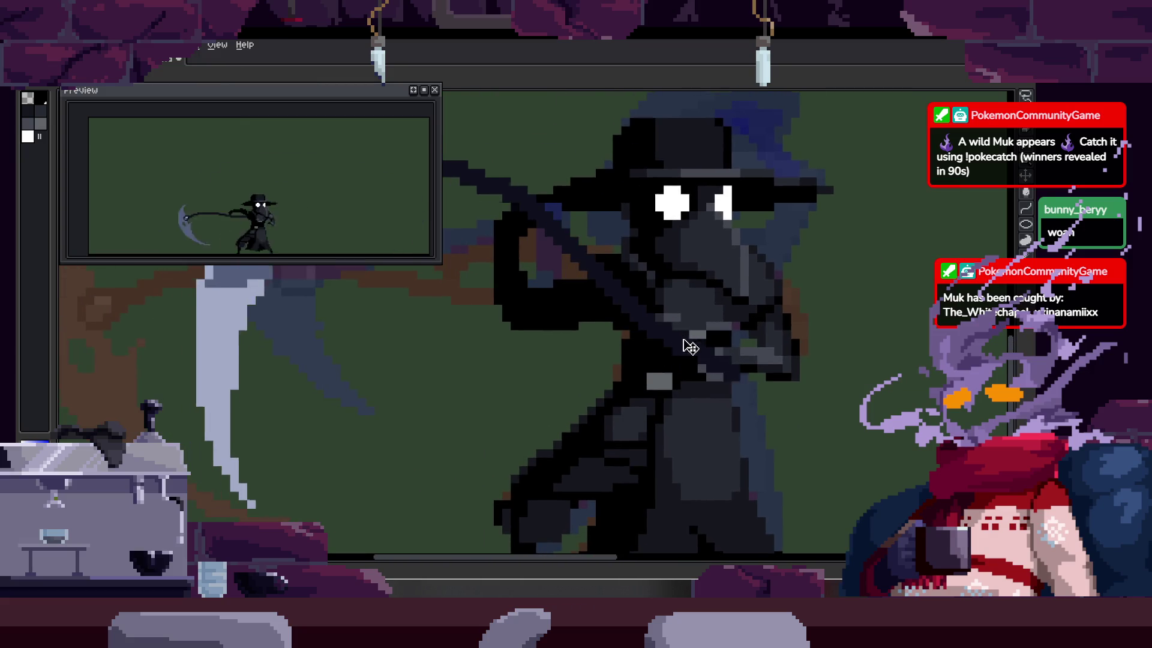
{"action": "scroll", "coordinate": [696, 312], "scroll_direction": "up", "scroll_amount": 2}
{"action": "scroll", "coordinate": [696, 312], "scroll_direction": "up", "scroll_amount": 1}
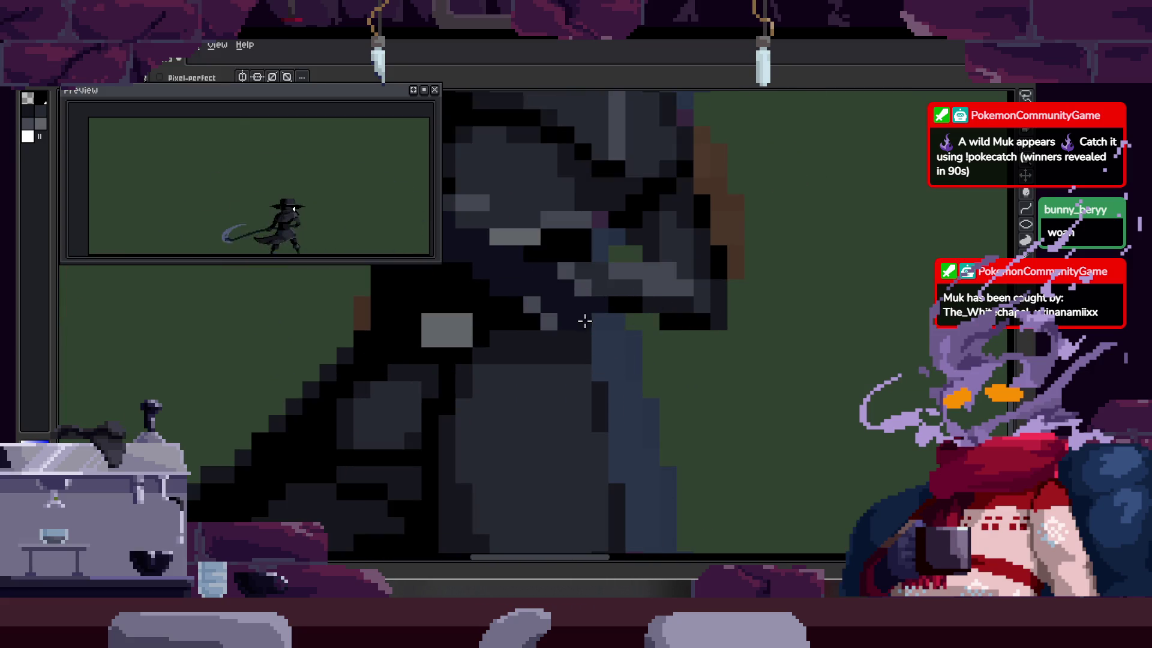
{"action": "left_click", "coordinate": [804, 338], "text": "shift"}
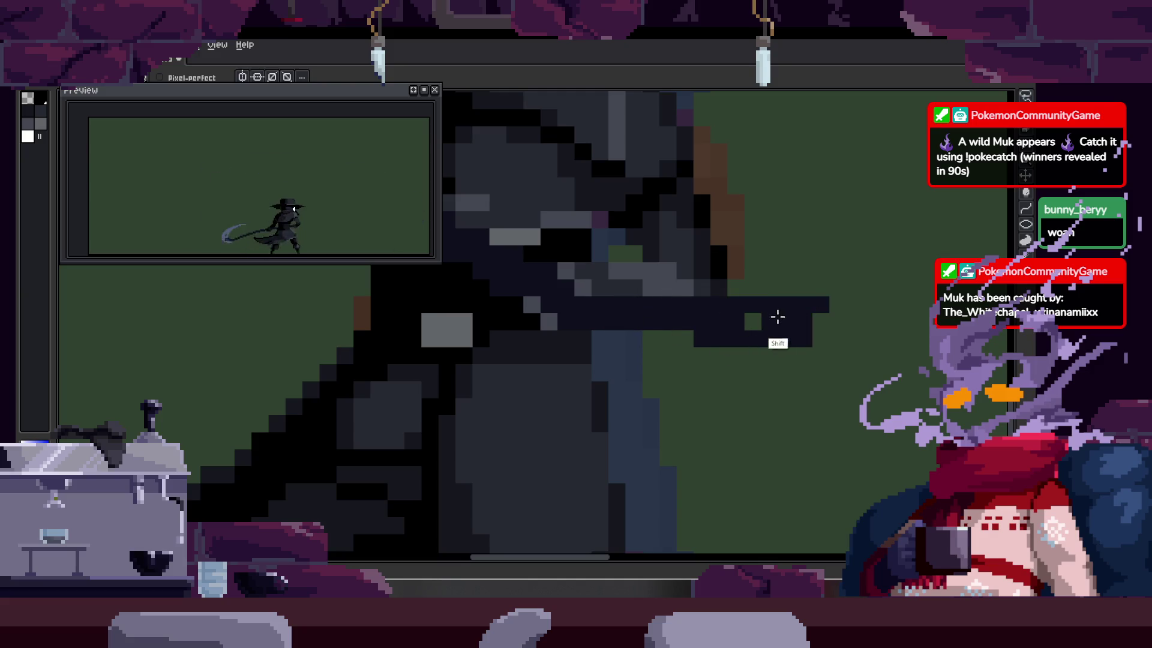
{"action": "key", "text": "z"}
{"action": "scroll", "coordinate": [630, 318], "scroll_direction": "down", "scroll_amount": 3}
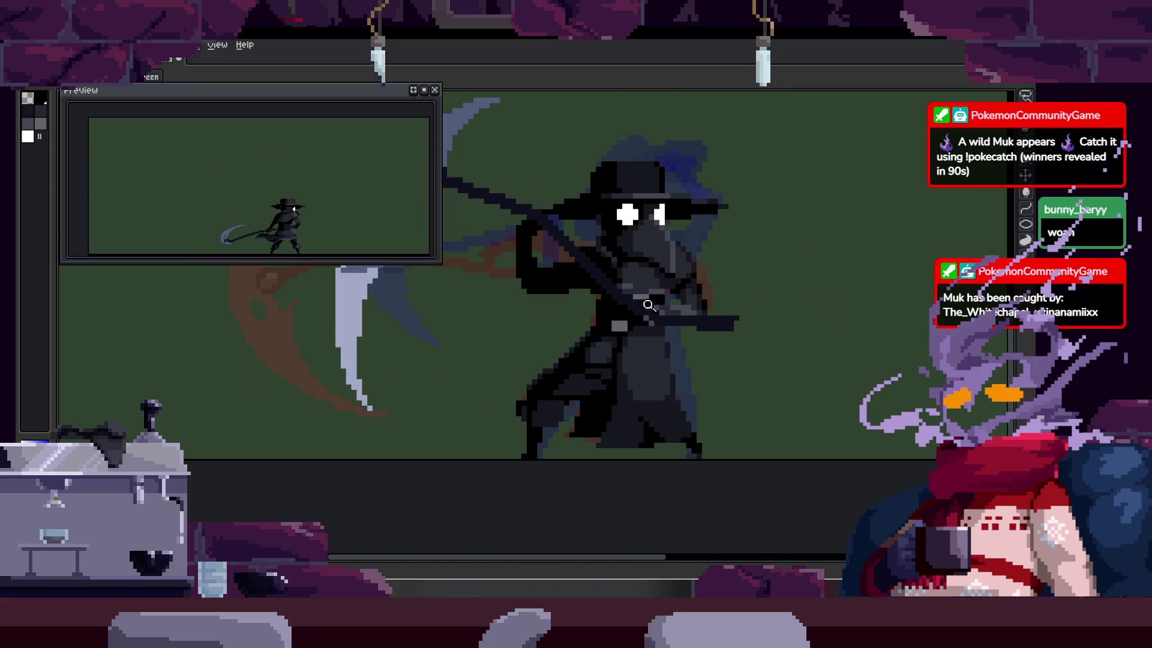
{"action": "key", "text": "Right"}
Step: Select the old scythe shaft on this frame and remove it
{"action": "key", "text": "b"}
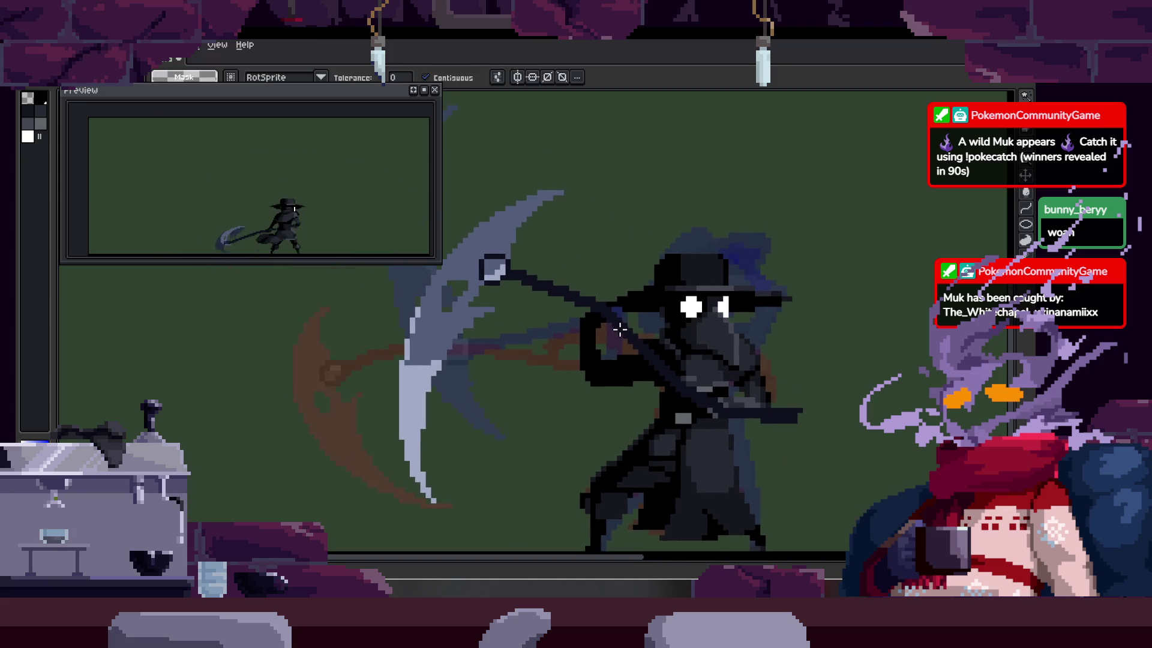
{"action": "key", "text": "m"}
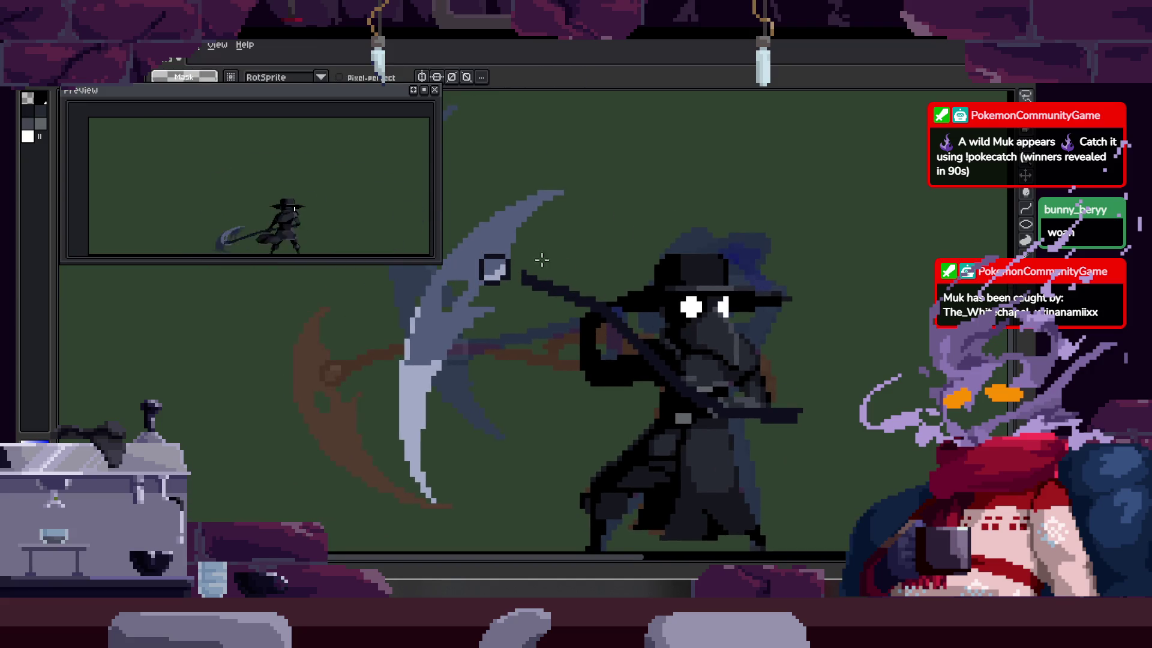
{"action": "left_click_drag", "start_coordinate": [804, 456], "coordinate": [774, 252]}
{"action": "key", "text": "ctrl+d"}
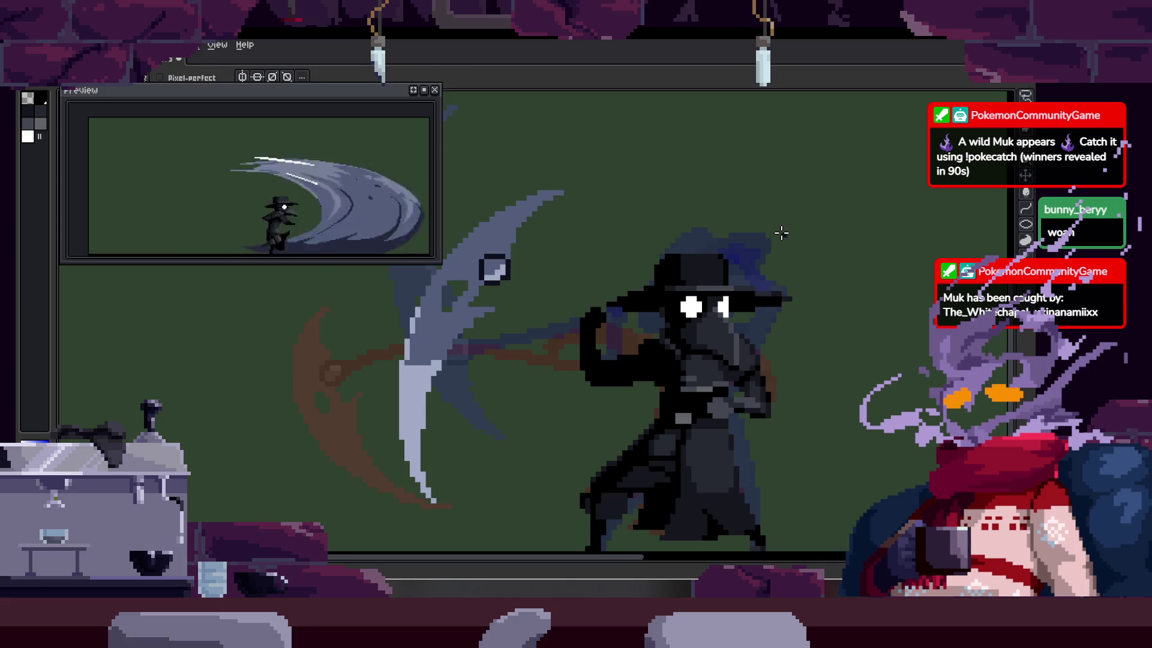
{"action": "scroll", "coordinate": [584, 234], "scroll_direction": "up", "scroll_amount": 3}
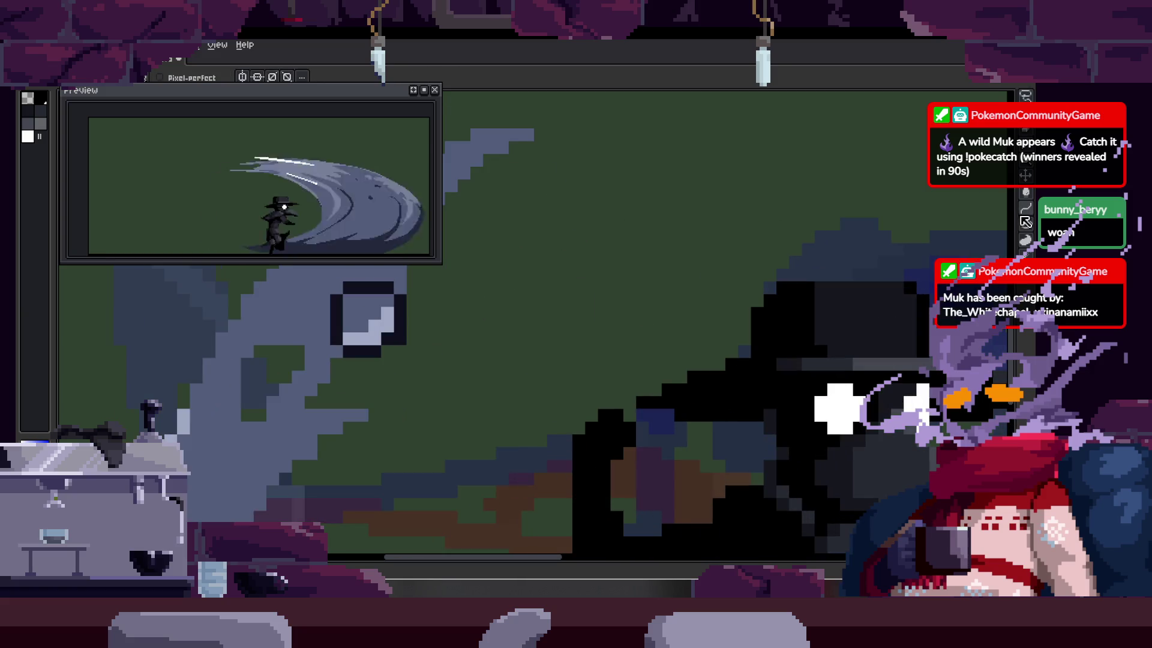
Step: Draw a long dark shaft from the scythe head past the coat, then play the animation
{"action": "key", "text": "l"}
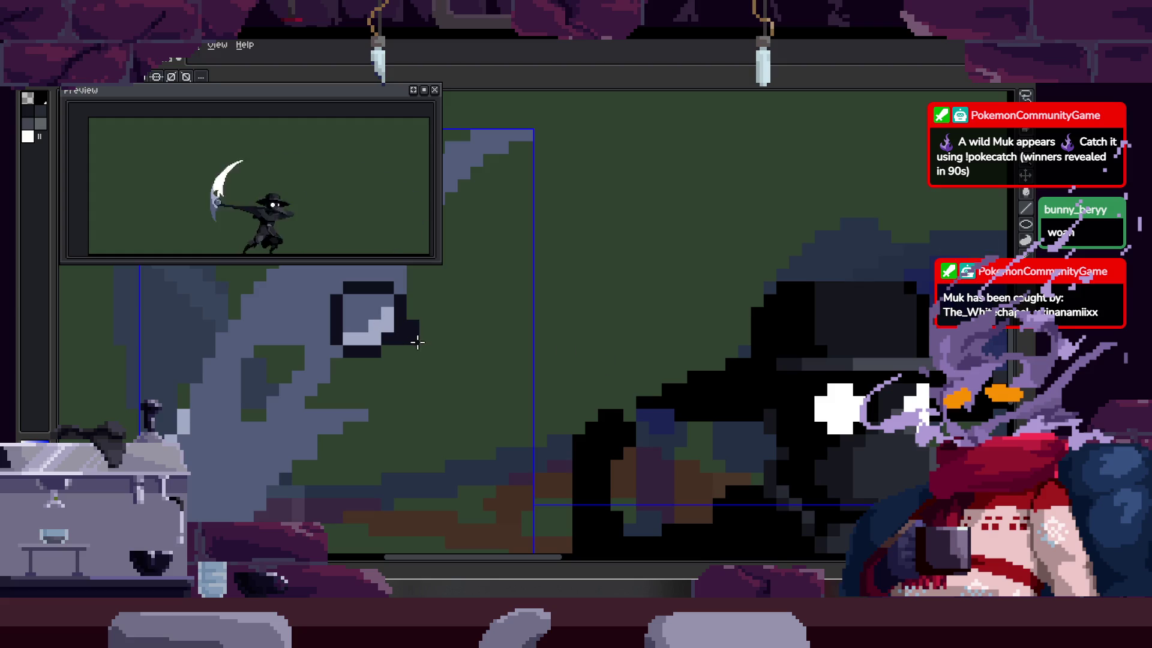
{"action": "scroll", "coordinate": [418, 342], "scroll_direction": "down", "scroll_amount": 3}
{"action": "mouse_move", "coordinate": [432, 352]}
{"action": "left_mouse_down"}
{"action": "mouse_move", "coordinate": [352, 306]}
{"action": "mouse_move", "coordinate": [468, 390]}
{"action": "mouse_move", "coordinate": [693, 509]}
{"action": "mouse_move", "coordinate": [975, 227]}
{"action": "left_mouse_up"}
{"action": "key", "text": "Escape"}
{"action": "left_click", "coordinate": [1026, 208]}
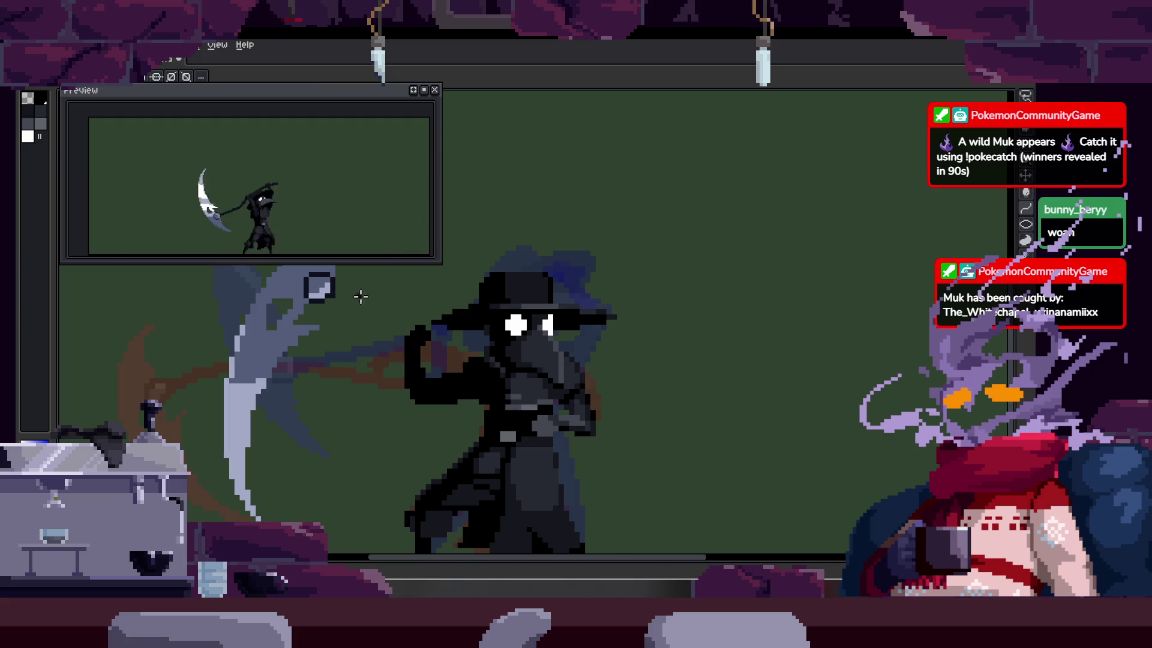
{"action": "key", "text": "ctrl"}
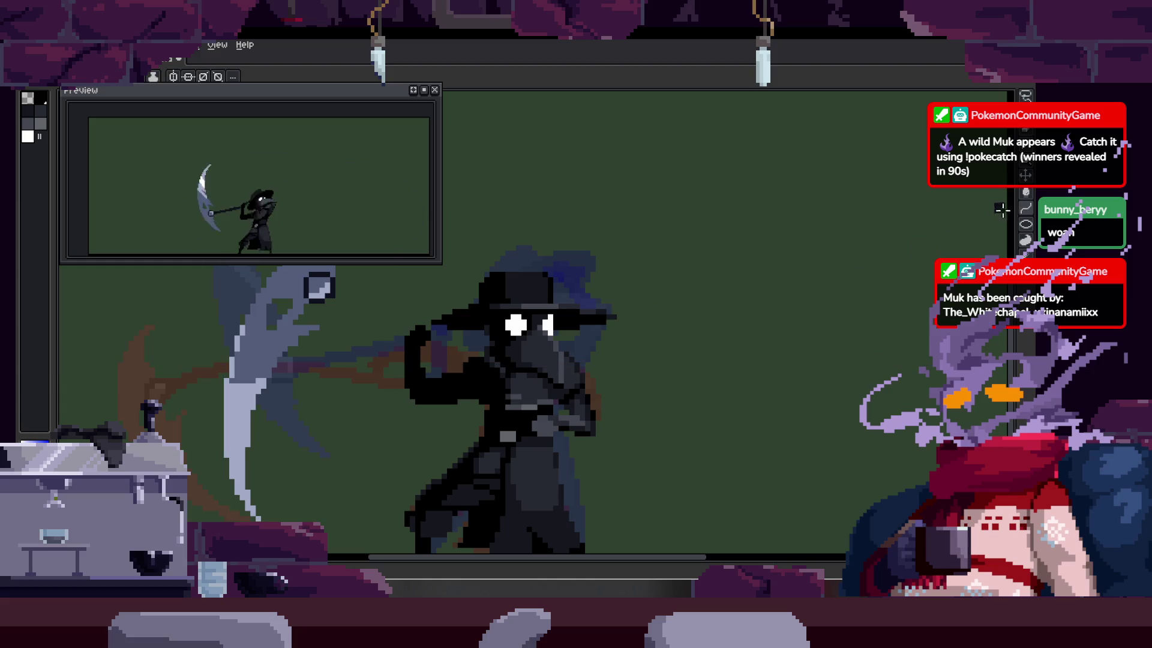
{"action": "mouse_move", "coordinate": [342, 294]}
{"action": "left_mouse_down"}
{"action": "mouse_move", "coordinate": [740, 488]}
{"action": "mouse_move", "coordinate": [627, 487]}
{"action": "mouse_move", "coordinate": [647, 501]}
{"action": "left_mouse_up"}
{"action": "left_click_drag", "start_coordinate": [539, 420], "coordinate": [508, 461]}
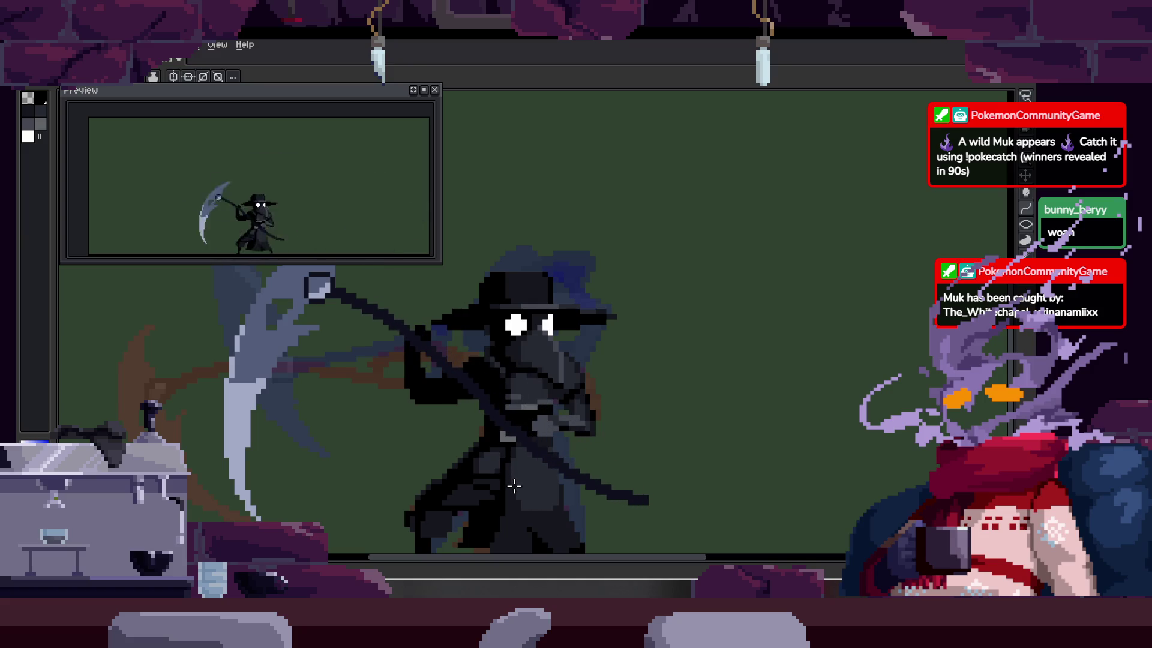
{"action": "key", "text": "Return"}
{"action": "scroll", "coordinate": [552, 456], "scroll_direction": "down", "scroll_amount": 1}
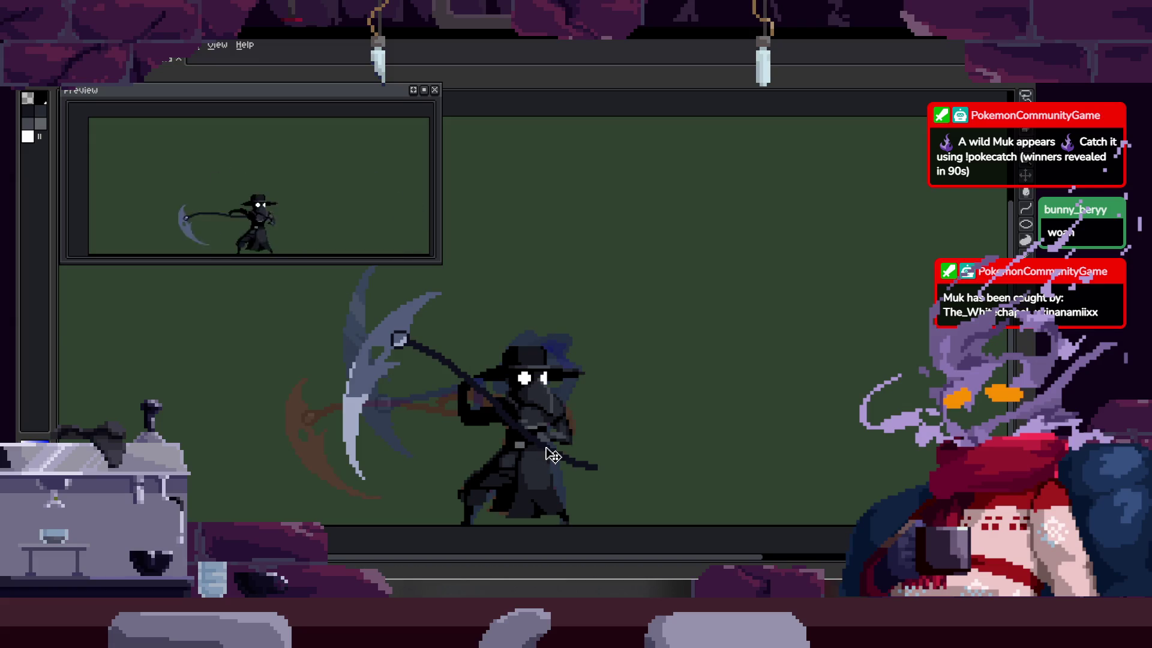
Step: Zoom in and out on the playing attack, then show the timeline with the Attack_1–3 and to_Idle tags
{"action": "scroll", "coordinate": [594, 306], "scroll_direction": "down", "scroll_amount": 2}
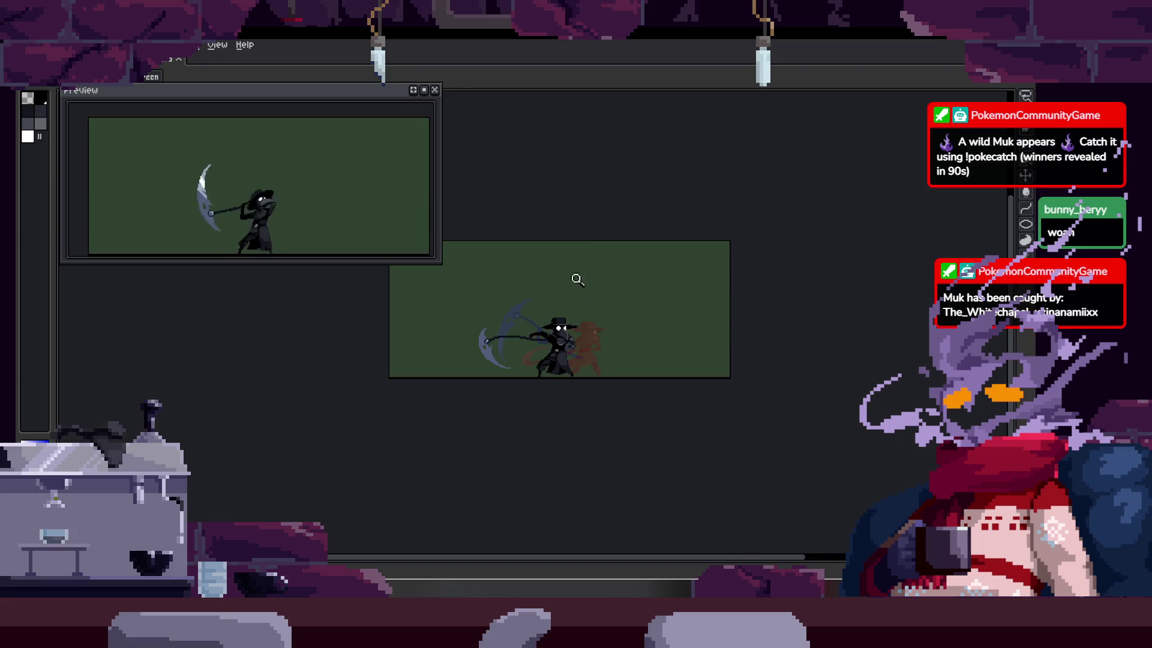
{"action": "scroll", "coordinate": [585, 311], "scroll_direction": "up", "scroll_amount": 3}
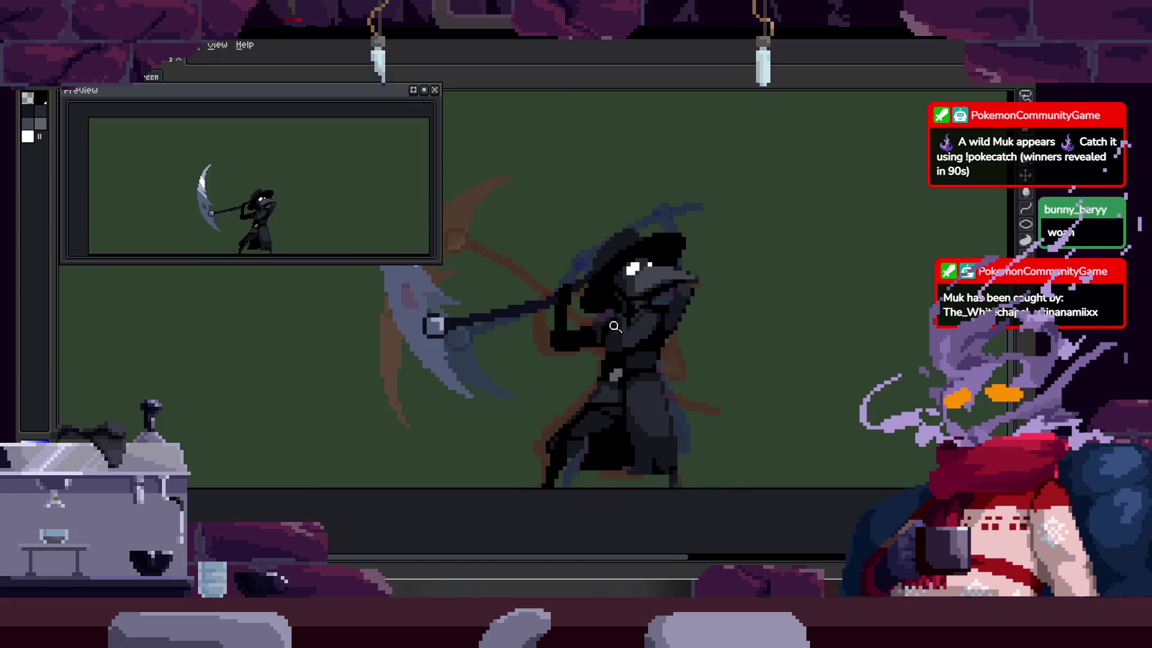
{"action": "scroll", "coordinate": [620, 272], "scroll_direction": "down", "scroll_amount": 2}
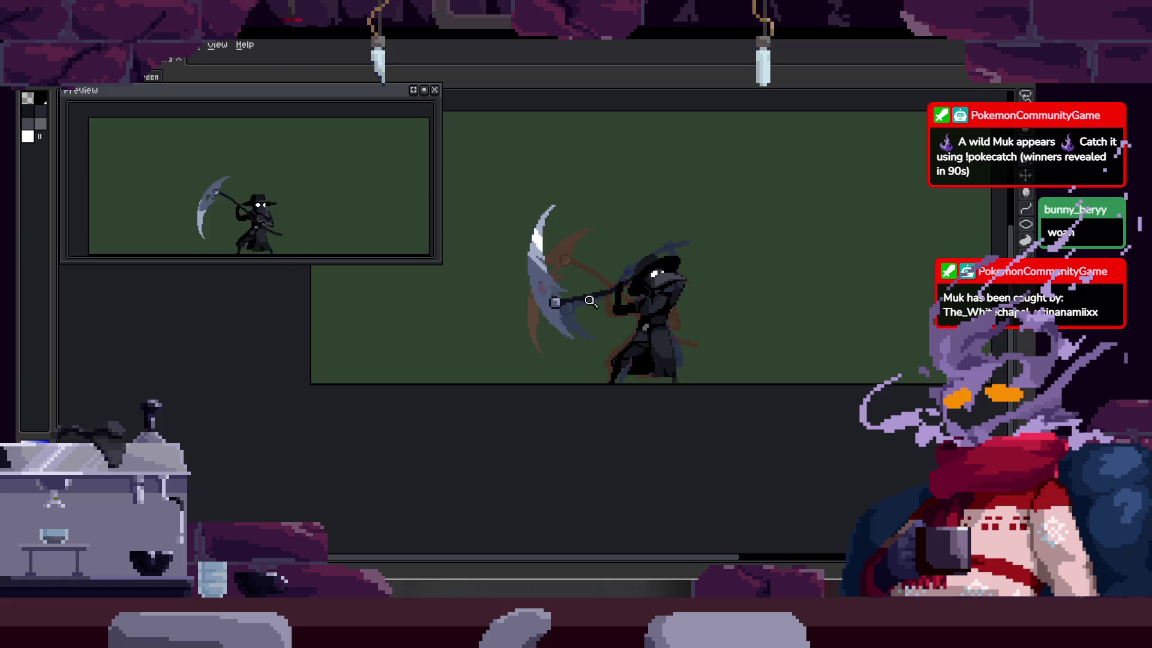
{"action": "scroll", "coordinate": [591, 282], "scroll_direction": "up", "scroll_amount": 4}
{"action": "key", "text": "b"}
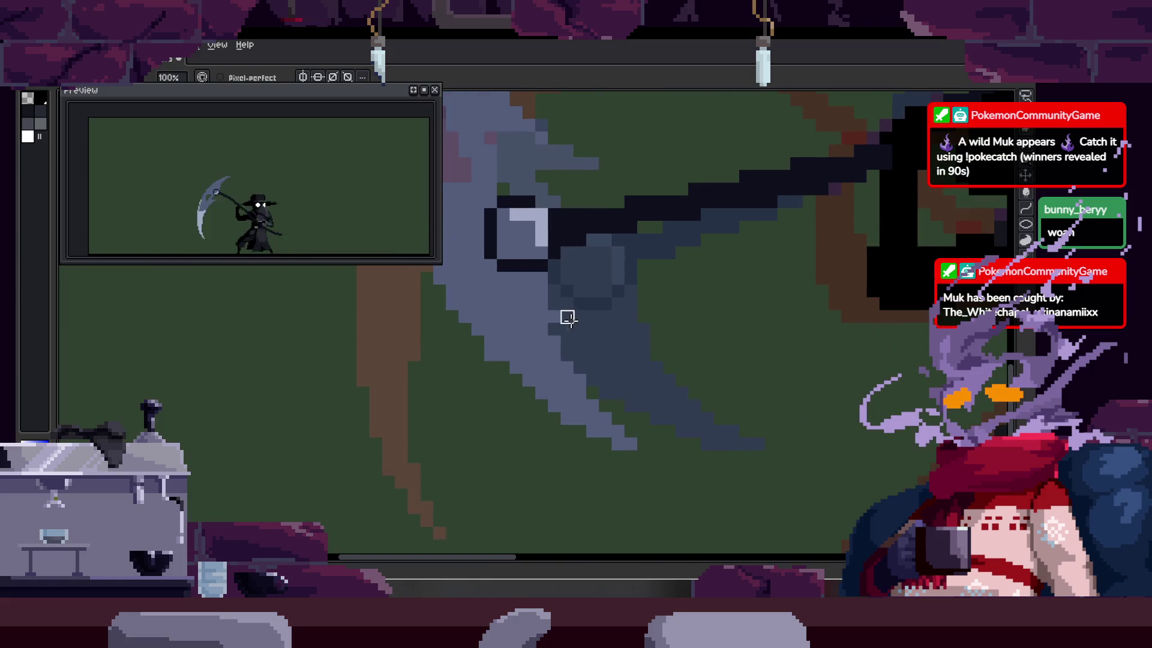
{"action": "key", "text": "z"}
{"action": "scroll", "coordinate": [556, 309], "scroll_direction": "down", "scroll_amount": 2}
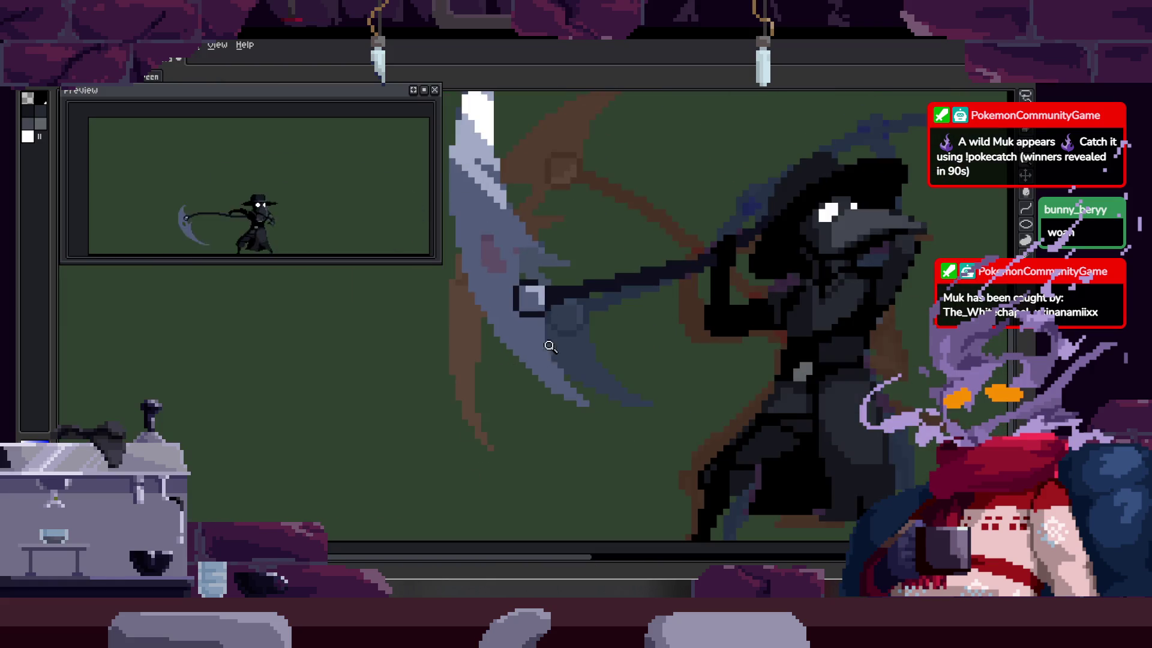
{"action": "scroll", "coordinate": [576, 294], "scroll_direction": "down", "scroll_amount": 2}
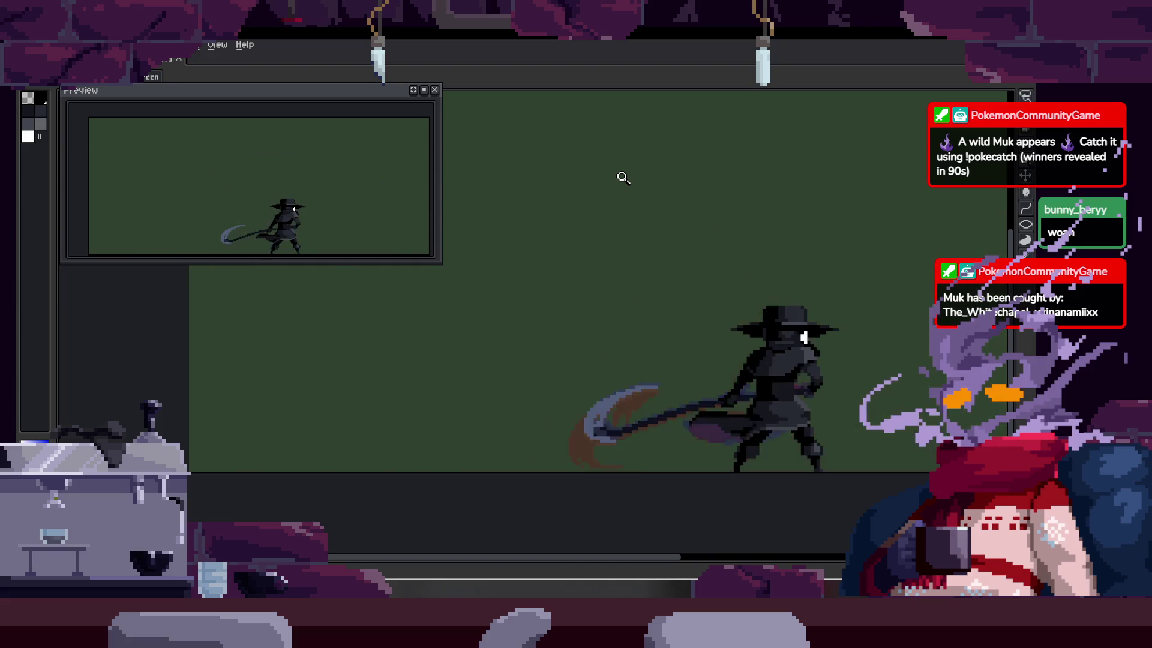
{"action": "key", "text": "Tab"}
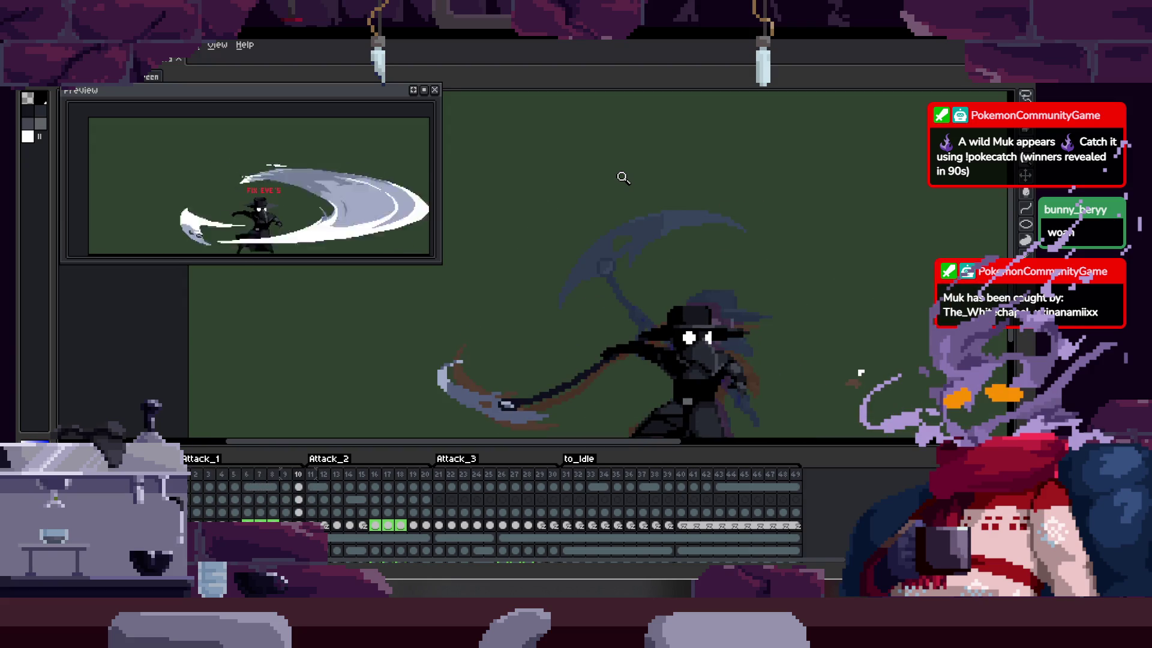
Step: Hide the timeline, zoom into the blade tip and nudge its light-blue pixel row one pixel left
{"action": "key", "text": "Tab"}
{"action": "scroll", "coordinate": [430, 369], "scroll_direction": "up", "scroll_amount": 4}
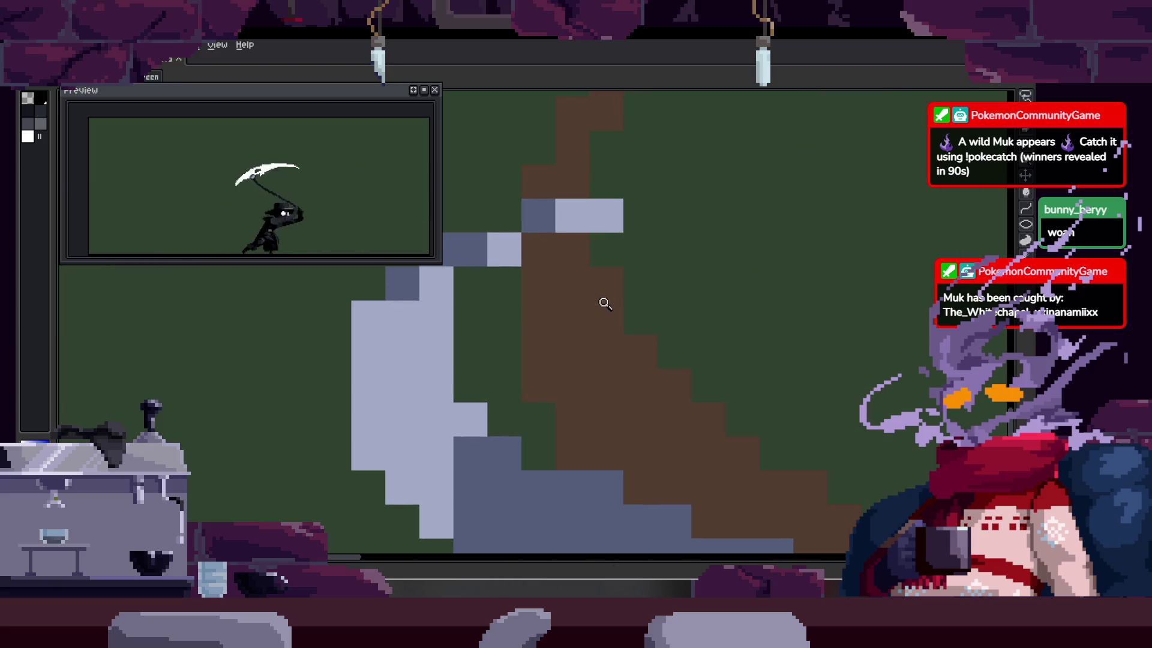
{"action": "scroll", "coordinate": [600, 271], "scroll_direction": "up", "scroll_amount": 1}
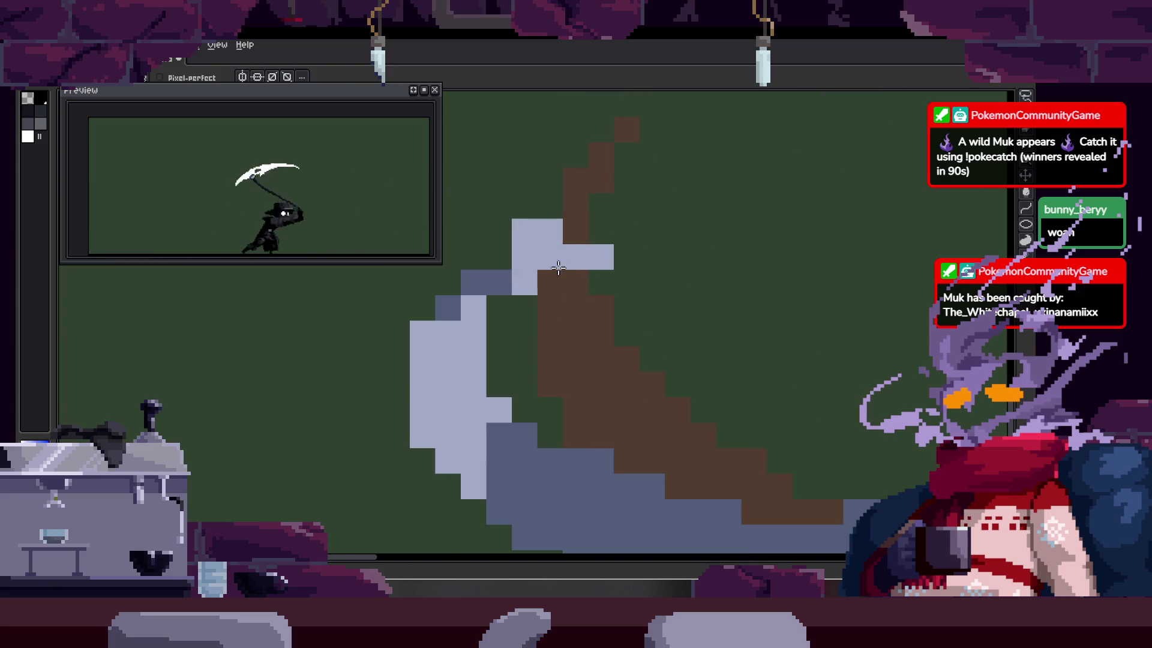
{"action": "left_click", "coordinate": [544, 284]}
{"action": "mouse_move", "coordinate": [599, 250]}
{"action": "left_mouse_down"}
{"action": "mouse_move", "coordinate": [600, 295]}
{"action": "mouse_move", "coordinate": [514, 264]}
{"action": "left_mouse_up"}
{"action": "key", "text": "ctrl+z"}
{"action": "key", "text": "m"}
{"action": "key", "text": "ctrl+z"}
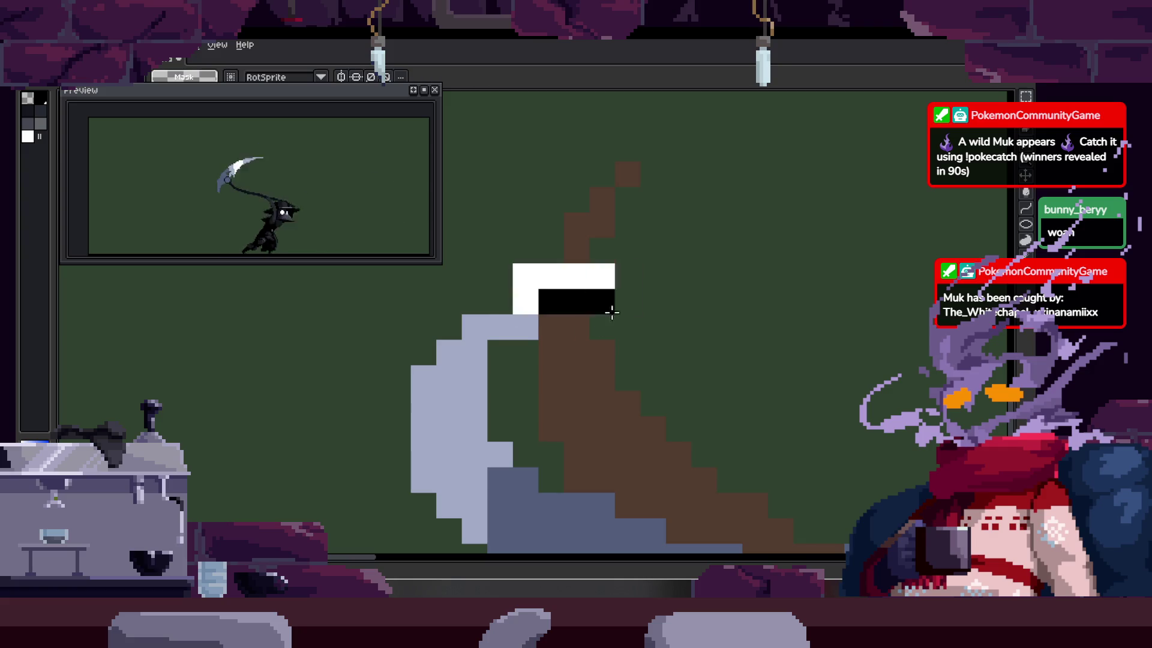
{"action": "key", "text": "b"}
Step: Zoom out and pan across the blade and shaft, briefly checking the timeline tags
{"action": "key", "text": "z"}
{"action": "scroll", "coordinate": [494, 347], "scroll_direction": "down", "scroll_amount": 4}
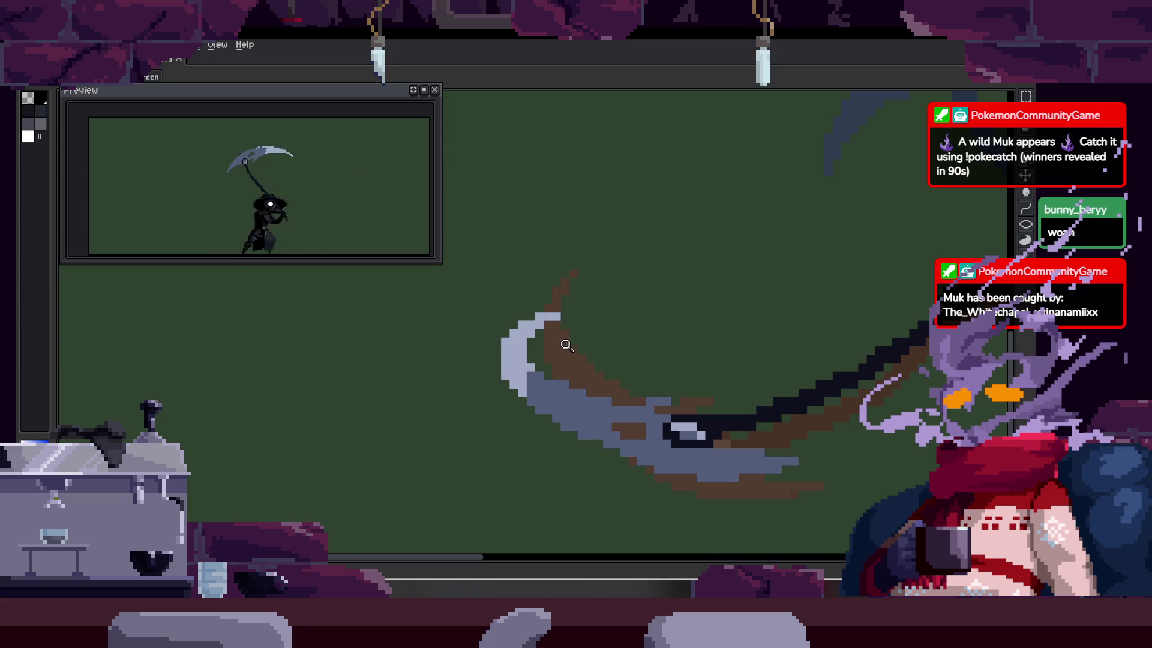
{"action": "scroll", "coordinate": [553, 352], "scroll_direction": "right", "scroll_amount": 3}
{"action": "right_click", "coordinate": [528, 313]}
{"action": "left_click", "coordinate": [532, 311]}
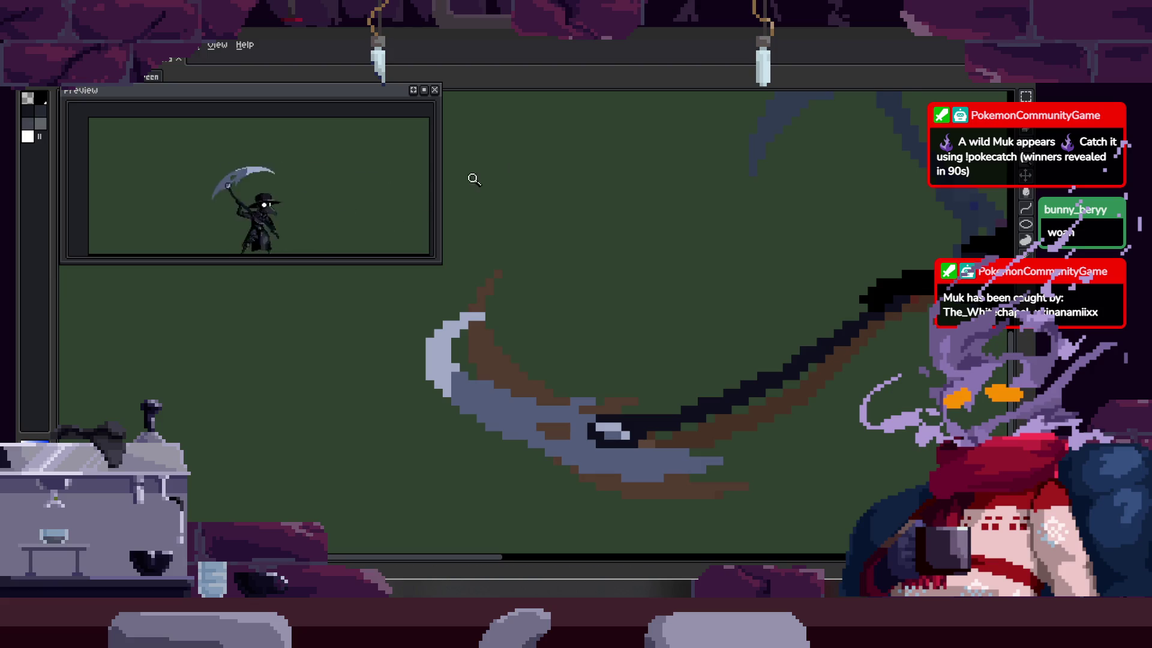
{"action": "left_click_drag", "start_coordinate": [601, 342], "coordinate": [538, 350]}
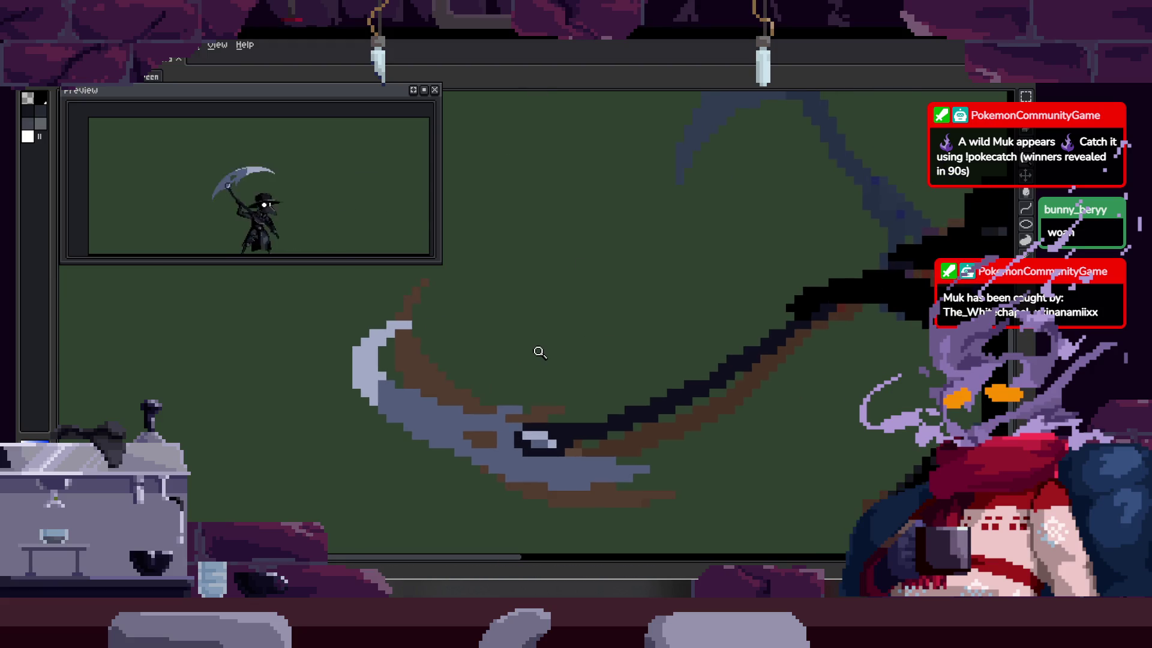
{"action": "scroll", "coordinate": [451, 339], "scroll_direction": "down", "scroll_amount": 1}
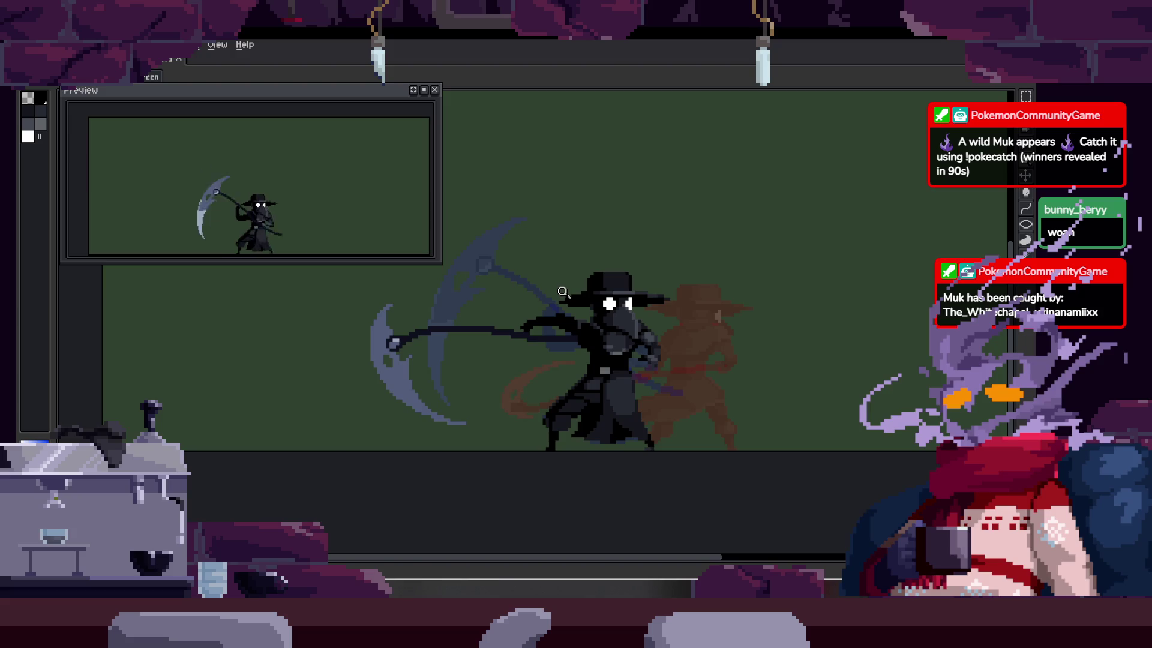
{"action": "key", "text": "Tab"}
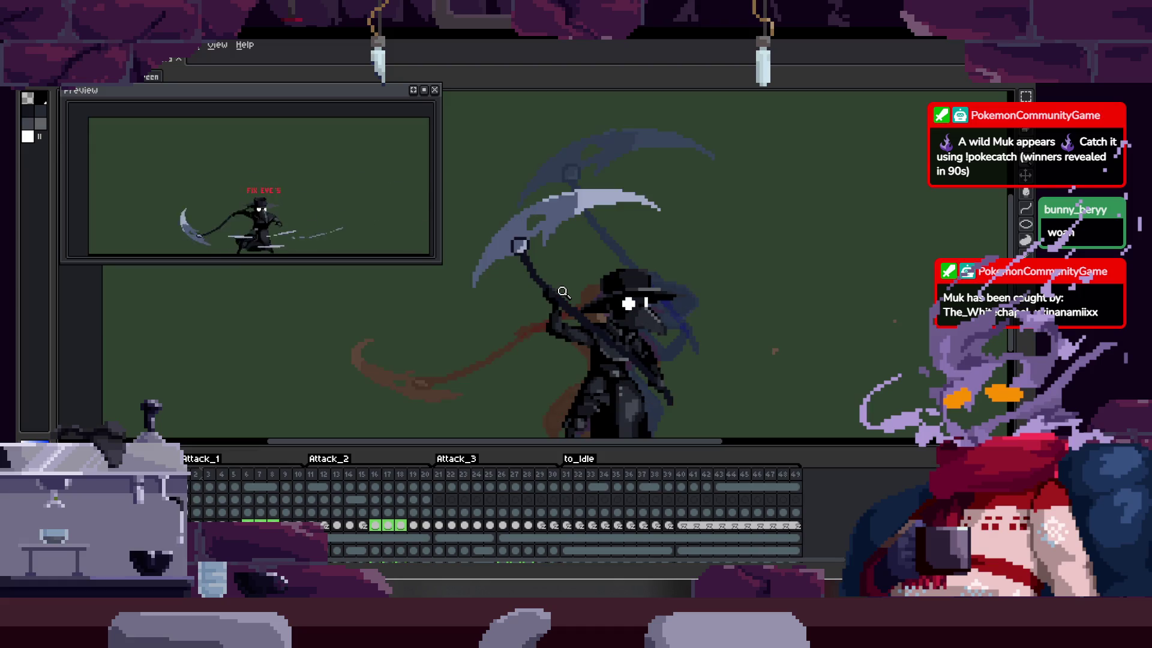
{"action": "key", "text": "Tab"}
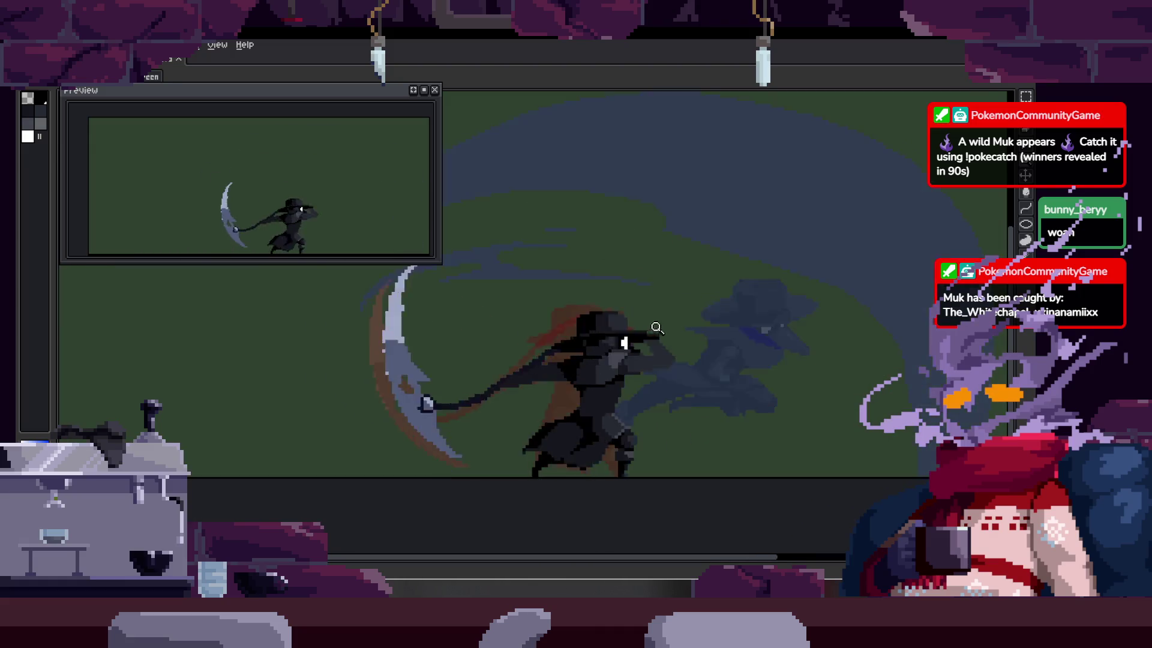
{"action": "scroll", "coordinate": [657, 327], "scroll_direction": "down", "scroll_amount": 2}
{"action": "scroll", "coordinate": [680, 298], "scroll_direction": "up", "scroll_amount": 1}
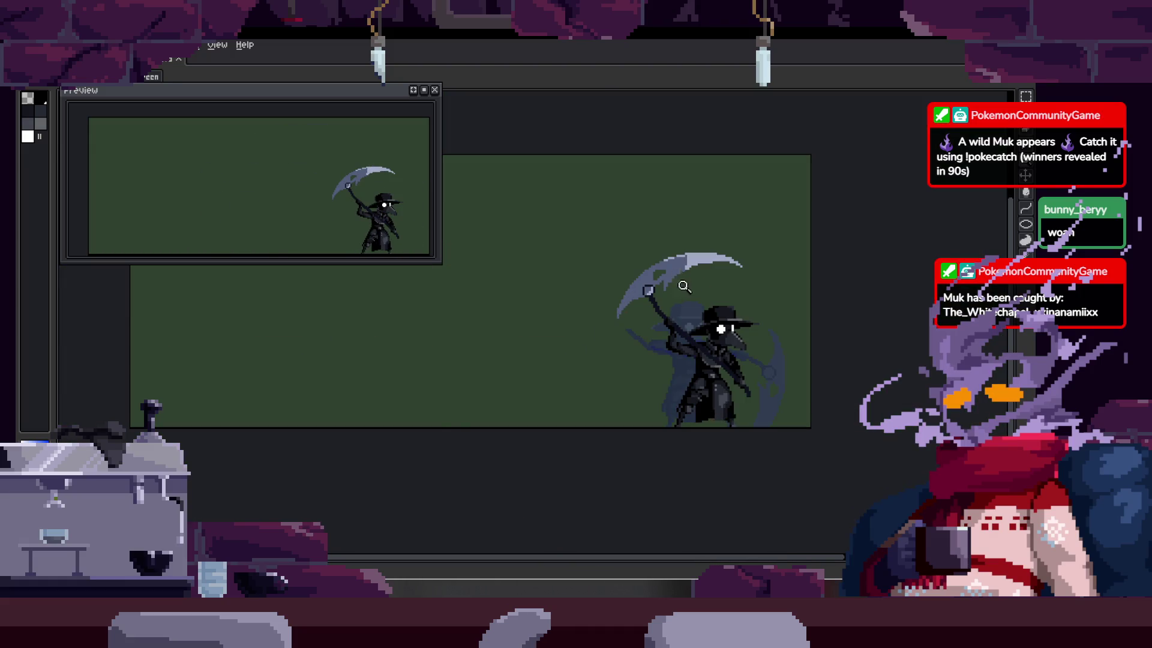
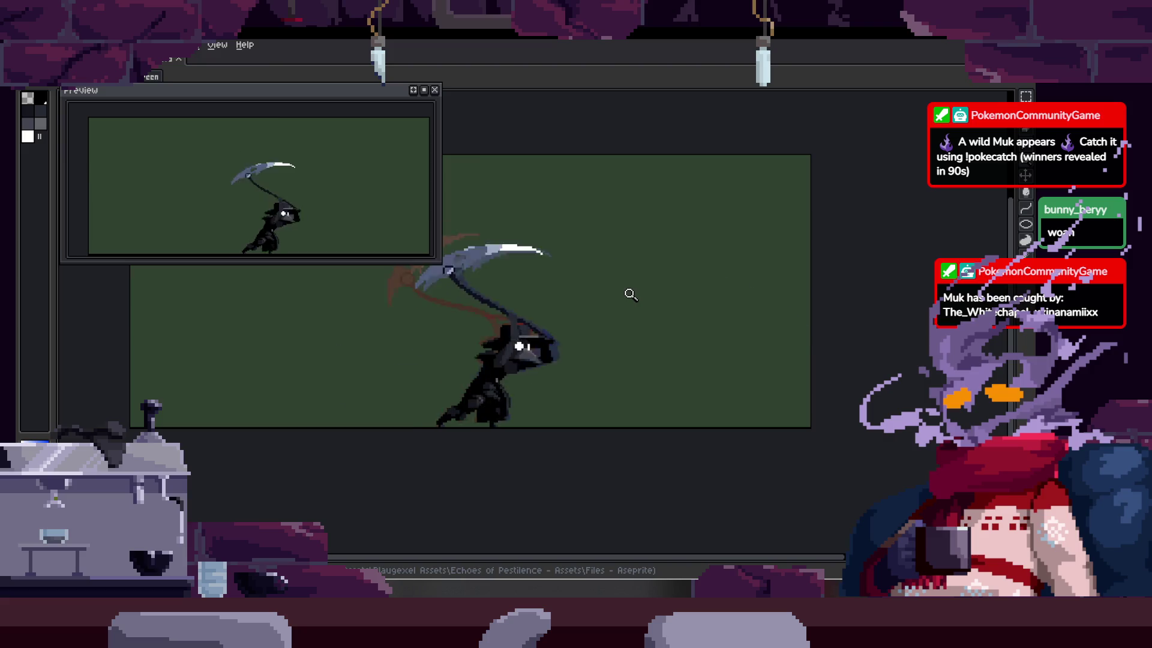
Step: Hide the timeline to enlarge the canvas and zoom in on the plague doctor's head
{"action": "scroll", "coordinate": [560, 340], "scroll_direction": "down", "scroll_amount": 4}
{"action": "scroll", "coordinate": [585, 307], "scroll_direction": "up", "scroll_amount": 5}
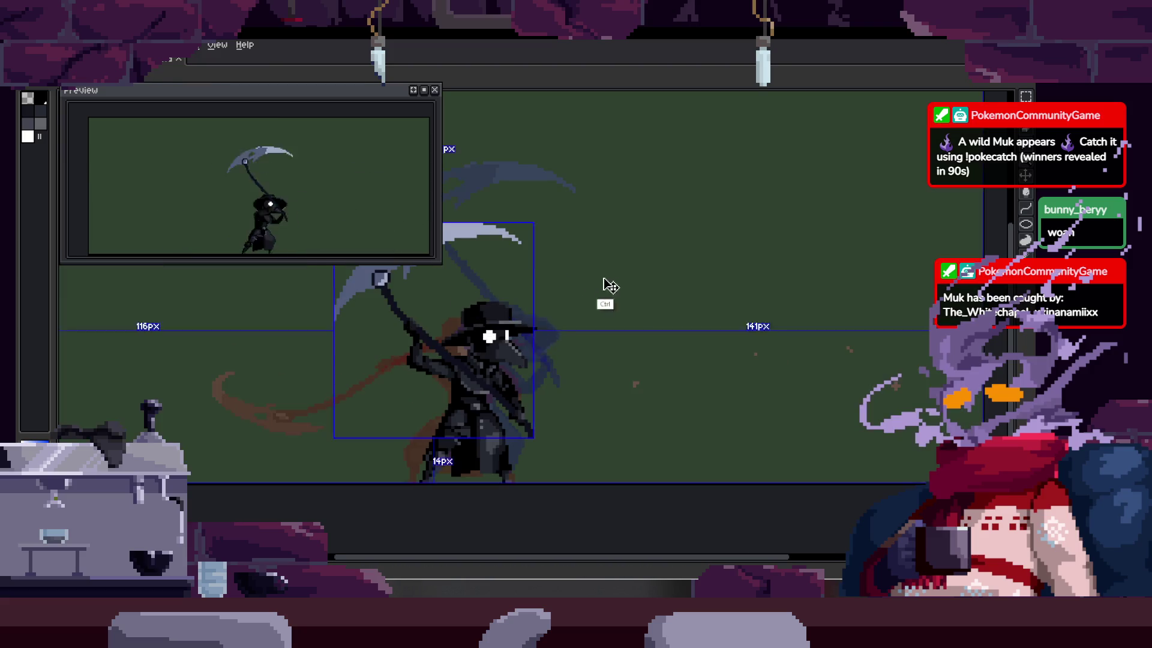
{"action": "key", "text": "Tab"}
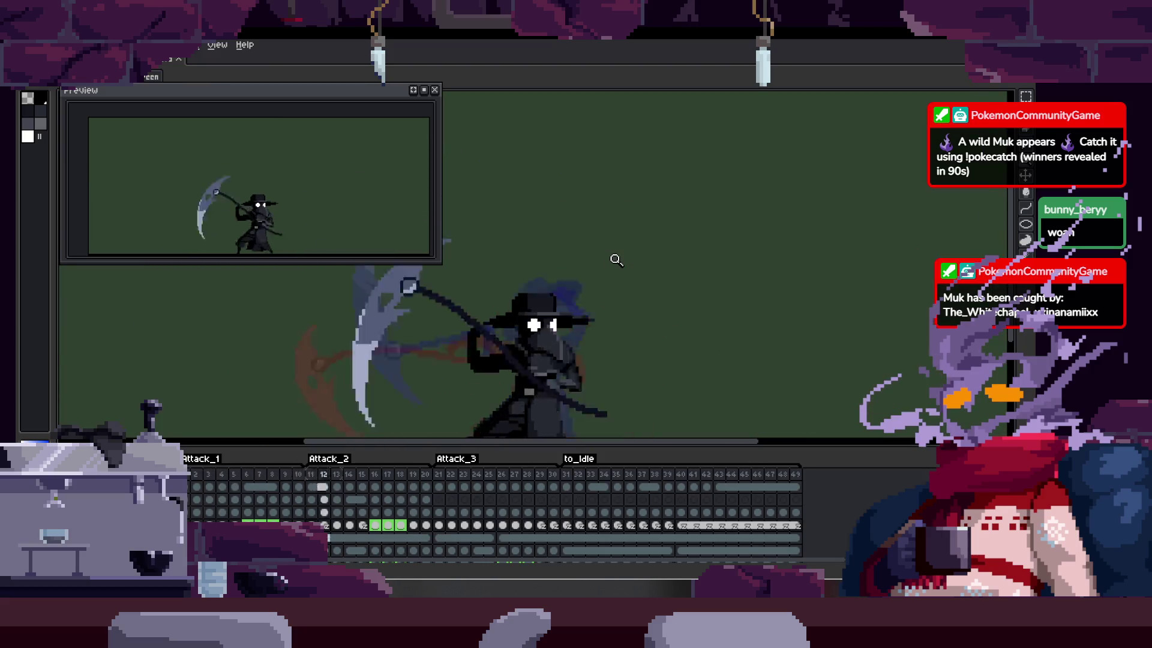
{"action": "key", "text": "Tab"}
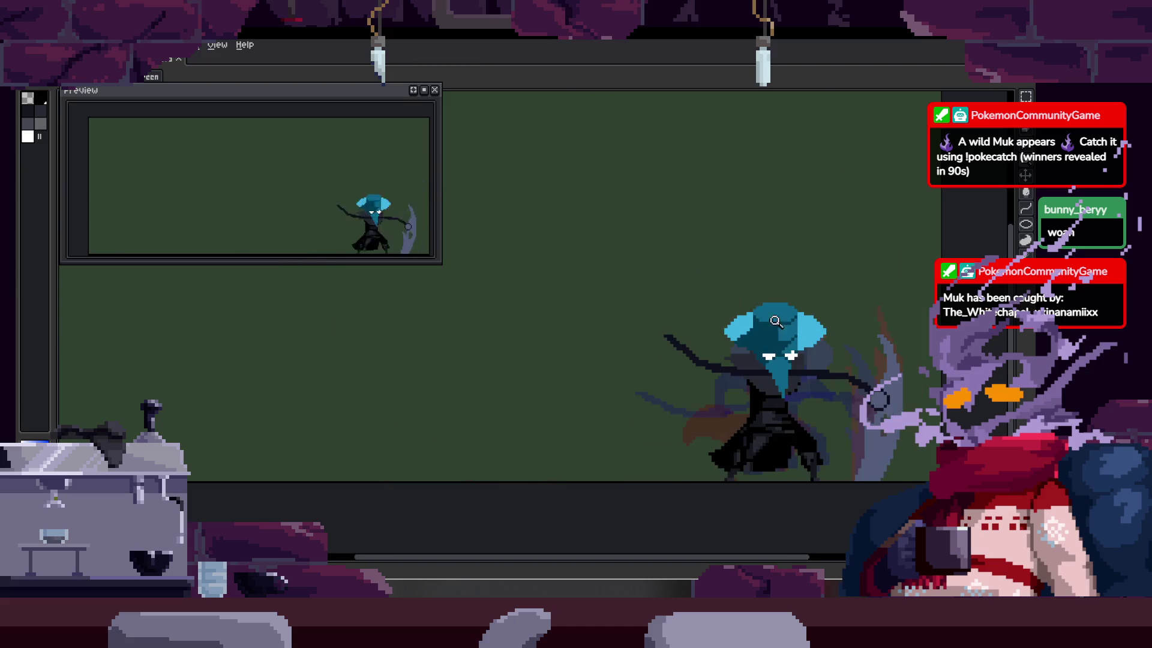
{"action": "left_click", "coordinate": [843, 325]}
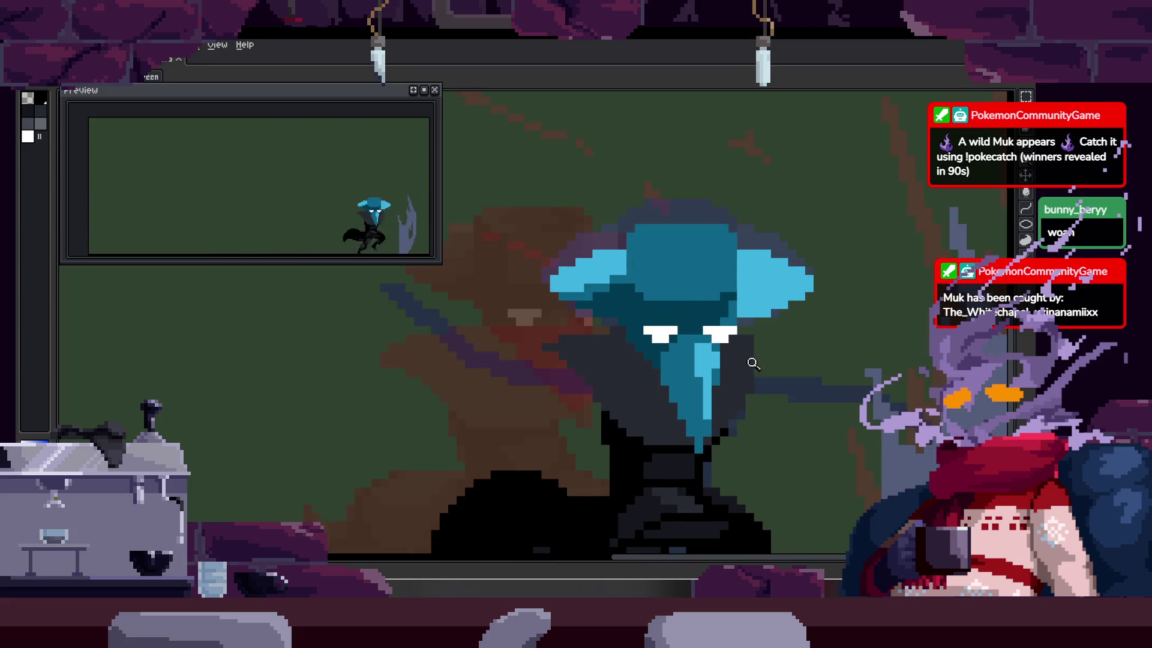
Step: Bucket-fill the dark teal and light-blue hat and head regions with black
{"action": "scroll", "coordinate": [753, 363], "scroll_direction": "down", "scroll_amount": 1}
{"action": "scroll", "coordinate": [827, 333], "scroll_direction": "up", "scroll_amount": 3}
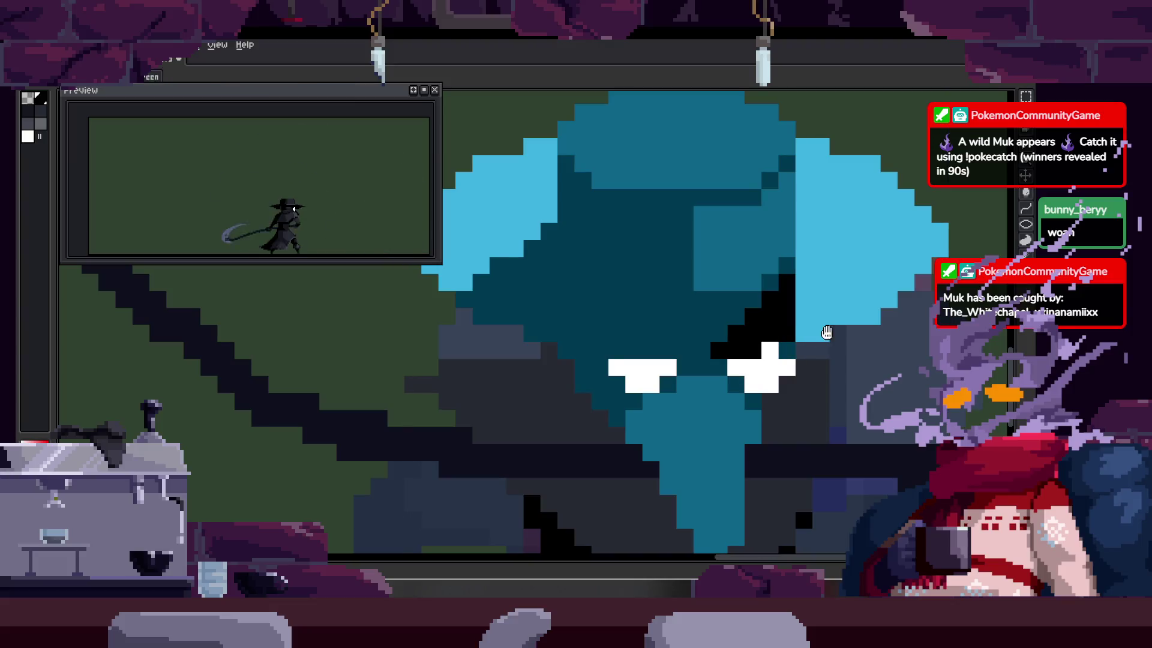
{"action": "scroll", "coordinate": [840, 319], "scroll_direction": "down", "scroll_amount": 2}
{"action": "scroll", "coordinate": [672, 354], "scroll_direction": "up", "scroll_amount": 1}
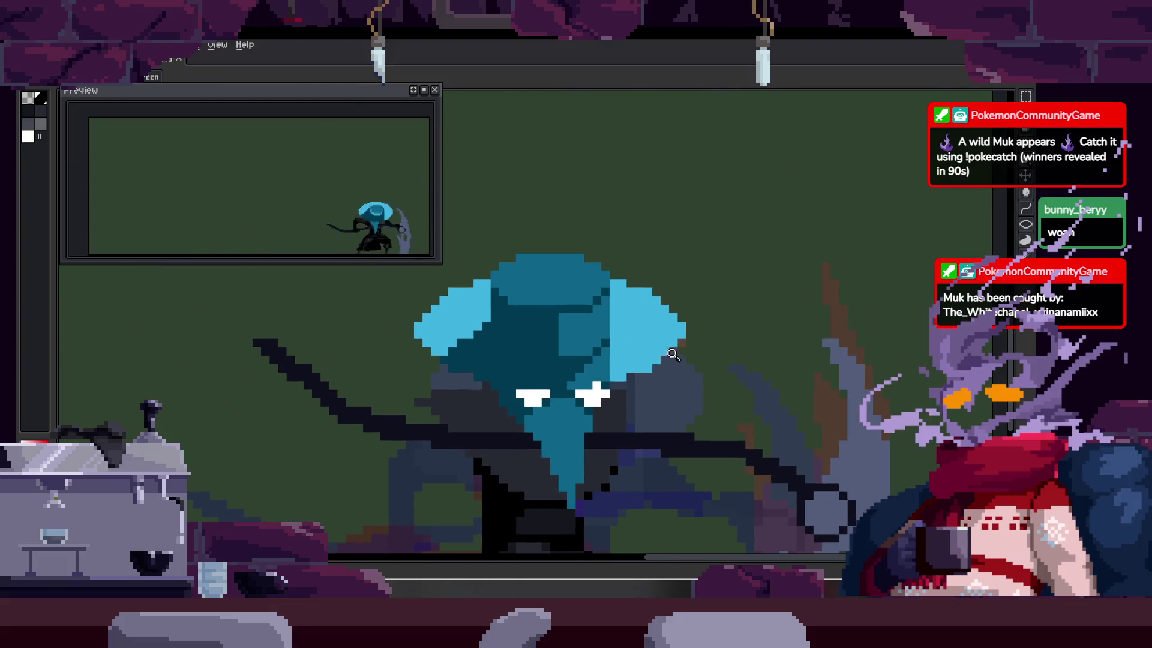
{"action": "left_click", "coordinate": [510, 341]}
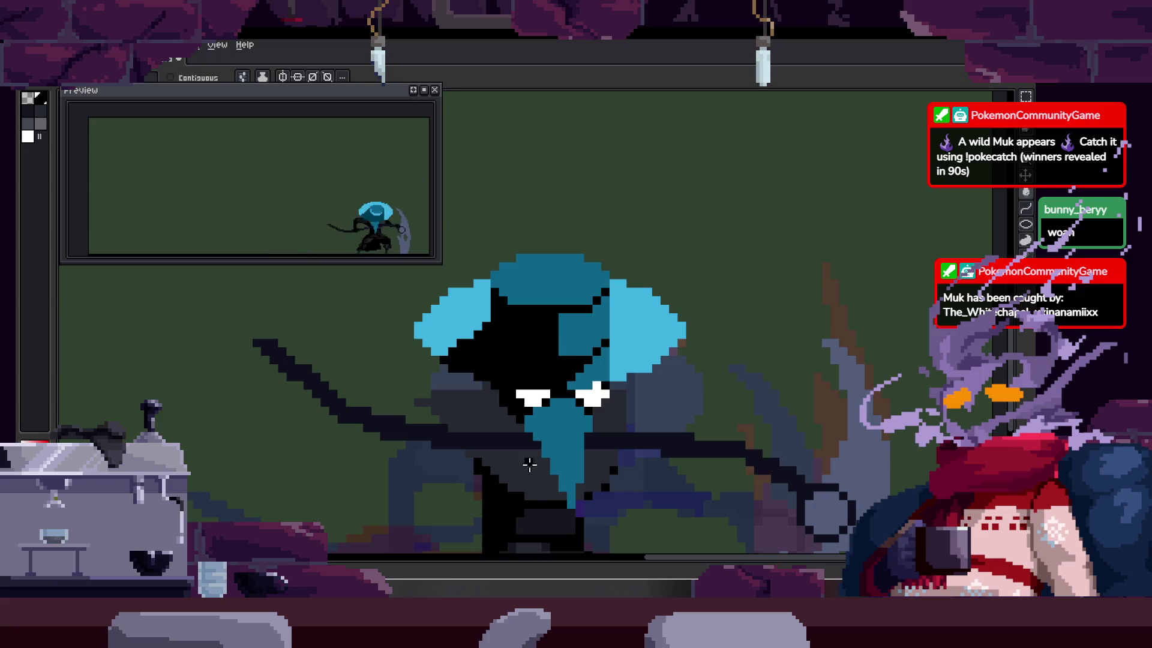
{"action": "left_click", "coordinate": [589, 403]}
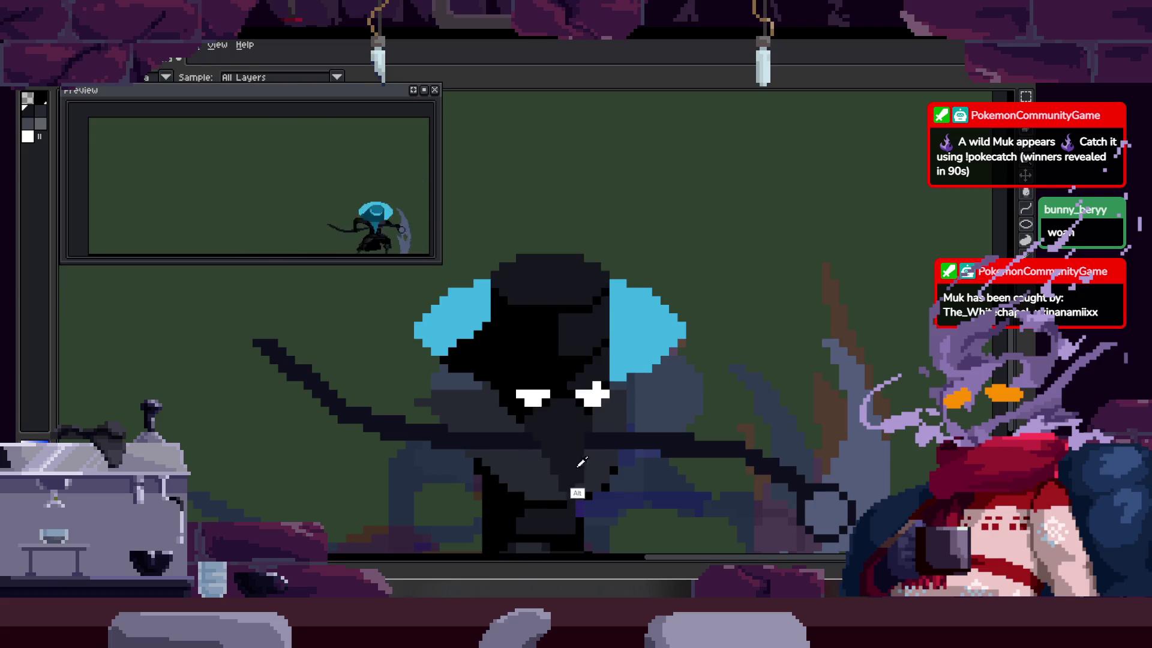
{"action": "left_click", "coordinate": [636, 339]}
{"action": "scroll", "coordinate": [686, 347], "scroll_direction": "down", "scroll_amount": 2}
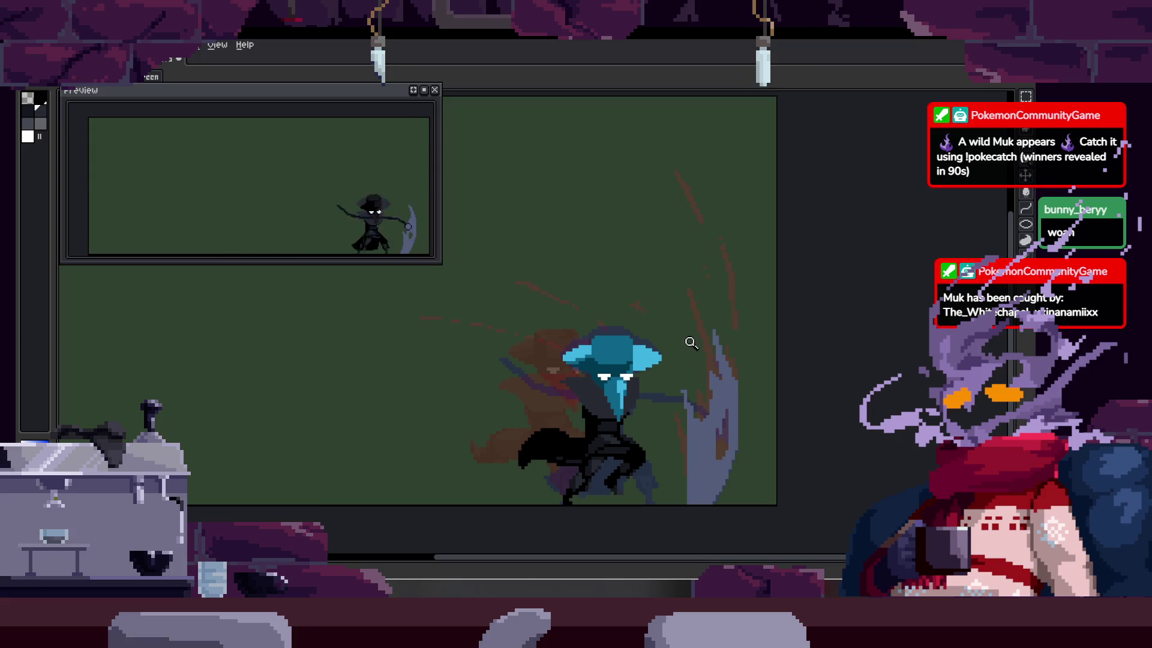
{"action": "scroll", "coordinate": [664, 342], "scroll_direction": "up", "scroll_amount": 2}
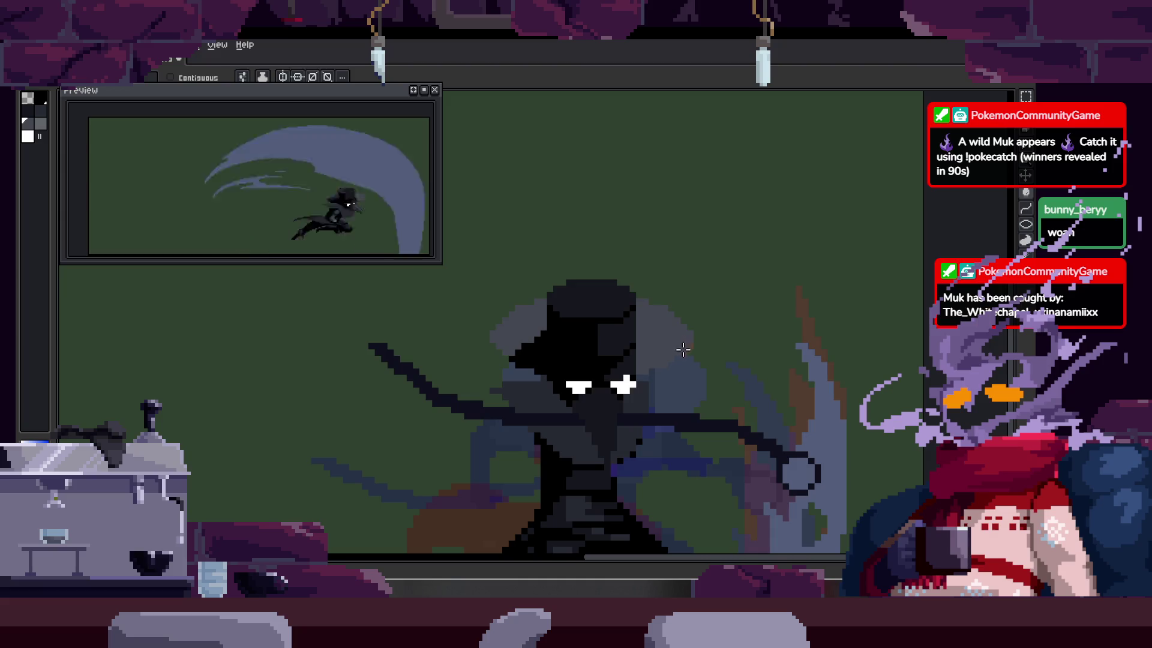
Step: Zoom in on the hat, fill it black, then undo to leave it teal
{"action": "scroll", "coordinate": [682, 350], "scroll_direction": "down", "scroll_amount": 2}
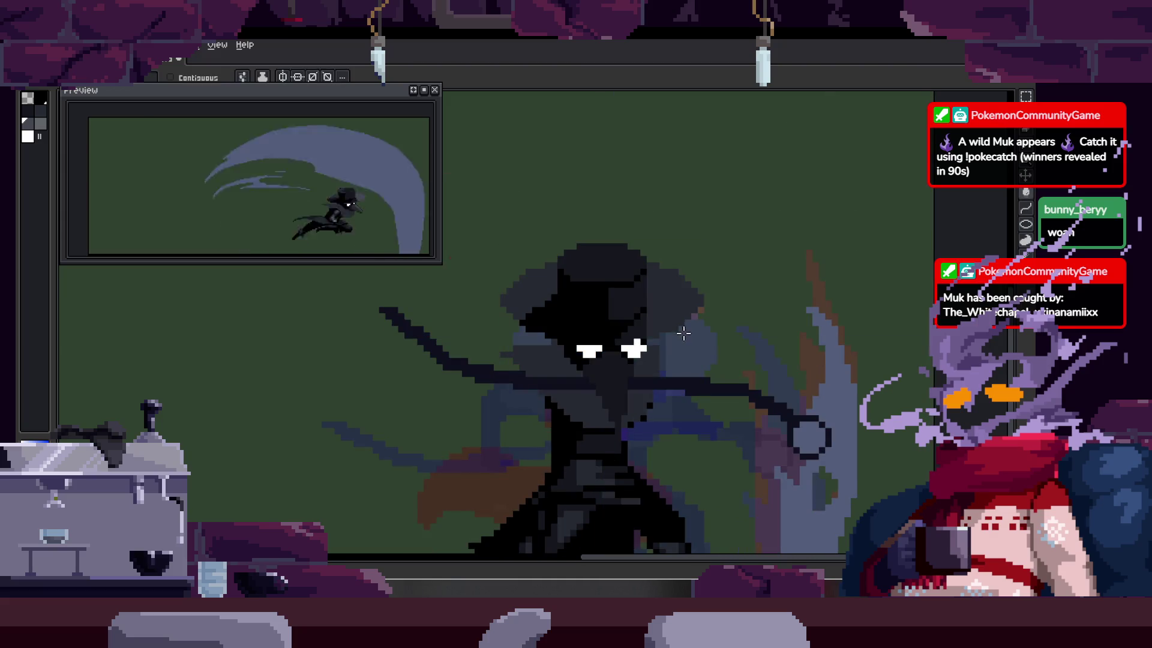
{"action": "key", "text": "alt"}
{"action": "key", "text": "alt"}
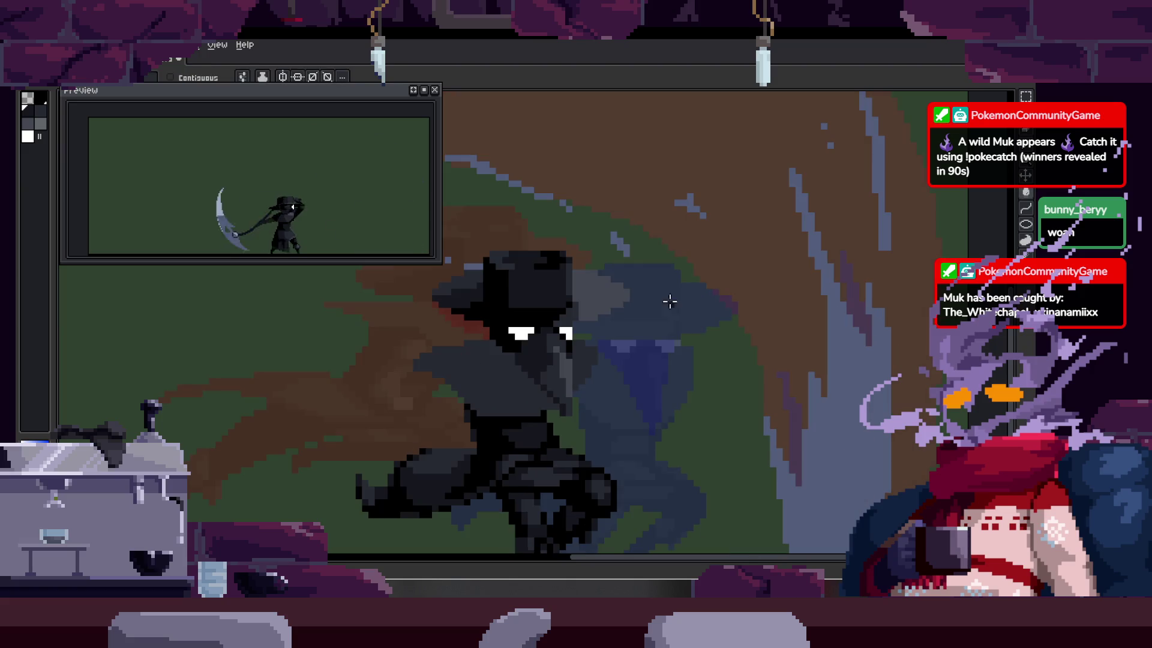
{"action": "key", "text": "z"}
{"action": "scroll", "coordinate": [712, 316], "scroll_direction": "down", "scroll_amount": 3}
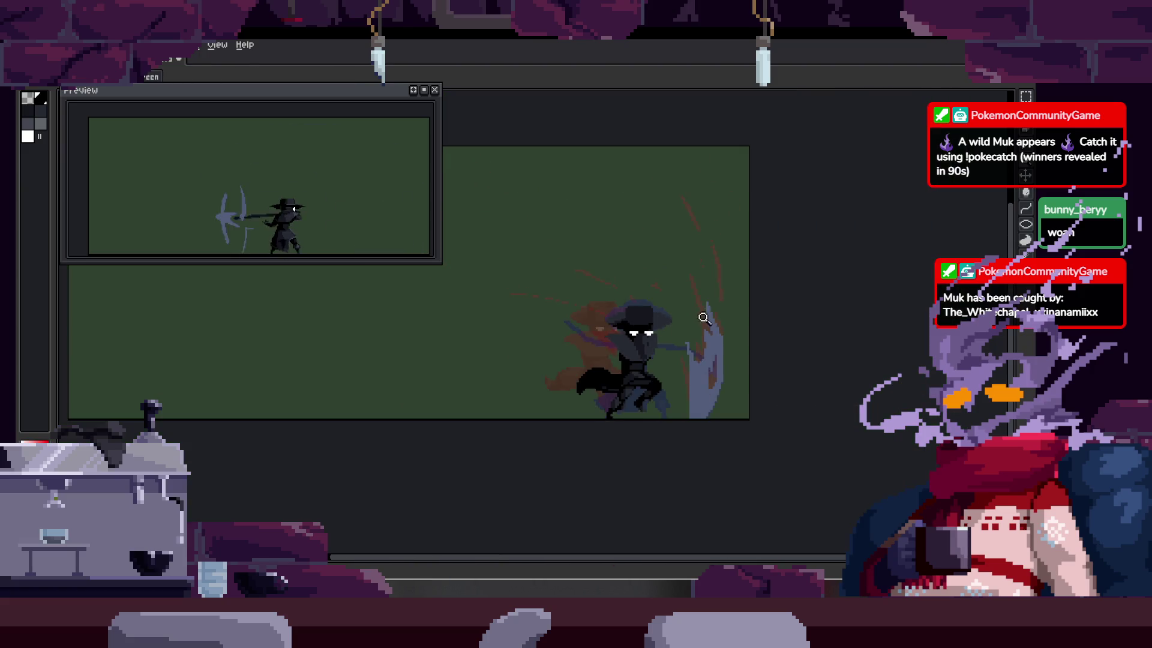
{"action": "scroll", "coordinate": [713, 277], "scroll_direction": "up", "scroll_amount": 2}
{"action": "key", "text": "z"}
{"action": "scroll", "coordinate": [661, 359], "scroll_direction": "up", "scroll_amount": 1}
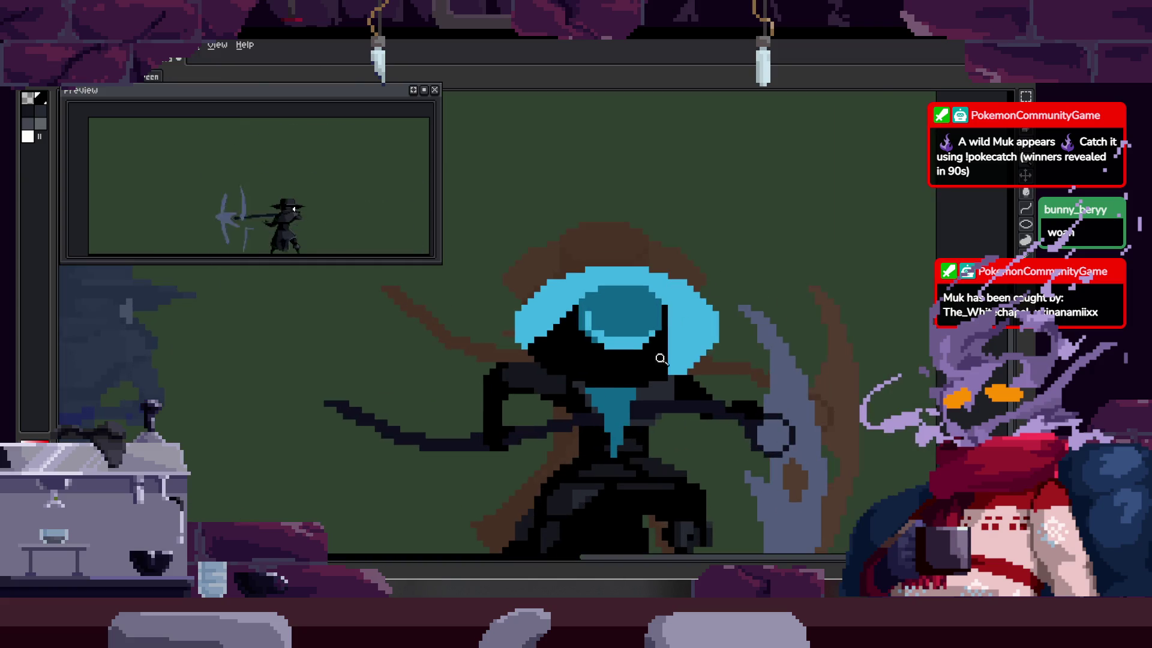
{"action": "scroll", "coordinate": [610, 405], "scroll_direction": "up", "scroll_amount": 2}
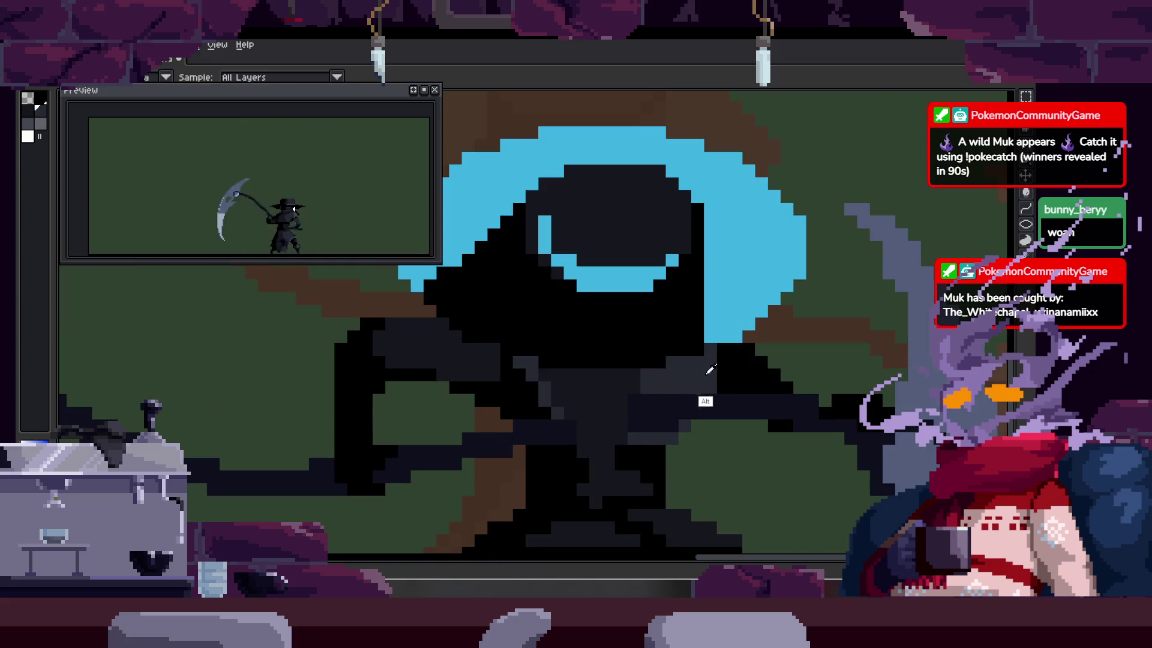
{"action": "key", "text": "z"}
{"action": "scroll", "coordinate": [681, 321], "scroll_direction": "down", "scroll_amount": 3}
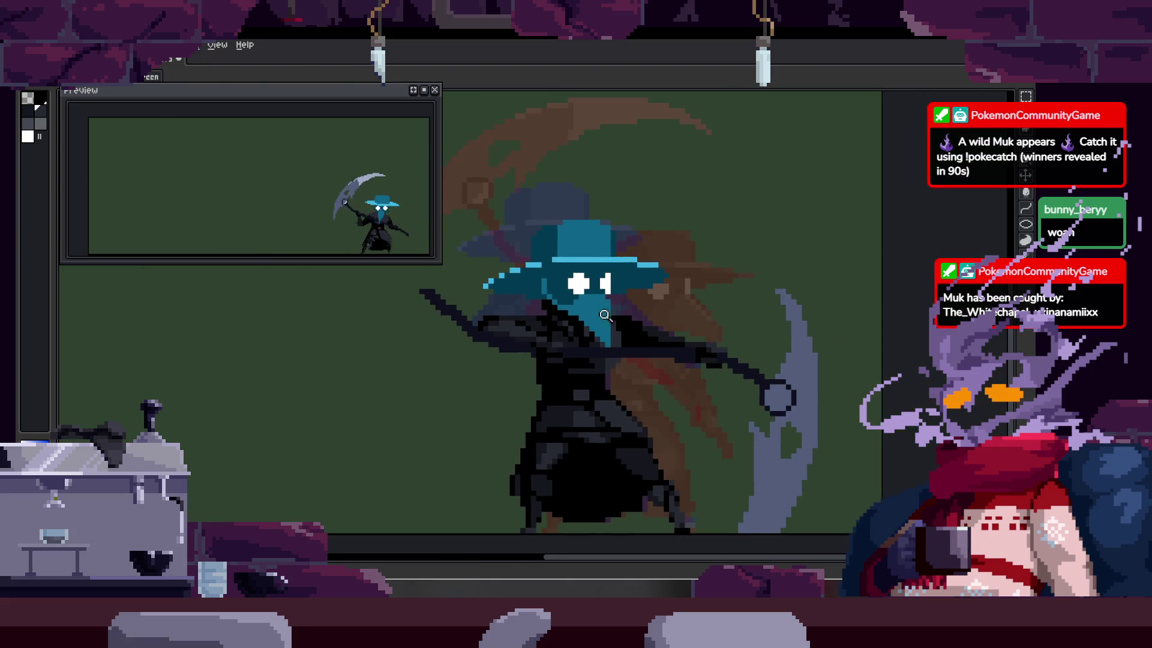
{"action": "scroll", "coordinate": [574, 408], "scroll_direction": "up", "scroll_amount": 1}
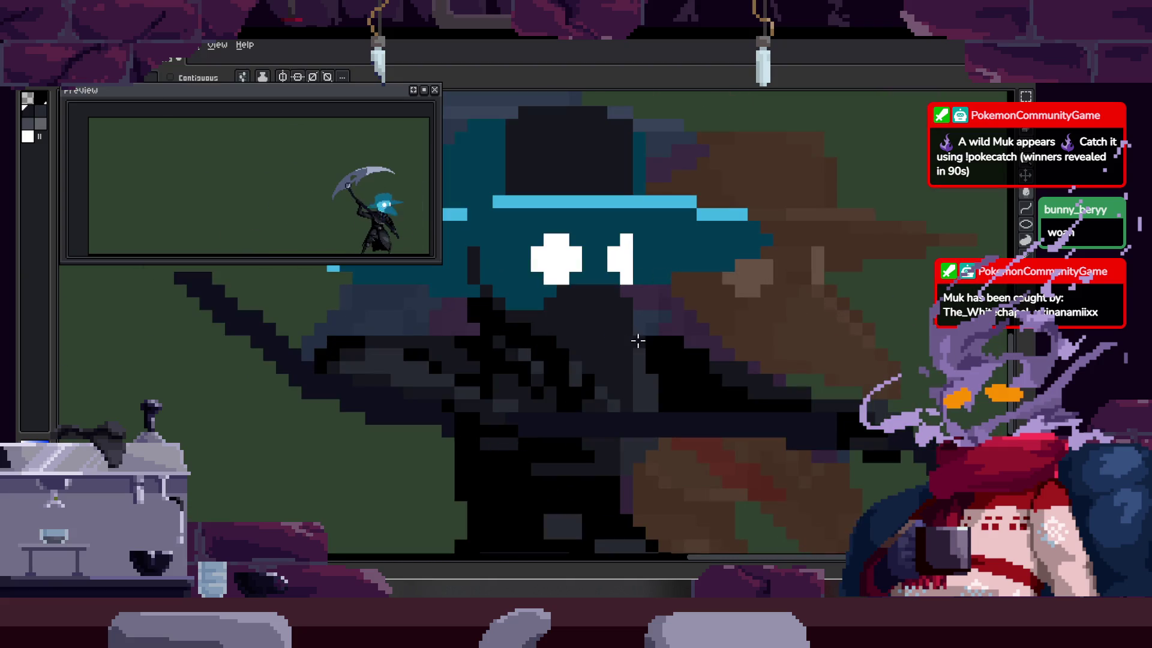
{"action": "scroll", "coordinate": [521, 412], "scroll_direction": "up", "scroll_amount": 1}
{"action": "left_click", "coordinate": [553, 302]}
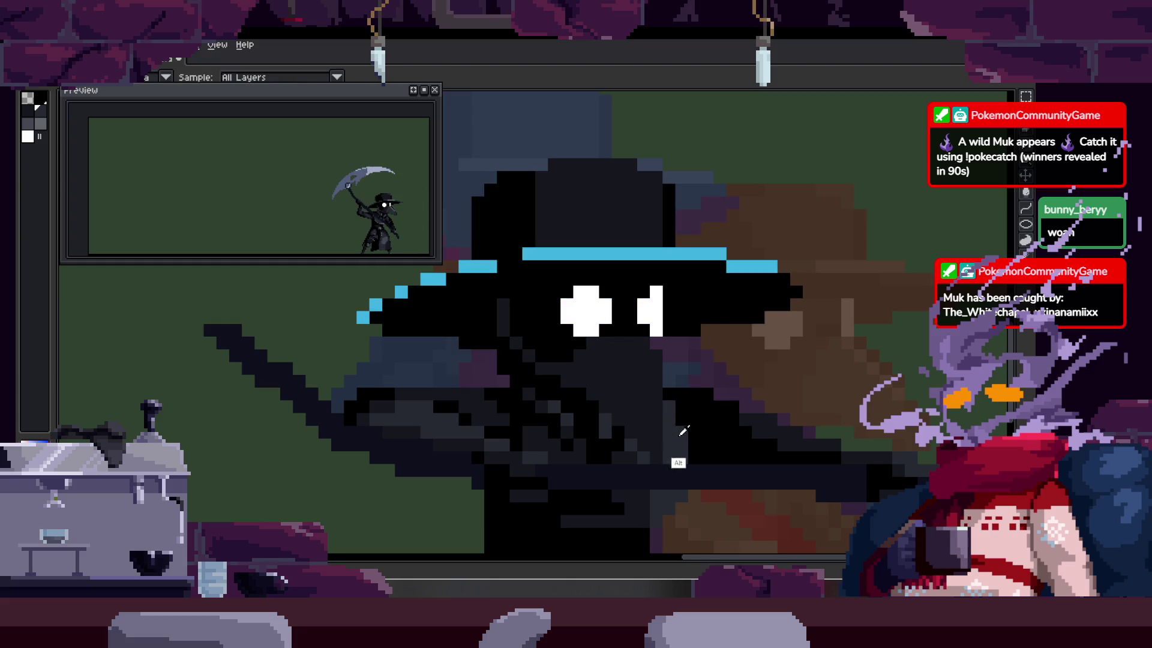
{"action": "key", "text": "z"}
{"action": "scroll", "coordinate": [694, 252], "scroll_direction": "down", "scroll_amount": 2}
{"action": "key", "text": "ctrl+z"}
{"action": "scroll", "coordinate": [670, 244], "scroll_direction": "up", "scroll_amount": 2}
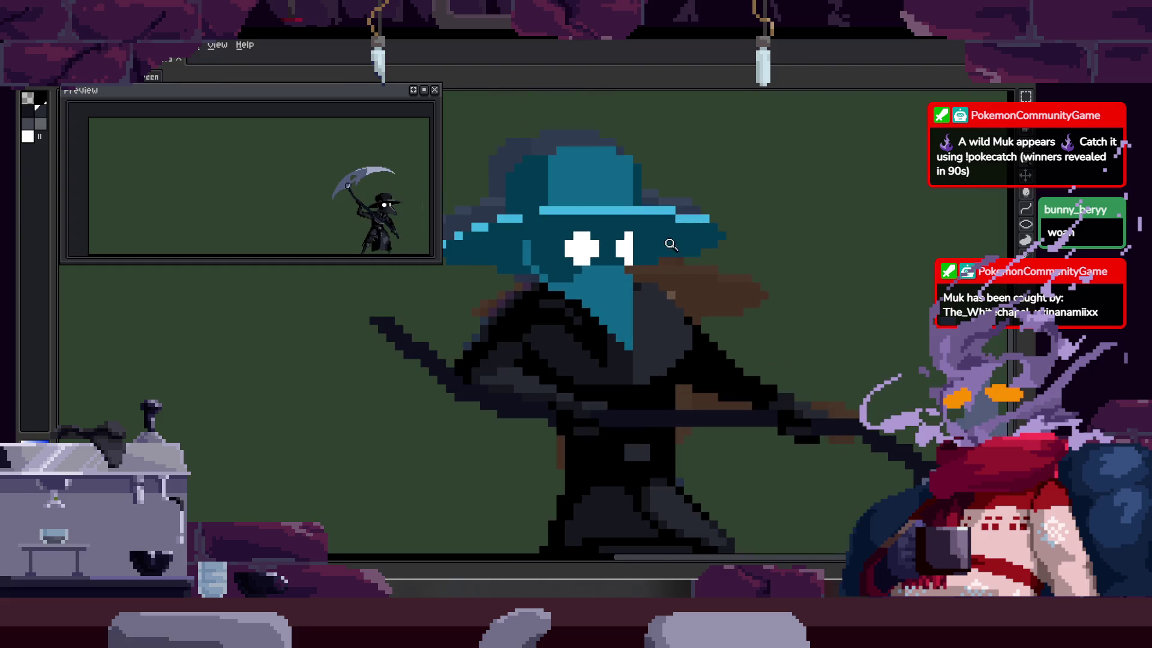
Step: Step forward through the attack frames to review the hat poses, then save the sprite
{"action": "key", "text": "Right"}
{"action": "key", "text": "Right"}
{"action": "key", "text": "Right"}
{"action": "key", "text": "g"}
{"action": "key", "text": "Right"}
{"action": "key", "text": "Right"}
{"action": "key", "text": "Right"}
{"action": "key", "text": "Right"}
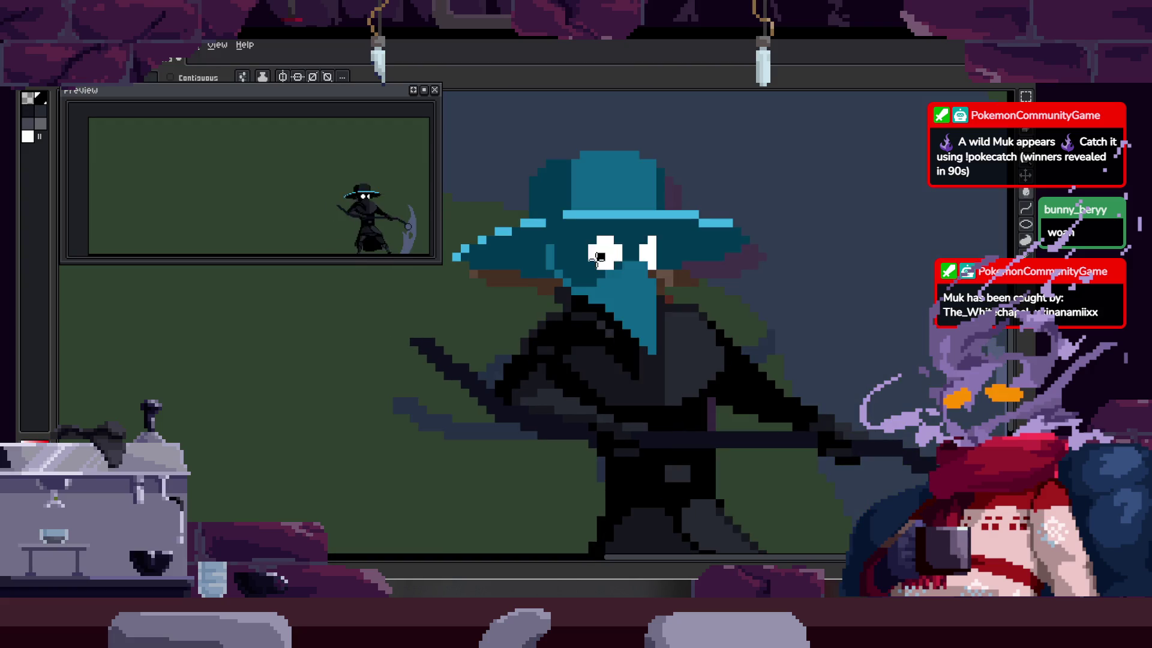
{"action": "key", "text": "Right"}
{"action": "key", "text": "Right"}
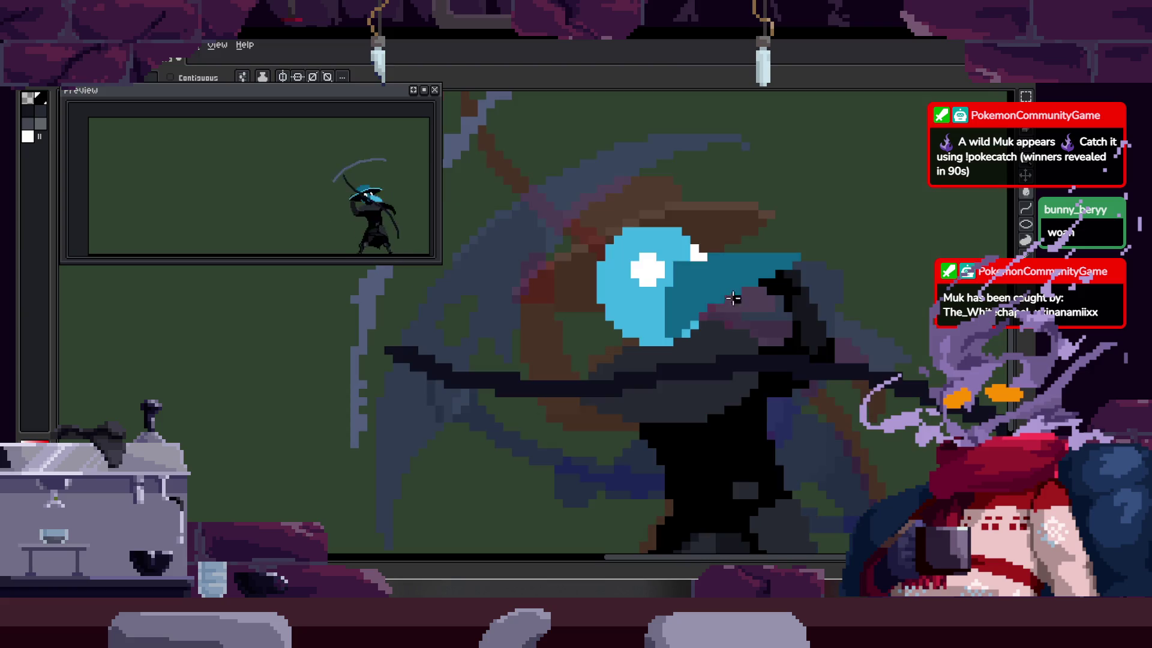
{"action": "key", "text": "Right"}
{"action": "key", "text": "Right"}
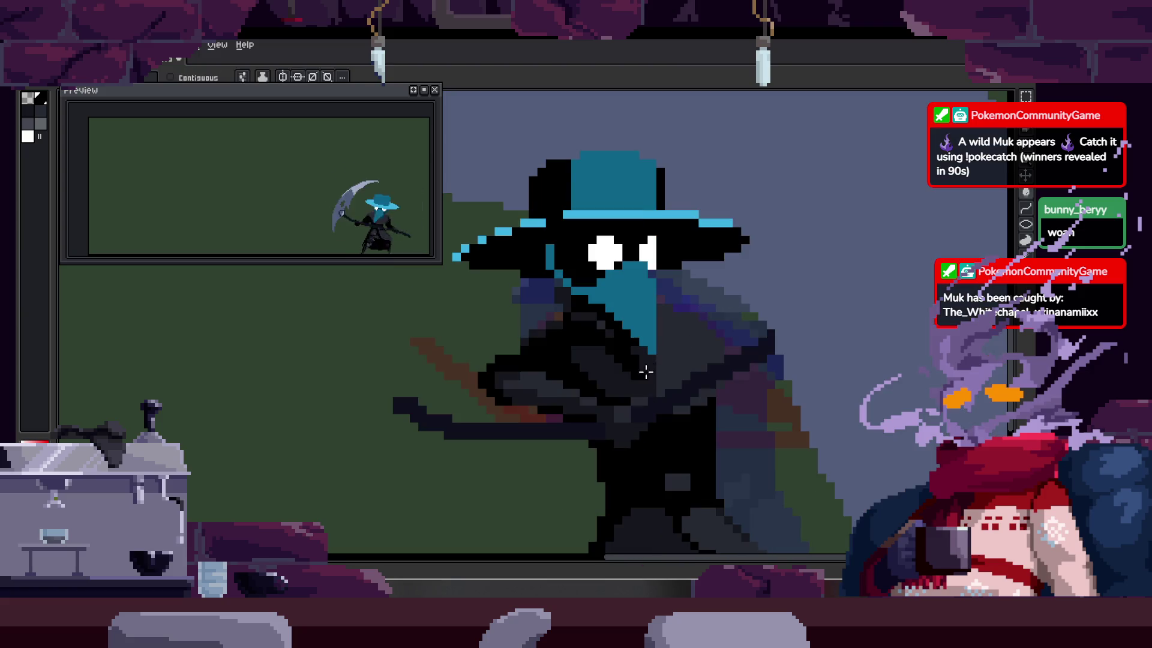
{"action": "key", "text": "Right"}
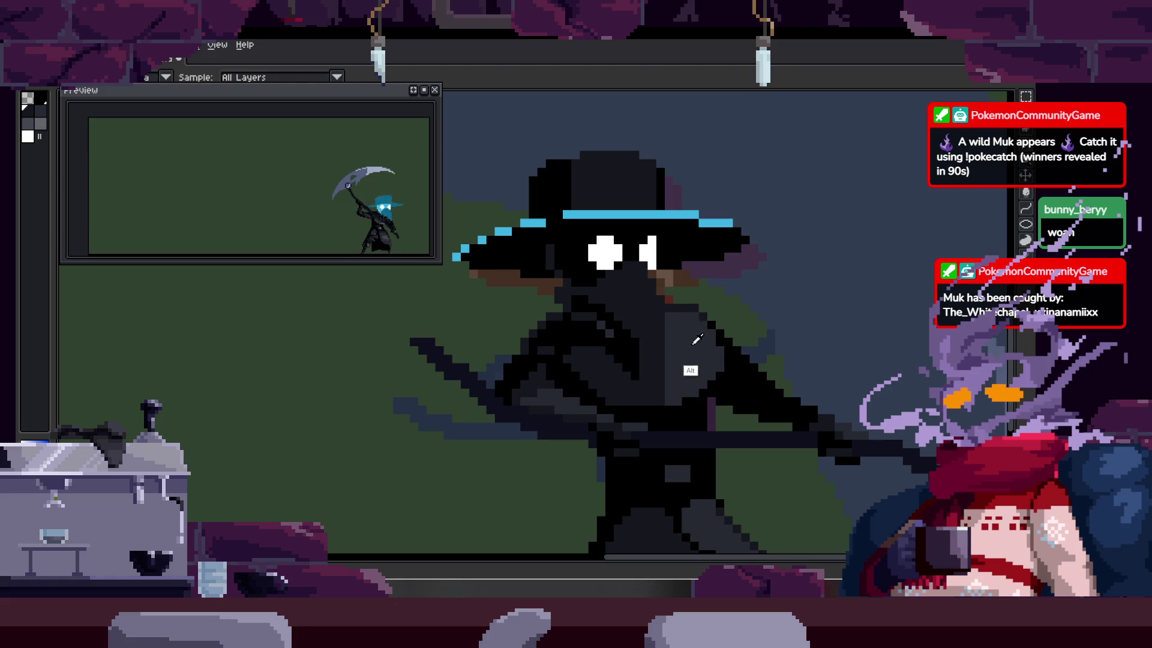
{"action": "key", "text": "Right"}
{"action": "key", "text": "Right"}
{"action": "key", "text": "Right"}
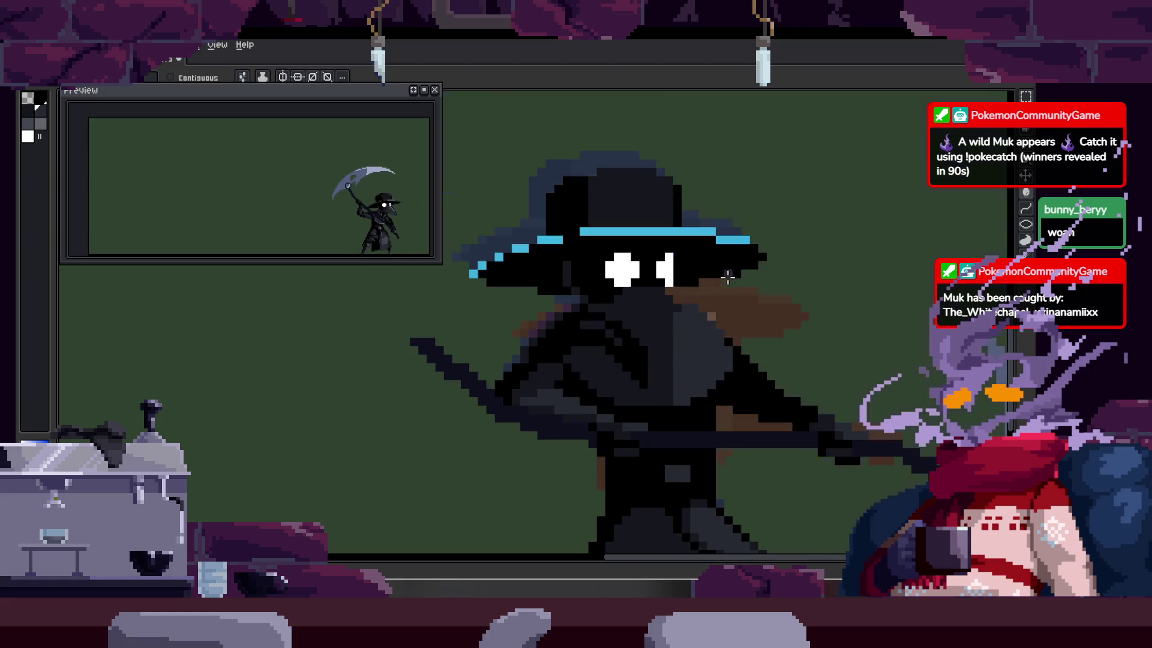
{"action": "key", "text": "Right"}
{"action": "key", "text": "Right"}
{"action": "key", "text": "Right"}
{"action": "key", "text": "z"}
{"action": "scroll", "coordinate": [664, 296], "scroll_direction": "down", "scroll_amount": 3}
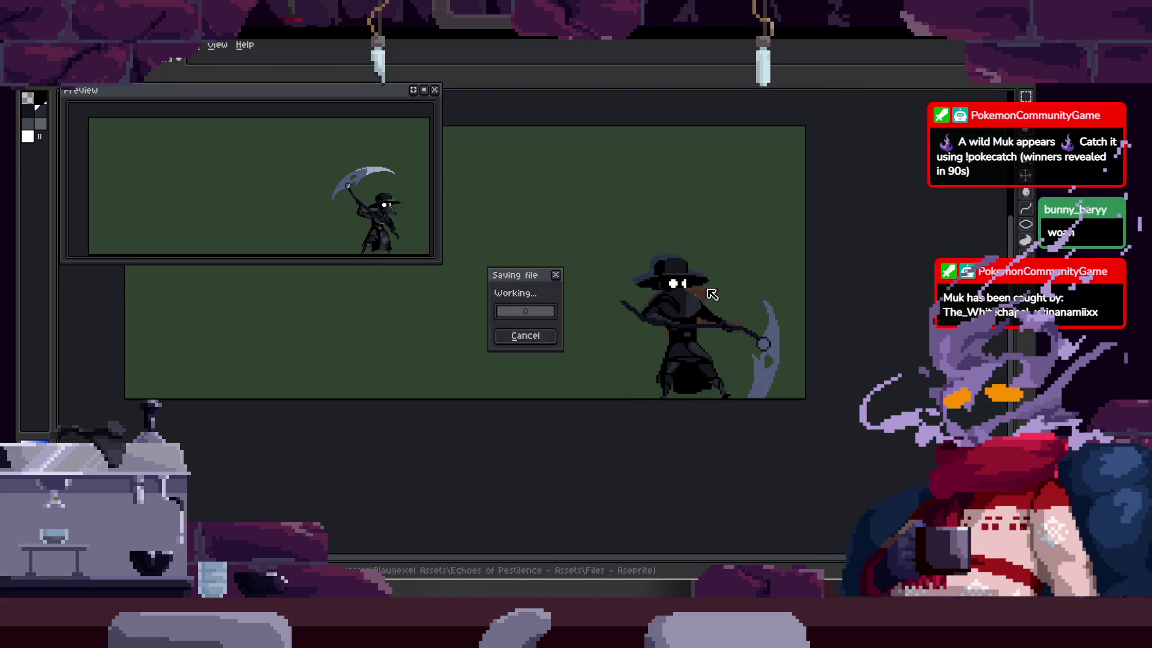
{"action": "scroll", "coordinate": [665, 296], "scroll_direction": "up", "scroll_amount": 4}
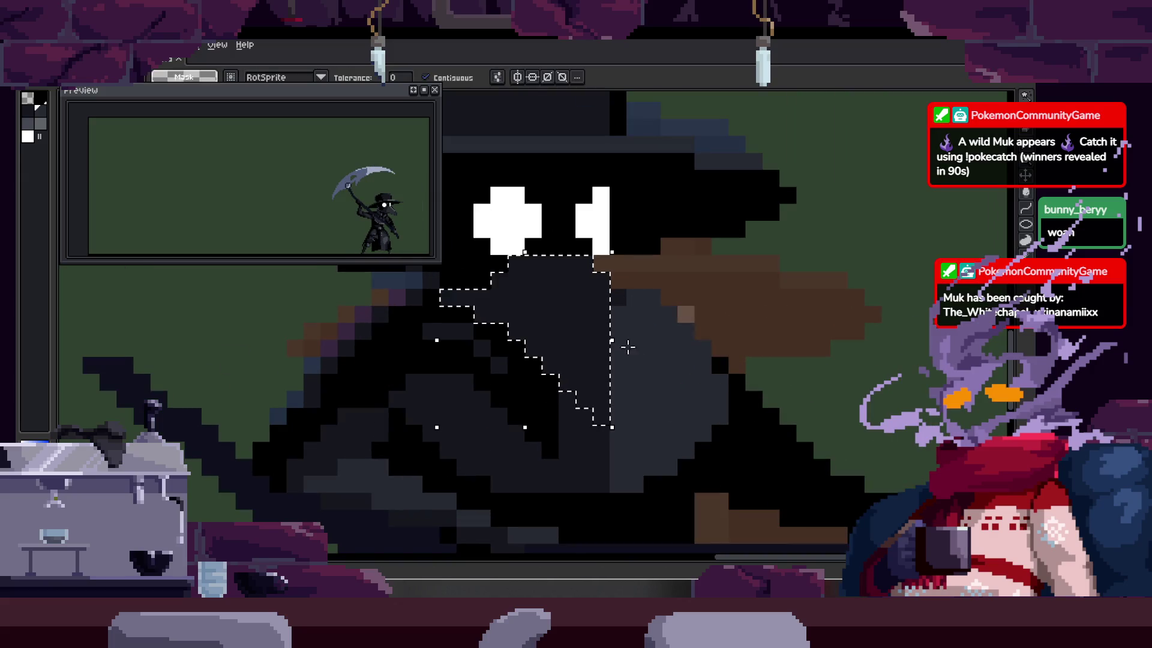
{"action": "key", "text": "z"}
{"action": "scroll", "coordinate": [625, 249], "scroll_direction": "up", "scroll_amount": 2}
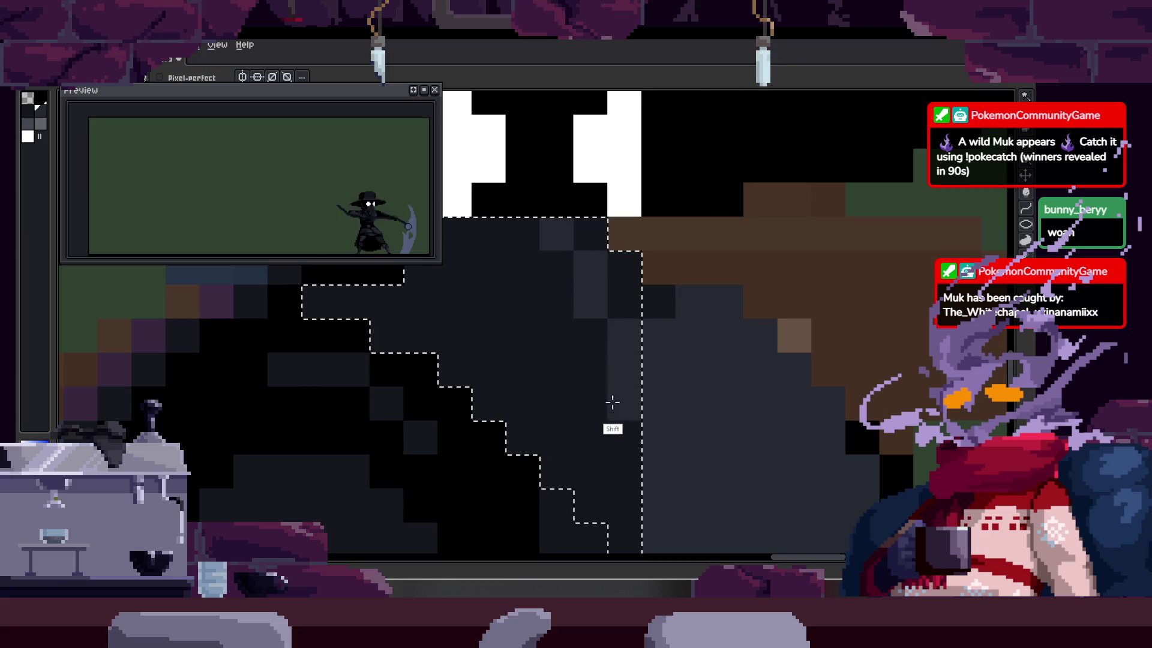
{"action": "key", "text": "z"}
{"action": "scroll", "coordinate": [623, 466], "scroll_direction": "down", "scroll_amount": 5}
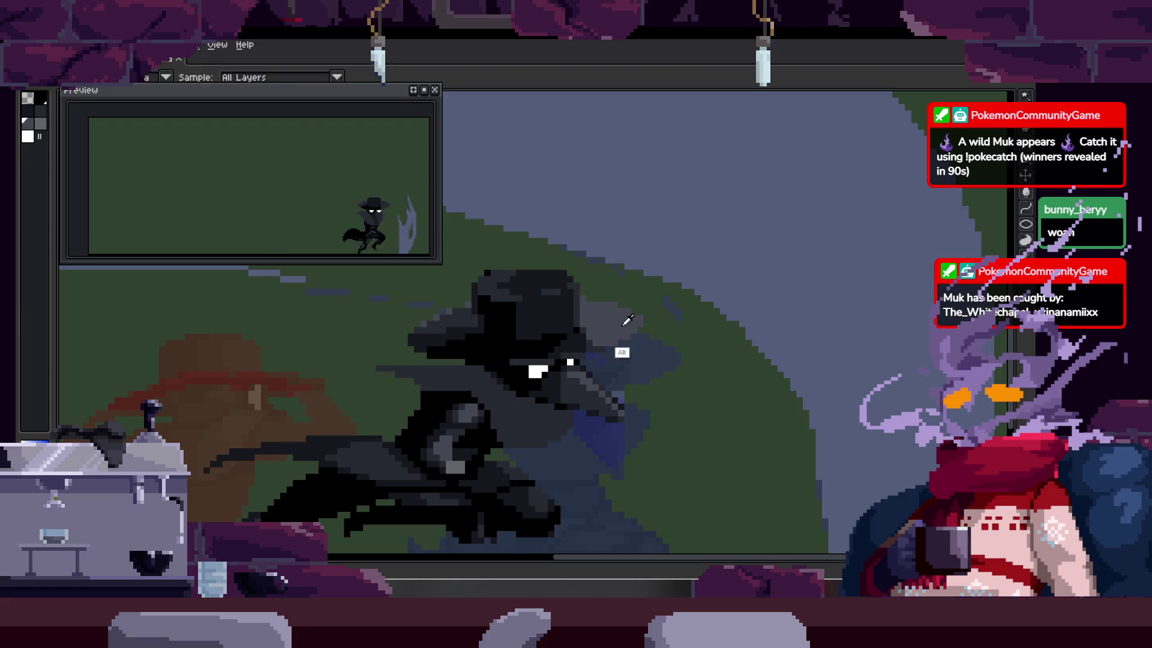
{"action": "left_click_drag", "start_coordinate": [754, 339], "coordinate": [694, 272]}
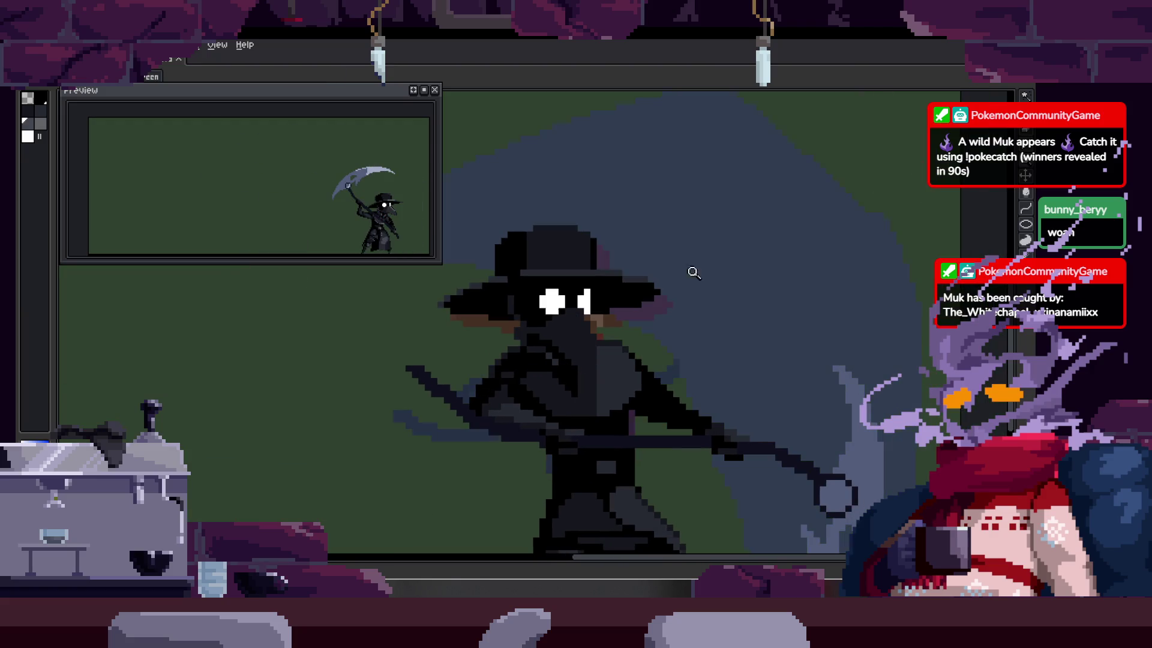
{"action": "scroll", "coordinate": [642, 322], "scroll_direction": "up", "scroll_amount": 3}
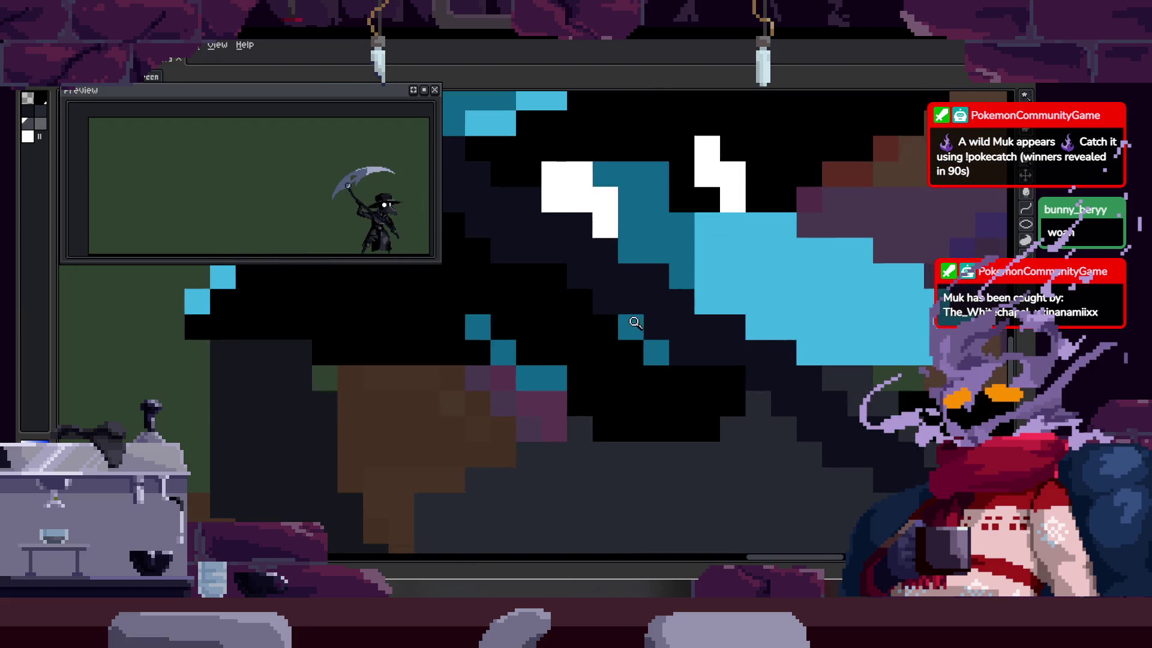
{"action": "scroll", "coordinate": [694, 352], "scroll_direction": "up", "scroll_amount": 2}
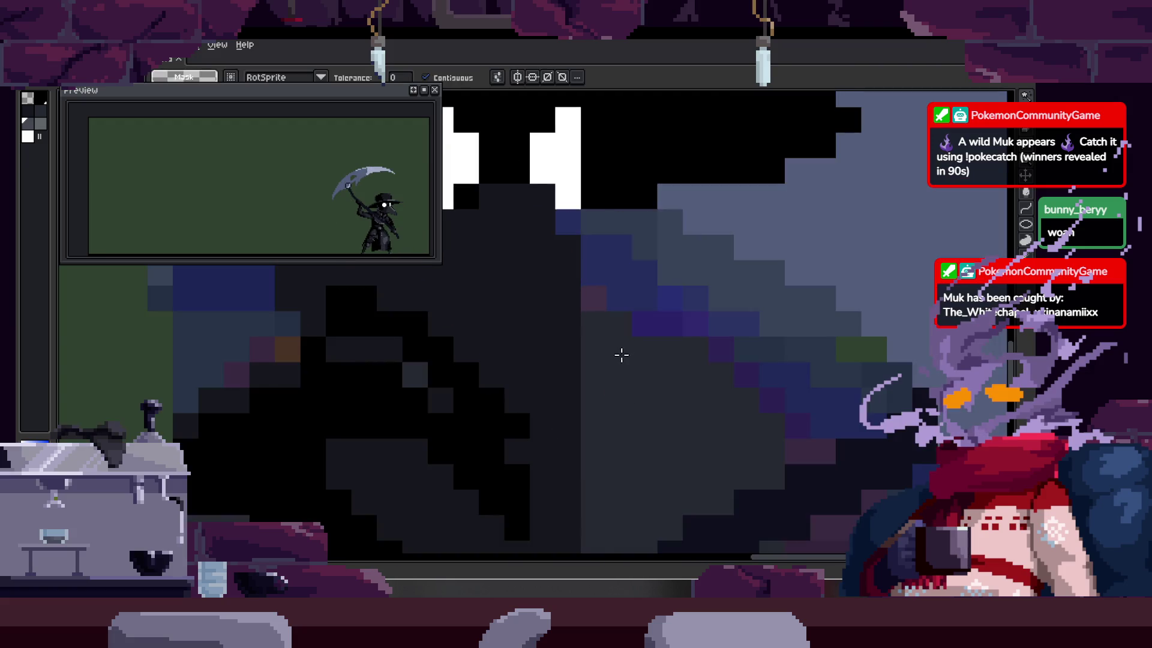
{"action": "scroll", "coordinate": [597, 276], "scroll_direction": "up", "scroll_amount": 1}
{"action": "key", "text": "b"}
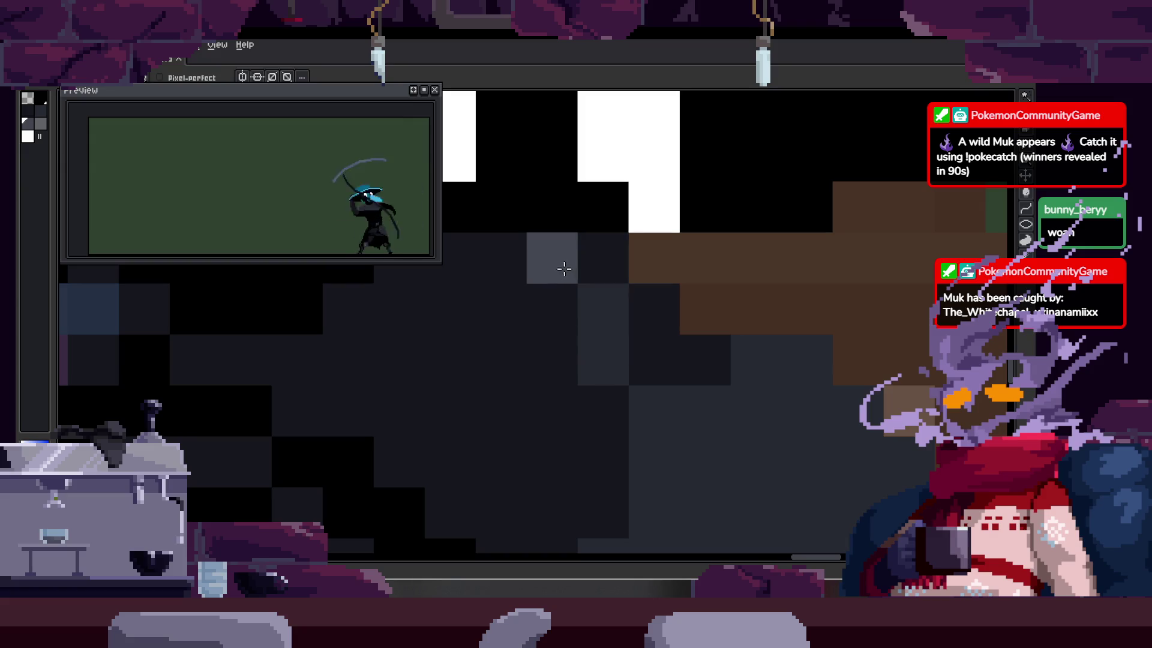
{"action": "key", "text": "w"}
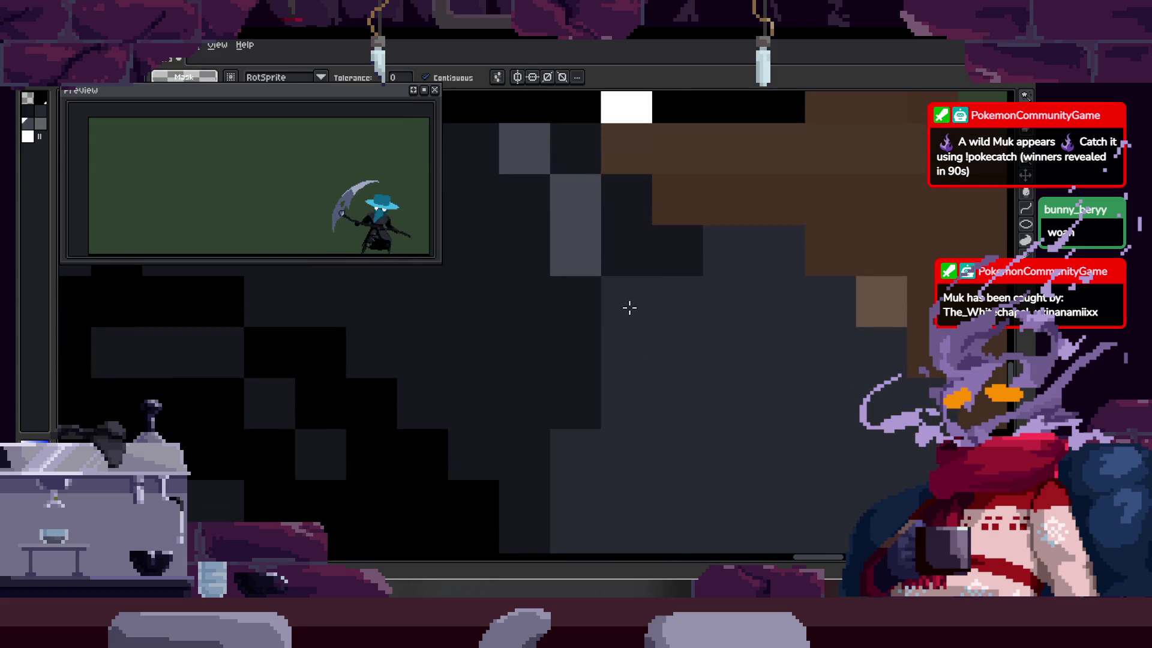
{"action": "left_click_drag", "start_coordinate": [613, 438], "coordinate": [622, 286]}
{"action": "left_click", "coordinate": [632, 394]}
Step: Zoom in on the beak and select its contiguous dark-grey region
{"action": "key", "text": "b"}
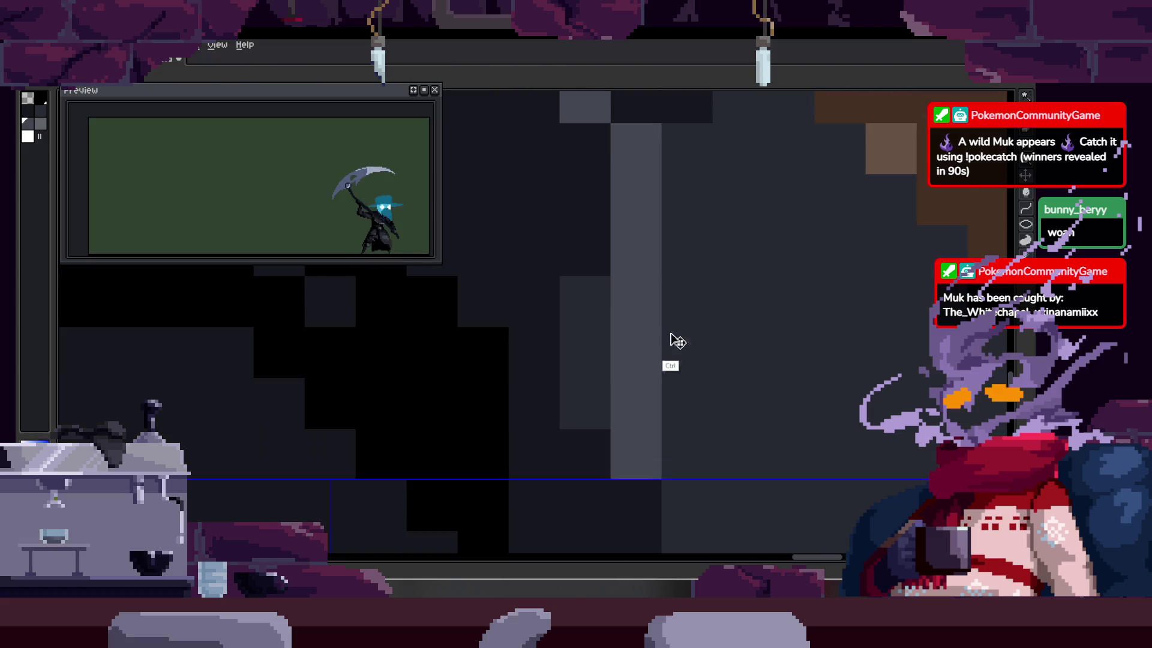
{"action": "scroll", "coordinate": [623, 369], "scroll_direction": "up", "scroll_amount": 2}
{"action": "scroll", "coordinate": [586, 188], "scroll_direction": "up", "scroll_amount": 2}
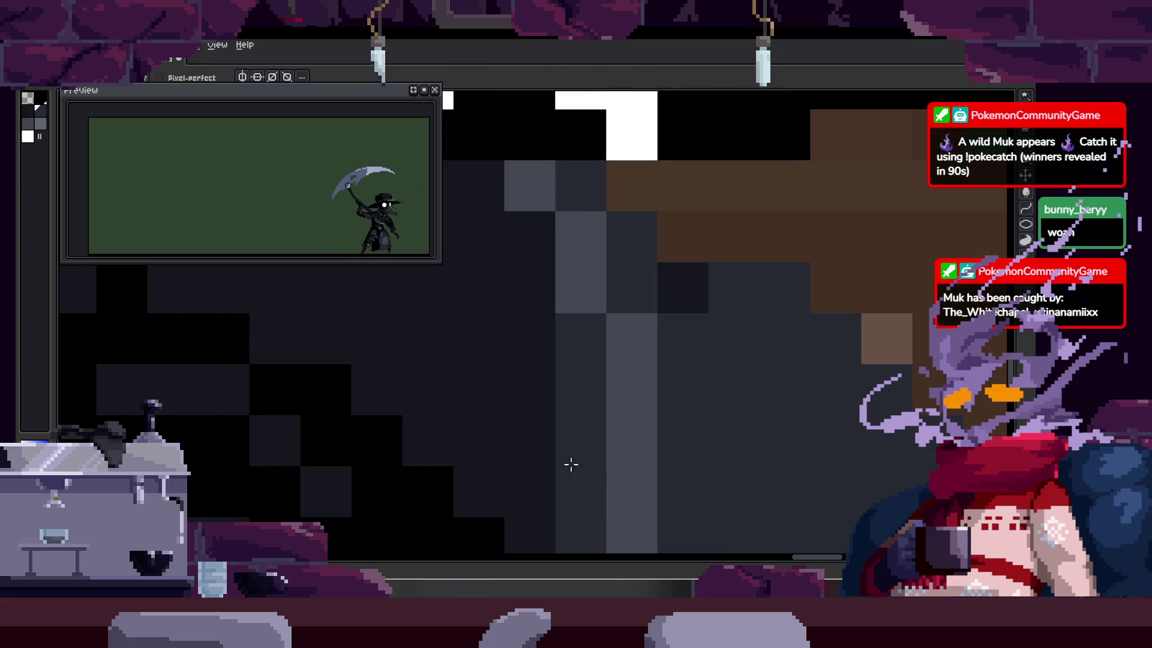
{"action": "scroll", "coordinate": [594, 371], "scroll_direction": "up", "scroll_amount": 2}
{"action": "key", "text": "z"}
{"action": "scroll", "coordinate": [609, 301], "scroll_direction": "down", "scroll_amount": 1}
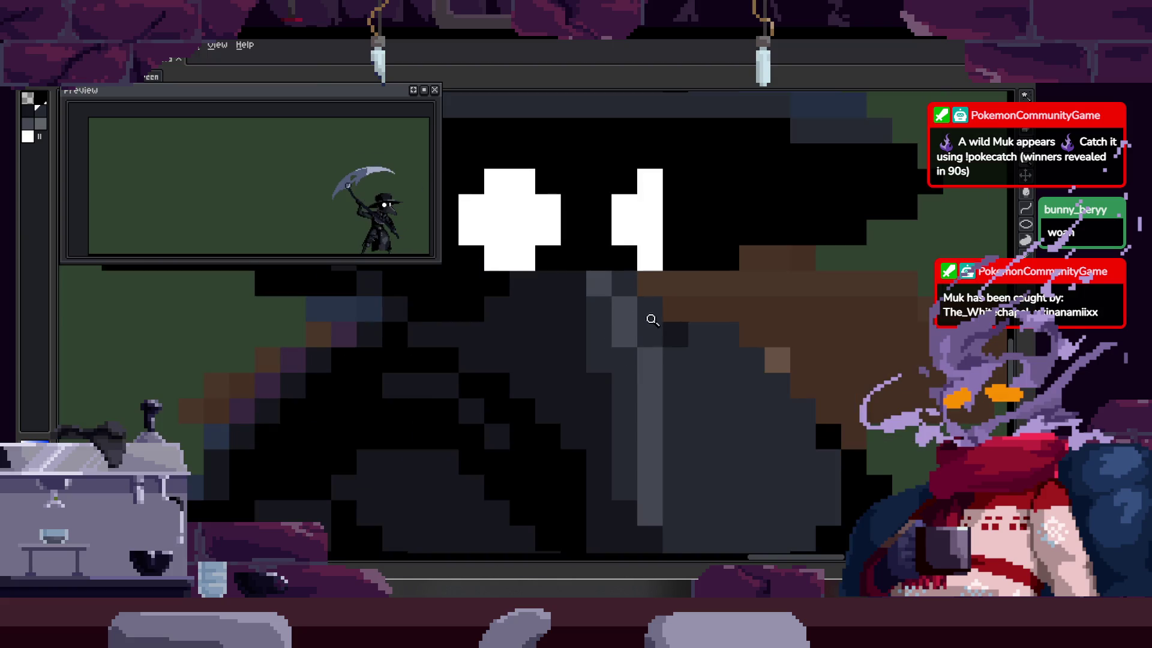
{"action": "scroll", "coordinate": [652, 319], "scroll_direction": "up", "scroll_amount": 1}
{"action": "key", "text": "b"}
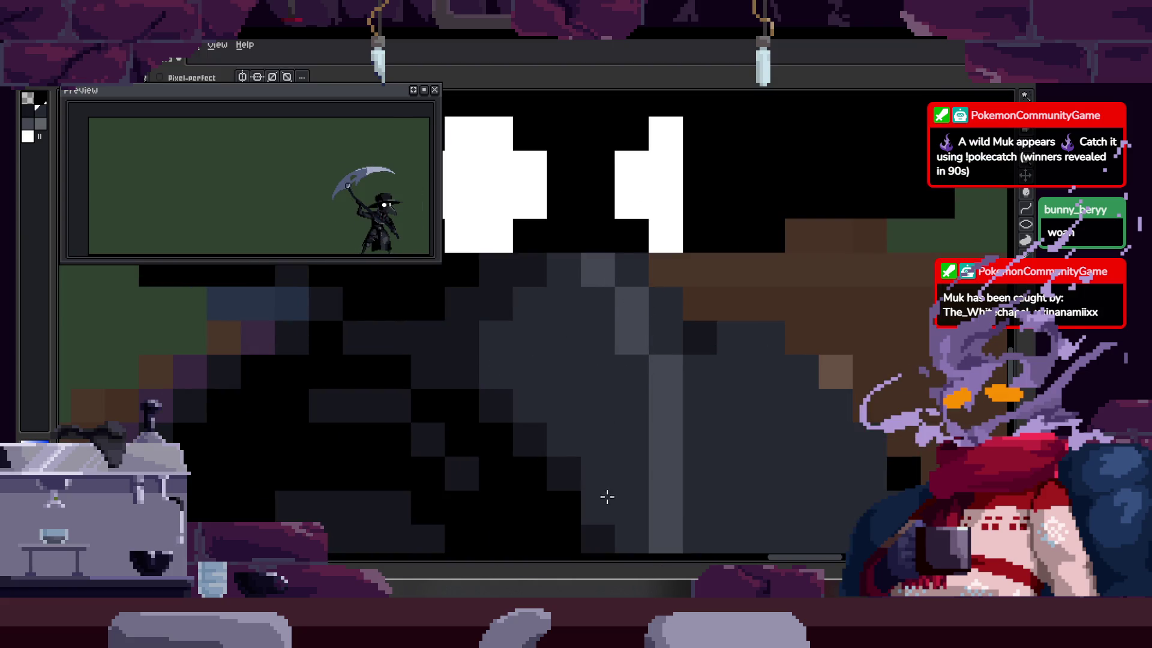
{"action": "key", "text": "z"}
{"action": "scroll", "coordinate": [586, 384], "scroll_direction": "down", "scroll_amount": 3}
{"action": "scroll", "coordinate": [691, 308], "scroll_direction": "up", "scroll_amount": 2}
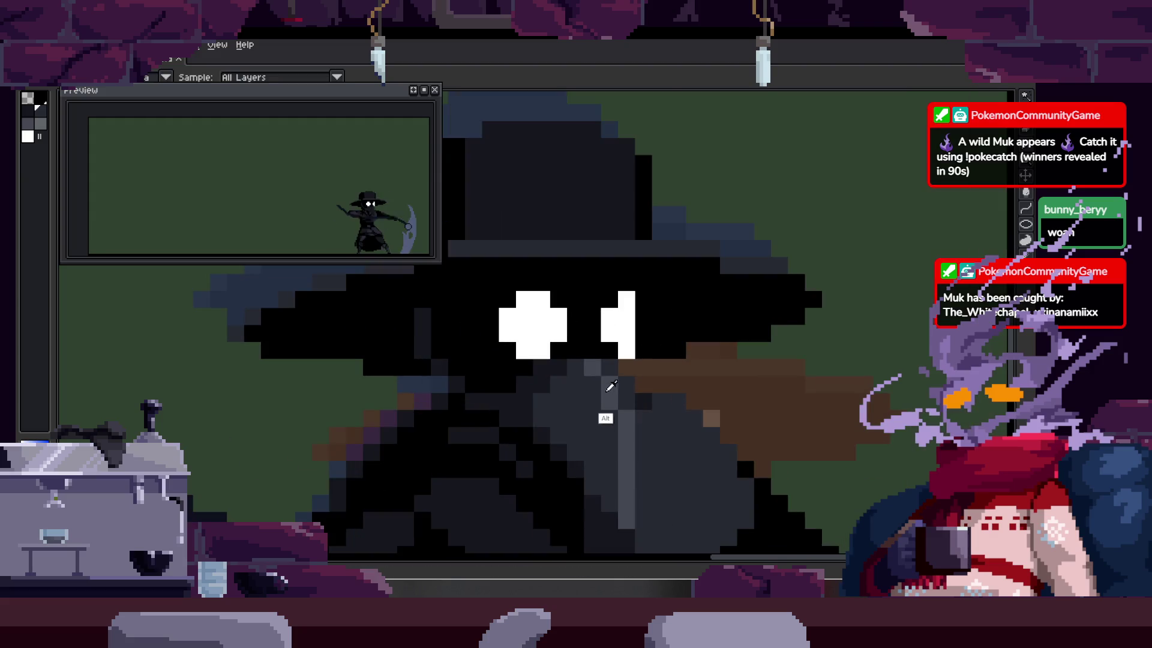
{"action": "scroll", "coordinate": [608, 360], "scroll_direction": "up", "scroll_amount": 1}
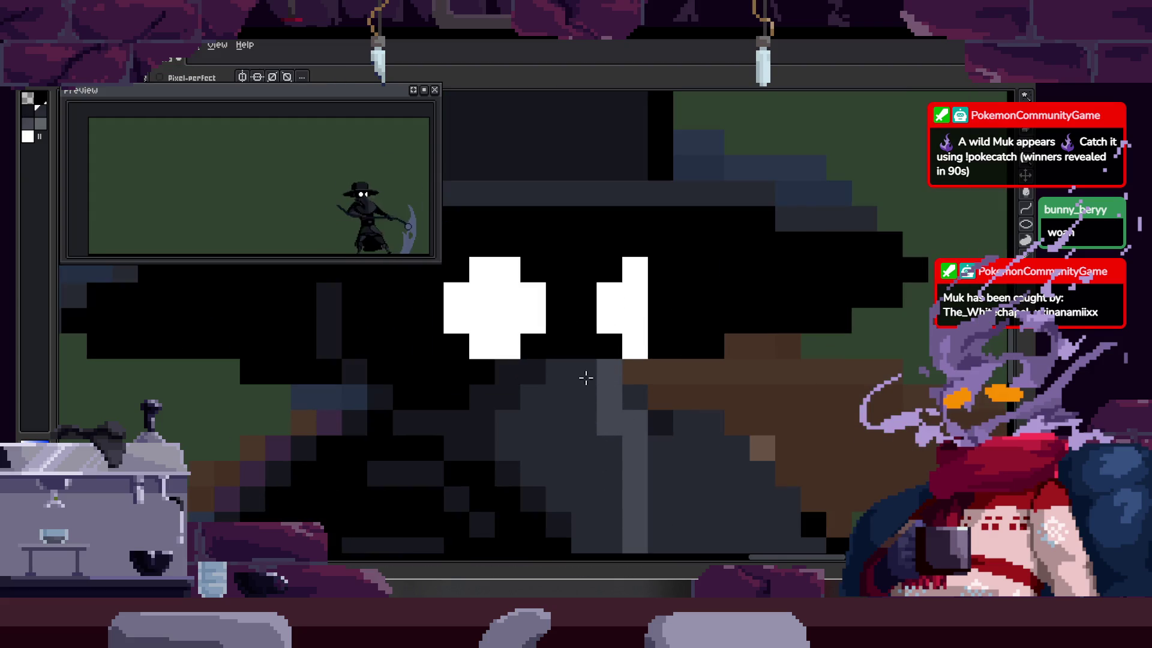
{"action": "scroll", "coordinate": [615, 429], "scroll_direction": "down", "scroll_amount": 2}
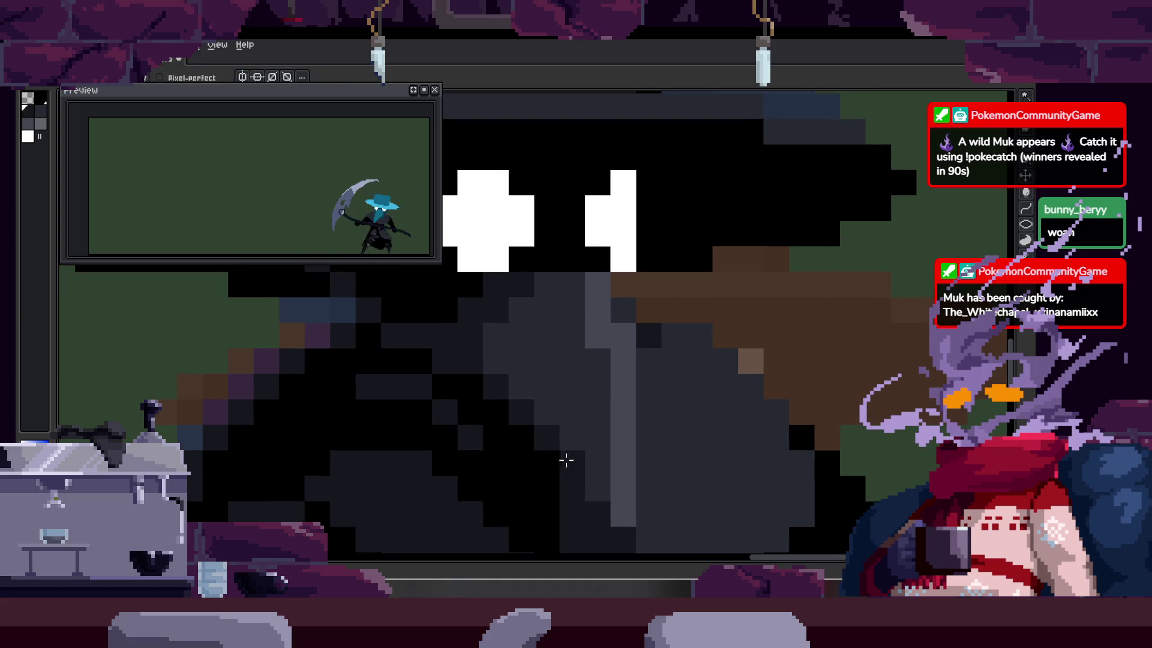
{"action": "scroll", "coordinate": [566, 460], "scroll_direction": "down", "scroll_amount": 3}
{"action": "key", "text": "ctrl"}
{"action": "left_click", "coordinate": [580, 358]}
Step: Paste the copied 51x45 head section and drop it in place
{"action": "scroll", "coordinate": [646, 388], "scroll_direction": "up", "scroll_amount": 5}
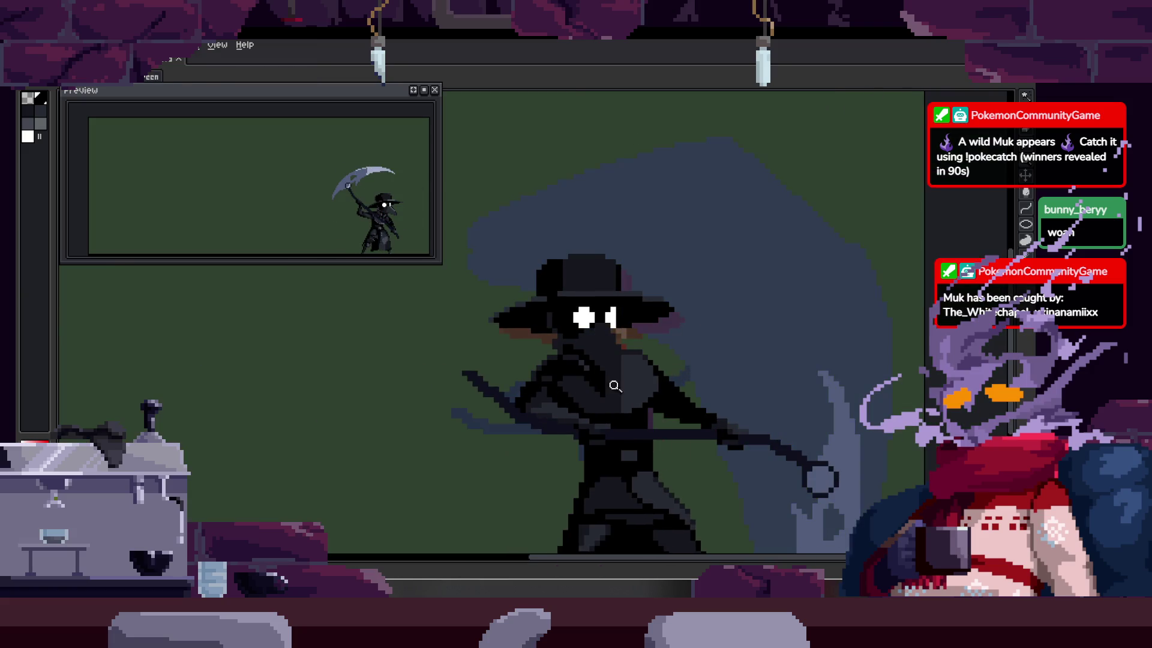
{"action": "scroll", "coordinate": [615, 386], "scroll_direction": "up", "scroll_amount": 4}
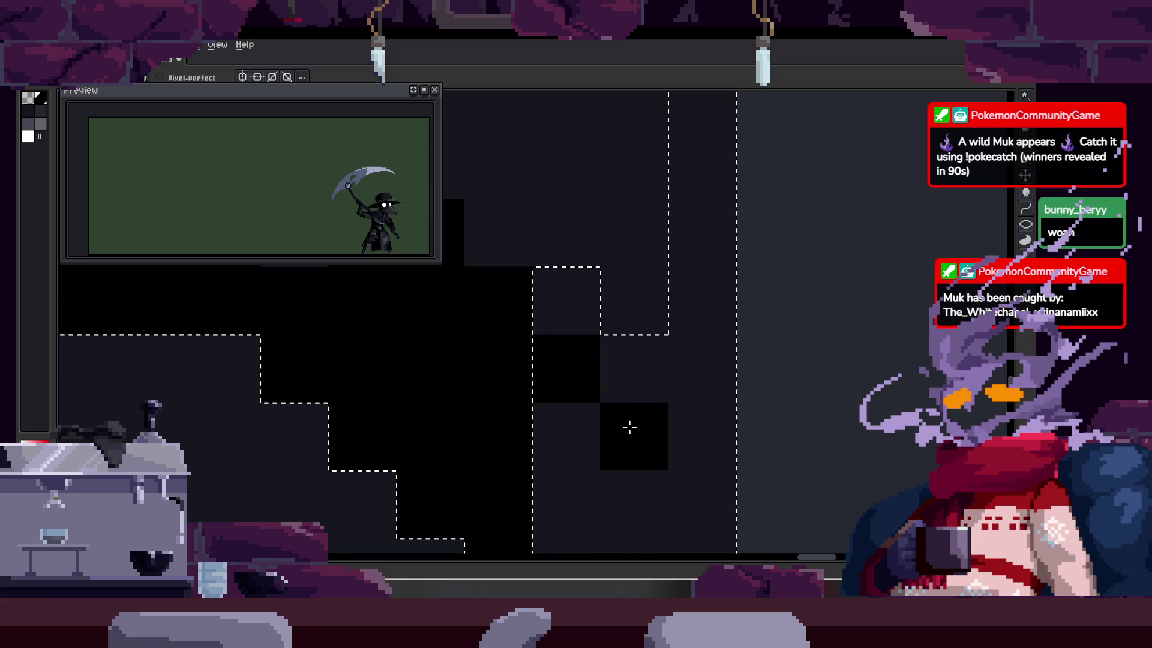
{"action": "key", "text": "z"}
{"action": "scroll", "coordinate": [586, 373], "scroll_direction": "down", "scroll_amount": 3}
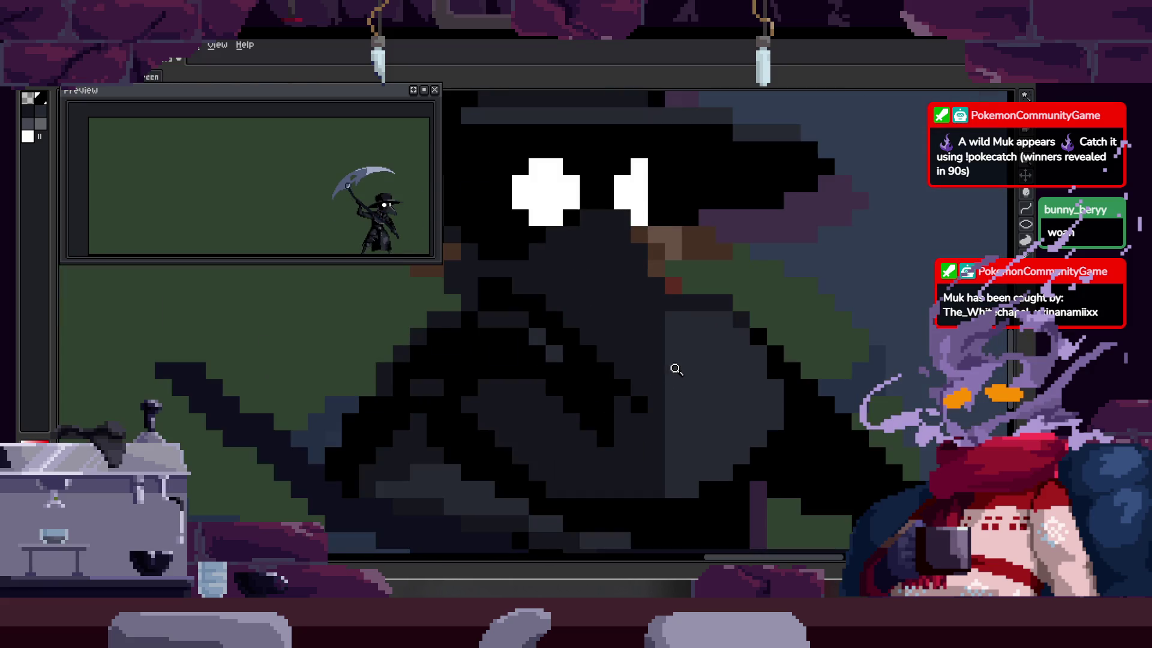
{"action": "key", "text": "ctrl"}
{"action": "key", "text": "ctrl"}
{"action": "scroll", "coordinate": [636, 327], "scroll_direction": "up", "scroll_amount": 2}
{"action": "scroll", "coordinate": [624, 318], "scroll_direction": "down", "scroll_amount": 3}
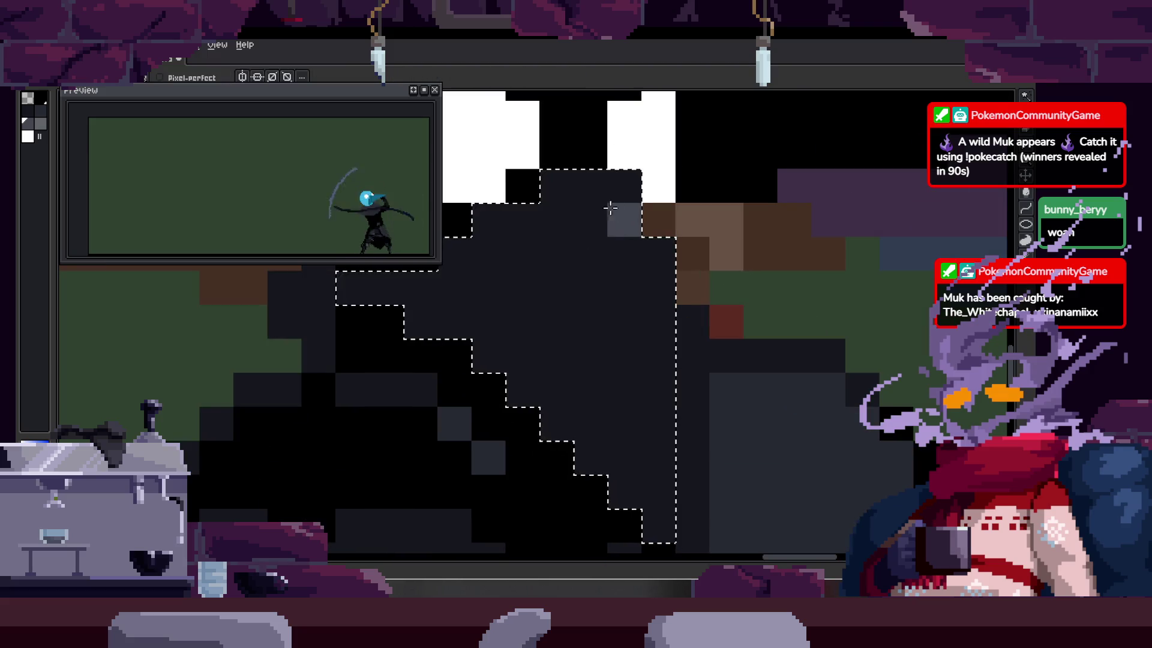
{"action": "scroll", "coordinate": [607, 290], "scroll_direction": "down", "scroll_amount": 2}
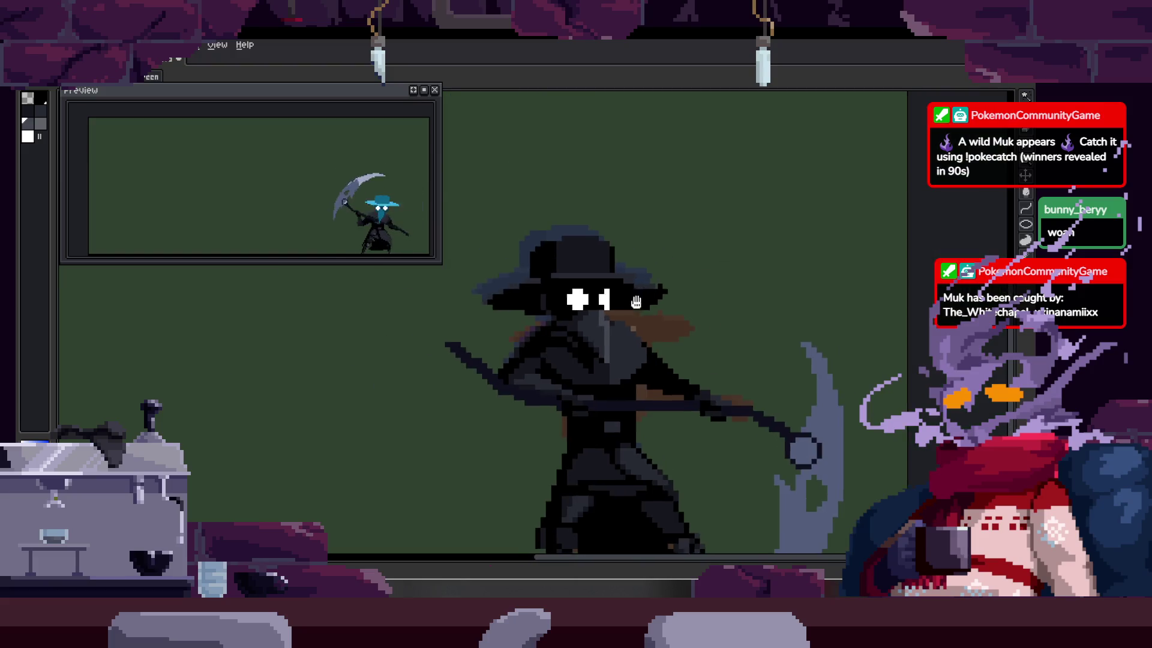
{"action": "key", "text": "ctrl+v"}
{"action": "scroll", "coordinate": [600, 372], "scroll_direction": "up", "scroll_amount": 3}
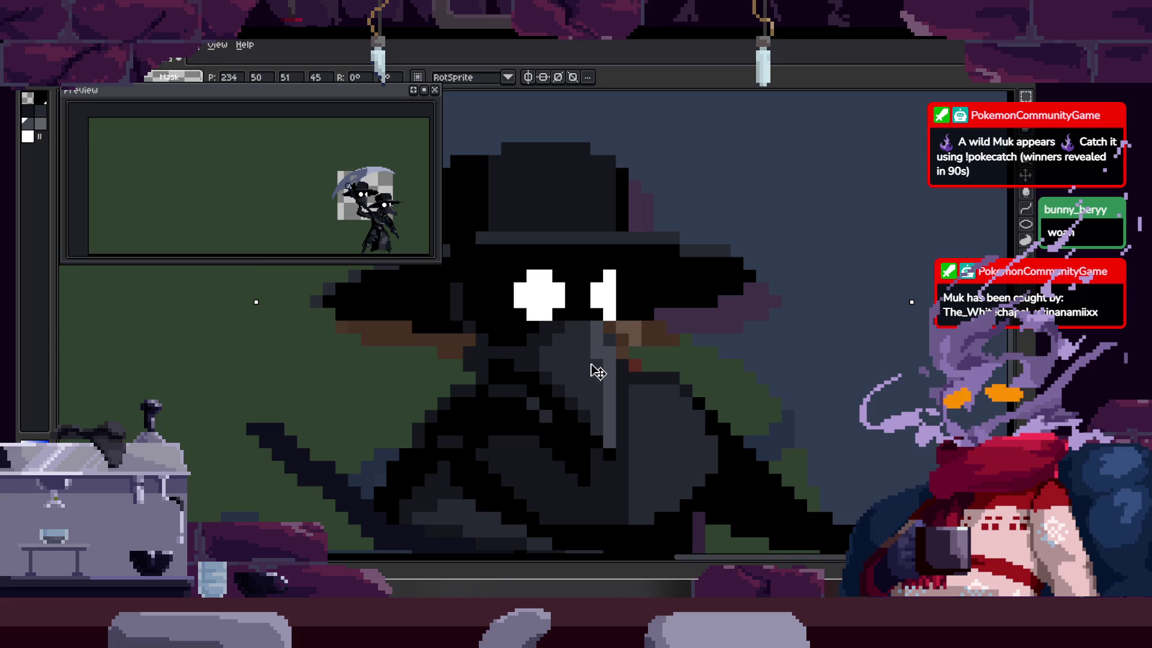
{"action": "key", "text": "Return"}
Step: Zoom in on the hat and eyes to check the result, then save the sprite
{"action": "scroll", "coordinate": [611, 365], "scroll_direction": "down", "scroll_amount": 2}
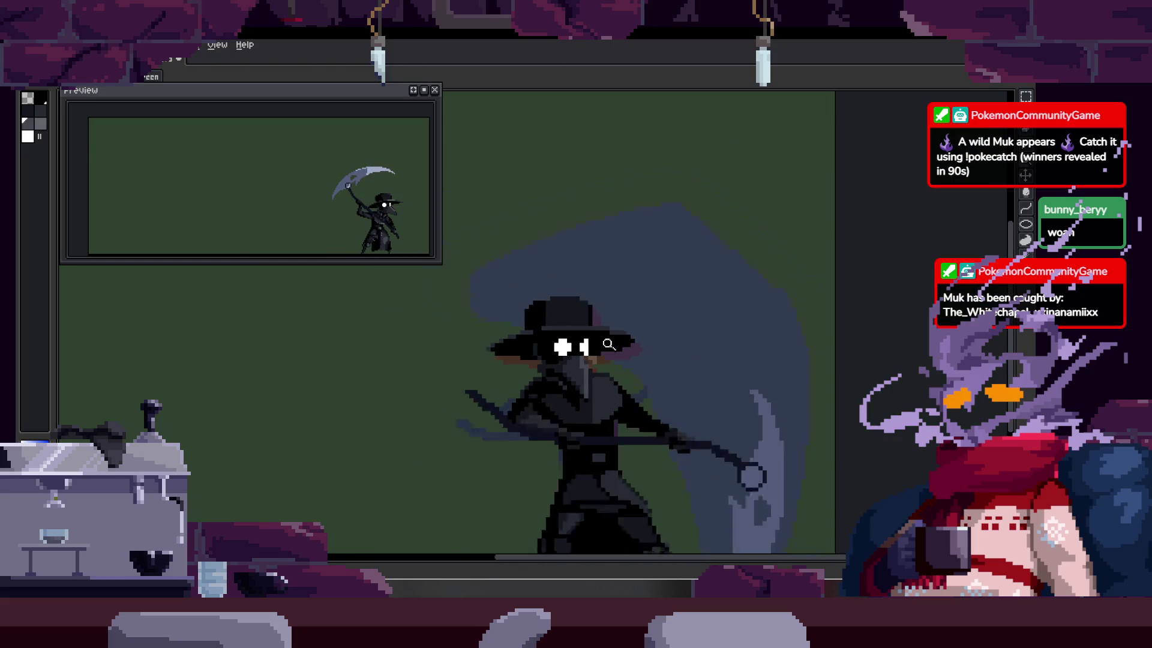
{"action": "left_click", "coordinate": [610, 316]}
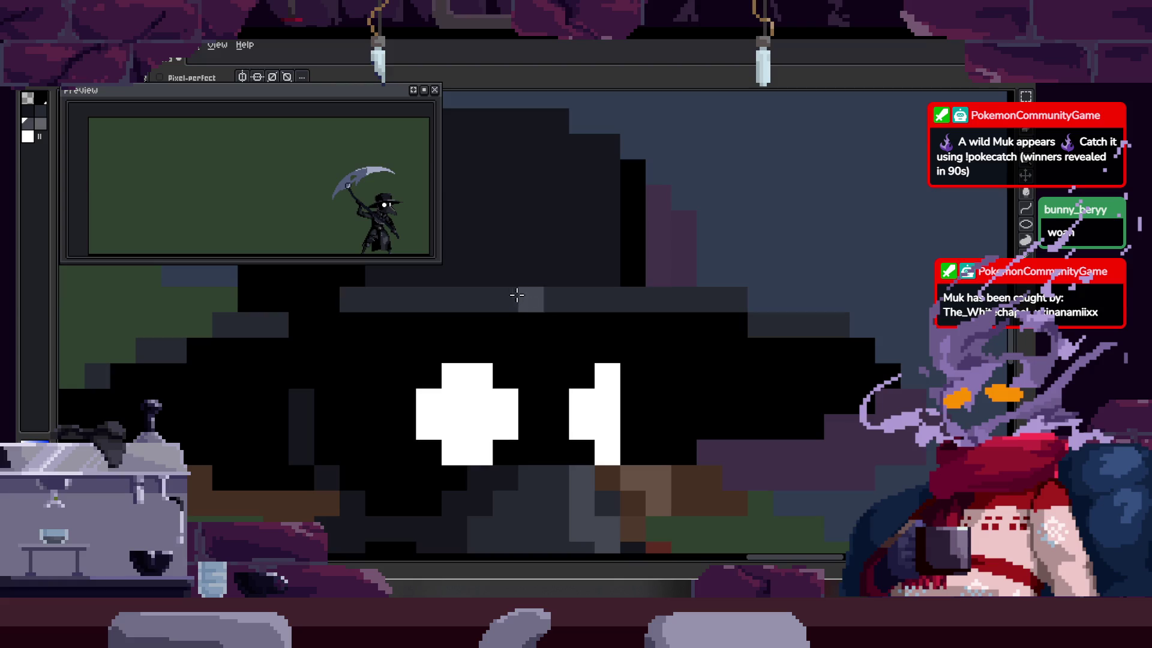
{"action": "scroll", "coordinate": [648, 318], "scroll_direction": "down", "scroll_amount": 3}
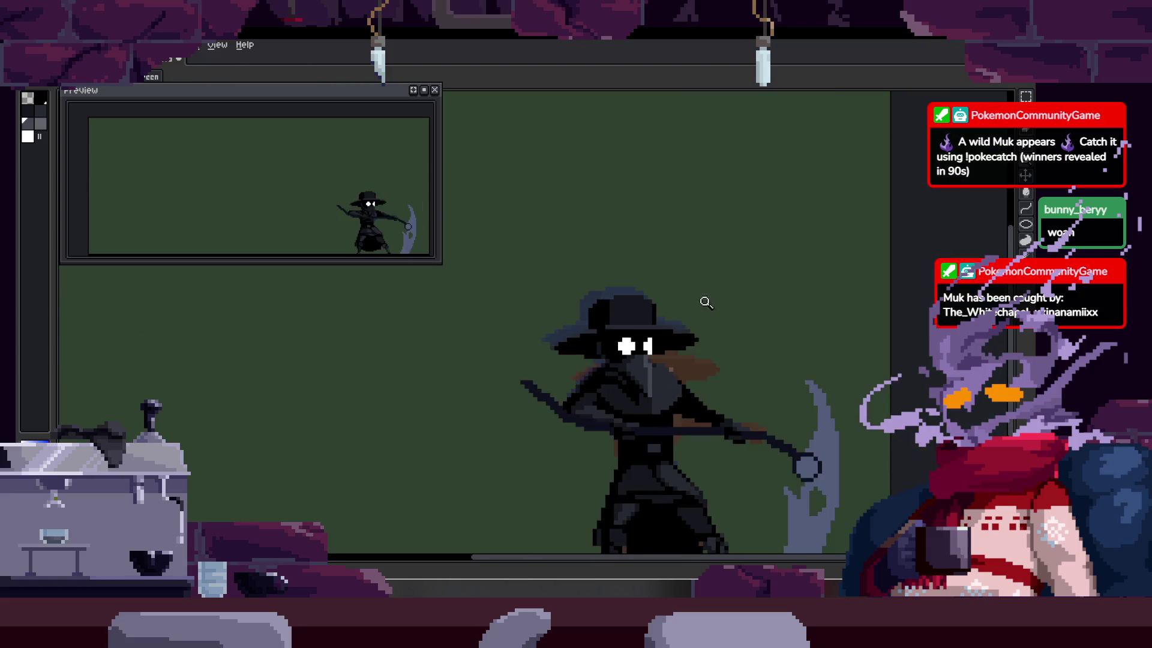
{"action": "scroll", "coordinate": [706, 302], "scroll_direction": "up", "scroll_amount": 3}
{"action": "scroll", "coordinate": [717, 328], "scroll_direction": "down", "scroll_amount": 2}
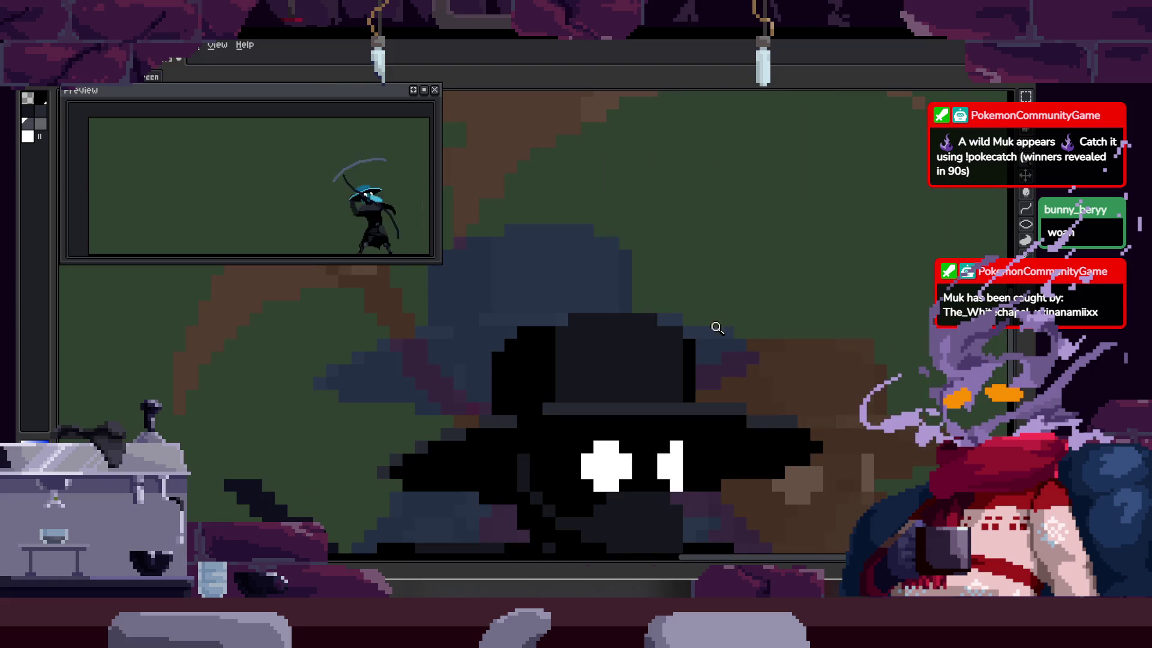
{"action": "scroll", "coordinate": [676, 329], "scroll_direction": "down", "scroll_amount": 1}
{"action": "scroll", "coordinate": [677, 329], "scroll_direction": "up", "scroll_amount": 3}
{"action": "scroll", "coordinate": [615, 342], "scroll_direction": "down", "scroll_amount": 3}
{"action": "key", "text": "ctrl+s"}
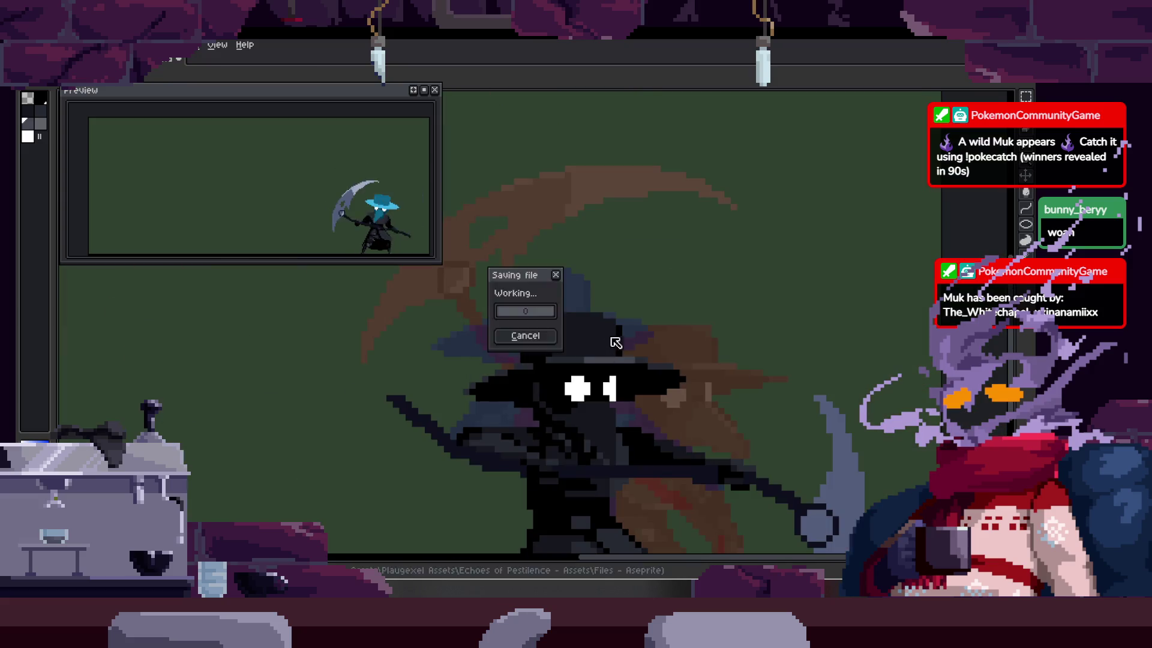
Step: Magic-wand select the dark face area below the eyes
{"action": "scroll", "coordinate": [578, 372], "scroll_direction": "up", "scroll_amount": 3}
{"action": "key", "text": "w"}
{"action": "scroll", "coordinate": [615, 299], "scroll_direction": "up", "scroll_amount": 2}
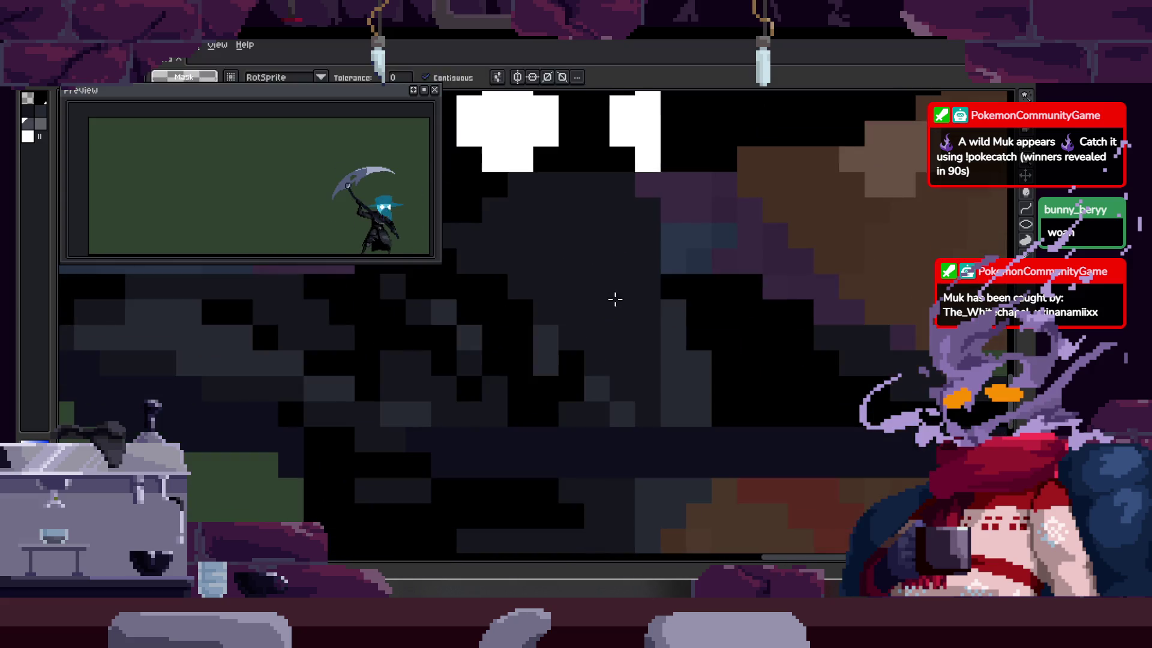
{"action": "scroll", "coordinate": [632, 334], "scroll_direction": "down", "scroll_amount": 2}
{"action": "scroll", "coordinate": [699, 250], "scroll_direction": "up", "scroll_amount": 2}
{"action": "scroll", "coordinate": [632, 334], "scroll_direction": "down", "scroll_amount": 2}
{"action": "scroll", "coordinate": [731, 273], "scroll_direction": "up", "scroll_amount": 2}
{"action": "key", "text": "z"}
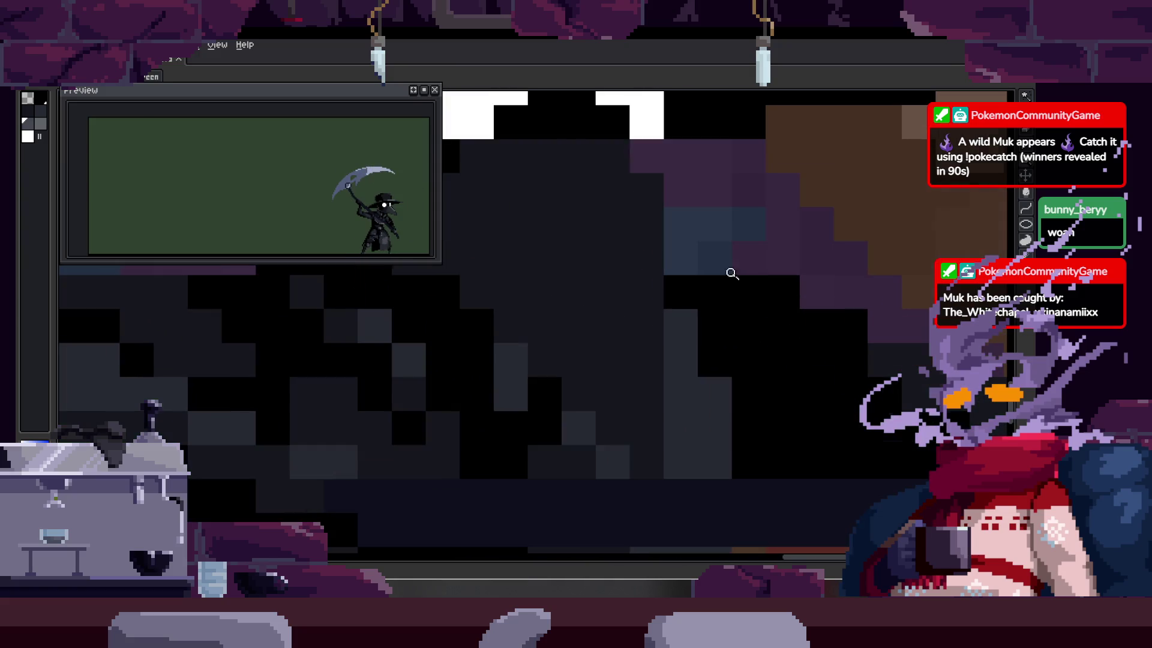
{"action": "scroll", "coordinate": [681, 354], "scroll_direction": "down", "scroll_amount": 1}
{"action": "scroll", "coordinate": [617, 316], "scroll_direction": "up", "scroll_amount": 1}
{"action": "key", "text": "w"}
{"action": "left_click", "coordinate": [617, 316]}
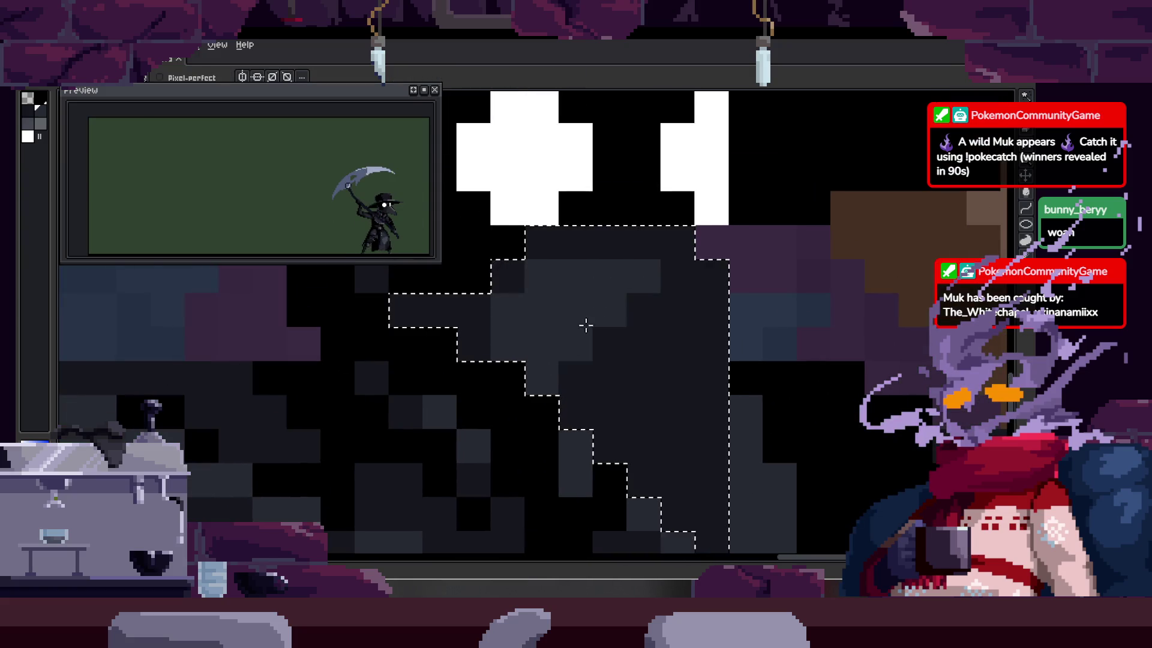
Step: Bring the lower face into view, zoom in on the beak and sample its colour
{"action": "left_click_drag", "start_coordinate": [637, 354], "coordinate": [623, 284]}
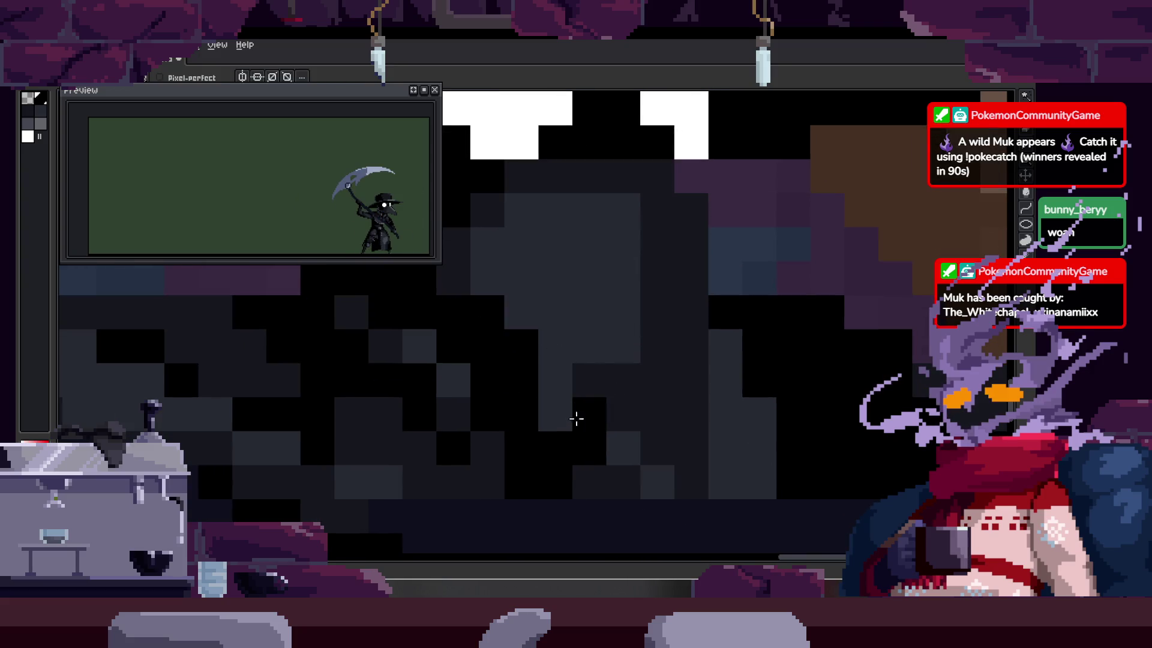
{"action": "left_click", "coordinate": [634, 368]}
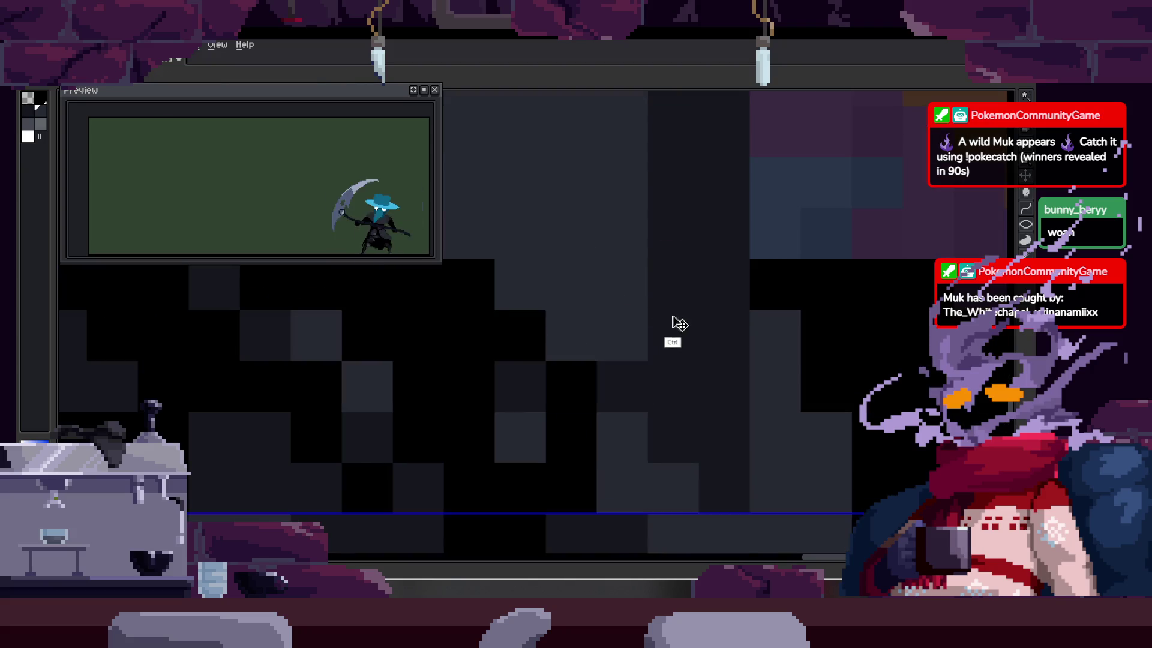
{"action": "scroll", "coordinate": [578, 408], "scroll_direction": "down", "scroll_amount": 2}
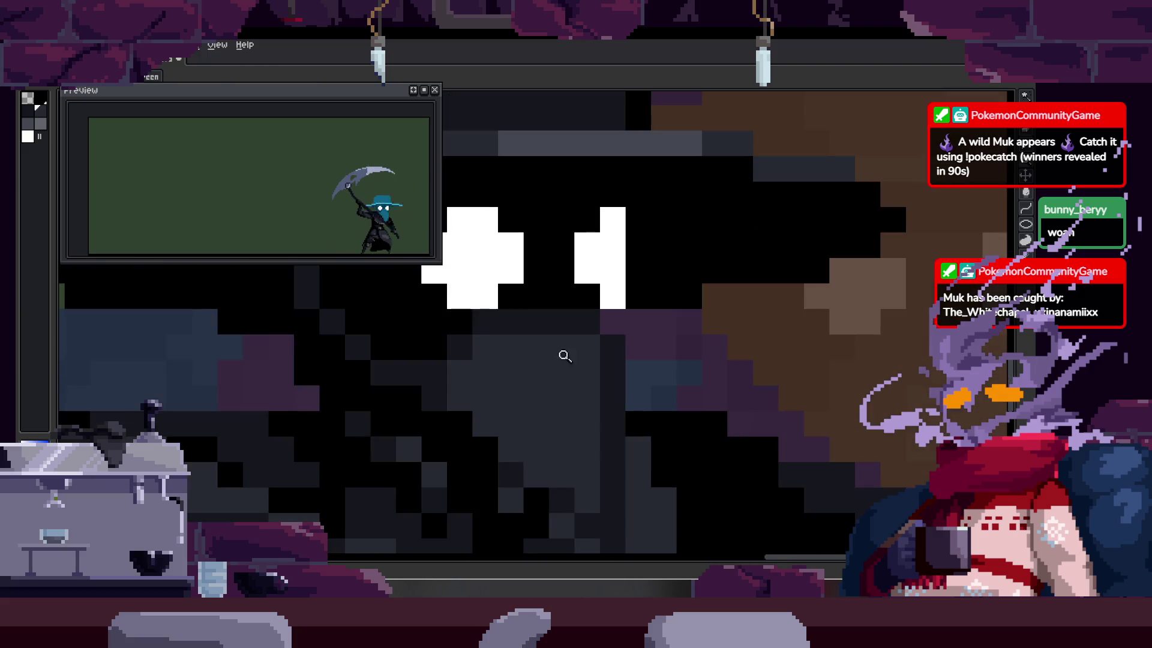
{"action": "scroll", "coordinate": [612, 314], "scroll_direction": "down", "scroll_amount": 2}
{"action": "scroll", "coordinate": [655, 320], "scroll_direction": "up", "scroll_amount": 2}
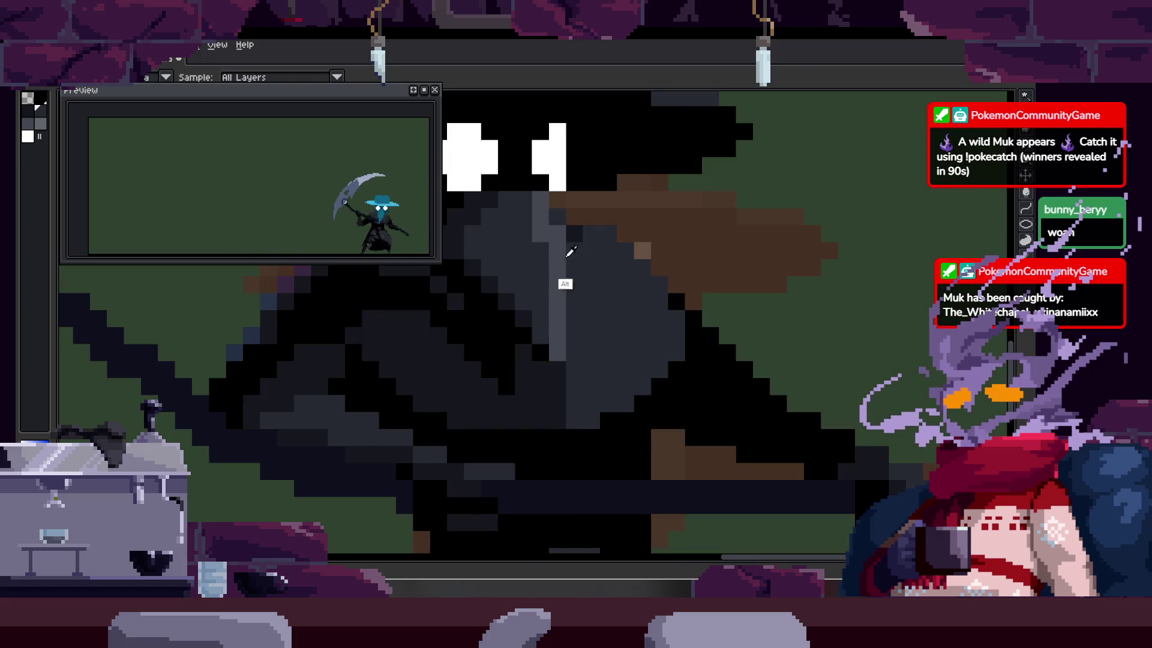
{"action": "scroll", "coordinate": [604, 315], "scroll_direction": "up", "scroll_amount": 1}
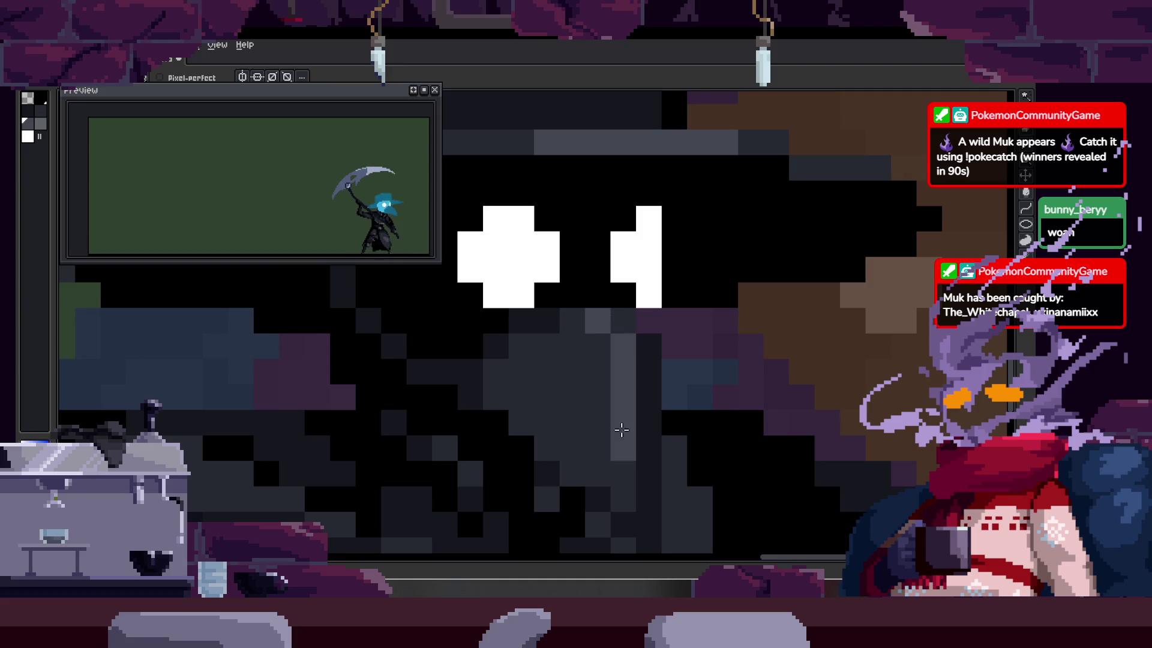
{"action": "left_click_drag", "start_coordinate": [621, 429], "coordinate": [605, 372]}
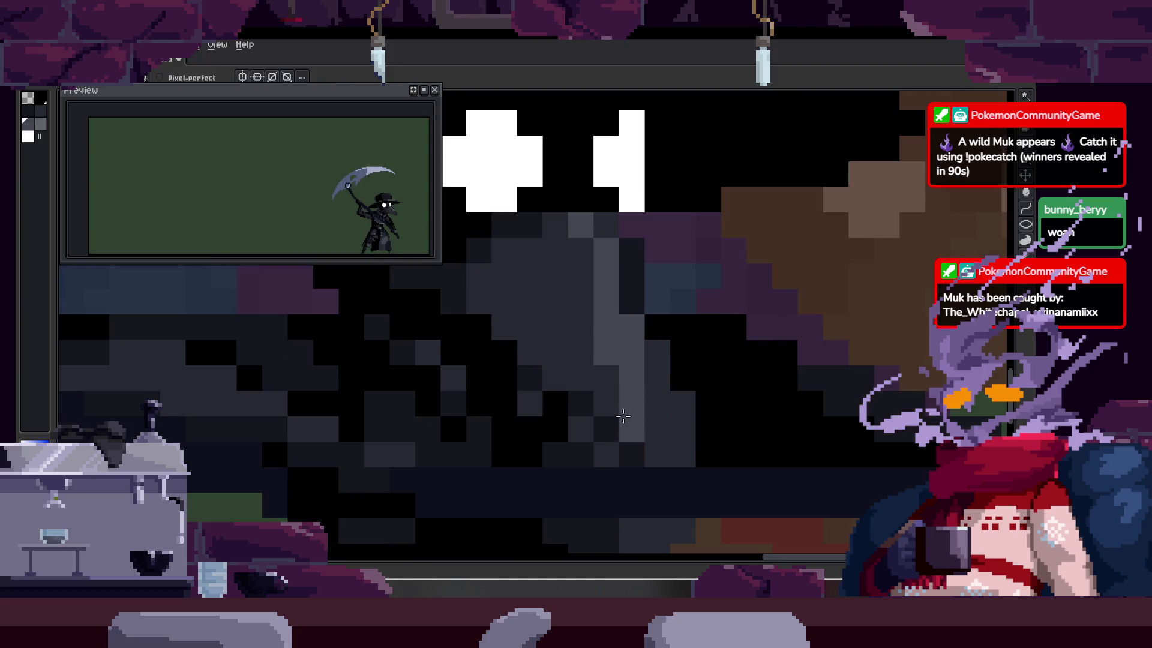
Step: Zoom out and move to another frame of the scythe swing
{"action": "scroll", "coordinate": [624, 415], "scroll_direction": "up", "scroll_amount": 2}
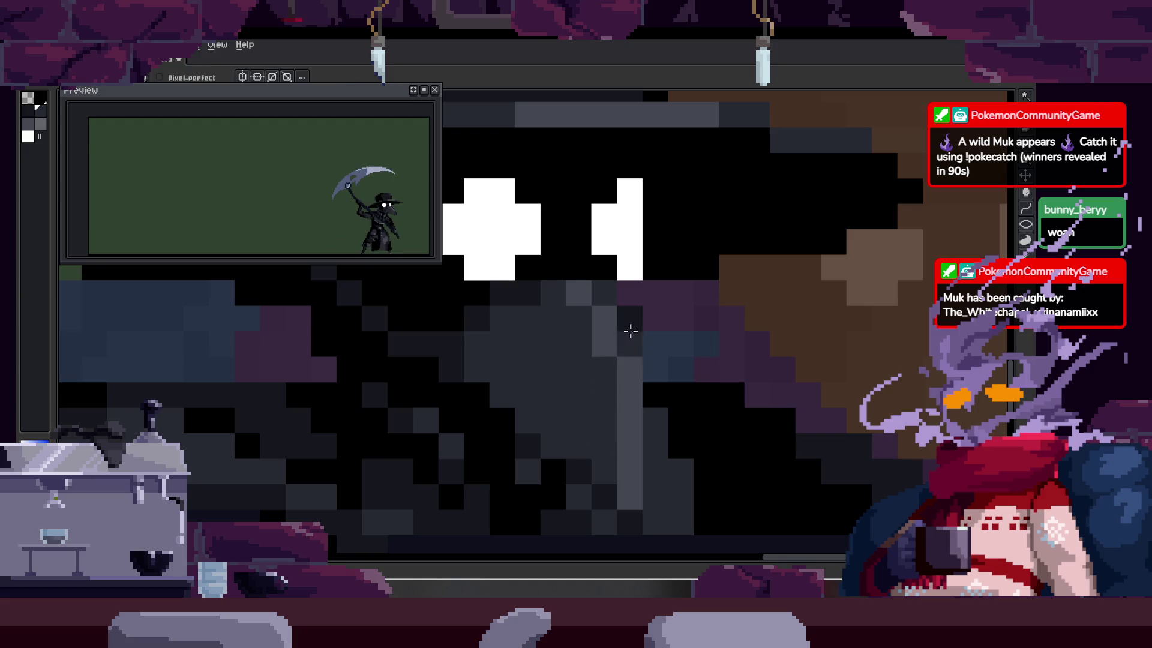
{"action": "scroll", "coordinate": [630, 359], "scroll_direction": "down", "scroll_amount": 5}
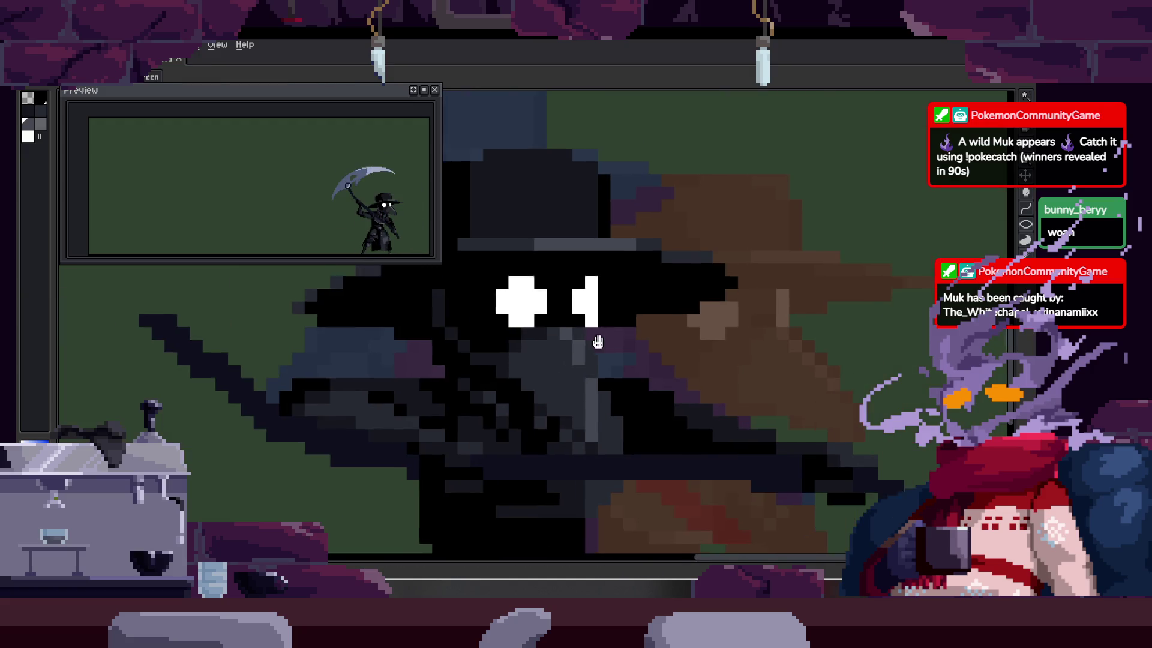
{"action": "scroll", "coordinate": [665, 351], "scroll_direction": "up", "scroll_amount": 4}
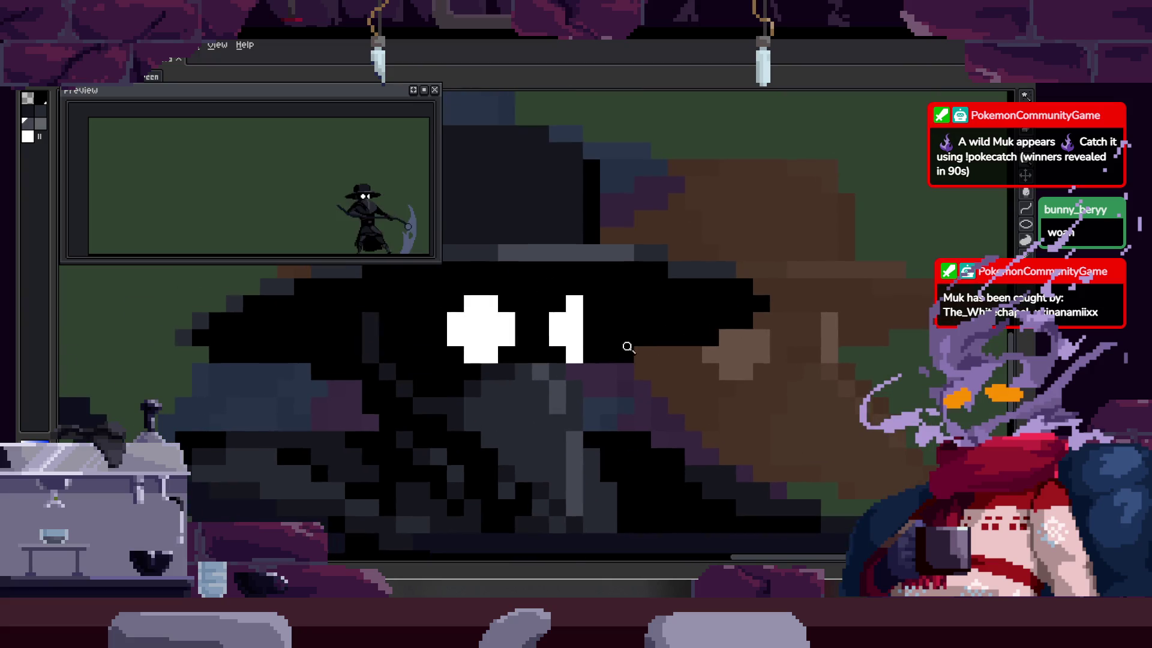
{"action": "scroll", "coordinate": [672, 288], "scroll_direction": "down", "scroll_amount": 4}
{"action": "key", "text": "Right"}
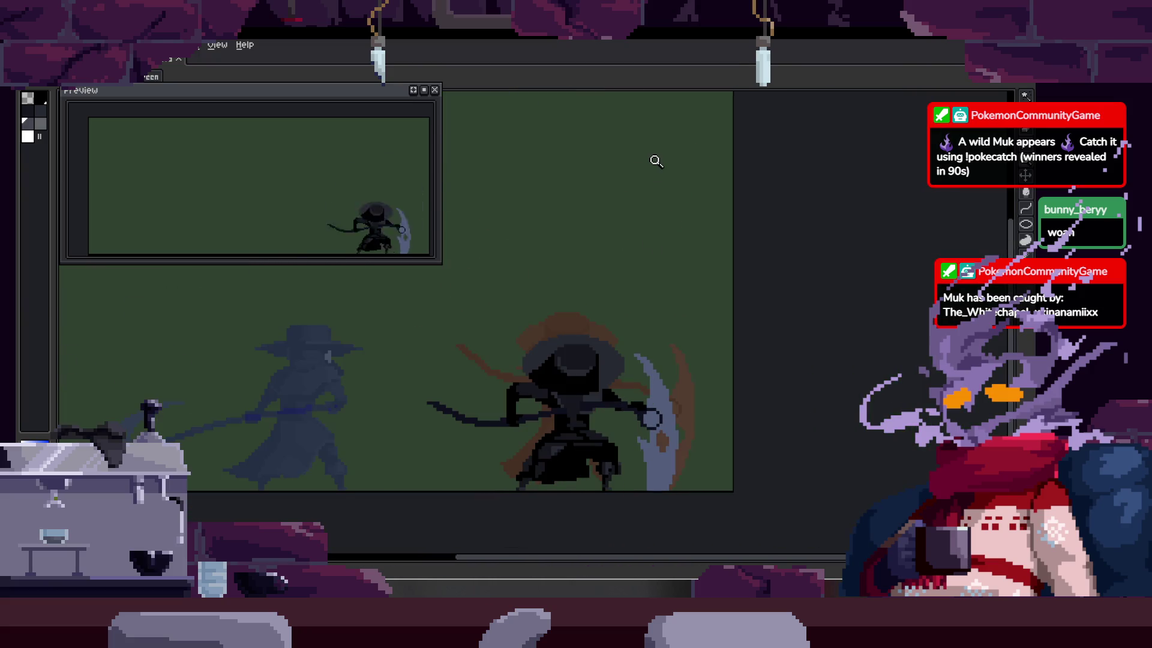
Step: Erase the light grey strip inside the selection and save the sprite
{"action": "scroll", "coordinate": [625, 378], "scroll_direction": "up", "scroll_amount": 4}
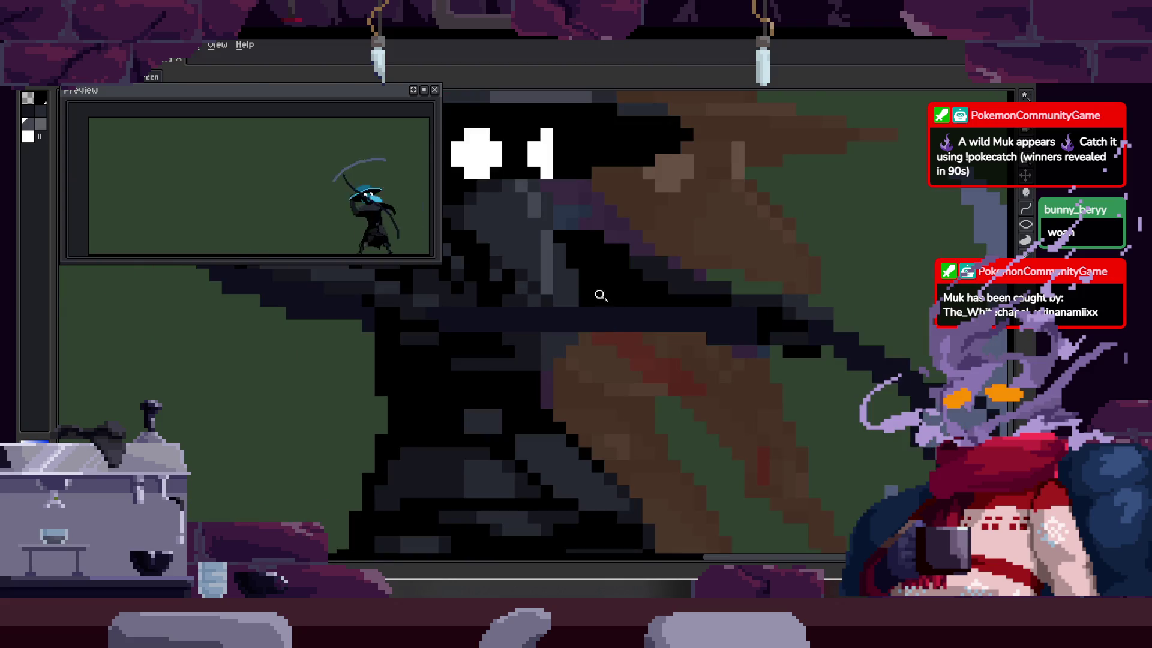
{"action": "scroll", "coordinate": [545, 264], "scroll_direction": "down", "scroll_amount": 3}
{"action": "scroll", "coordinate": [597, 420], "scroll_direction": "up", "scroll_amount": 4}
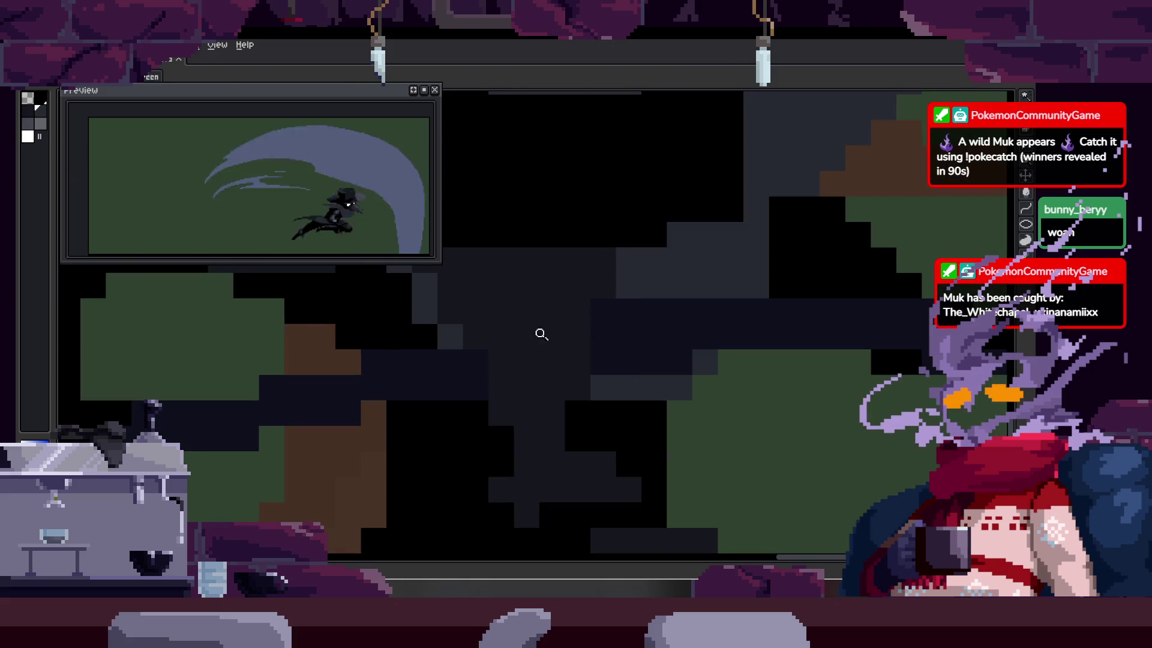
{"action": "key", "text": "ctrl+z"}
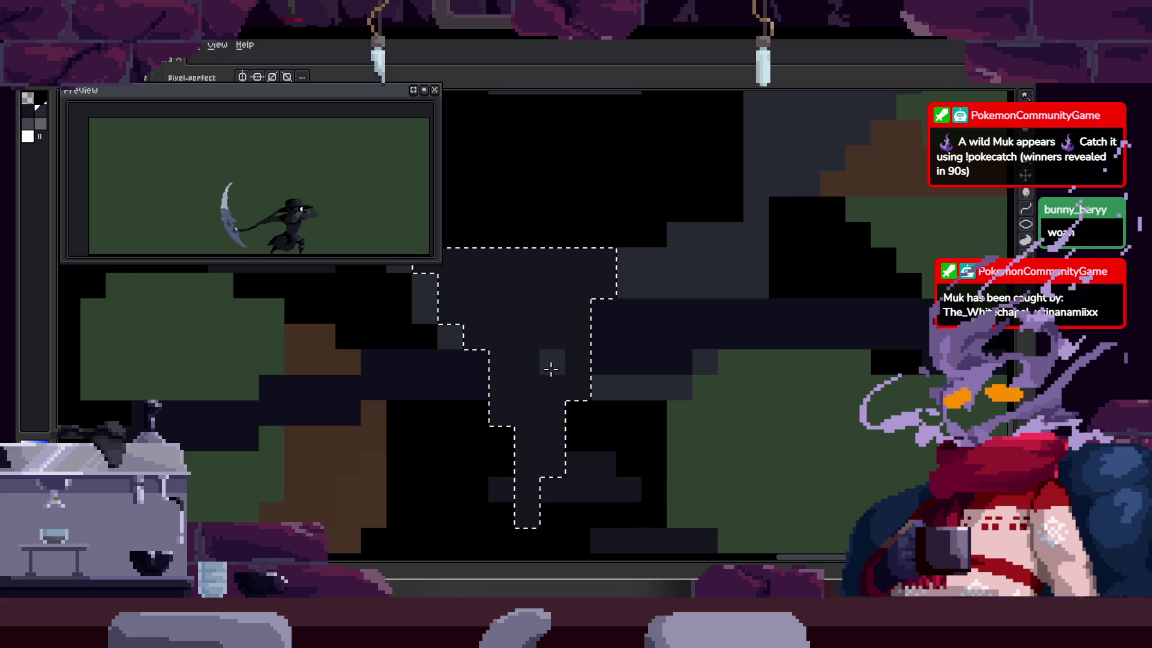
{"action": "key", "text": "ctrl+s"}
Step: Stop playback on the current frame and clear the selection around the strip
{"action": "key", "text": "z"}
{"action": "scroll", "coordinate": [571, 360], "scroll_direction": "down", "scroll_amount": 3}
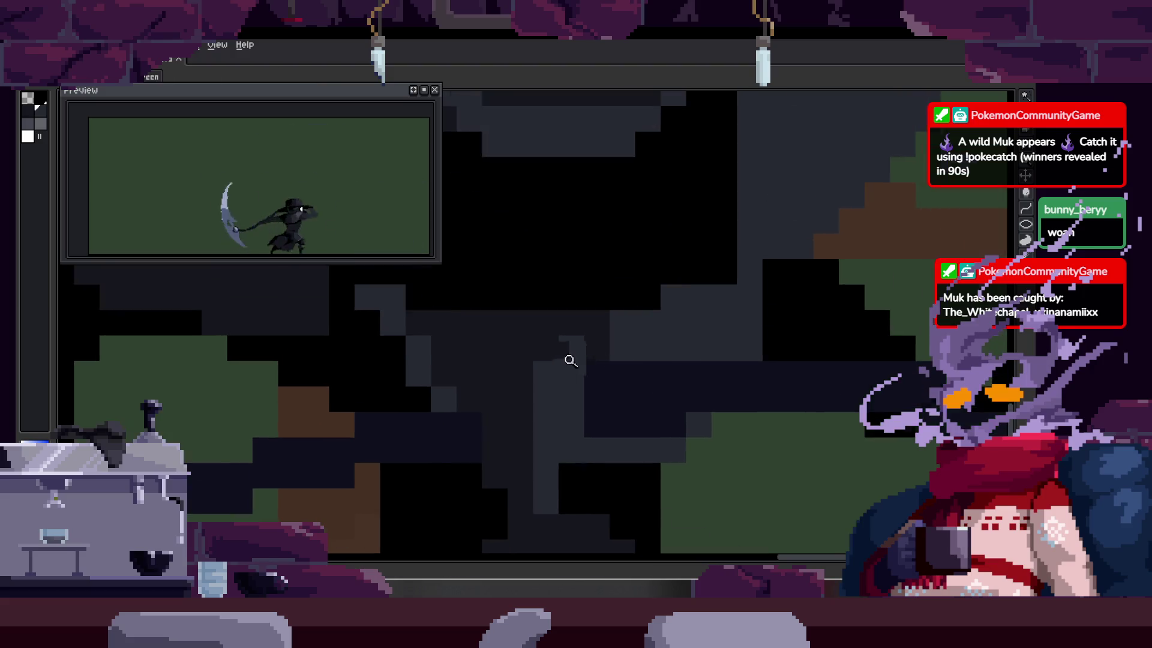
{"action": "scroll", "coordinate": [632, 276], "scroll_direction": "up", "scroll_amount": 4}
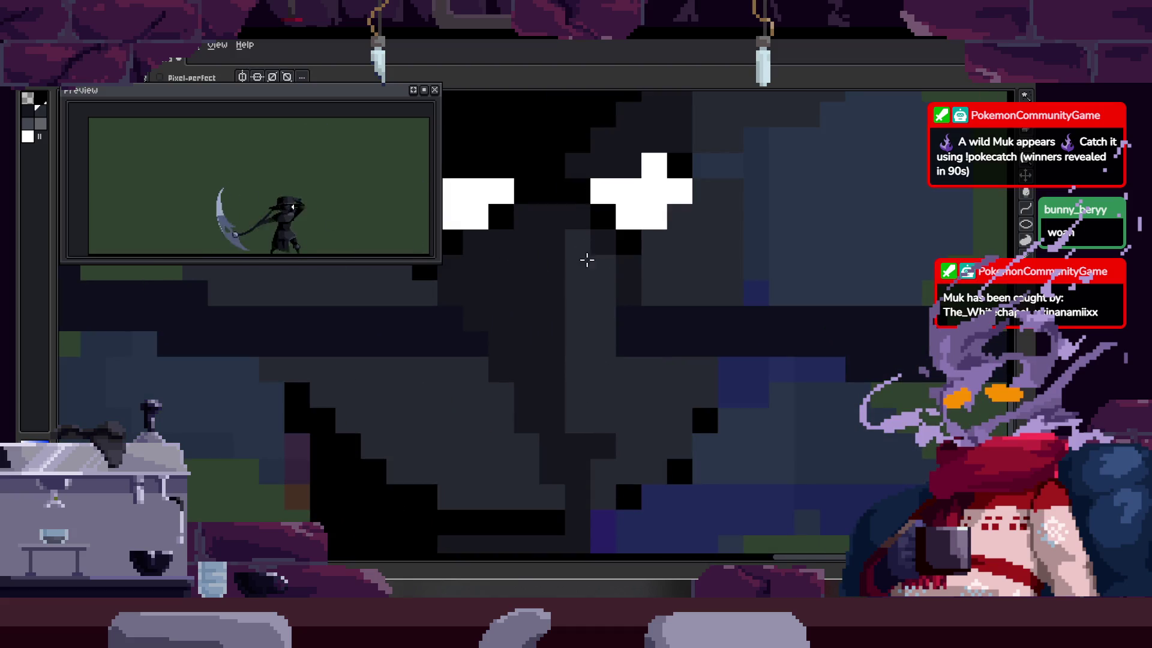
{"action": "key", "text": "z"}
{"action": "scroll", "coordinate": [645, 318], "scroll_direction": "down", "scroll_amount": 1}
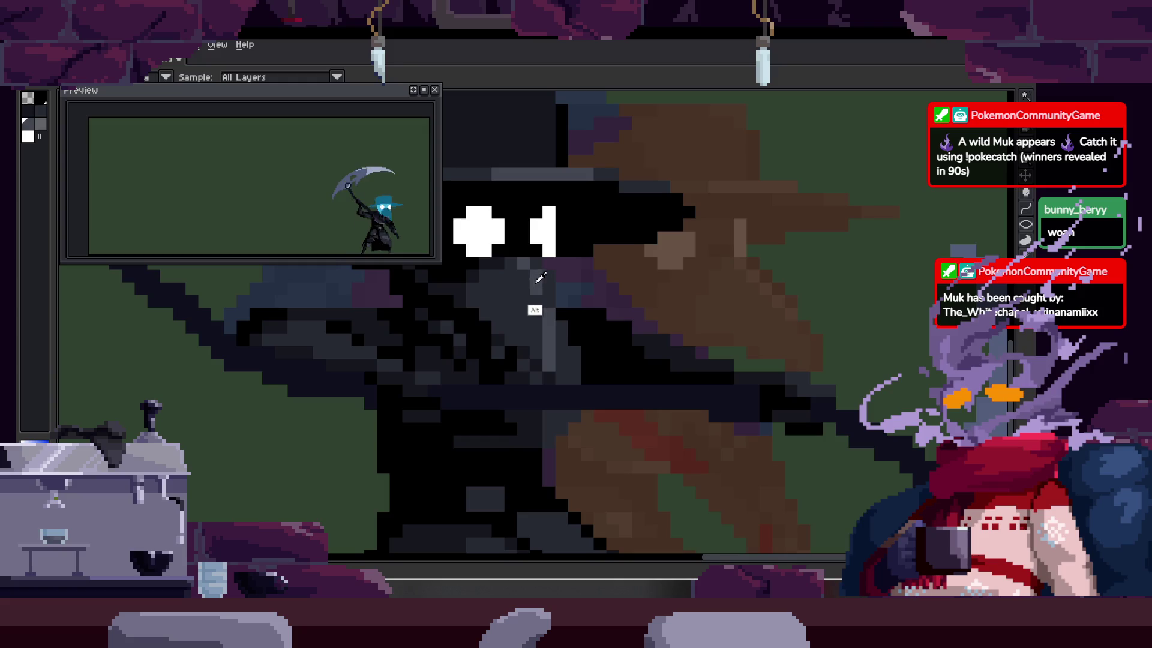
{"action": "key", "text": "Return"}
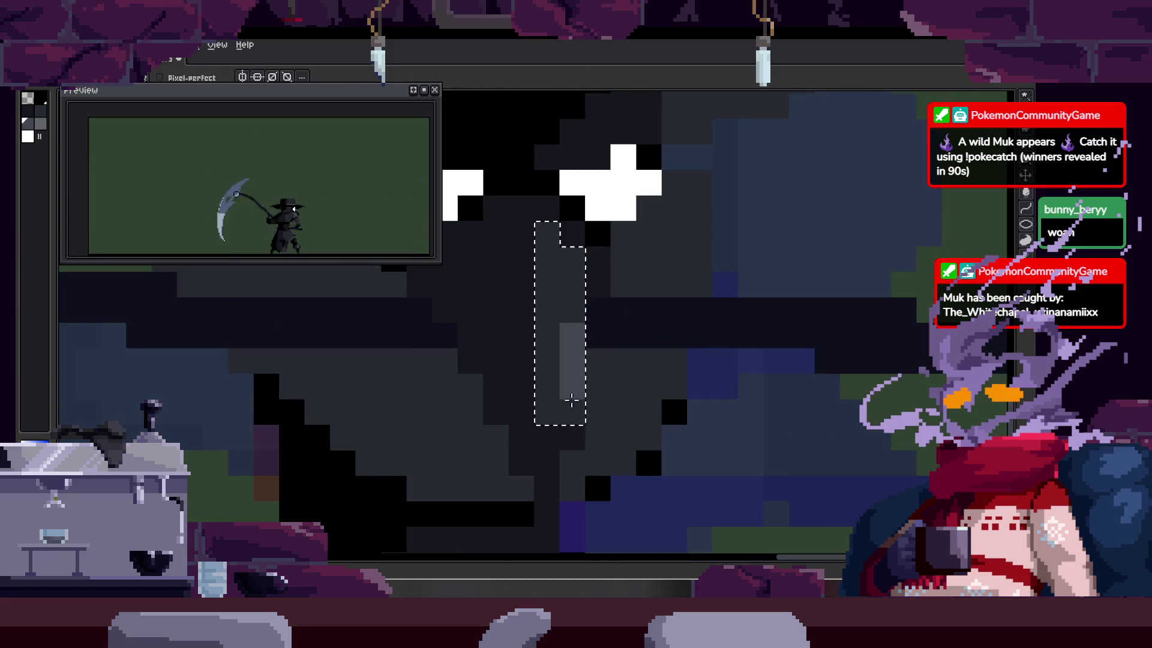
{"action": "key", "text": "ctrl+d"}
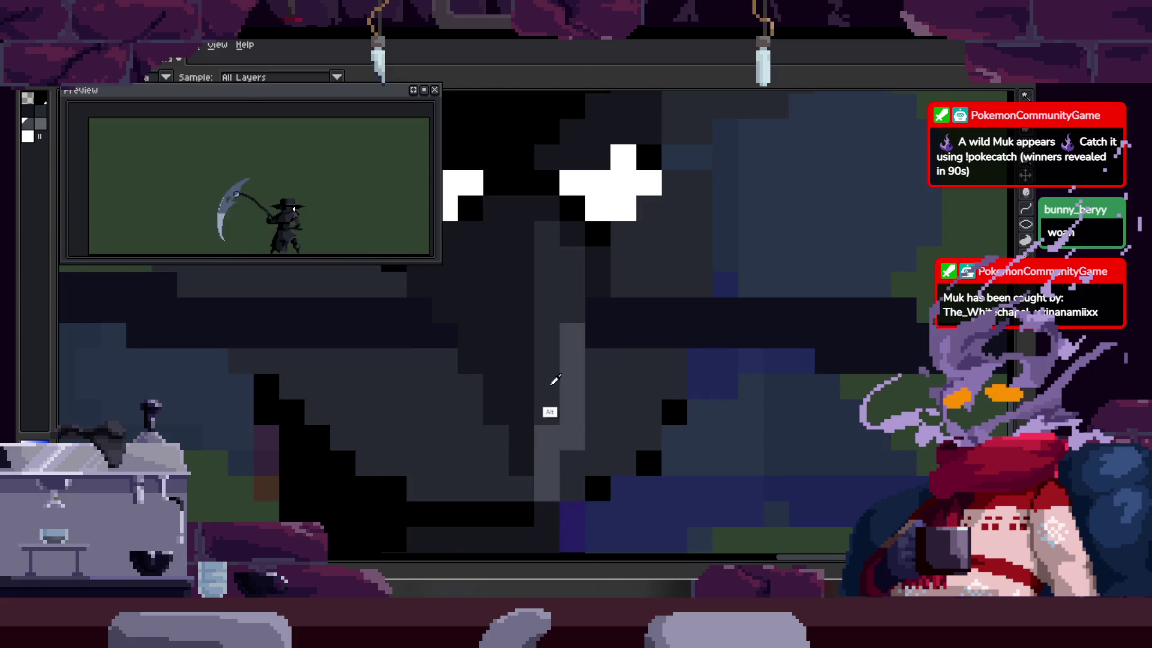
Step: Pick the beak's highlight grey and repaint the line of pixels down the beak's side
{"action": "mouse_move", "coordinate": [558, 280]}
{"action": "left_mouse_down"}
{"action": "mouse_move", "coordinate": [561, 331]}
{"action": "mouse_move", "coordinate": [577, 335]}
{"action": "left_mouse_up"}
{"action": "left_click", "coordinate": [564, 360], "text": "alt"}
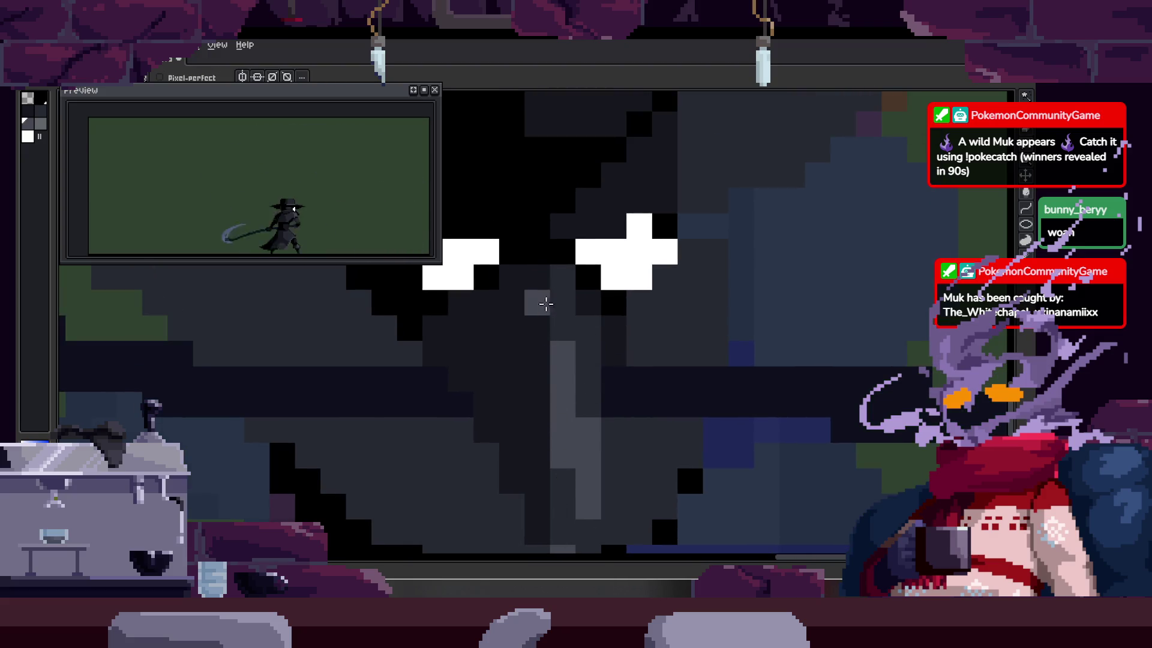
{"action": "scroll", "coordinate": [554, 426], "scroll_direction": "down", "scroll_amount": 2}
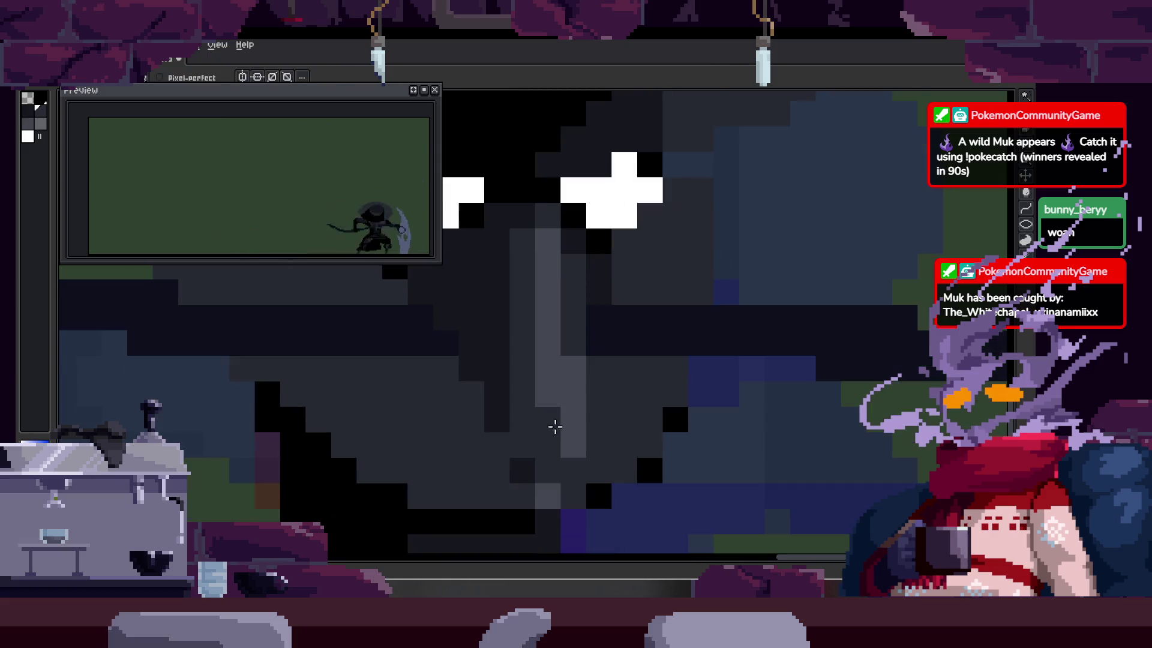
{"action": "scroll", "coordinate": [514, 404], "scroll_direction": "down", "scroll_amount": 1}
{"action": "scroll", "coordinate": [527, 414], "scroll_direction": "up", "scroll_amount": 1}
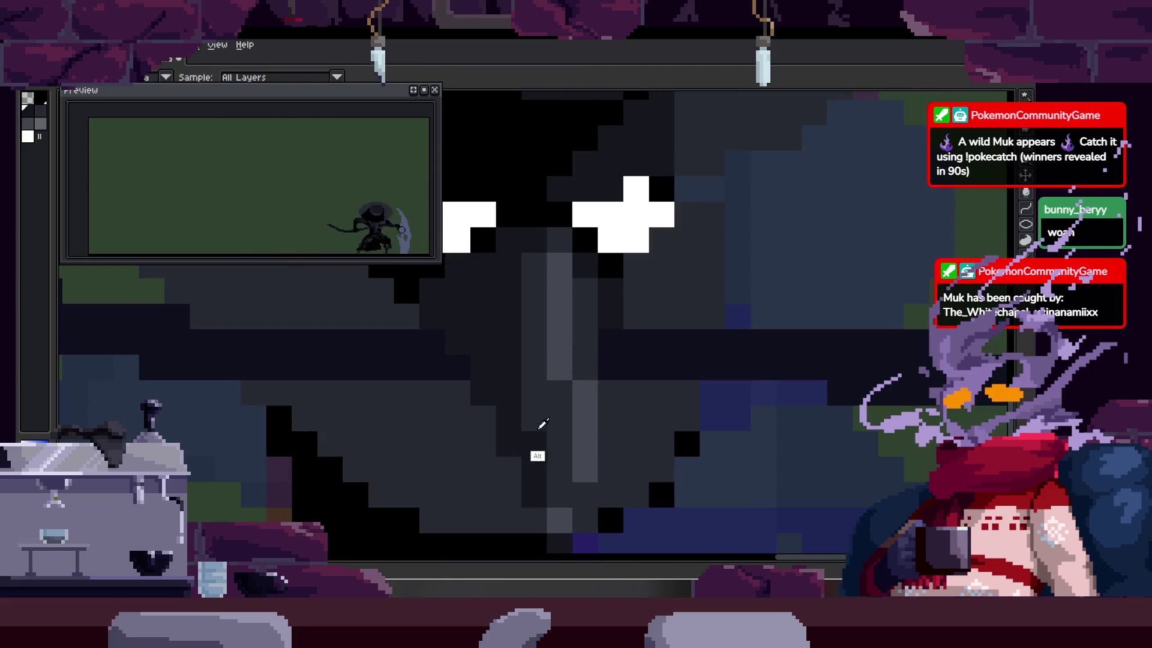
{"action": "scroll", "coordinate": [531, 372], "scroll_direction": "down", "scroll_amount": 1}
{"action": "scroll", "coordinate": [528, 362], "scroll_direction": "up", "scroll_amount": 1}
{"action": "left_click_drag", "start_coordinate": [540, 353], "coordinate": [596, 467]}
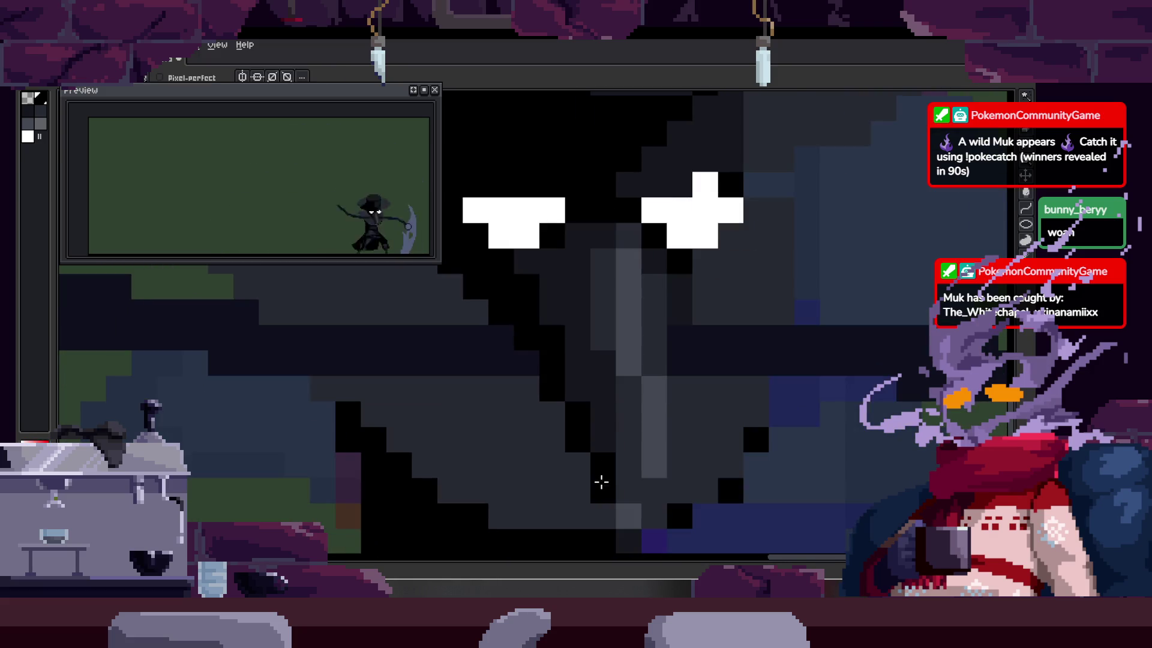
{"action": "scroll", "coordinate": [600, 477], "scroll_direction": "down", "scroll_amount": 5}
{"action": "left_click_drag", "start_coordinate": [647, 409], "coordinate": [620, 358]}
{"action": "key", "text": "Right"}
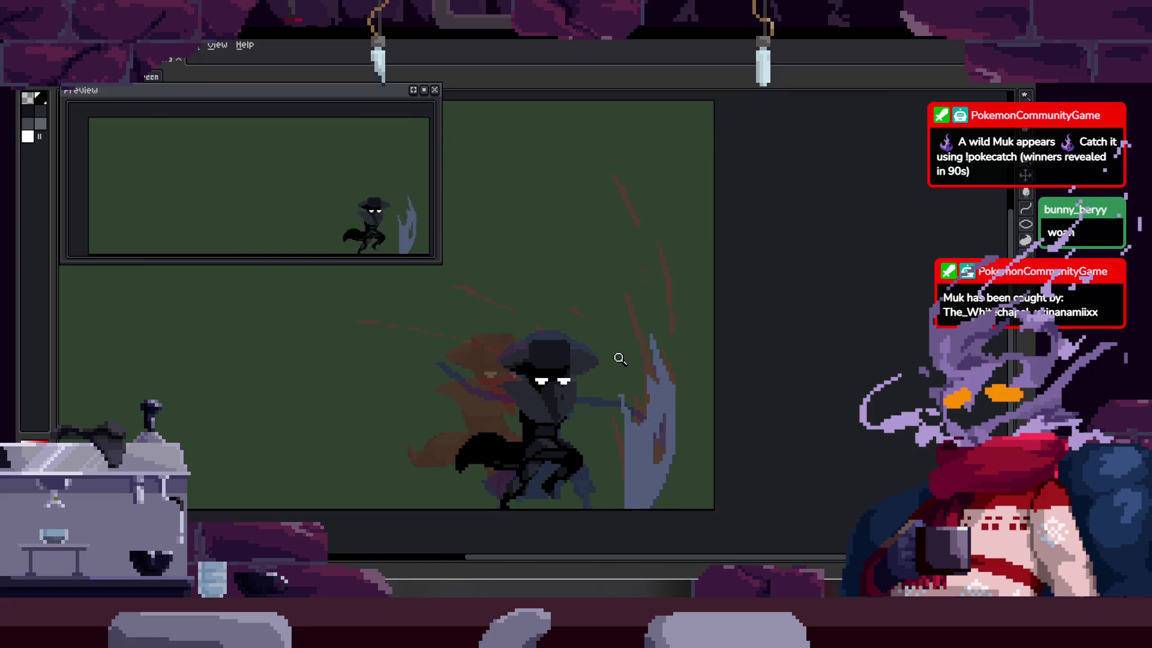
Step: Step to the next frame and zoom in close on the plague doctor's eyes
{"action": "key", "text": "Right"}
{"action": "key", "text": "Right"}
{"action": "left_click", "coordinate": [579, 340]}
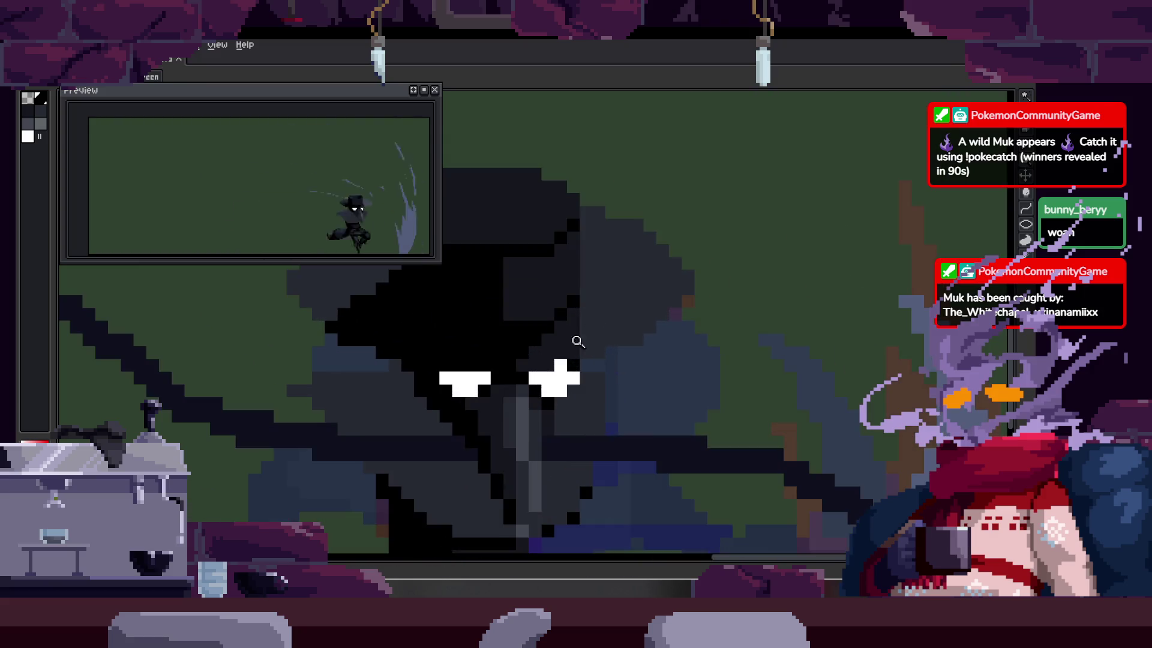
{"action": "left_click", "coordinate": [544, 325]}
{"action": "scroll", "coordinate": [544, 325], "scroll_direction": "down", "scroll_amount": 2}
{"action": "scroll", "coordinate": [618, 326], "scroll_direction": "up", "scroll_amount": 3}
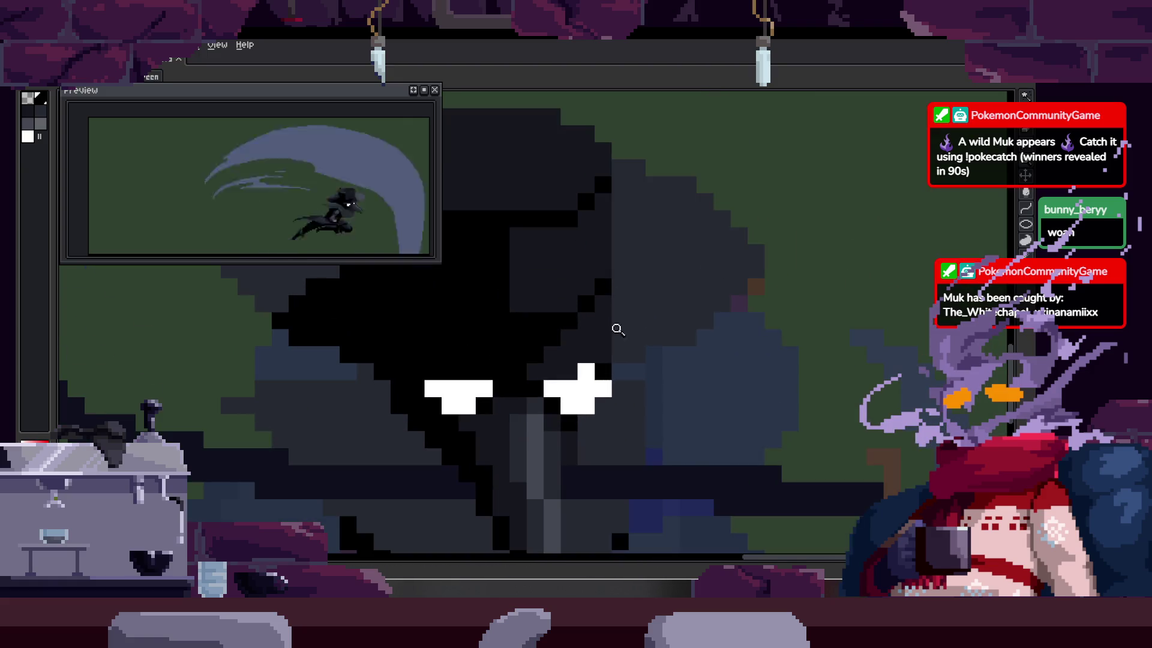
{"action": "scroll", "coordinate": [651, 337], "scroll_direction": "down", "scroll_amount": 2}
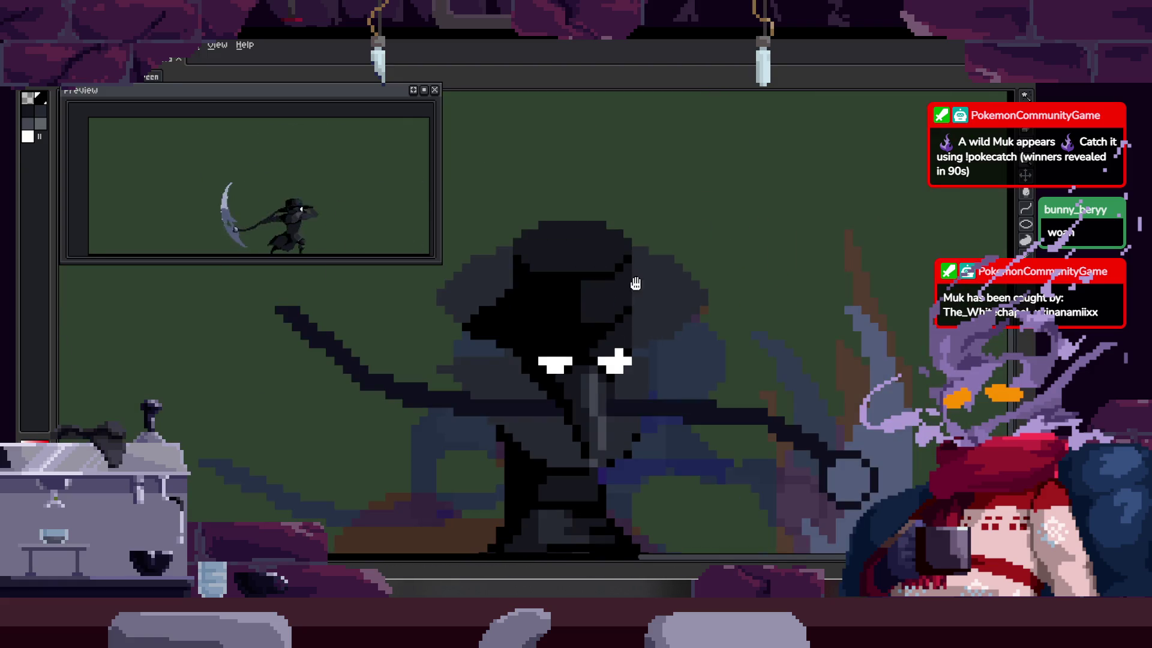
{"action": "left_click_drag", "start_coordinate": [619, 353], "coordinate": [595, 405]}
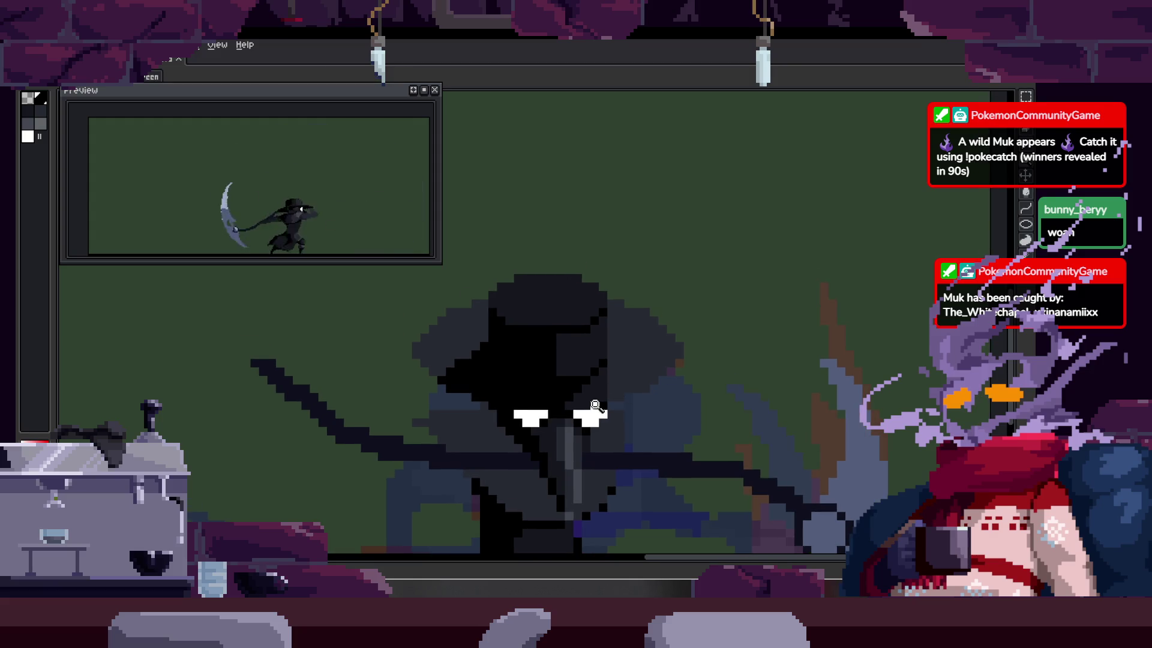
{"action": "scroll", "coordinate": [617, 391], "scroll_direction": "up", "scroll_amount": 2}
{"action": "scroll", "coordinate": [617, 393], "scroll_direction": "down", "scroll_amount": 2}
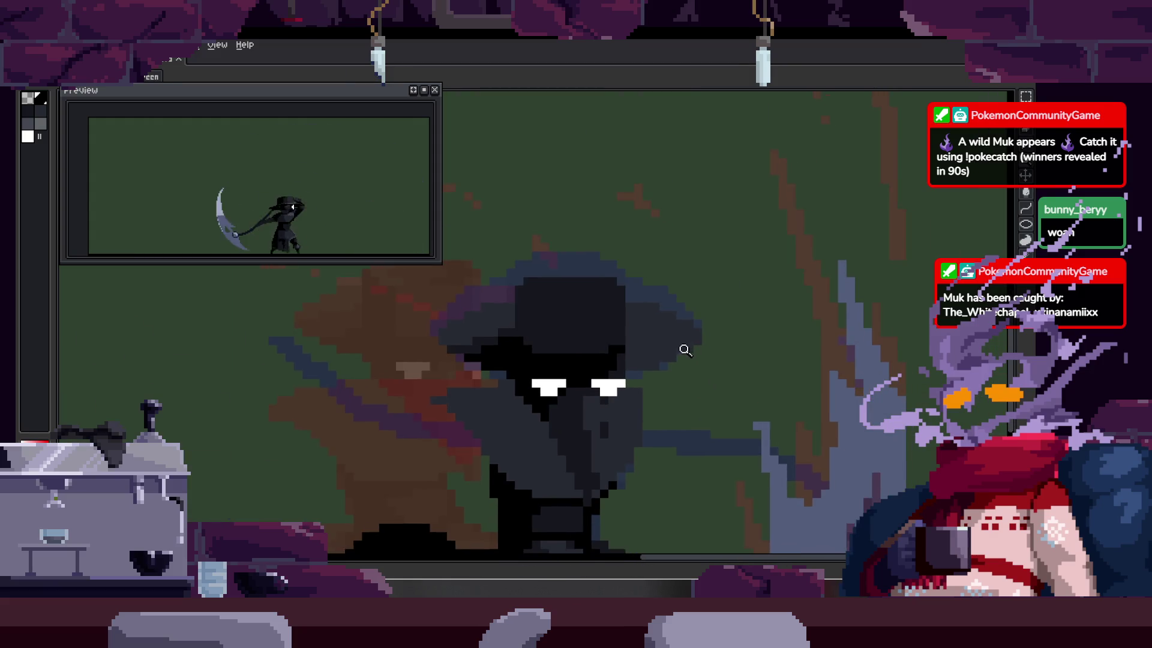
Step: Make a trial selection around the plague doctor's head, clear it, and return to the frame being edited
{"action": "key", "text": "m"}
{"action": "mouse_move", "coordinate": [422, 294]}
{"action": "left_mouse_down"}
{"action": "mouse_move", "coordinate": [738, 406]}
{"action": "mouse_move", "coordinate": [741, 418]}
{"action": "left_mouse_up"}
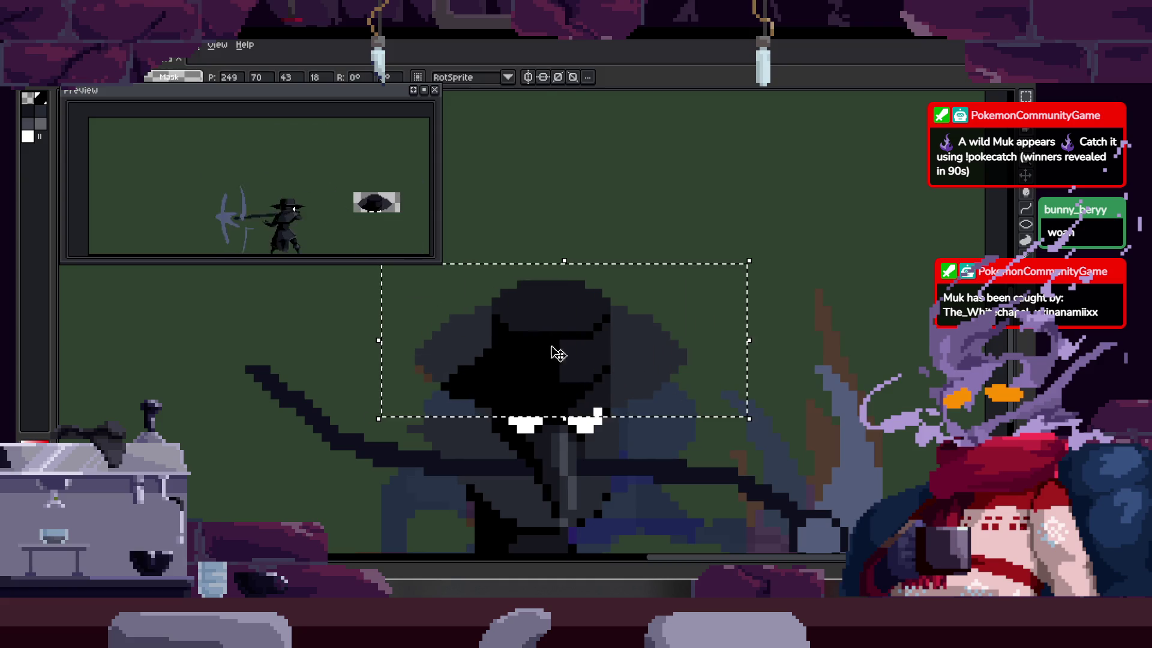
{"action": "key", "text": "ctrl+d"}
{"action": "key", "text": "Right"}
{"action": "key", "text": "z"}
{"action": "key", "text": "Right"}
{"action": "key", "text": "Left"}
Step: Select the head on this frame, nudge it one pixel right, and deselect
{"action": "left_click", "coordinate": [653, 372]}
{"action": "key", "text": "m"}
{"action": "left_click_drag", "start_coordinate": [591, 258], "coordinate": [737, 452]}
{"action": "key", "text": "Right"}
{"action": "key", "text": "ctrl+d"}
{"action": "key", "text": "b"}
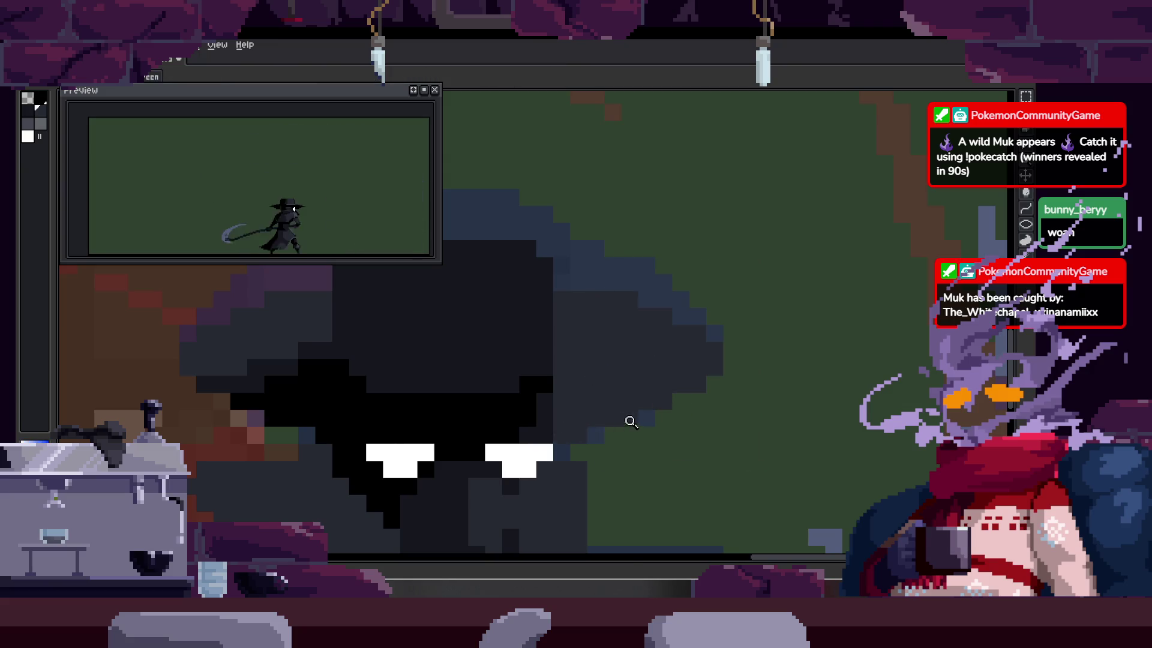
{"action": "scroll", "coordinate": [631, 421], "scroll_direction": "down", "scroll_amount": 4}
{"action": "scroll", "coordinate": [658, 396], "scroll_direction": "up", "scroll_amount": 5}
{"action": "scroll", "coordinate": [684, 342], "scroll_direction": "down", "scroll_amount": 3}
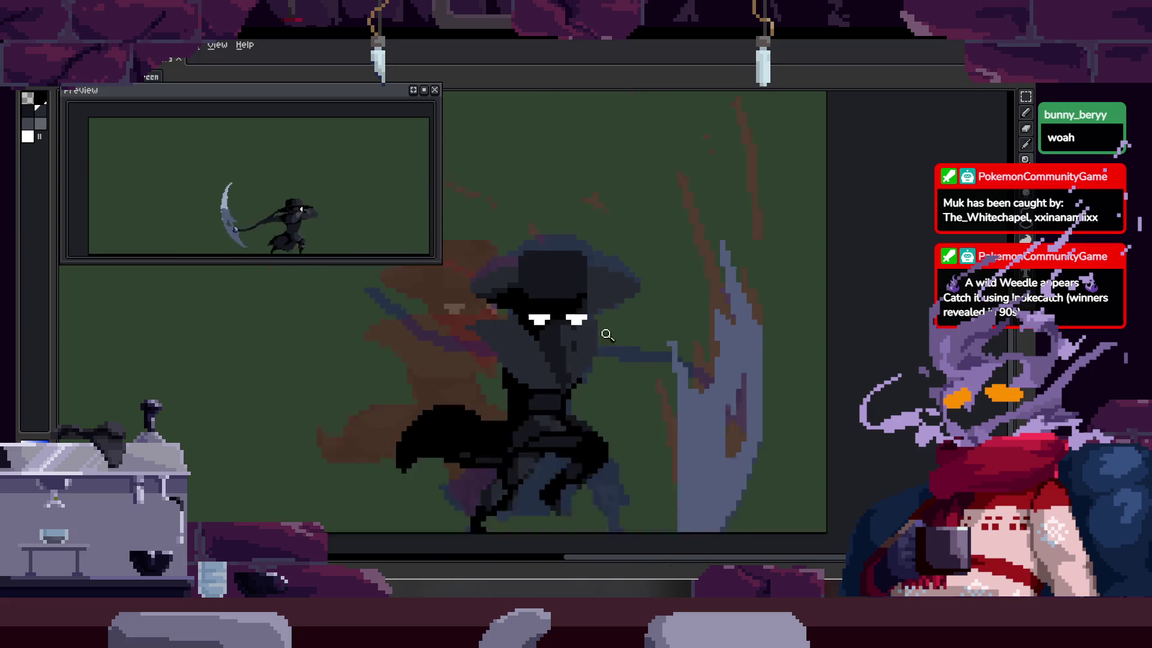
{"action": "scroll", "coordinate": [625, 284], "scroll_direction": "down", "scroll_amount": 2}
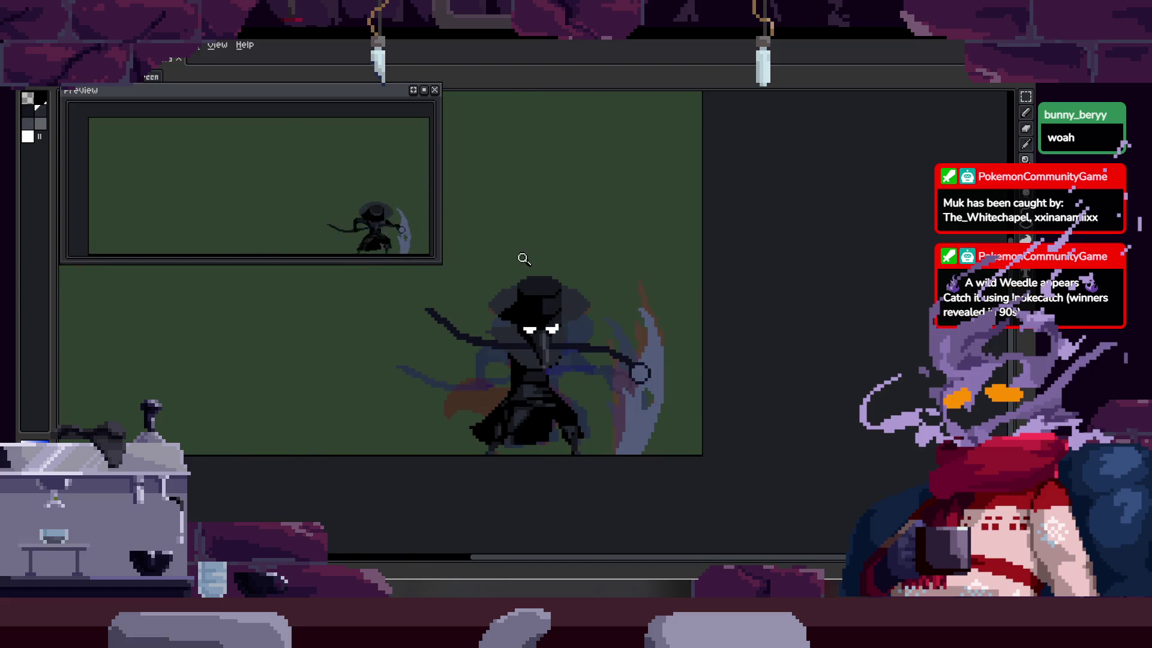
{"action": "scroll", "coordinate": [480, 370], "scroll_direction": "up", "scroll_amount": 3}
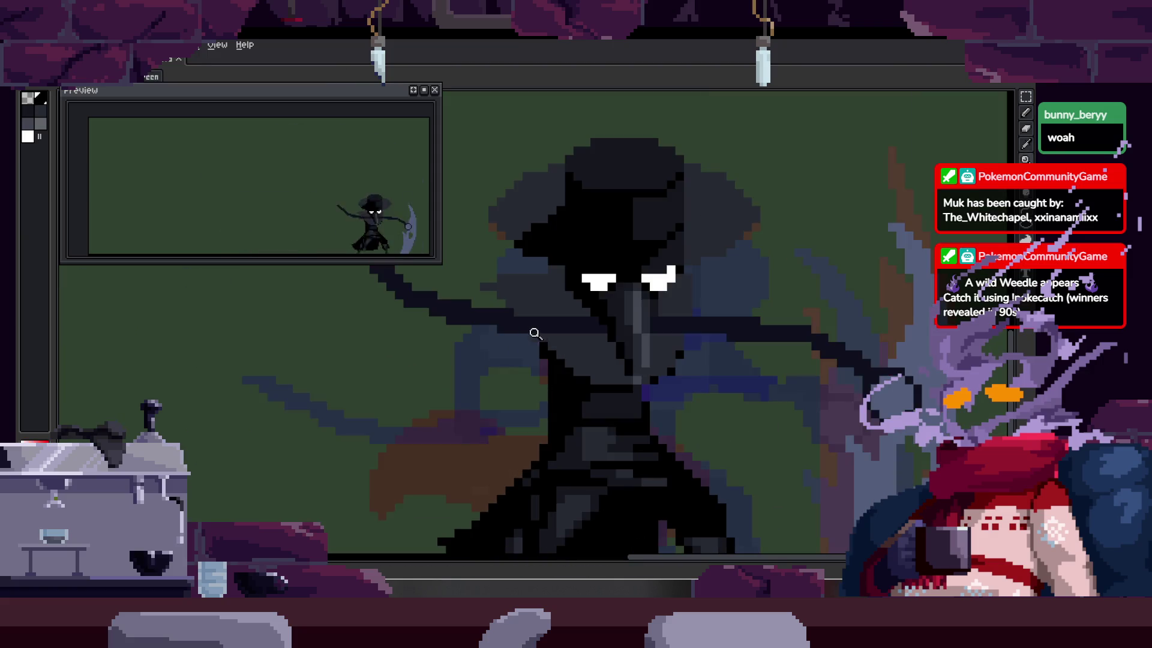
{"action": "scroll", "coordinate": [509, 325], "scroll_direction": "up", "scroll_amount": 2}
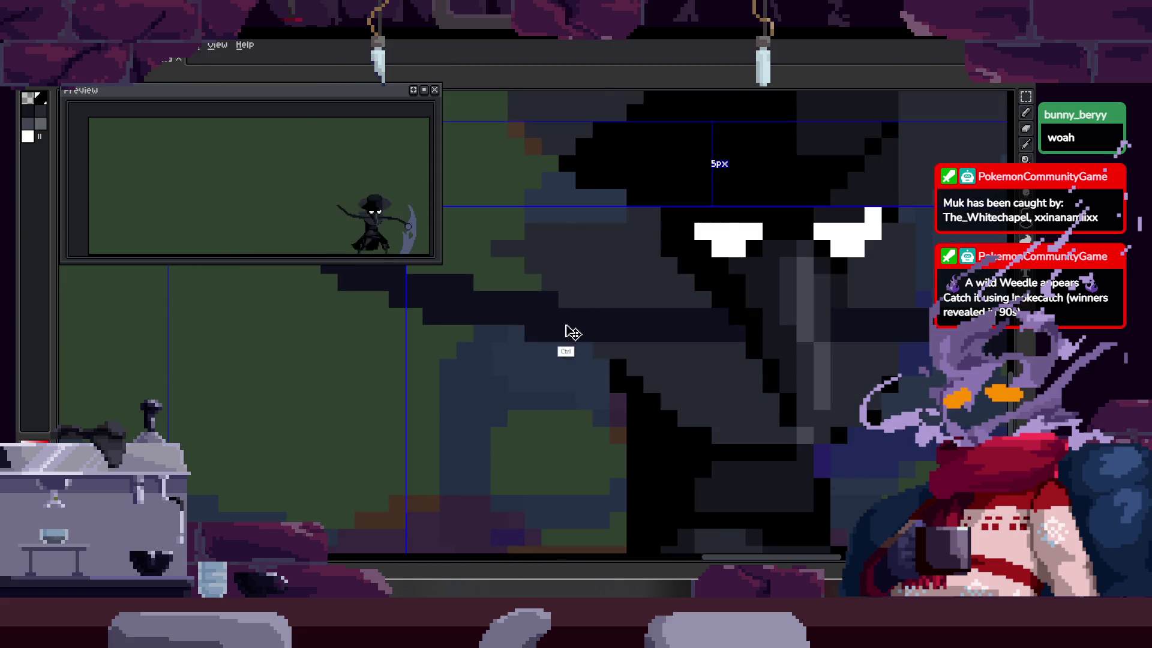
Step: Turn on Contiguous for the Paint Bucket so fills stay within connected pixels
{"action": "key", "text": "alt"}
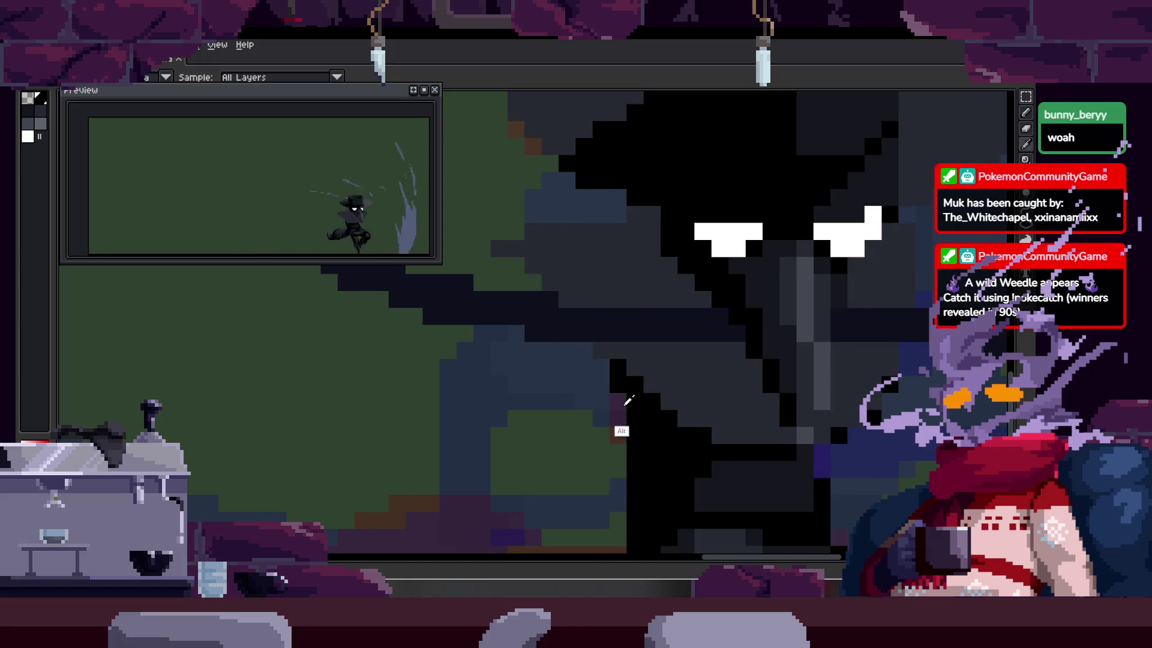
{"action": "left_click_drag", "start_coordinate": [537, 330], "coordinate": [582, 344]}
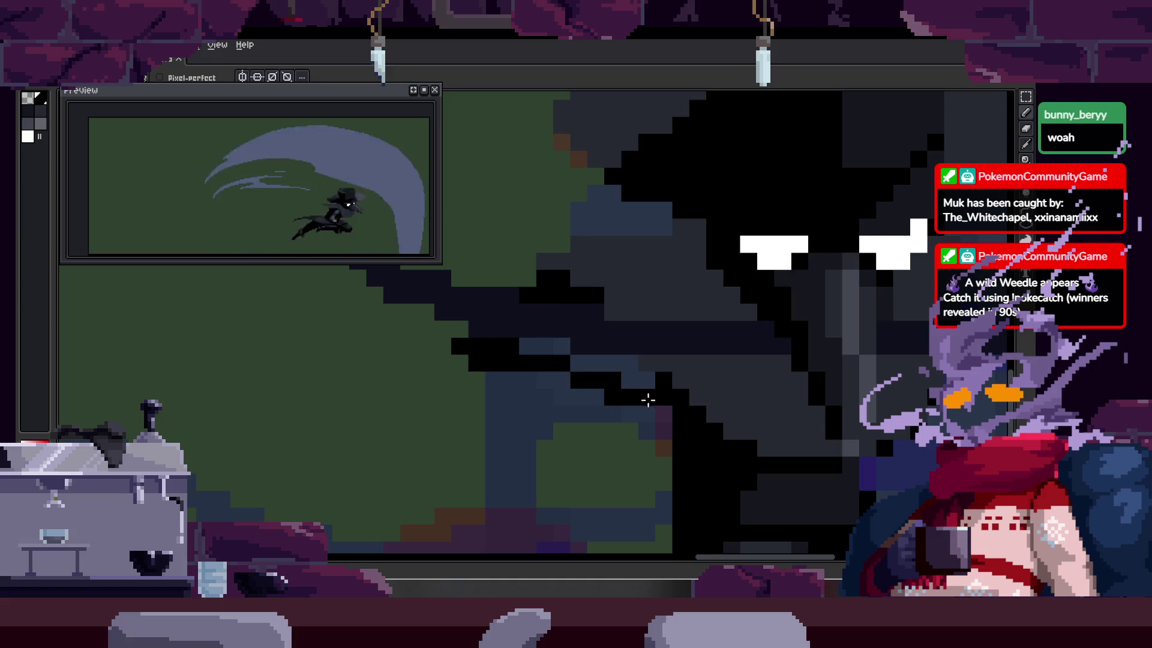
{"action": "key", "text": "g"}
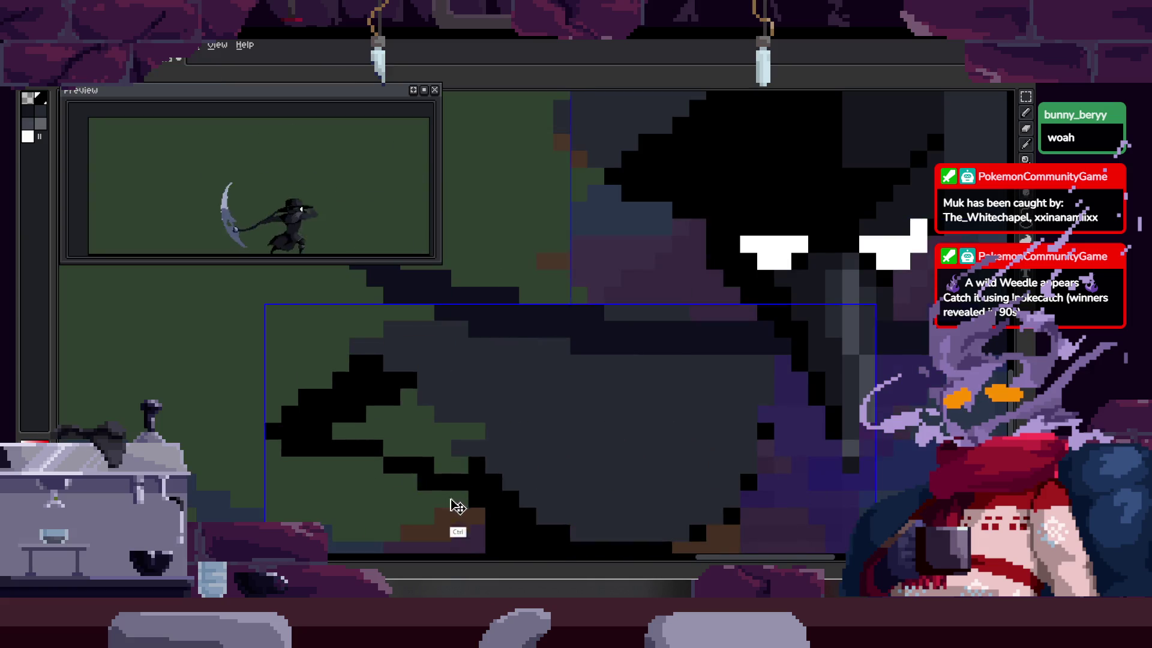
{"action": "left_click", "coordinate": [212, 78]}
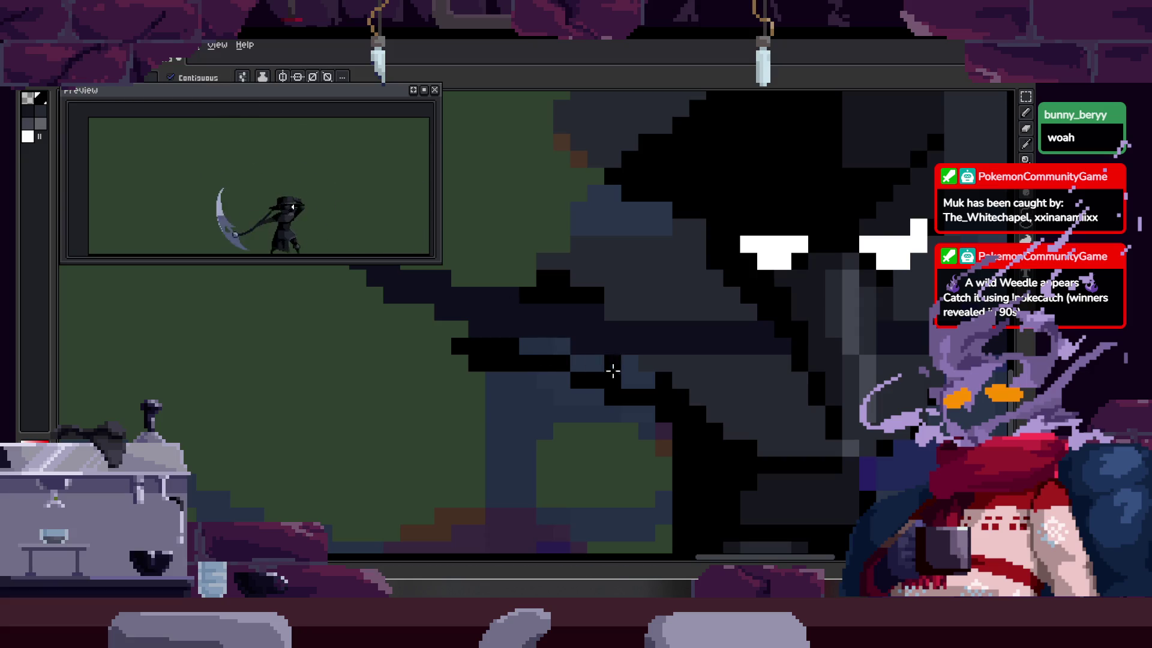
{"action": "scroll", "coordinate": [657, 351], "scroll_direction": "right", "scroll_amount": 1}
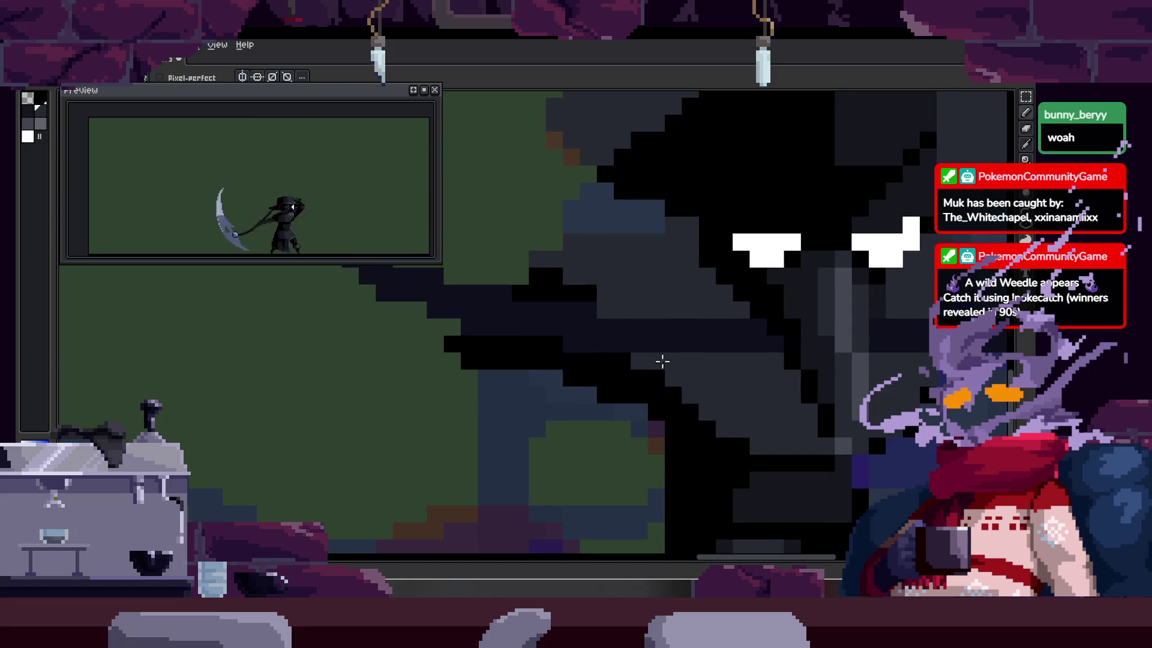
{"action": "scroll", "coordinate": [586, 376], "scroll_direction": "down", "scroll_amount": 3}
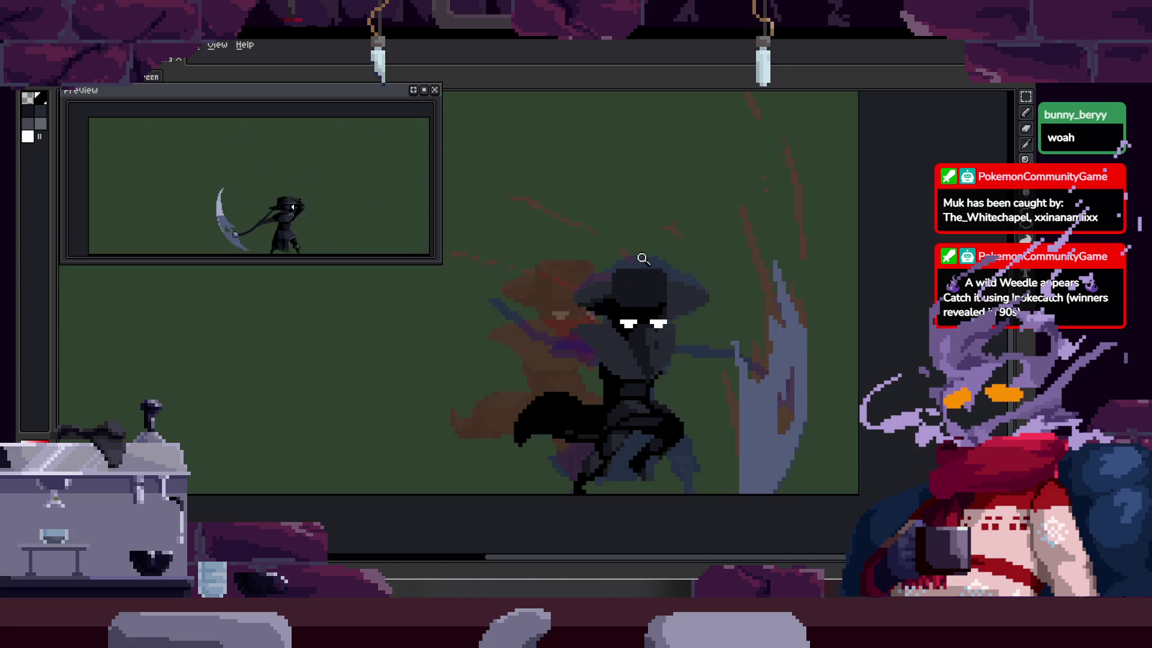
{"action": "scroll", "coordinate": [619, 327], "scroll_direction": "up", "scroll_amount": 8}
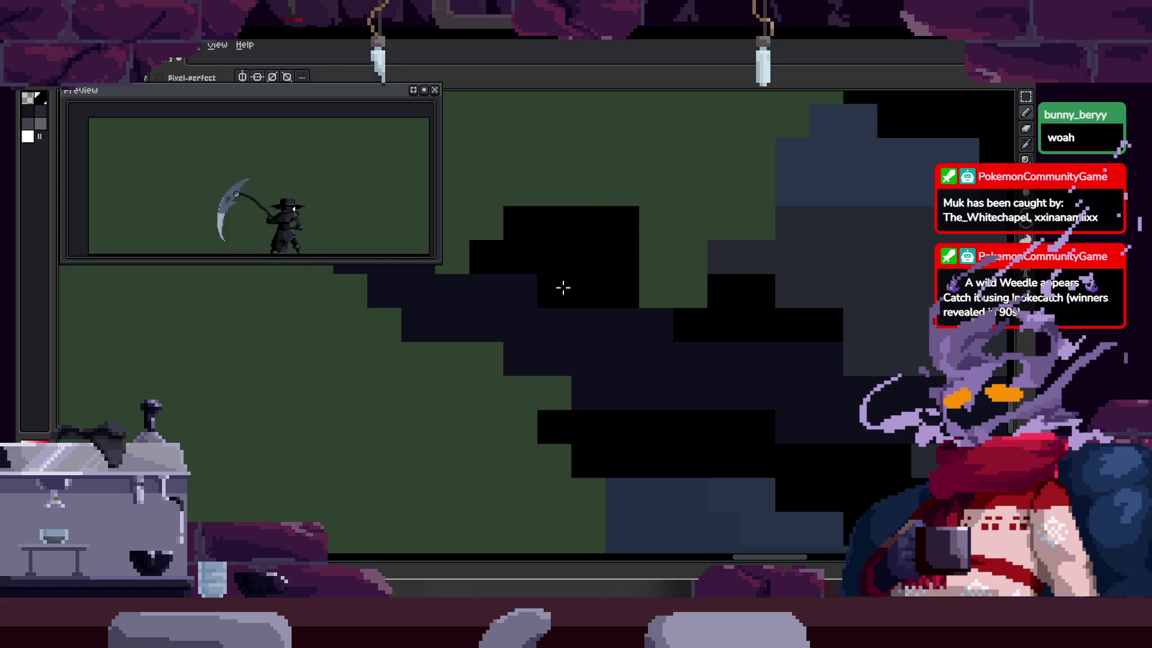
{"action": "scroll", "coordinate": [614, 300], "scroll_direction": "down", "scroll_amount": 5}
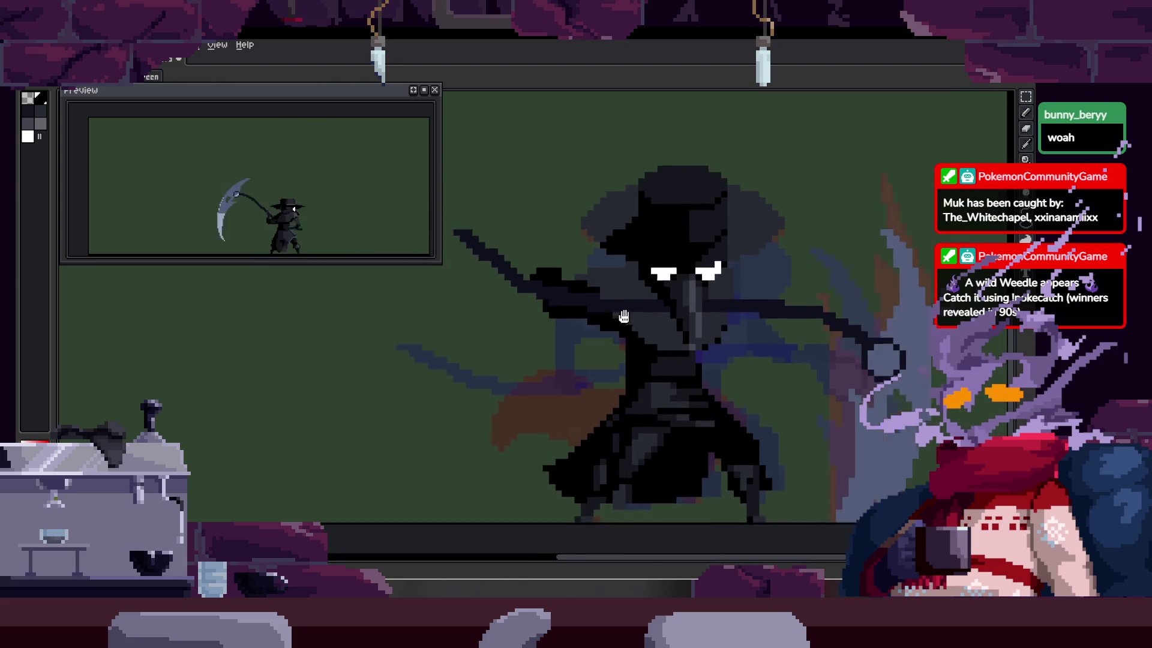
Step: Pick a grey from the sprite and paint a 3x2 block of grey pixels
{"action": "key", "text": "alt"}
{"action": "scroll", "coordinate": [636, 355], "scroll_direction": "up", "scroll_amount": 5}
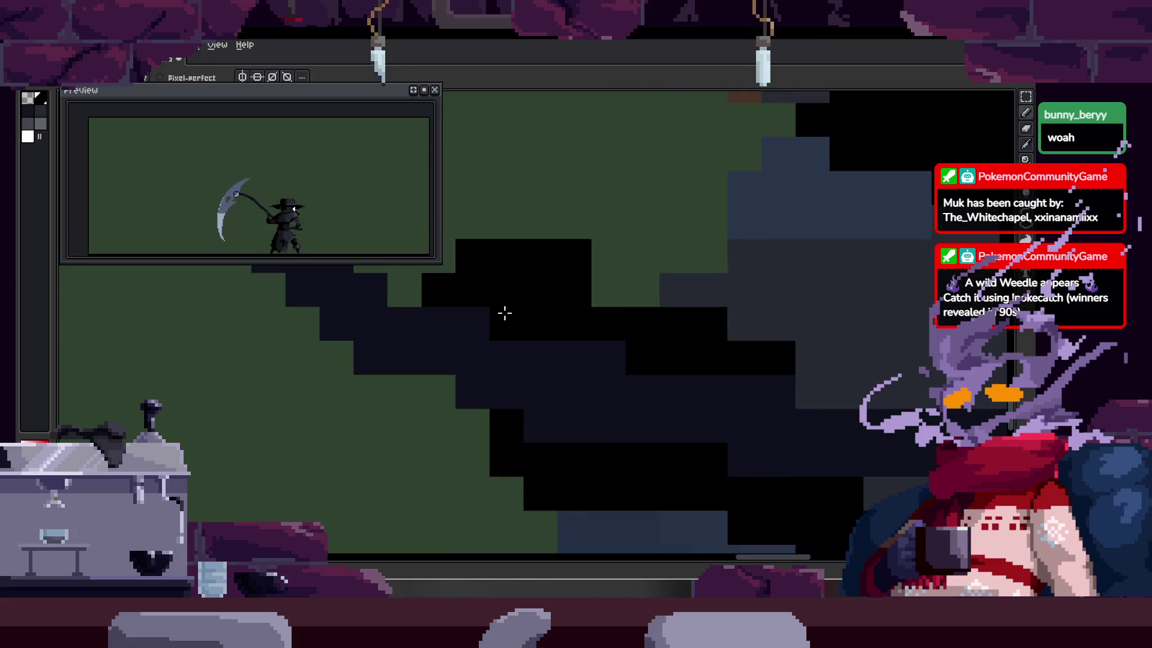
{"action": "scroll", "coordinate": [502, 252], "scroll_direction": "down", "scroll_amount": 2}
{"action": "key", "text": "alt"}
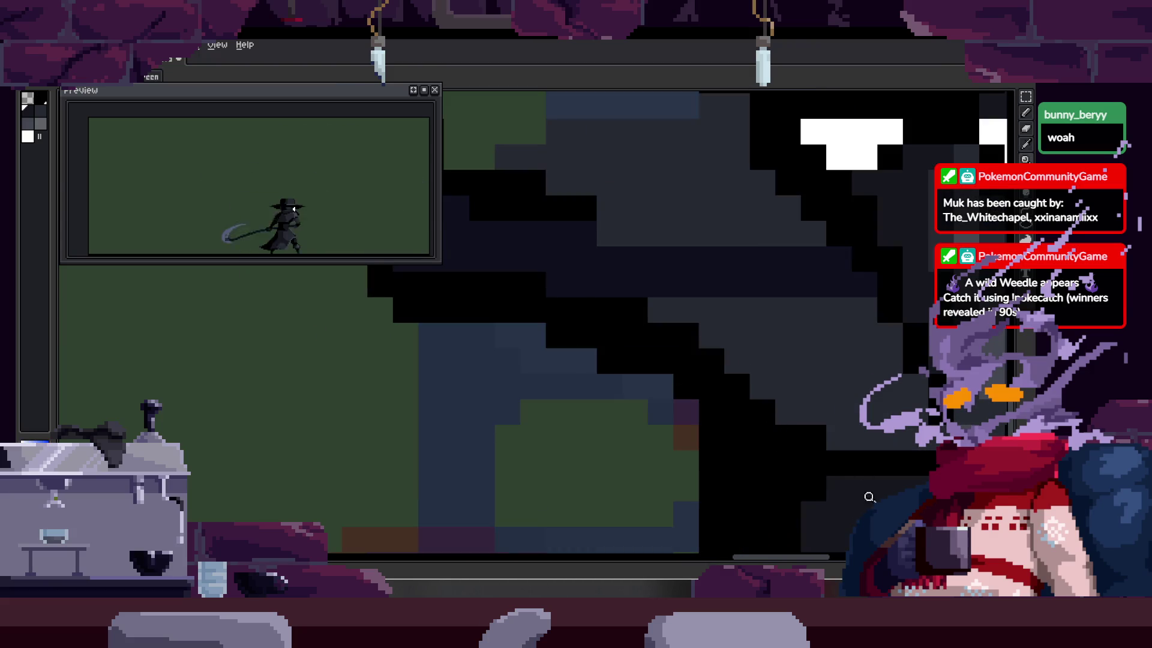
{"action": "scroll", "coordinate": [560, 329], "scroll_direction": "up", "scroll_amount": 3}
{"action": "left_click_drag", "start_coordinate": [512, 286], "coordinate": [594, 365]}
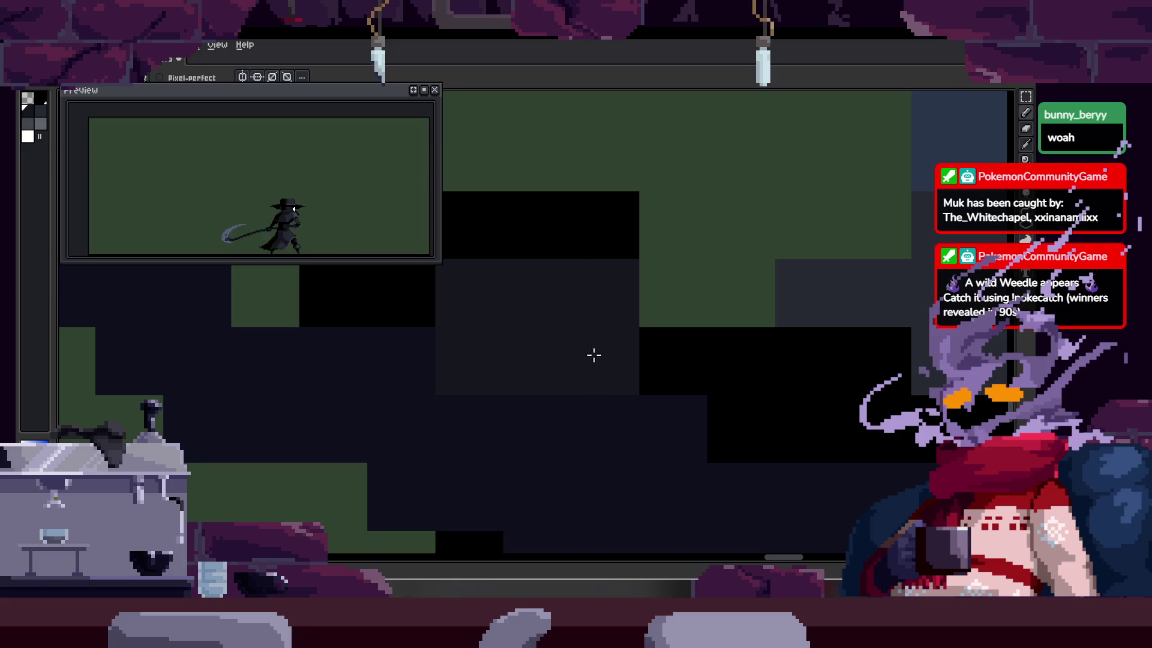
{"action": "scroll", "coordinate": [594, 355], "scroll_direction": "down", "scroll_amount": 2}
{"action": "scroll", "coordinate": [660, 358], "scroll_direction": "up", "scroll_amount": 2}
{"action": "scroll", "coordinate": [632, 346], "scroll_direction": "up", "scroll_amount": 2}
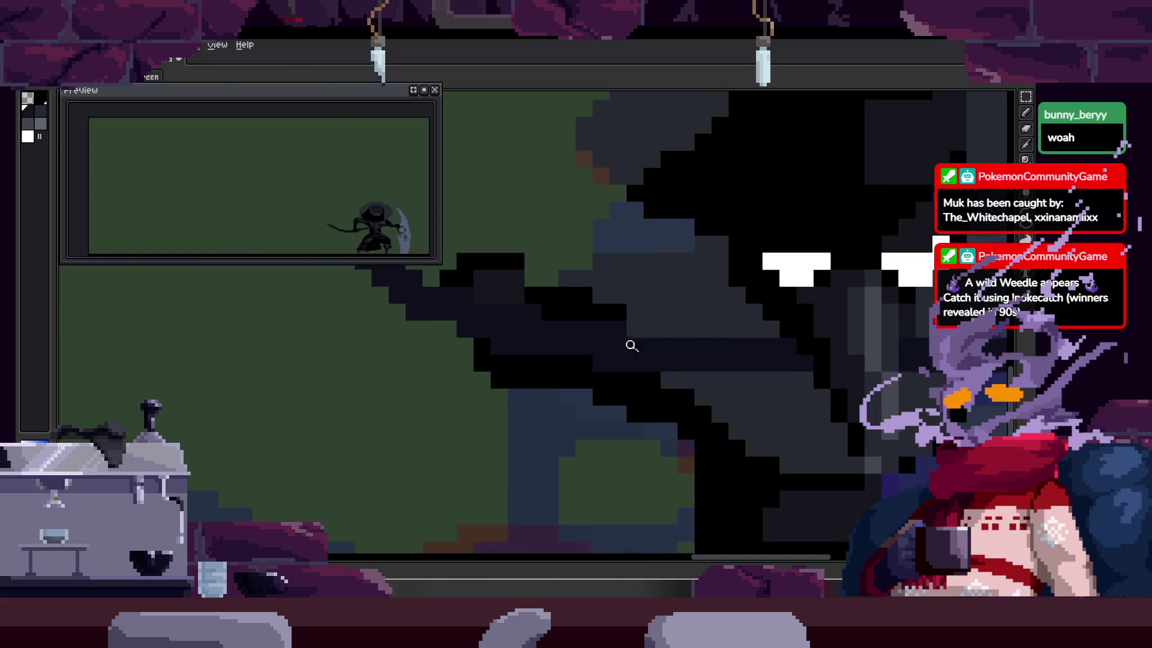
{"action": "scroll", "coordinate": [631, 345], "scroll_direction": "down", "scroll_amount": 4}
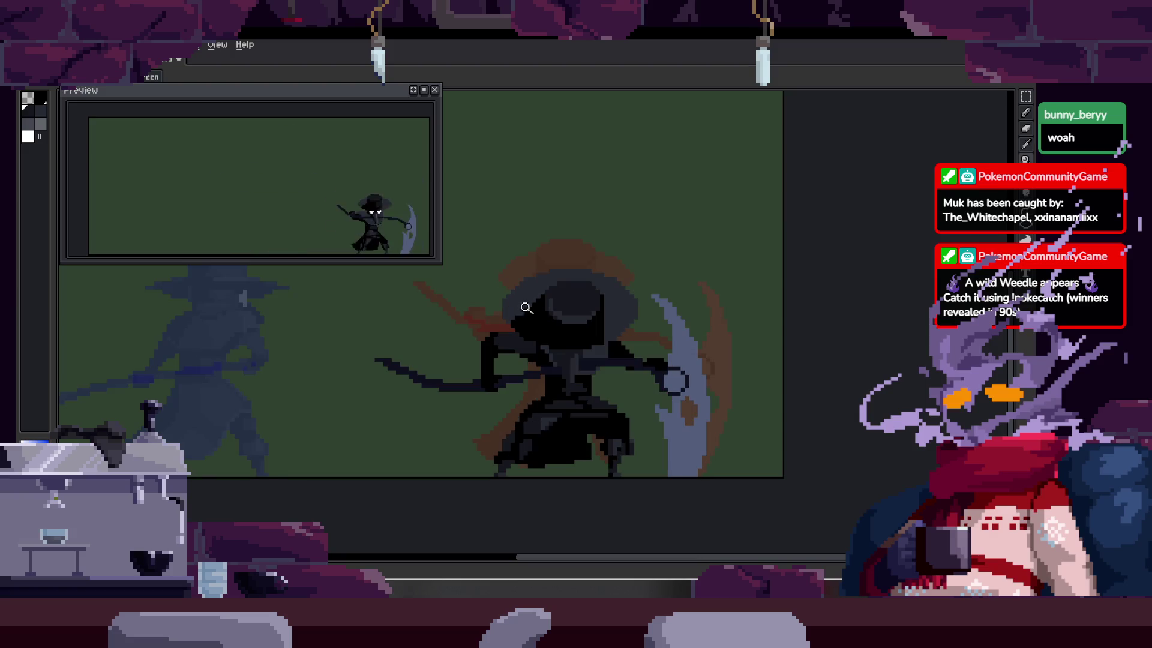
{"action": "scroll", "coordinate": [533, 300], "scroll_direction": "up", "scroll_amount": 4}
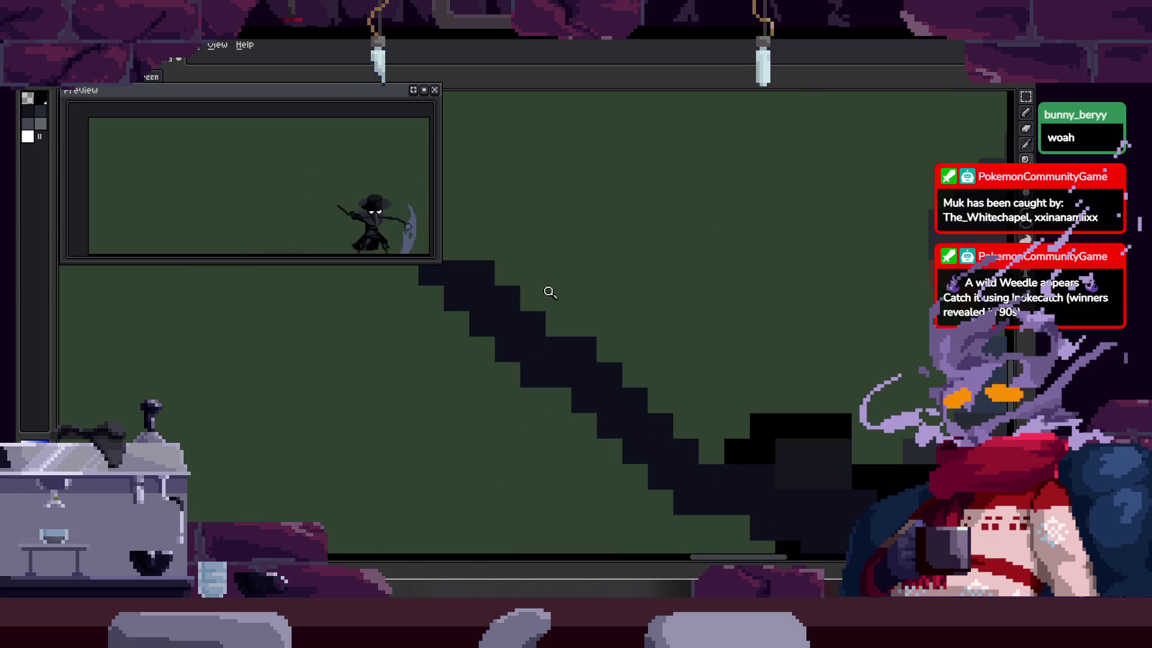
{"action": "scroll", "coordinate": [550, 292], "scroll_direction": "down", "scroll_amount": 3}
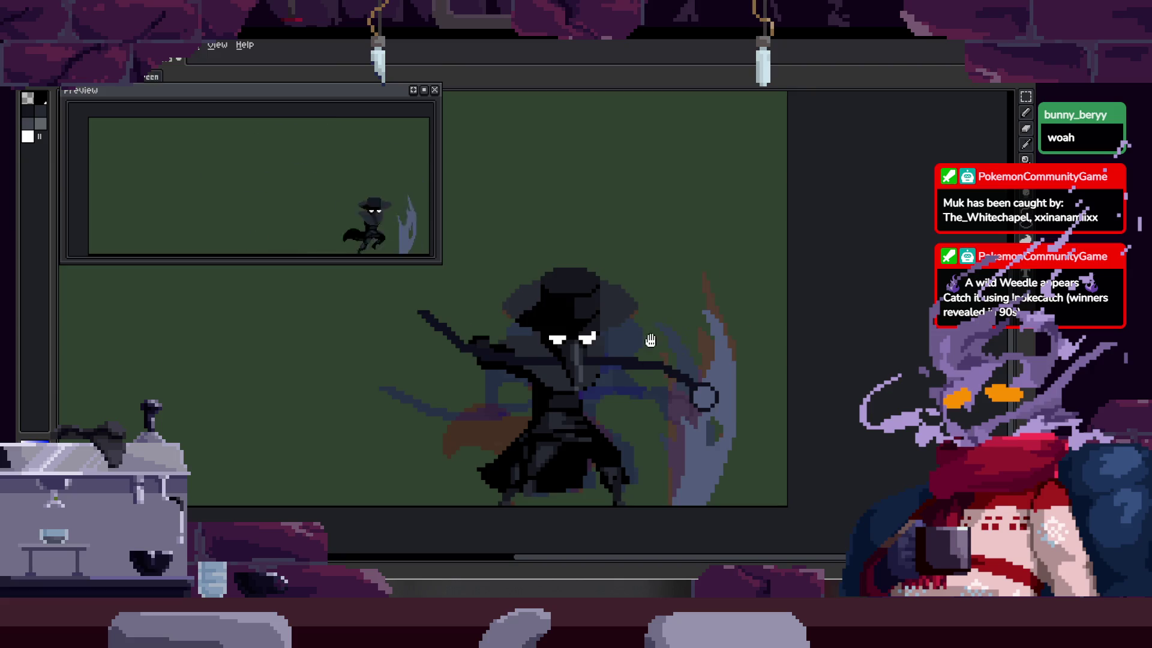
{"action": "scroll", "coordinate": [522, 322], "scroll_direction": "up", "scroll_amount": 2}
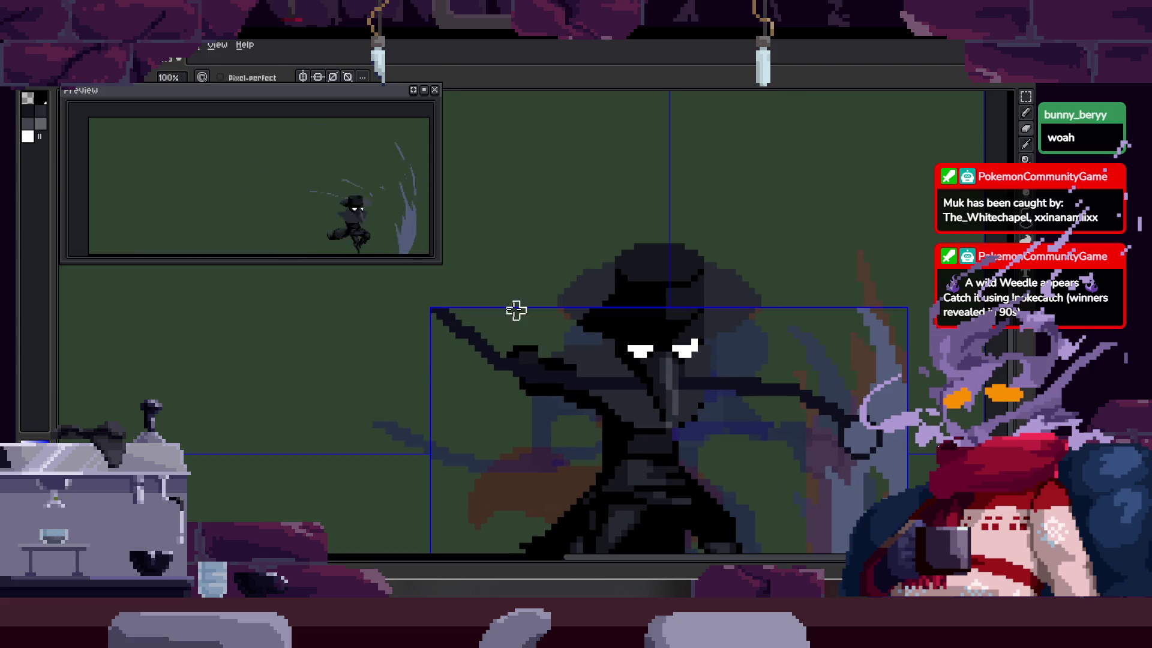
Step: Draw the scythe handle as one straight line up-left from the ring, redoing two attempts
{"action": "scroll", "coordinate": [515, 311], "scroll_direction": "down", "scroll_amount": 1}
{"action": "scroll", "coordinate": [513, 309], "scroll_direction": "up", "scroll_amount": 1}
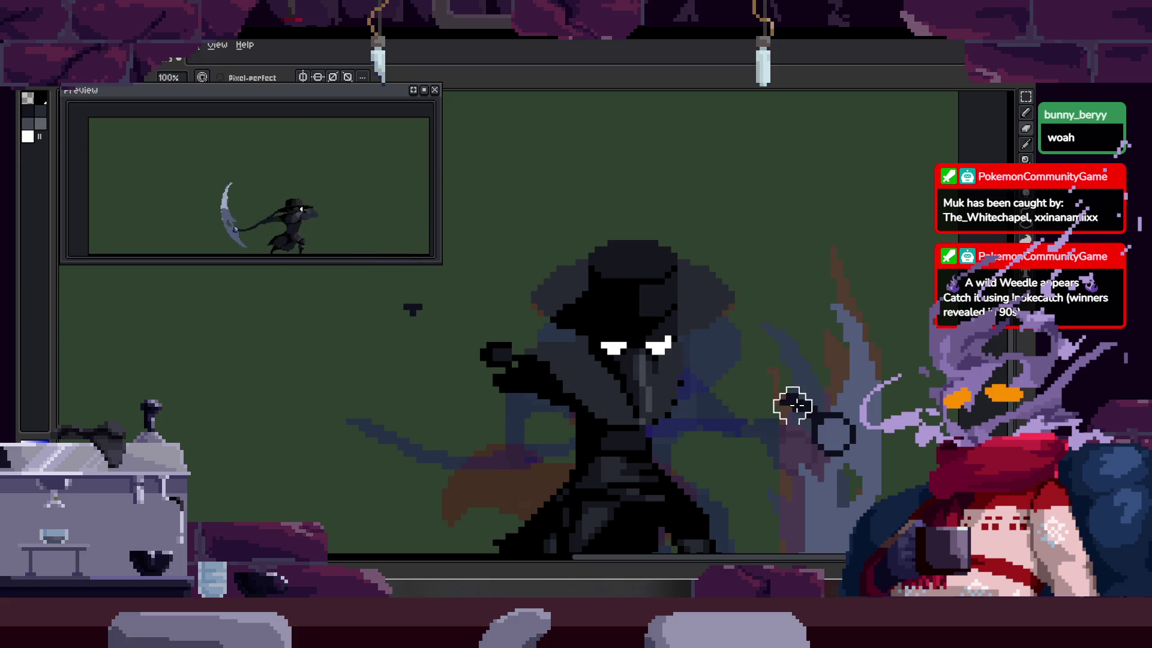
{"action": "key", "text": "e"}
{"action": "key", "text": "g"}
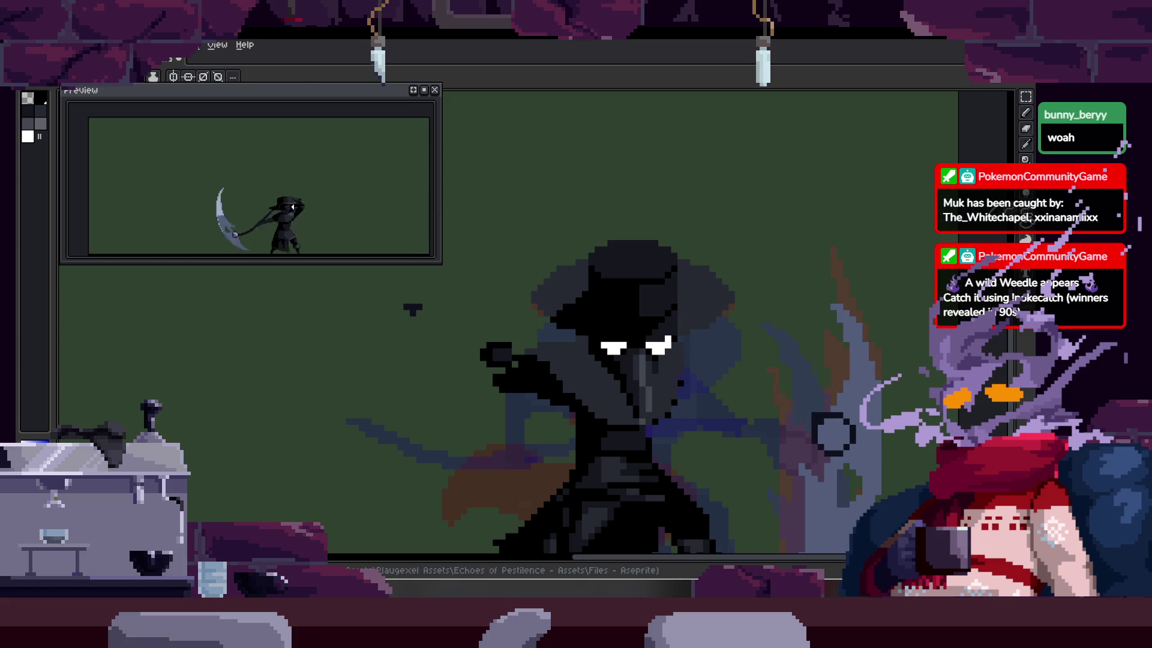
{"action": "left_click_drag", "start_coordinate": [813, 418], "coordinate": [664, 379]}
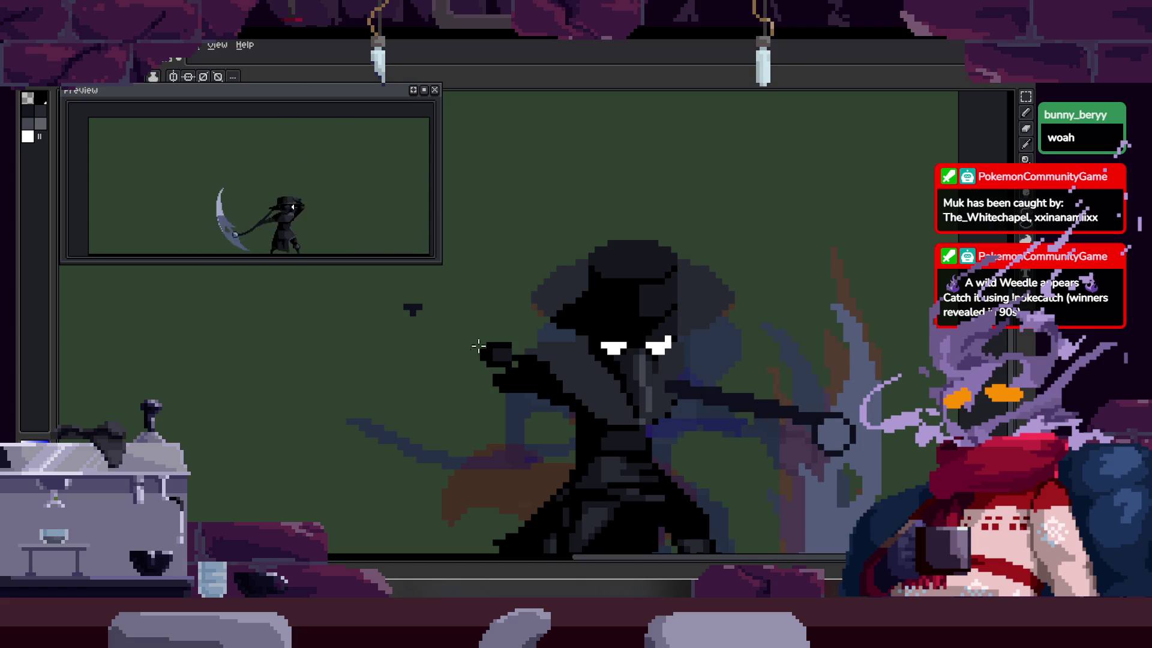
{"action": "key", "text": "ctrl+z"}
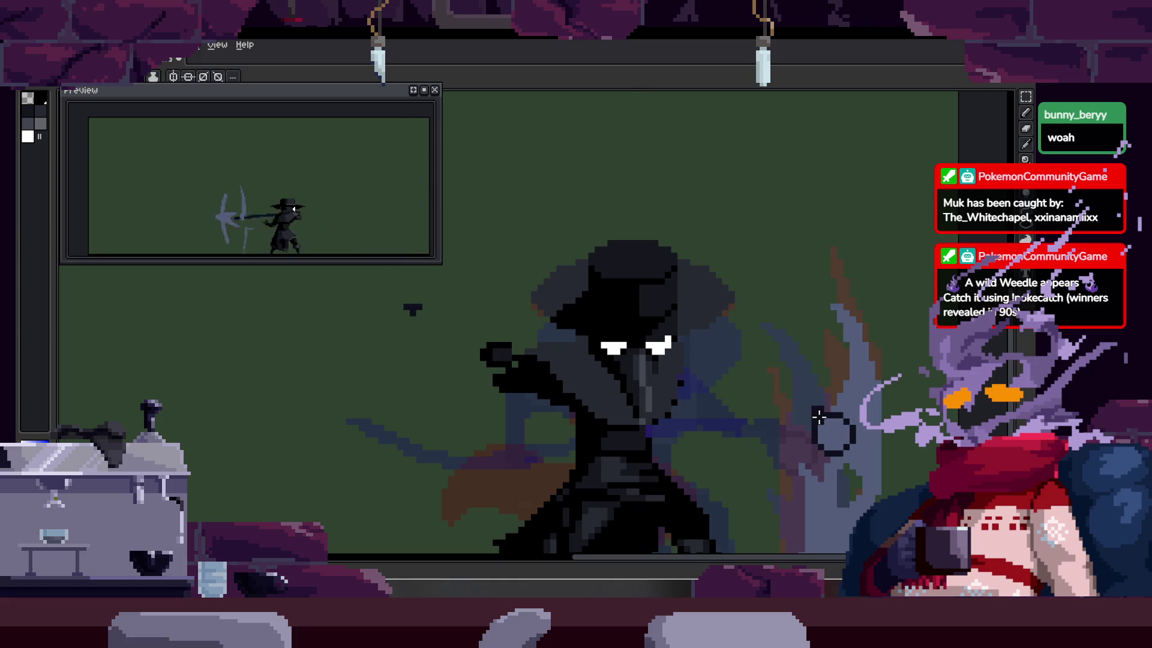
{"action": "left_click_drag", "start_coordinate": [819, 422], "coordinate": [403, 308]}
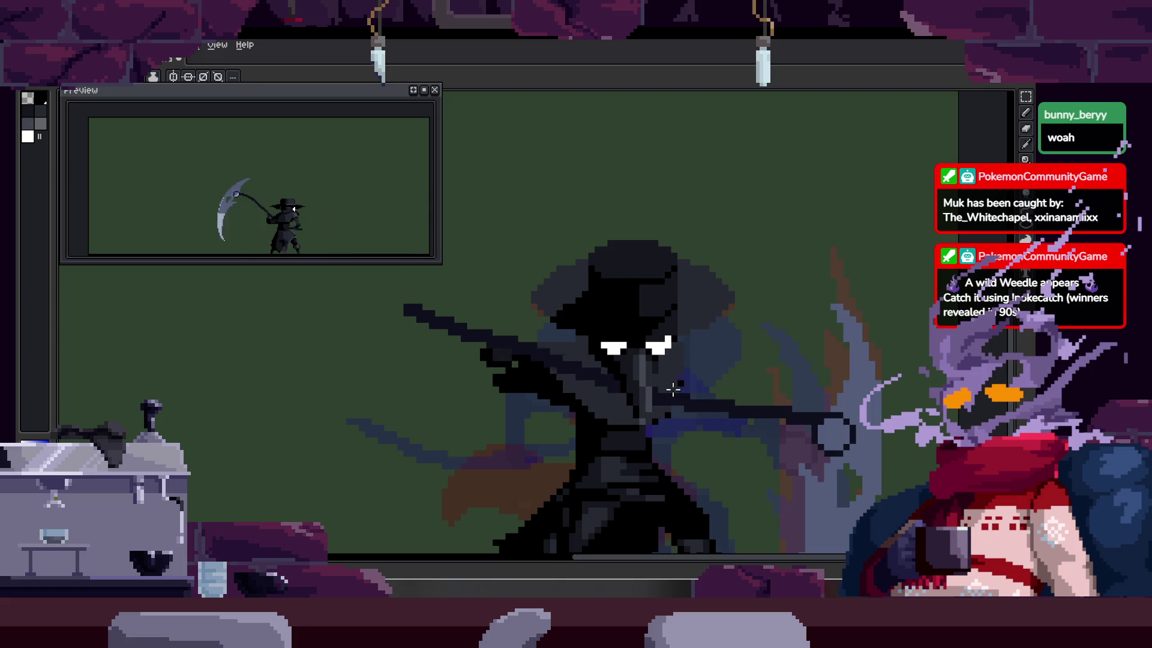
{"action": "key", "text": "ctrl+z"}
{"action": "mouse_move", "coordinate": [819, 420]}
{"action": "left_mouse_down"}
{"action": "mouse_move", "coordinate": [442, 311]}
{"action": "mouse_move", "coordinate": [411, 316]}
{"action": "mouse_move", "coordinate": [786, 354]}
{"action": "mouse_move", "coordinate": [740, 369]}
{"action": "mouse_move", "coordinate": [540, 384]}
{"action": "mouse_move", "coordinate": [494, 410]}
{"action": "mouse_move", "coordinate": [487, 354]}
{"action": "mouse_move", "coordinate": [547, 404]}
{"action": "mouse_move", "coordinate": [430, 411]}
{"action": "mouse_move", "coordinate": [518, 452]}
{"action": "left_mouse_up"}
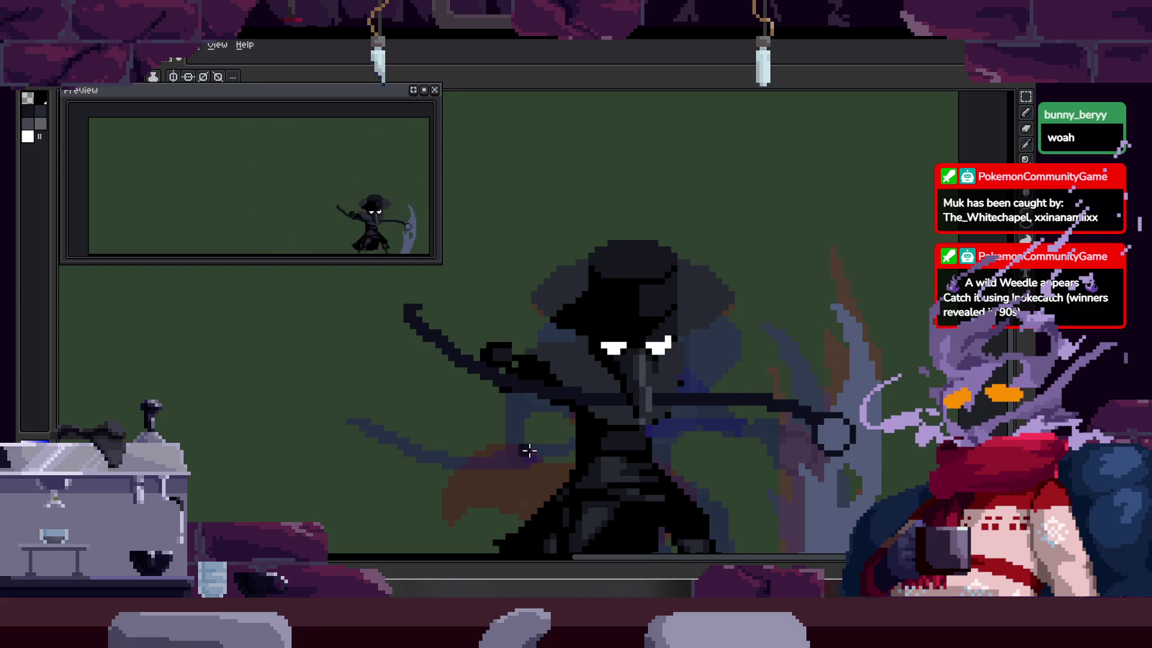
{"action": "scroll", "coordinate": [529, 451], "scroll_direction": "up", "scroll_amount": 3}
Step: Nudge the top tip of the handle up one pixel row
{"action": "key", "text": "b"}
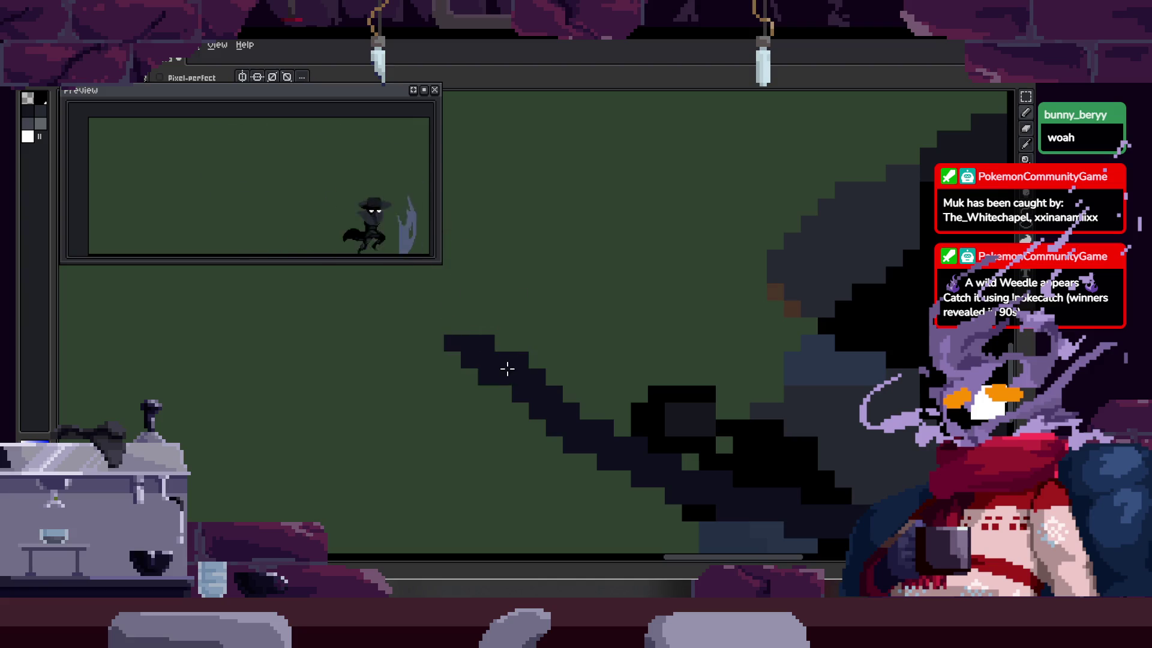
{"action": "key", "text": "m"}
{"action": "left_click_drag", "start_coordinate": [444, 300], "coordinate": [501, 407]}
{"action": "left_click_drag", "start_coordinate": [474, 348], "coordinate": [474, 331]}
{"action": "key", "text": "ctrl+d"}
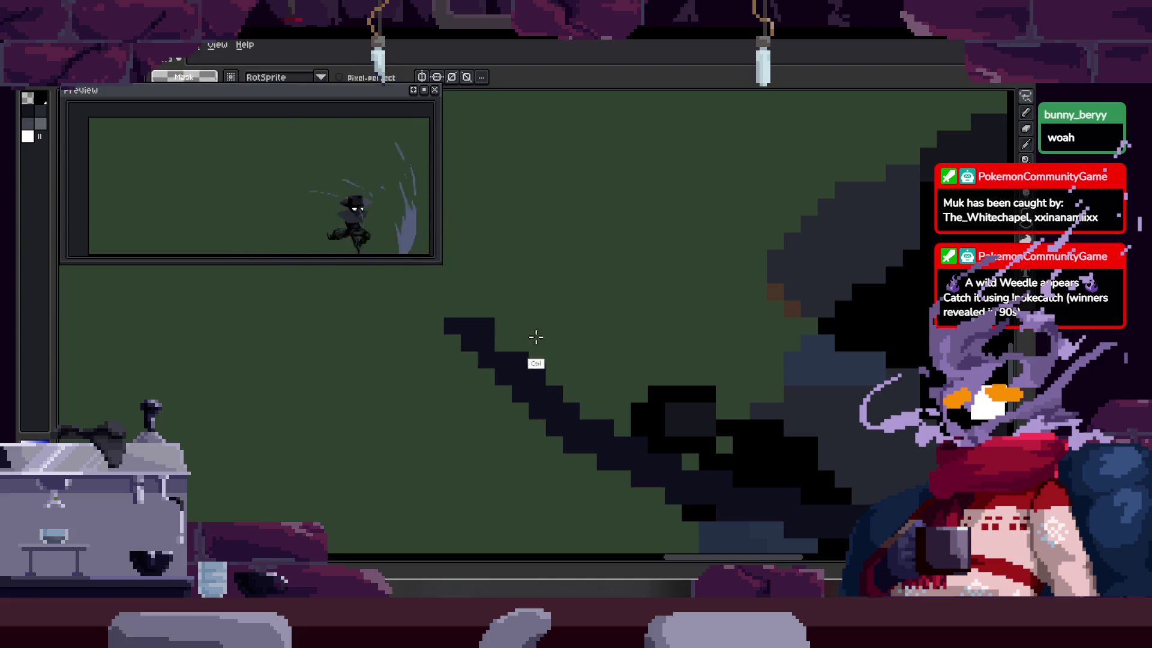
{"action": "key", "text": "b"}
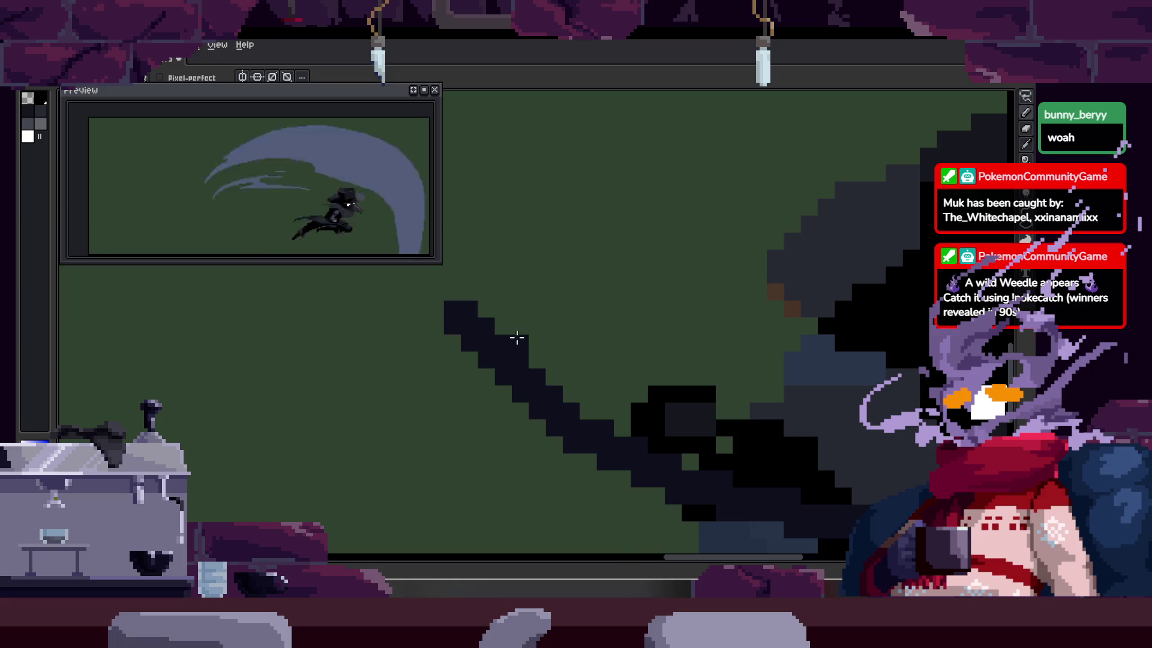
Step: Add black outline pixels and straight lines near the hat and scythe blade
{"action": "key", "text": "z"}
{"action": "left_click", "coordinate": [578, 329]}
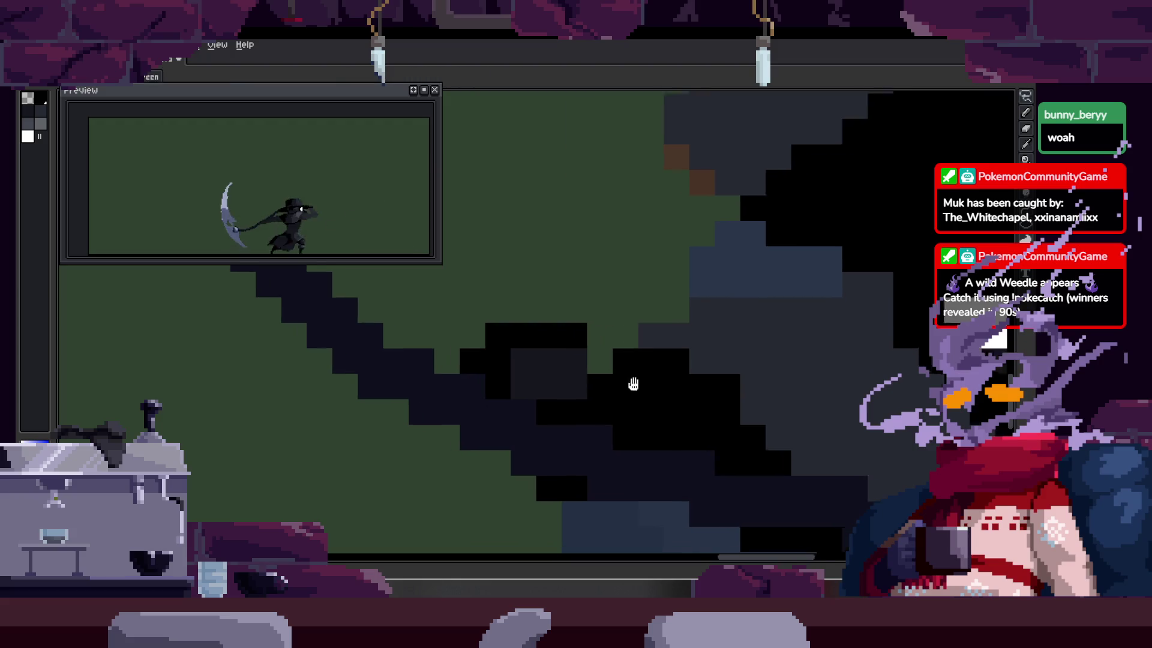
{"action": "key", "text": "alt"}
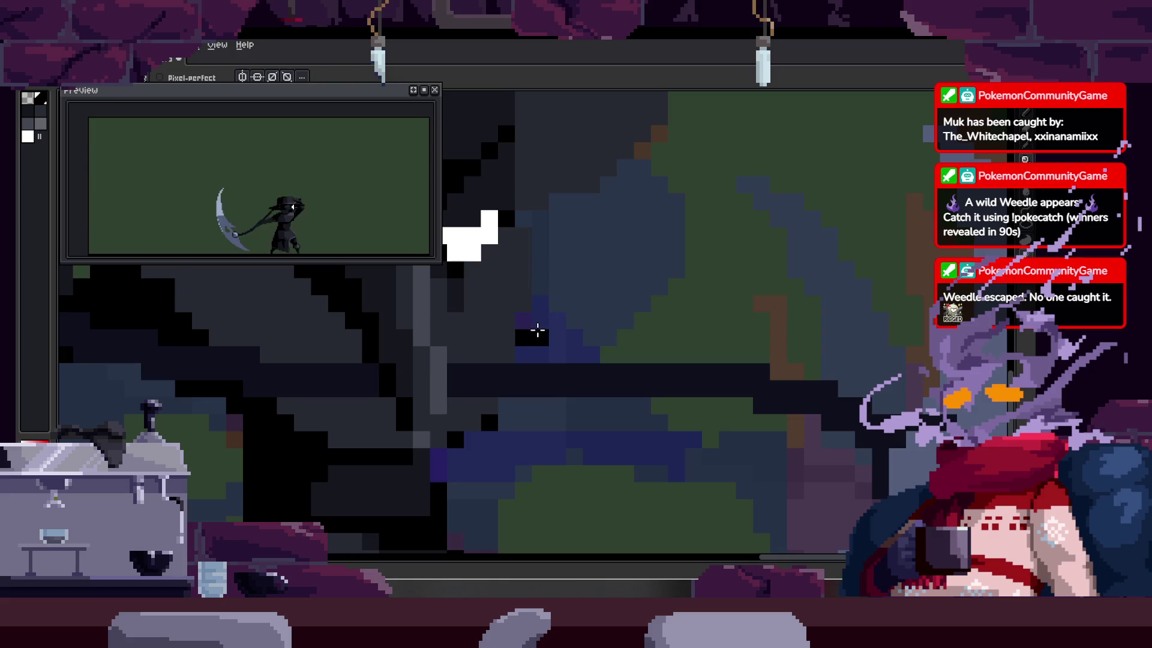
{"action": "left_click", "coordinate": [523, 321]}
{"action": "left_click", "coordinate": [540, 253]}
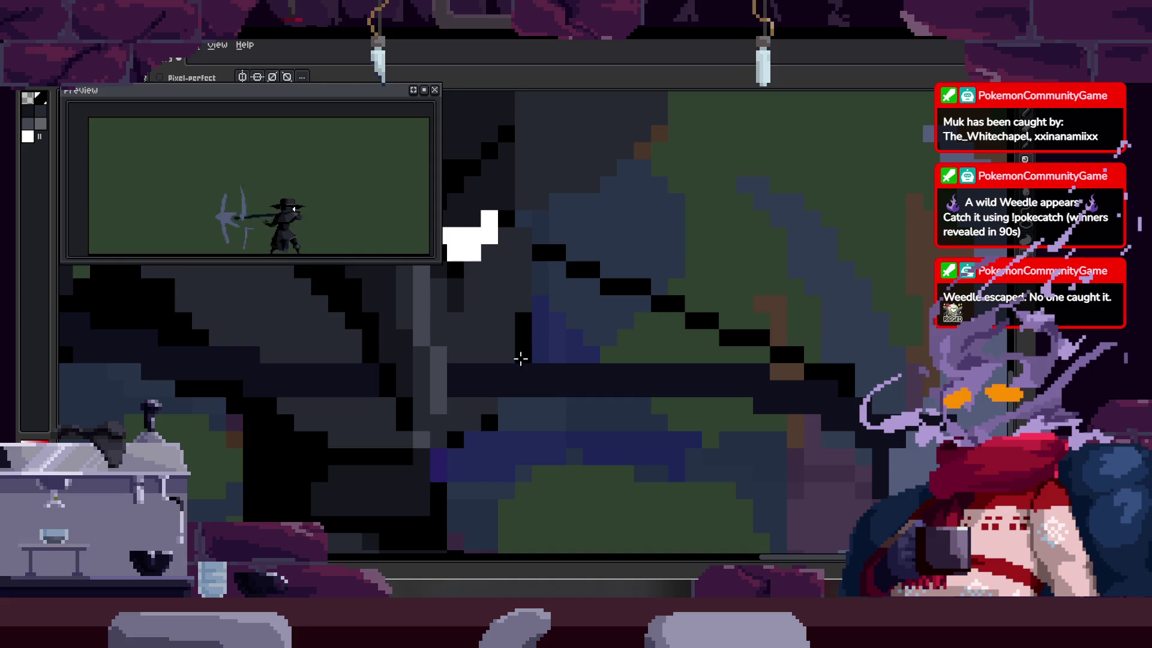
{"action": "left_click", "coordinate": [520, 358]}
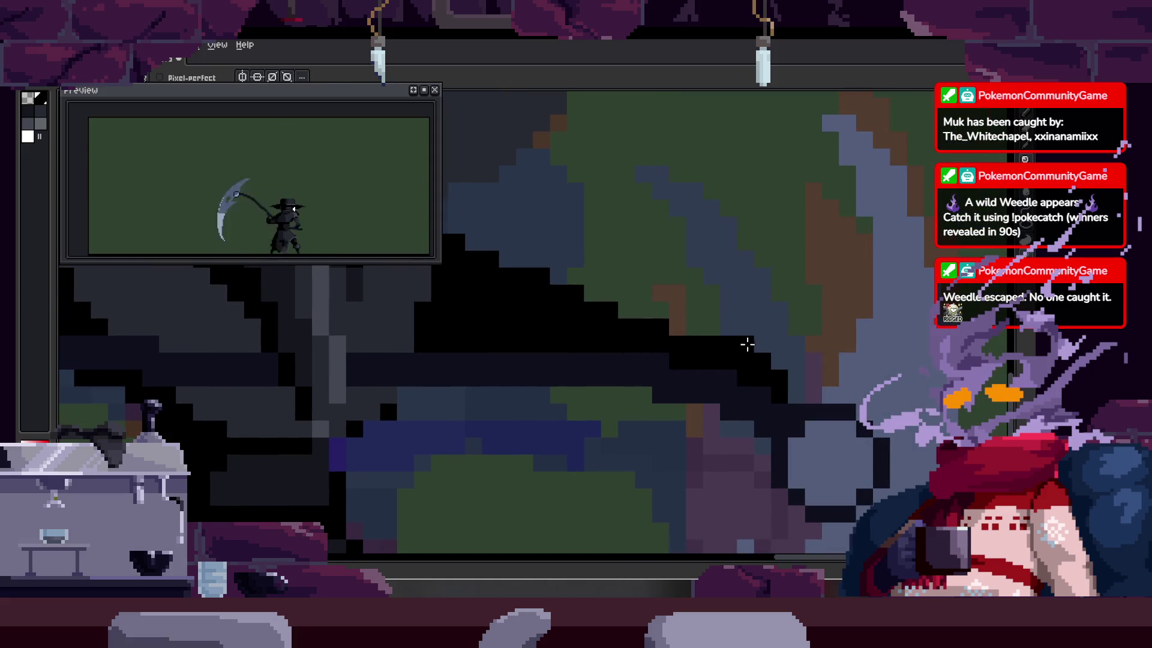
{"action": "key", "text": "z"}
{"action": "scroll", "coordinate": [738, 360], "scroll_direction": "down", "scroll_amount": 4}
{"action": "scroll", "coordinate": [726, 384], "scroll_direction": "down", "scroll_amount": 2}
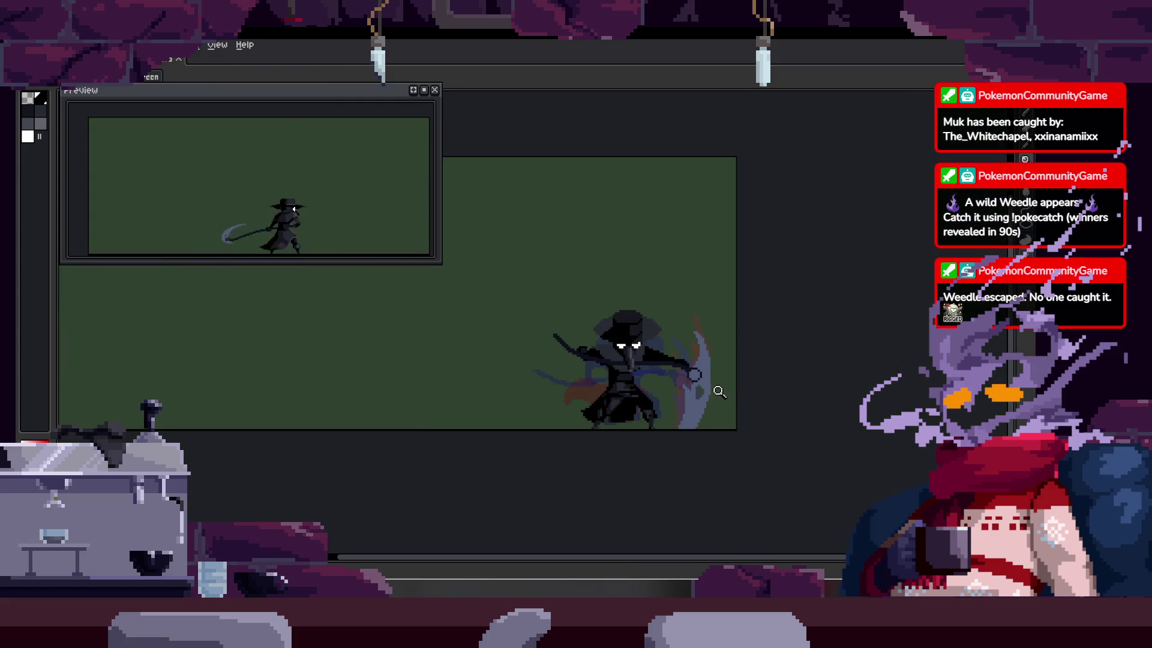
Step: Save the animation file
{"action": "scroll", "coordinate": [637, 350], "scroll_direction": "up", "scroll_amount": 3}
{"action": "key", "text": "ctrl+s"}
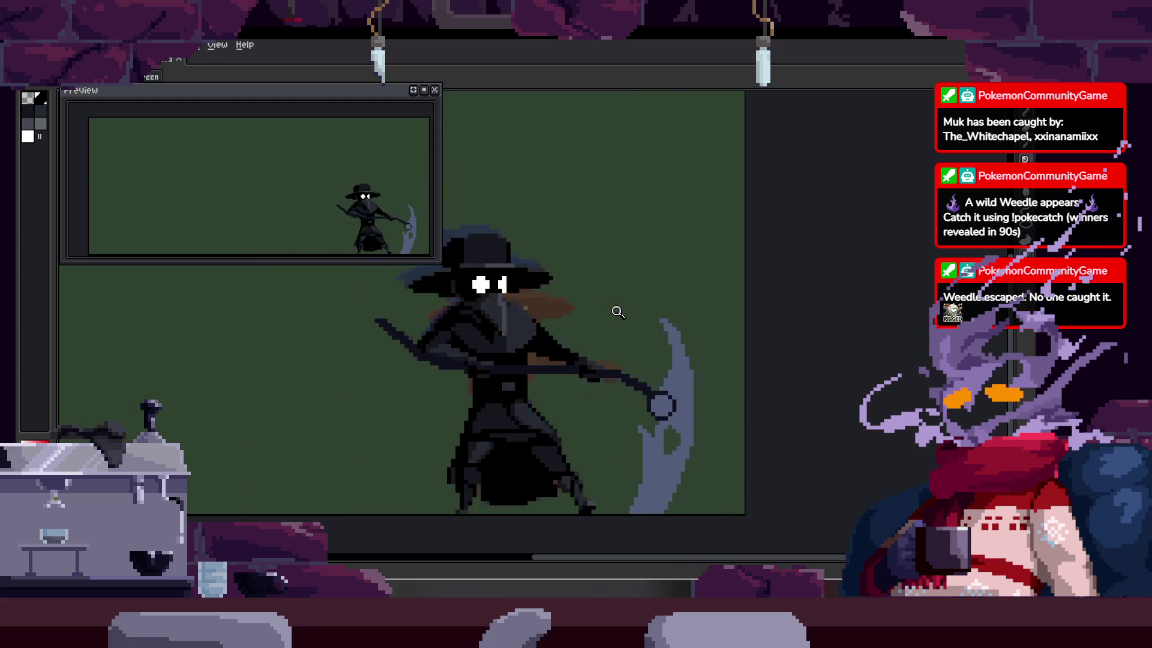
{"action": "scroll", "coordinate": [631, 330], "scroll_direction": "up", "scroll_amount": 1}
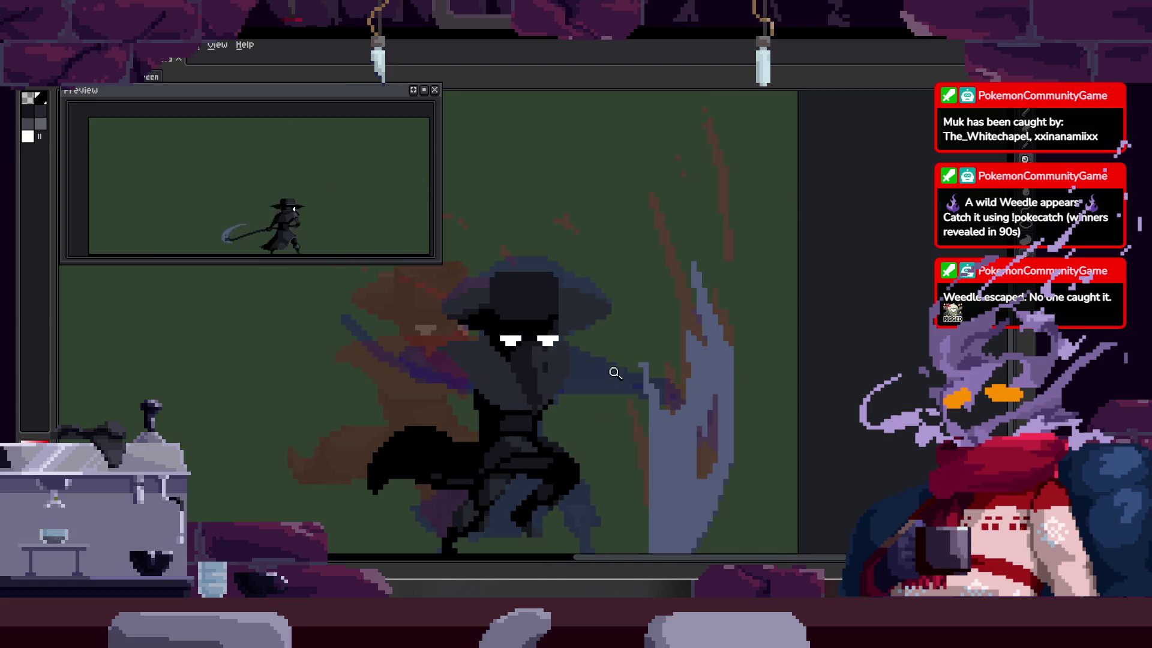
Step: Draw the black scythe blade from the outstretched hand, undoing a stray erasure
{"action": "left_click", "coordinate": [620, 357]}
{"action": "key", "text": "b"}
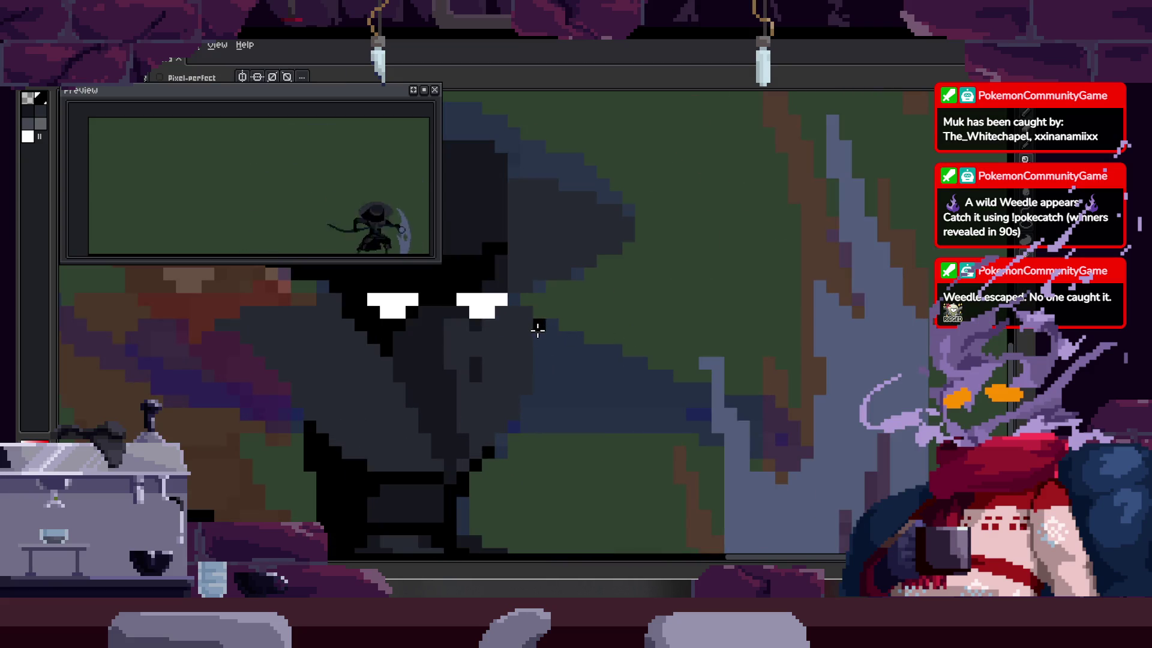
{"action": "left_click", "coordinate": [737, 261], "text": "shift"}
{"action": "mouse_move", "coordinate": [727, 260]}
{"action": "left_mouse_down"}
{"action": "mouse_move", "coordinate": [527, 411]}
{"action": "mouse_move", "coordinate": [694, 300]}
{"action": "left_mouse_up"}
{"action": "key", "text": "e"}
{"action": "mouse_move", "coordinate": [627, 339]}
{"action": "left_mouse_down"}
{"action": "mouse_move", "coordinate": [570, 352]}
{"action": "mouse_move", "coordinate": [571, 424]}
{"action": "left_mouse_up"}
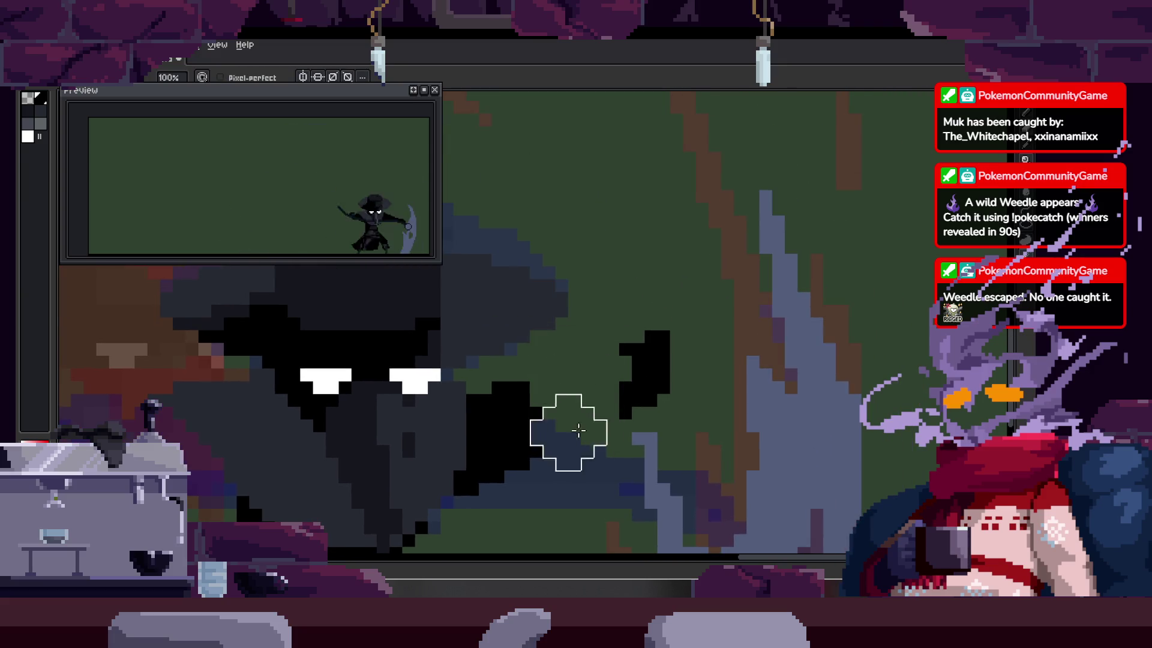
{"action": "key", "text": "ctrl+z"}
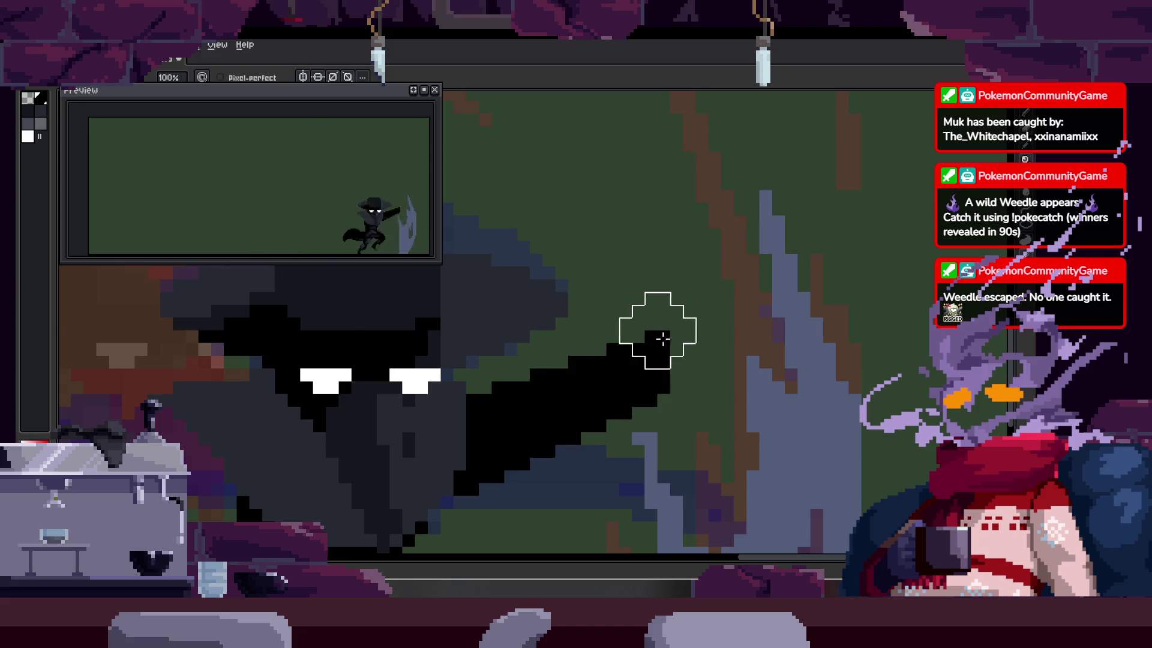
{"action": "key", "text": "b"}
{"action": "left_click_drag", "start_coordinate": [626, 220], "coordinate": [633, 361]}
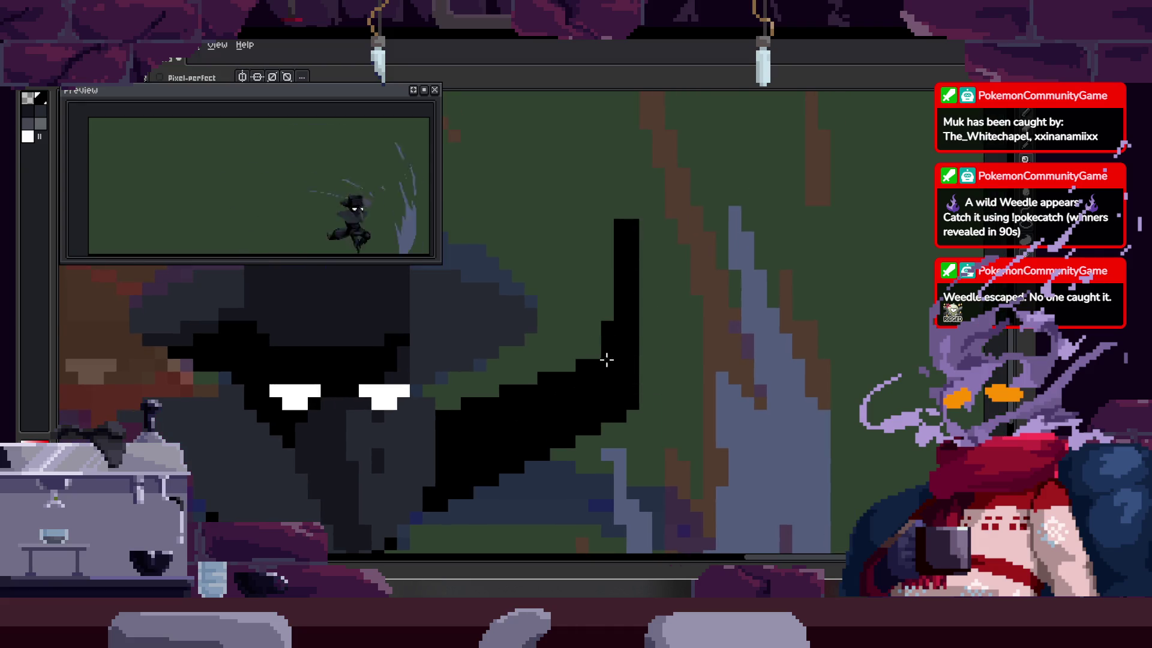
Step: Erase the lower blade pixels and paint black pixels along the scythe shape
{"action": "key", "text": "e"}
{"action": "scroll", "coordinate": [591, 354], "scroll_direction": "down", "scroll_amount": 2}
{"action": "mouse_move", "coordinate": [584, 316]}
{"action": "left_mouse_down"}
{"action": "mouse_move", "coordinate": [571, 322]}
{"action": "mouse_move", "coordinate": [547, 403]}
{"action": "left_mouse_up"}
{"action": "key", "text": "b"}
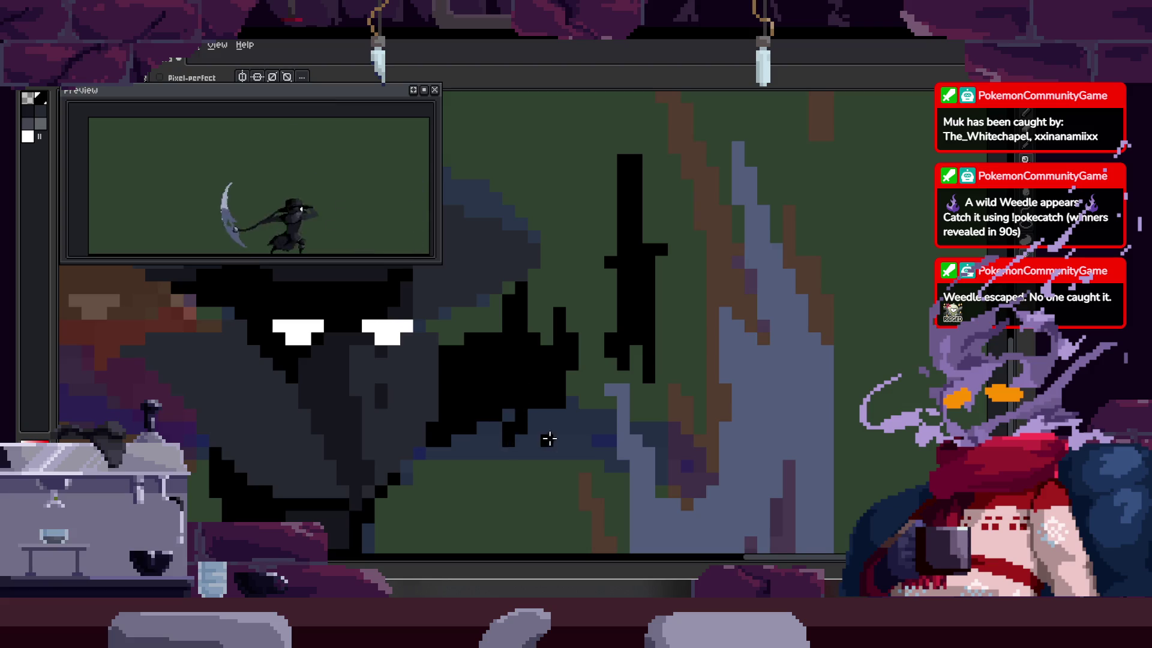
{"action": "key", "text": "e"}
{"action": "scroll", "coordinate": [631, 275], "scroll_direction": "right", "scroll_amount": 2}
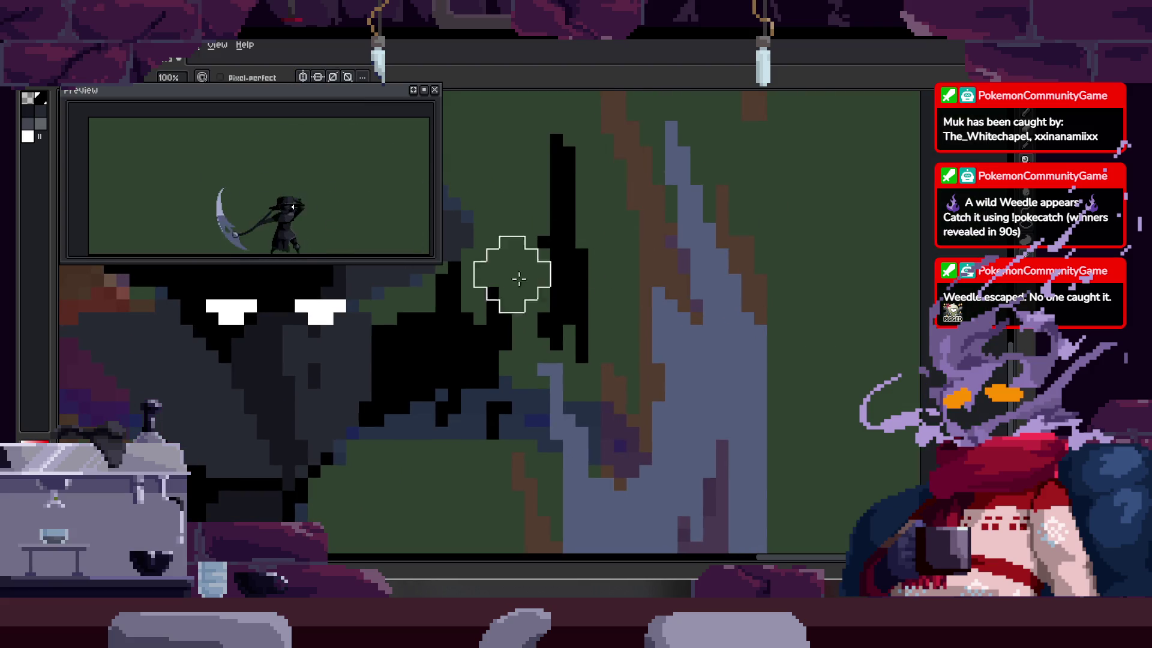
{"action": "scroll", "coordinate": [557, 281], "scroll_direction": "down", "scroll_amount": 3}
{"action": "scroll", "coordinate": [503, 380], "scroll_direction": "up", "scroll_amount": 3}
{"action": "key", "text": "b"}
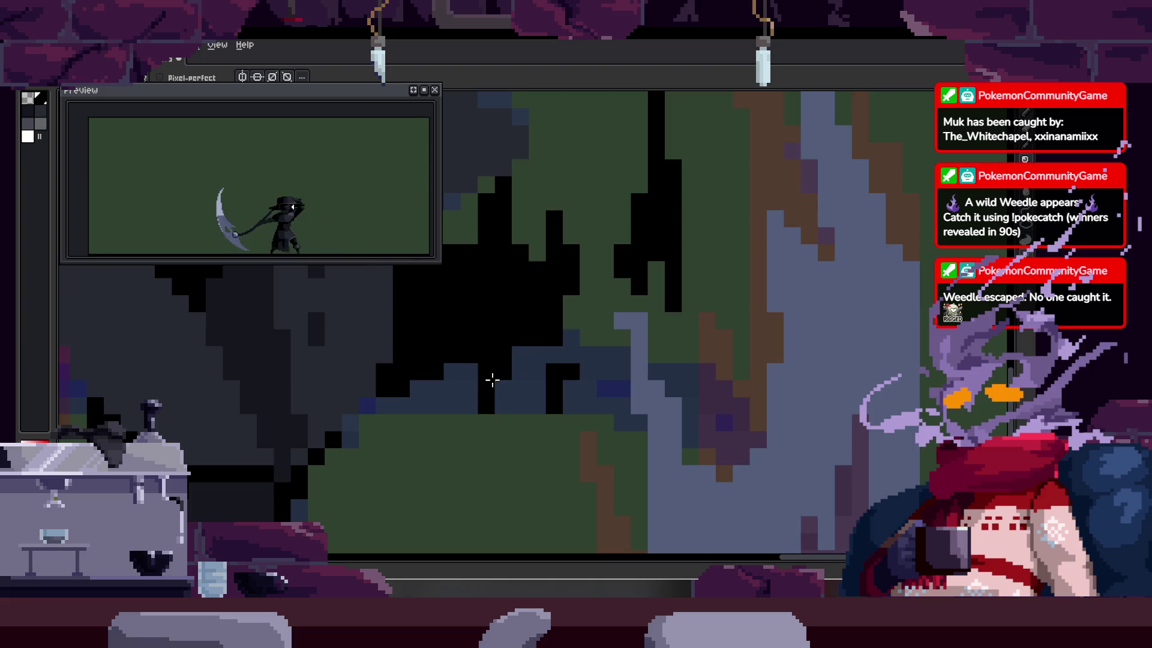
{"action": "left_click_drag", "start_coordinate": [444, 379], "coordinate": [465, 402]}
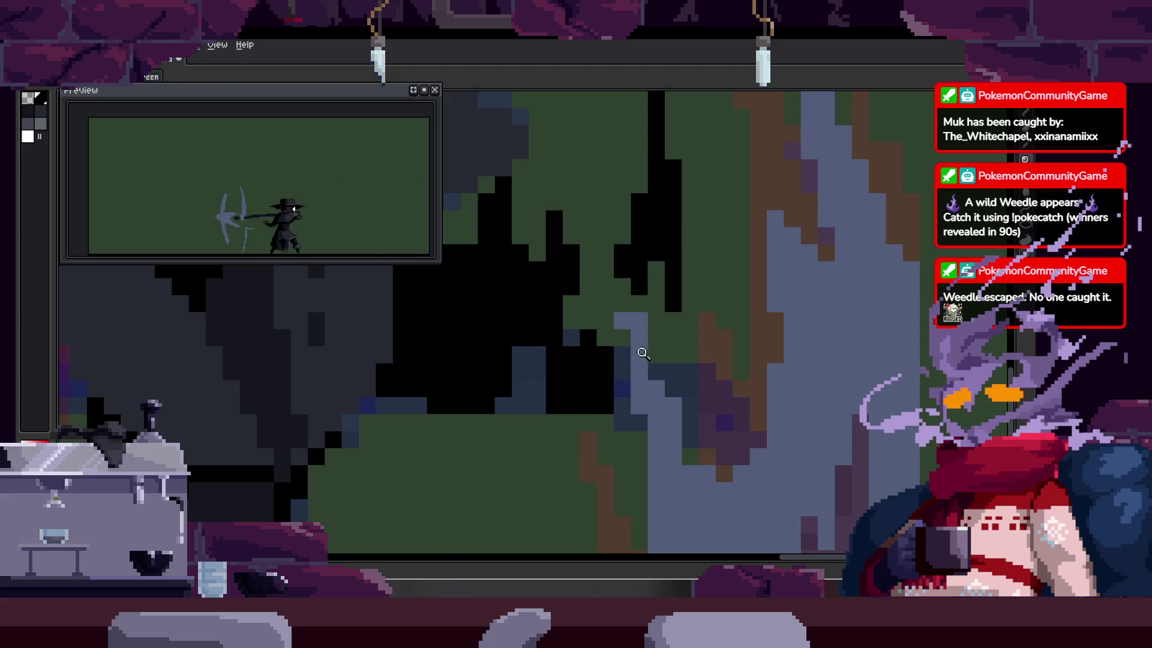
{"action": "scroll", "coordinate": [642, 352], "scroll_direction": "down", "scroll_amount": 5}
{"action": "scroll", "coordinate": [618, 354], "scroll_direction": "up", "scroll_amount": 2}
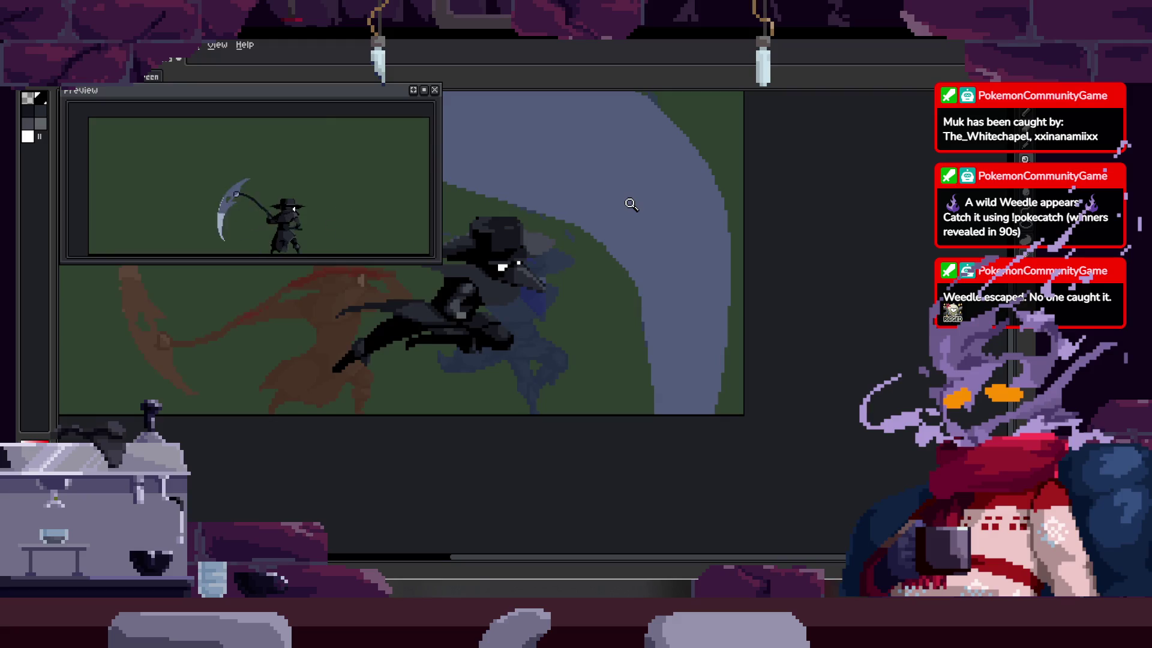
{"action": "scroll", "coordinate": [701, 249], "scroll_direction": "up", "scroll_amount": 3}
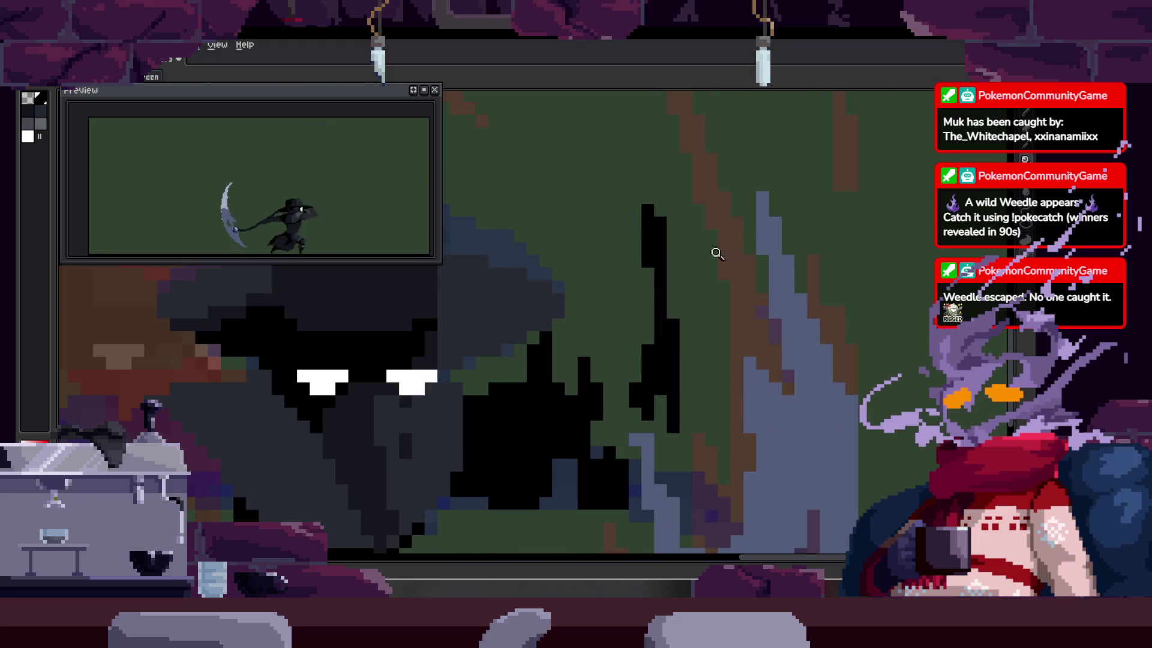
{"action": "key", "text": "b"}
Step: Zoom in closely on the character and the scythe on the attack frame
{"action": "key", "text": "z"}
{"action": "scroll", "coordinate": [699, 322], "scroll_direction": "down", "scroll_amount": 4}
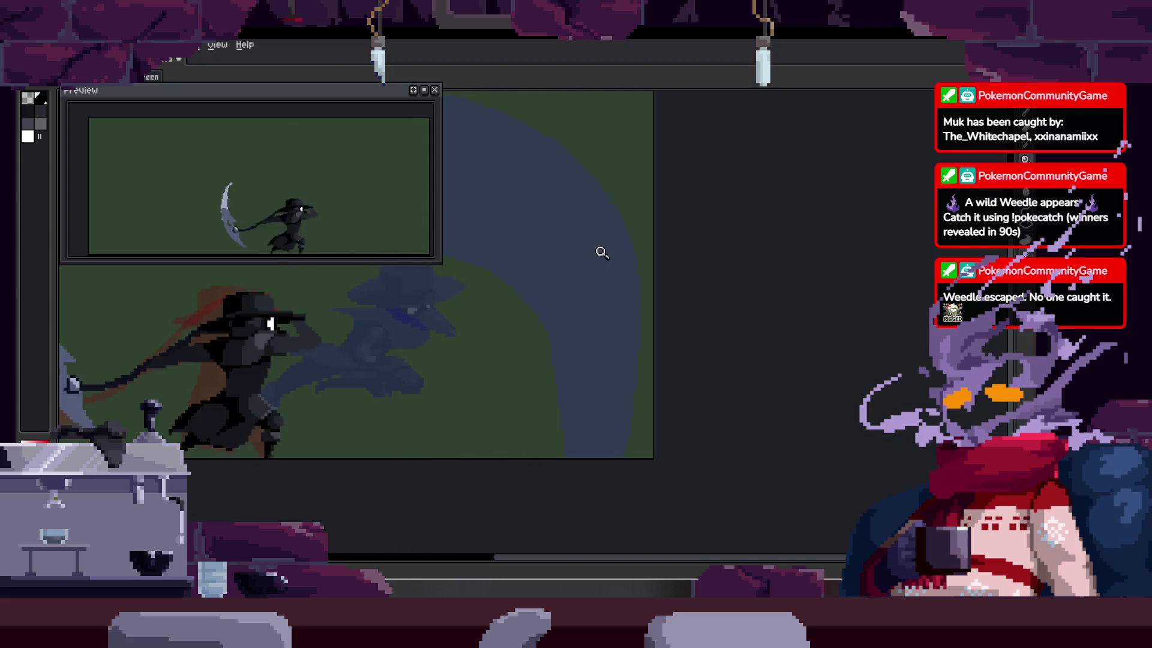
{"action": "left_click", "coordinate": [605, 288]}
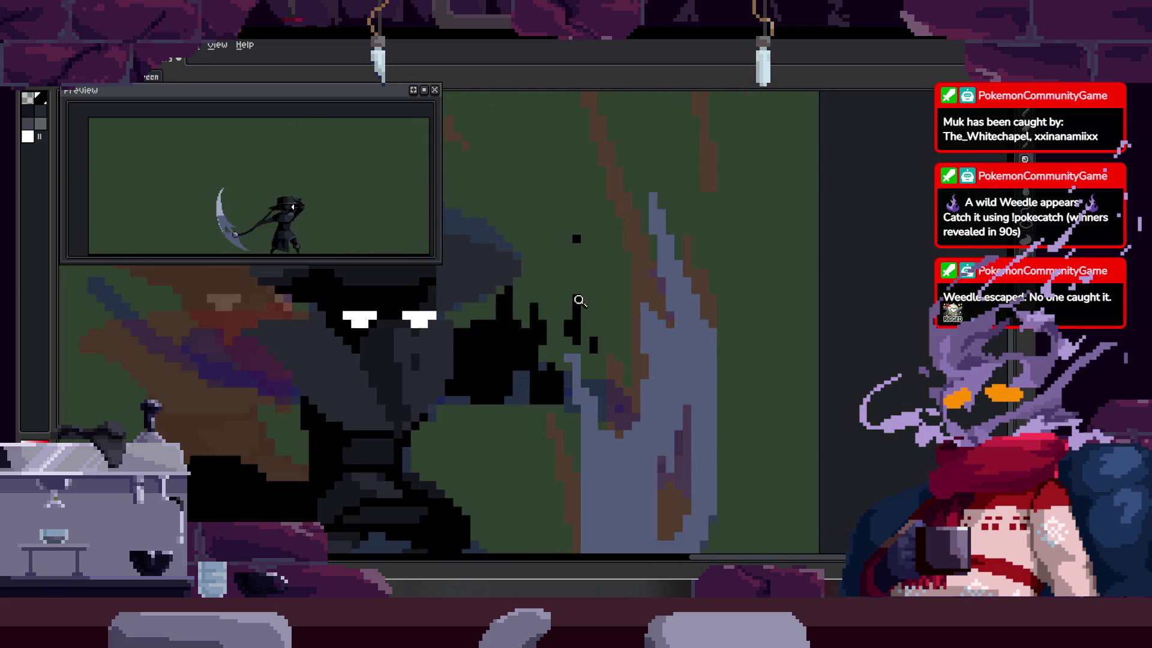
{"action": "left_click", "coordinate": [541, 332]}
{"action": "key", "text": "b"}
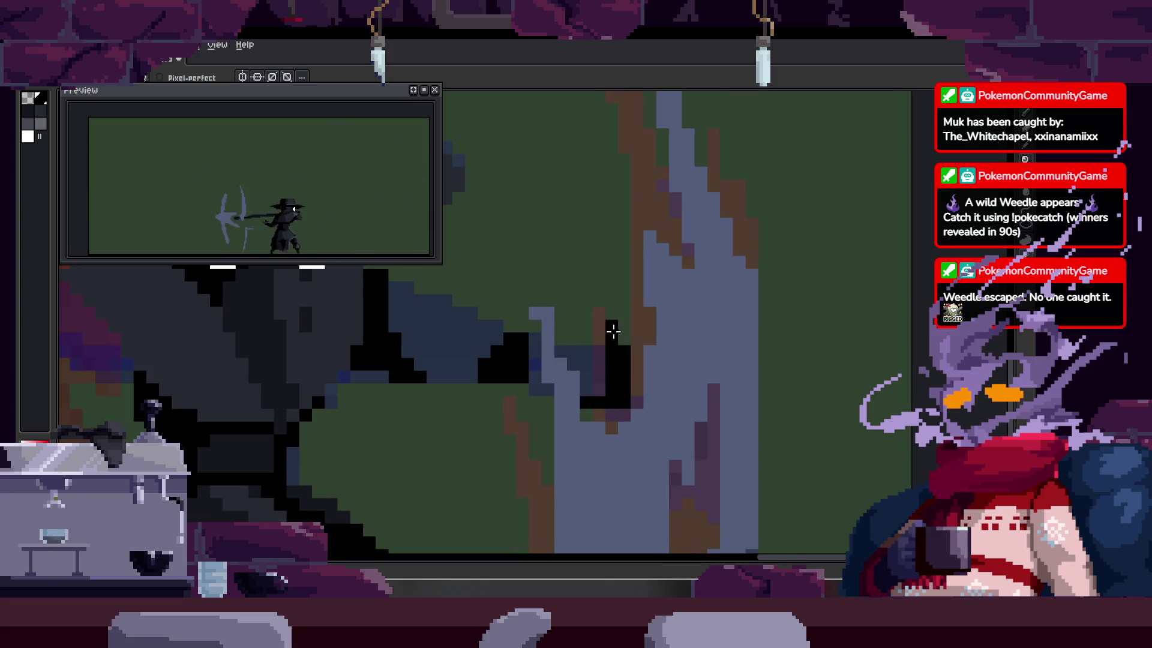
{"action": "key", "text": "z"}
{"action": "scroll", "coordinate": [616, 360], "scroll_direction": "down", "scroll_amount": 5}
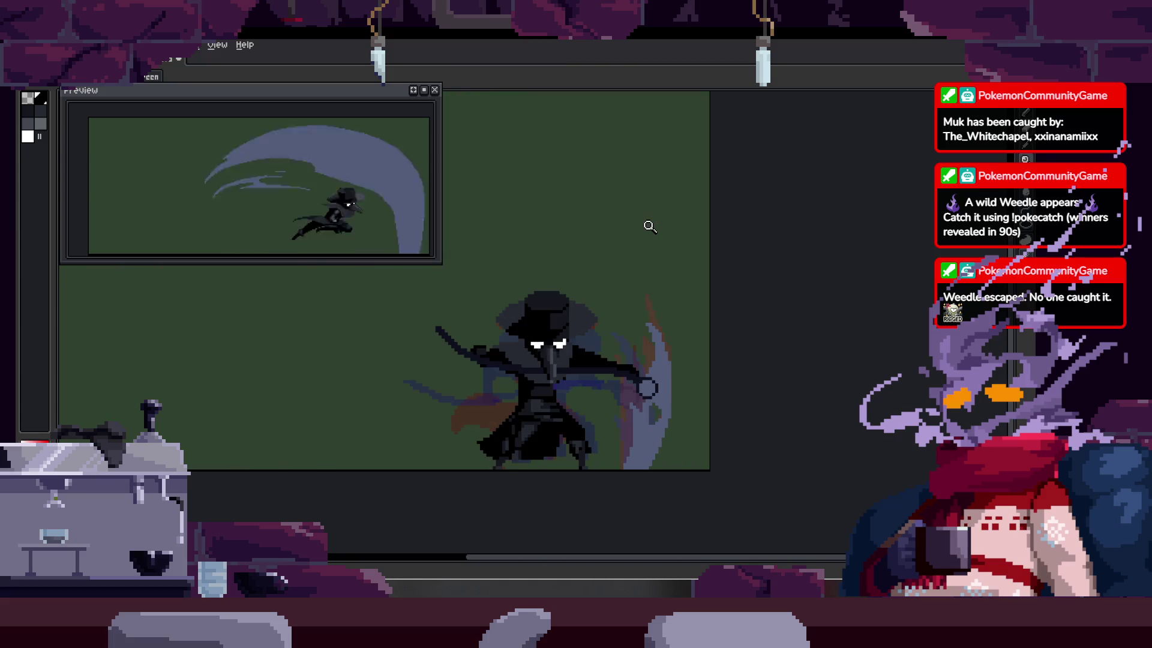
{"action": "scroll", "coordinate": [525, 319], "scroll_direction": "up", "scroll_amount": 5}
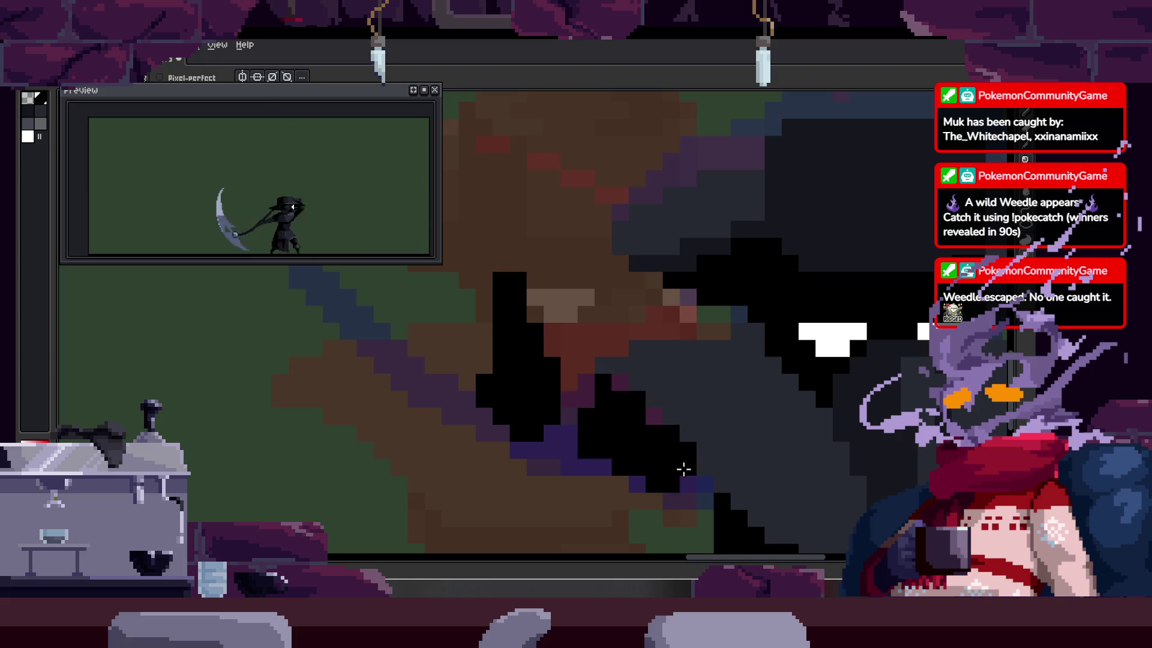
Step: Switch between Pencil and Zoom while working on the diagonal scythe shaft
{"action": "scroll", "coordinate": [545, 360], "scroll_direction": "down", "scroll_amount": 3}
{"action": "scroll", "coordinate": [584, 340], "scroll_direction": "up", "scroll_amount": 2}
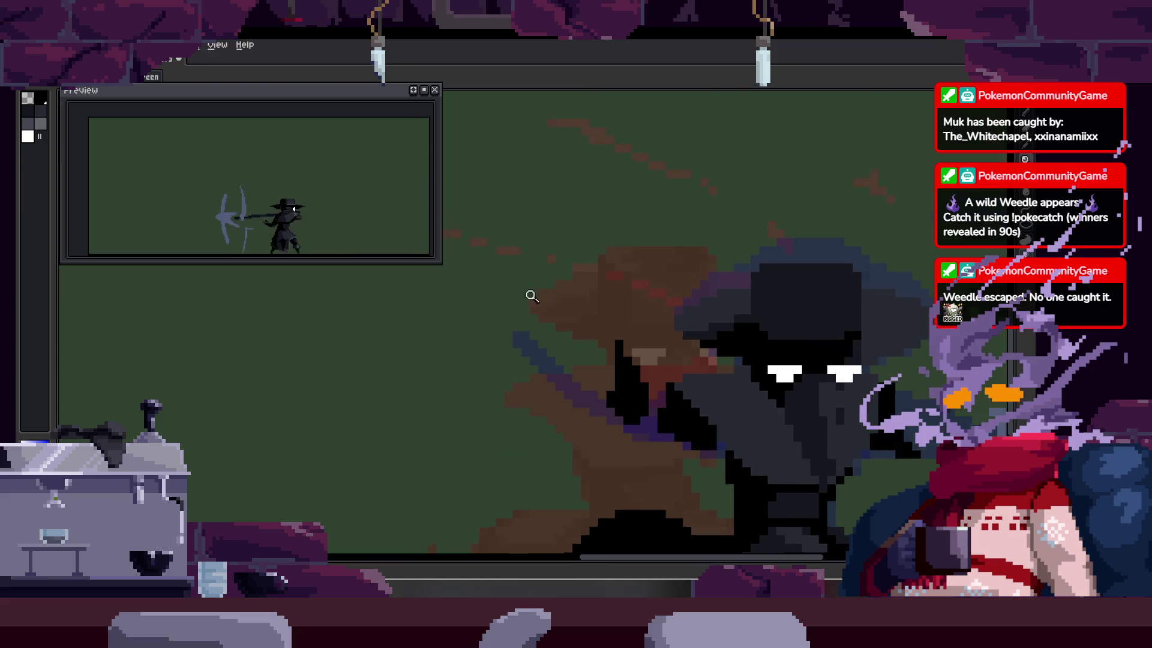
{"action": "scroll", "coordinate": [527, 296], "scroll_direction": "up", "scroll_amount": 1}
{"action": "key", "text": "b"}
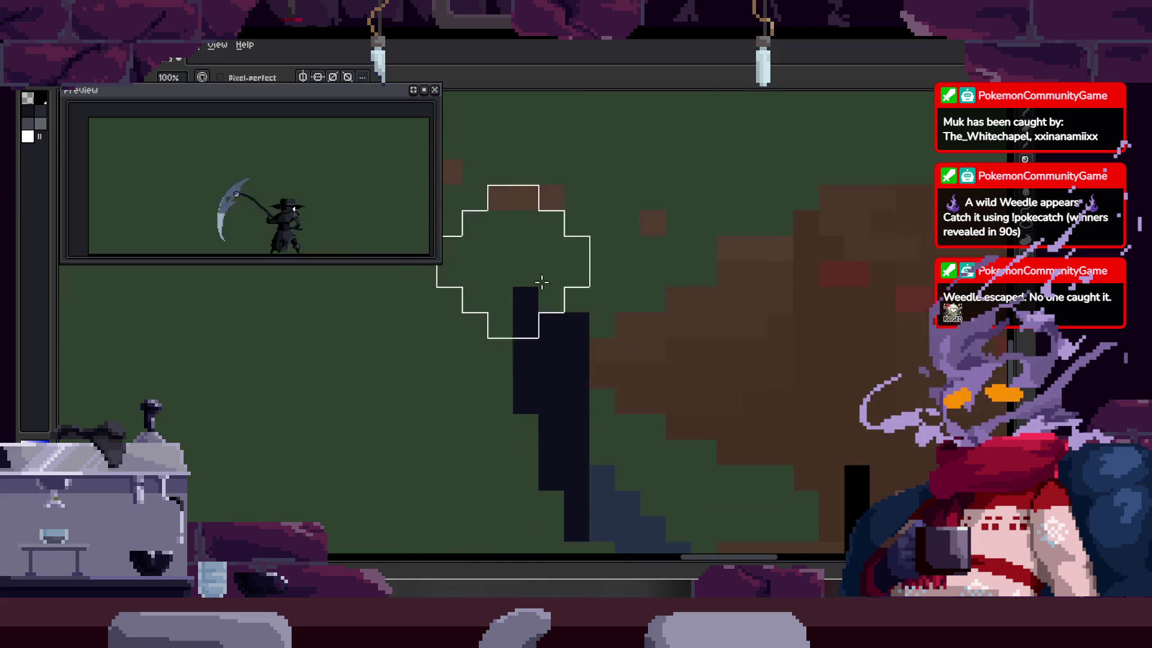
{"action": "key", "text": "z"}
{"action": "key", "text": "b"}
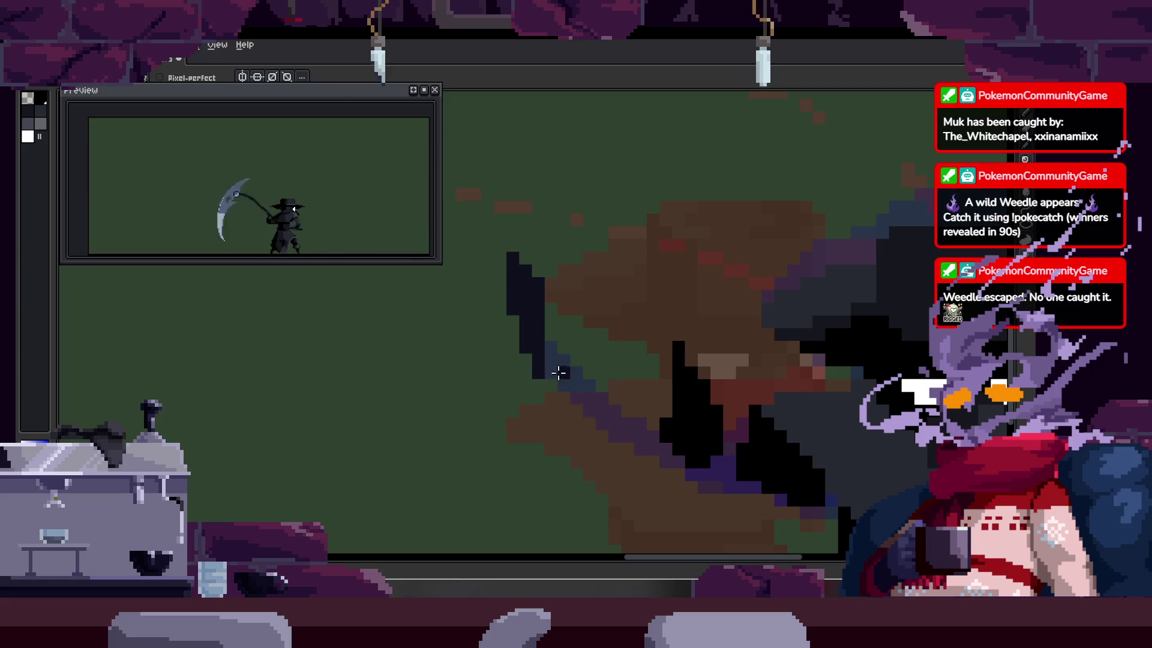
{"action": "scroll", "coordinate": [599, 400], "scroll_direction": "up", "scroll_amount": 2}
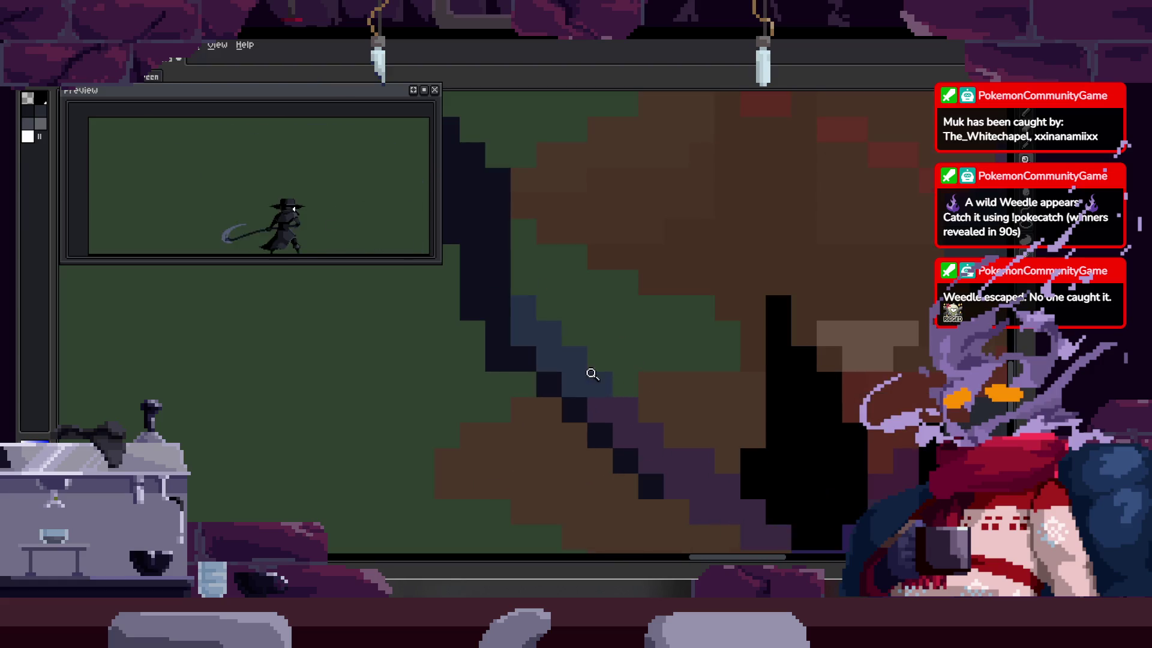
{"action": "scroll", "coordinate": [660, 487], "scroll_direction": "down", "scroll_amount": 8}
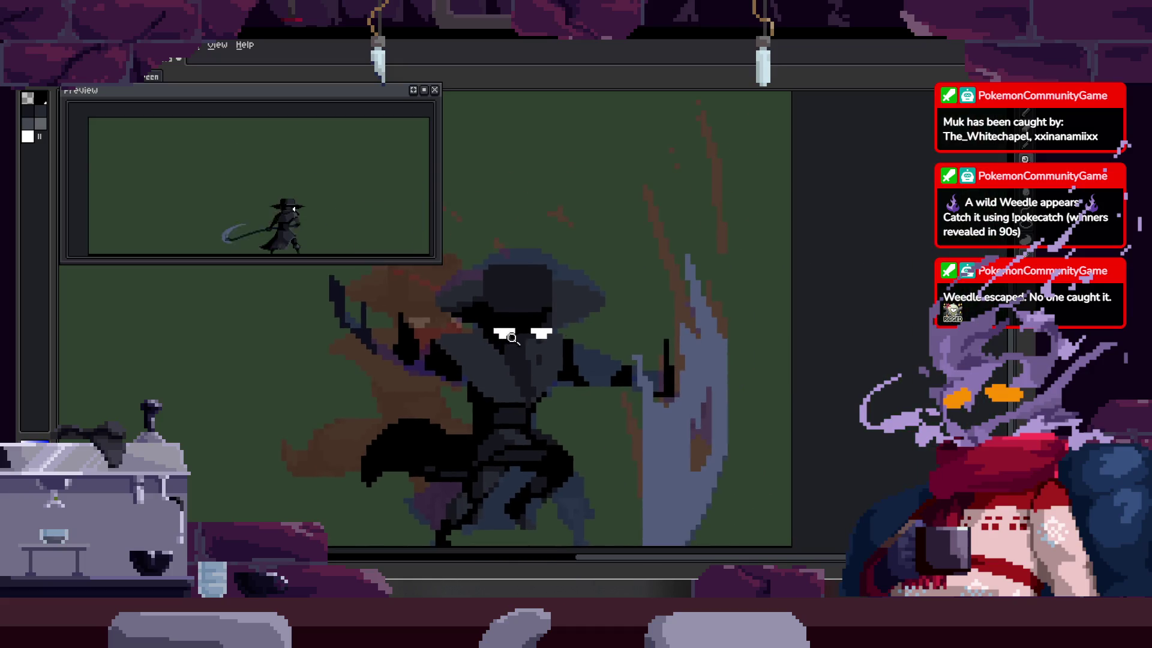
Step: Step to the wind-up frame and zoom in closely on the scythe shaft
{"action": "key", "text": "z"}
{"action": "key", "text": "Right"}
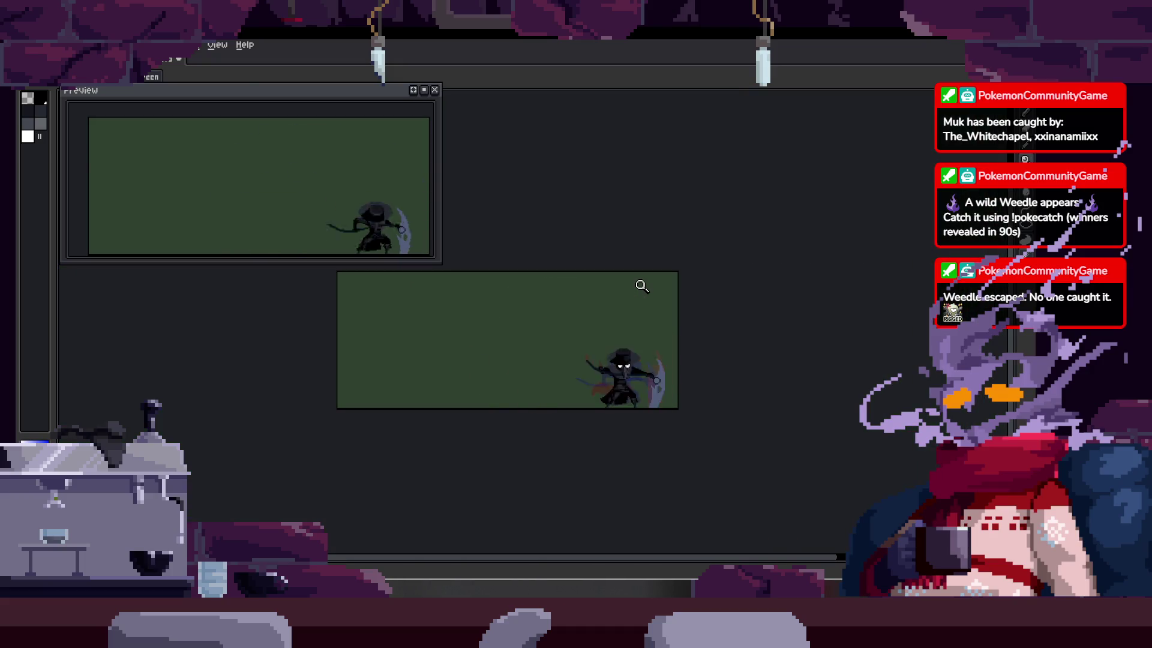
{"action": "left_click", "coordinate": [642, 275]}
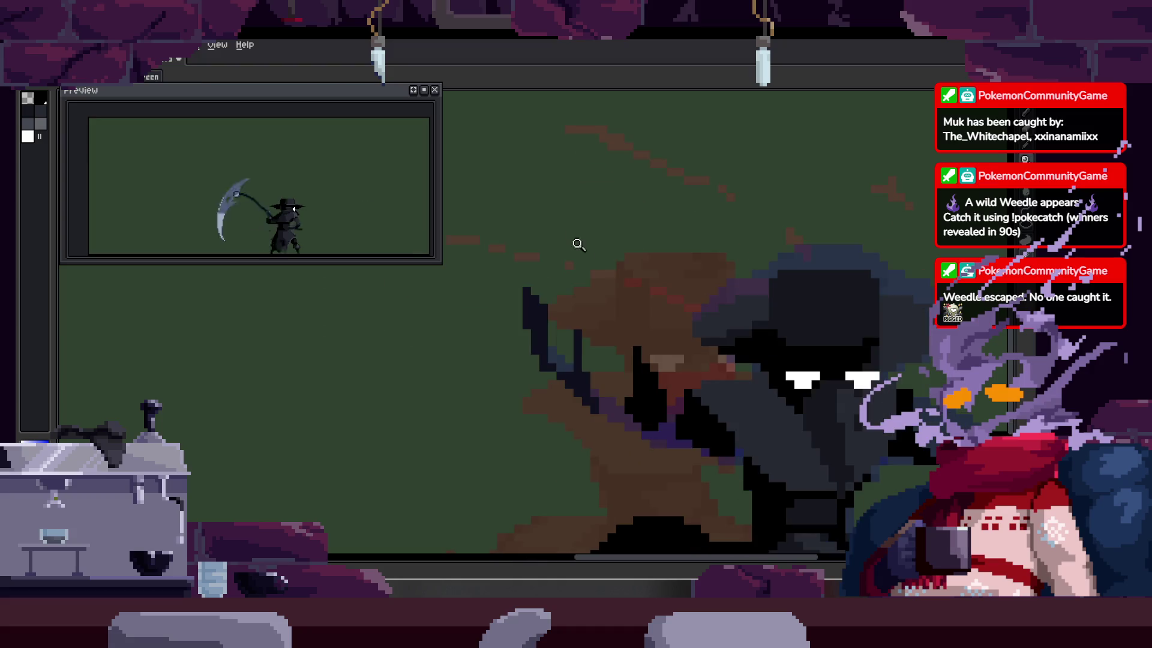
{"action": "left_click", "coordinate": [538, 278]}
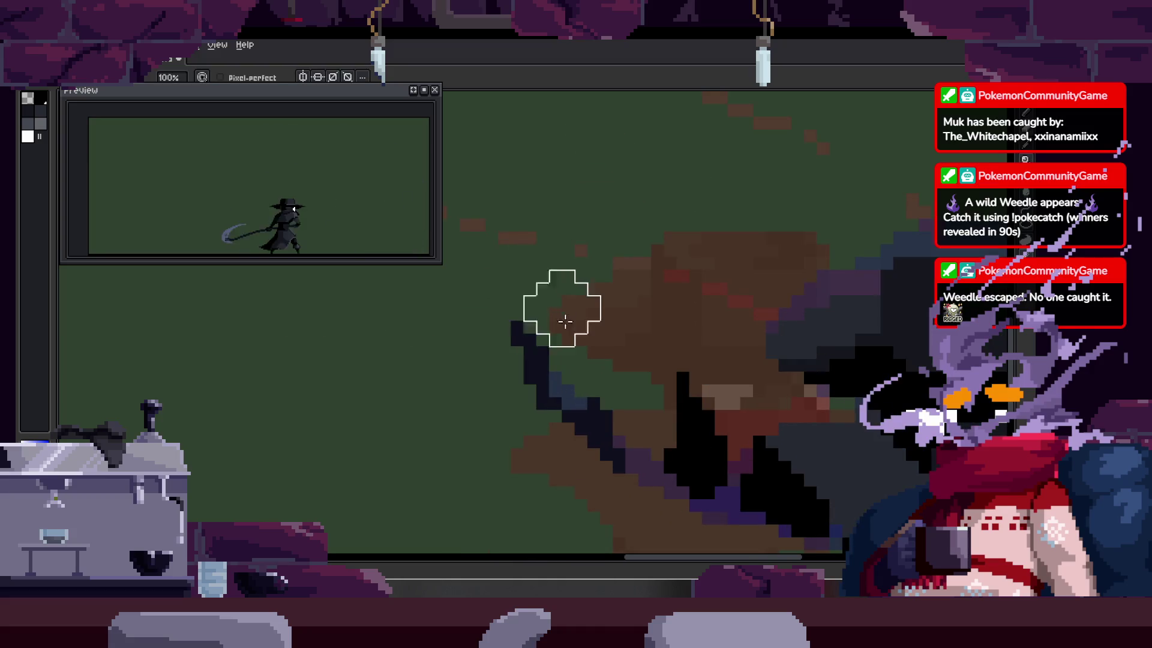
{"action": "key", "text": "b"}
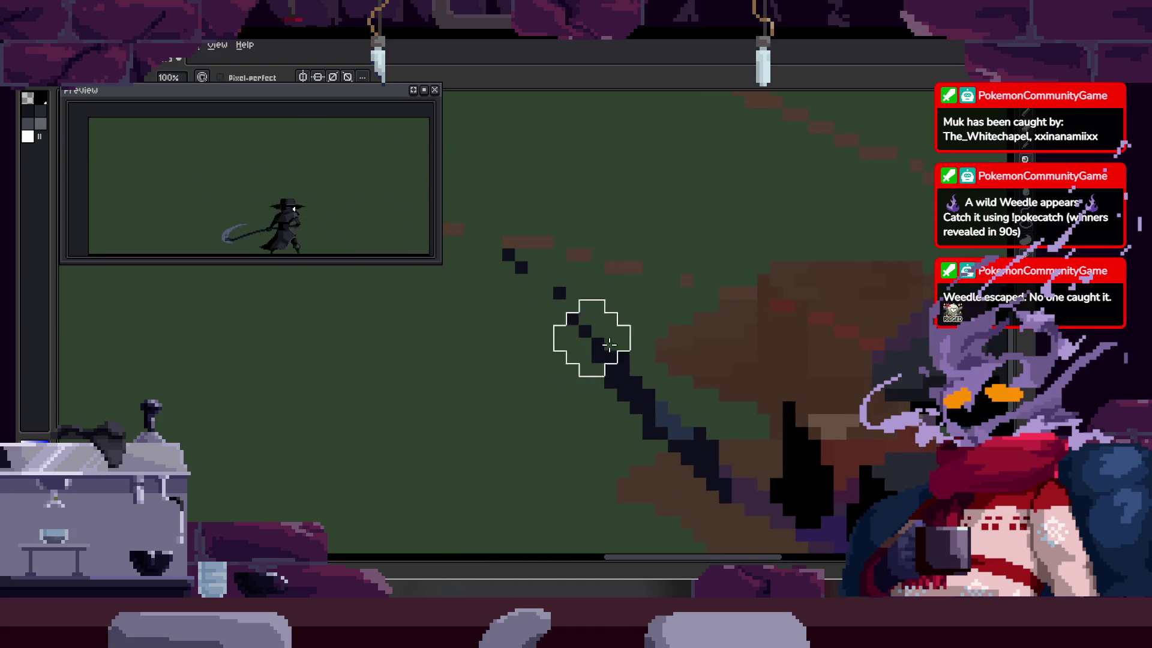
{"action": "key", "text": "e"}
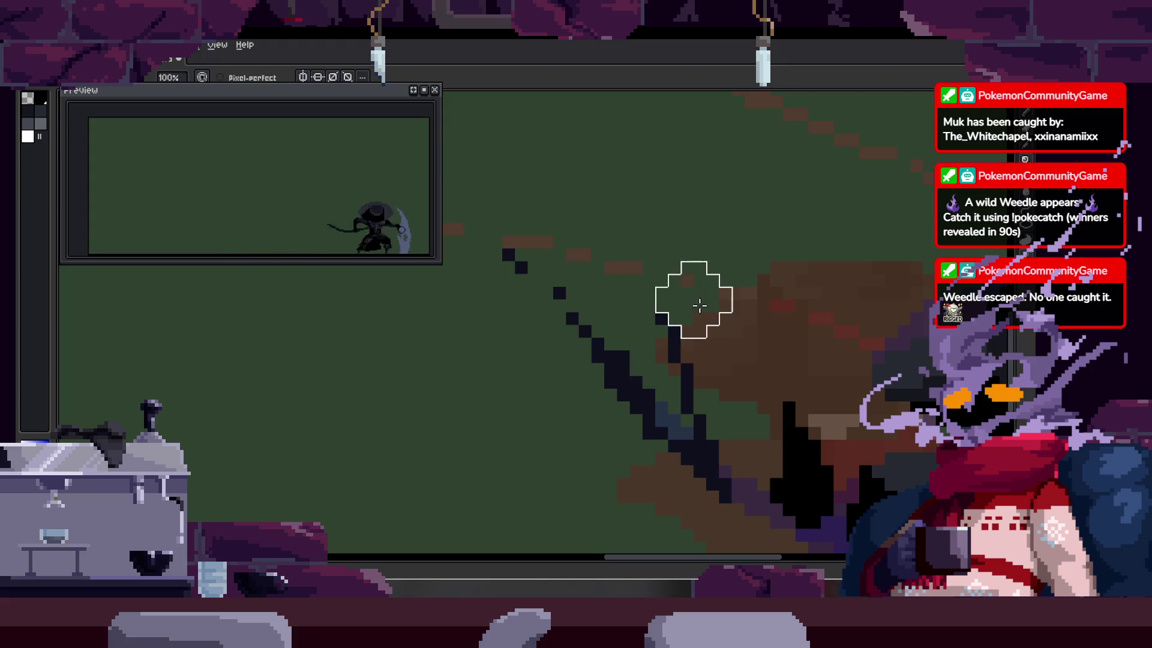
{"action": "key", "text": "z"}
{"action": "scroll", "coordinate": [684, 262], "scroll_direction": "down", "scroll_amount": 6}
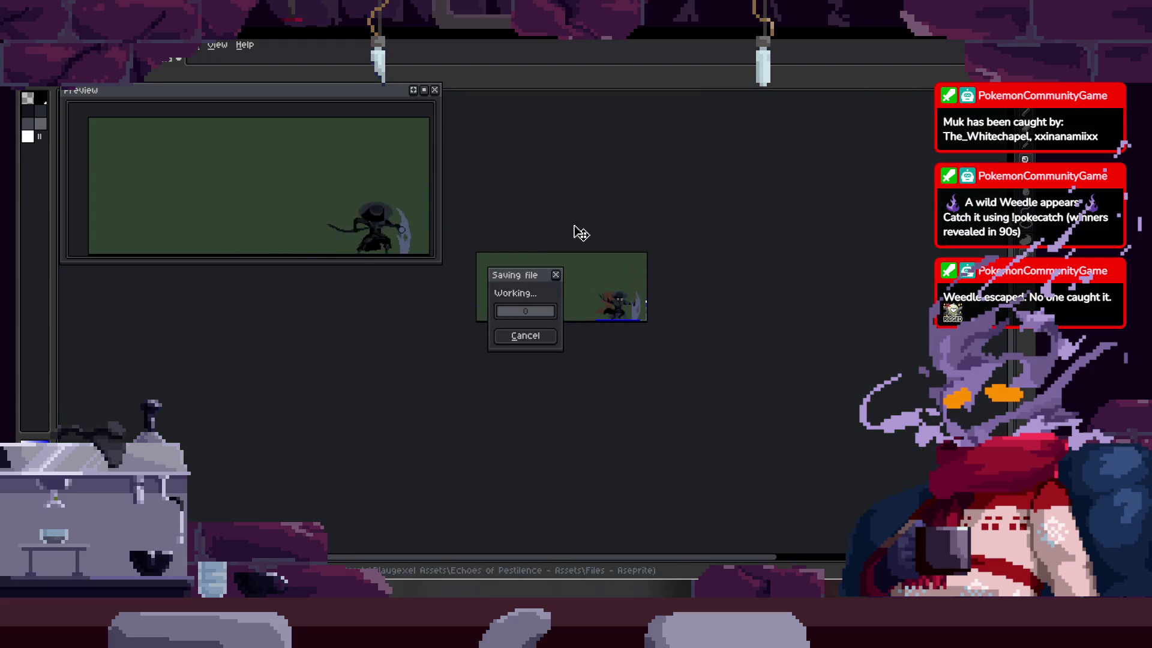
Step: Scroll left to the dark scythe handle, zoom in on it, and switch to the Pencil
{"action": "scroll", "coordinate": [617, 308], "scroll_direction": "up", "scroll_amount": 5}
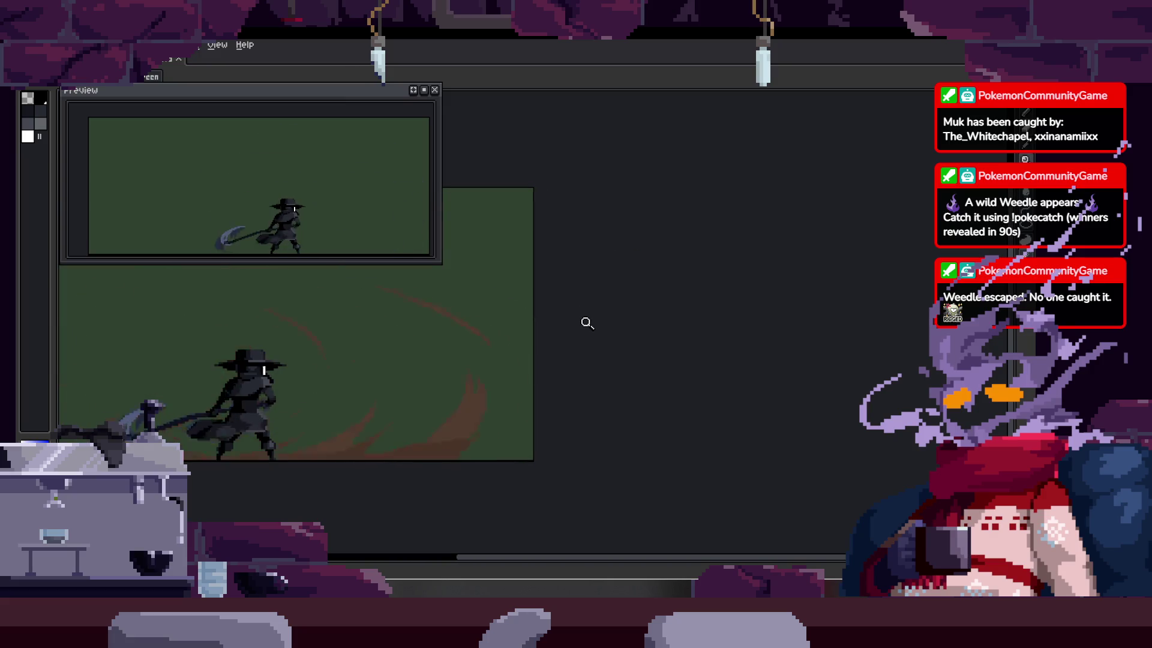
{"action": "scroll", "coordinate": [576, 306], "scroll_direction": "left", "scroll_amount": 2}
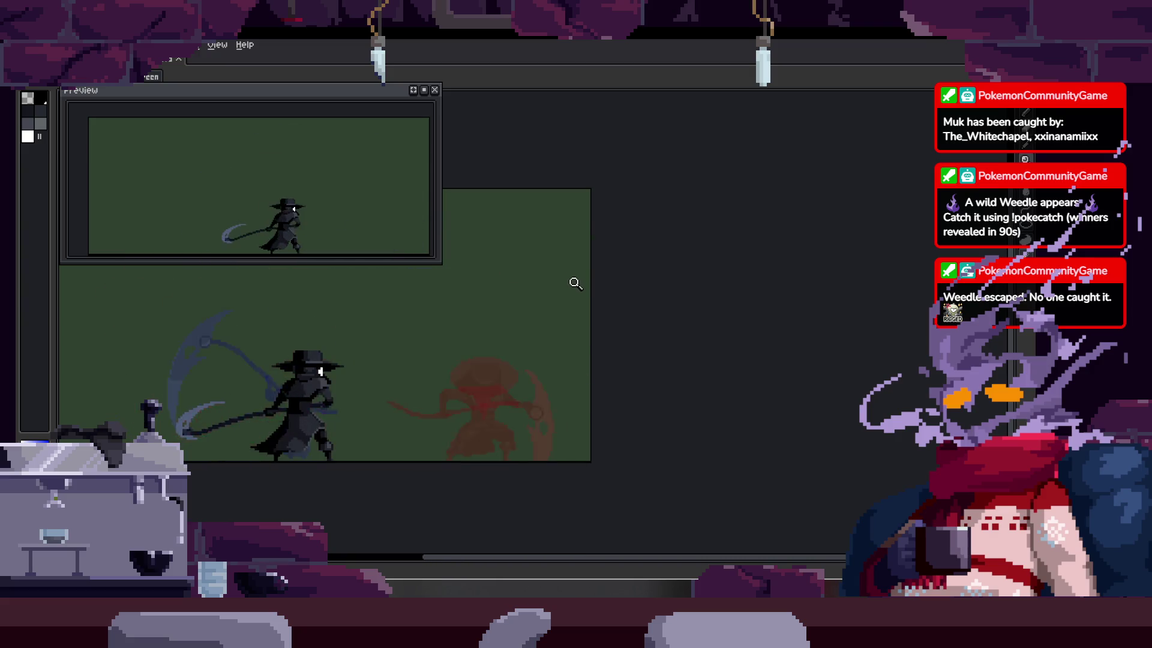
{"action": "scroll", "coordinate": [564, 300], "scroll_direction": "left", "scroll_amount": 2}
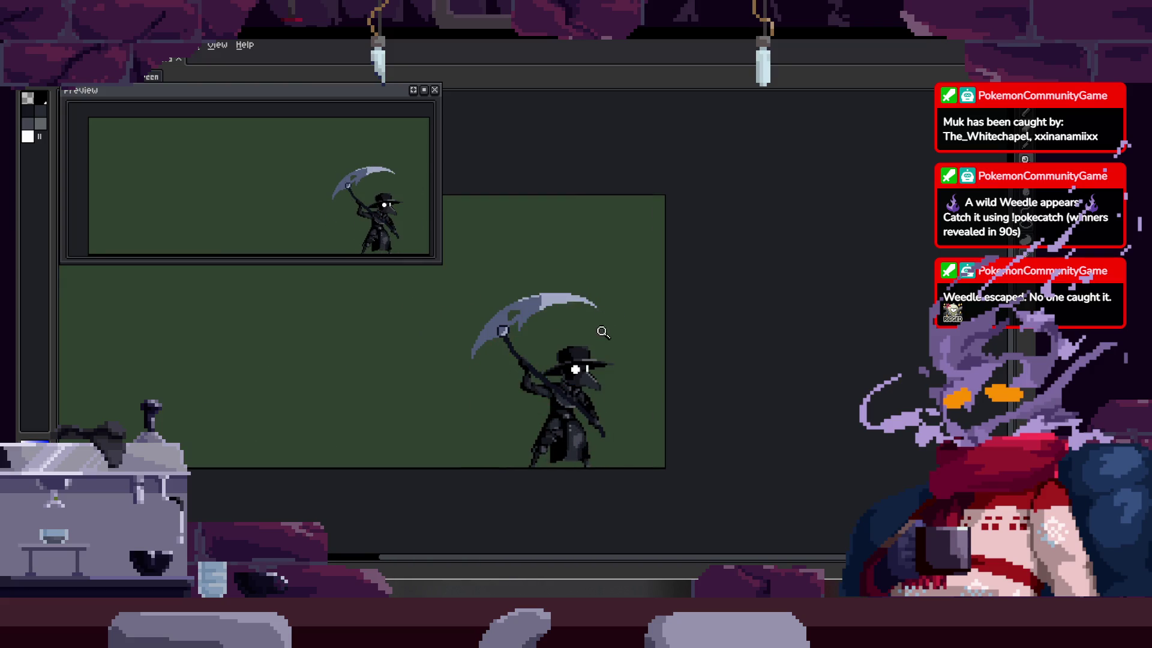
{"action": "scroll", "coordinate": [629, 333], "scroll_direction": "left", "scroll_amount": 2}
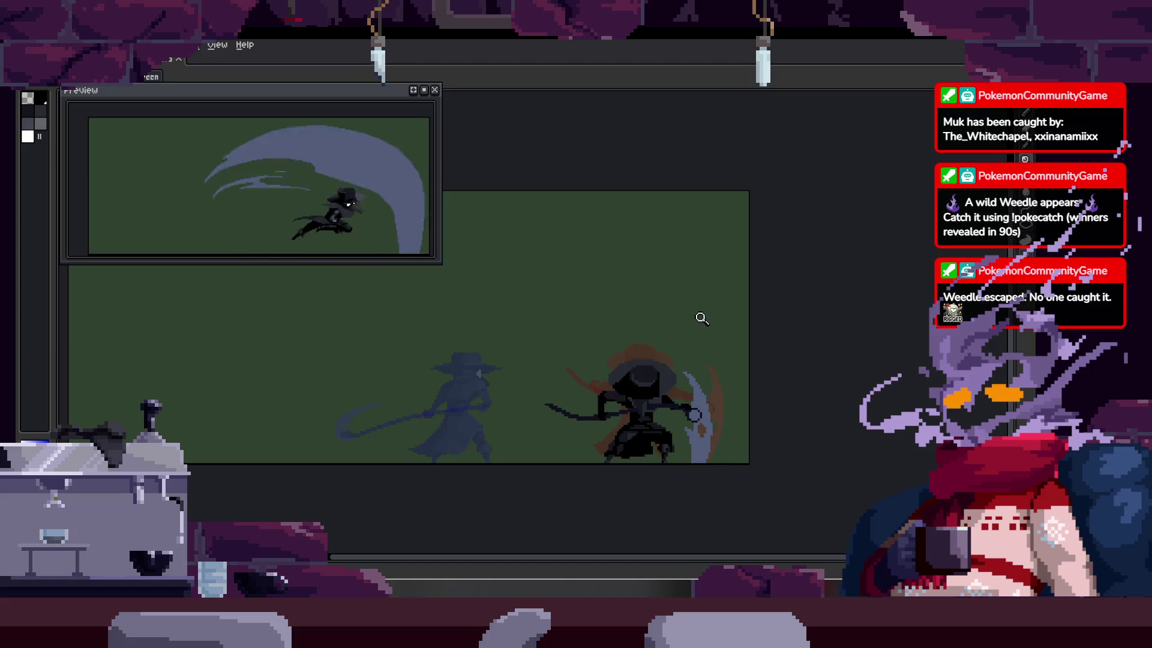
{"action": "left_click", "coordinate": [702, 318]}
{"action": "key", "text": "b"}
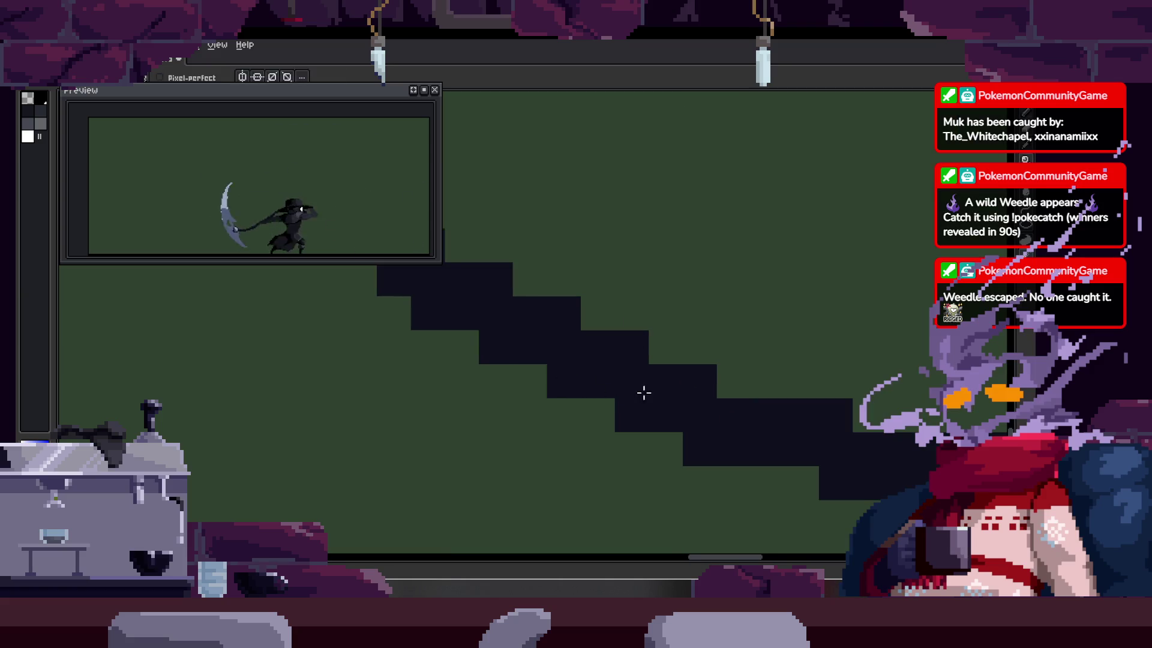
Step: Zoom in on the scythe and play the animation to review the swing
{"action": "scroll", "coordinate": [607, 368], "scroll_direction": "down", "scroll_amount": 3}
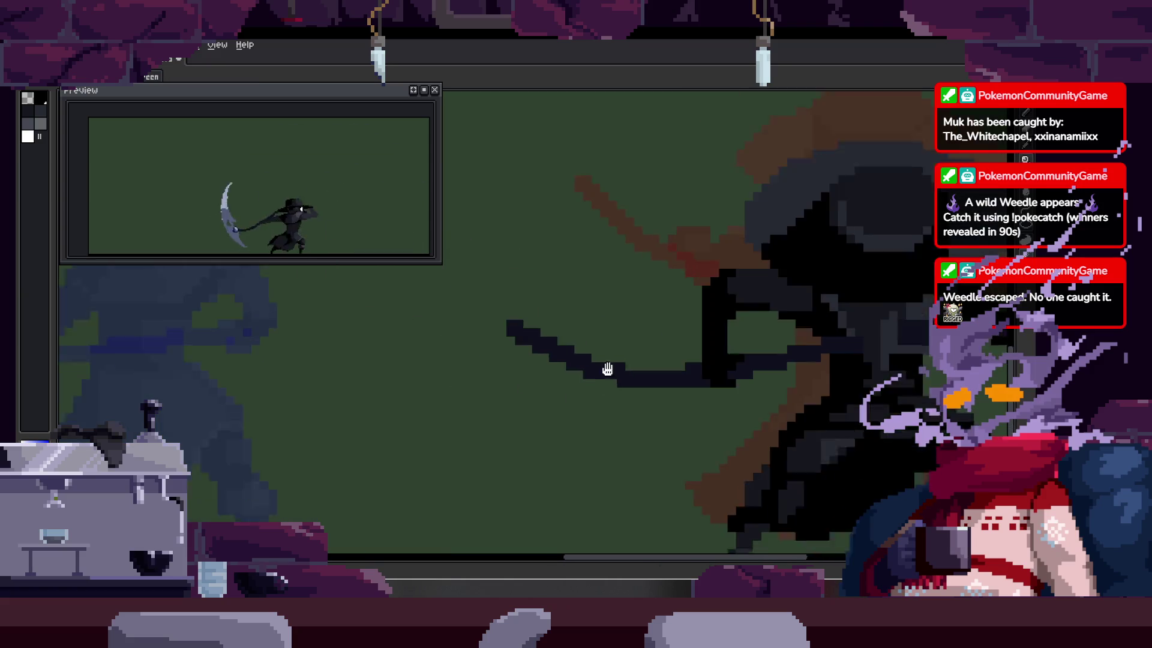
{"action": "scroll", "coordinate": [607, 369], "scroll_direction": "right", "scroll_amount": 3}
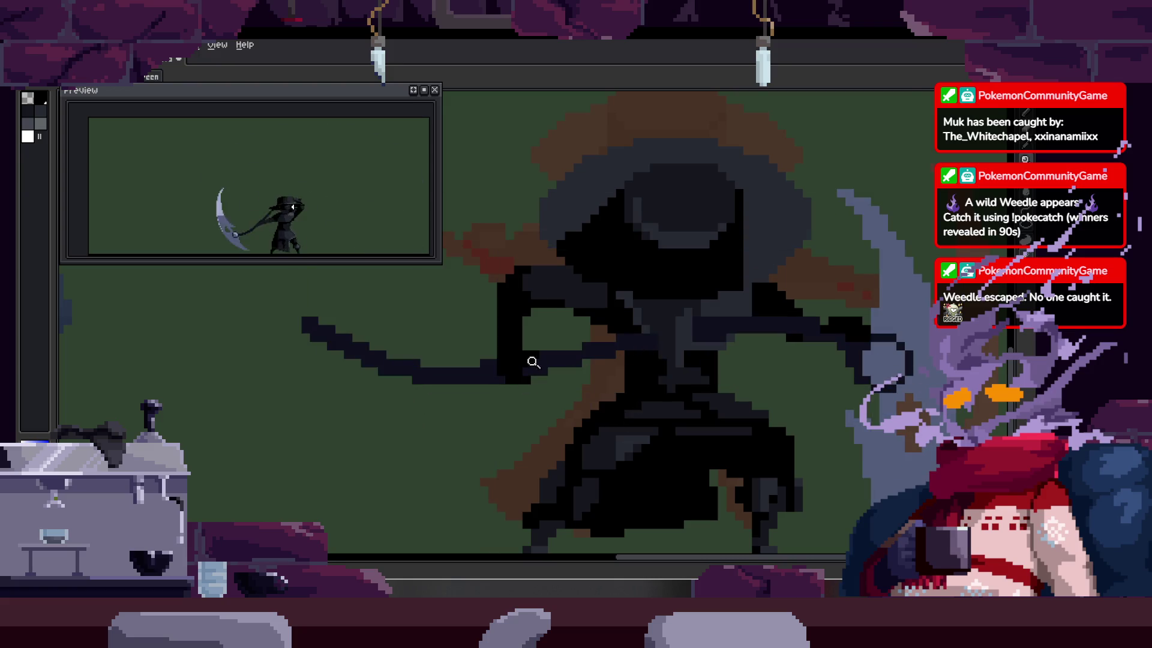
{"action": "scroll", "coordinate": [537, 348], "scroll_direction": "up", "scroll_amount": 2}
{"action": "scroll", "coordinate": [600, 345], "scroll_direction": "down", "scroll_amount": 2}
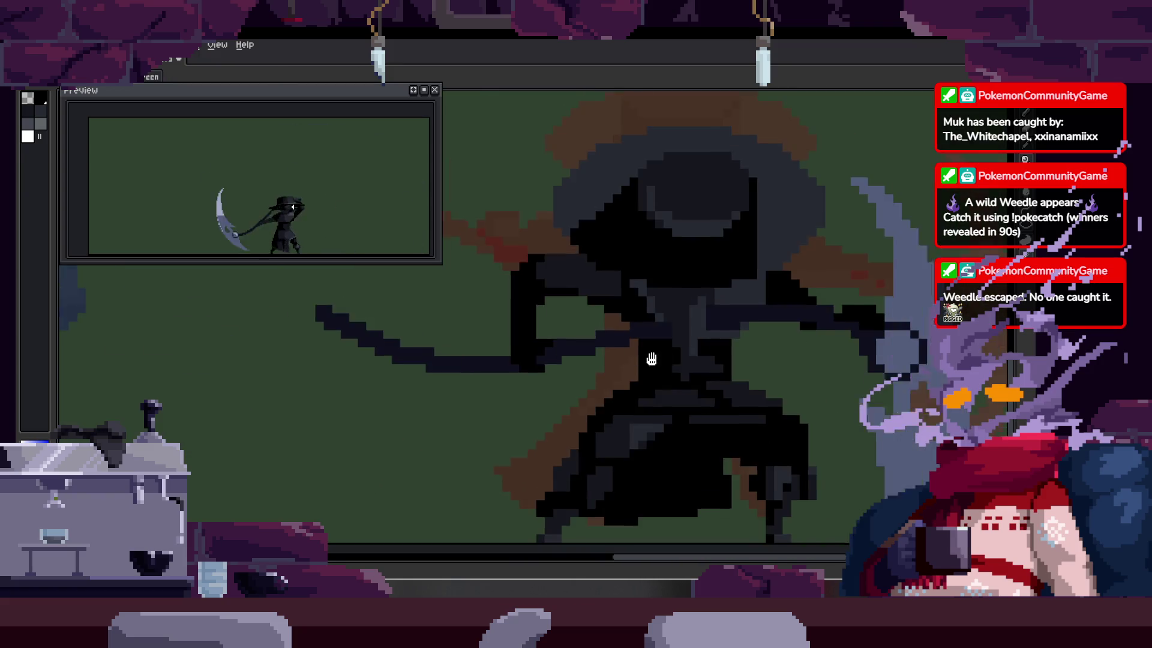
{"action": "scroll", "coordinate": [729, 369], "scroll_direction": "down", "scroll_amount": 1}
{"action": "scroll", "coordinate": [774, 343], "scroll_direction": "up", "scroll_amount": 2}
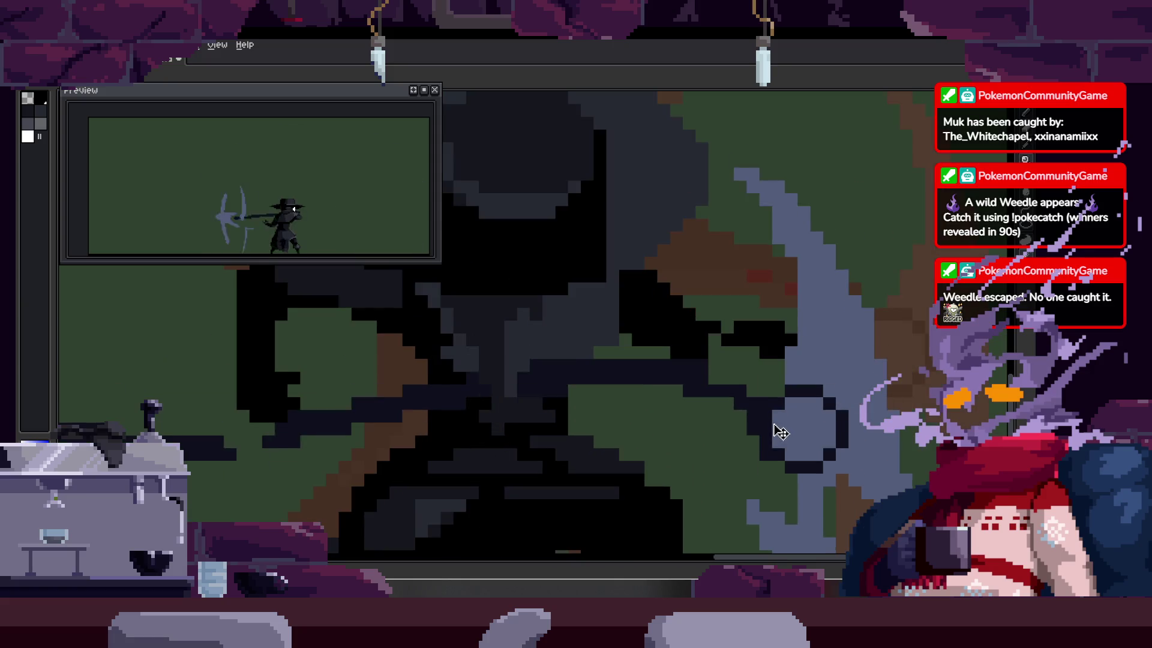
{"action": "scroll", "coordinate": [742, 328], "scroll_direction": "up", "scroll_amount": 3}
{"action": "scroll", "coordinate": [738, 346], "scroll_direction": "down", "scroll_amount": 2}
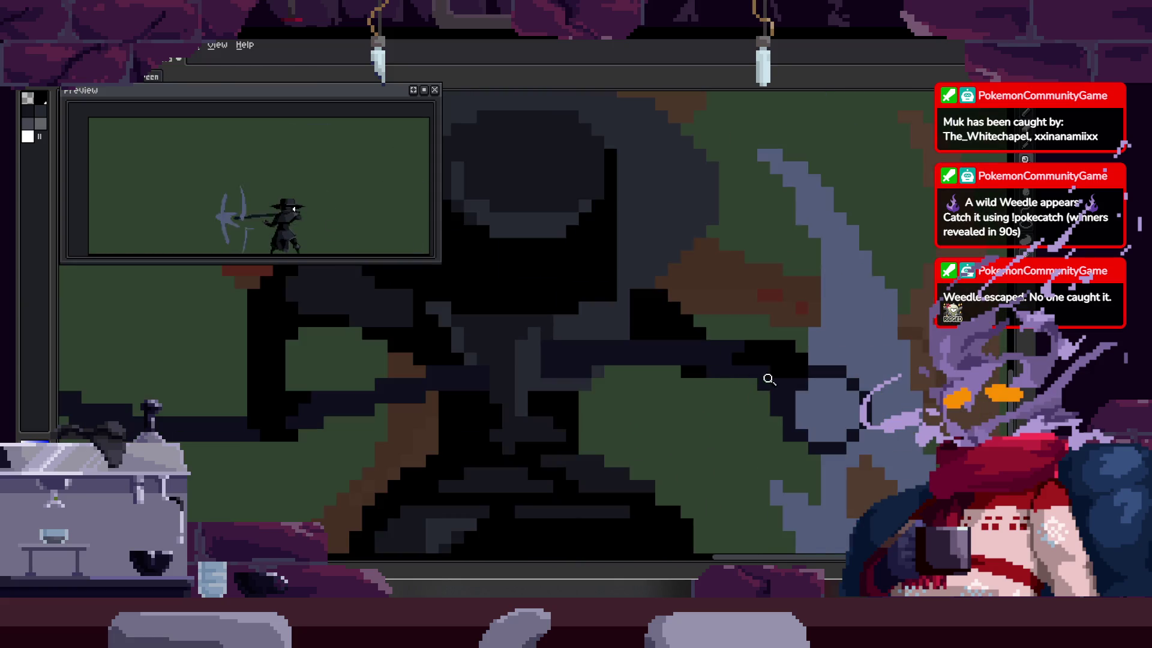
{"action": "scroll", "coordinate": [714, 362], "scroll_direction": "up", "scroll_amount": 2}
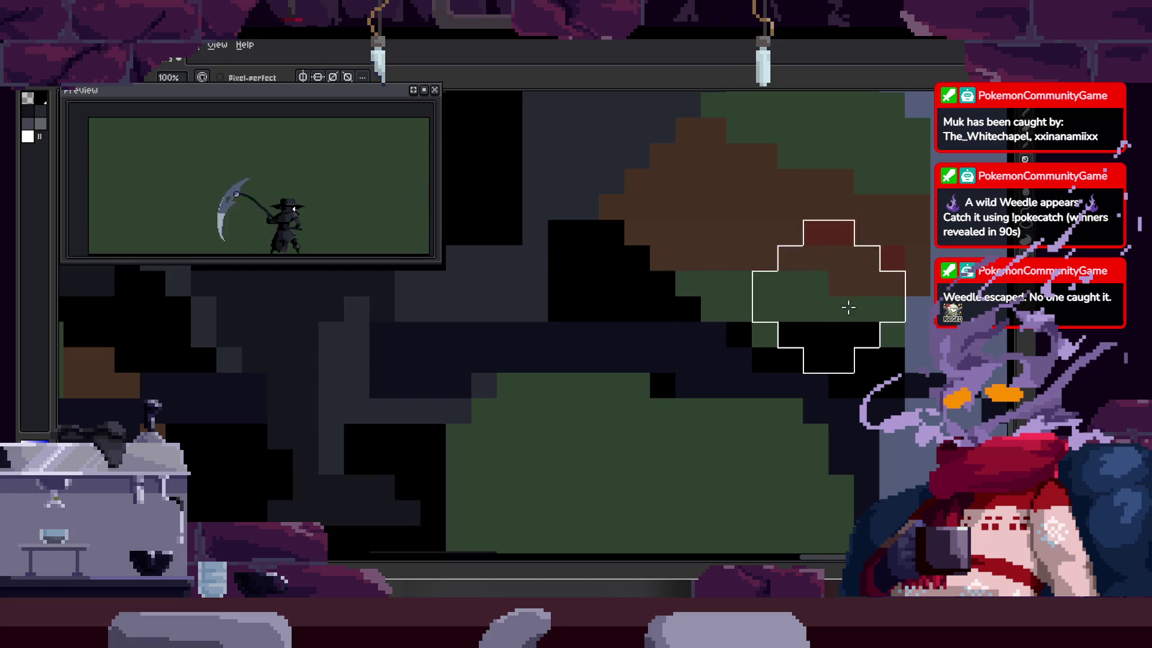
{"action": "scroll", "coordinate": [651, 393], "scroll_direction": "down", "scroll_amount": 2}
{"action": "scroll", "coordinate": [814, 330], "scroll_direction": "up", "scroll_amount": 2}
{"action": "scroll", "coordinate": [647, 298], "scroll_direction": "up", "scroll_amount": 1}
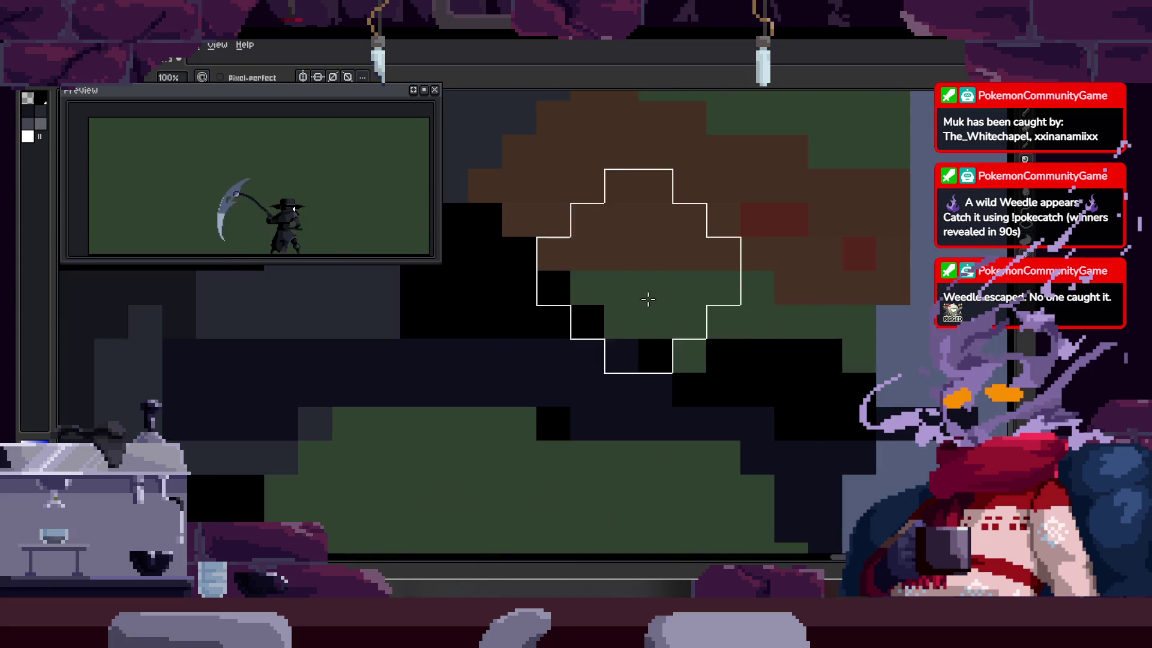
{"action": "scroll", "coordinate": [776, 321], "scroll_direction": "down", "scroll_amount": 2}
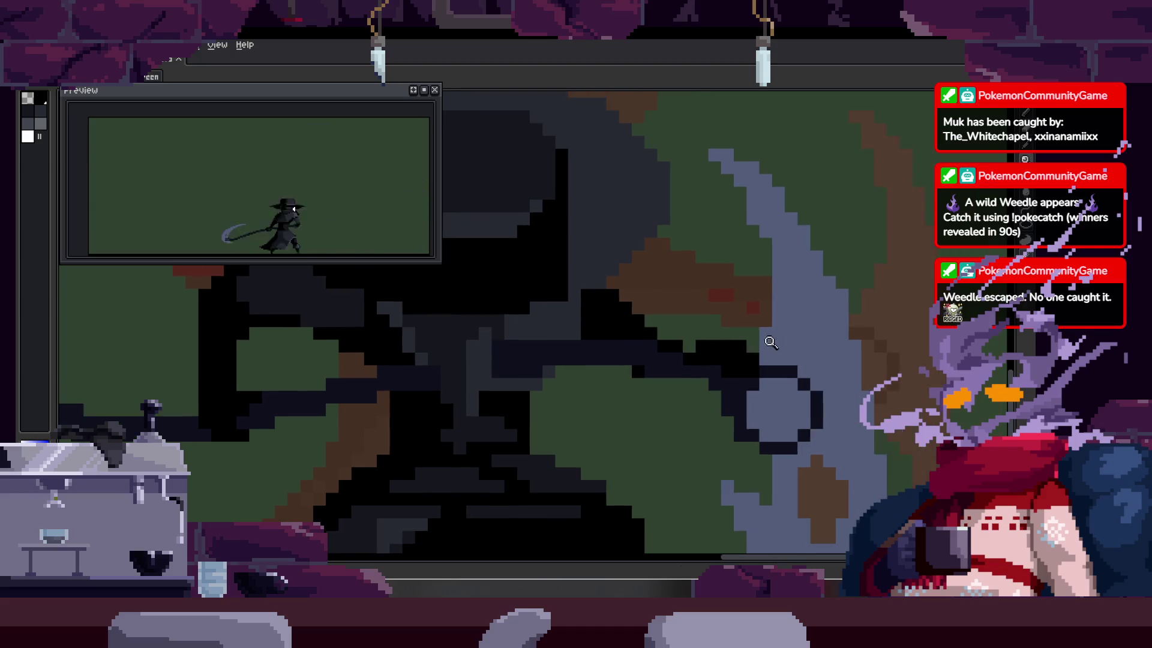
{"action": "scroll", "coordinate": [797, 336], "scroll_direction": "up", "scroll_amount": 1}
{"action": "scroll", "coordinate": [780, 354], "scroll_direction": "down", "scroll_amount": 2}
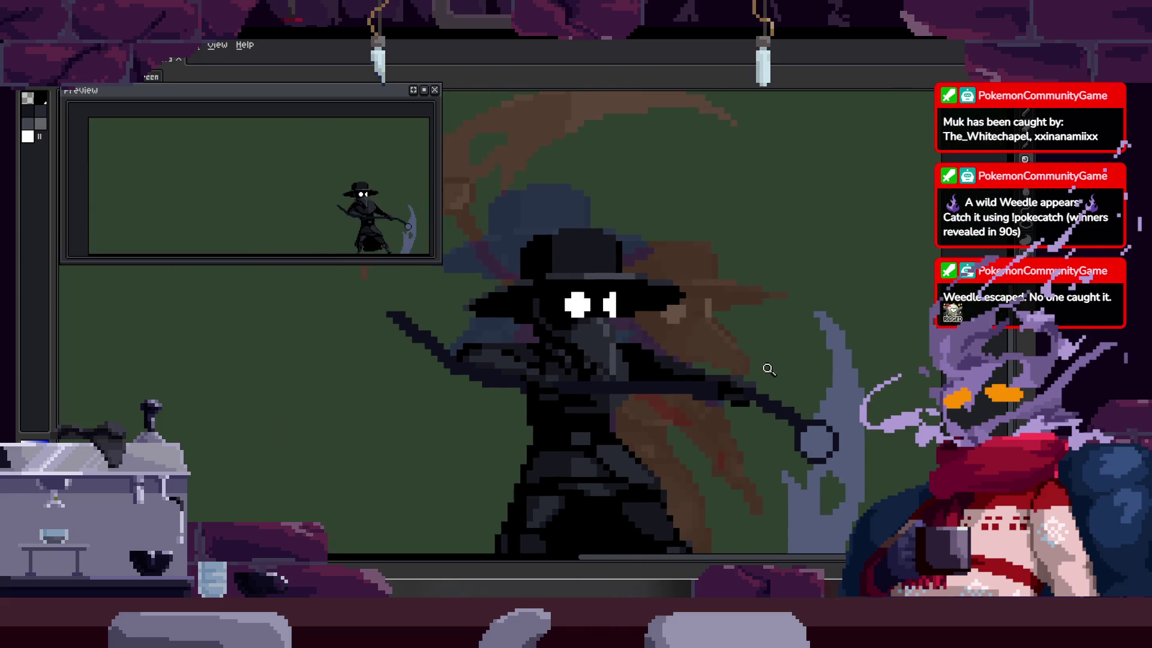
{"action": "scroll", "coordinate": [650, 327], "scroll_direction": "up", "scroll_amount": 3}
{"action": "key", "text": "b"}
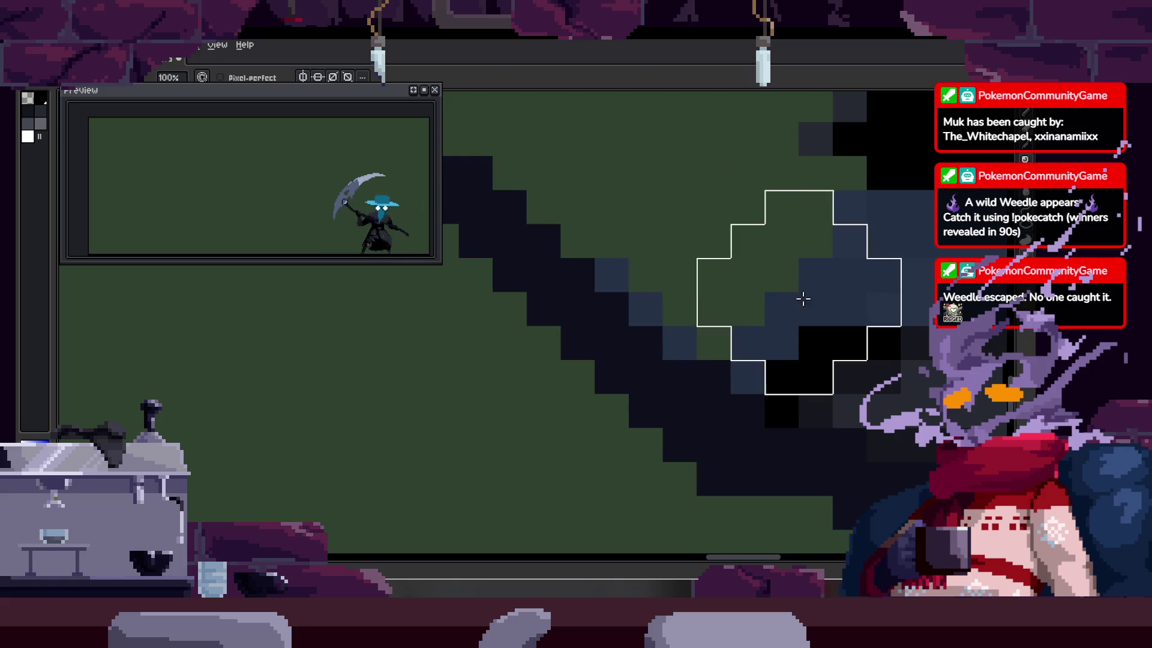
{"action": "key", "text": "z"}
{"action": "scroll", "coordinate": [744, 308], "scroll_direction": "down", "scroll_amount": 2}
{"action": "scroll", "coordinate": [743, 307], "scroll_direction": "down", "scroll_amount": 2}
{"action": "key", "text": "Return"}
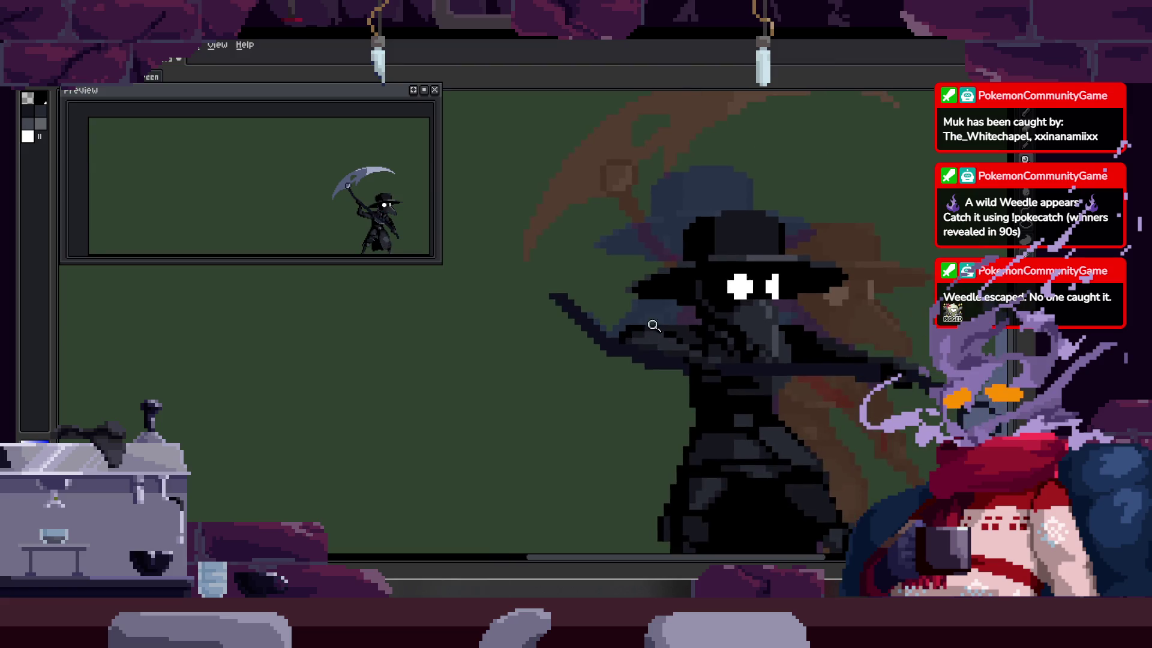
{"action": "scroll", "coordinate": [736, 367], "scroll_direction": "up", "scroll_amount": 2}
Step: Paste a copy of the blade pixels and drag it onto the scythe shaft
{"action": "key", "text": "b"}
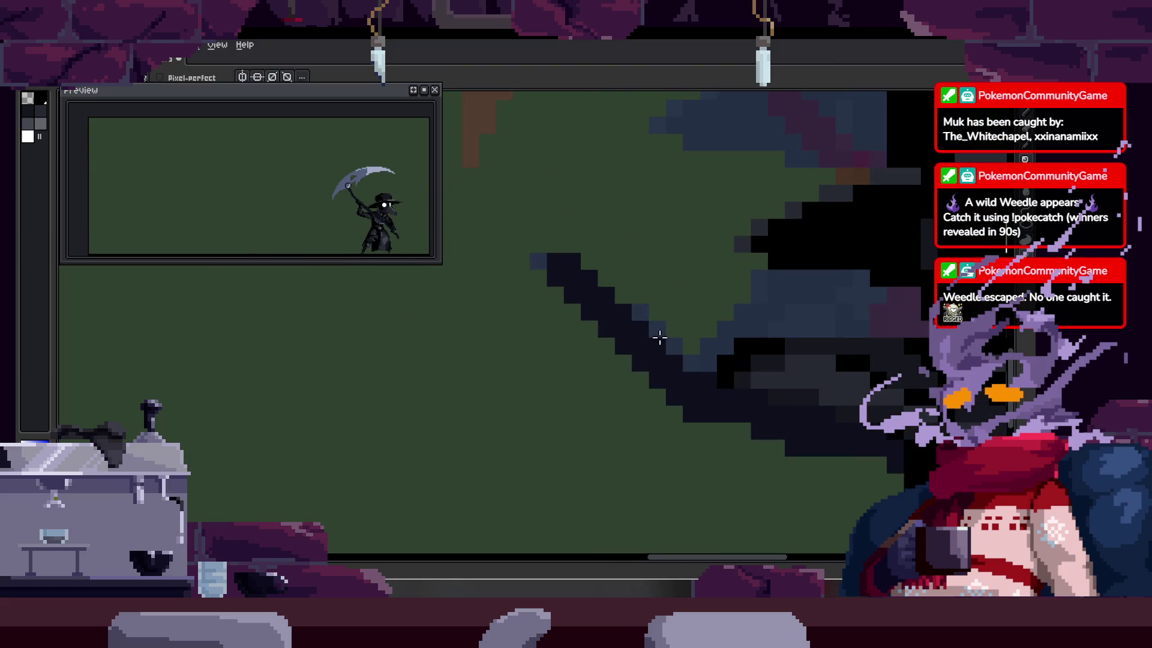
{"action": "scroll", "coordinate": [640, 347], "scroll_direction": "down", "scroll_amount": 1}
{"action": "key", "text": "h"}
{"action": "scroll", "coordinate": [586, 420], "scroll_direction": "up", "scroll_amount": 1}
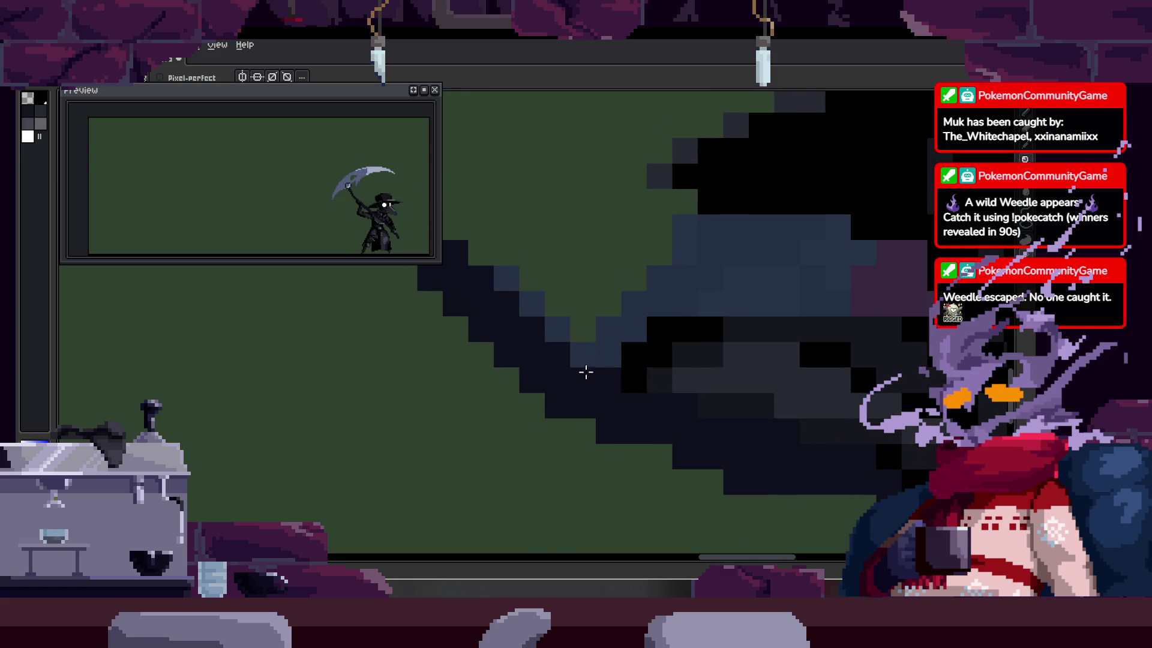
{"action": "key", "text": "ctrl+v"}
{"action": "left_click_drag", "start_coordinate": [581, 244], "coordinate": [656, 342]}
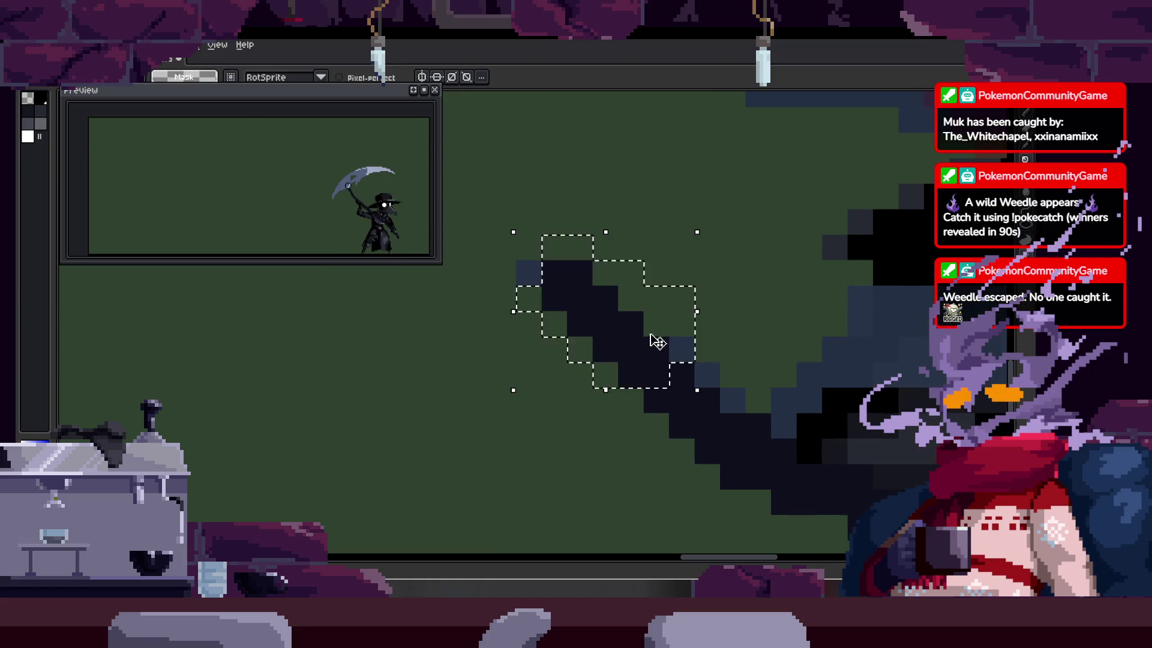
{"action": "key", "text": "Return"}
Step: Paste a second copy along the shaft's edge for a lighter blue-gray edge
{"action": "left_click_drag", "start_coordinate": [680, 407], "coordinate": [606, 386]}
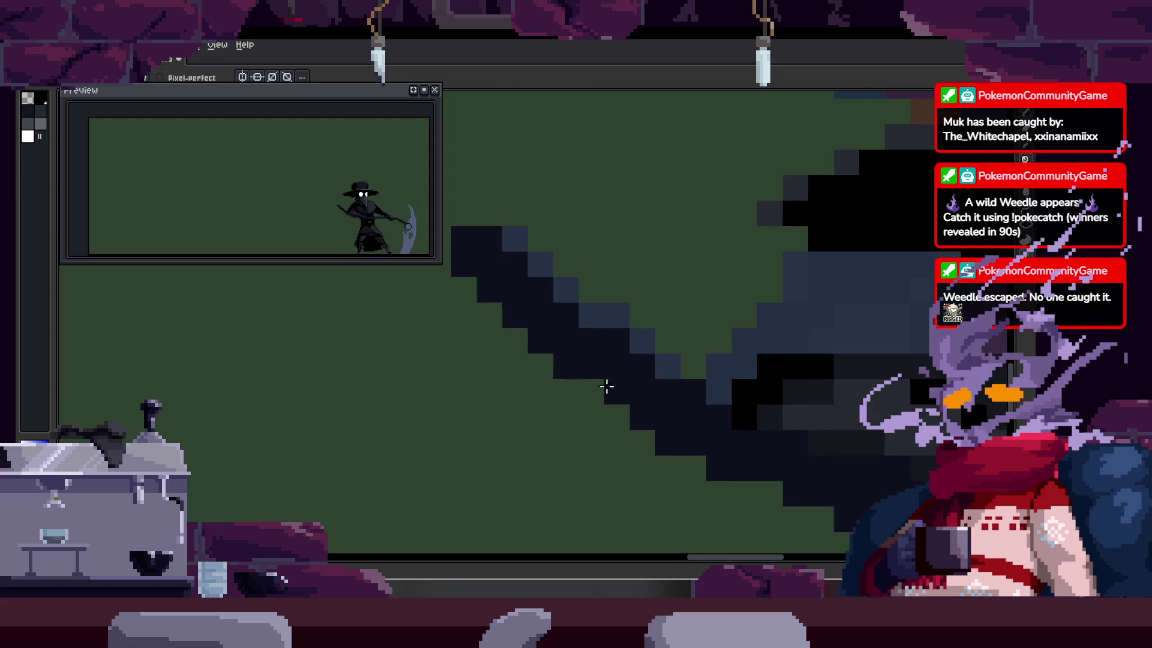
{"action": "key", "text": "ctrl+v"}
{"action": "left_click_drag", "start_coordinate": [631, 319], "coordinate": [617, 360]}
{"action": "key", "text": "Return"}
Step: Step to the next frame and zoom out to check the reworked pole
{"action": "key", "text": "Right"}
{"action": "key", "text": "Right"}
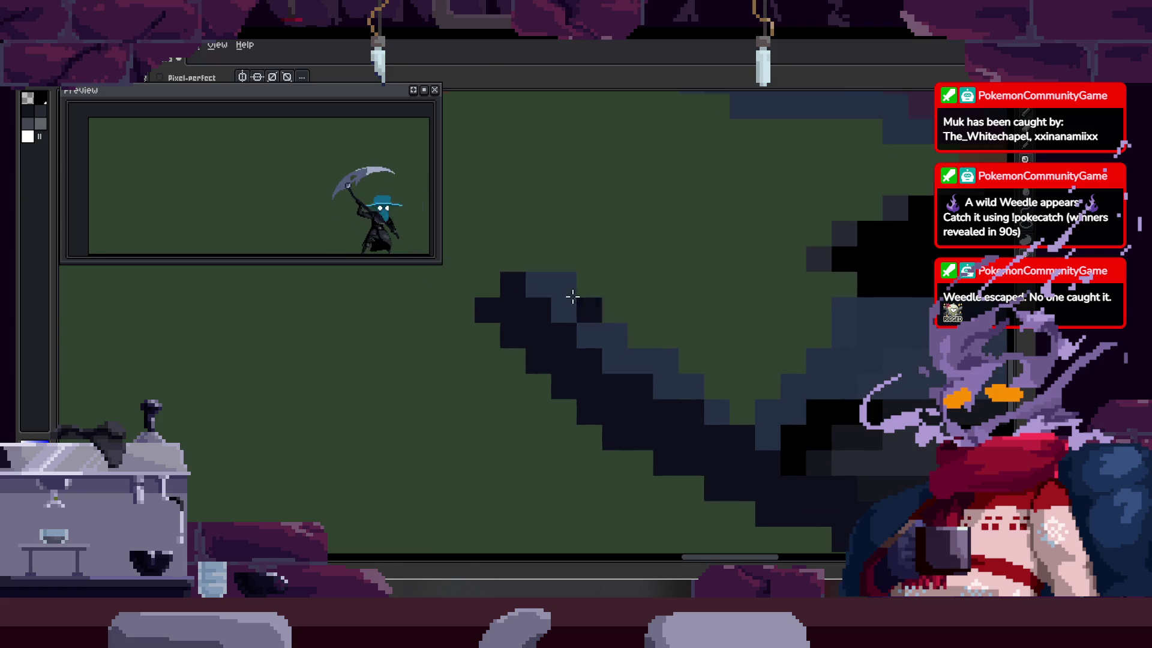
{"action": "key", "text": "z"}
{"action": "scroll", "coordinate": [494, 293], "scroll_direction": "down", "scroll_amount": 3}
{"action": "key", "text": "Right"}
{"action": "key", "text": "Right"}
{"action": "key", "text": "Right"}
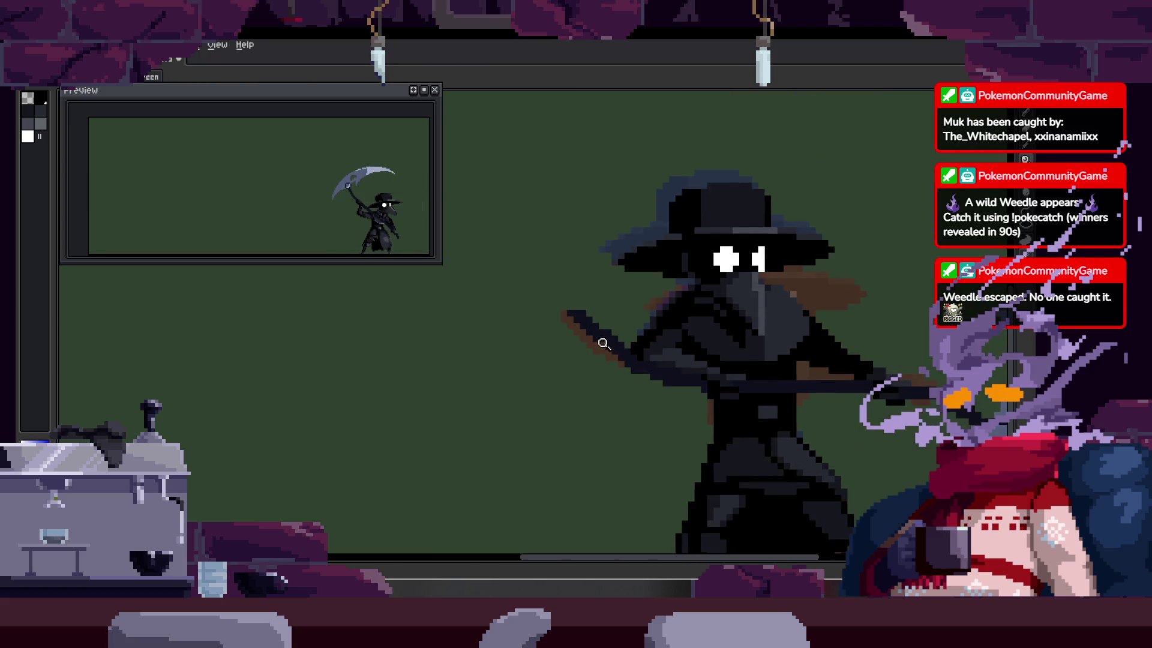
{"action": "scroll", "coordinate": [629, 311], "scroll_direction": "up", "scroll_amount": 3}
Step: Lasso-select the blade, undo twice, then zoom back in on the blade
{"action": "key", "text": "q"}
{"action": "mouse_move", "coordinate": [540, 213]}
{"action": "left_mouse_down"}
{"action": "mouse_move", "coordinate": [553, 432]}
{"action": "mouse_move", "coordinate": [682, 311]}
{"action": "left_mouse_up"}
{"action": "key", "text": "ctrl+z"}
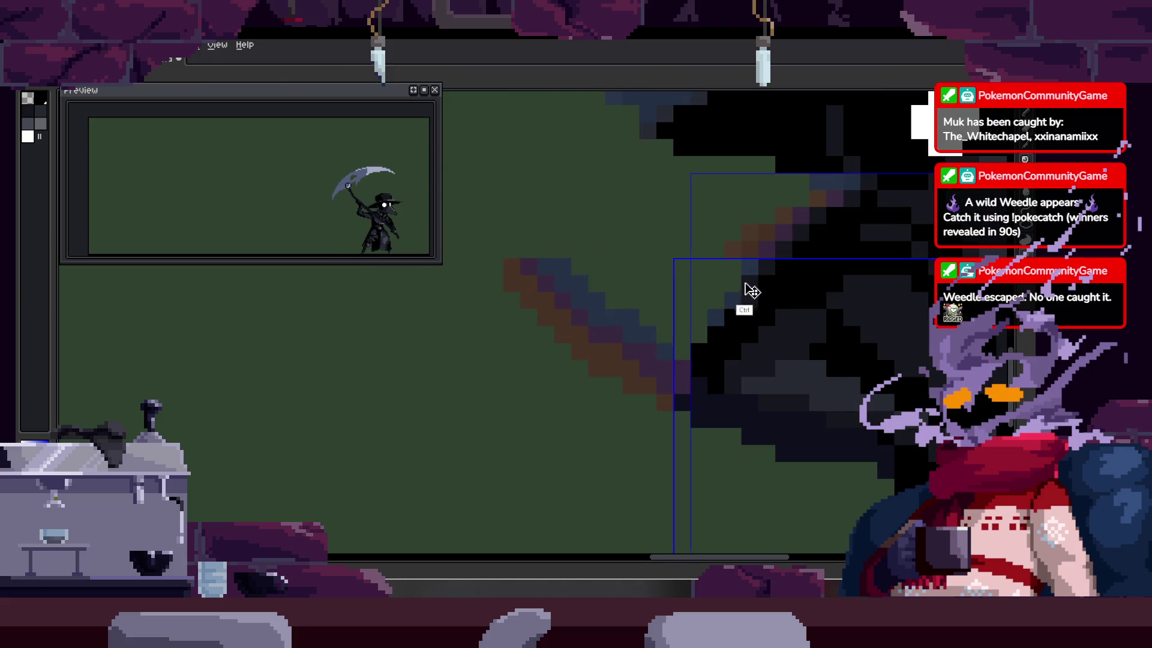
{"action": "key", "text": "ctrl+z"}
{"action": "key", "text": "ctrl+z"}
{"action": "key", "text": "ctrl+z"}
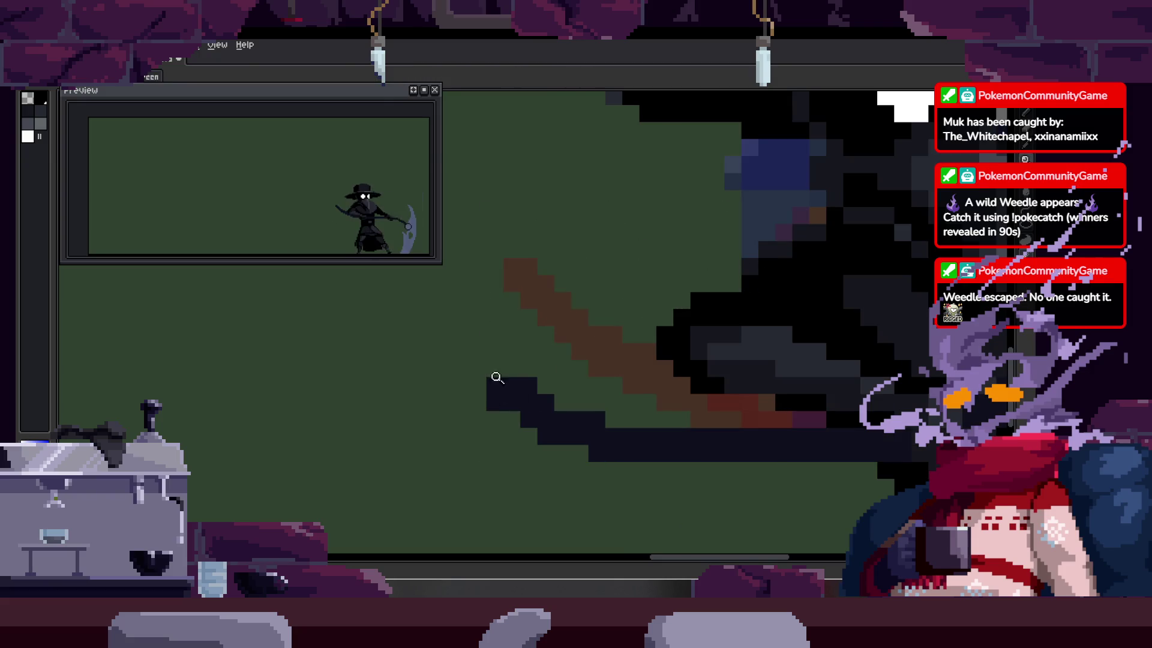
{"action": "left_click", "coordinate": [497, 377]}
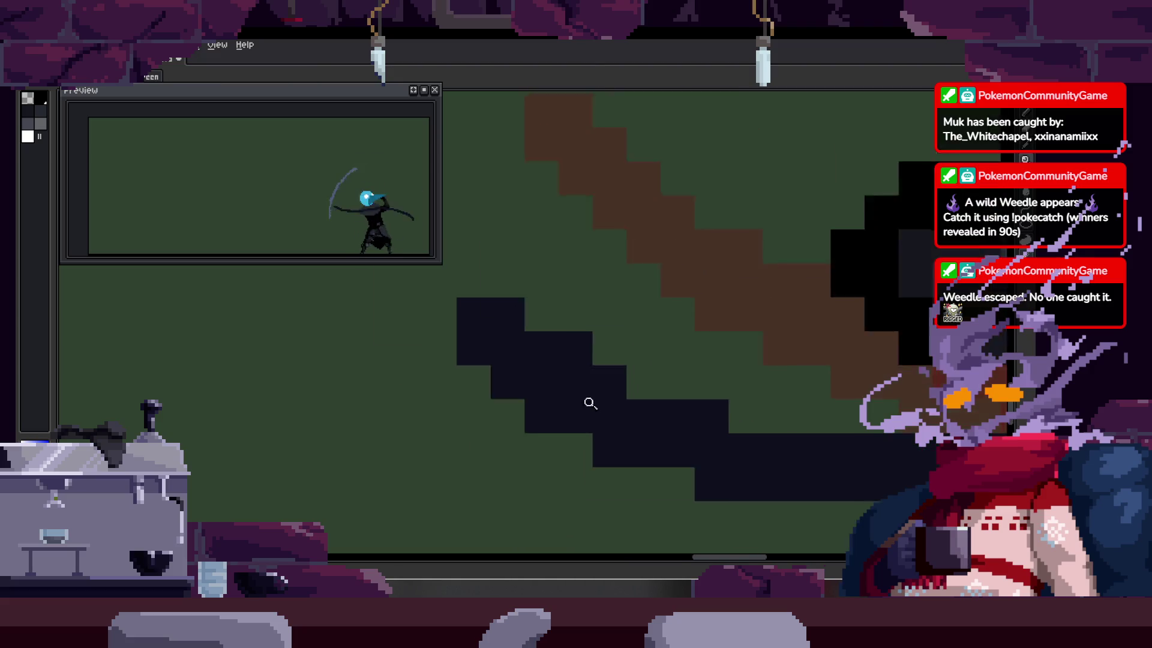
{"action": "scroll", "coordinate": [590, 404], "scroll_direction": "down", "scroll_amount": 1}
{"action": "key", "text": "b"}
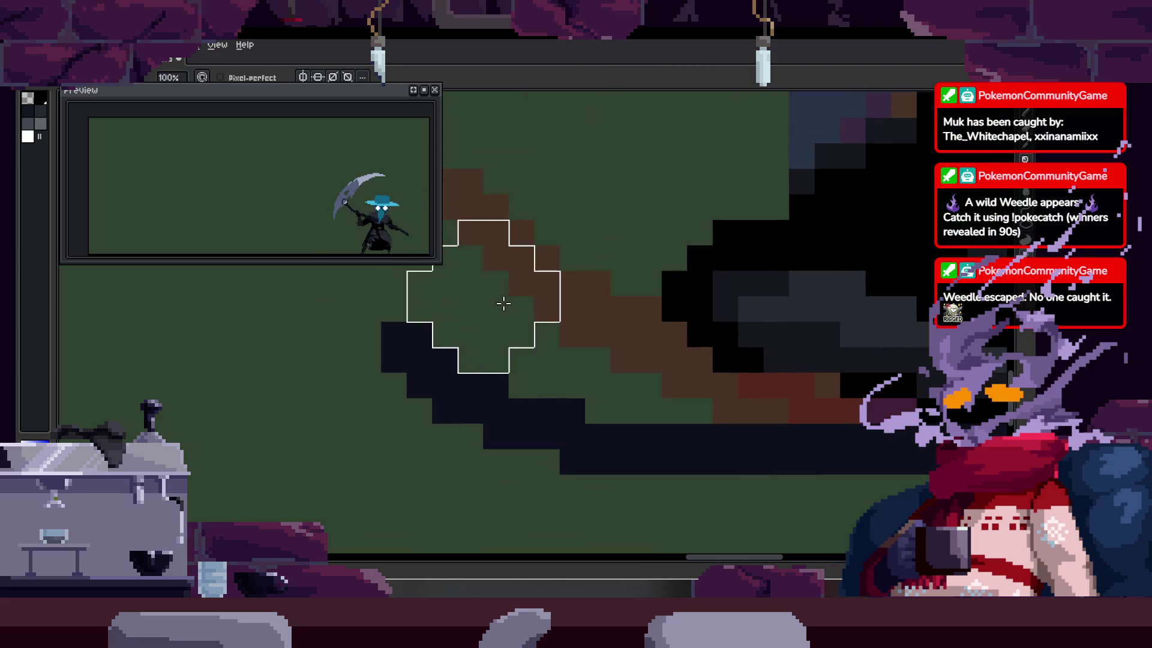
{"action": "key", "text": "z"}
{"action": "scroll", "coordinate": [592, 316], "scroll_direction": "down", "scroll_amount": 3}
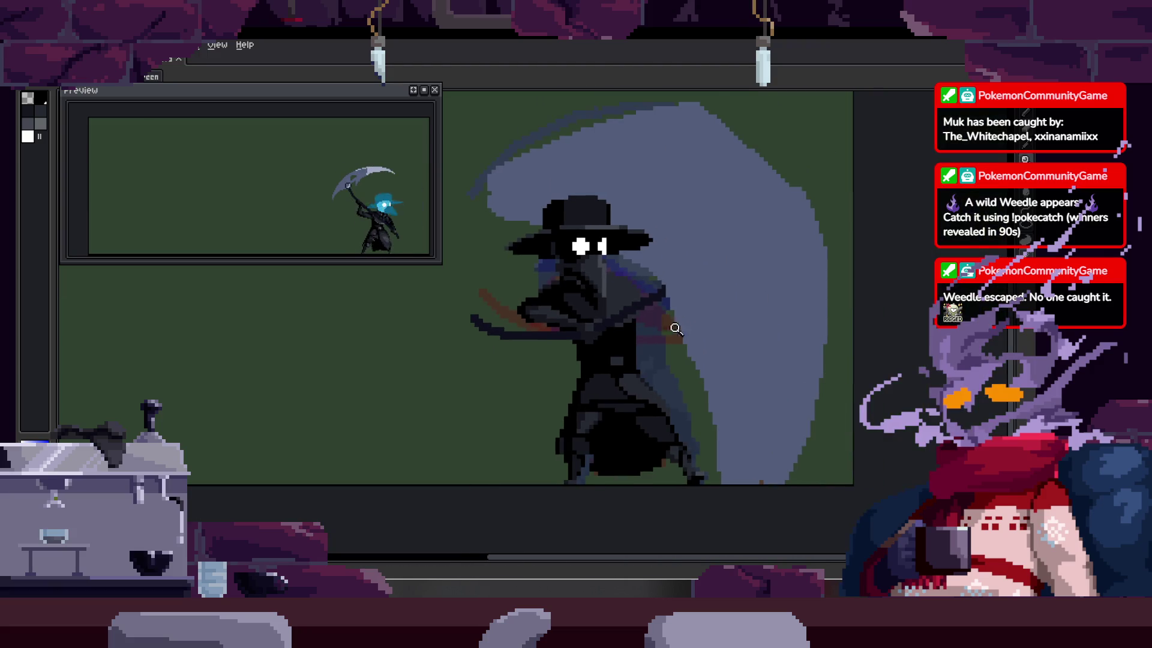
{"action": "key", "text": "Right"}
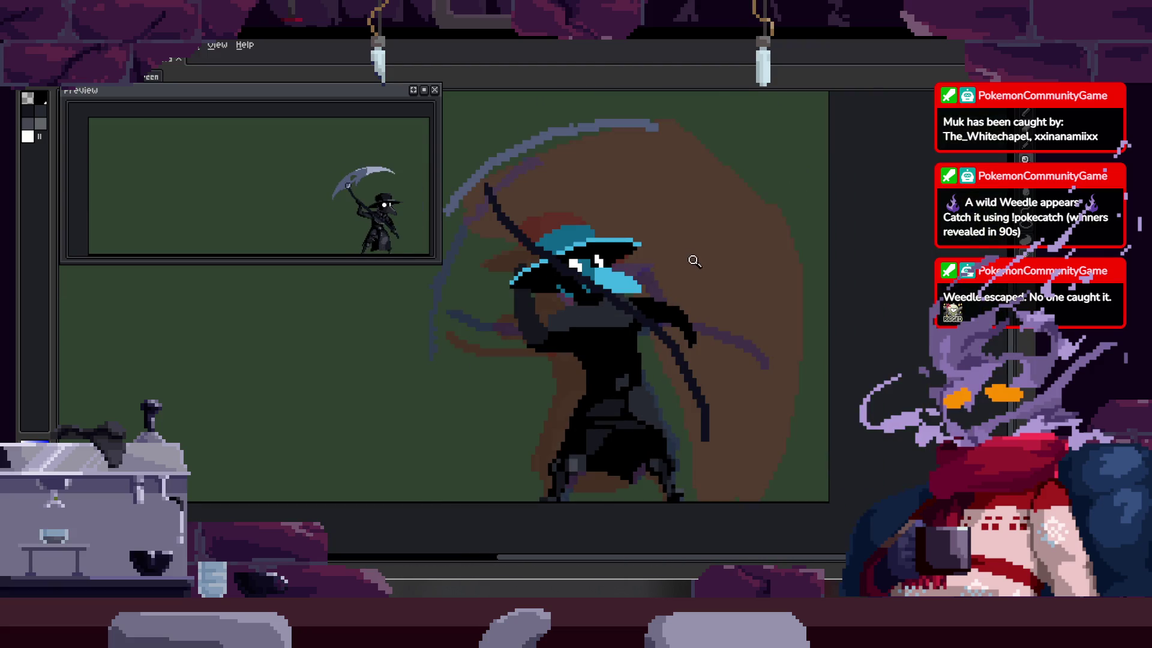
{"action": "key", "text": "Right"}
{"action": "key", "text": "Right"}
{"action": "key", "text": "Right"}
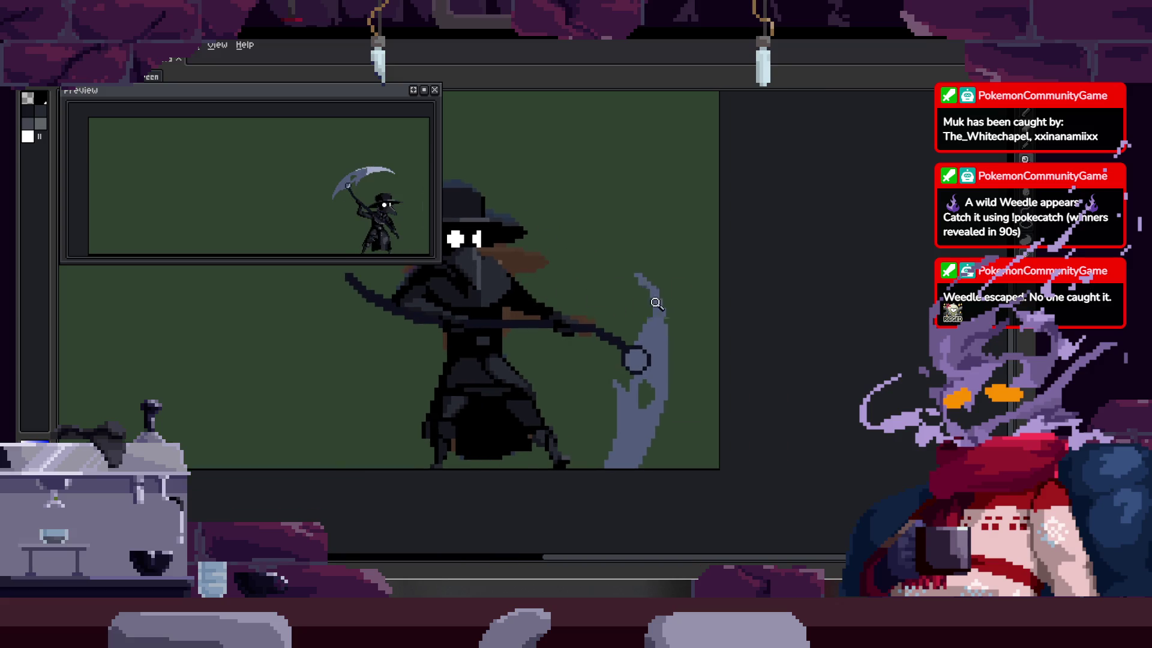
{"action": "scroll", "coordinate": [659, 317], "scroll_direction": "down", "scroll_amount": 2}
{"action": "scroll", "coordinate": [664, 313], "scroll_direction": "up", "scroll_amount": 4}
{"action": "scroll", "coordinate": [665, 240], "scroll_direction": "down", "scroll_amount": 3}
{"action": "key", "text": "Right"}
{"action": "key", "text": "Right"}
{"action": "key", "text": "Right"}
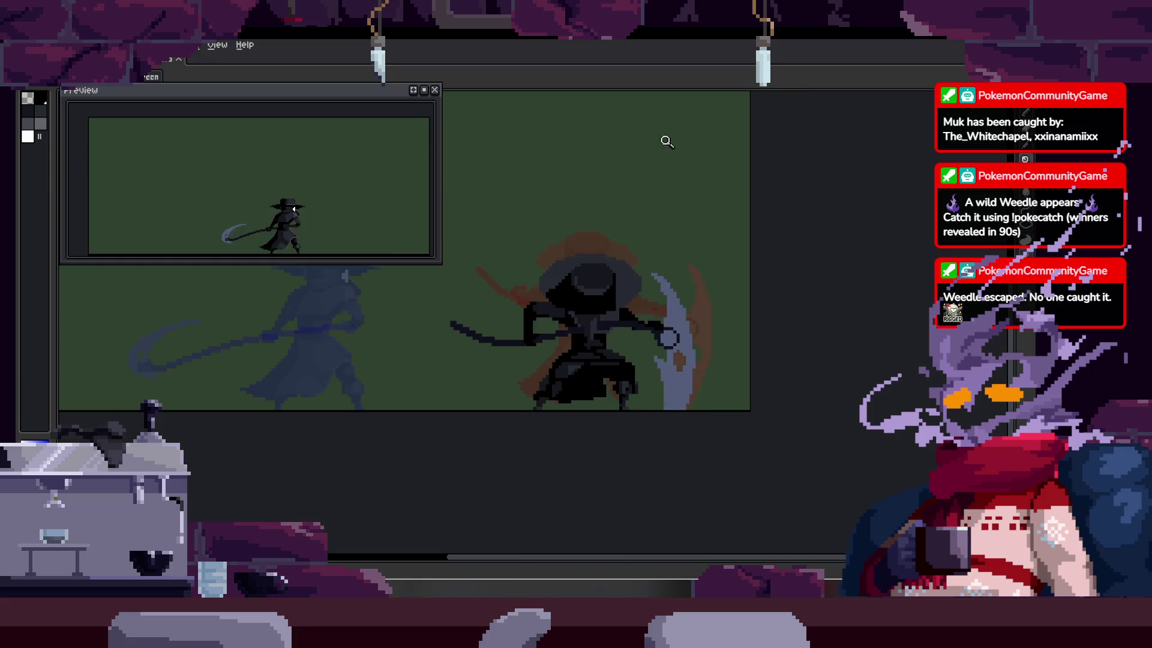
{"action": "scroll", "coordinate": [695, 116], "scroll_direction": "up", "scroll_amount": 2}
{"action": "scroll", "coordinate": [696, 116], "scroll_direction": "down", "scroll_amount": 2}
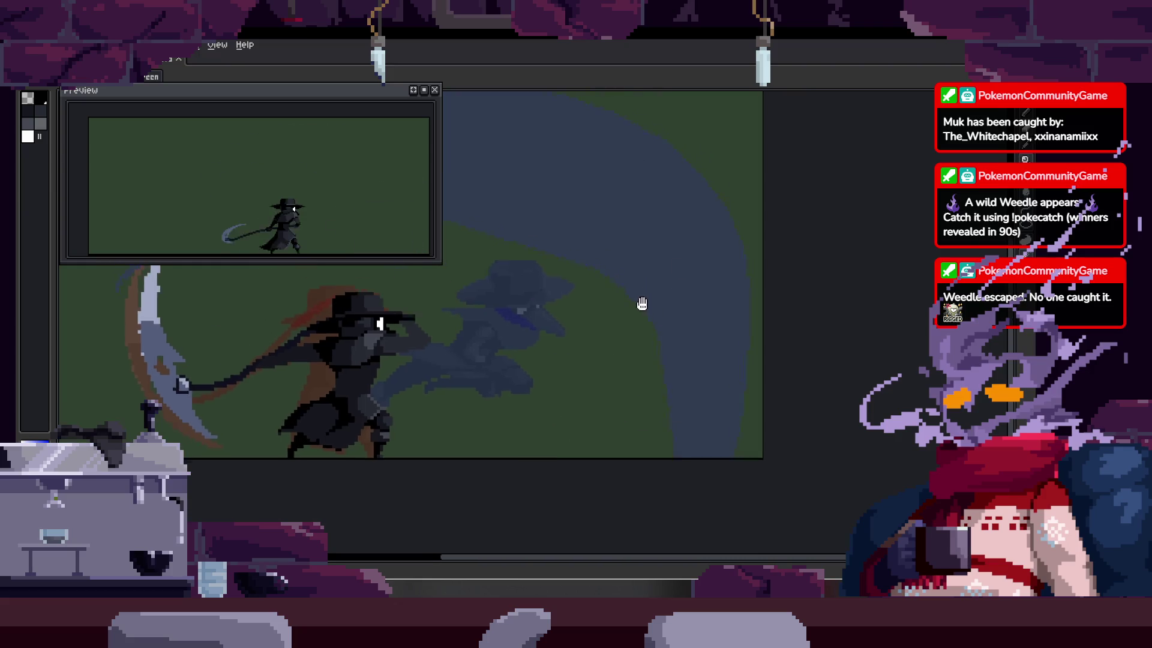
{"action": "key", "text": "Right"}
{"action": "key", "text": "Right"}
{"action": "scroll", "coordinate": [673, 205], "scroll_direction": "up", "scroll_amount": 2}
{"action": "scroll", "coordinate": [668, 282], "scroll_direction": "down", "scroll_amount": 2}
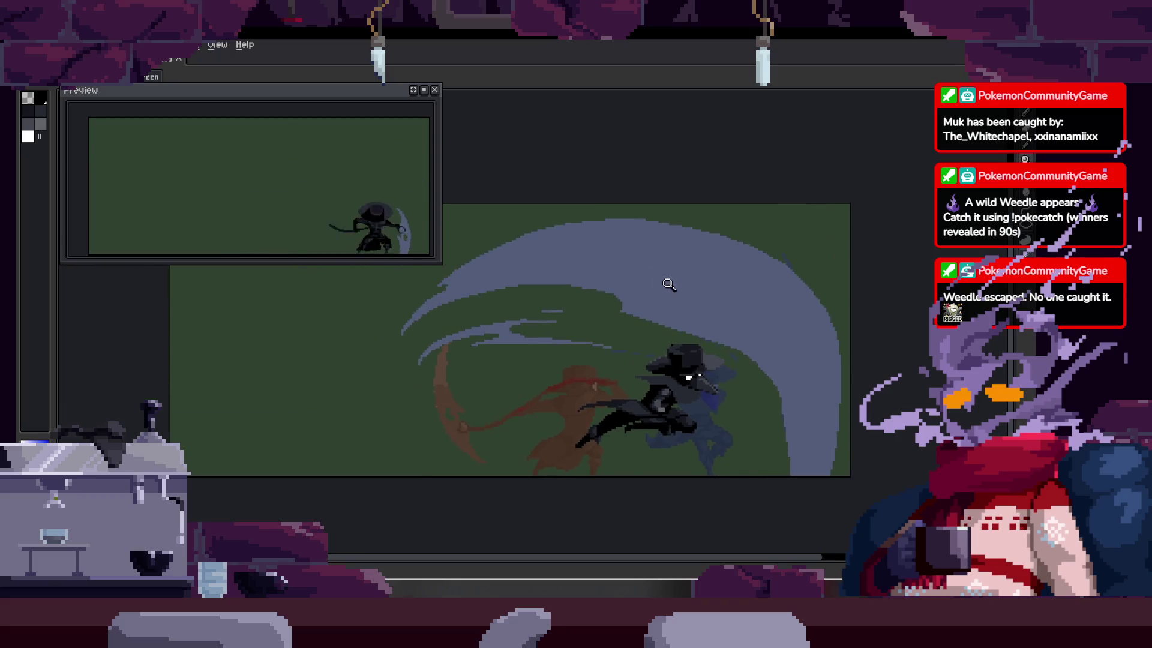
{"action": "key", "text": "Right"}
{"action": "key", "text": "Tab"}
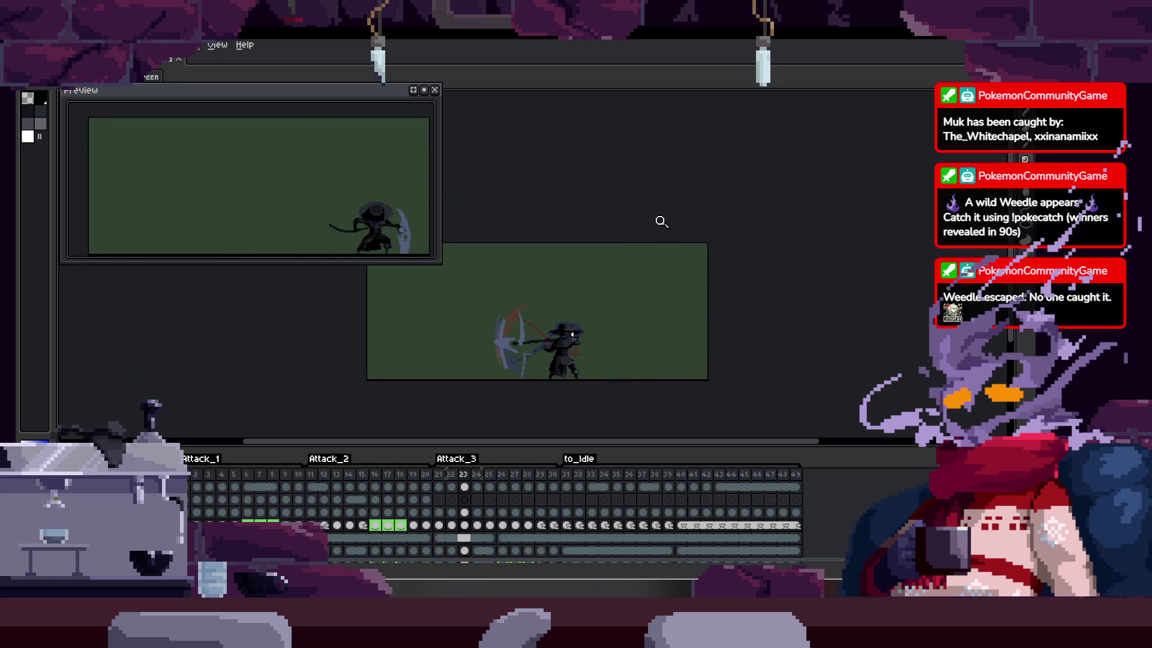
{"action": "key", "text": "Left"}
{"action": "key", "text": "Left"}
{"action": "key", "text": "Left"}
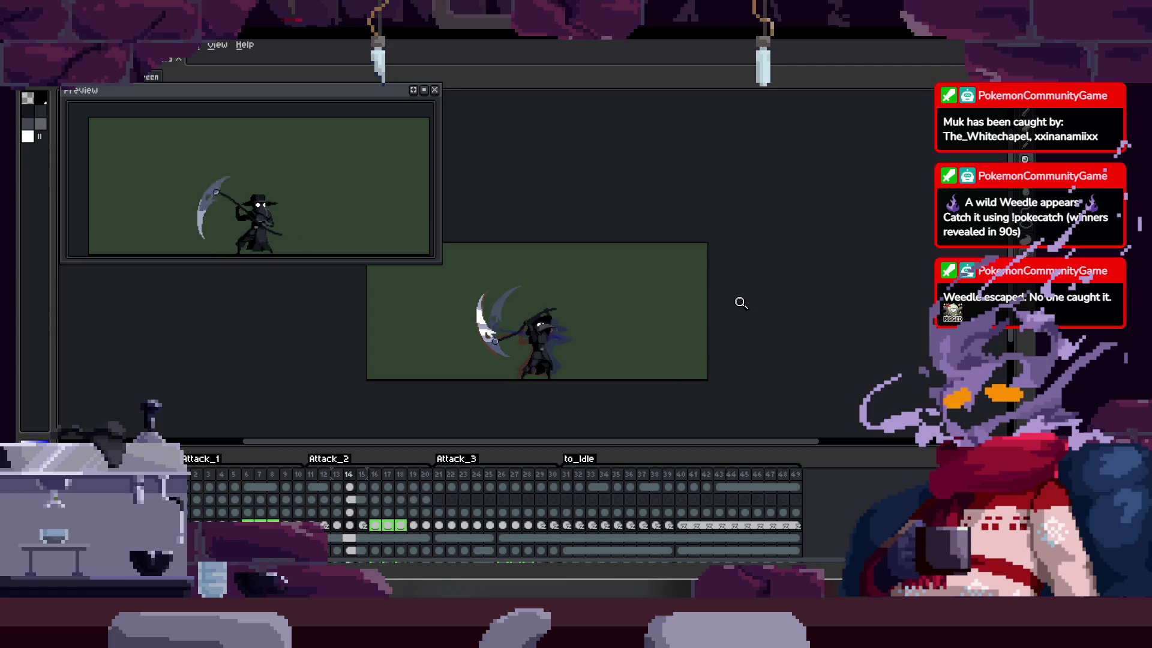
{"action": "key", "text": "Right"}
{"action": "key", "text": "Right"}
{"action": "key", "text": "Right"}
{"action": "key", "text": "Left"}
{"action": "key", "text": "Left"}
{"action": "key", "text": "Left"}
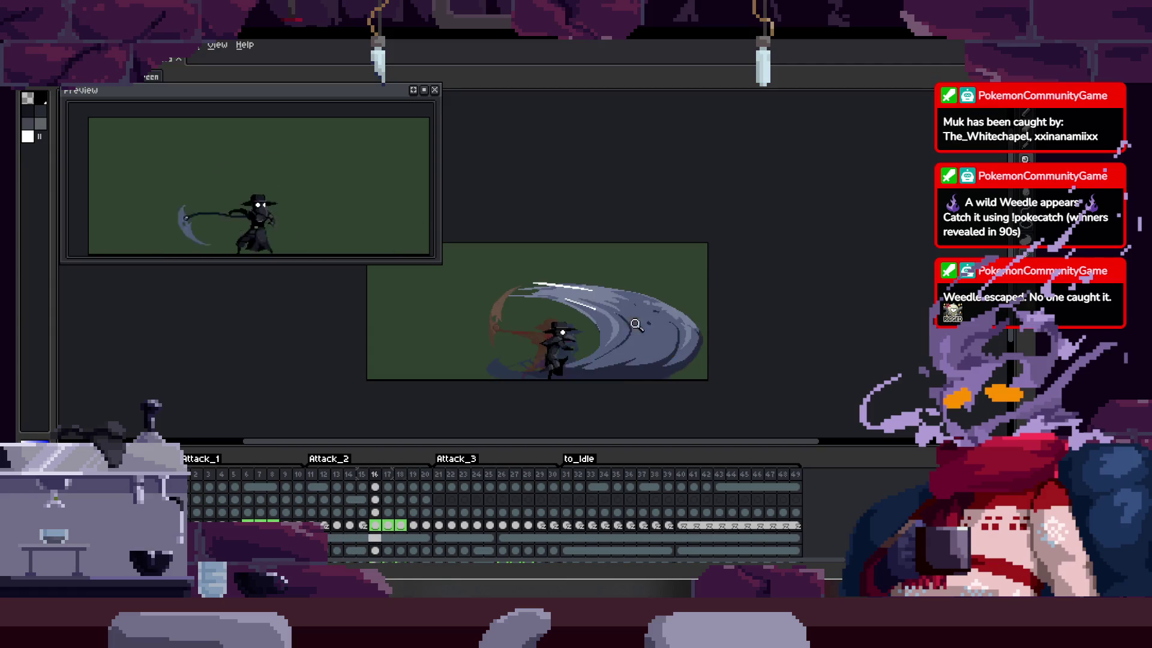
{"action": "key", "text": "Left"}
{"action": "key", "text": "Left"}
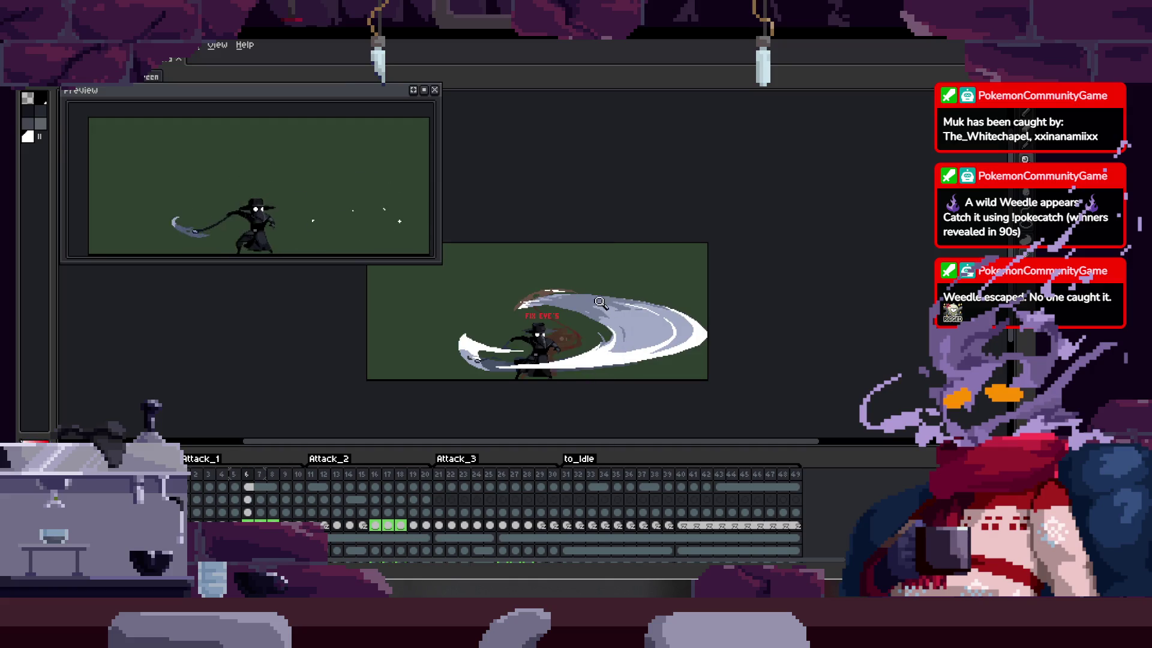
{"action": "key", "text": "Right"}
{"action": "key", "text": "Right"}
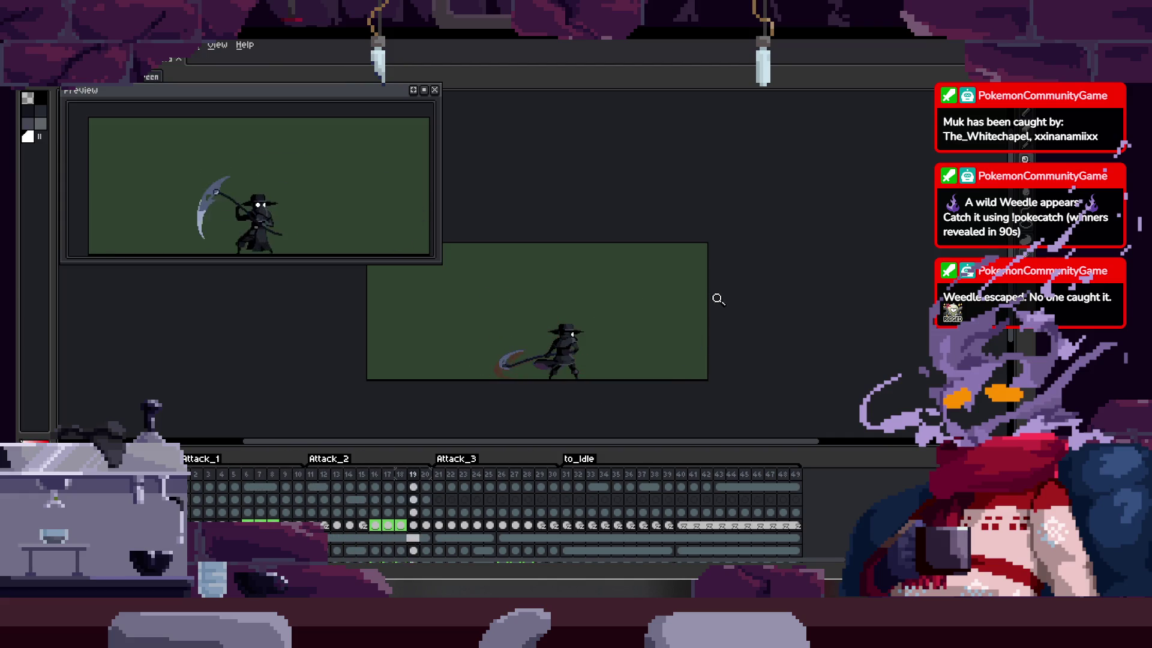
{"action": "key", "text": "Right"}
{"action": "key", "text": "Right"}
{"action": "key", "text": "Right"}
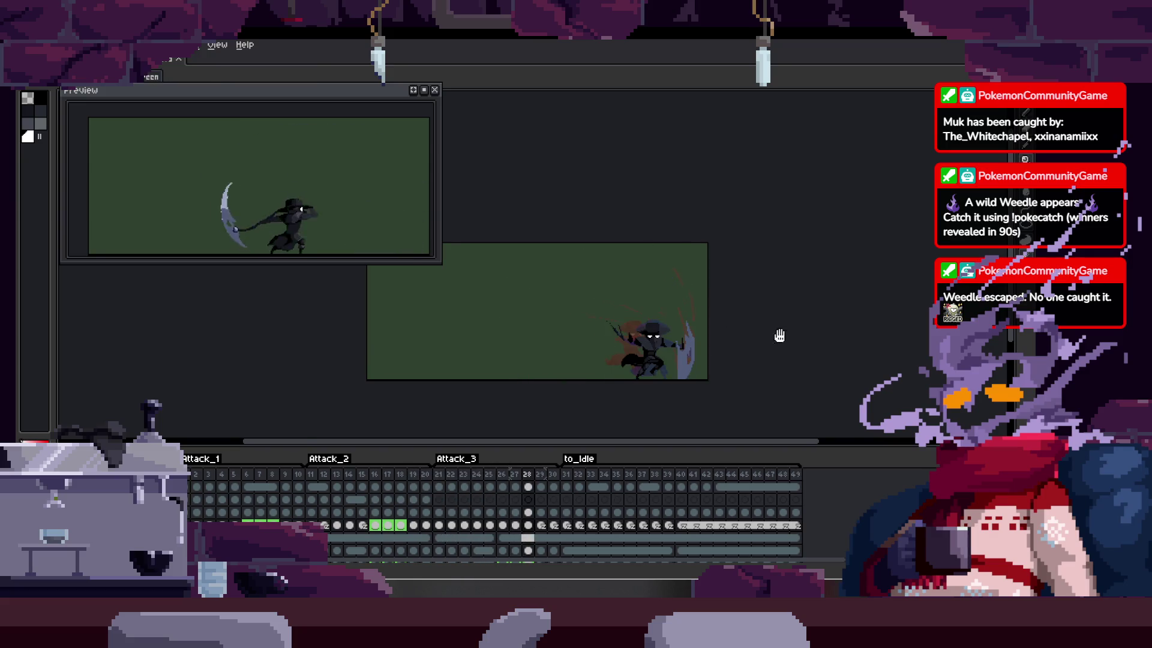
{"action": "scroll", "coordinate": [699, 242], "scroll_direction": "up", "scroll_amount": 5}
{"action": "scroll", "coordinate": [616, 364], "scroll_direction": "down", "scroll_amount": 5}
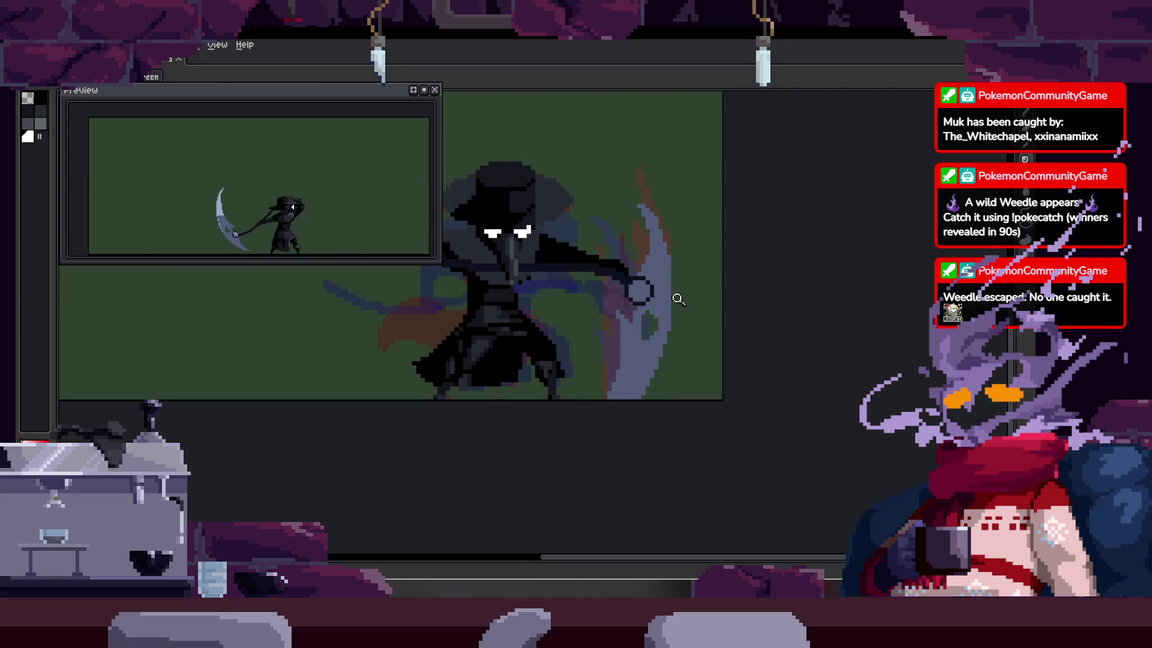
{"action": "scroll", "coordinate": [666, 313], "scroll_direction": "up", "scroll_amount": 2}
Step: Magic-wand select the blade's grey-blue and white areas, then undo the last change
{"action": "key", "text": "w"}
{"action": "left_click", "coordinate": [635, 364]}
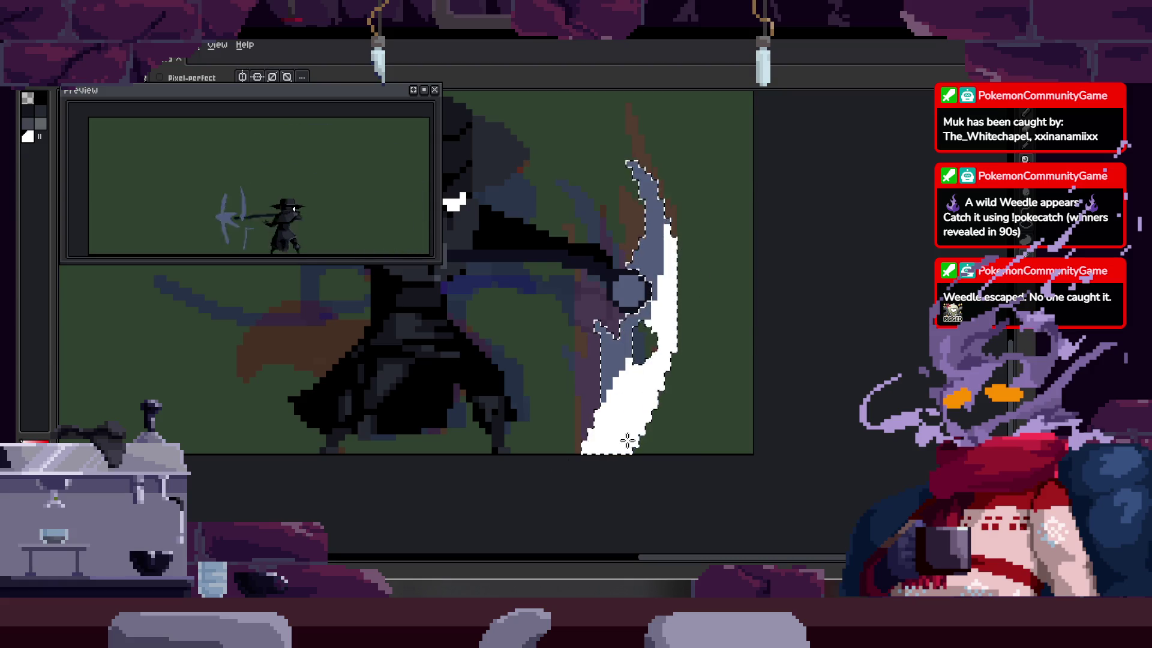
{"action": "key", "text": "ctrl+d"}
{"action": "left_click", "coordinate": [597, 396]}
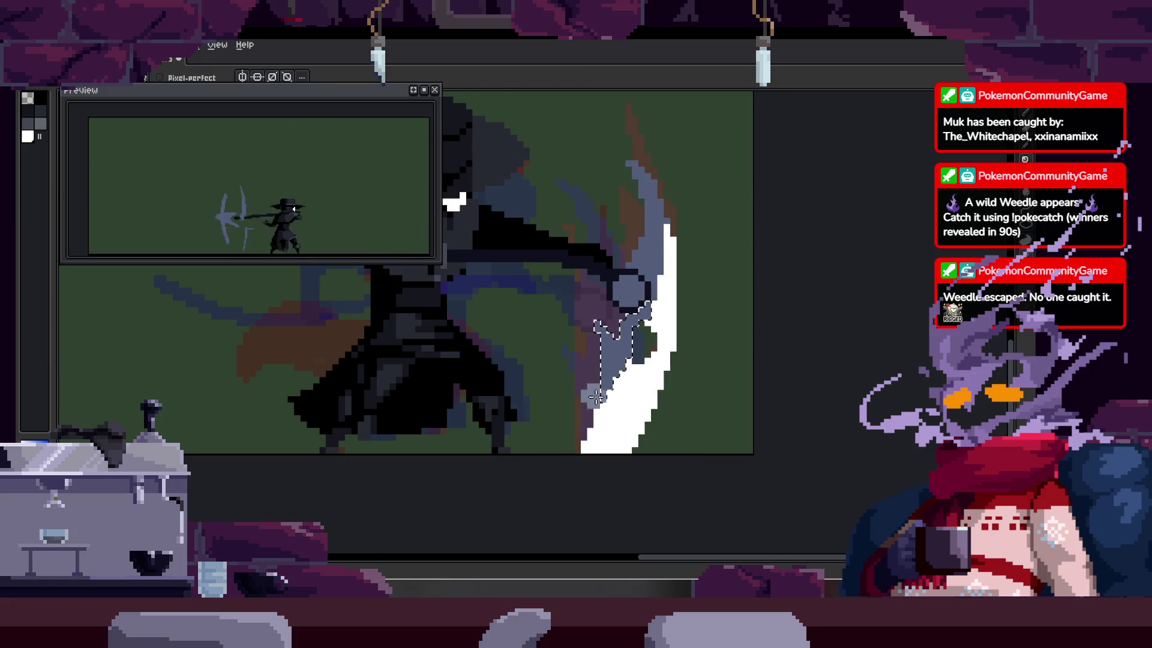
{"action": "left_click", "coordinate": [670, 244]}
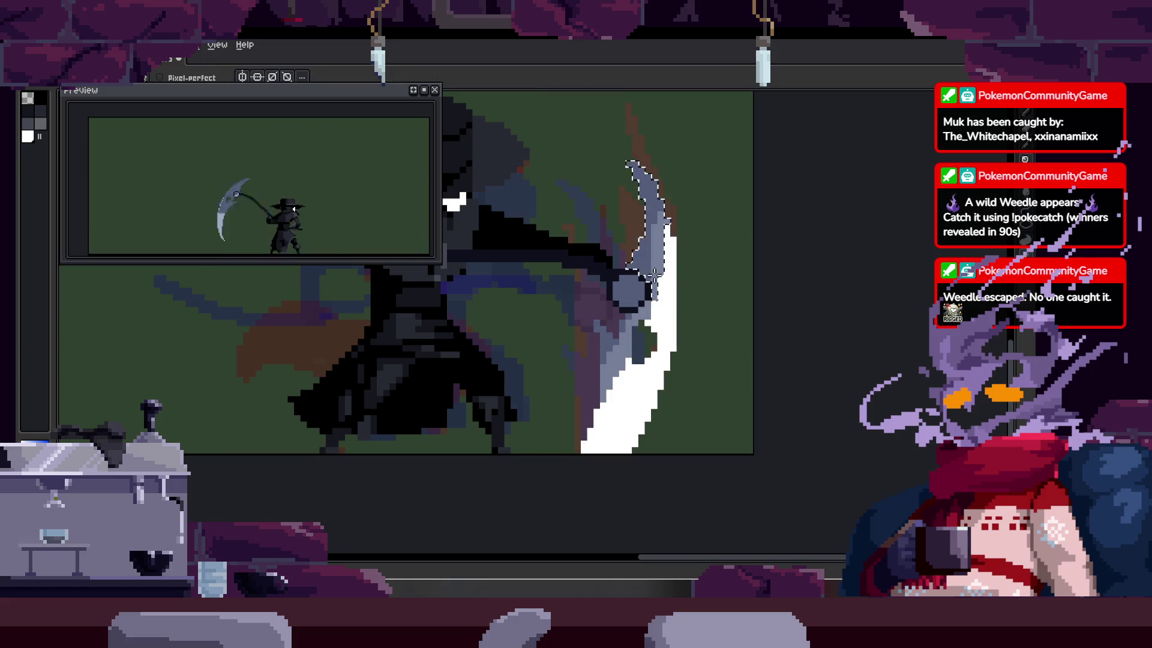
{"action": "scroll", "coordinate": [654, 273], "scroll_direction": "up", "scroll_amount": 2}
{"action": "left_click", "coordinate": [630, 460]}
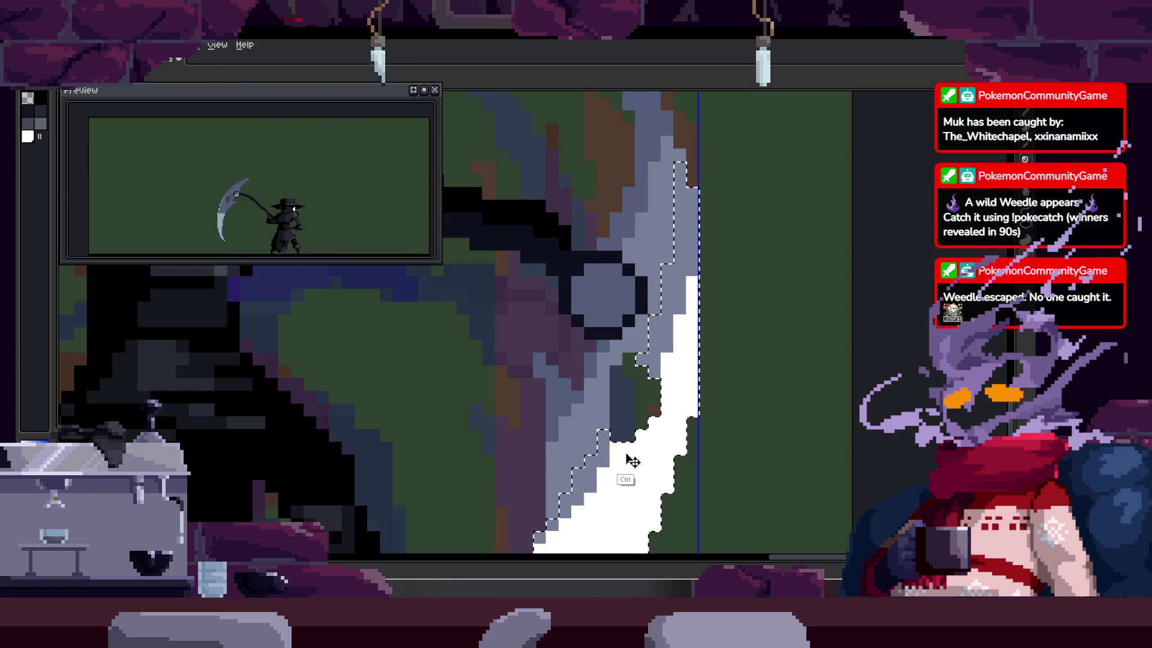
{"action": "scroll", "coordinate": [600, 456], "scroll_direction": "down", "scroll_amount": 3}
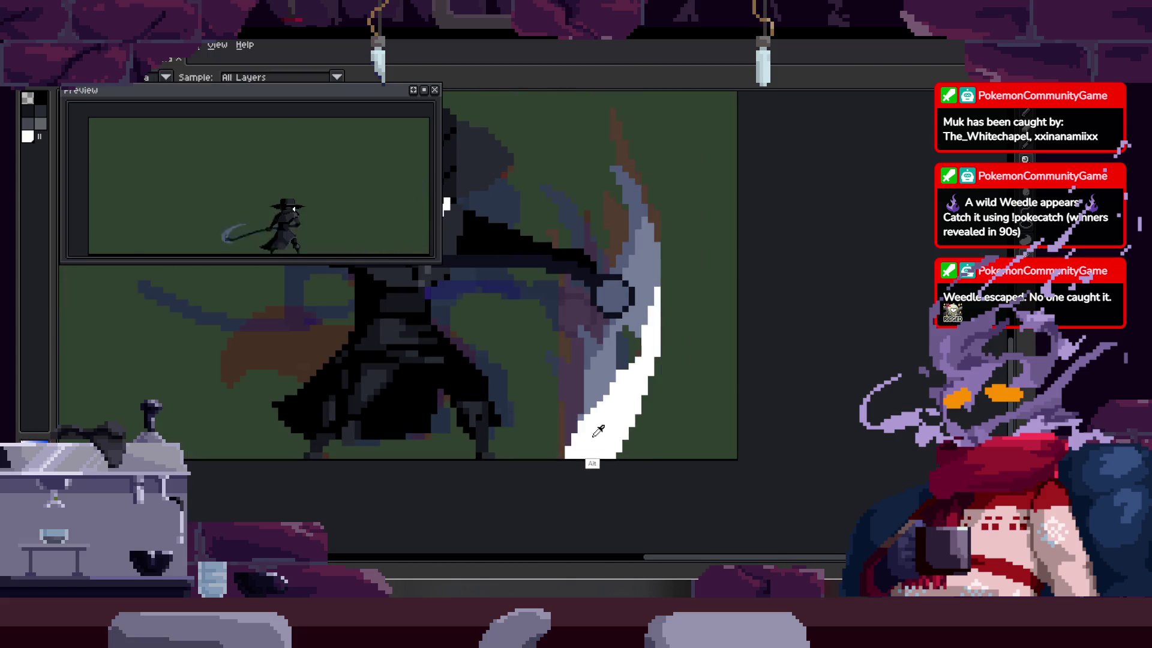
{"action": "scroll", "coordinate": [619, 411], "scroll_direction": "up", "scroll_amount": 3}
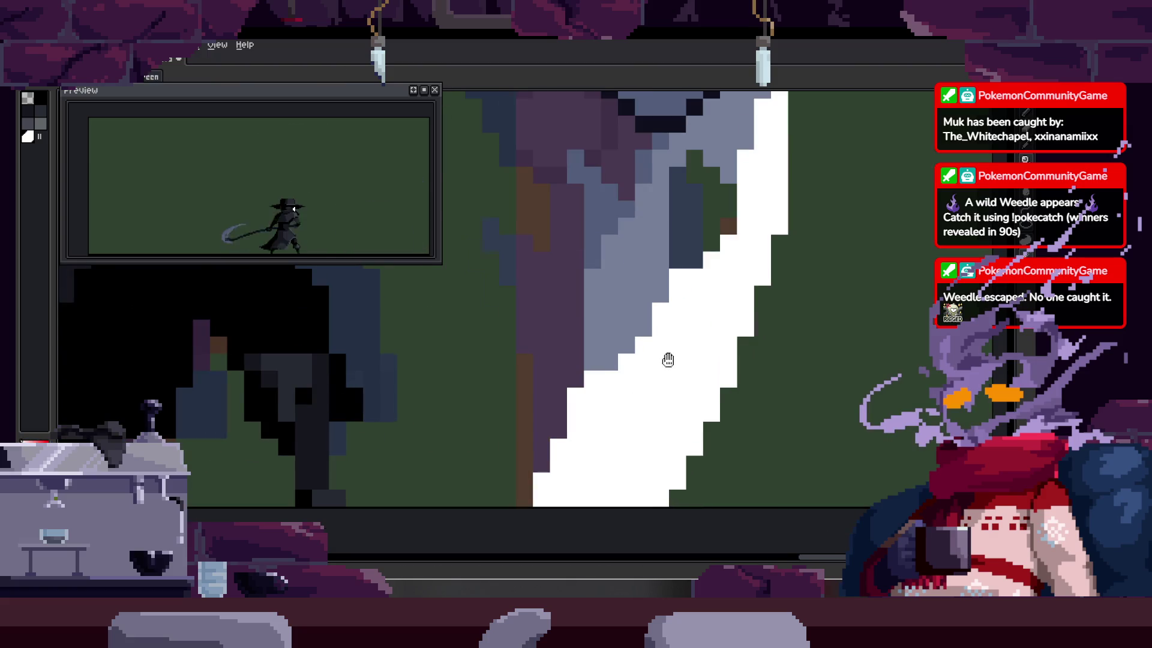
{"action": "key", "text": "ctrl+z"}
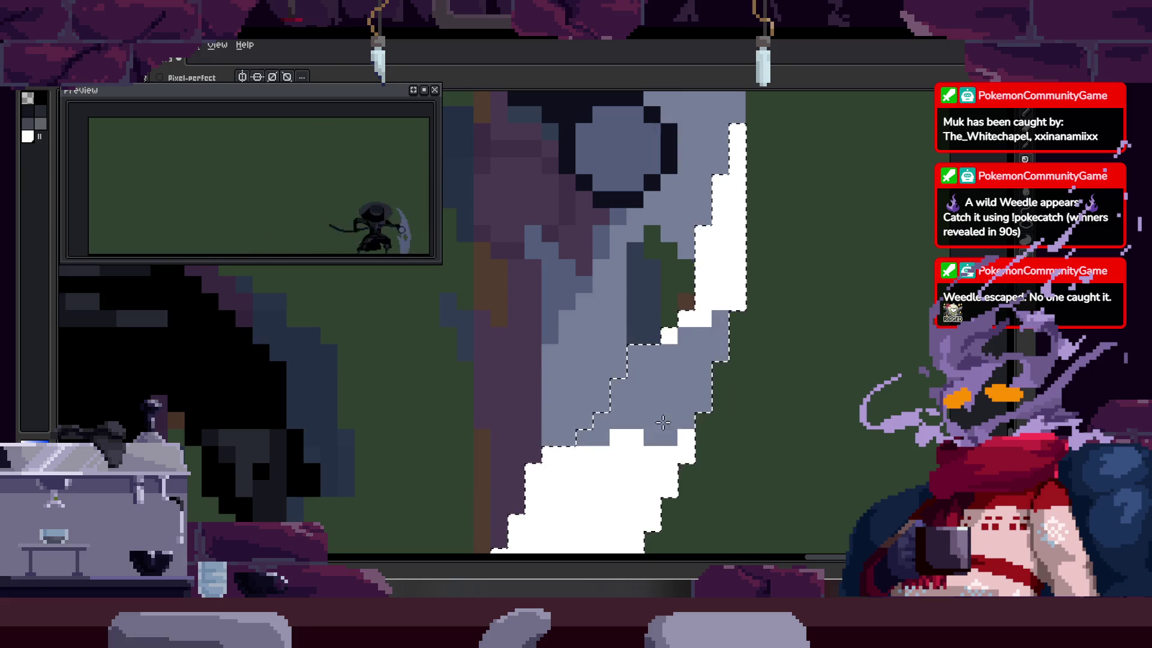
Step: Switch to the pencil, deselect the blade, and zoom in on its edge
{"action": "key", "text": "z"}
{"action": "scroll", "coordinate": [609, 393], "scroll_direction": "down", "scroll_amount": 3}
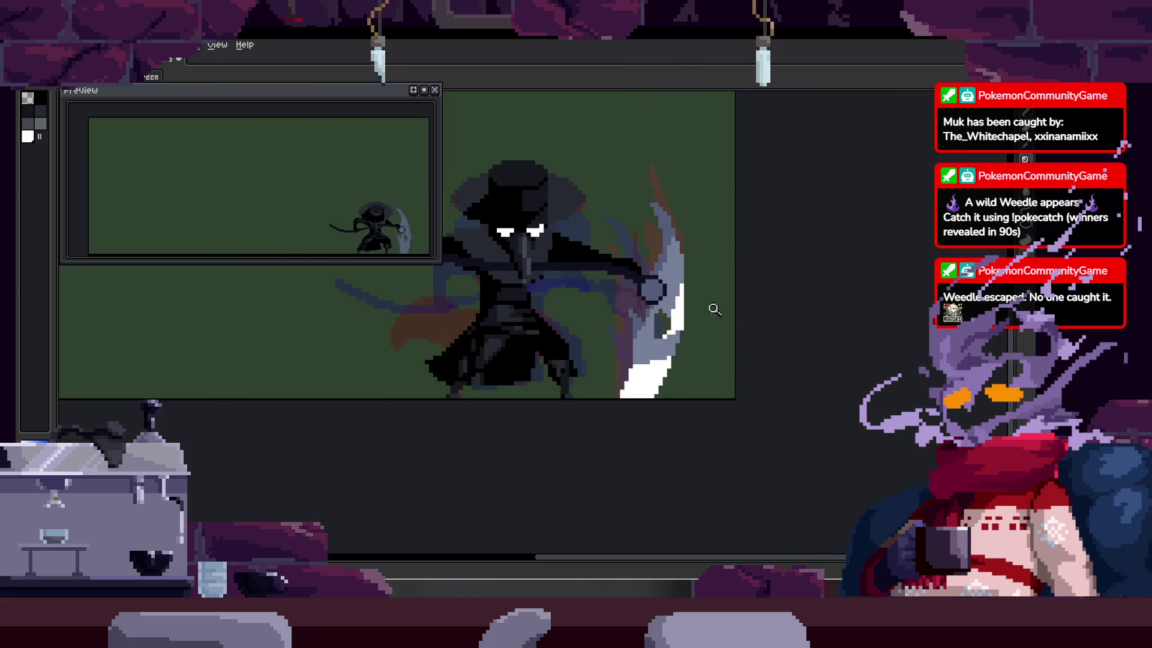
{"action": "scroll", "coordinate": [717, 310], "scroll_direction": "up", "scroll_amount": 3}
{"action": "key", "text": "b"}
{"action": "key", "text": "ctrl+shift+a"}
{"action": "key", "text": "z"}
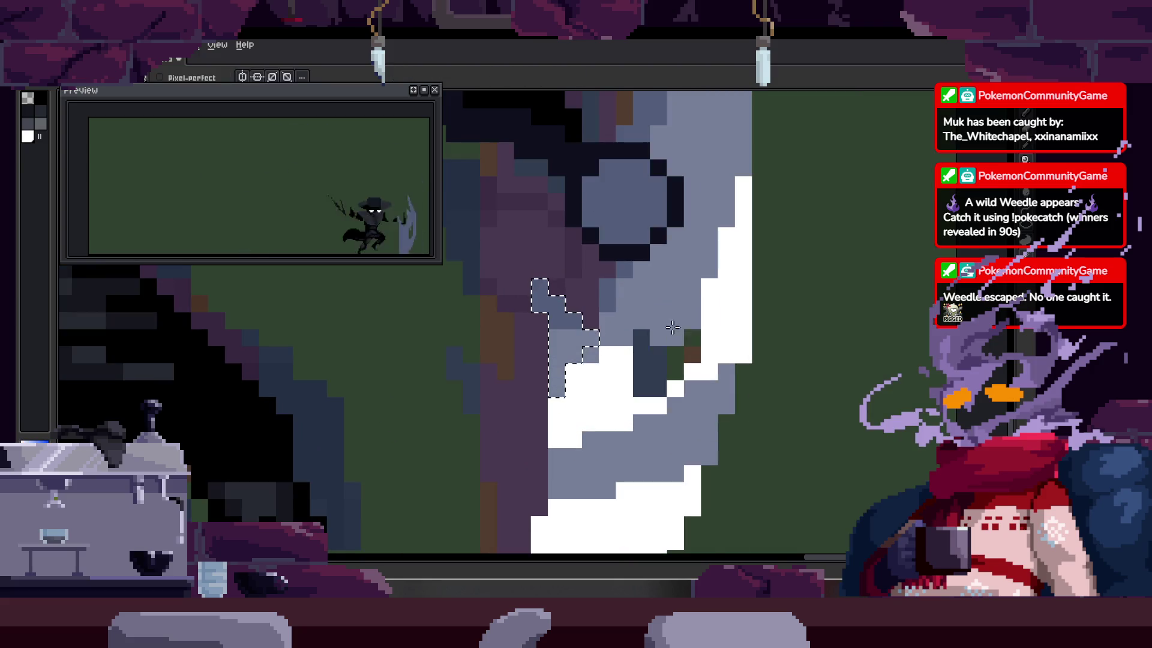
{"action": "scroll", "coordinate": [719, 360], "scroll_direction": "down", "scroll_amount": 3}
{"action": "scroll", "coordinate": [719, 360], "scroll_direction": "down", "scroll_amount": 2}
{"action": "scroll", "coordinate": [707, 303], "scroll_direction": "up", "scroll_amount": 3}
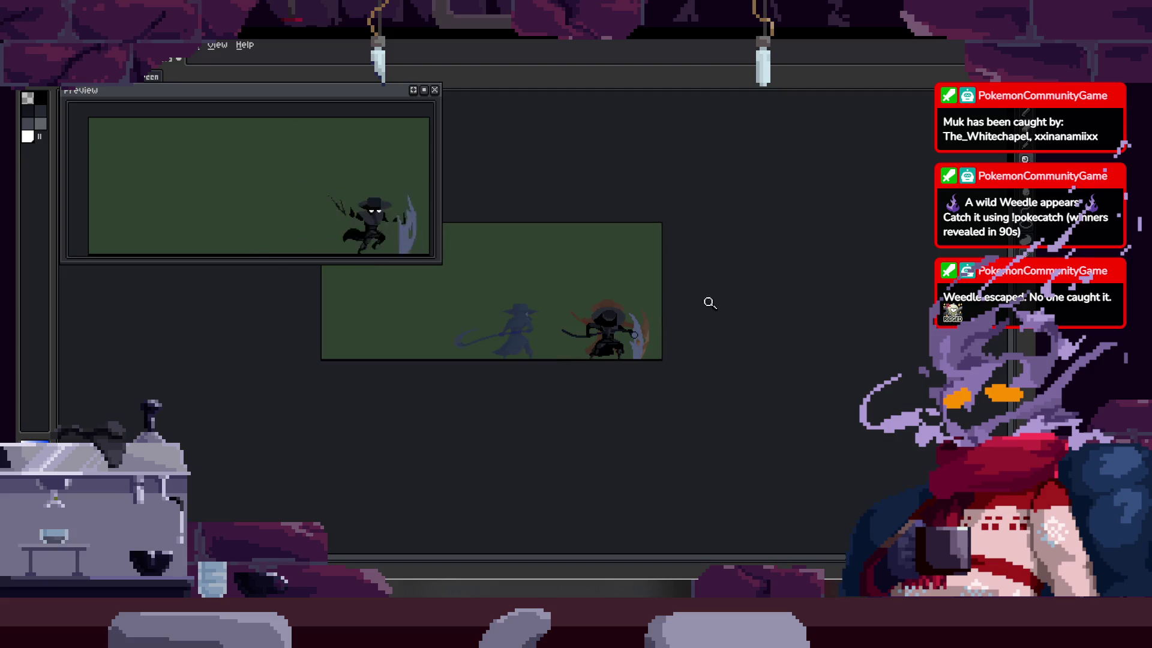
Step: Select the blade area and paint white over its lower part
{"action": "scroll", "coordinate": [686, 393], "scroll_direction": "up", "scroll_amount": 3}
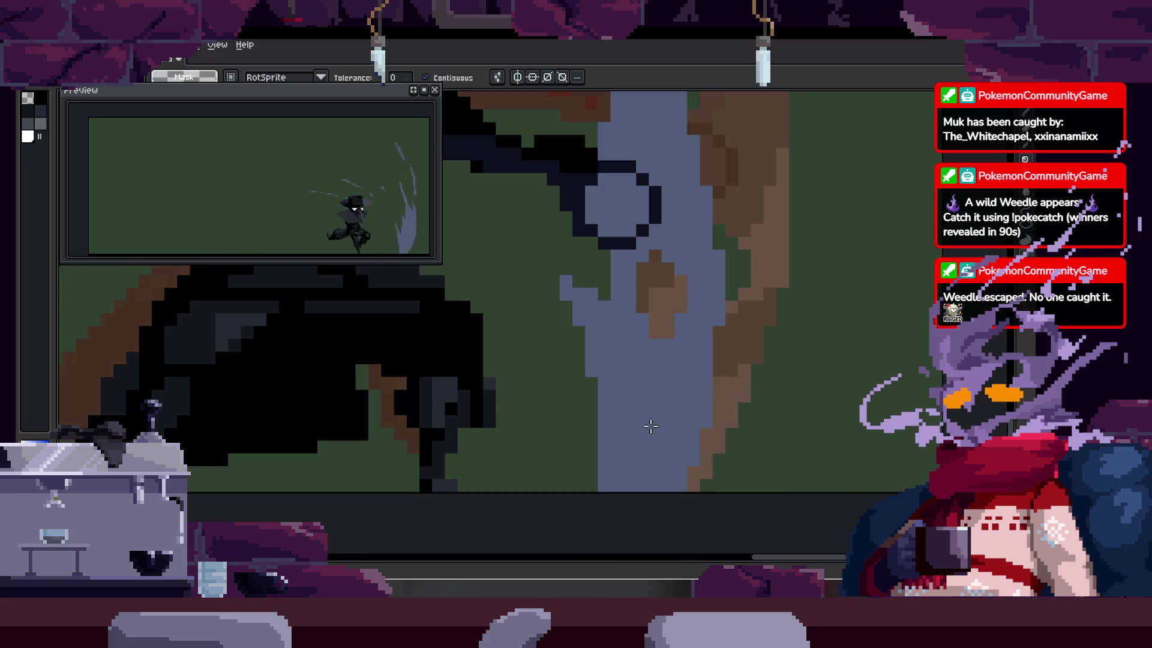
{"action": "left_click", "coordinate": [612, 424]}
{"action": "key", "text": "b"}
{"action": "mouse_move", "coordinate": [630, 432]}
{"action": "left_mouse_down"}
{"action": "mouse_move", "coordinate": [694, 411]}
{"action": "mouse_move", "coordinate": [761, 352]}
{"action": "left_mouse_up"}
Step: On the next frame, magic-wand the blue-grey blade area and switch to the pencil
{"action": "key", "text": "Right"}
{"action": "key", "text": "w"}
{"action": "left_click", "coordinate": [660, 348]}
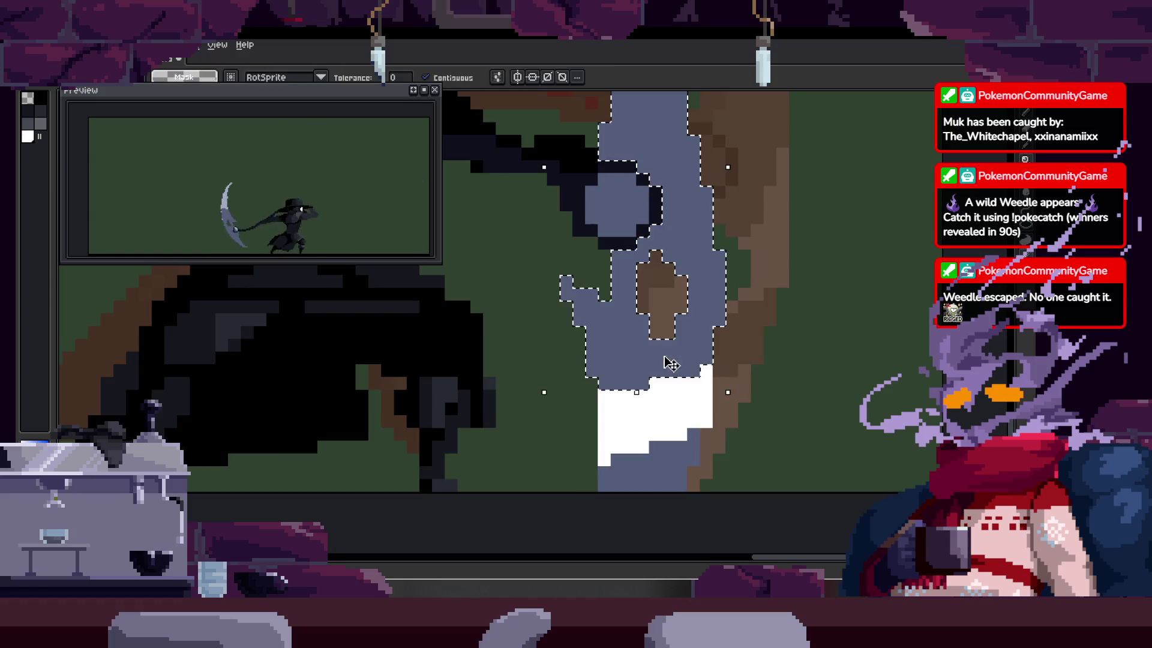
{"action": "key", "text": "b"}
{"action": "key", "text": "z"}
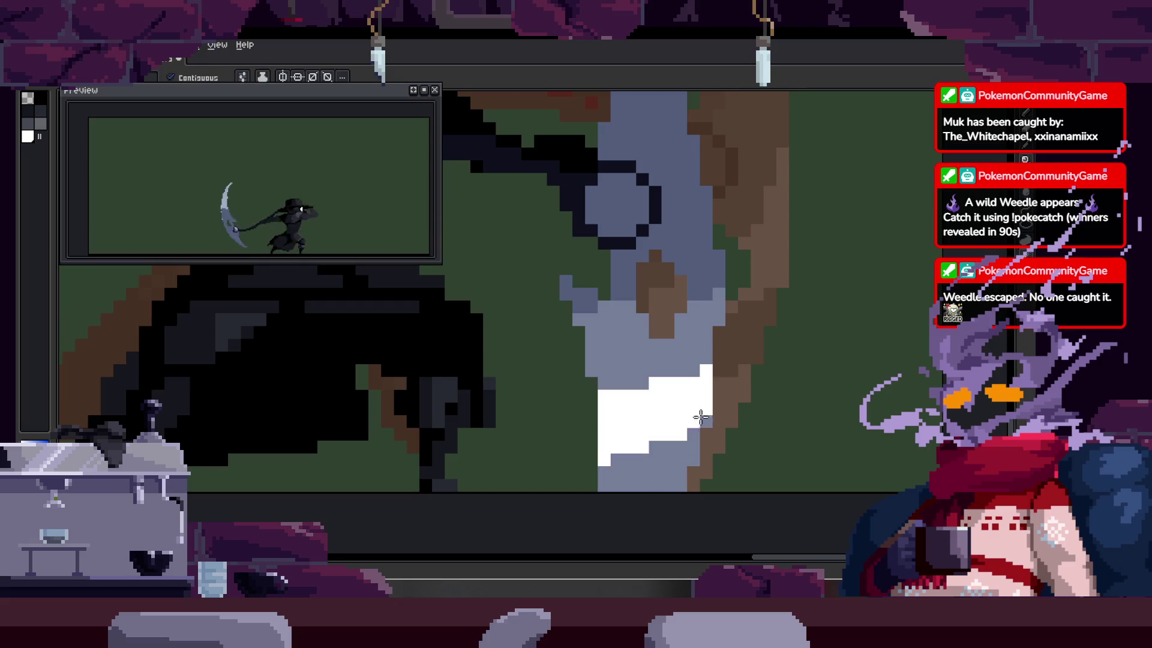
{"action": "scroll", "coordinate": [776, 268], "scroll_direction": "down", "scroll_amount": 3}
Step: Step through later swing frames to frame 31, picking a canvas colour, then show the timeline
{"action": "key", "text": "Right"}
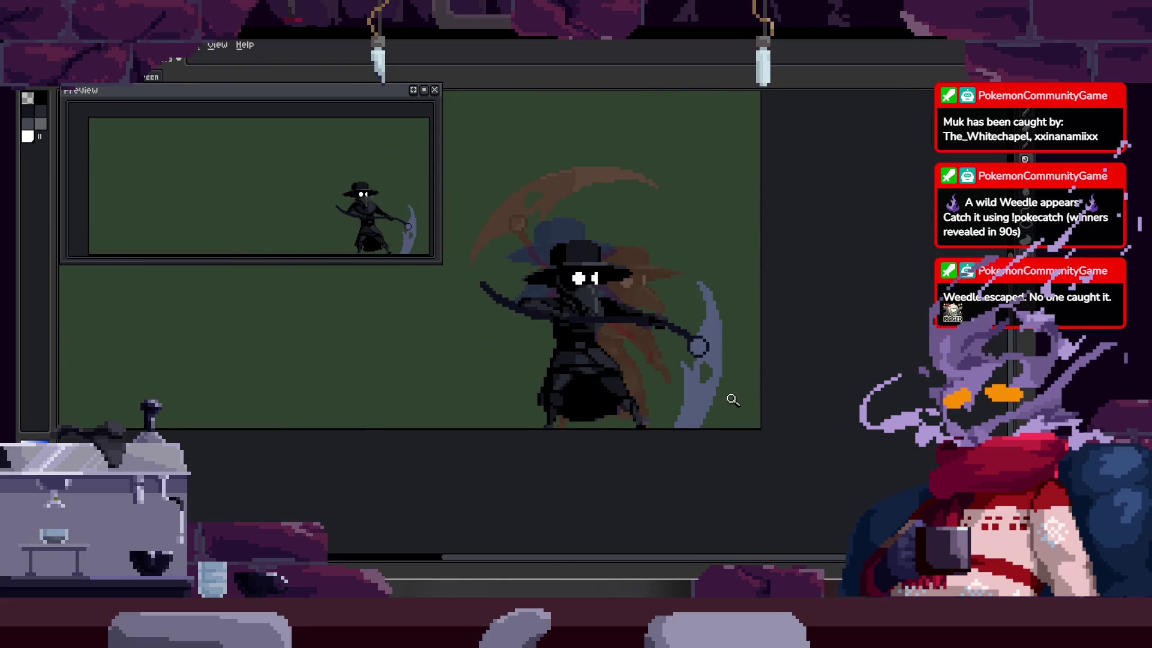
{"action": "scroll", "coordinate": [730, 398], "scroll_direction": "up", "scroll_amount": 2}
{"action": "scroll", "coordinate": [706, 398], "scroll_direction": "up", "scroll_amount": 2}
{"action": "key", "text": "alt"}
{"action": "key", "text": "Right"}
{"action": "scroll", "coordinate": [711, 383], "scroll_direction": "up", "scroll_amount": 2}
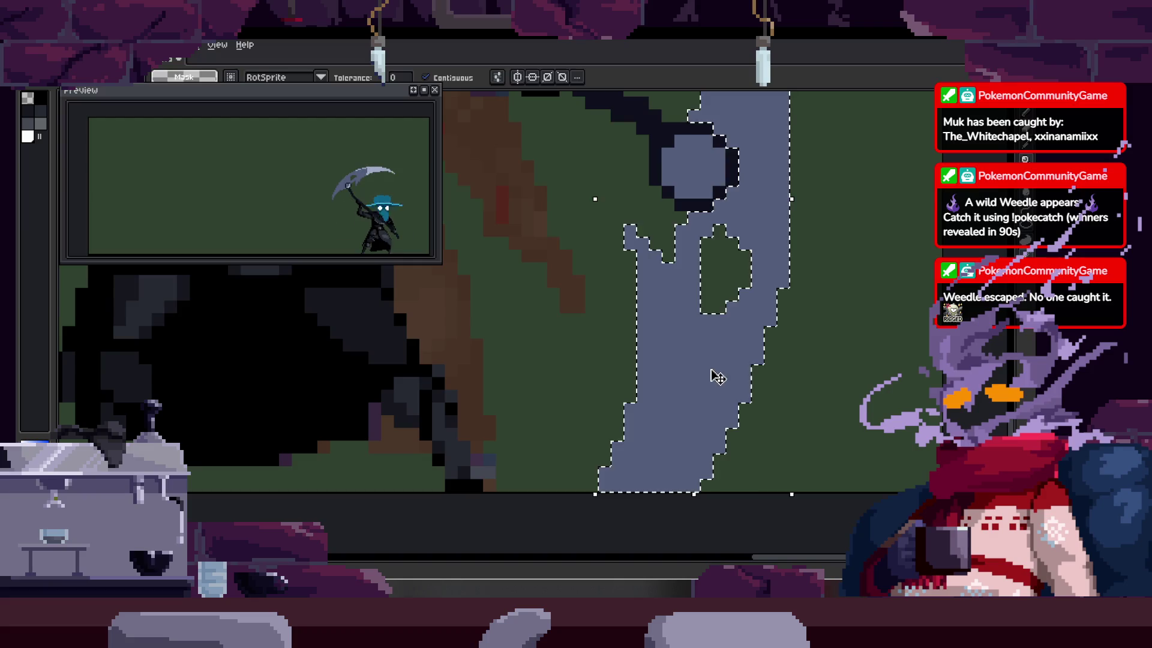
{"action": "key", "text": "b"}
{"action": "key", "text": "Right"}
{"action": "scroll", "coordinate": [611, 364], "scroll_direction": "down", "scroll_amount": 2}
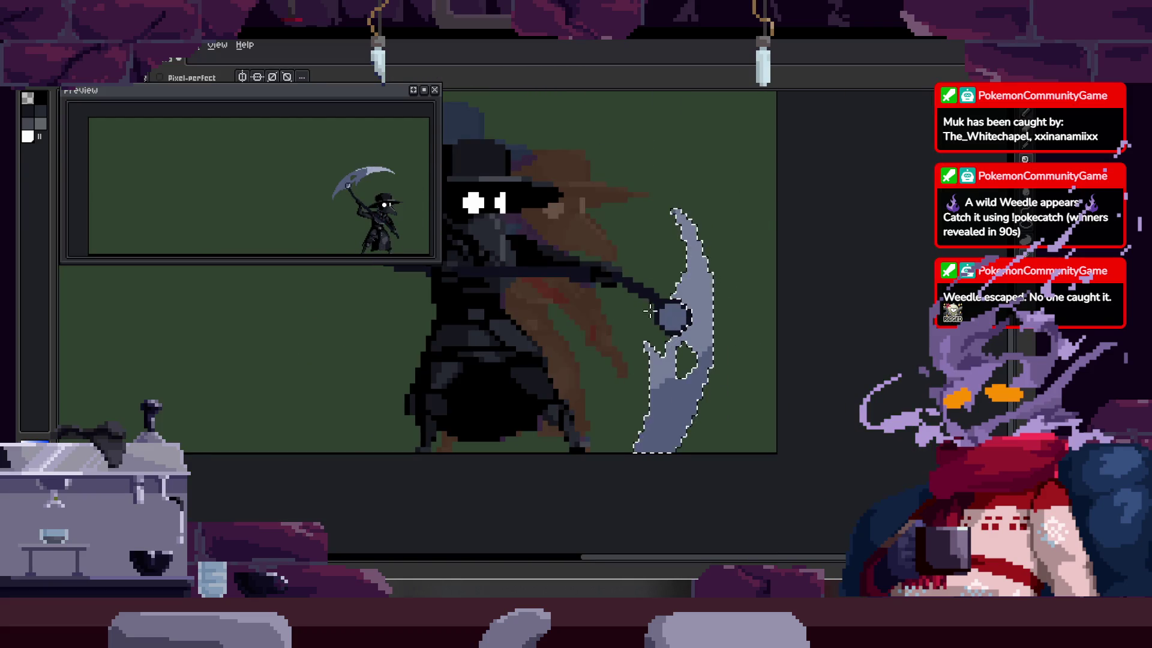
{"action": "scroll", "coordinate": [700, 373], "scroll_direction": "right", "scroll_amount": 2}
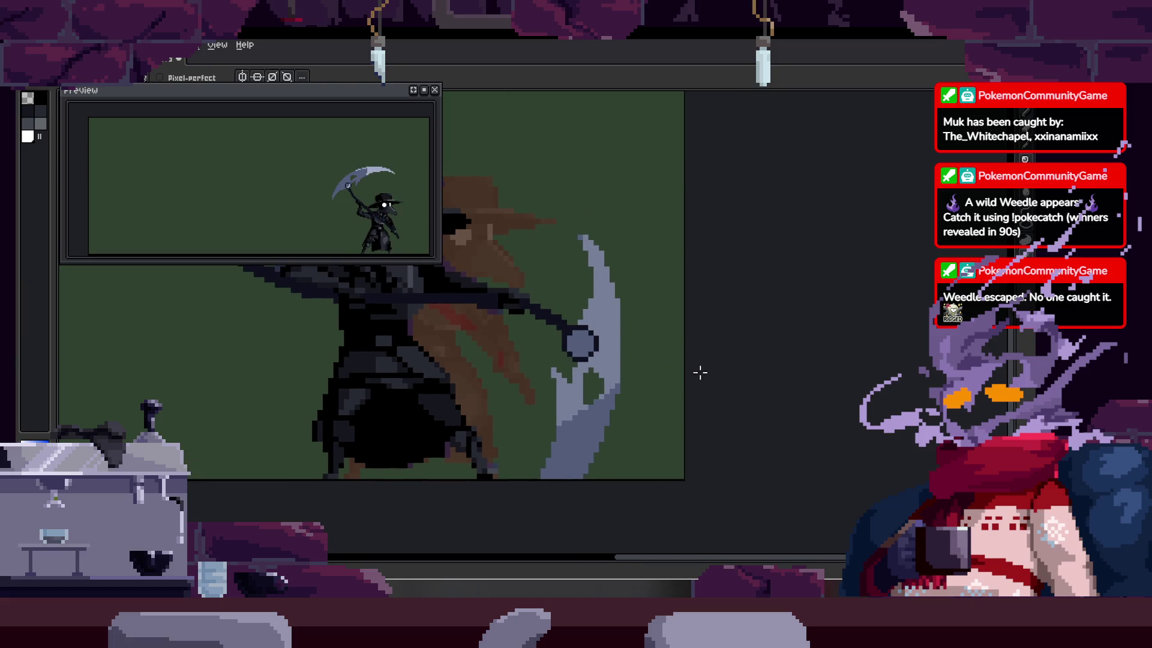
{"action": "scroll", "coordinate": [697, 382], "scroll_direction": "up", "scroll_amount": 1}
{"action": "key", "text": "Tab"}
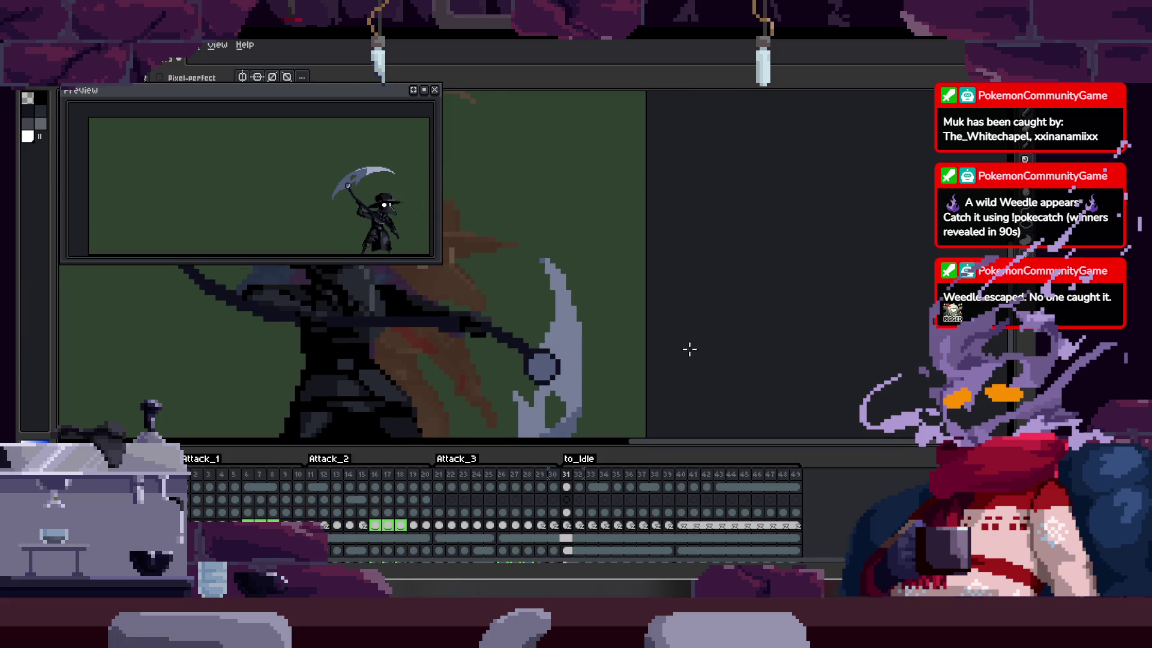
Step: Step to another swing frame, hide the timeline and play the attack animation
{"action": "key", "text": "Left"}
{"action": "key", "text": "Left"}
{"action": "key", "text": "Tab"}
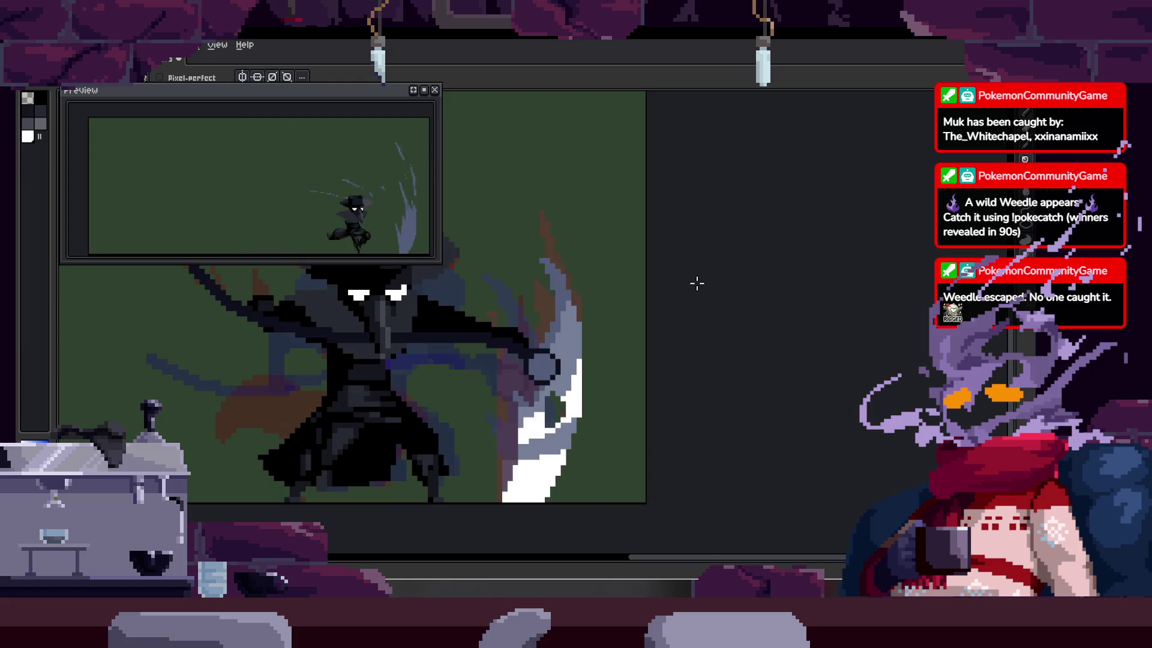
{"action": "key", "text": "Return"}
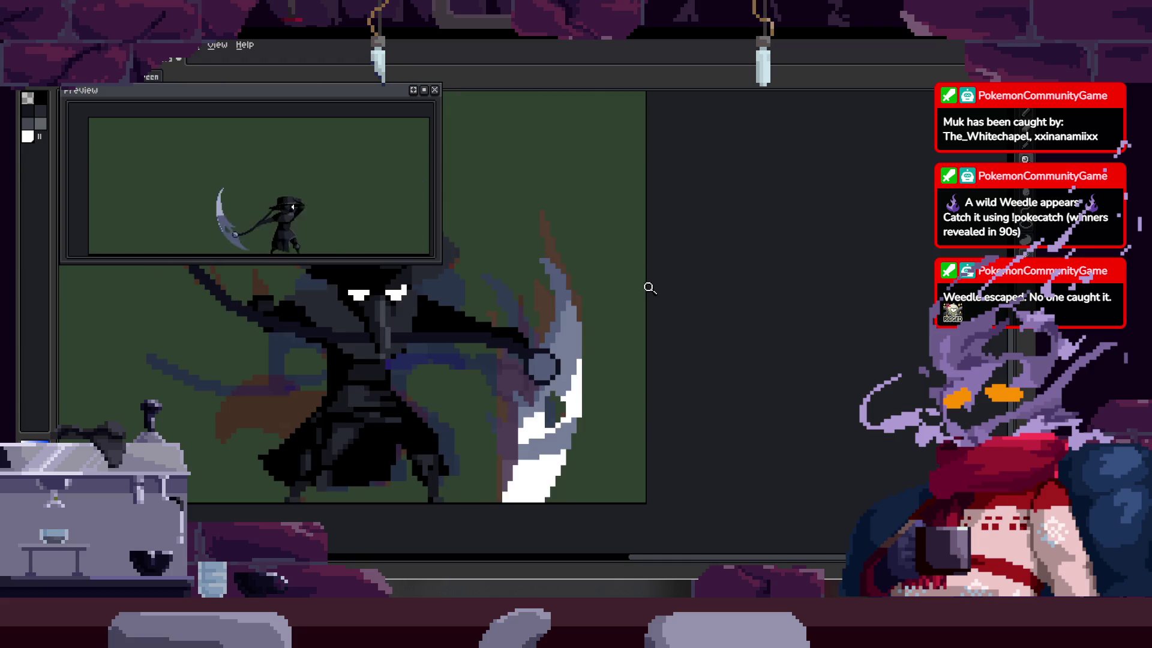
{"action": "scroll", "coordinate": [650, 288], "scroll_direction": "down", "scroll_amount": 1}
{"action": "scroll", "coordinate": [527, 282], "scroll_direction": "up", "scroll_amount": 3}
Step: Pick the blade's grey and repaint stray white pixels and the bottom white row grey
{"action": "key", "text": "b"}
{"action": "key", "text": "z"}
{"action": "scroll", "coordinate": [568, 299], "scroll_direction": "down", "scroll_amount": 3}
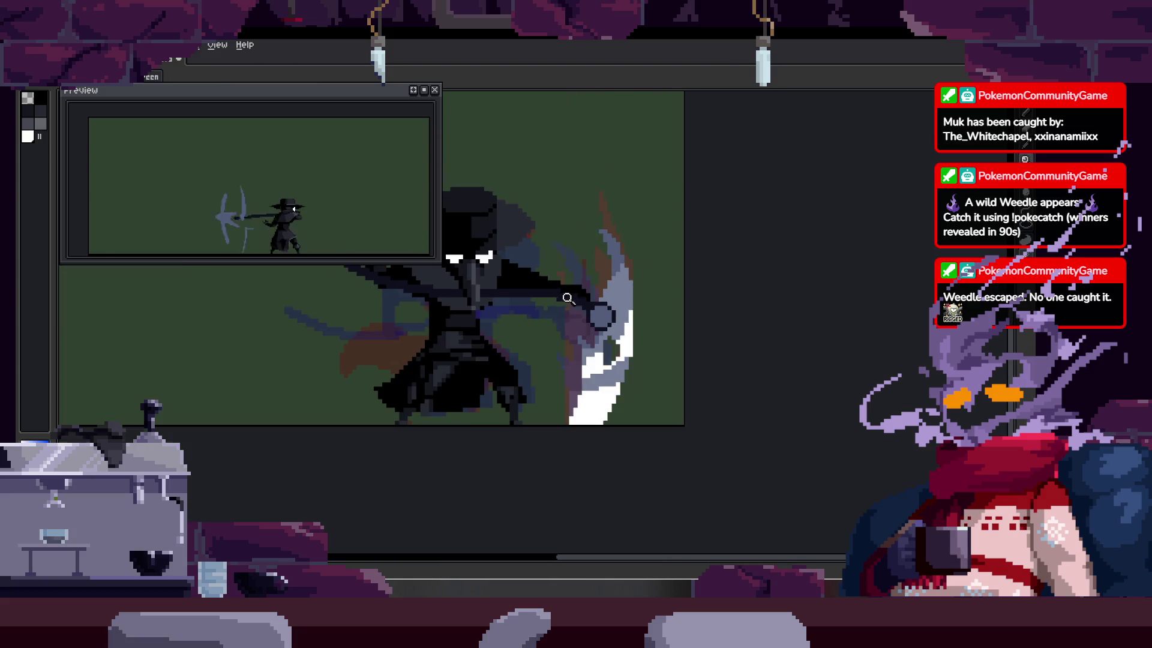
{"action": "scroll", "coordinate": [612, 369], "scroll_direction": "up", "scroll_amount": 1}
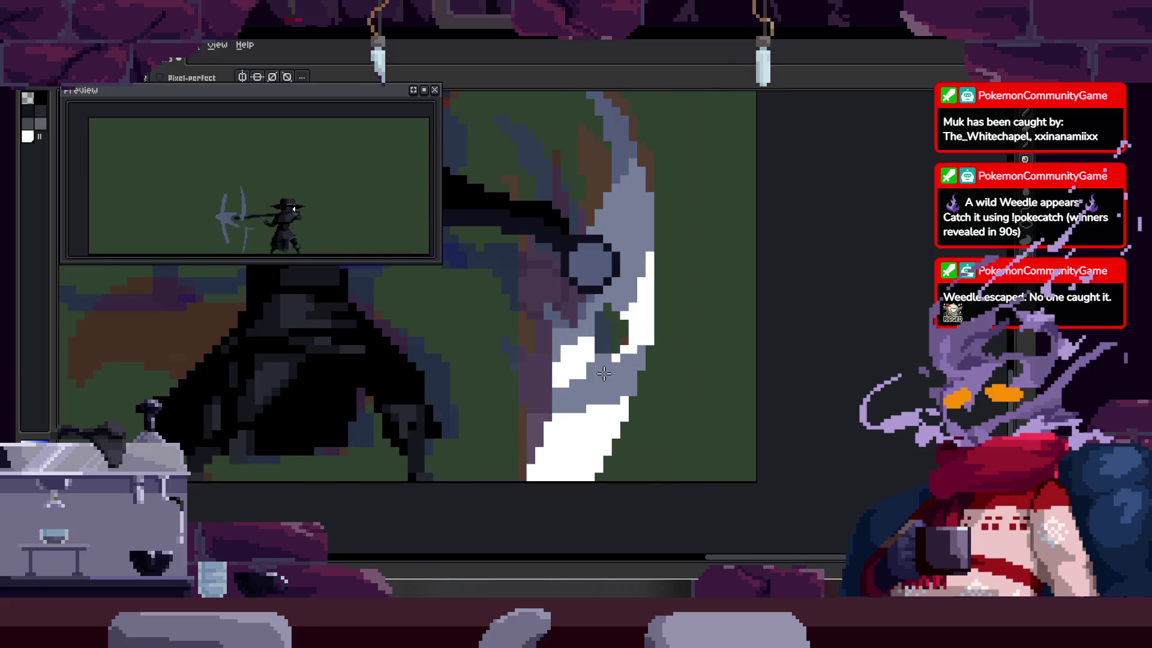
{"action": "key", "text": "alt"}
{"action": "scroll", "coordinate": [473, 327], "scroll_direction": "up", "scroll_amount": 1}
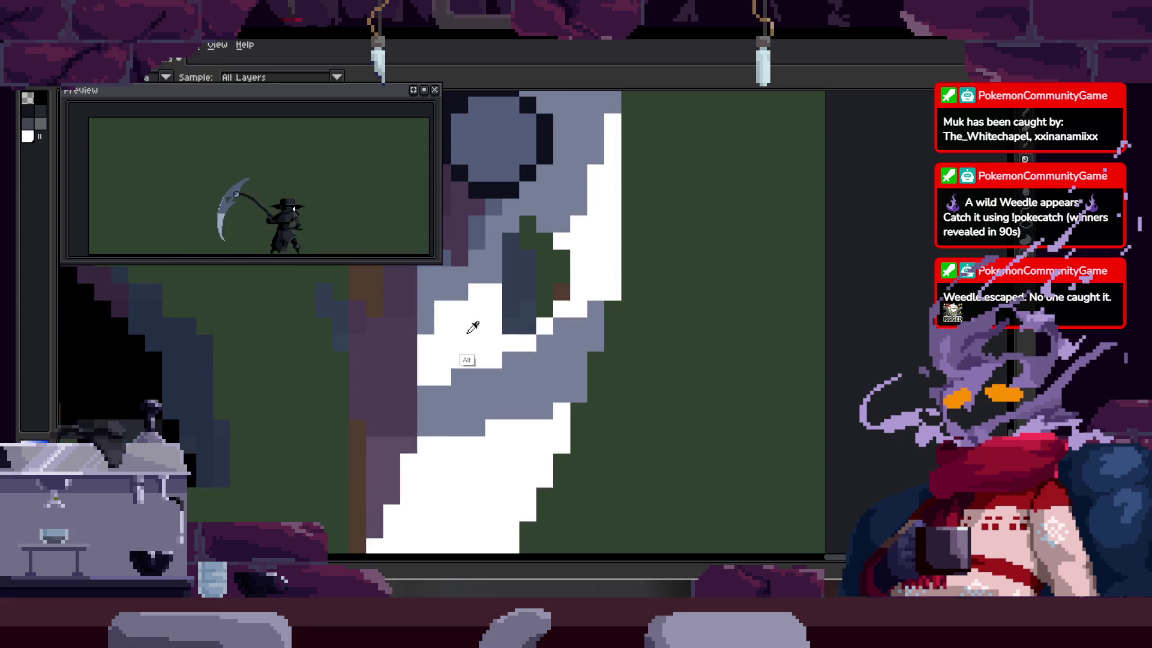
{"action": "scroll", "coordinate": [510, 356], "scroll_direction": "up", "scroll_amount": 1}
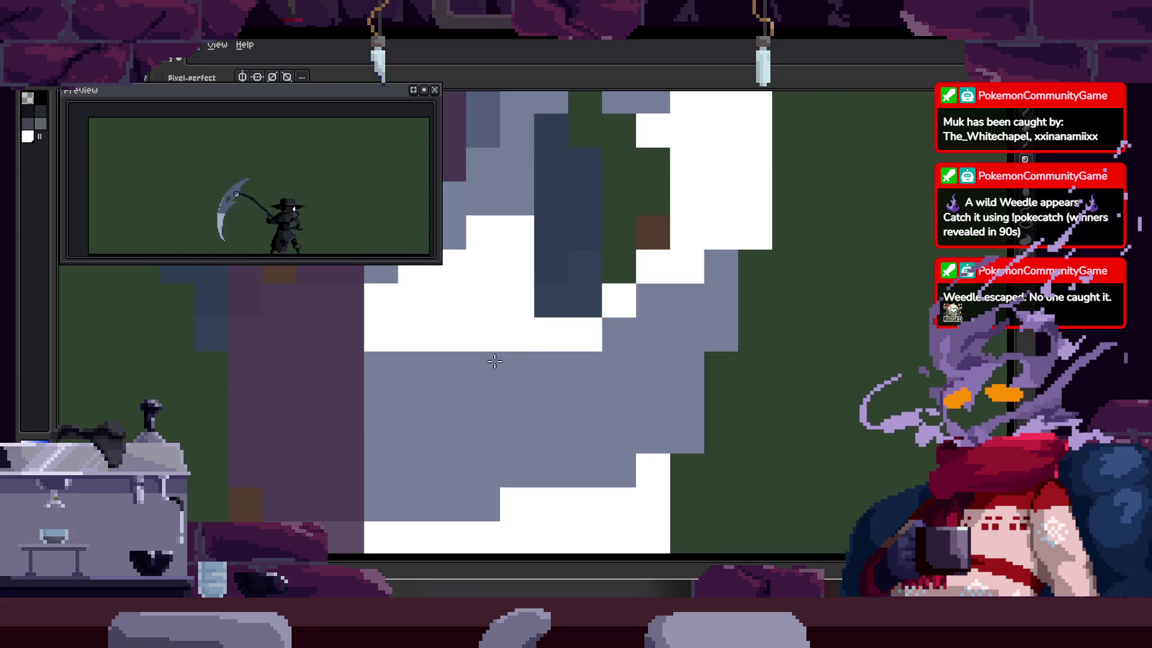
{"action": "key", "text": "z"}
{"action": "key", "text": "b"}
{"action": "left_click_drag", "start_coordinate": [561, 370], "coordinate": [596, 359]}
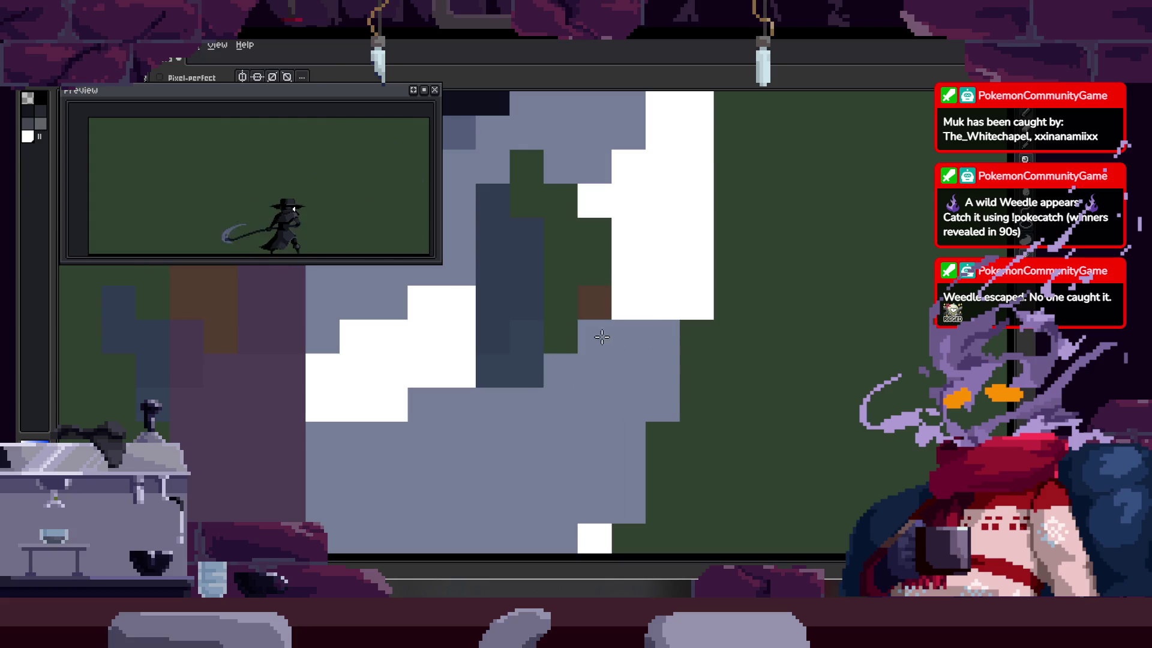
{"action": "left_click_drag", "start_coordinate": [699, 303], "coordinate": [647, 304]}
Step: Draw a white highlight column down the blade edge
{"action": "key", "text": "z"}
{"action": "scroll", "coordinate": [590, 261], "scroll_direction": "down", "scroll_amount": 2}
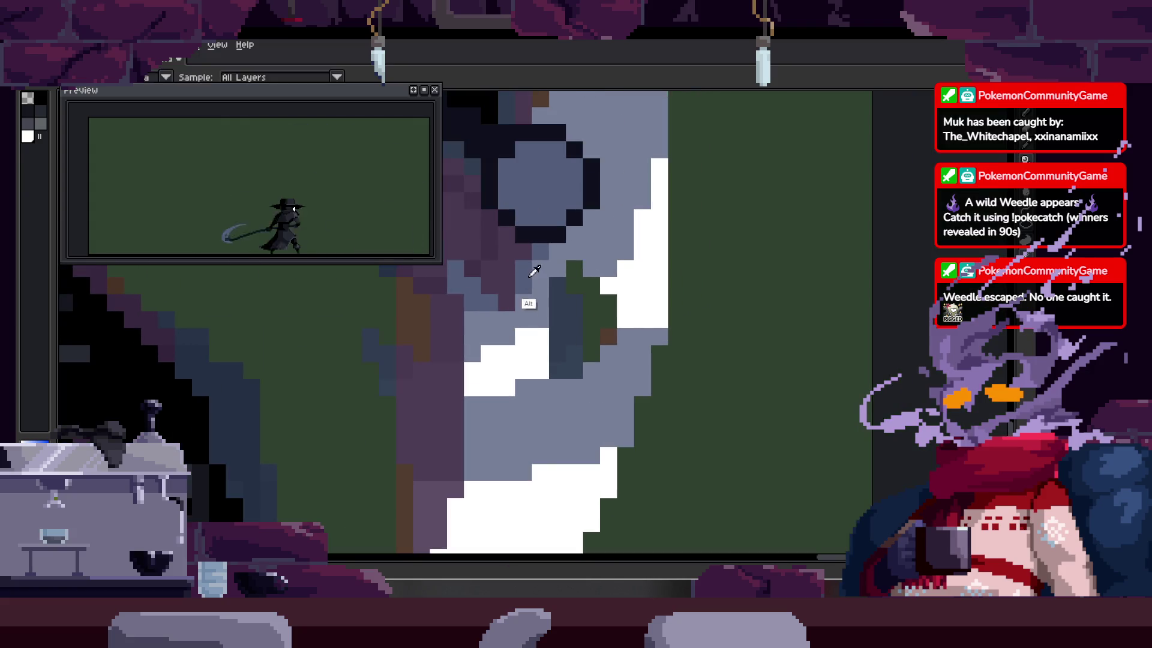
{"action": "scroll", "coordinate": [540, 276], "scroll_direction": "down", "scroll_amount": 2}
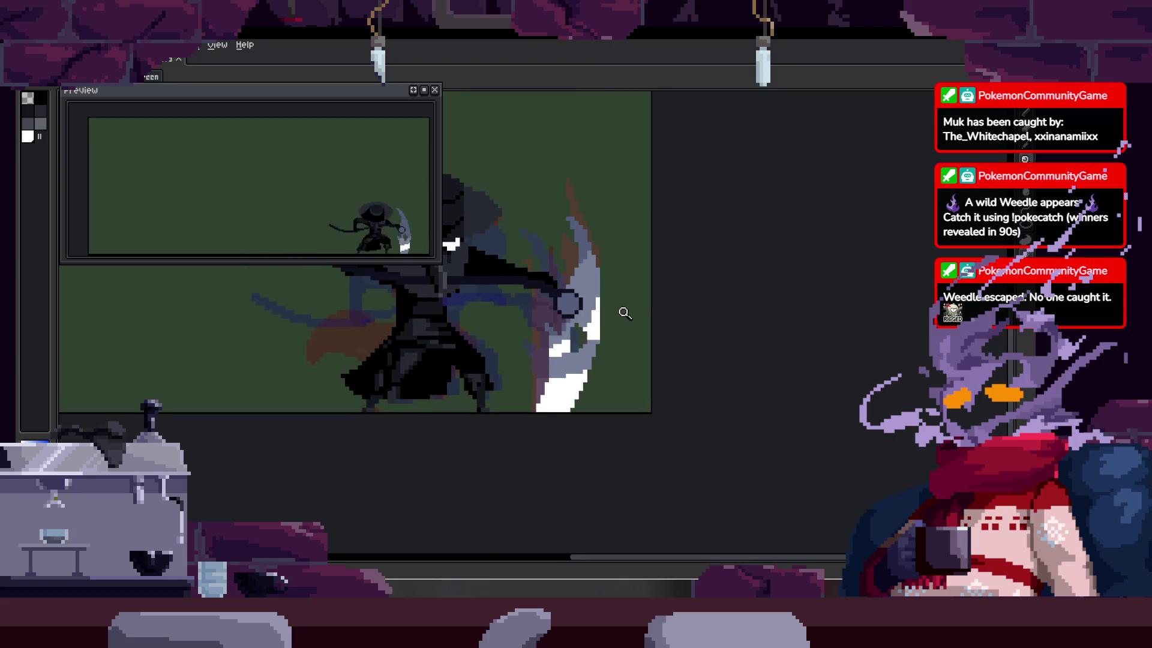
{"action": "scroll", "coordinate": [636, 300], "scroll_direction": "down", "scroll_amount": 1}
{"action": "scroll", "coordinate": [638, 306], "scroll_direction": "up", "scroll_amount": 4}
{"action": "scroll", "coordinate": [624, 367], "scroll_direction": "down", "scroll_amount": 1}
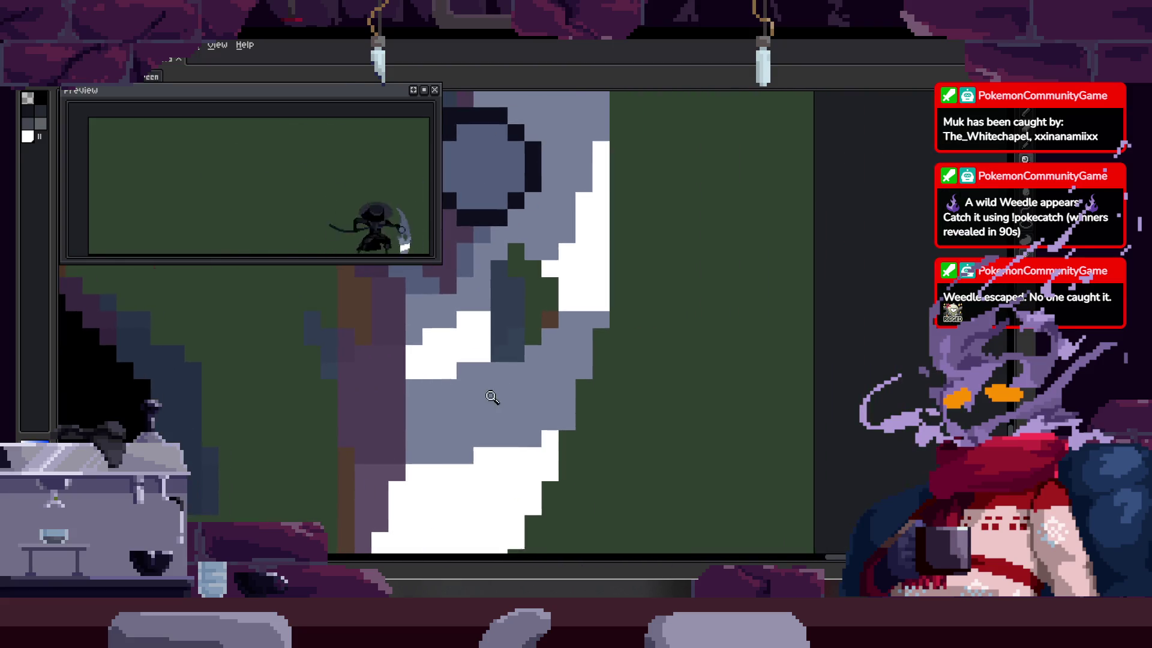
{"action": "key", "text": "b"}
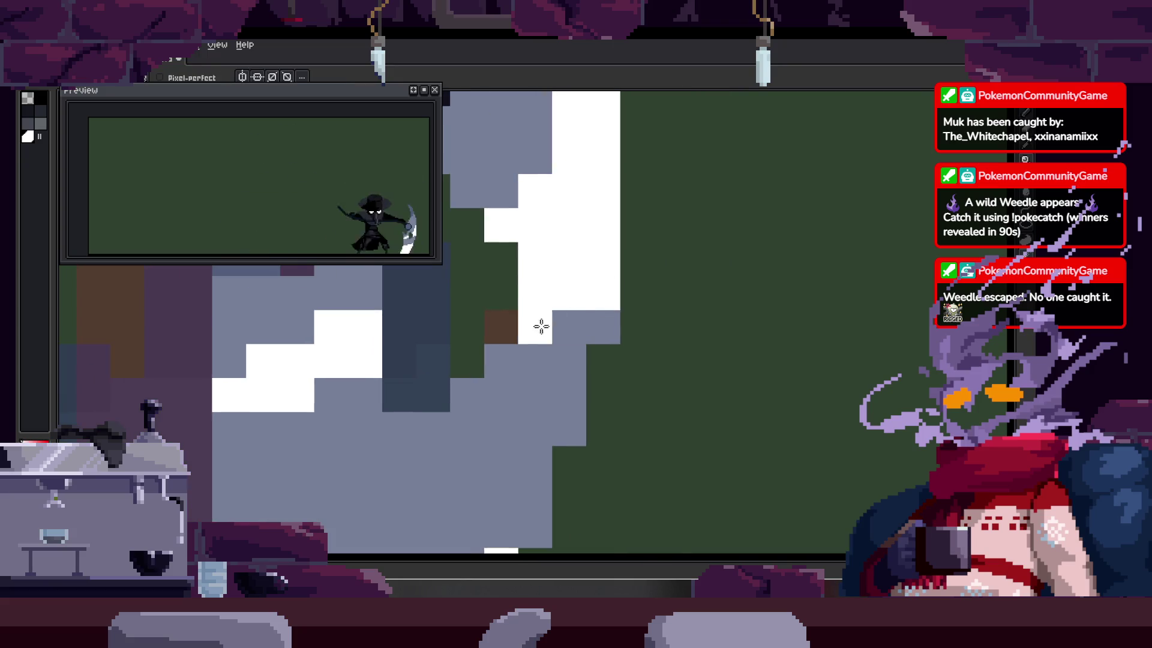
{"action": "key", "text": "z"}
{"action": "scroll", "coordinate": [570, 299], "scroll_direction": "down", "scroll_amount": 4}
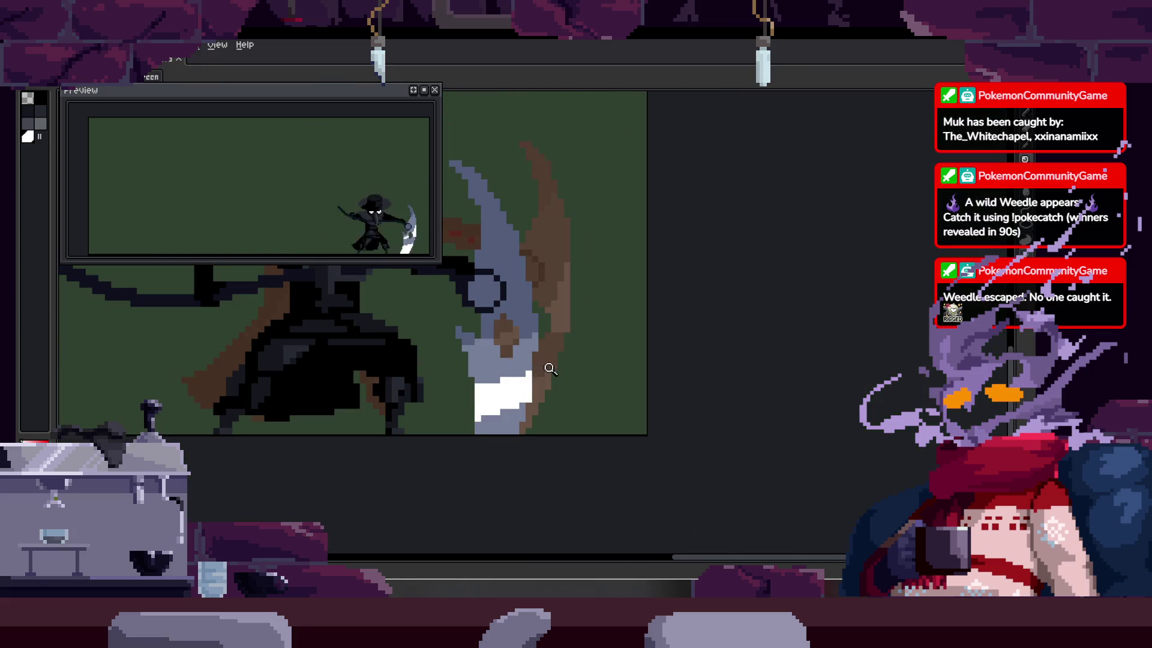
{"action": "key", "text": "b"}
{"action": "scroll", "coordinate": [536, 318], "scroll_direction": "up", "scroll_amount": 2}
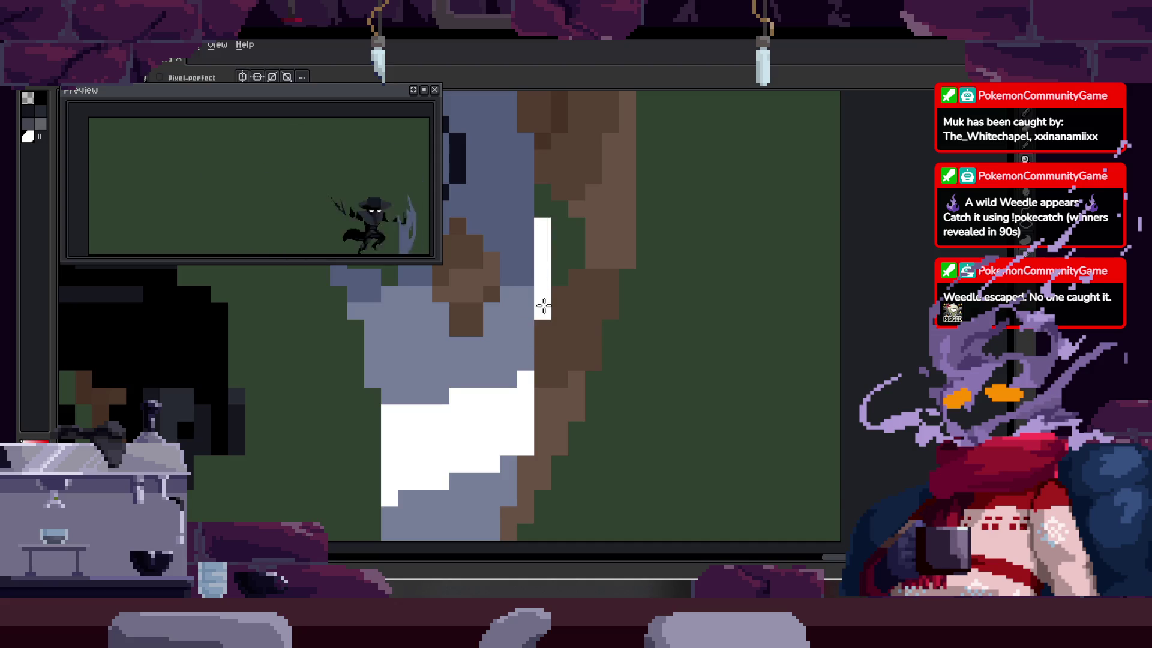
{"action": "left_click", "coordinate": [564, 357], "text": "shift"}
{"action": "left_click_drag", "start_coordinate": [506, 393], "coordinate": [444, 408]}
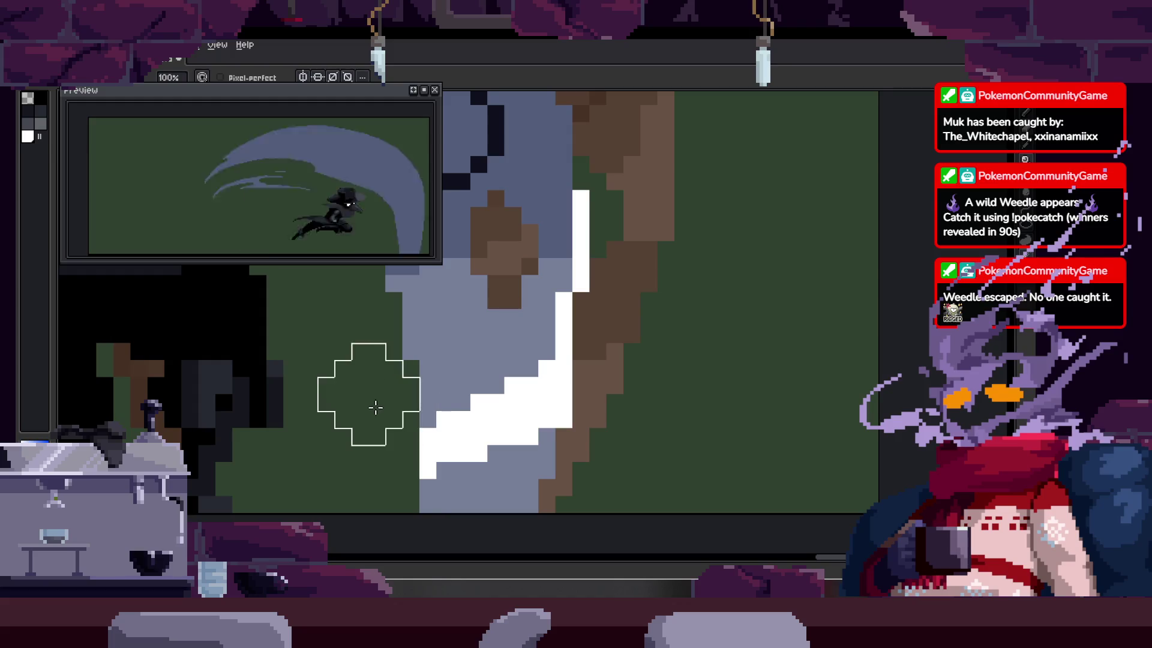
Step: Recolour a long row of white blade pixels grey
{"action": "scroll", "coordinate": [414, 414], "scroll_direction": "down", "scroll_amount": 1}
{"action": "scroll", "coordinate": [443, 430], "scroll_direction": "up", "scroll_amount": 1}
{"action": "left_click", "coordinate": [434, 421]}
{"action": "mouse_move", "coordinate": [463, 411]}
{"action": "left_mouse_down"}
{"action": "mouse_move", "coordinate": [491, 431]}
{"action": "mouse_move", "coordinate": [675, 353]}
{"action": "left_mouse_up"}
Step: Add a stepped white stroke across the lower blade and fill the bottom grey strip white
{"action": "key", "text": "z"}
{"action": "scroll", "coordinate": [665, 347], "scroll_direction": "down", "scroll_amount": 3}
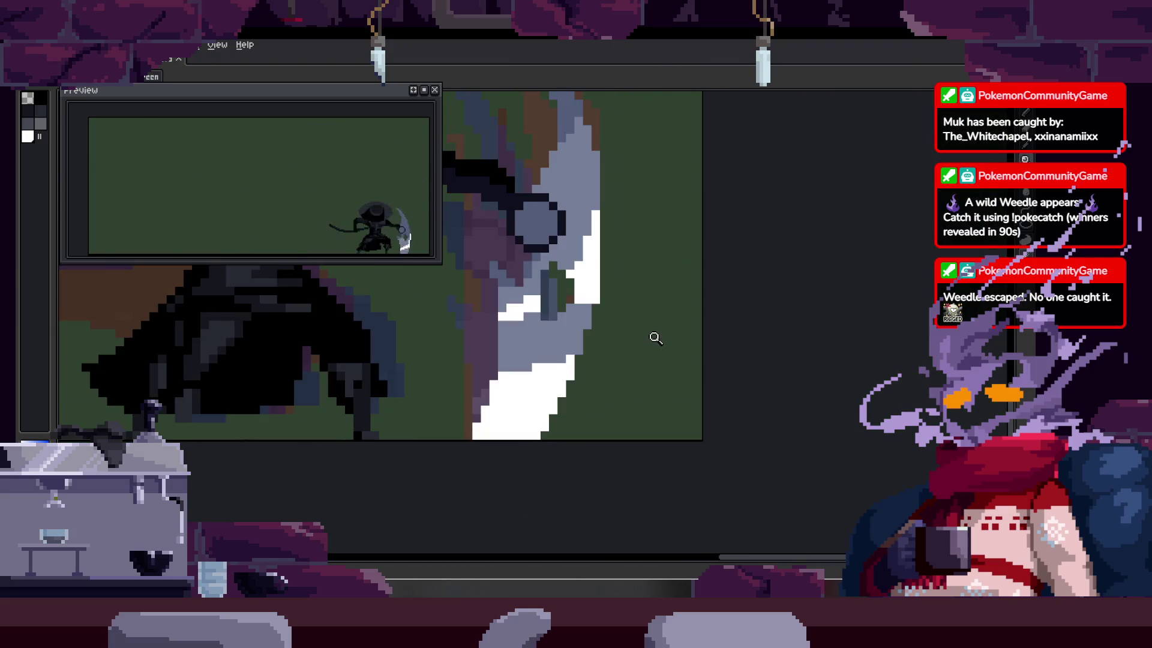
{"action": "scroll", "coordinate": [646, 338], "scroll_direction": "down", "scroll_amount": 2}
{"action": "scroll", "coordinate": [642, 339], "scroll_direction": "up", "scroll_amount": 1}
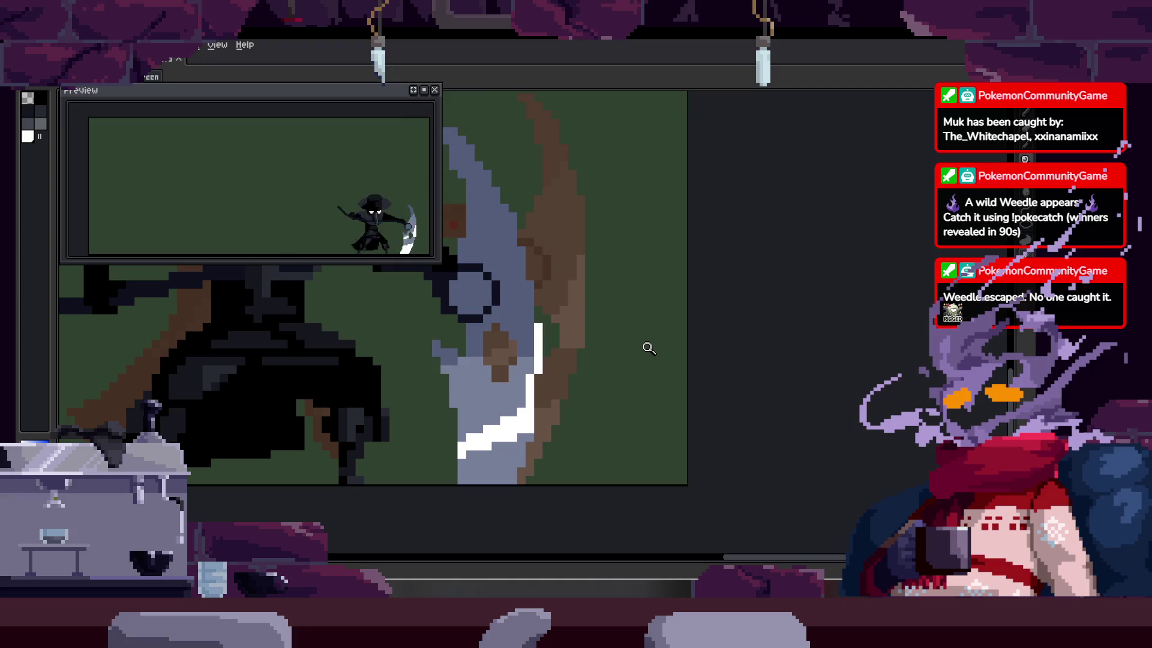
{"action": "scroll", "coordinate": [641, 357], "scroll_direction": "down", "scroll_amount": 1}
{"action": "scroll", "coordinate": [593, 396], "scroll_direction": "up", "scroll_amount": 1}
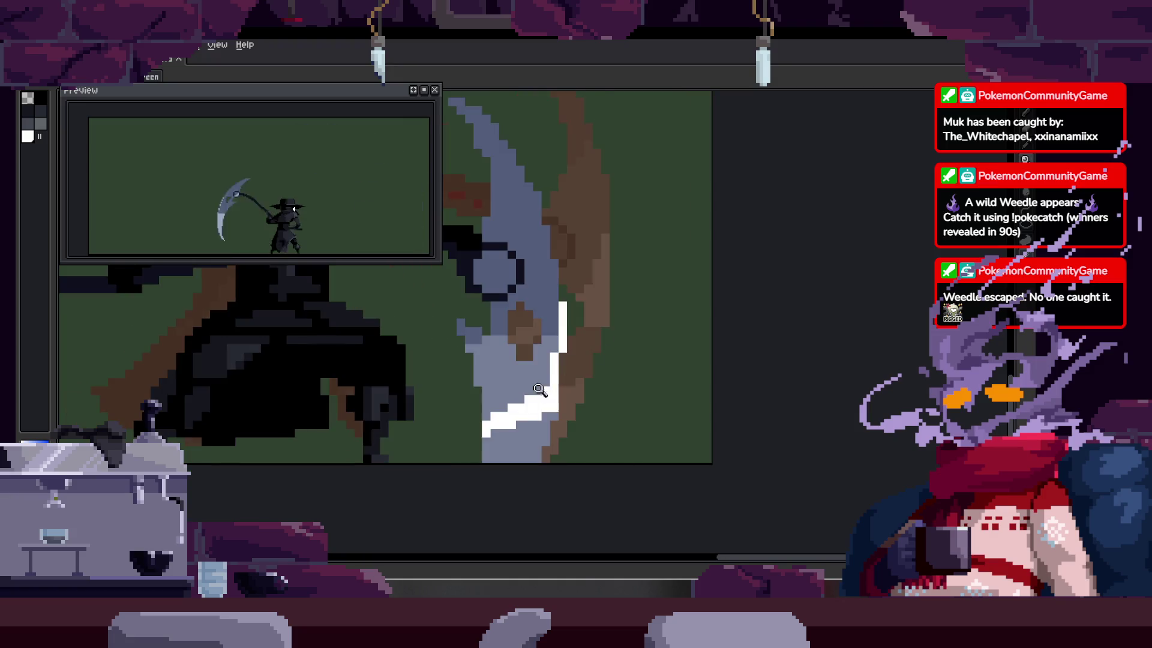
{"action": "scroll", "coordinate": [539, 390], "scroll_direction": "up", "scroll_amount": 2}
{"action": "key", "text": "b"}
{"action": "scroll", "coordinate": [561, 342], "scroll_direction": "up", "scroll_amount": 1}
{"action": "left_click_drag", "start_coordinate": [600, 326], "coordinate": [561, 342]}
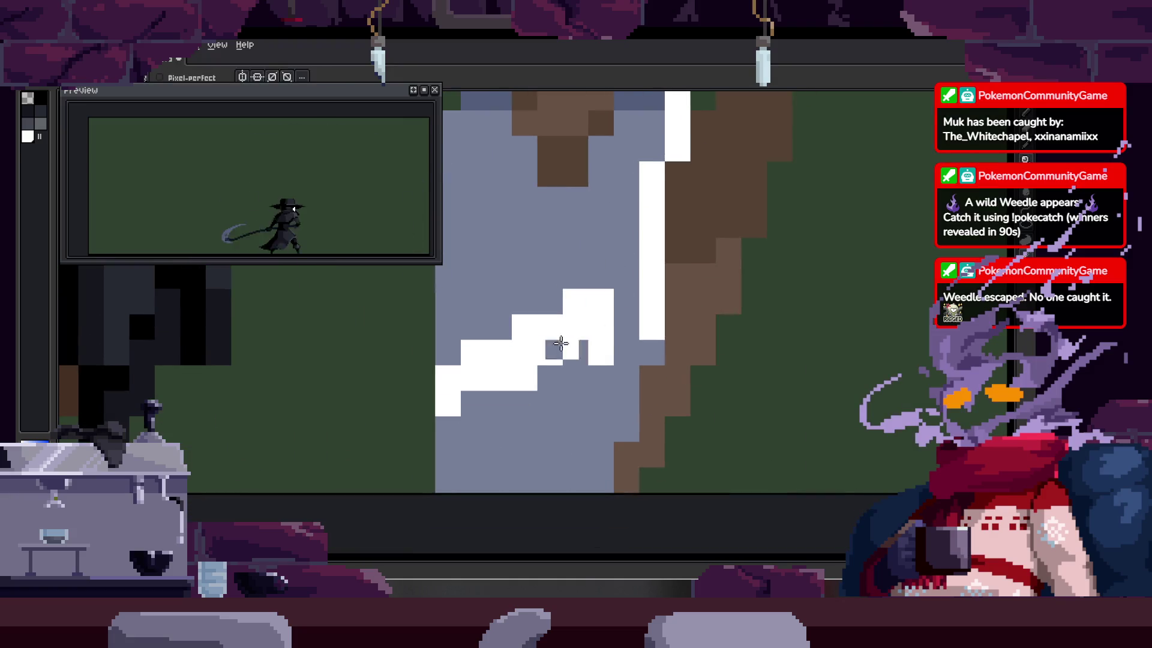
{"action": "key", "text": "ctrl+z"}
{"action": "mouse_move", "coordinate": [445, 453]}
{"action": "left_mouse_down"}
{"action": "mouse_move", "coordinate": [617, 463]}
{"action": "mouse_move", "coordinate": [564, 477]}
{"action": "left_mouse_up"}
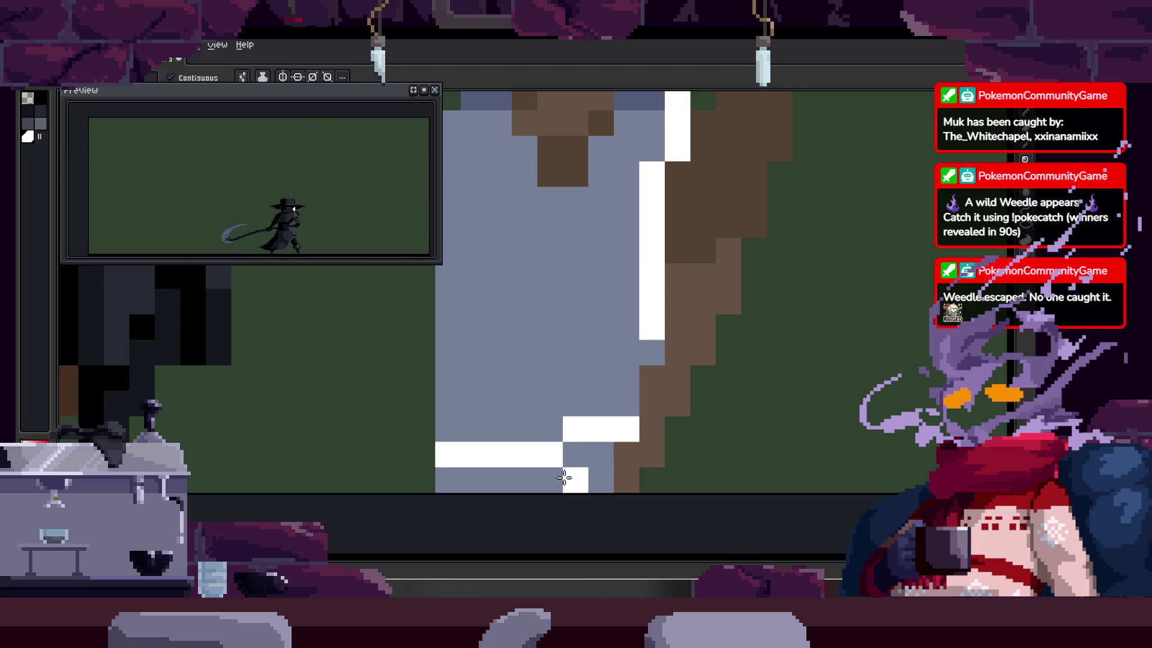
{"action": "left_click", "coordinate": [564, 477]}
Step: Add white pixels along the blade edge and turn one stray white pixel back grey
{"action": "key", "text": "b"}
{"action": "left_click_drag", "start_coordinate": [630, 398], "coordinate": [650, 326]}
{"action": "scroll", "coordinate": [650, 326], "scroll_direction": "down", "scroll_amount": 1}
{"action": "scroll", "coordinate": [586, 360], "scroll_direction": "up", "scroll_amount": 1}
{"action": "right_click", "coordinate": [612, 238]}
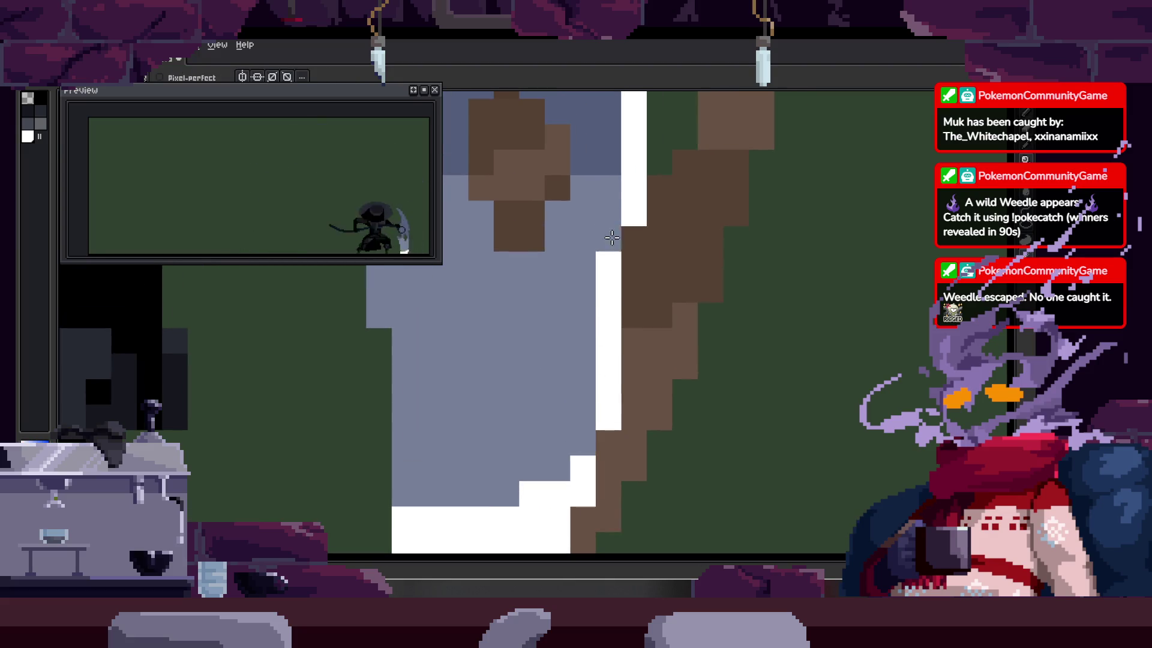
{"action": "key", "text": "ctrl+z"}
{"action": "scroll", "coordinate": [630, 270], "scroll_direction": "down", "scroll_amount": 5}
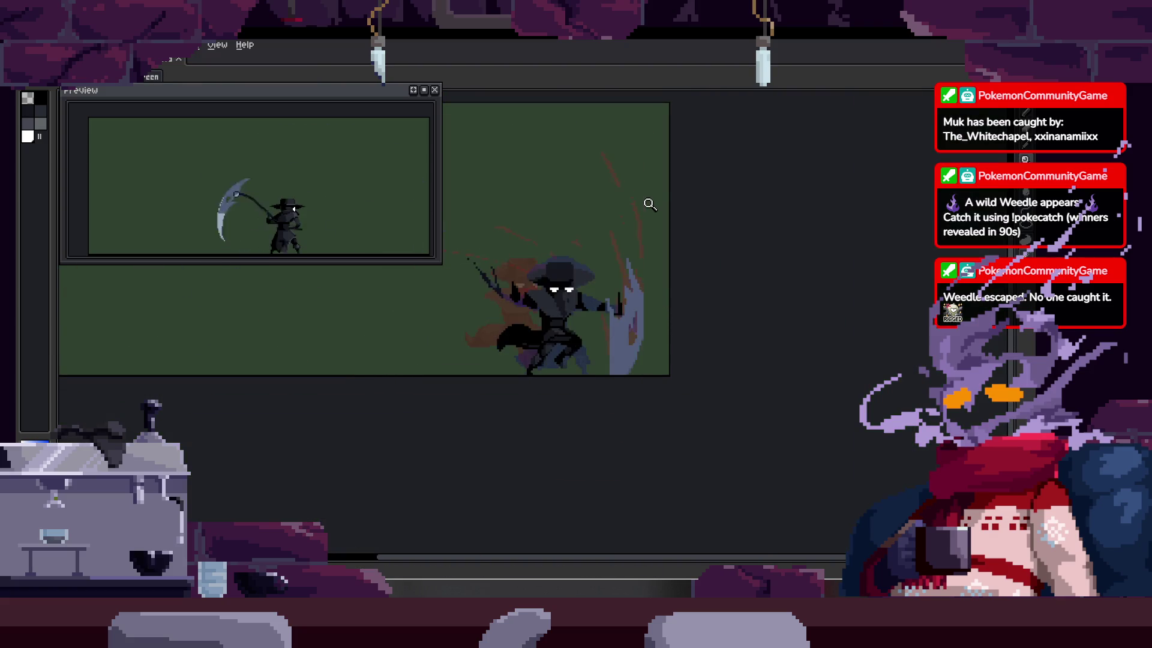
{"action": "scroll", "coordinate": [701, 319], "scroll_direction": "up", "scroll_amount": 5}
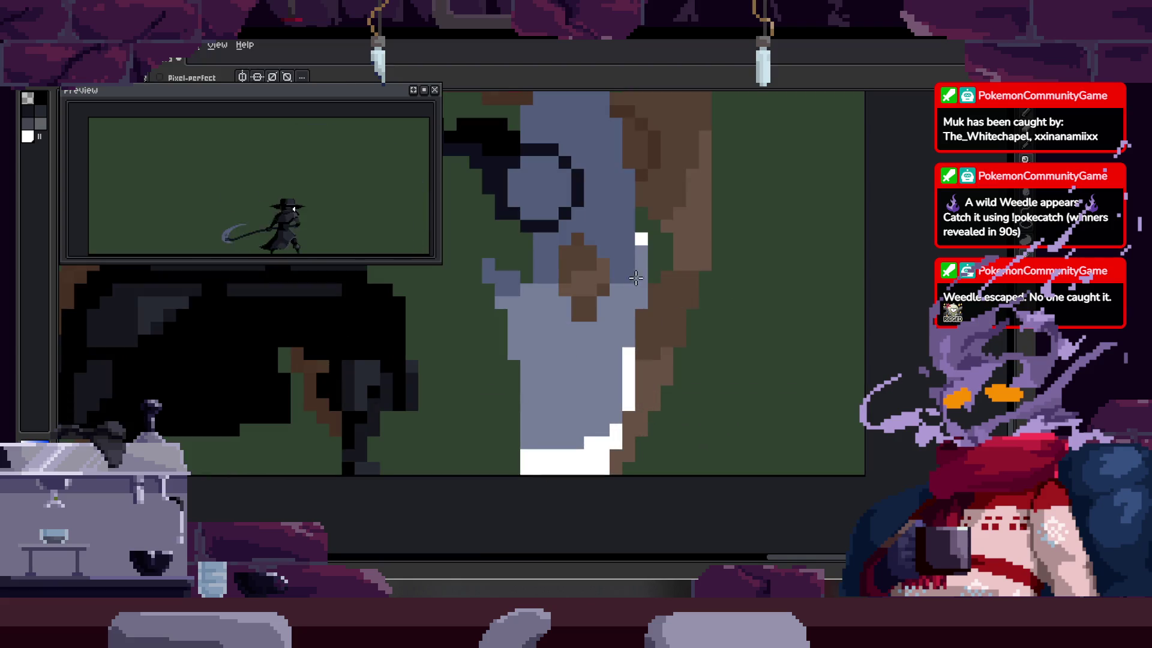
{"action": "scroll", "coordinate": [667, 342], "scroll_direction": "down", "scroll_amount": 1}
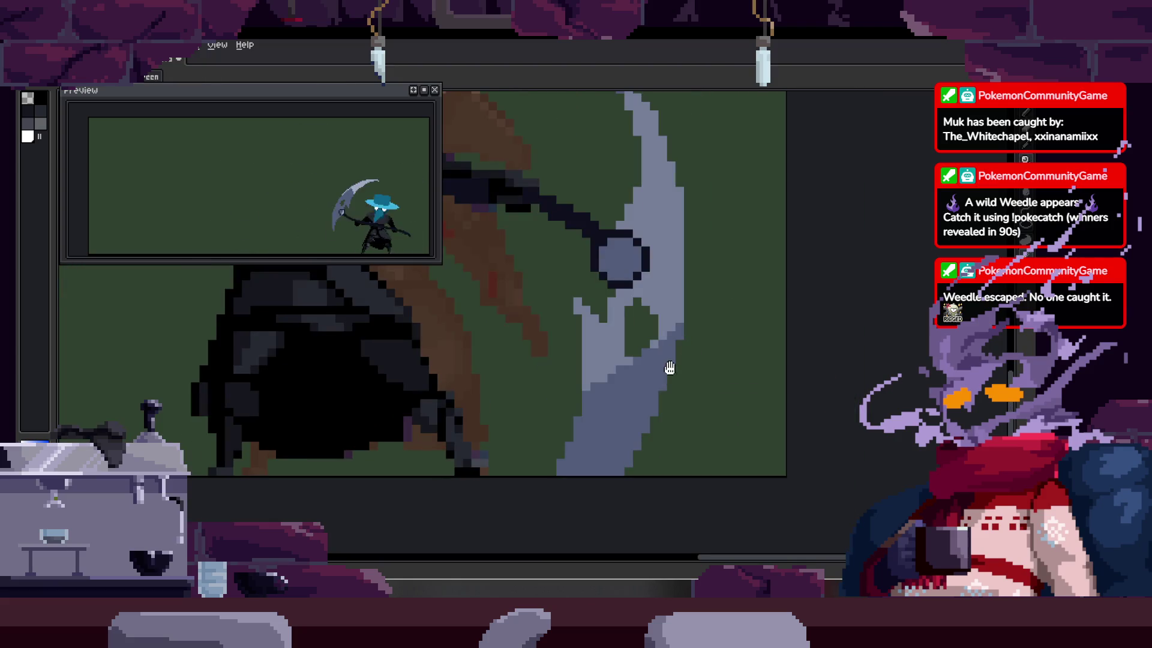
{"action": "scroll", "coordinate": [669, 368], "scroll_direction": "down", "scroll_amount": 2}
{"action": "scroll", "coordinate": [688, 324], "scroll_direction": "down", "scroll_amount": 1}
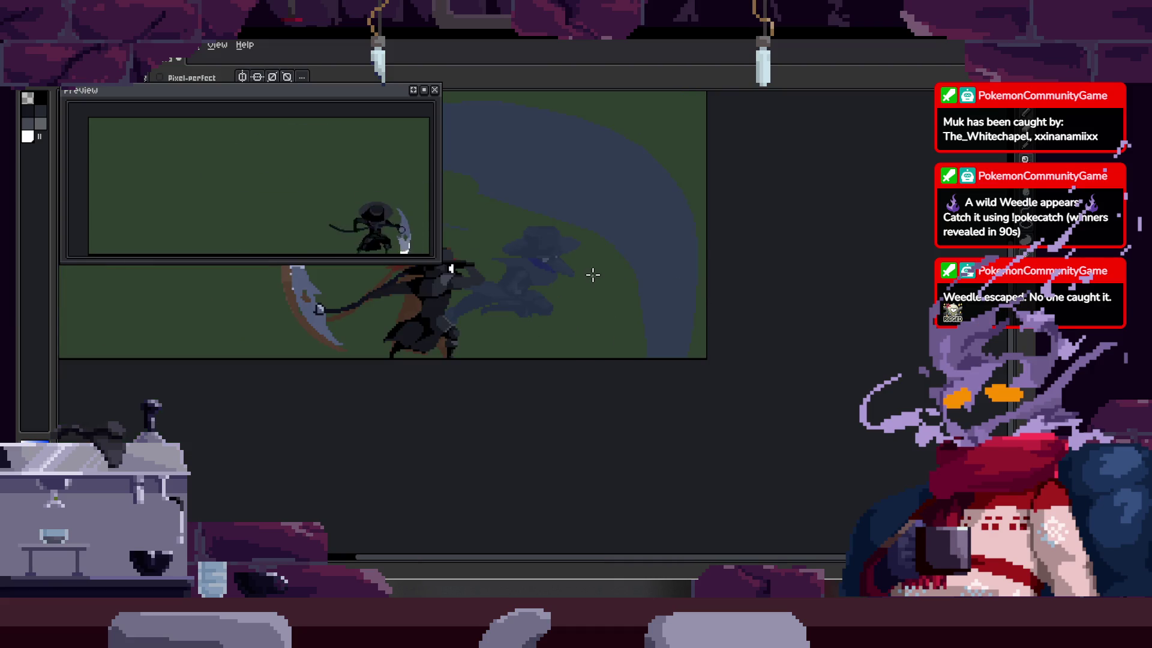
Step: Bucket-fill a band of the blue swoosh arc a lighter blue
{"action": "left_click", "coordinate": [597, 205]}
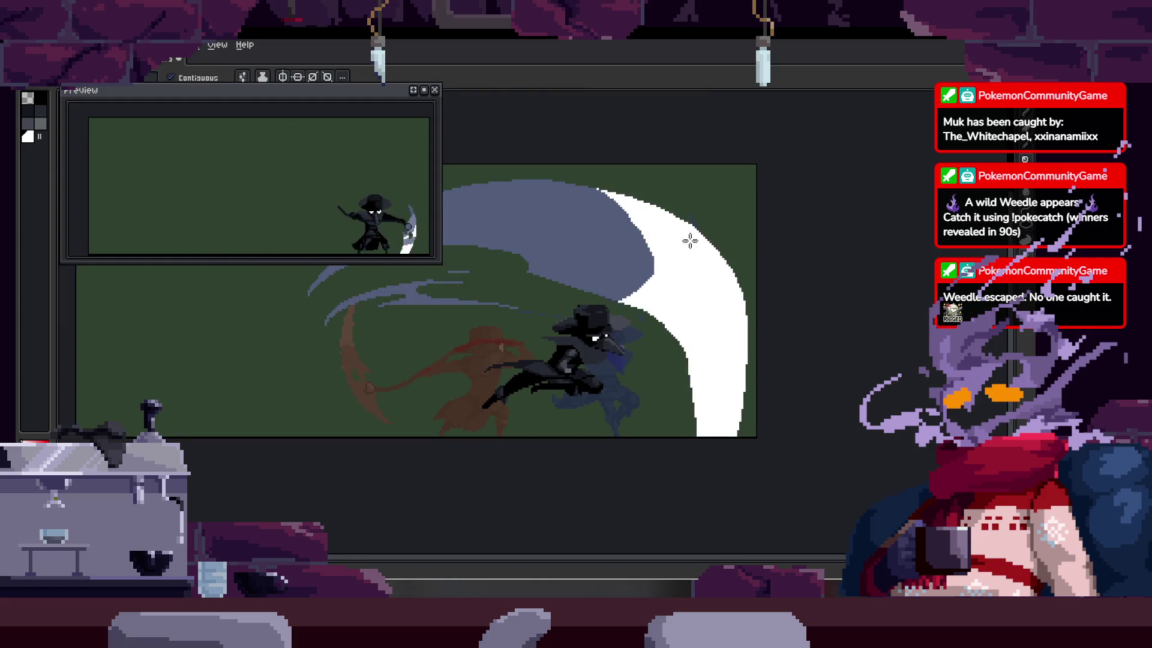
{"action": "scroll", "coordinate": [615, 278], "scroll_direction": "up", "scroll_amount": 3}
{"action": "scroll", "coordinate": [615, 277], "scroll_direction": "down", "scroll_amount": 2}
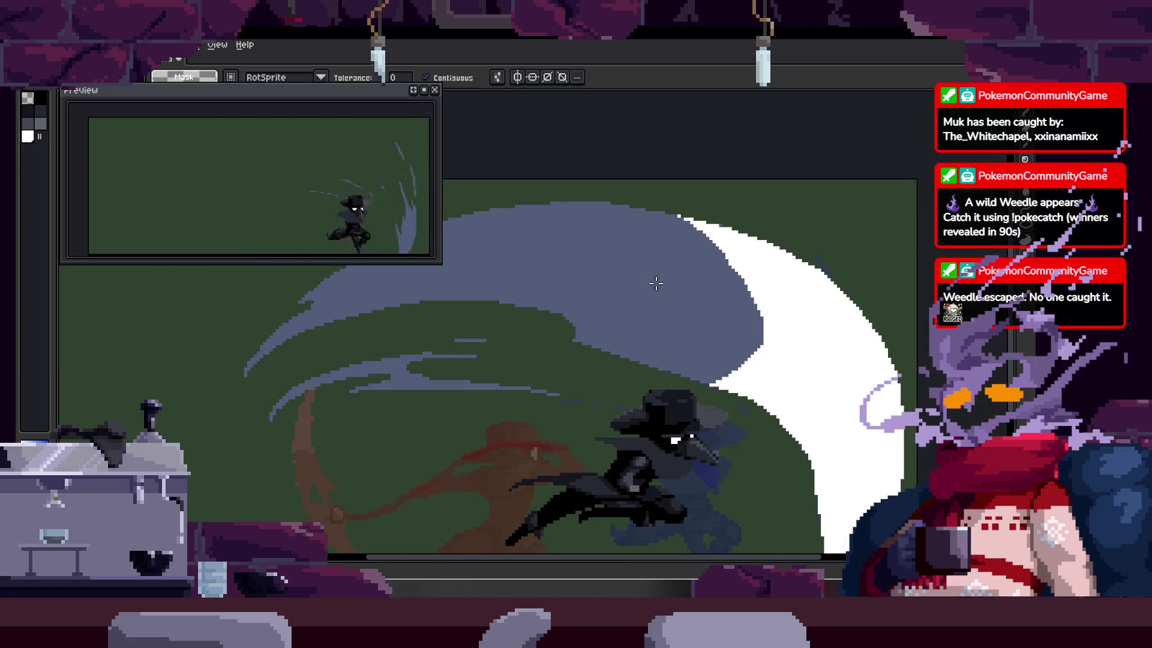
{"action": "key", "text": "g"}
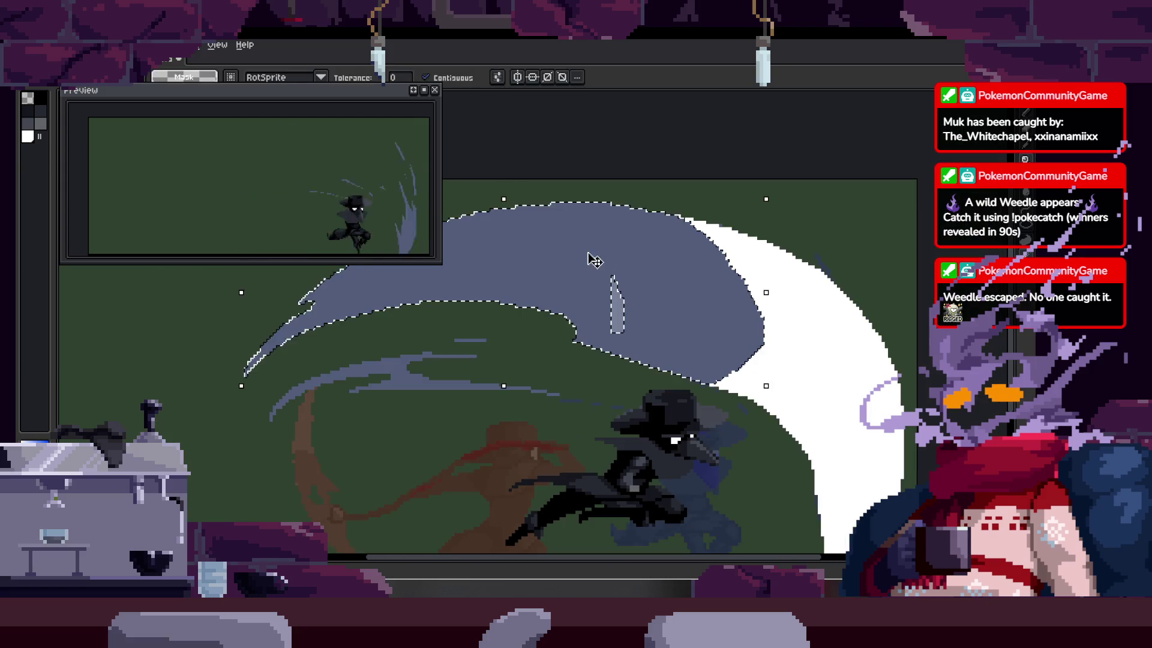
{"action": "left_click", "coordinate": [675, 304]}
Step: Draw a white stroke on the blade, then brush grey over its upper white edge
{"action": "key", "text": "z"}
{"action": "scroll", "coordinate": [675, 304], "scroll_direction": "down", "scroll_amount": 4}
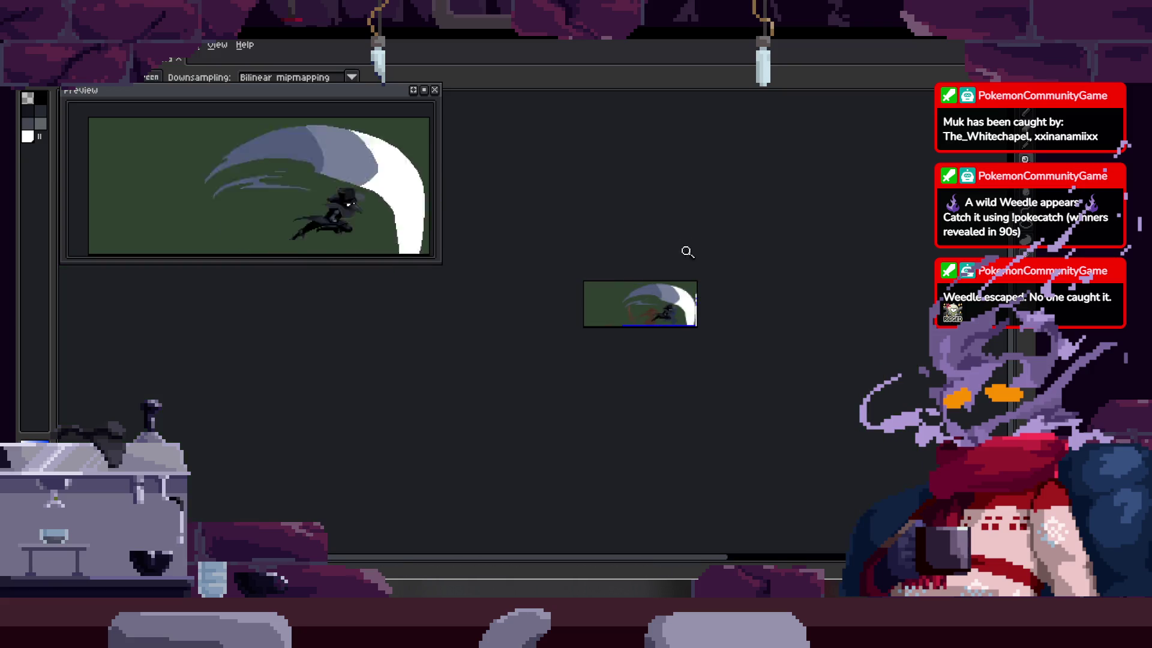
{"action": "scroll", "coordinate": [633, 302], "scroll_direction": "up", "scroll_amount": 4}
{"action": "key", "text": "b"}
{"action": "scroll", "coordinate": [599, 276], "scroll_direction": "down", "scroll_amount": 1}
{"action": "mouse_move", "coordinate": [510, 255]}
{"action": "left_mouse_down"}
{"action": "mouse_move", "coordinate": [548, 243]}
{"action": "mouse_move", "coordinate": [638, 337]}
{"action": "left_mouse_up"}
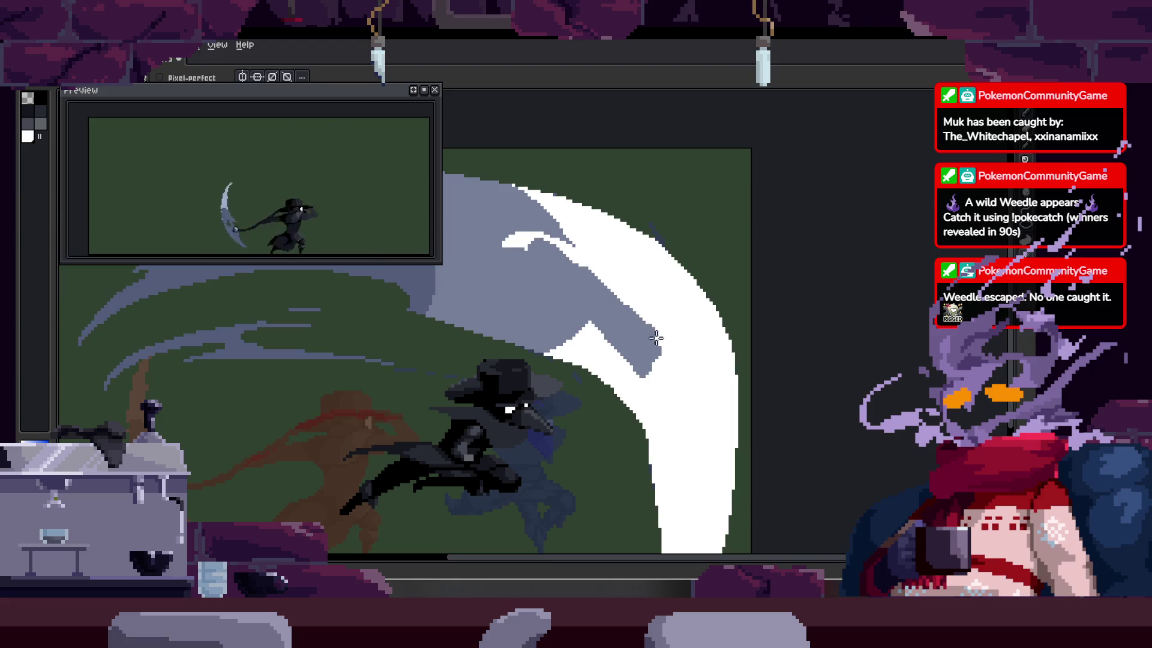
{"action": "mouse_move", "coordinate": [583, 266]}
{"action": "left_mouse_down"}
{"action": "mouse_move", "coordinate": [580, 239]}
{"action": "mouse_move", "coordinate": [677, 304]}
{"action": "left_mouse_up"}
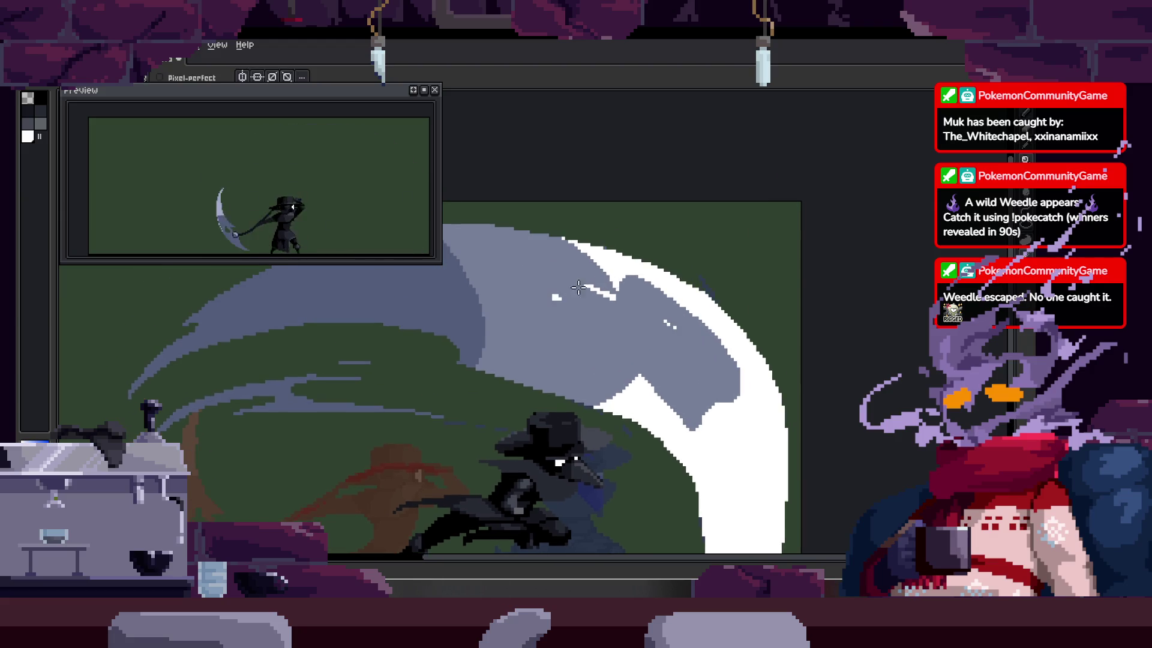
{"action": "mouse_move", "coordinate": [600, 293]}
{"action": "left_mouse_down"}
{"action": "mouse_move", "coordinate": [678, 306]}
{"action": "mouse_move", "coordinate": [736, 391]}
{"action": "left_mouse_up"}
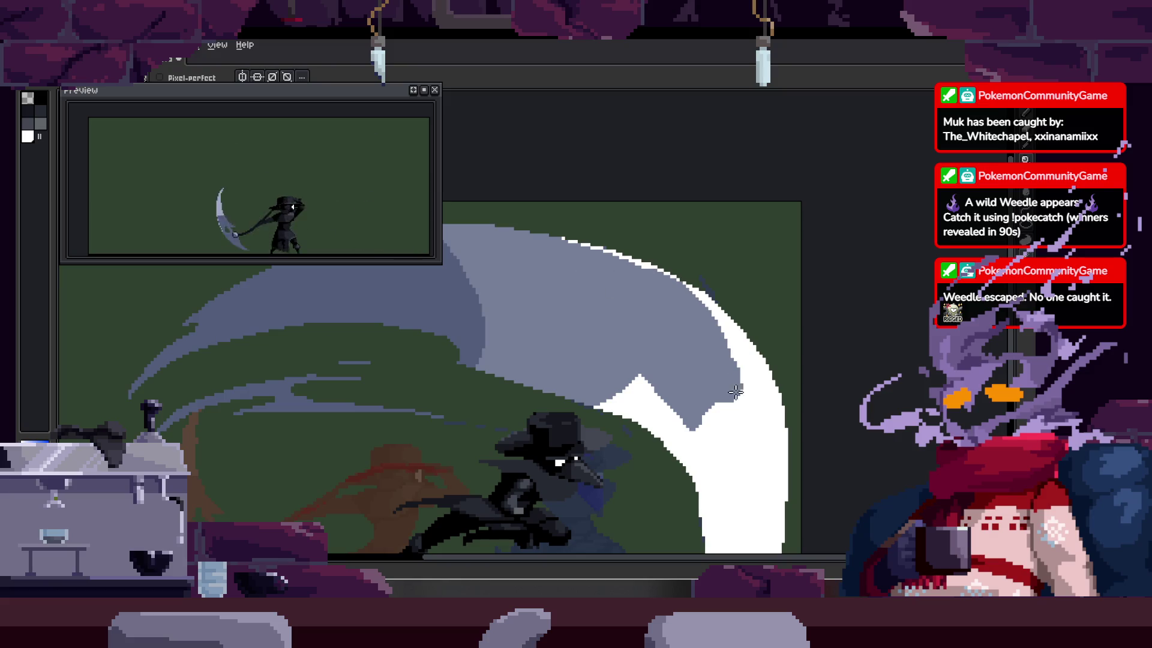
Step: Zoom in on the scythe and cover the white notch in the blade with grey
{"action": "key", "text": "z"}
{"action": "scroll", "coordinate": [666, 273], "scroll_direction": "down", "scroll_amount": 4}
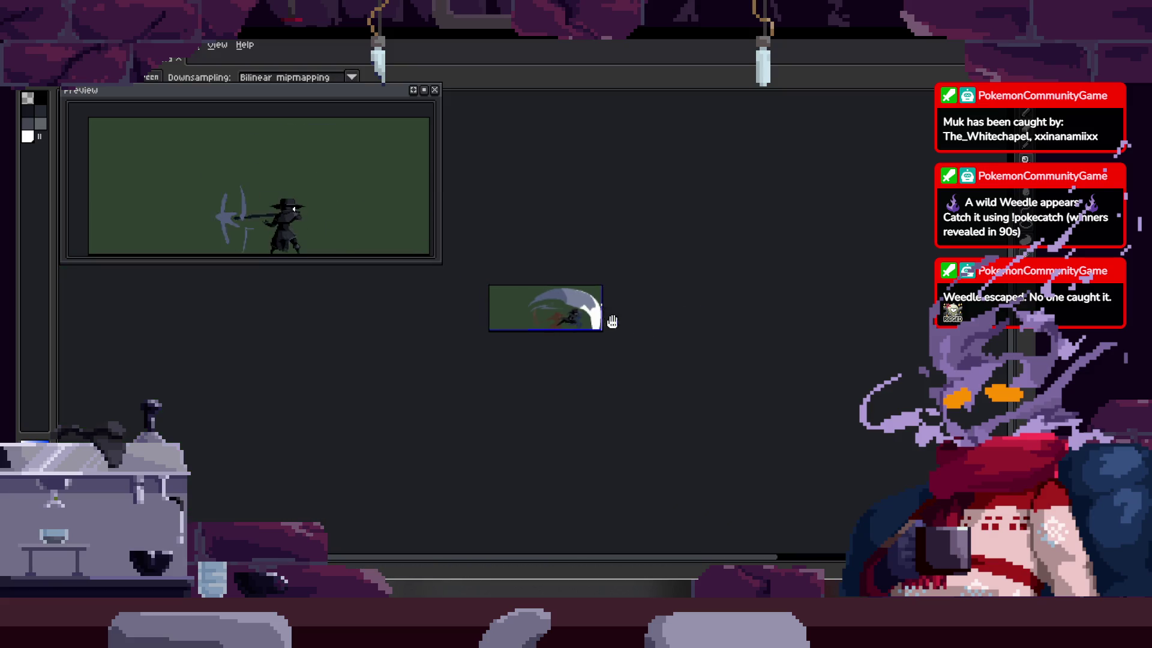
{"action": "scroll", "coordinate": [642, 276], "scroll_direction": "up", "scroll_amount": 2}
{"action": "left_click", "coordinate": [542, 318]}
{"action": "left_click", "coordinate": [573, 311]}
{"action": "left_click", "coordinate": [514, 259]}
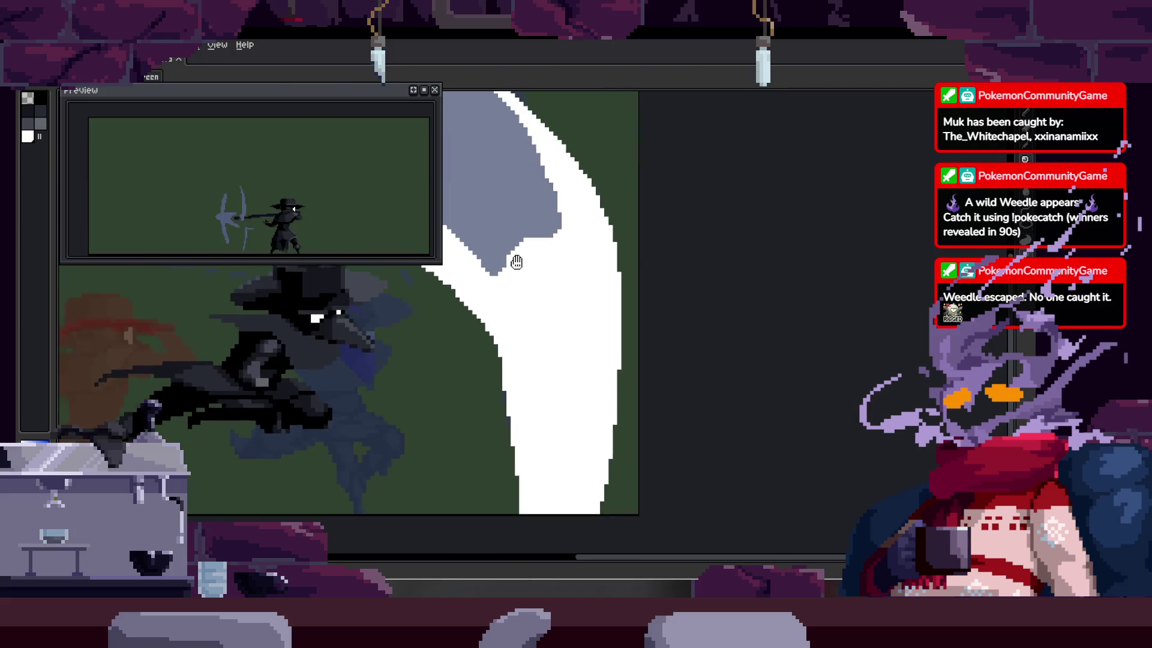
{"action": "left_click", "coordinate": [588, 310]}
{"action": "key", "text": "b"}
{"action": "left_click_drag", "start_coordinate": [630, 348], "coordinate": [540, 297]}
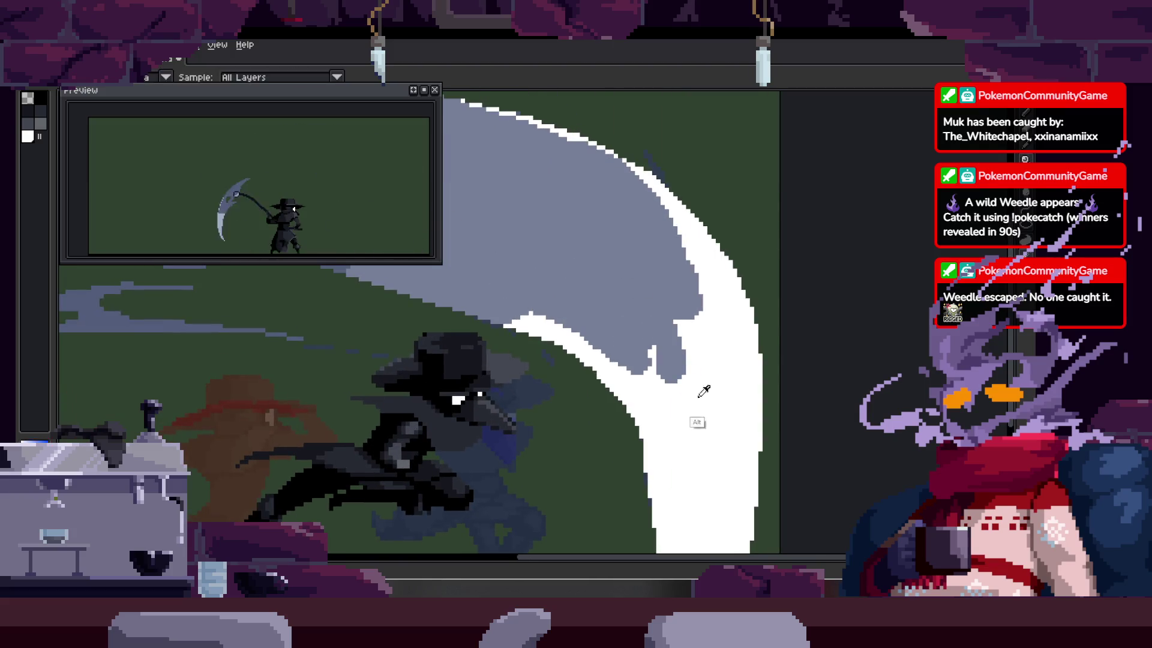
Step: Bucket-fill the white J-shaped area of the swoosh with grey
{"action": "scroll", "coordinate": [651, 346], "scroll_direction": "up", "scroll_amount": 1}
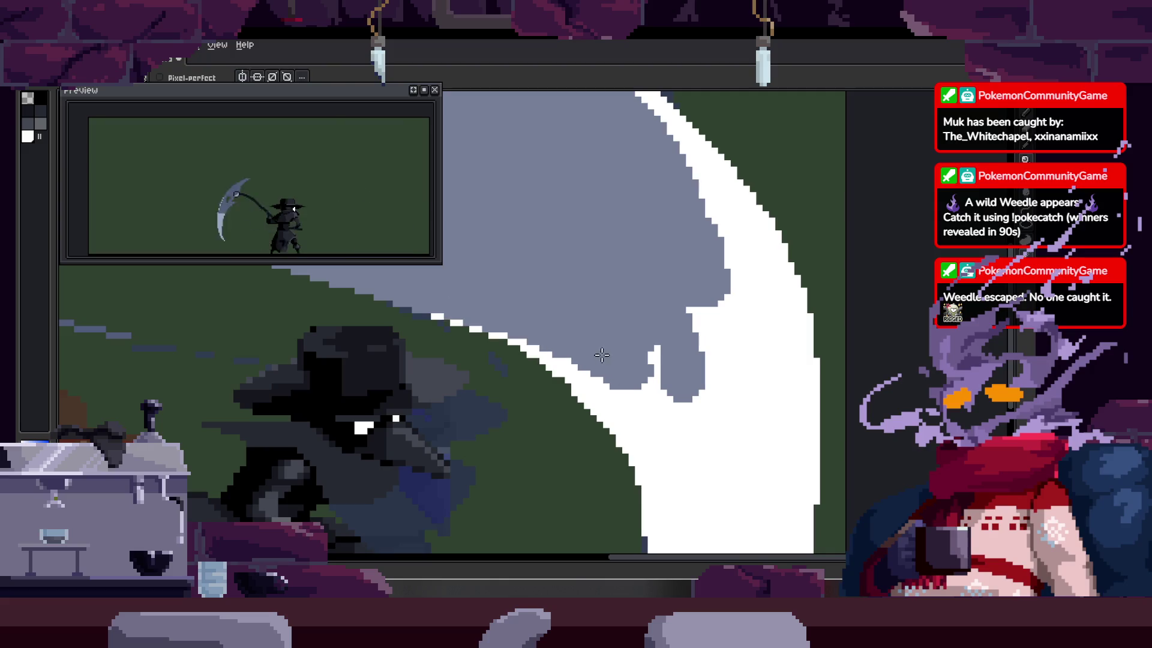
{"action": "key", "text": "ctrl"}
{"action": "scroll", "coordinate": [658, 338], "scroll_direction": "up", "scroll_amount": 3}
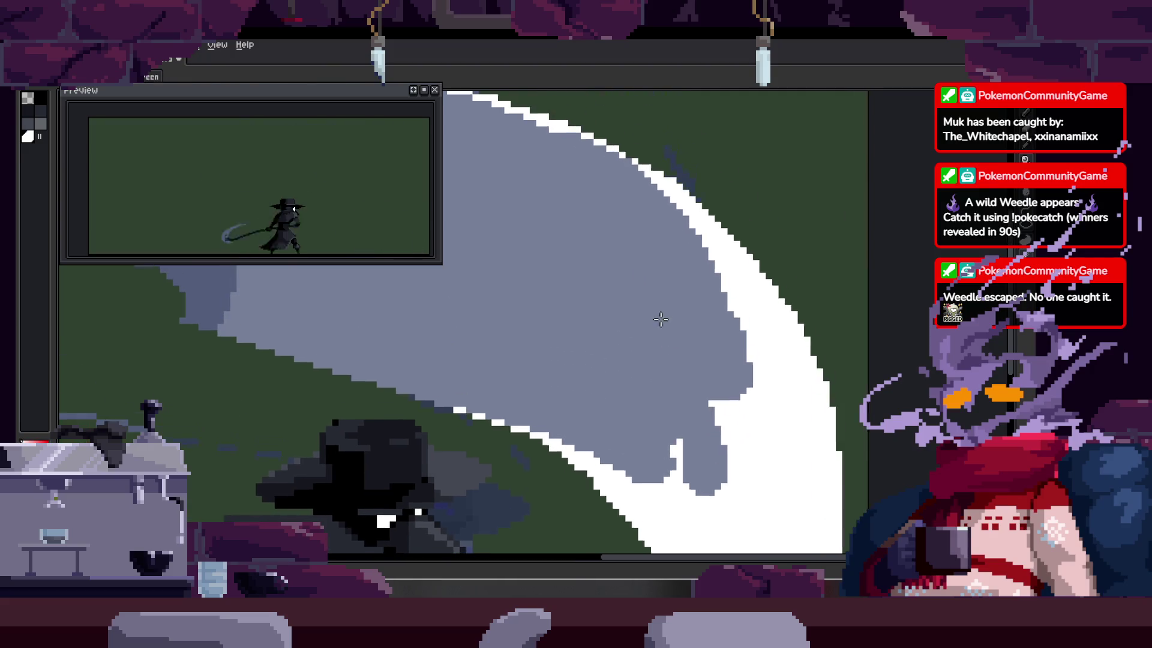
{"action": "scroll", "coordinate": [774, 264], "scroll_direction": "down", "scroll_amount": 2}
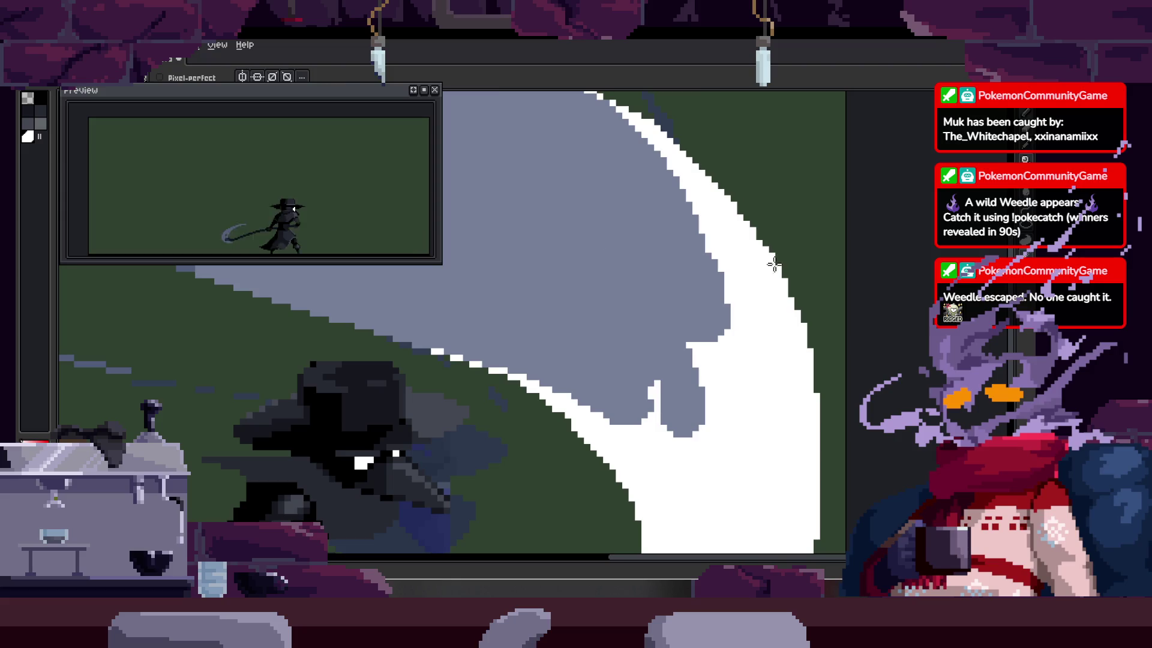
{"action": "left_click", "coordinate": [712, 387]}
{"action": "scroll", "coordinate": [660, 384], "scroll_direction": "up", "scroll_amount": 1}
{"action": "key", "text": "b"}
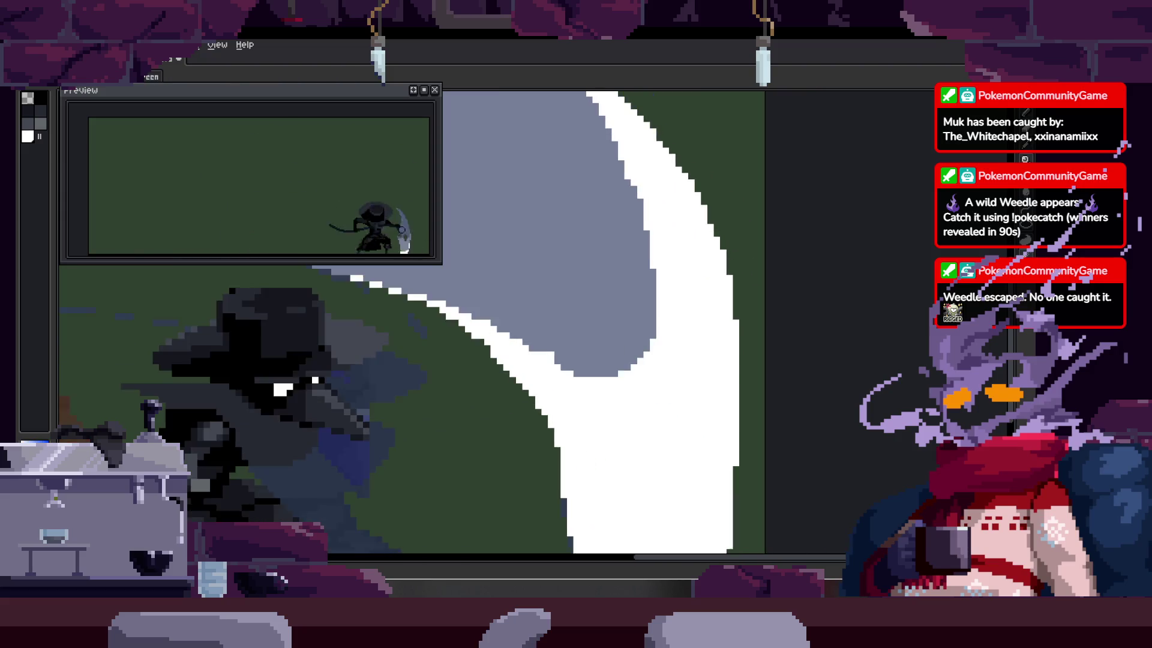
{"action": "scroll", "coordinate": [522, 351], "scroll_direction": "down", "scroll_amount": 3}
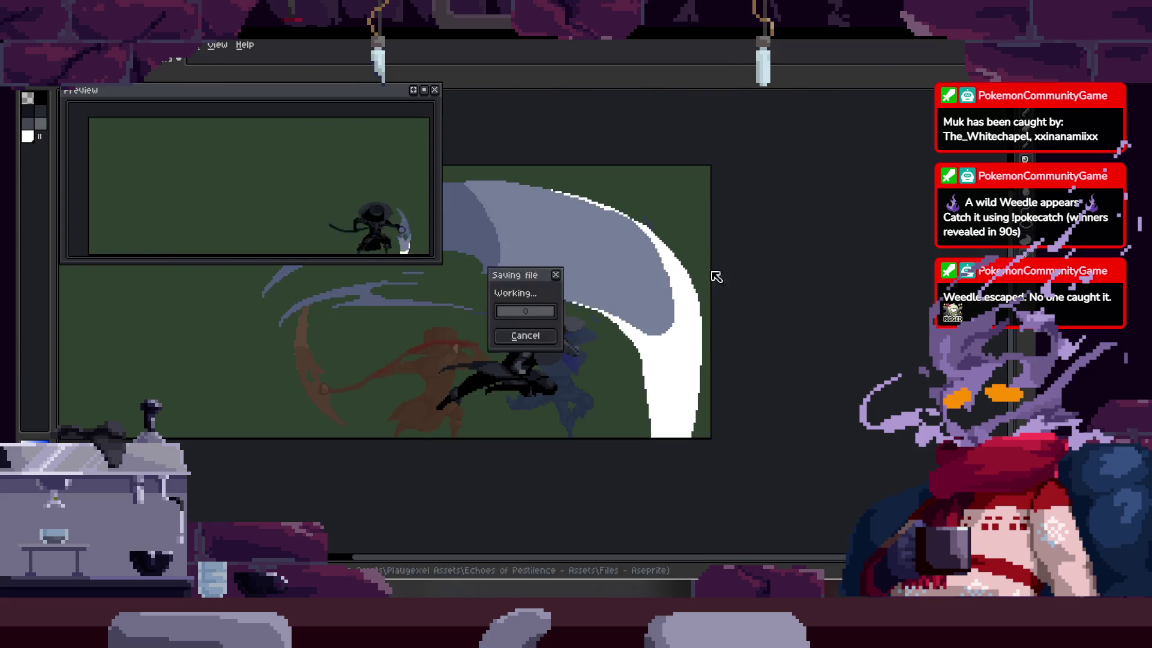
Step: Pick white and try a first streak inside the grey swoosh, then undo it
{"action": "key", "text": "g"}
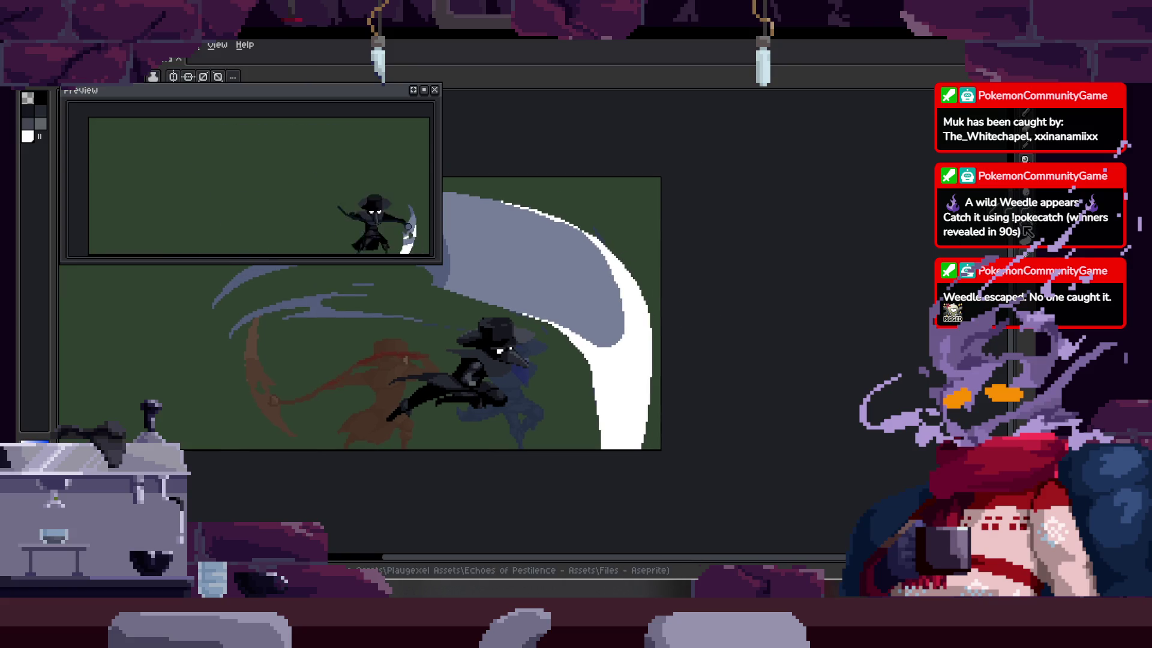
{"action": "left_click_drag", "start_coordinate": [641, 259], "coordinate": [706, 279]}
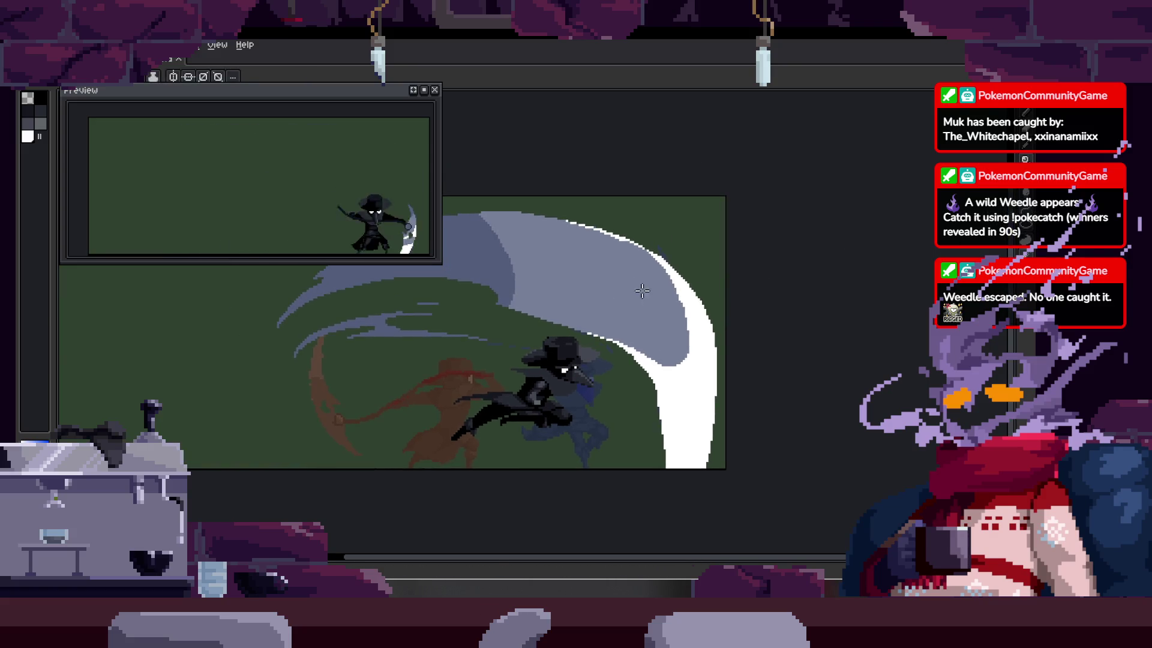
{"action": "scroll", "coordinate": [642, 291], "scroll_direction": "up", "scroll_amount": 2}
{"action": "key", "text": "b"}
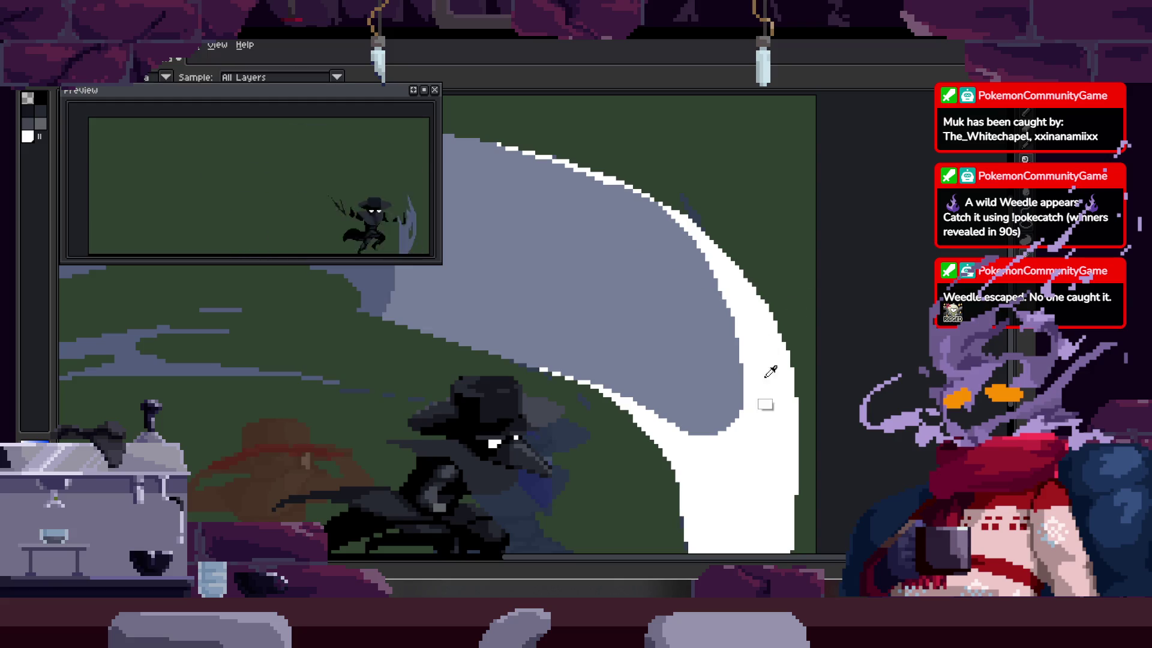
{"action": "key", "text": "space"}
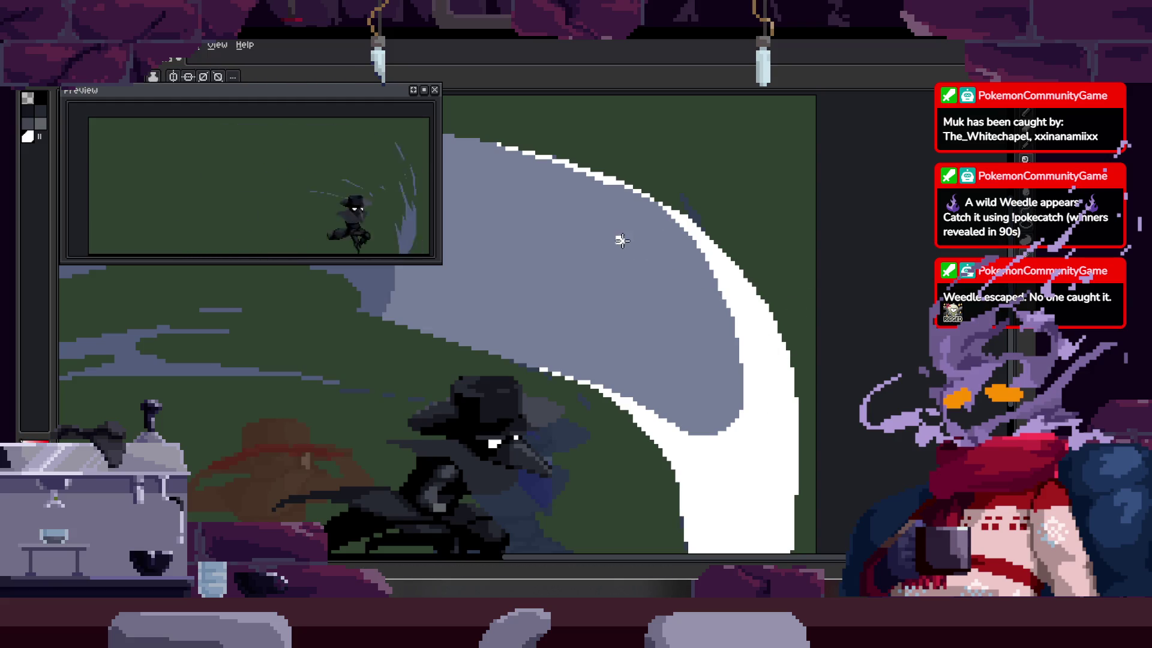
{"action": "left_click_drag", "start_coordinate": [720, 294], "coordinate": [669, 257]}
{"action": "key", "text": "ctrl+z"}
{"action": "key", "text": "space"}
Step: Draw a smooth curved white streak through the swoosh and a lower one bending toward the tip
{"action": "left_click_drag", "start_coordinate": [696, 286], "coordinate": [547, 232]}
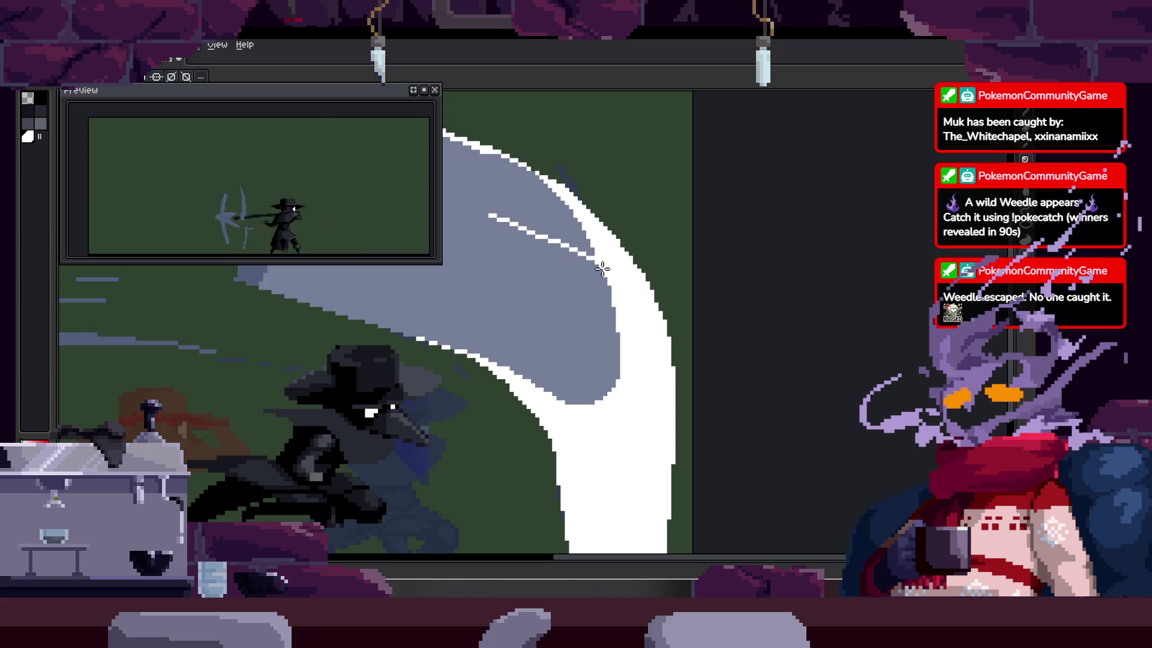
{"action": "key", "text": "ctrl+z"}
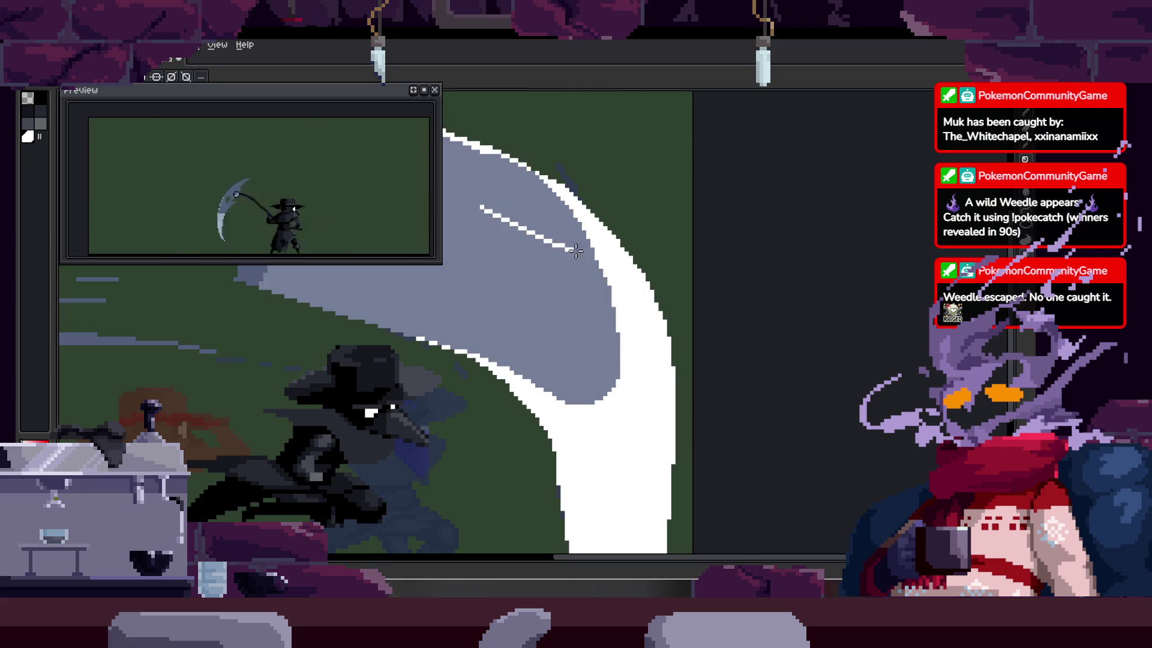
{"action": "left_click_drag", "start_coordinate": [600, 396], "coordinate": [551, 252]}
{"action": "key", "text": "ctrl+z"}
{"action": "left_click_drag", "start_coordinate": [600, 396], "coordinate": [521, 250]}
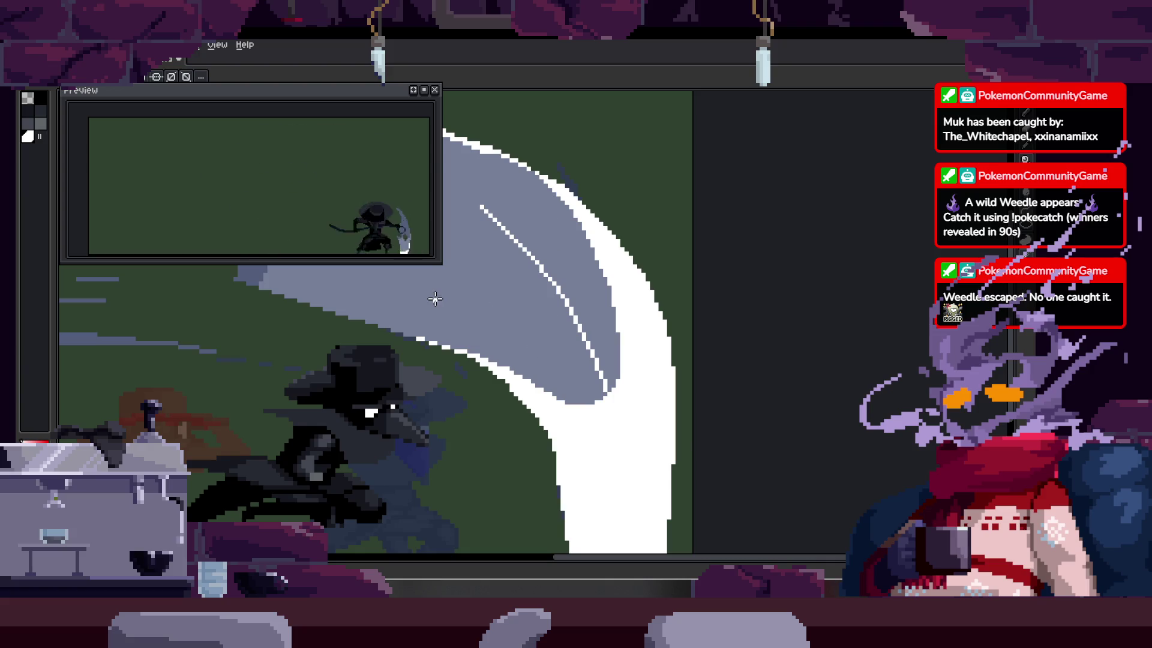
{"action": "left_click_drag", "start_coordinate": [582, 399], "coordinate": [533, 337]}
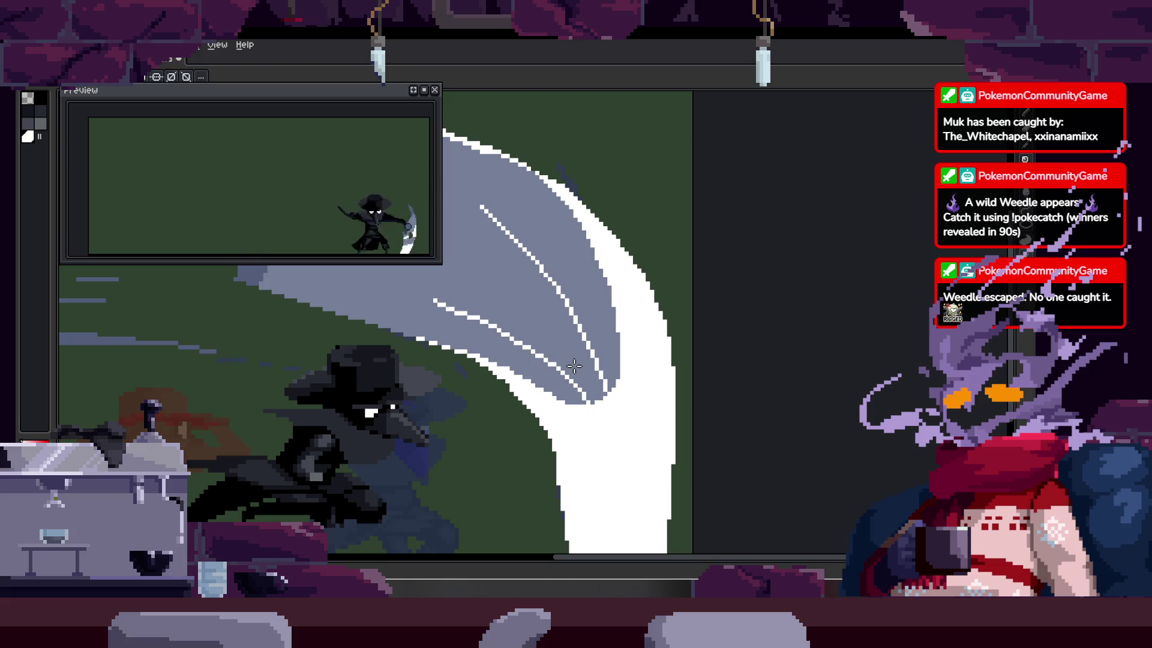
Step: Bucket-fill the gap between the two streaks with white
{"action": "scroll", "coordinate": [481, 327], "scroll_direction": "up", "scroll_amount": 1}
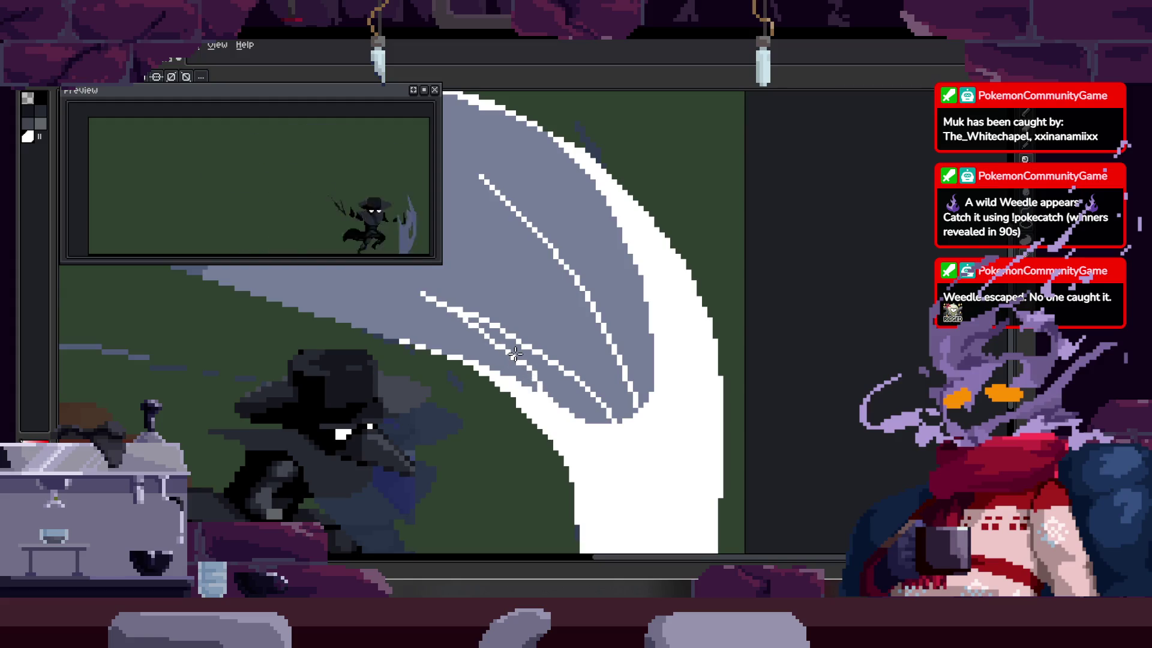
{"action": "key", "text": "g"}
{"action": "left_click", "coordinate": [564, 393]}
{"action": "scroll", "coordinate": [540, 381], "scroll_direction": "up", "scroll_amount": 5}
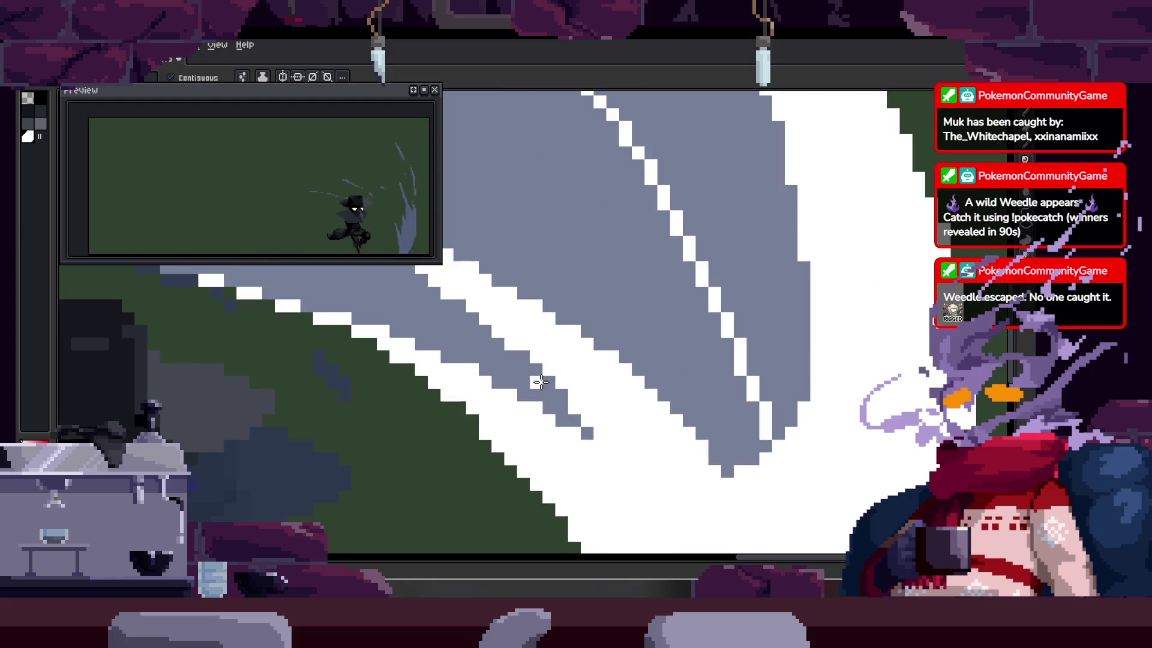
{"action": "mouse_move", "coordinate": [478, 308]}
{"action": "left_mouse_down"}
{"action": "mouse_move", "coordinate": [543, 303]}
{"action": "mouse_move", "coordinate": [621, 321]}
{"action": "left_mouse_up"}
Step: Add a single white pixel to touch up a streak, then save the file
{"action": "key", "text": "b"}
{"action": "left_click_drag", "start_coordinate": [499, 257], "coordinate": [580, 295]}
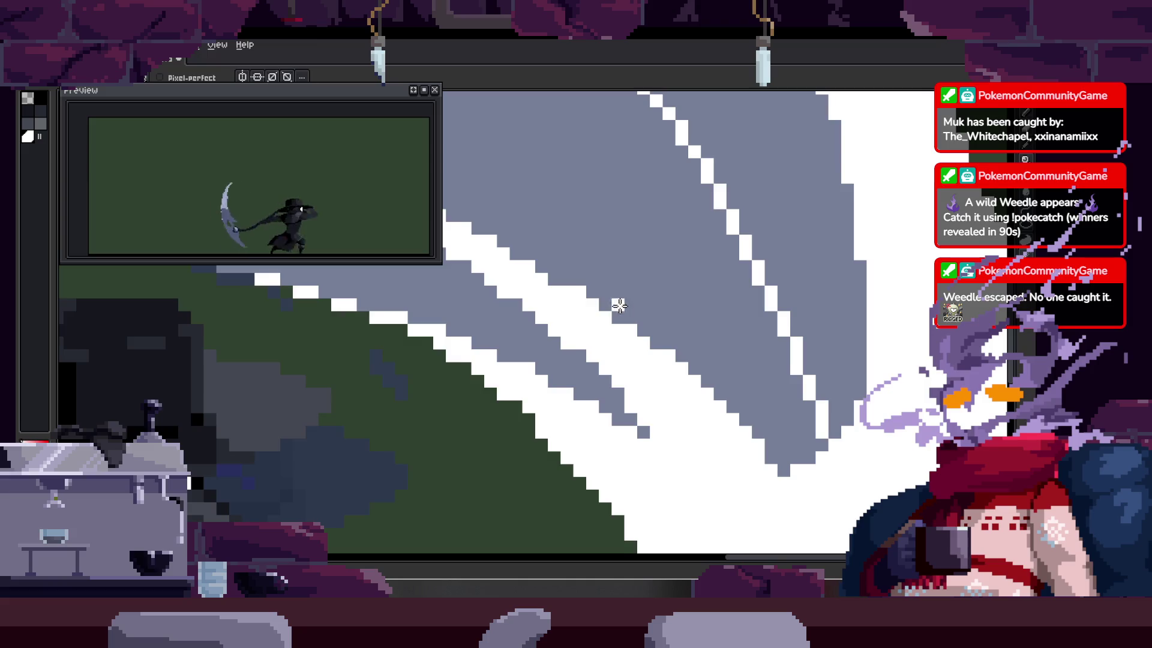
{"action": "scroll", "coordinate": [610, 288], "scroll_direction": "up", "scroll_amount": 1}
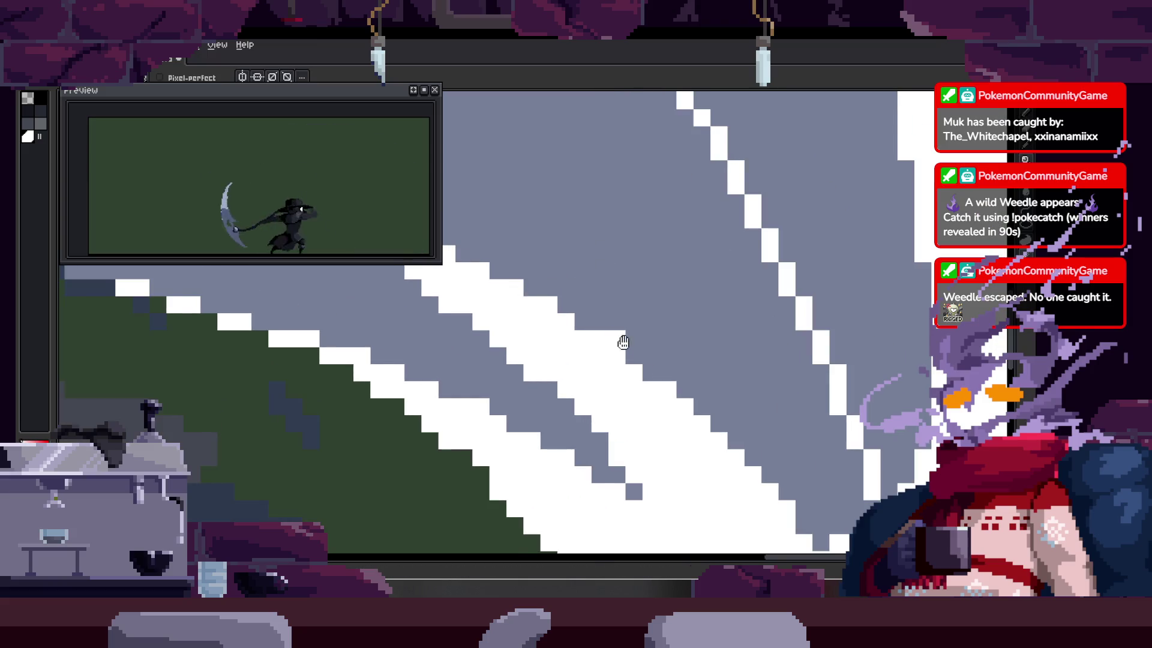
{"action": "scroll", "coordinate": [586, 275], "scroll_direction": "up", "scroll_amount": 2}
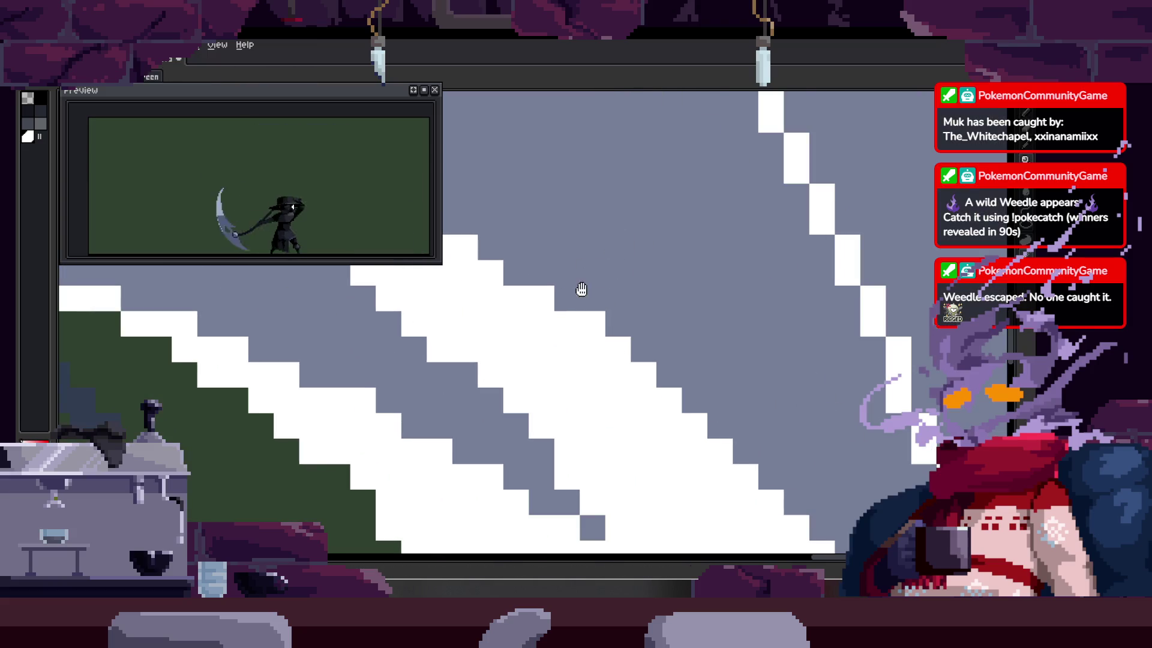
{"action": "key", "text": "b"}
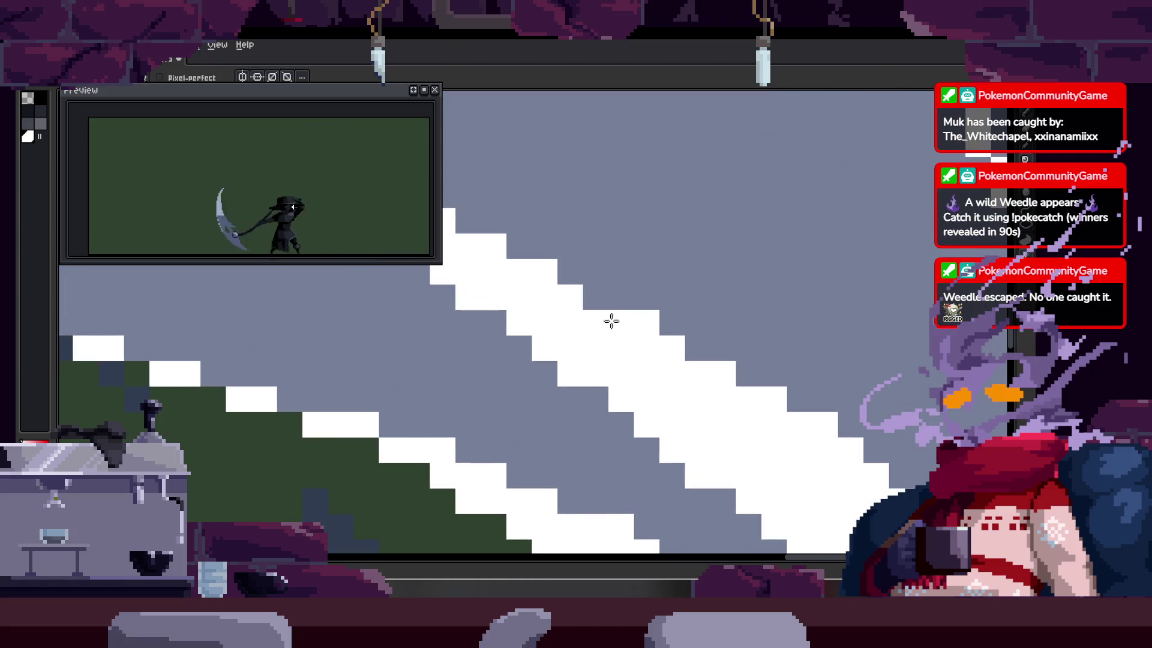
{"action": "left_click_drag", "start_coordinate": [588, 296], "coordinate": [639, 447]}
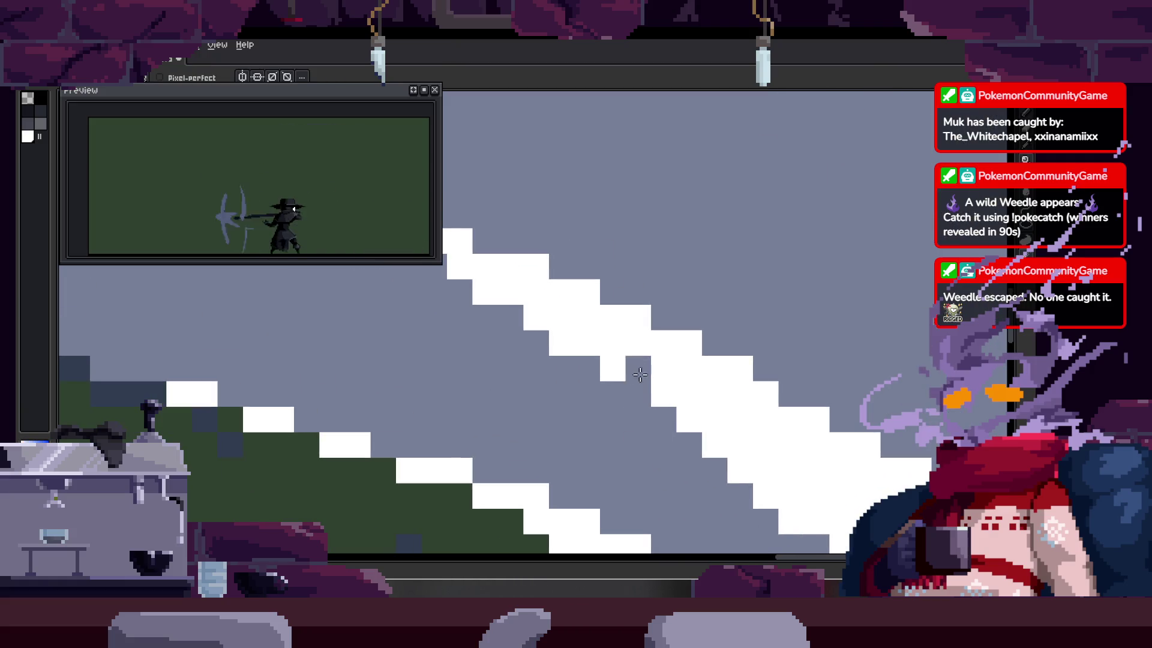
{"action": "left_click_drag", "start_coordinate": [559, 327], "coordinate": [584, 363]}
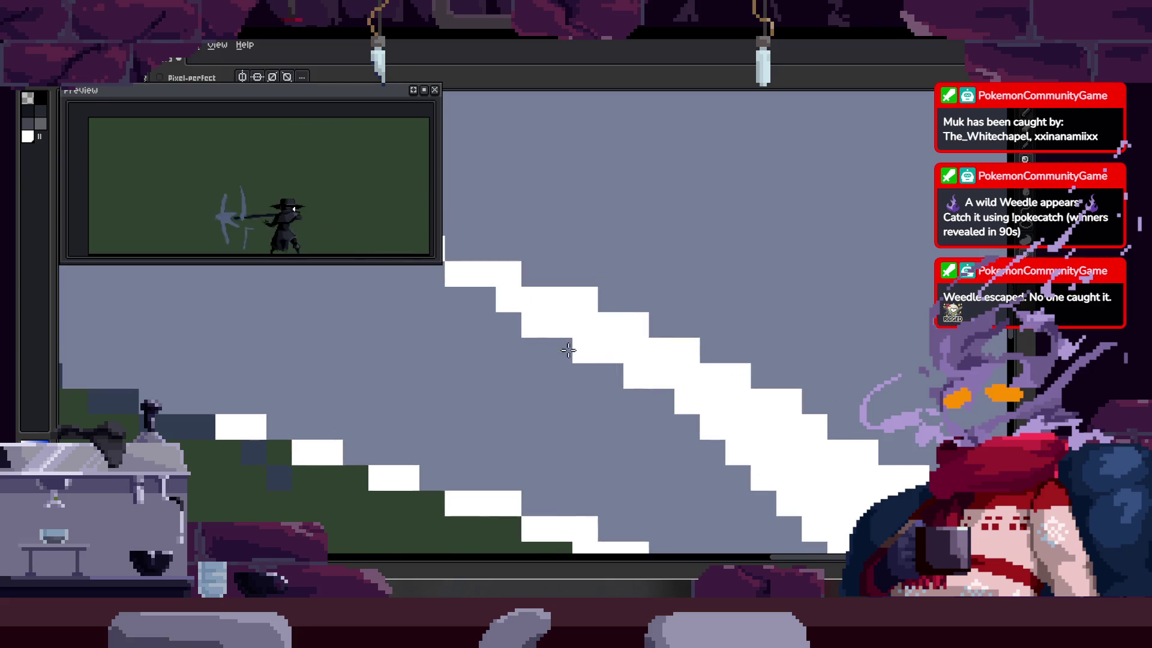
{"action": "scroll", "coordinate": [581, 298], "scroll_direction": "left", "scroll_amount": 5}
{"action": "scroll", "coordinate": [581, 298], "scroll_direction": "up", "scroll_amount": 2}
{"action": "left_click", "coordinate": [646, 260]}
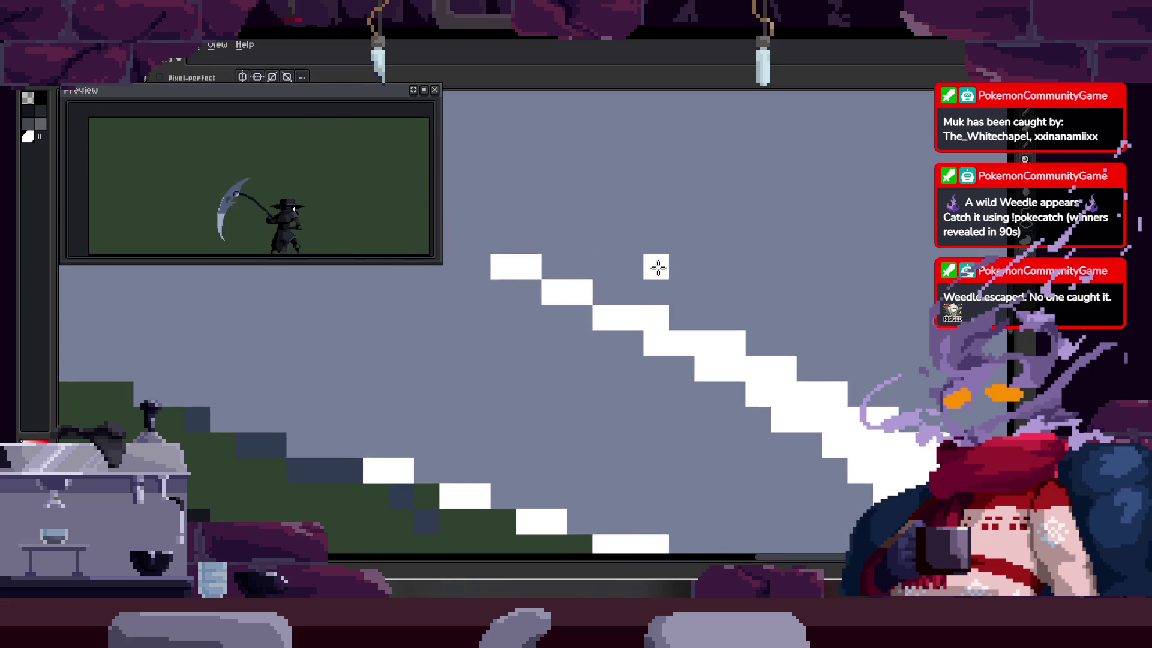
{"action": "scroll", "coordinate": [658, 268], "scroll_direction": "down", "scroll_amount": 3}
{"action": "scroll", "coordinate": [610, 336], "scroll_direction": "up", "scroll_amount": 3}
{"action": "key", "text": "ctrl+s"}
{"action": "key", "text": "Right"}
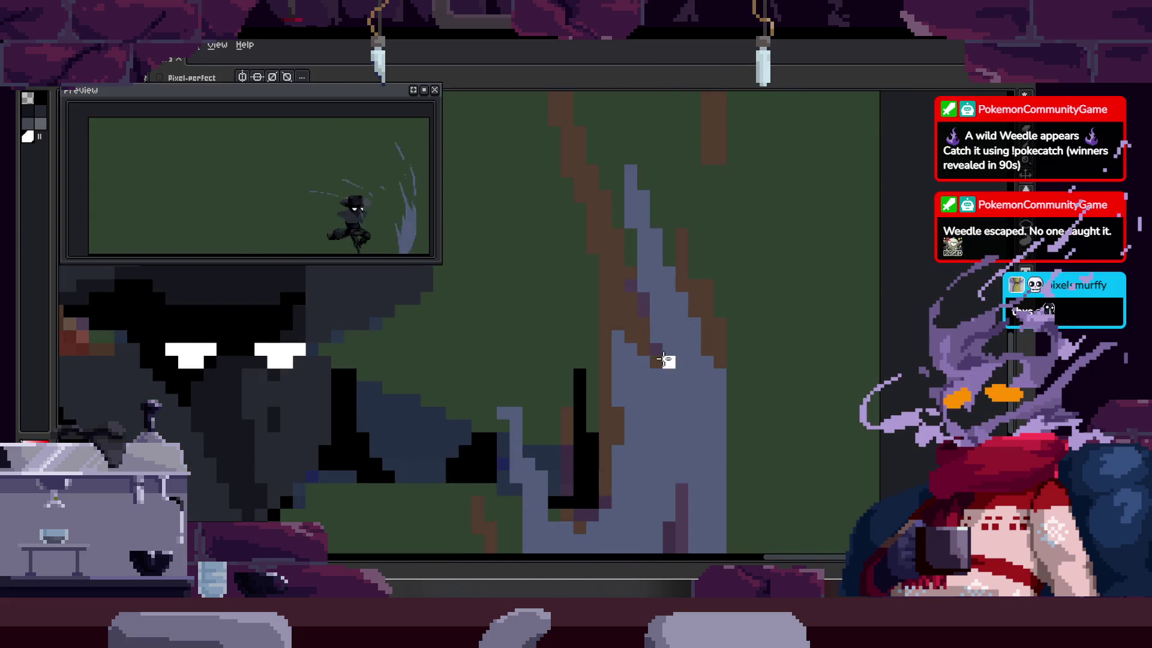
Step: Flood-fill the swoosh's blue-grey band with white and briefly lasso the blade
{"action": "key", "text": "g"}
{"action": "left_click", "coordinate": [684, 328]}
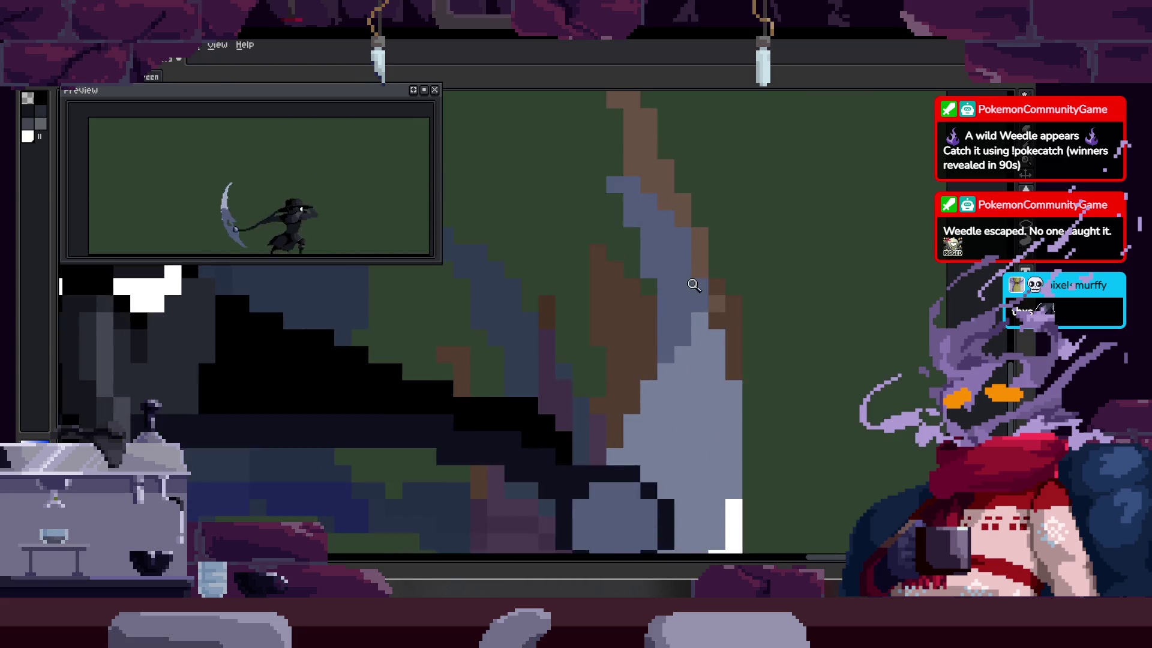
{"action": "key", "text": "z"}
{"action": "key", "text": "g"}
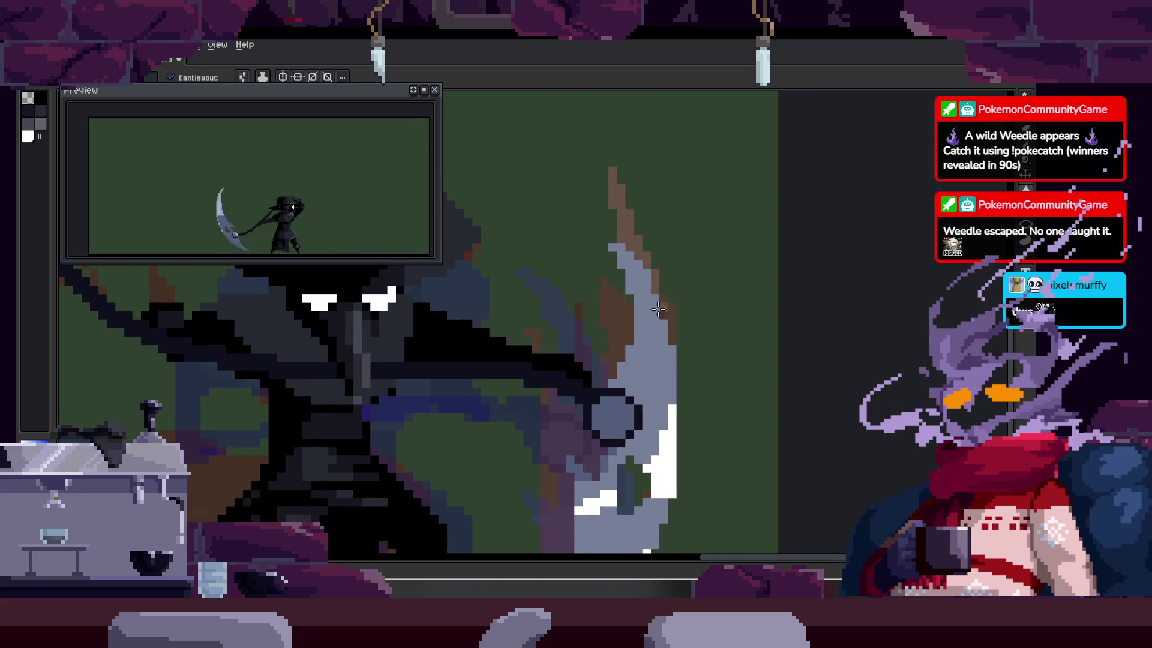
{"action": "key", "text": "q"}
{"action": "mouse_move", "coordinate": [632, 223]}
{"action": "left_mouse_down"}
{"action": "mouse_move", "coordinate": [616, 370]}
{"action": "mouse_move", "coordinate": [690, 231]}
{"action": "left_mouse_up"}
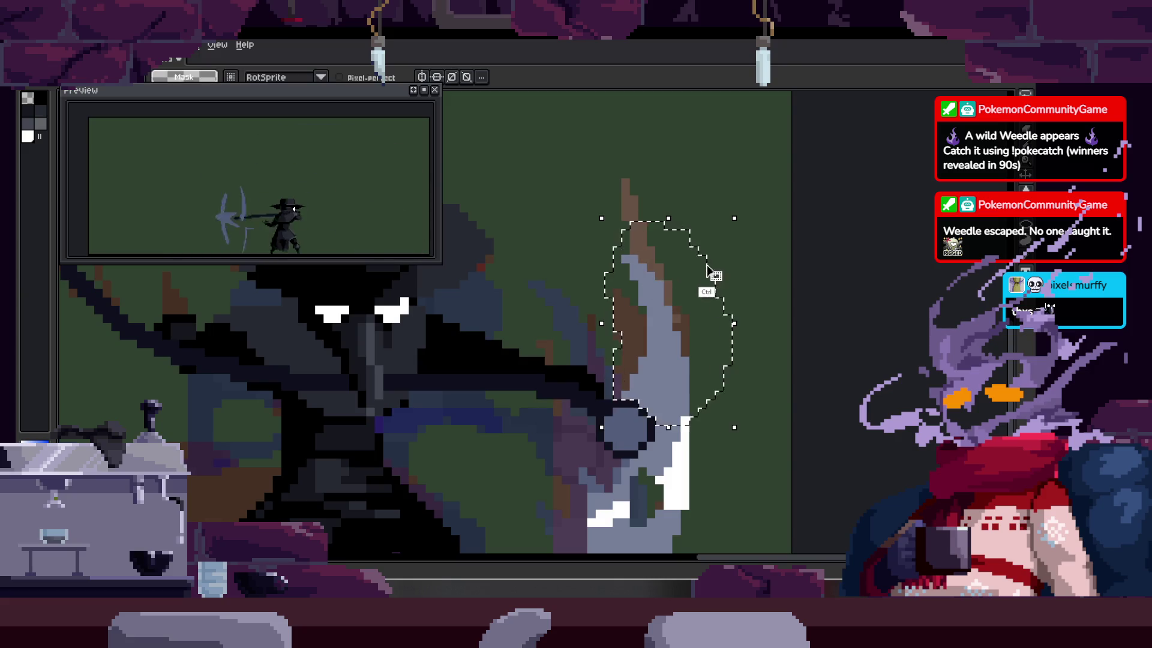
{"action": "key", "text": "ctrl+d"}
Step: Pick the white and pencil a highlight down the blade's right edge
{"action": "key", "text": "z"}
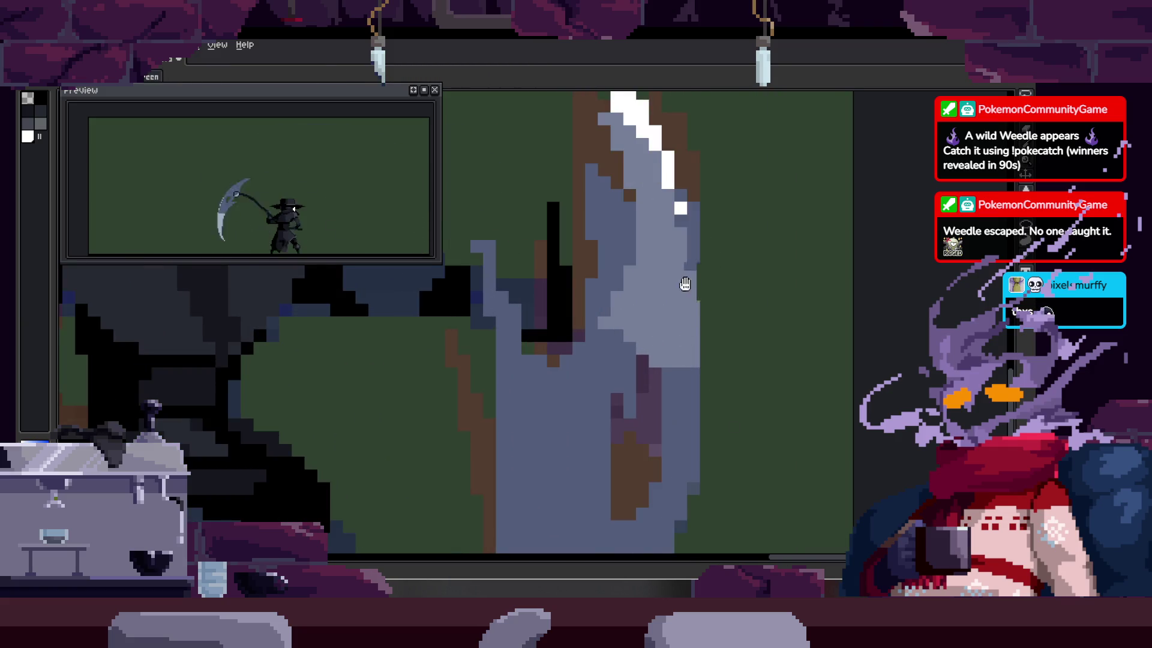
{"action": "key", "text": "alt"}
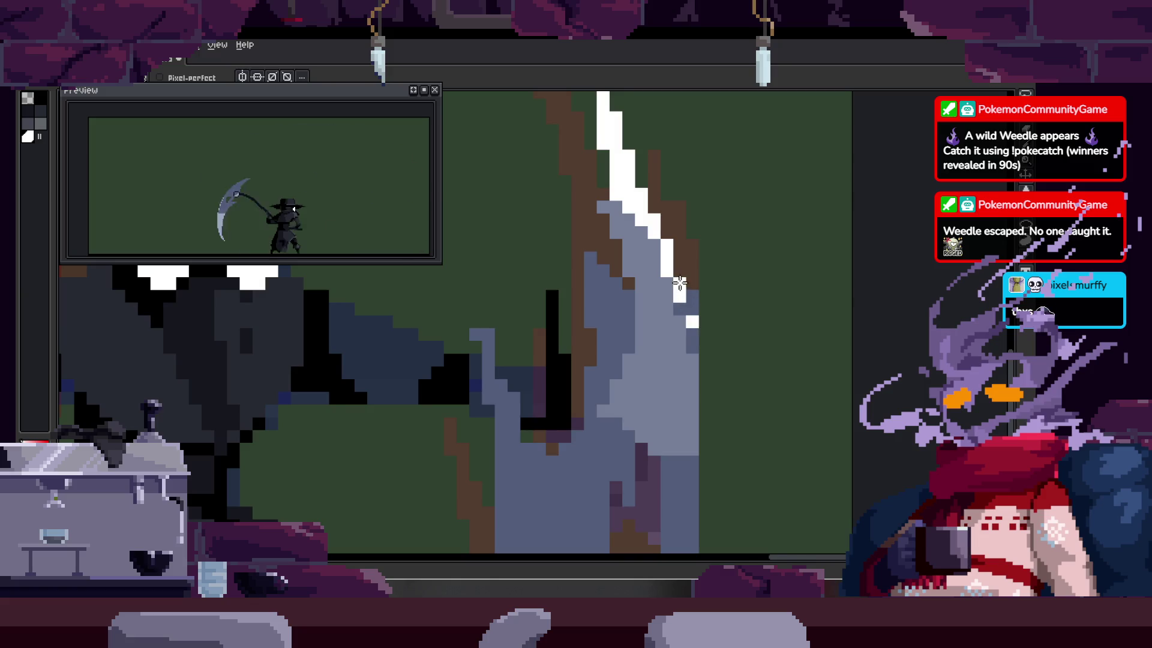
{"action": "key", "text": "b"}
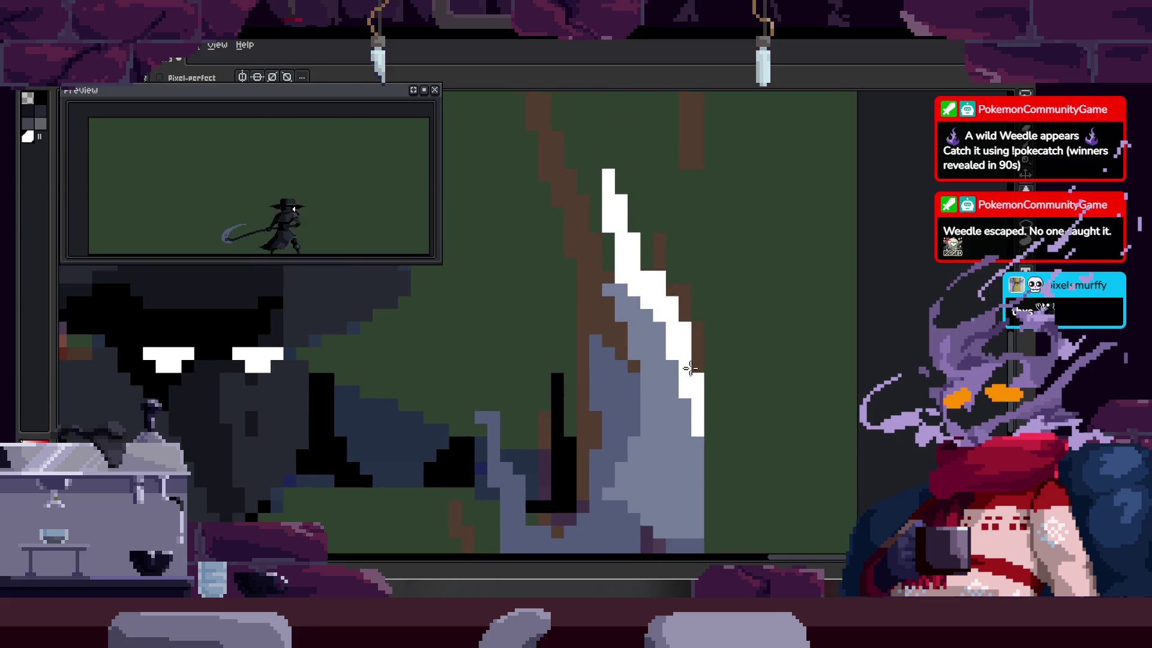
{"action": "scroll", "coordinate": [684, 319], "scroll_direction": "left", "scroll_amount": 2}
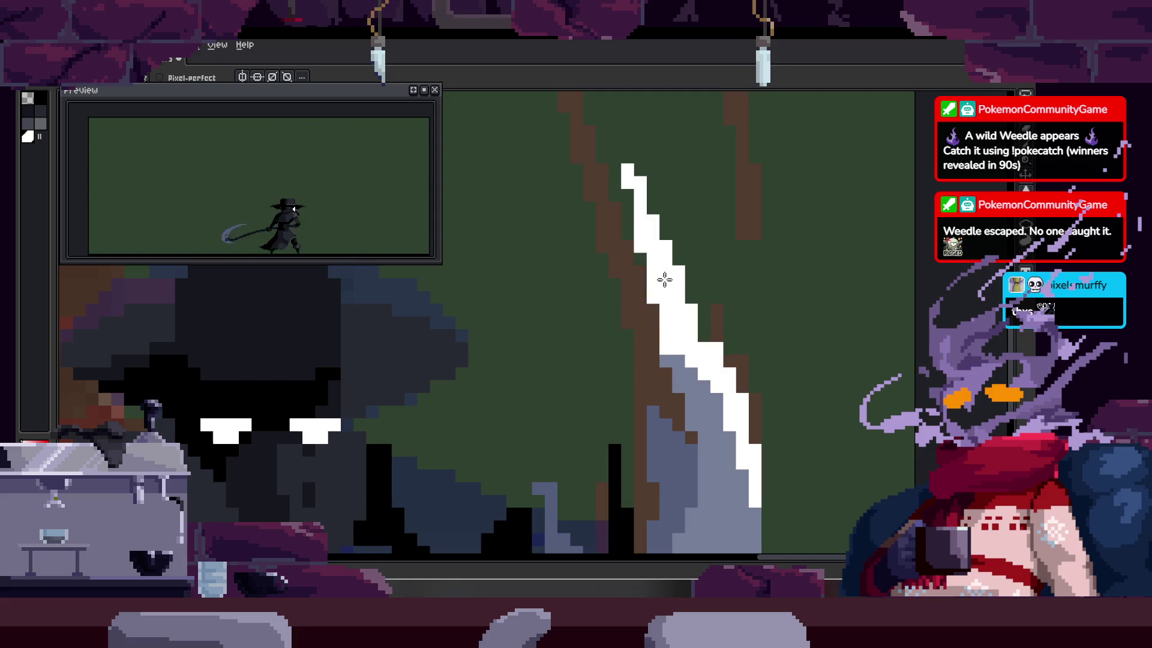
{"action": "left_click_drag", "start_coordinate": [713, 307], "coordinate": [742, 466]}
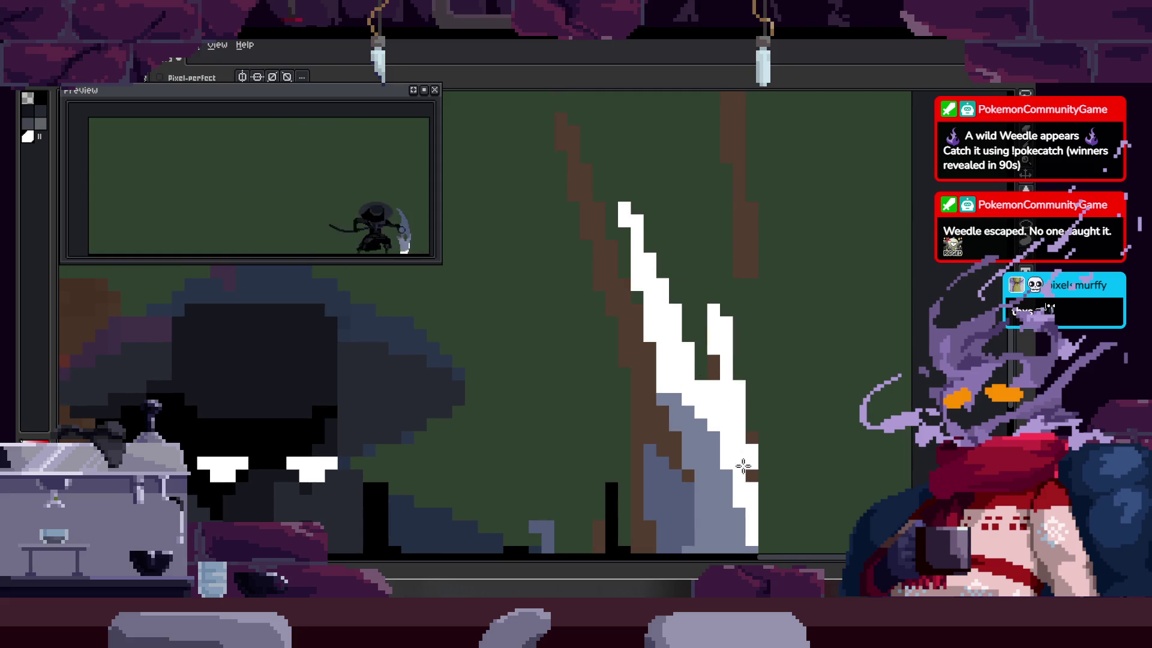
{"action": "key", "text": "z"}
{"action": "left_click", "coordinate": [685, 250]}
Step: Step back and forth through the swing frames to compare the blade poses
{"action": "key", "text": "Left"}
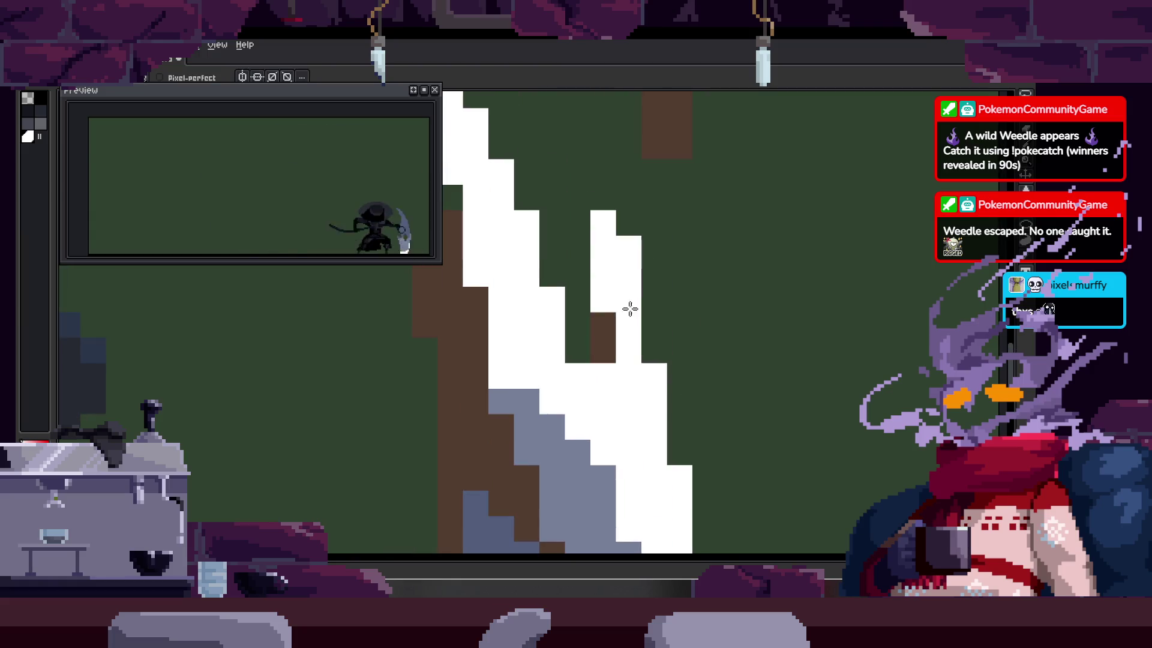
{"action": "key", "text": "Left"}
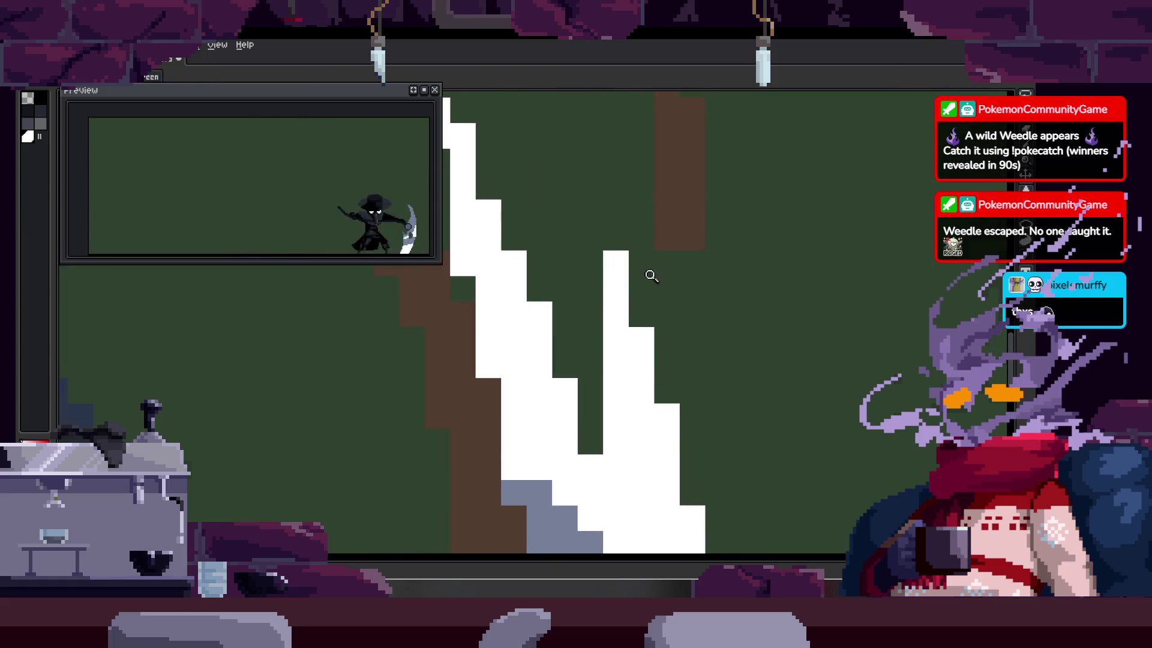
{"action": "key", "text": "Left"}
{"action": "key", "text": "Left"}
{"action": "key", "text": "Left"}
{"action": "key", "text": "Left"}
{"action": "key", "text": "Left"}
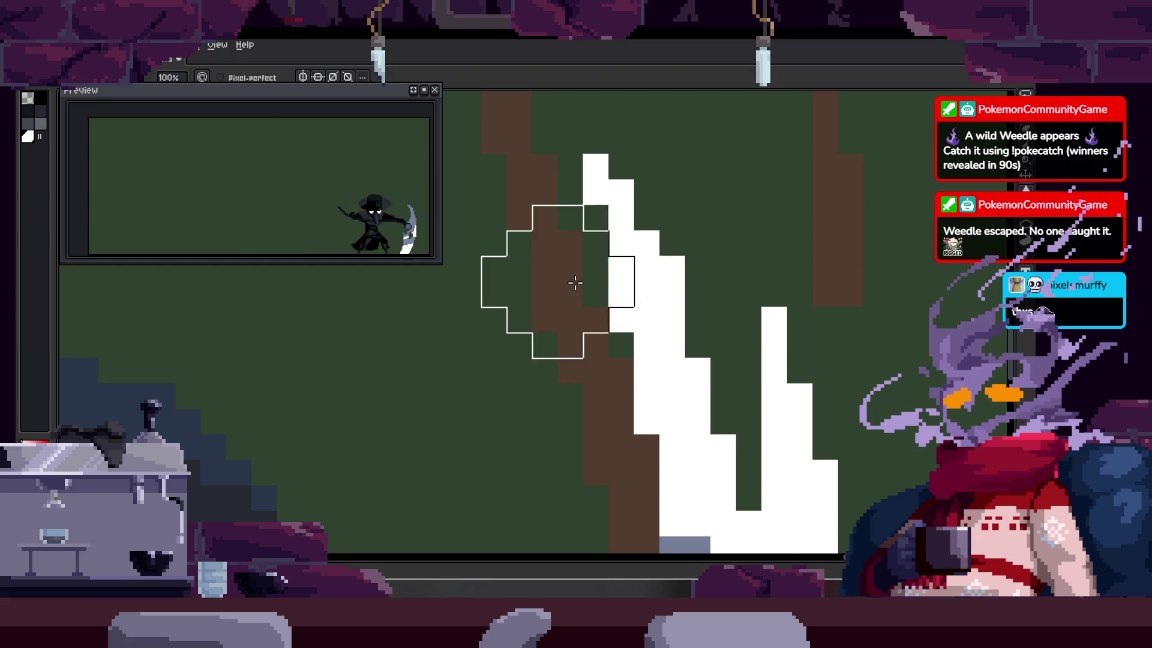
{"action": "key", "text": "Left"}
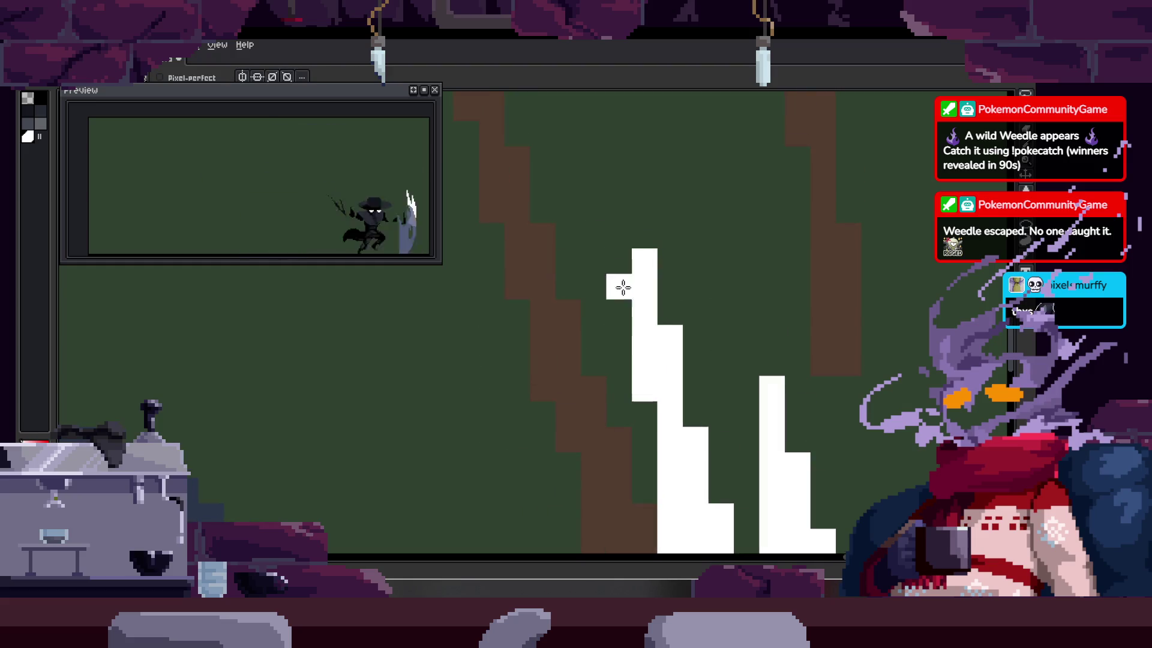
{"action": "key", "text": "z"}
{"action": "scroll", "coordinate": [660, 312], "scroll_direction": "down", "scroll_amount": 4}
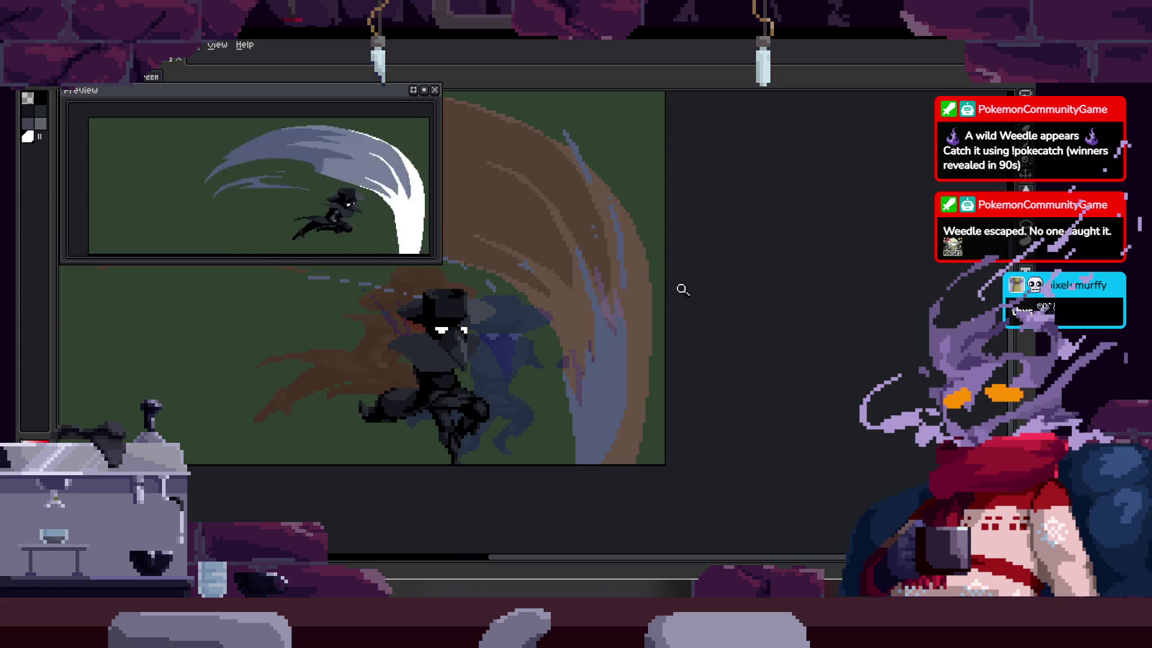
{"action": "key", "text": "Left"}
{"action": "key", "text": "Left"}
{"action": "key", "text": "Right"}
{"action": "scroll", "coordinate": [624, 282], "scroll_direction": "up", "scroll_amount": 3}
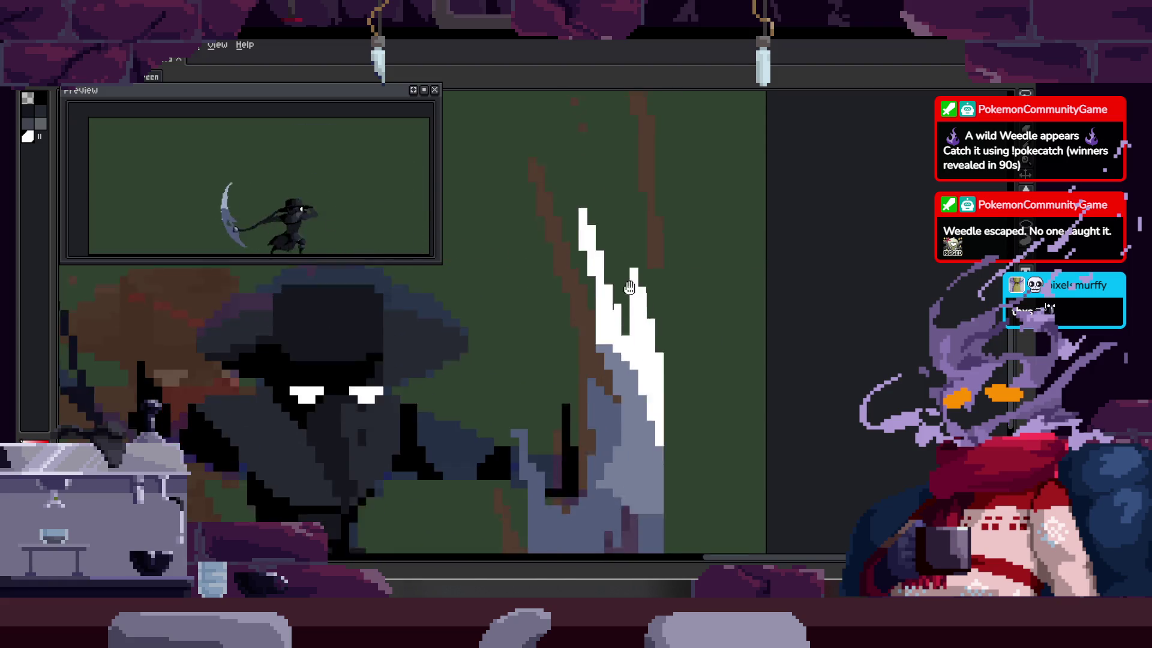
{"action": "scroll", "coordinate": [629, 288], "scroll_direction": "down", "scroll_amount": 1}
{"action": "key", "text": "Right"}
{"action": "key", "text": "Right"}
{"action": "key", "text": "Right"}
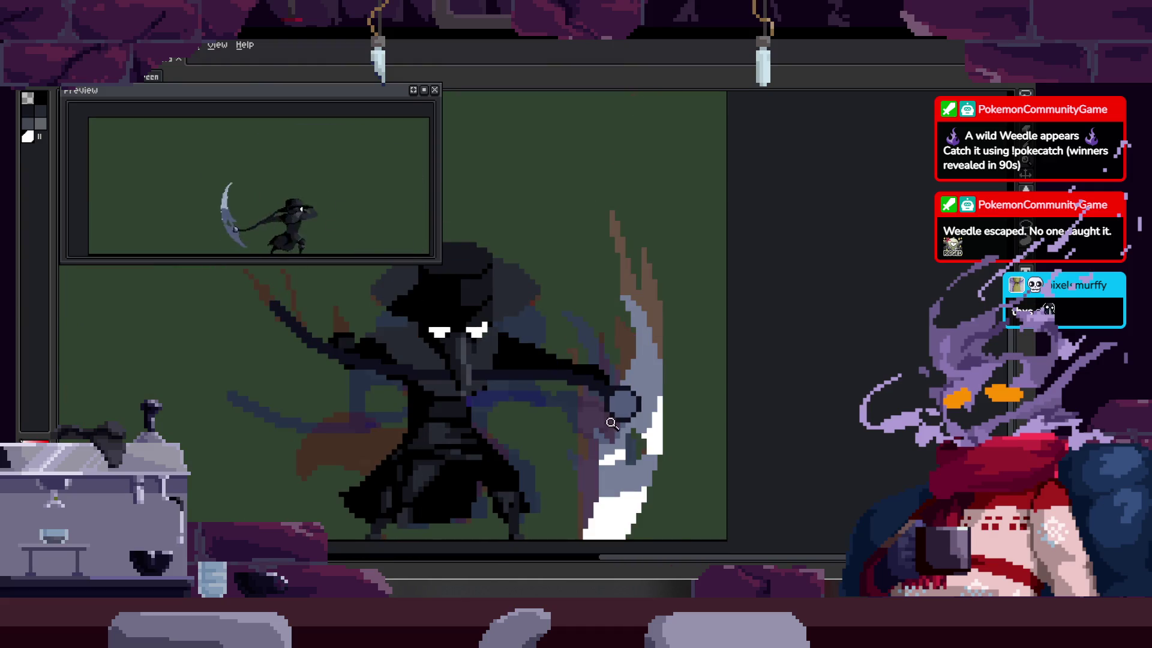
{"action": "scroll", "coordinate": [611, 424], "scroll_direction": "up", "scroll_amount": 2}
{"action": "key", "text": "Right"}
Step: Magic-wand select the green background, then deselect it
{"action": "key", "text": "w"}
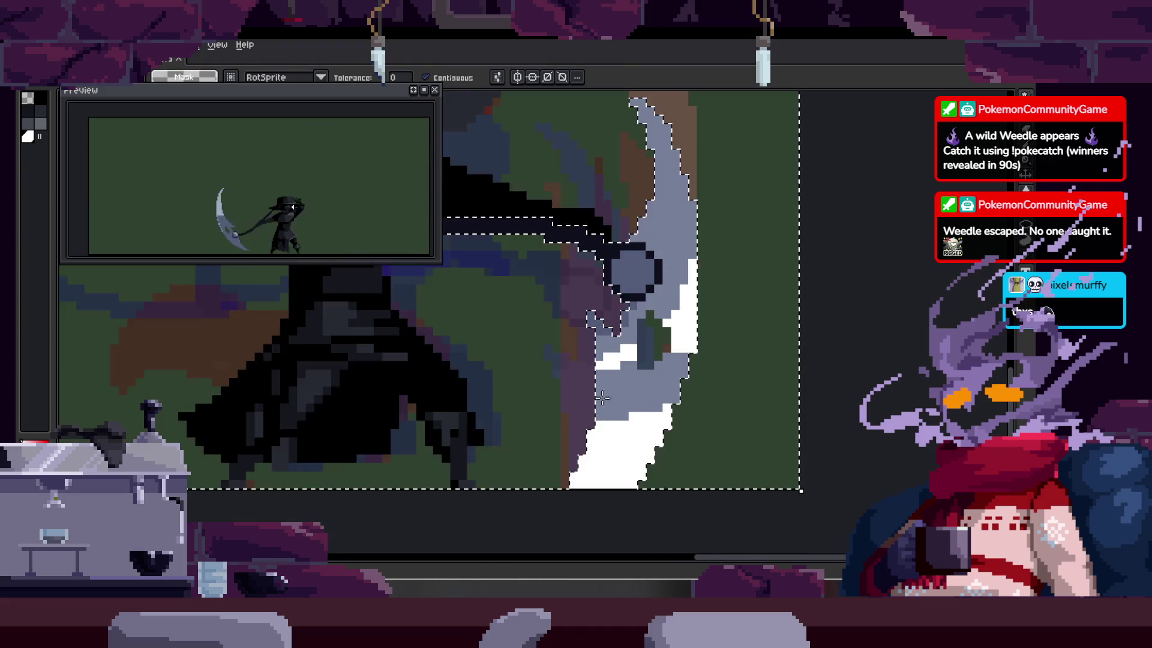
{"action": "key", "text": "Right"}
{"action": "left_click", "coordinate": [547, 360]}
{"action": "key", "text": "b"}
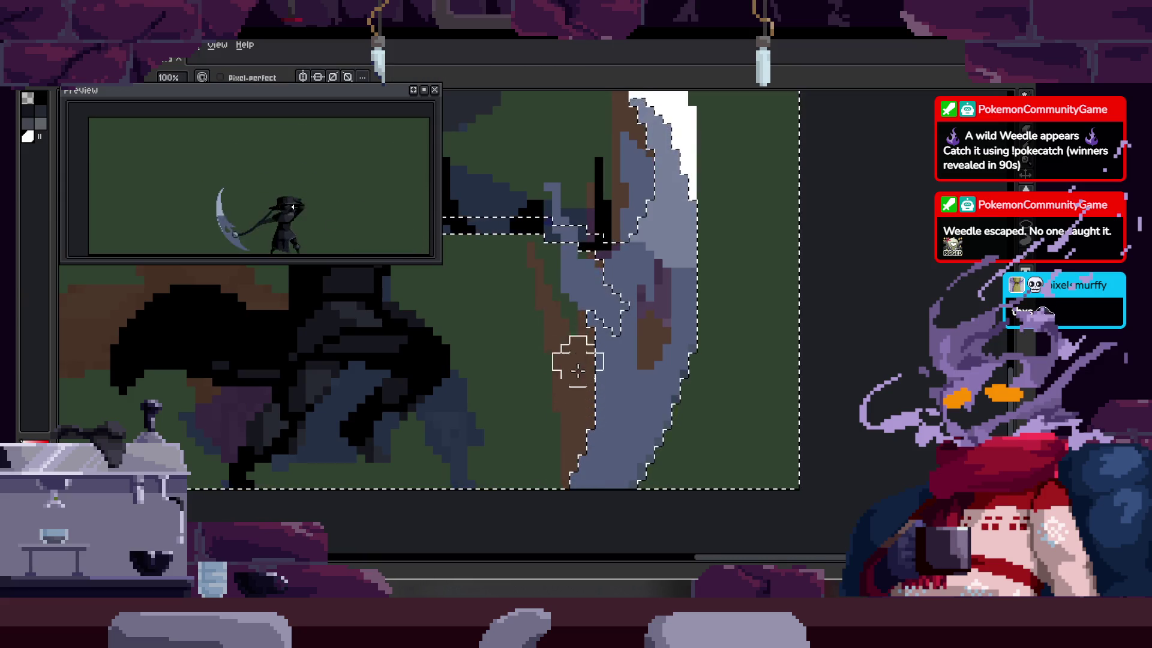
{"action": "key", "text": "ctrl+d"}
Step: Zoom in on the scythe blade to inspect its stray off-colour pixels
{"action": "key", "text": "z"}
{"action": "scroll", "coordinate": [572, 365], "scroll_direction": "down", "scroll_amount": 3}
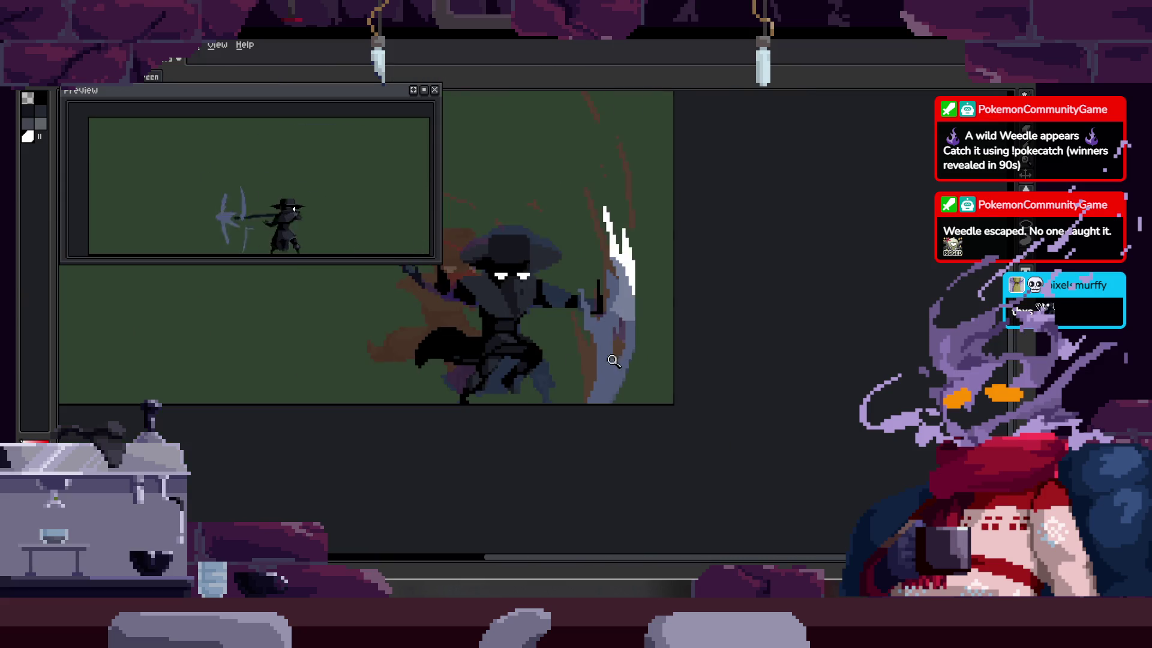
{"action": "left_click", "coordinate": [621, 358]}
{"action": "key", "text": "b"}
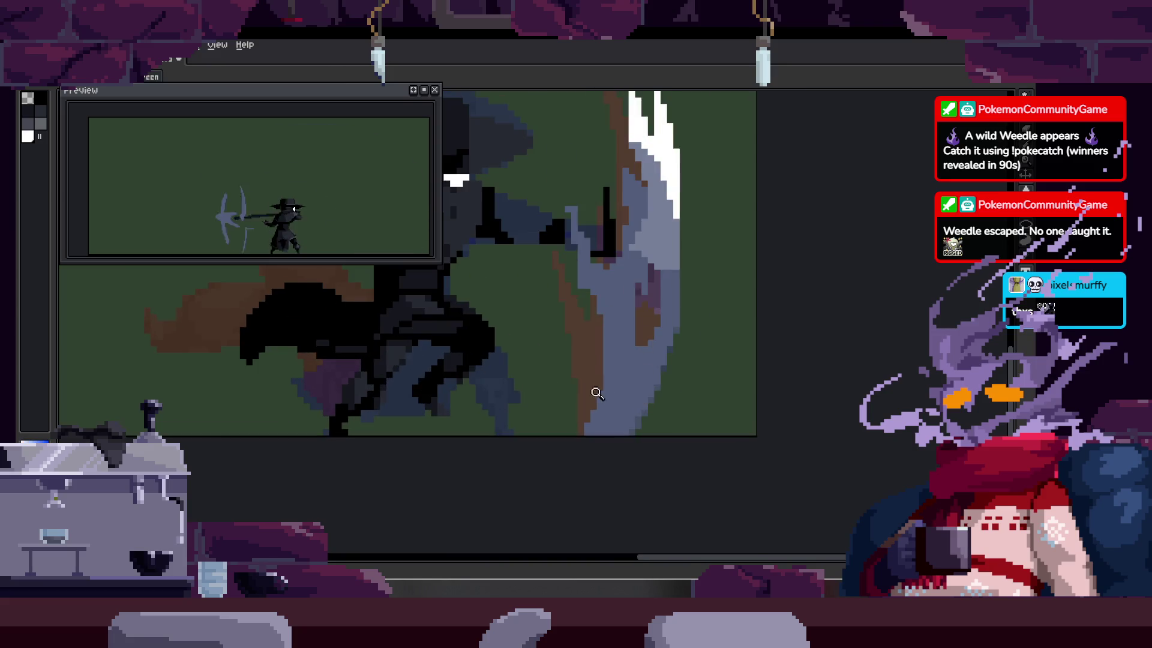
{"action": "scroll", "coordinate": [566, 371], "scroll_direction": "up", "scroll_amount": 2}
{"action": "key", "text": "z"}
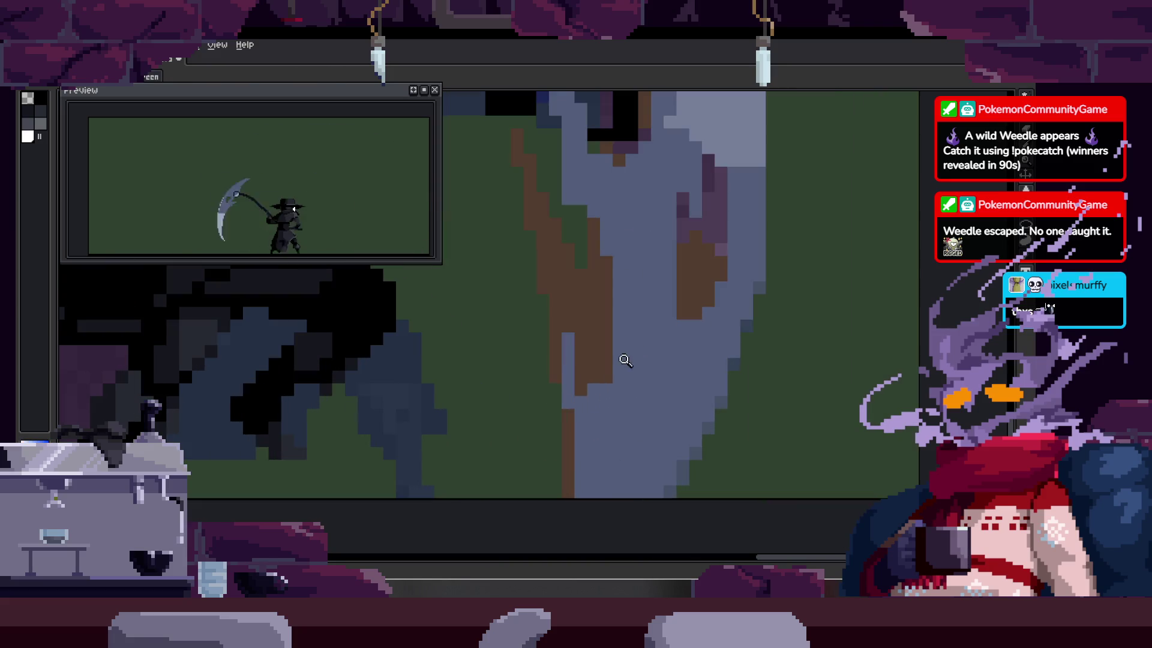
{"action": "key", "text": "e"}
{"action": "scroll", "coordinate": [605, 420], "scroll_direction": "up", "scroll_amount": 2}
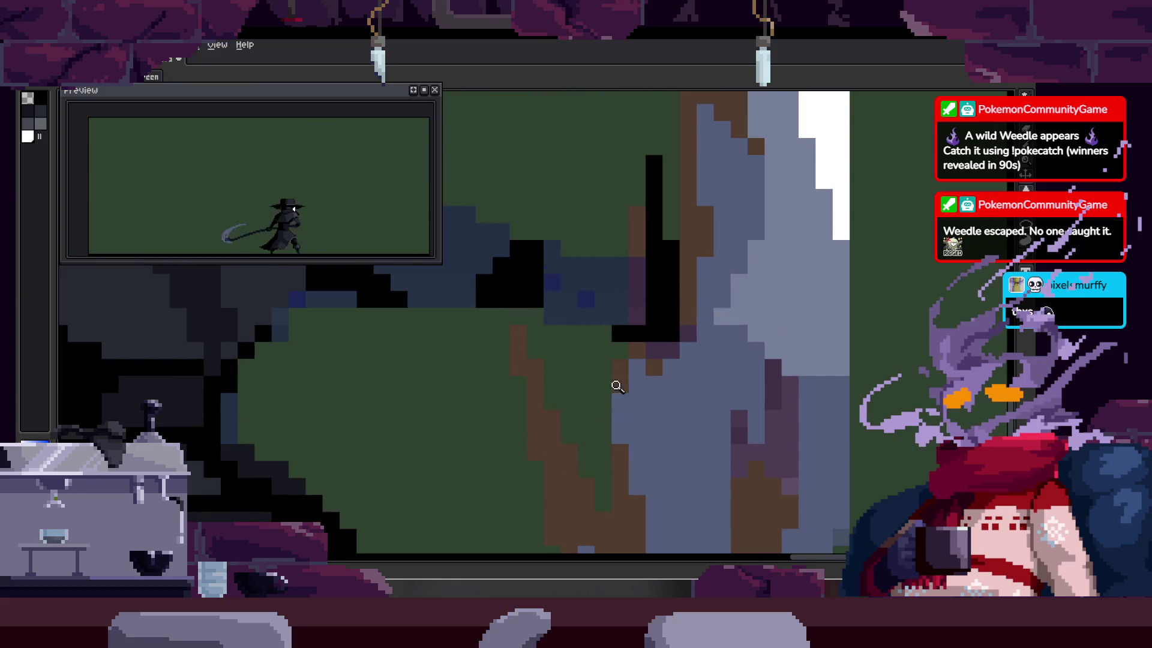
{"action": "scroll", "coordinate": [617, 385], "scroll_direction": "down", "scroll_amount": 3}
{"action": "scroll", "coordinate": [648, 414], "scroll_direction": "up", "scroll_amount": 2}
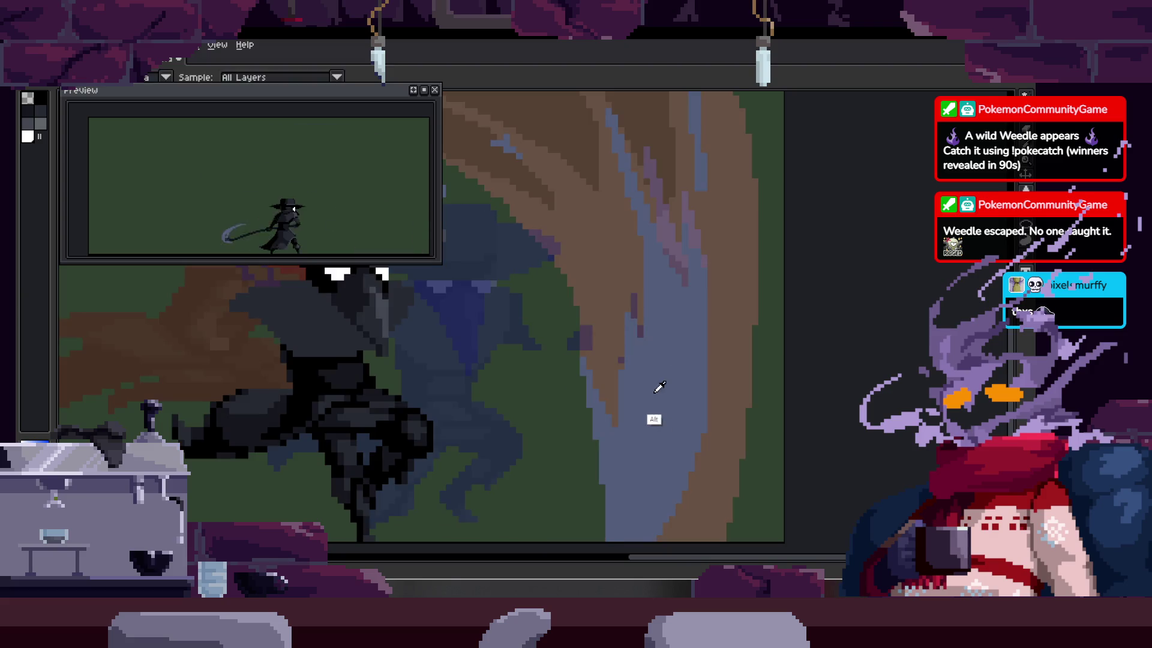
{"action": "scroll", "coordinate": [659, 387], "scroll_direction": "down", "scroll_amount": 3}
{"action": "scroll", "coordinate": [596, 263], "scroll_direction": "up", "scroll_amount": 2}
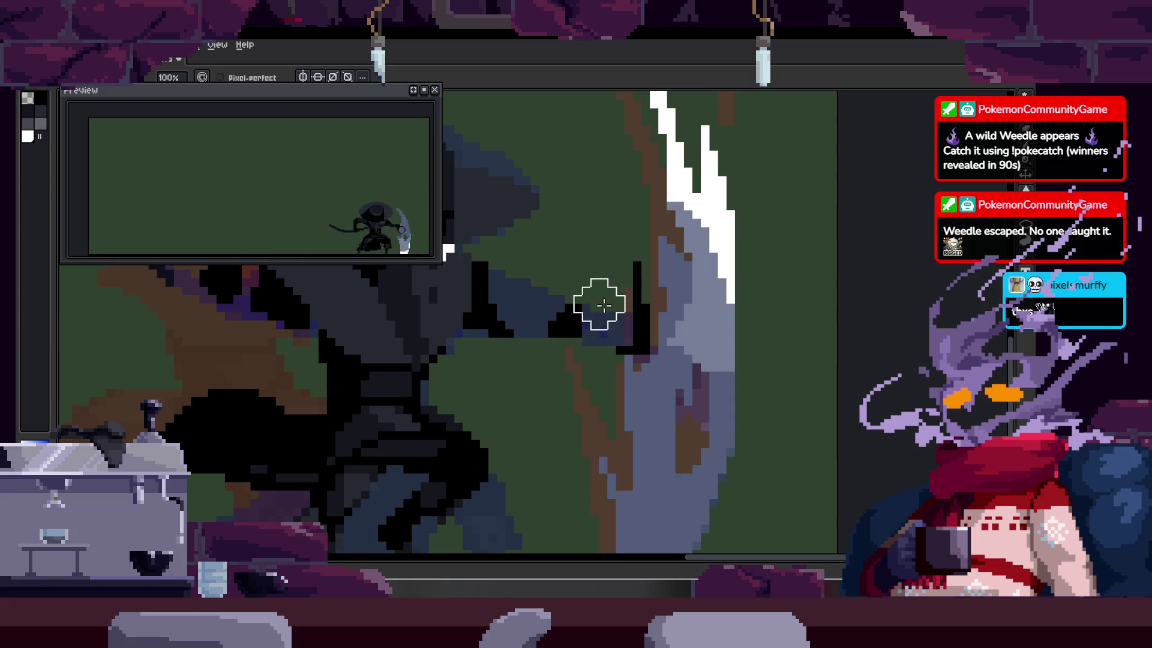
{"action": "scroll", "coordinate": [633, 392], "scroll_direction": "down", "scroll_amount": 3}
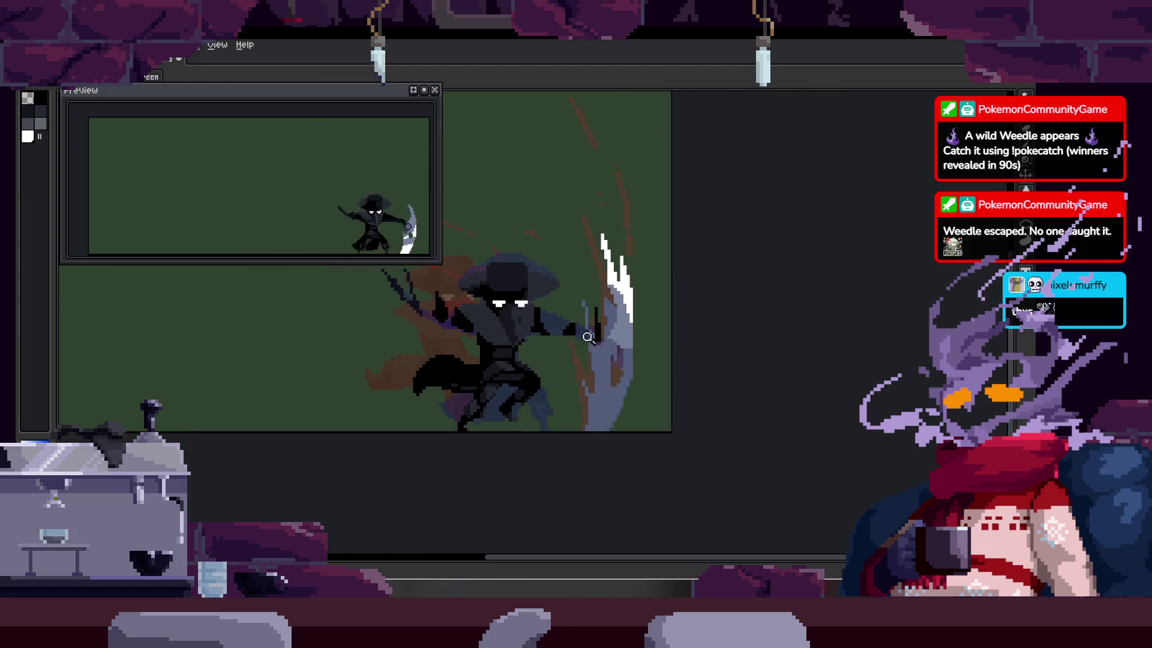
{"action": "scroll", "coordinate": [591, 267], "scroll_direction": "up", "scroll_amount": 2}
{"action": "key", "text": "e"}
{"action": "scroll", "coordinate": [644, 305], "scroll_direction": "up", "scroll_amount": 1}
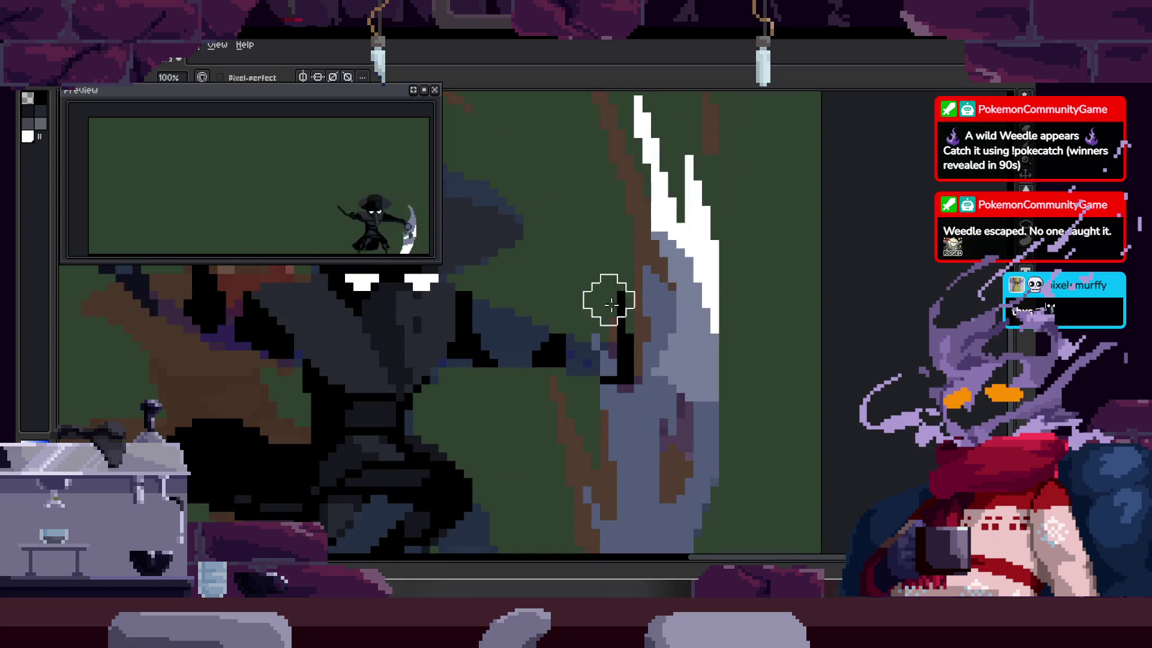
{"action": "scroll", "coordinate": [610, 305], "scroll_direction": "down", "scroll_amount": 3}
Step: Sample the blade's grey and repaint the brown patch with a 1px pencil
{"action": "key", "text": "z"}
{"action": "scroll", "coordinate": [648, 253], "scroll_direction": "up", "scroll_amount": 1}
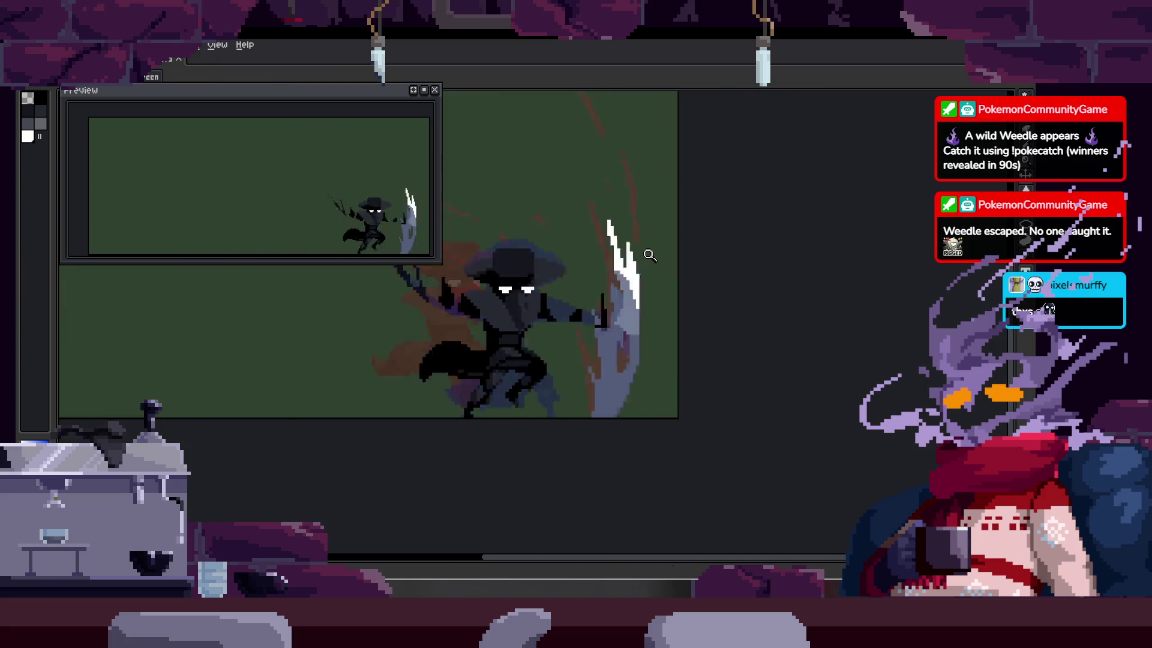
{"action": "scroll", "coordinate": [661, 360], "scroll_direction": "up", "scroll_amount": 3}
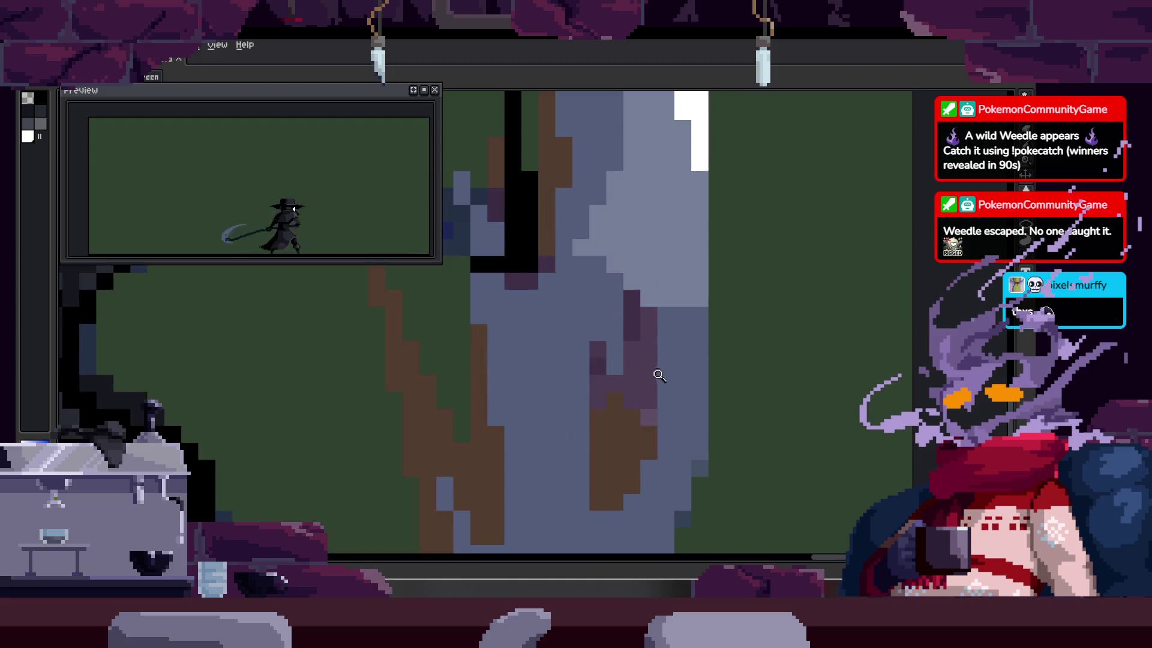
{"action": "key", "text": "i"}
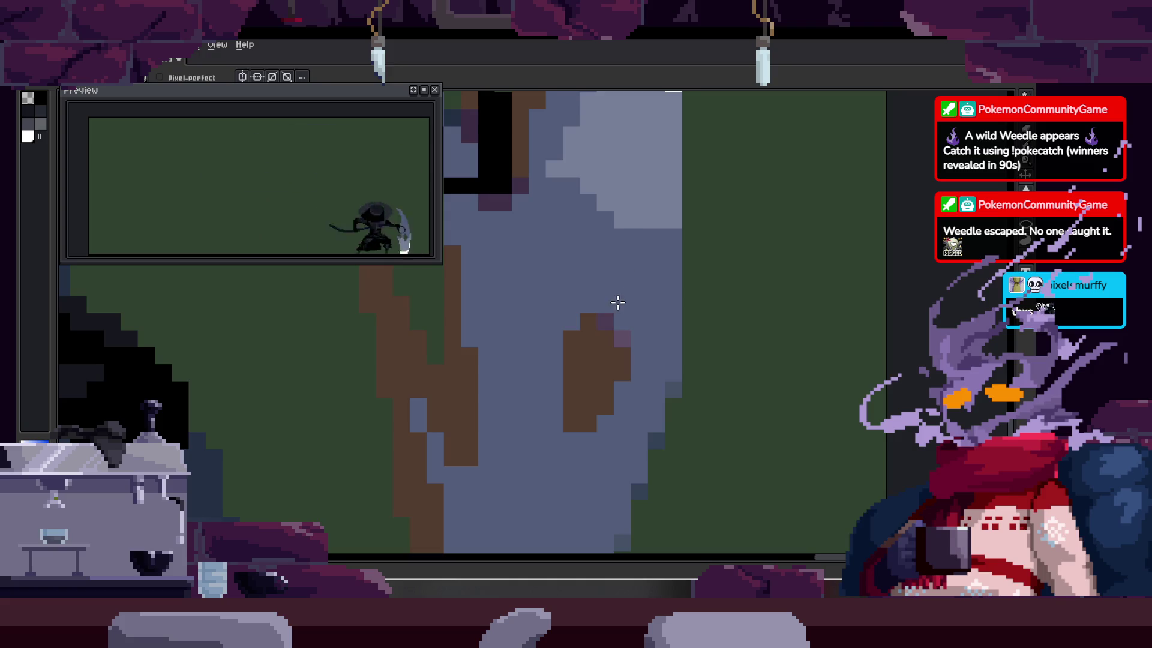
{"action": "key", "text": "b"}
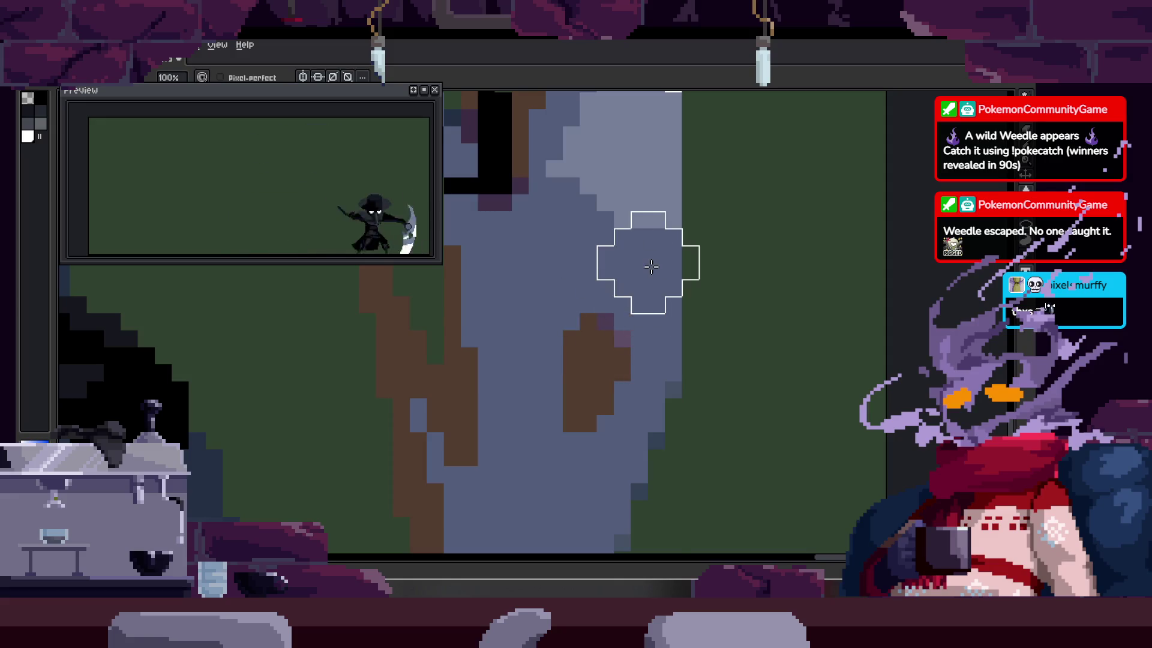
{"action": "key", "text": "minus"}
{"action": "key", "text": "minus"}
{"action": "key", "text": "minus"}
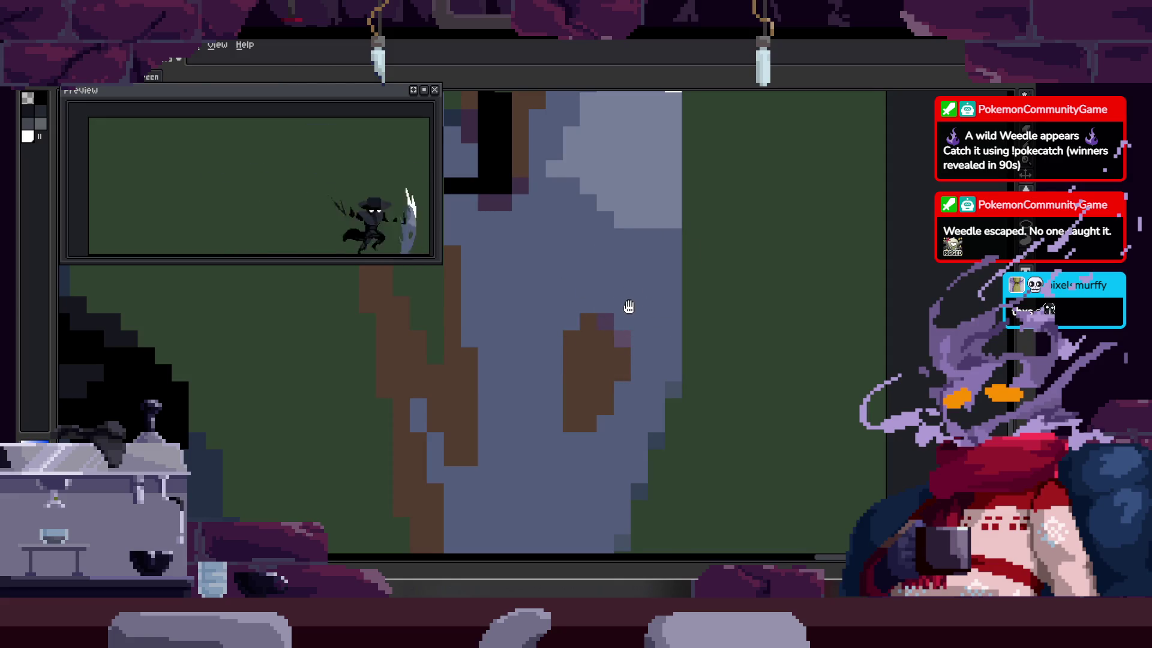
{"action": "left_click_drag", "start_coordinate": [628, 306], "coordinate": [570, 334]}
{"action": "scroll", "coordinate": [570, 335], "scroll_direction": "up", "scroll_amount": 1}
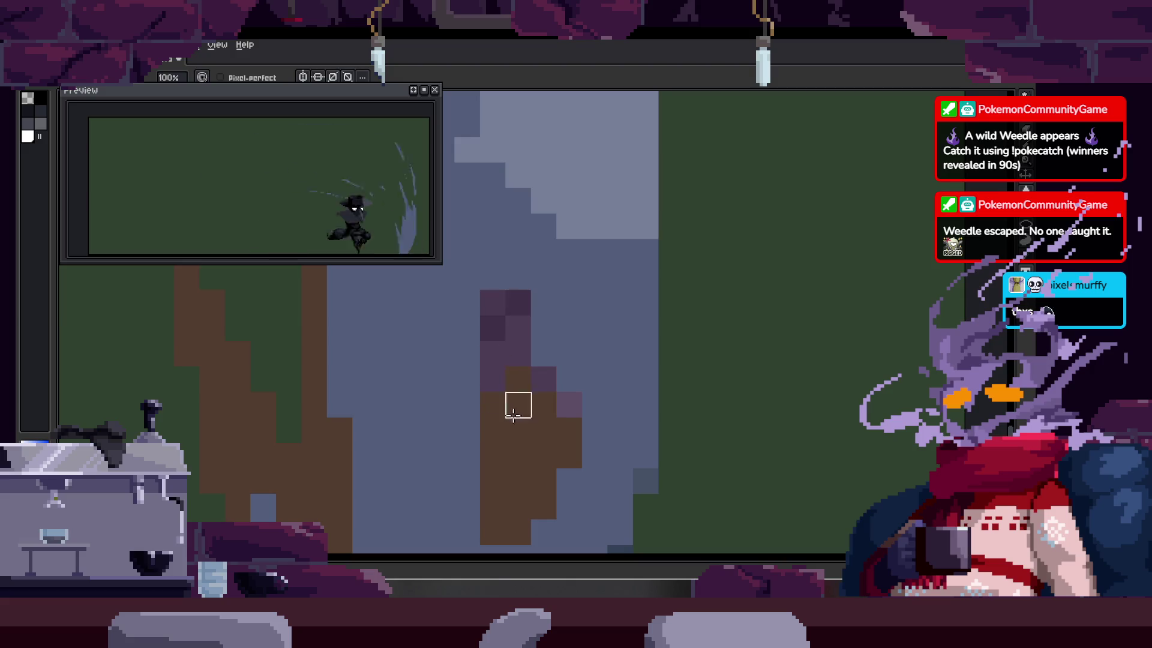
{"action": "key", "text": "e"}
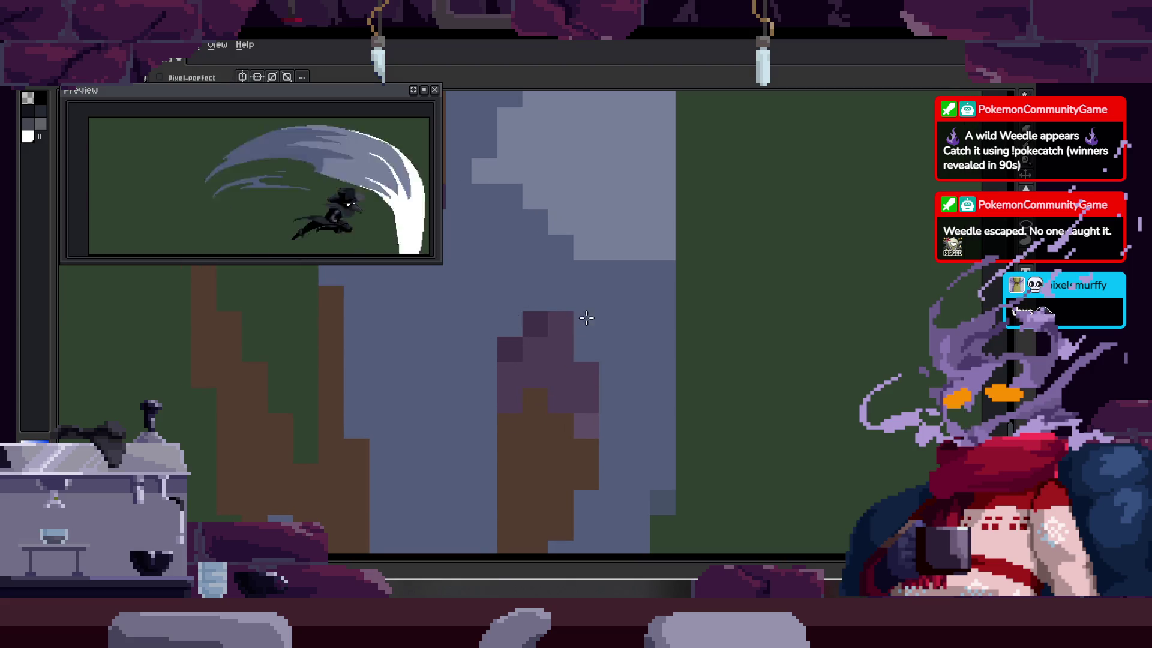
{"action": "key", "text": "z"}
{"action": "scroll", "coordinate": [594, 312], "scroll_direction": "down", "scroll_amount": 4}
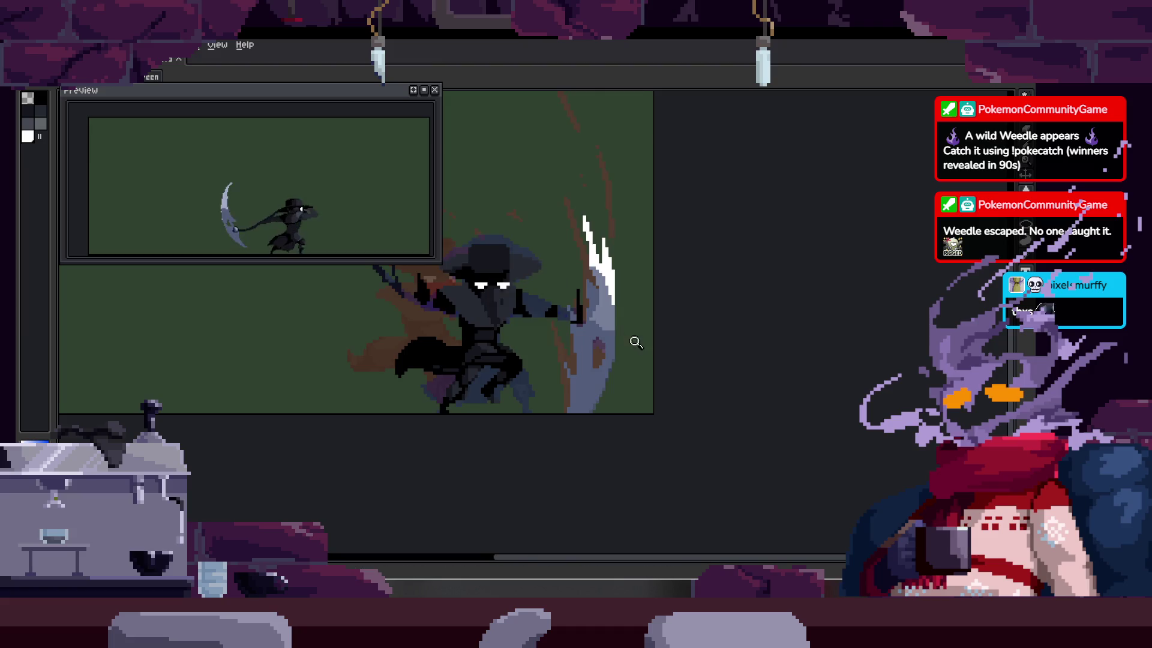
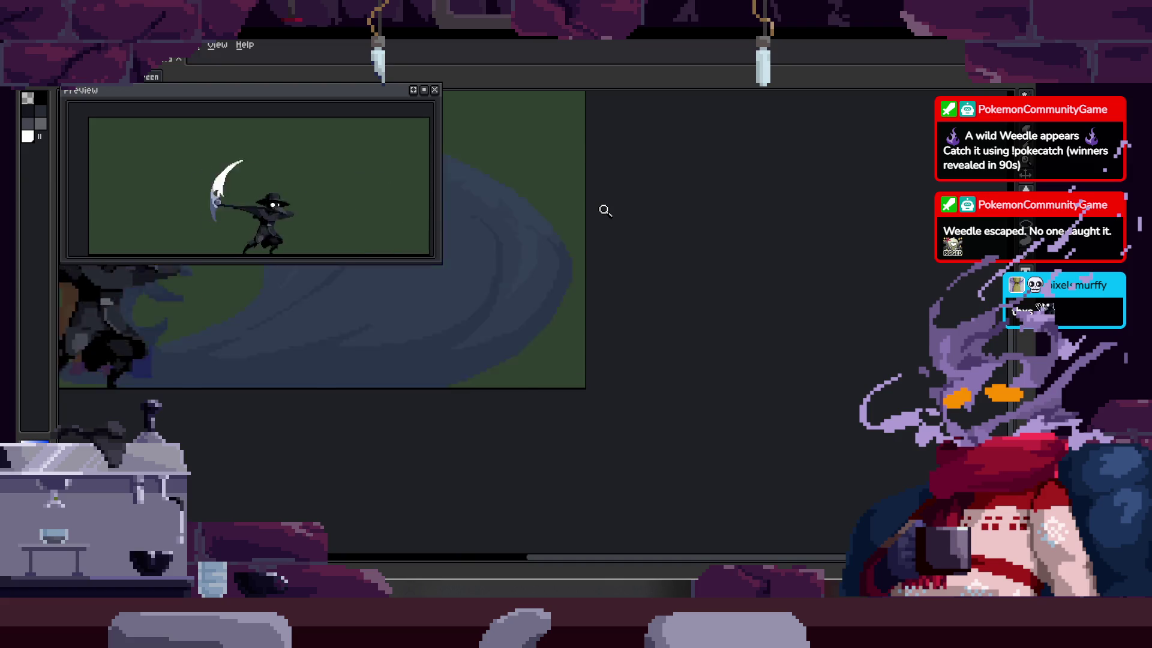
Step: Zoom in closely on the plague doctor's head with the animation timeline shown
{"action": "key", "text": "Tab"}
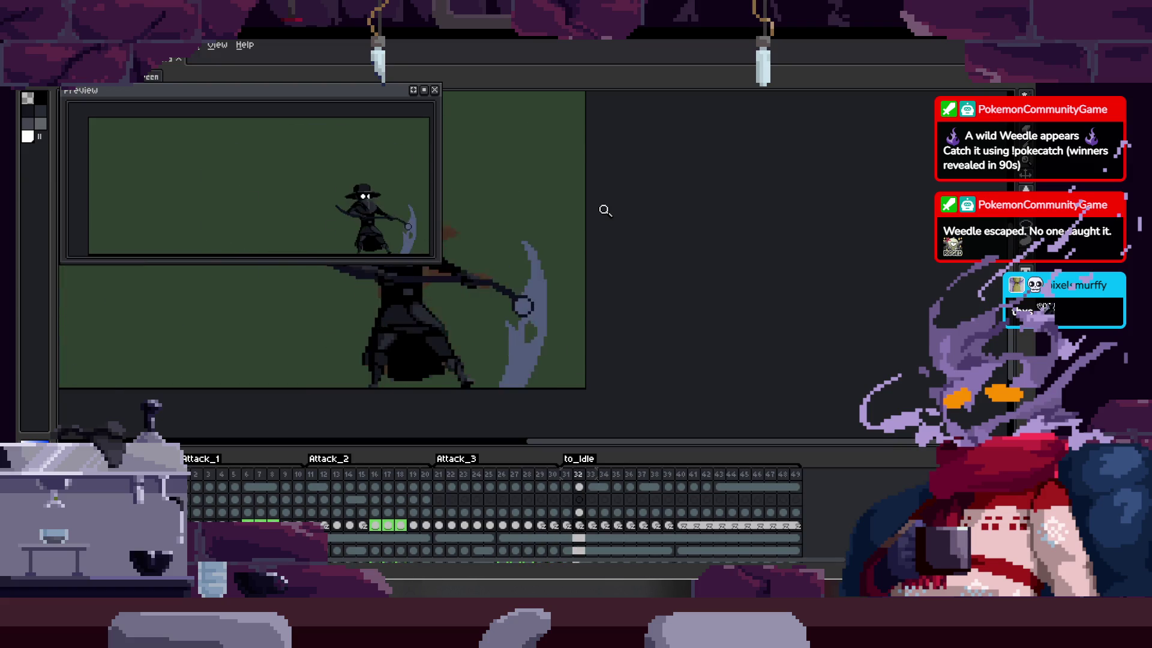
{"action": "left_click", "coordinate": [709, 309]}
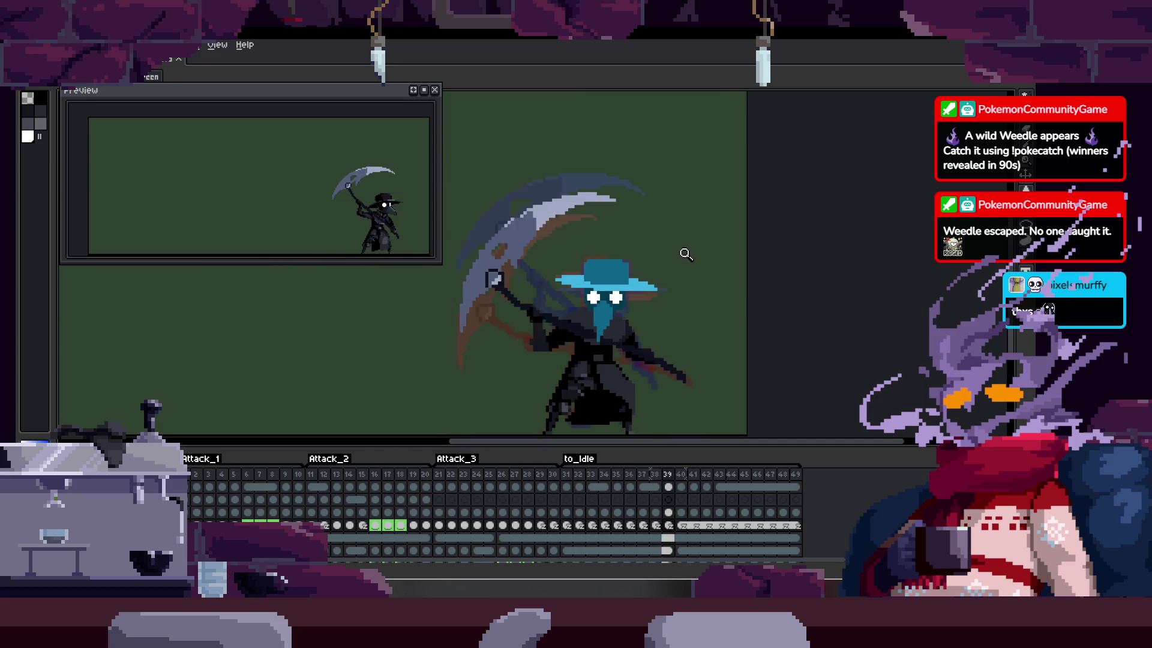
{"action": "left_click", "coordinate": [608, 314]}
{"action": "key", "text": "ctrl"}
{"action": "scroll", "coordinate": [658, 324], "scroll_direction": "down", "scroll_amount": 3}
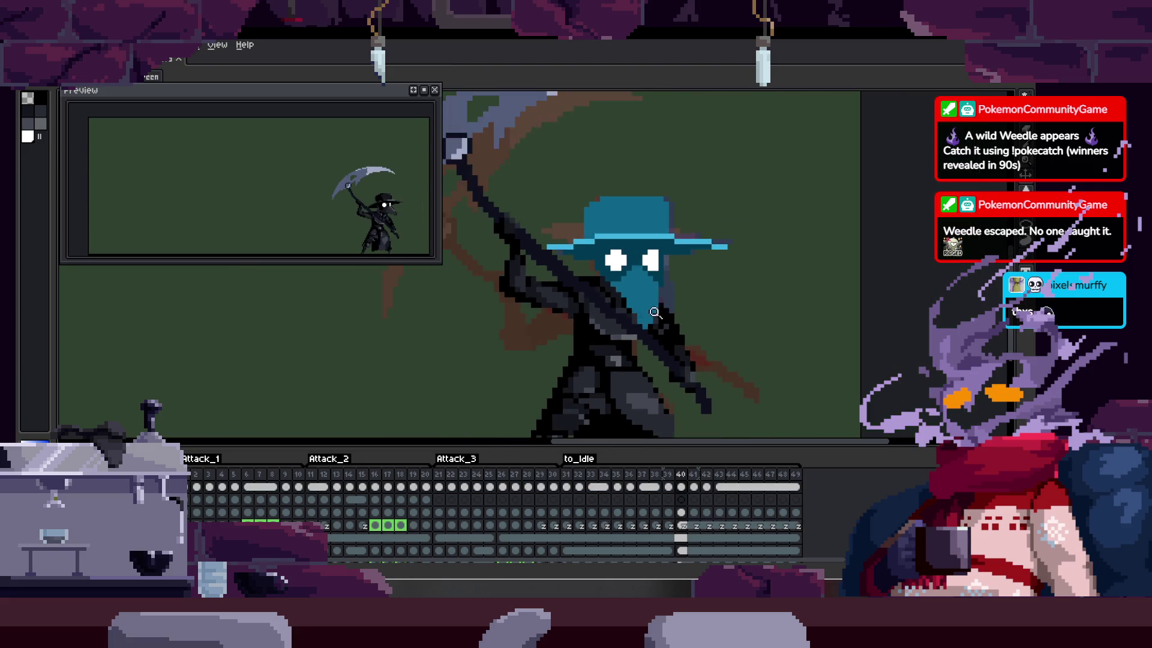
{"action": "left_click", "coordinate": [658, 313]}
{"action": "left_click", "coordinate": [634, 326]}
{"action": "left_click", "coordinate": [651, 294]}
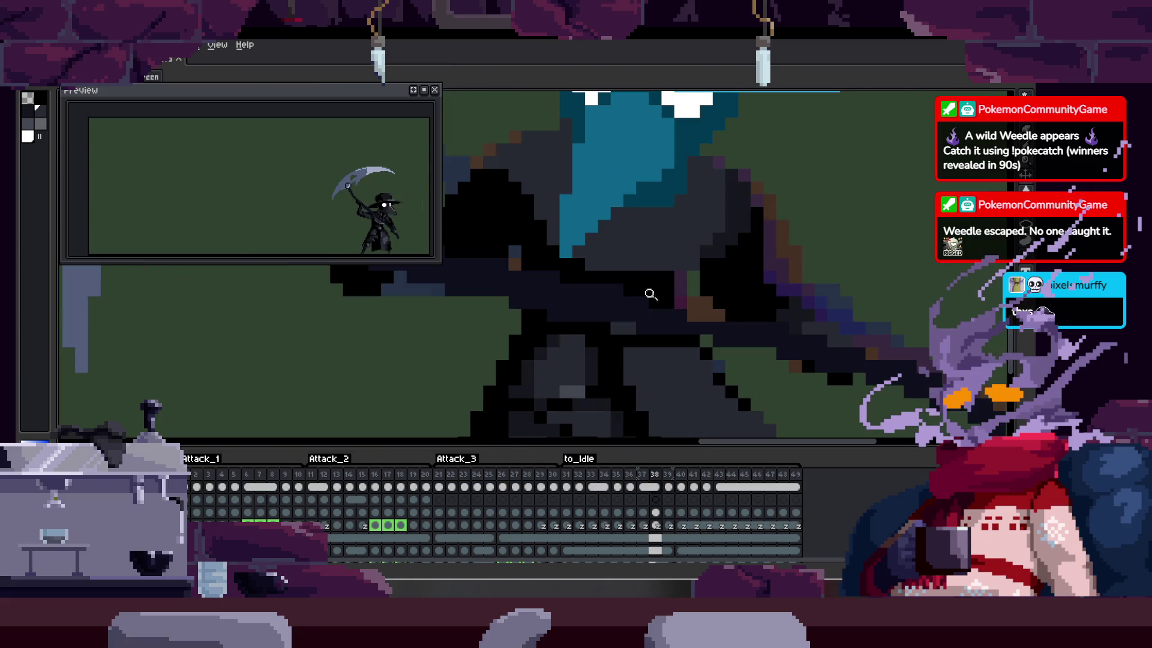
{"action": "scroll", "coordinate": [676, 244], "scroll_direction": "down", "scroll_amount": 4}
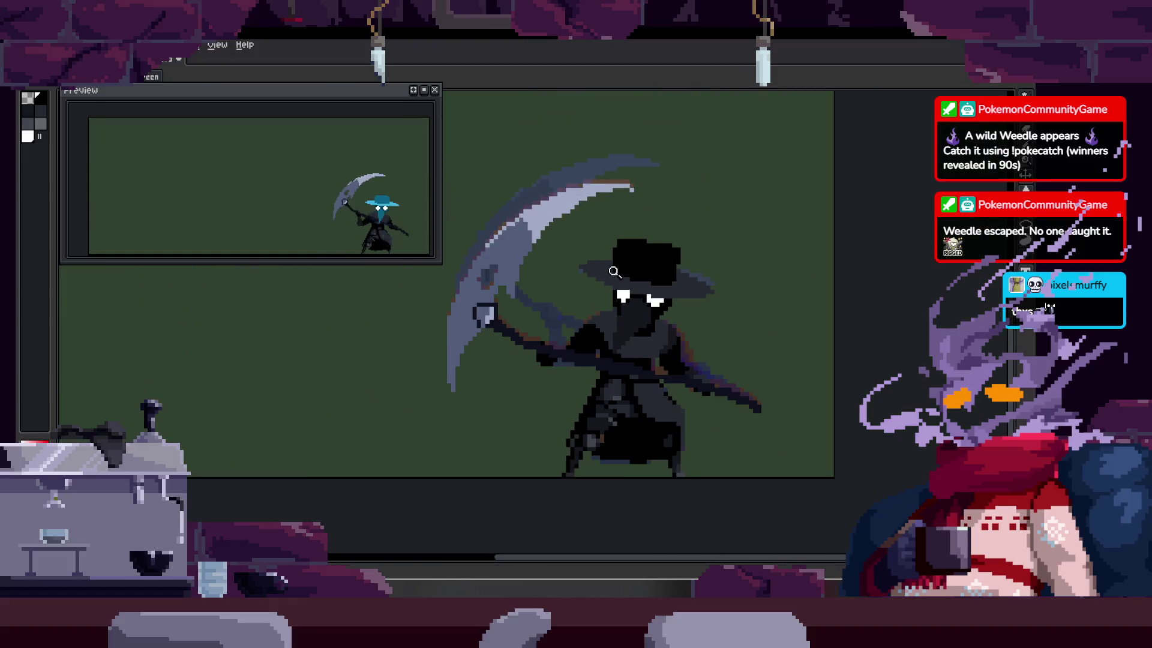
Step: Try filling the head and blue mask with black using the paint bucket, then undo it
{"action": "key", "text": "g"}
{"action": "key", "text": "z"}
{"action": "key", "text": "Tab"}
{"action": "scroll", "coordinate": [680, 297], "scroll_direction": "up", "scroll_amount": 2}
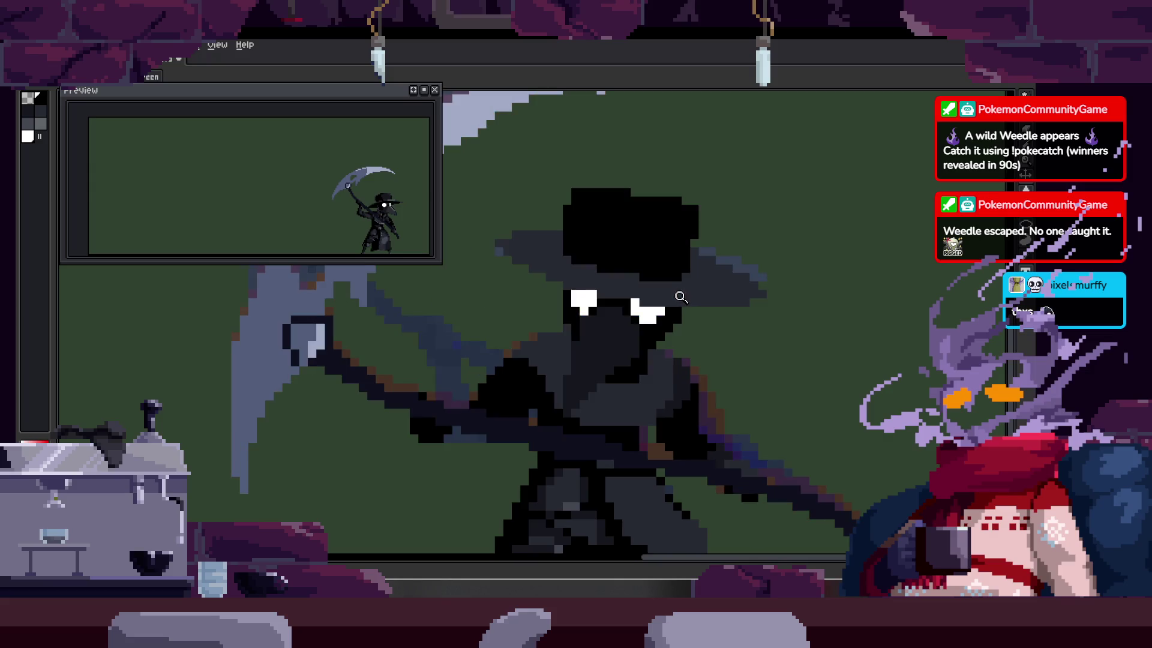
{"action": "key", "text": "ctrl+z"}
{"action": "scroll", "coordinate": [563, 260], "scroll_direction": "up", "scroll_amount": 3}
{"action": "key", "text": "g"}
{"action": "left_click", "coordinate": [484, 325]}
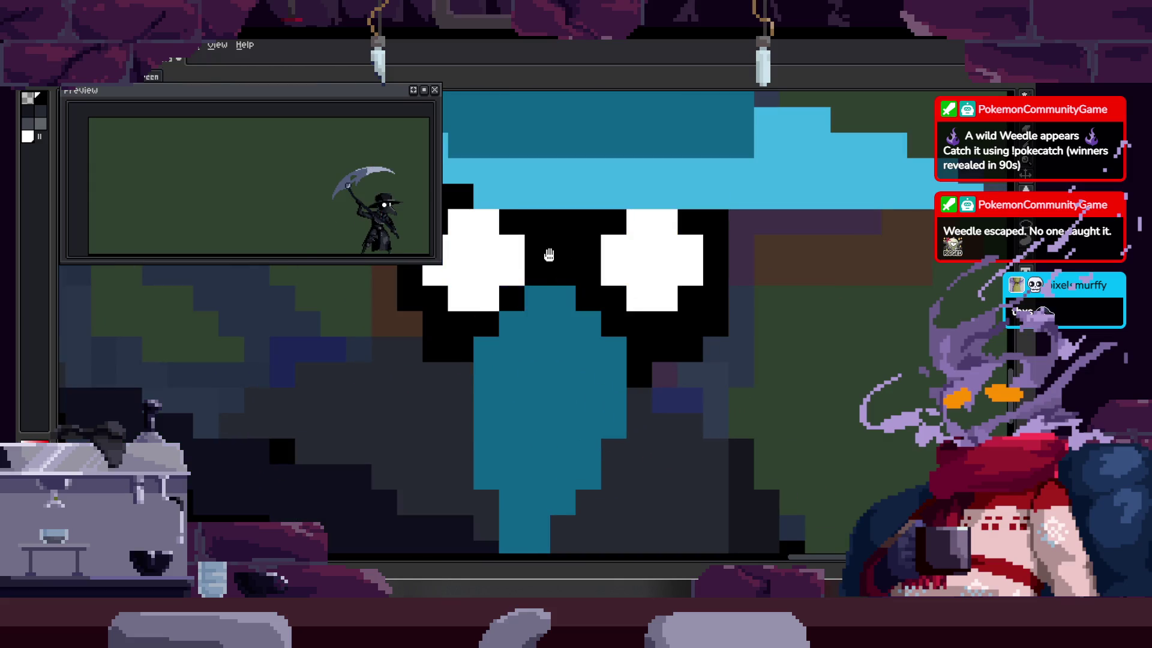
{"action": "scroll", "coordinate": [548, 255], "scroll_direction": "down", "scroll_amount": 3}
{"action": "key", "text": "ctrl+z"}
{"action": "left_click", "coordinate": [678, 359]}
{"action": "key", "text": "ctrl+z"}
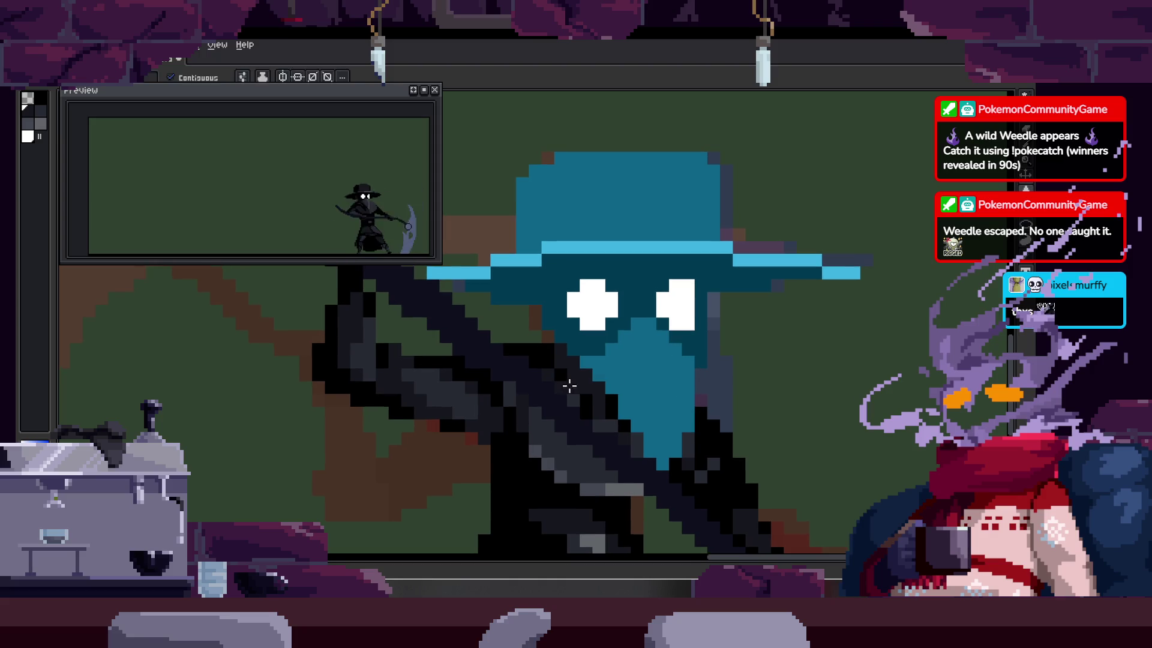
Step: Lasso-select the area around the head, comparing the blue-hatted and black-headed frames
{"action": "key", "text": "Right"}
{"action": "key", "text": "Right"}
{"action": "key", "text": "Right"}
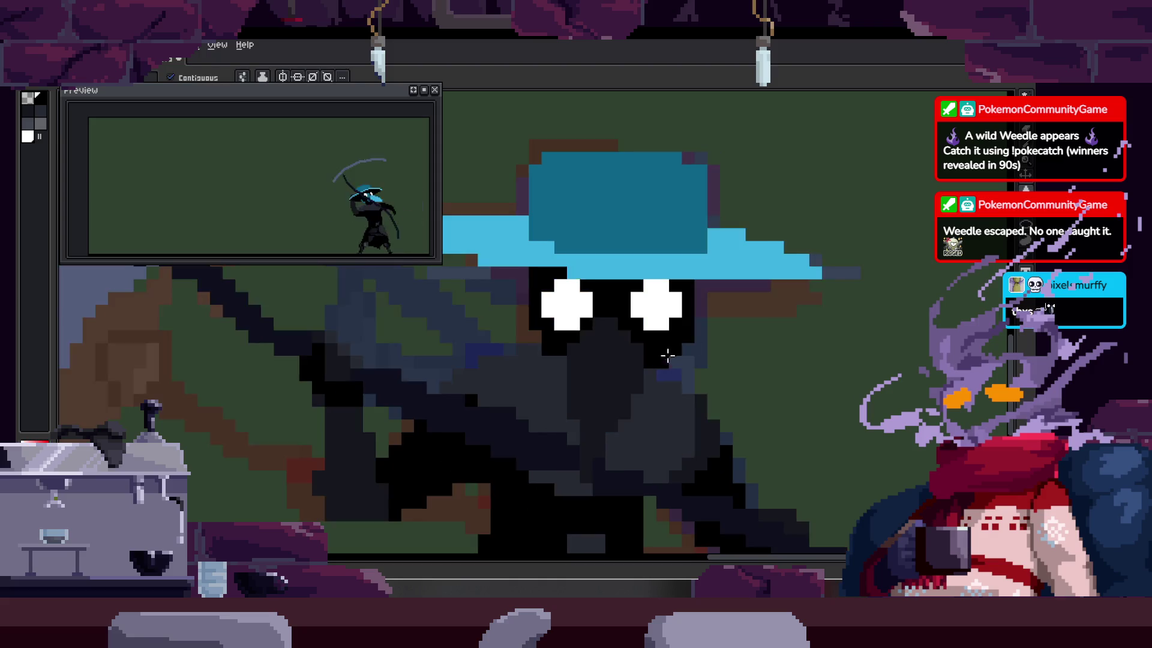
{"action": "key", "text": "Right"}
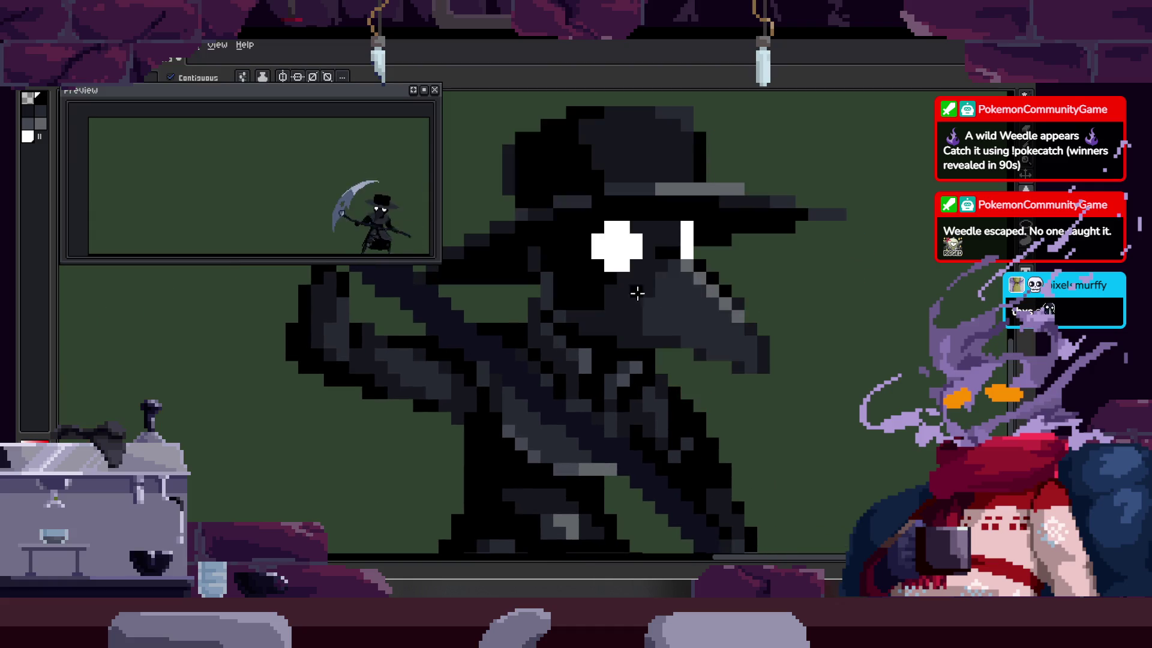
{"action": "key", "text": "Left"}
{"action": "key", "text": "Right"}
{"action": "scroll", "coordinate": [439, 334], "scroll_direction": "down", "scroll_amount": 2}
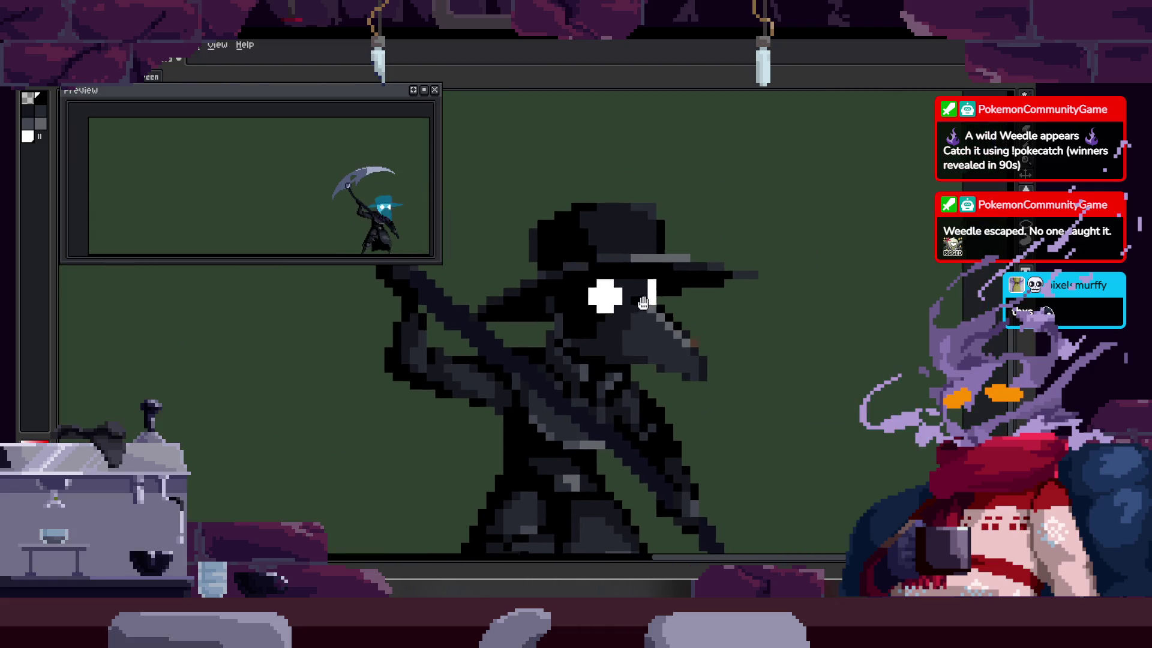
{"action": "key", "text": "m"}
{"action": "left_click_drag", "start_coordinate": [438, 334], "coordinate": [774, 249]}
{"action": "key", "text": "Left"}
{"action": "key", "text": "Right"}
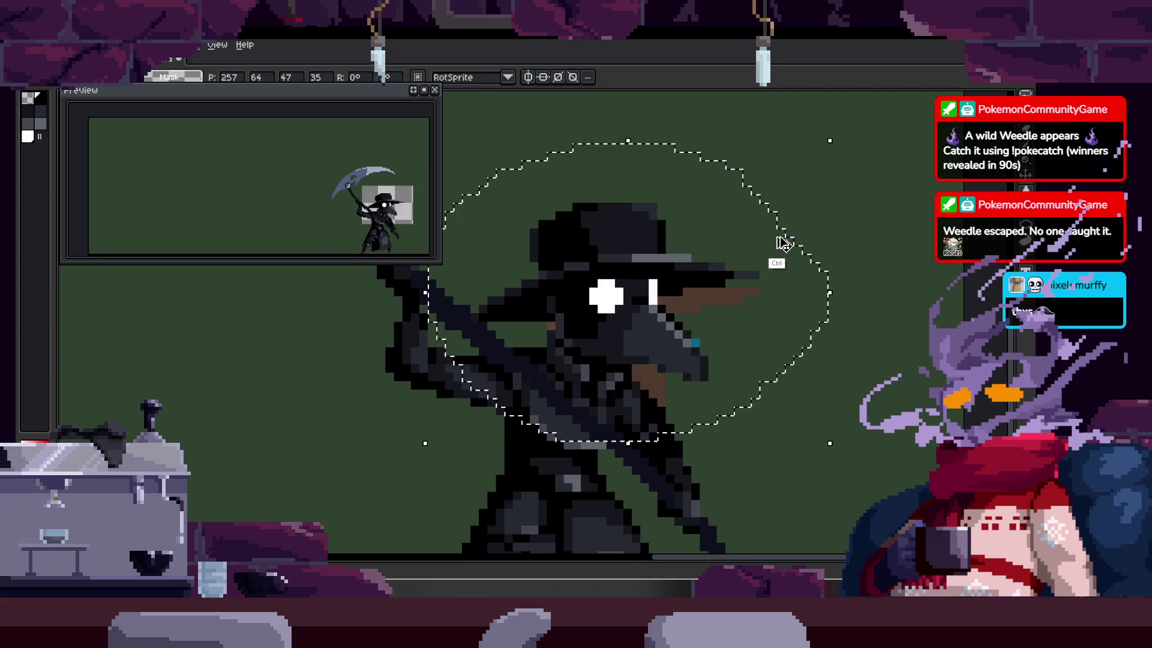
Step: Zoom onto the beak and draw a grey diagonal edge line down it on the blue-hatted frame
{"action": "key", "text": "z"}
{"action": "left_click", "coordinate": [773, 309]}
{"action": "scroll", "coordinate": [694, 360], "scroll_direction": "down", "scroll_amount": 2}
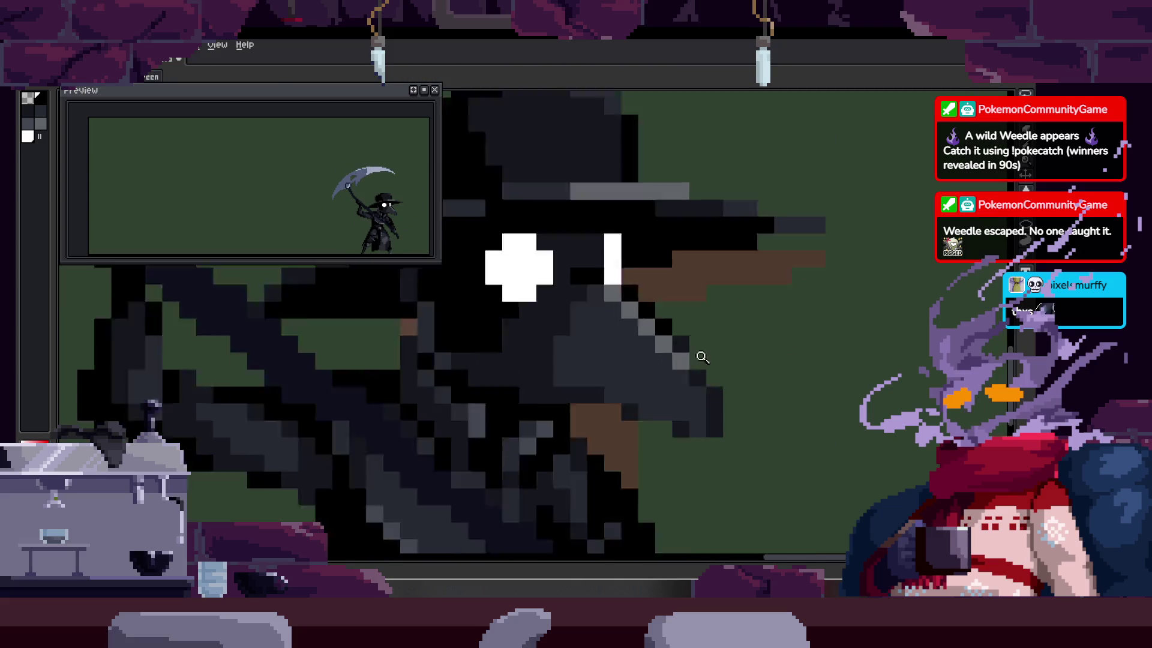
{"action": "key", "text": "Left"}
{"action": "key", "text": "Right"}
{"action": "key", "text": "Left"}
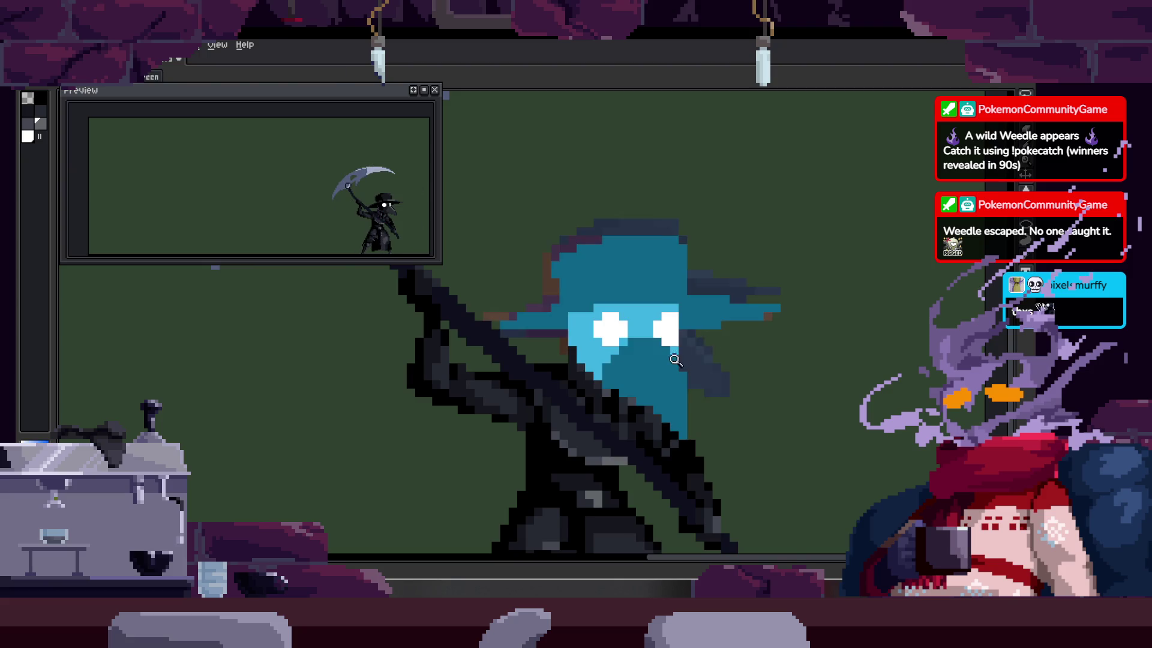
{"action": "scroll", "coordinate": [644, 349], "scroll_direction": "up", "scroll_amount": 2}
{"action": "left_click_drag", "start_coordinate": [598, 308], "coordinate": [681, 400]}
{"action": "left_click", "coordinate": [686, 512]}
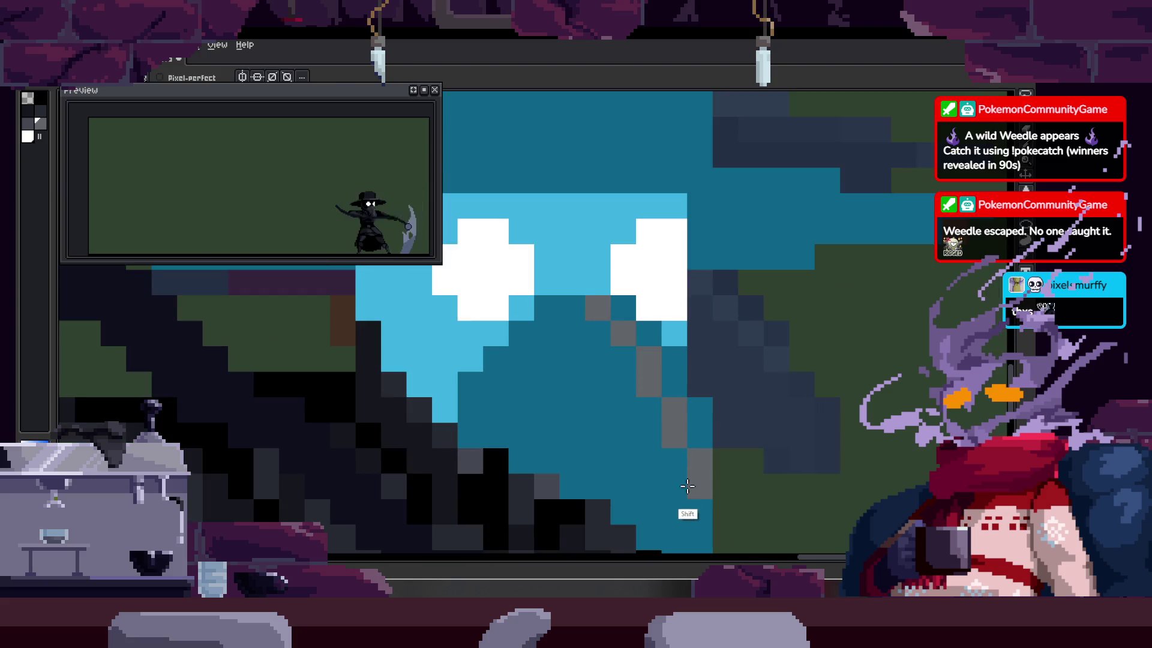
Step: Paint dark grey pixels over the blue mask along the beak edge, using the black-headed frame as reference
{"action": "key", "text": "Right"}
{"action": "key", "text": "Left"}
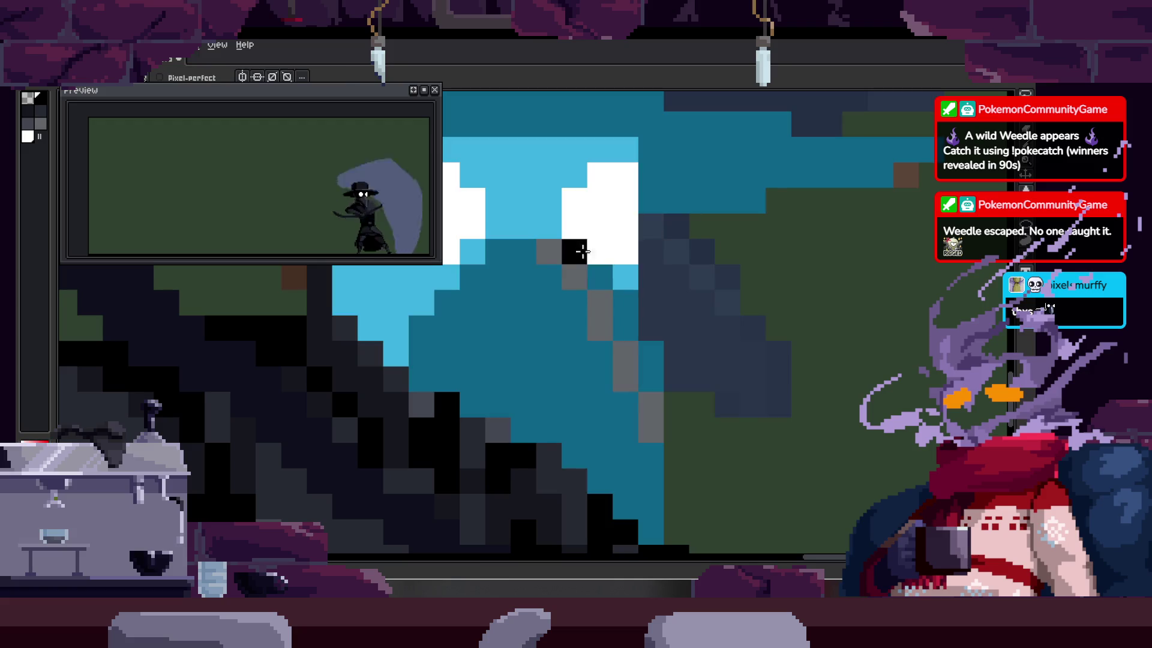
{"action": "key", "text": "Right"}
{"action": "key", "text": "Left"}
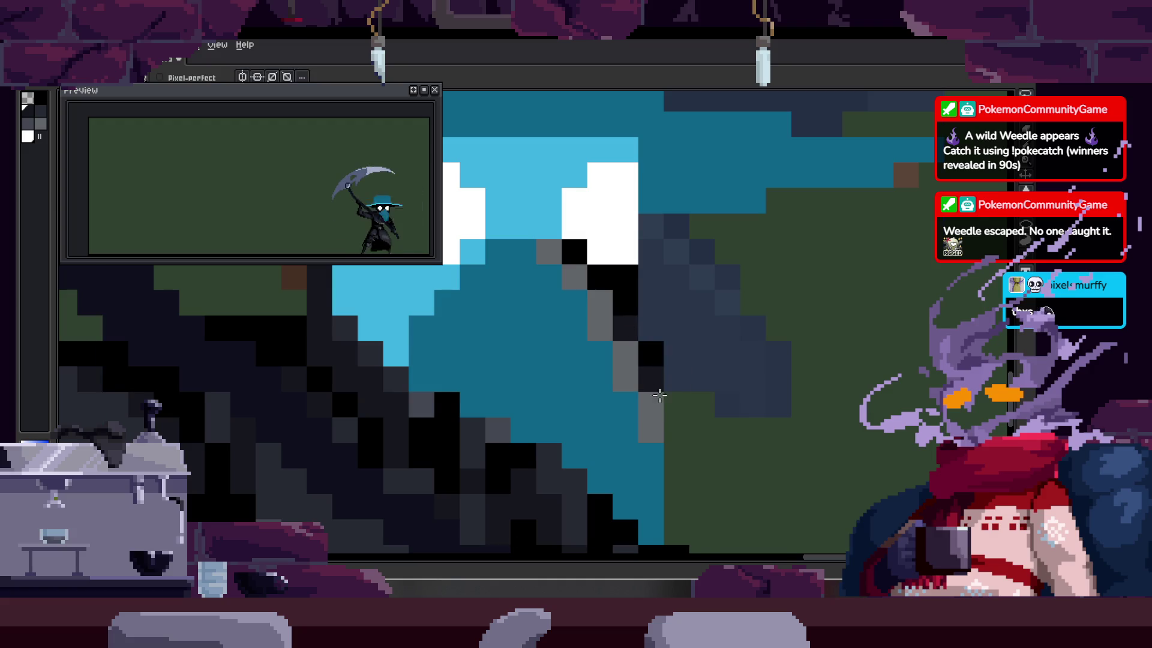
{"action": "key", "text": "Right"}
{"action": "key", "text": "Right"}
{"action": "key", "text": "Left"}
{"action": "mouse_move", "coordinate": [620, 360]}
{"action": "left_mouse_down"}
{"action": "mouse_move", "coordinate": [612, 372]}
{"action": "mouse_move", "coordinate": [589, 369]}
{"action": "left_mouse_up"}
{"action": "key", "text": "Right"}
{"action": "key", "text": "Left"}
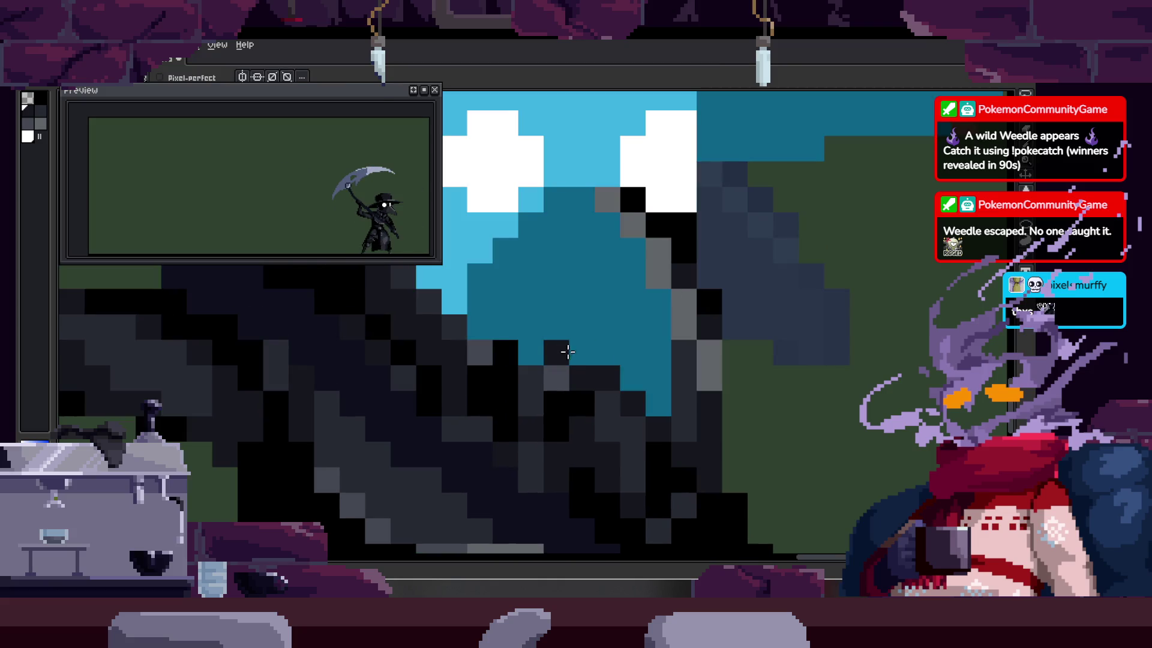
{"action": "left_click_drag", "start_coordinate": [555, 334], "coordinate": [606, 377]}
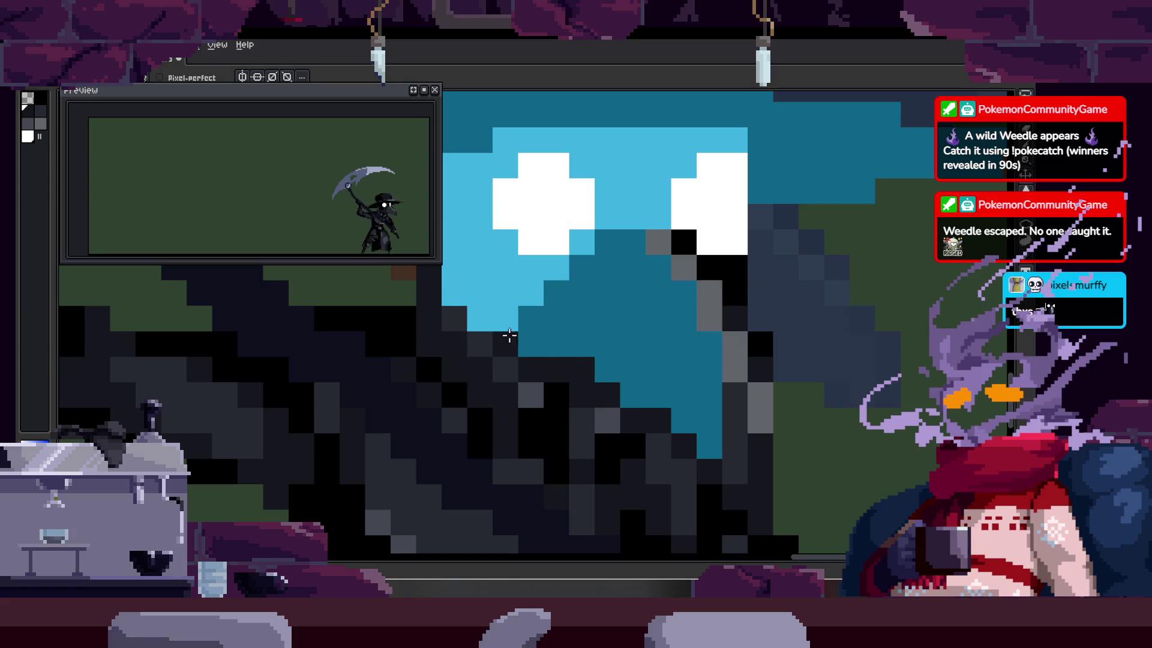
{"action": "key", "text": "Right"}
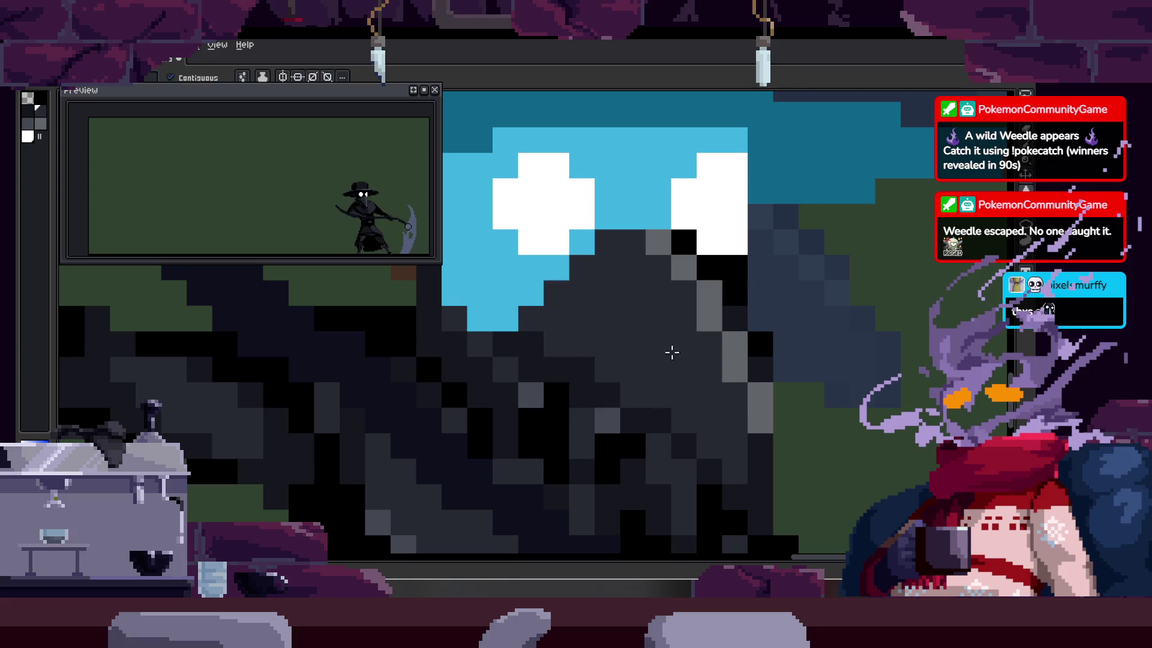
Step: Compare the repainted beak between the blue-hatted and black-hatted frames
{"action": "scroll", "coordinate": [600, 348], "scroll_direction": "up", "scroll_amount": 1}
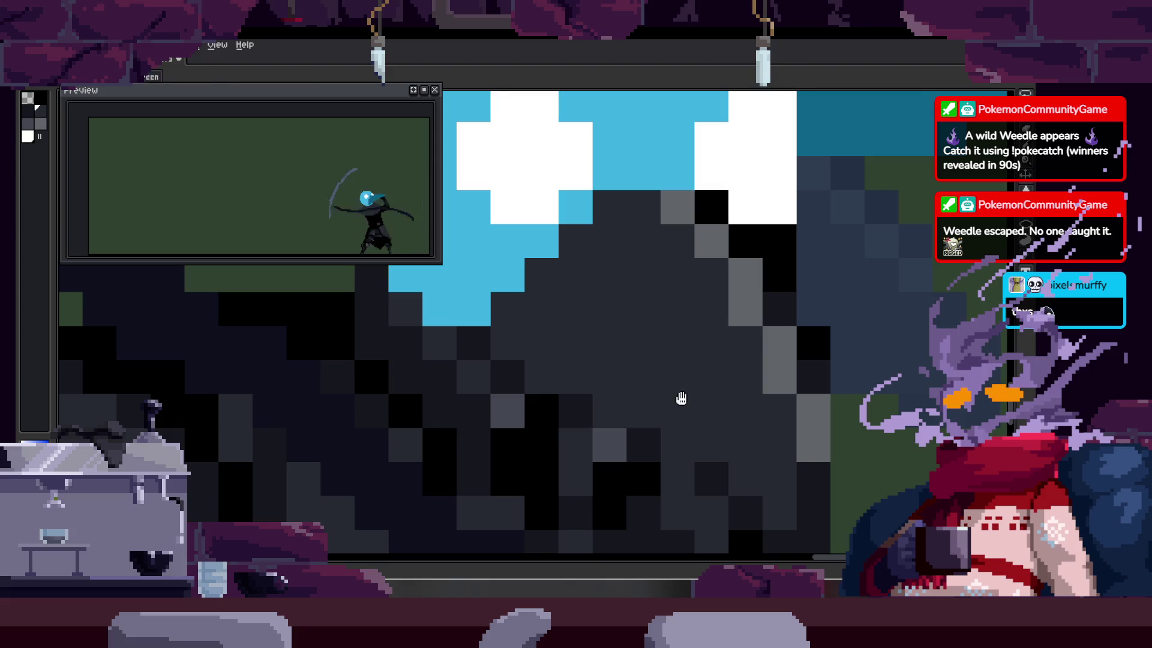
{"action": "scroll", "coordinate": [681, 398], "scroll_direction": "down", "scroll_amount": 3}
{"action": "key", "text": "Right"}
{"action": "key", "text": "Left"}
{"action": "key", "text": "Right"}
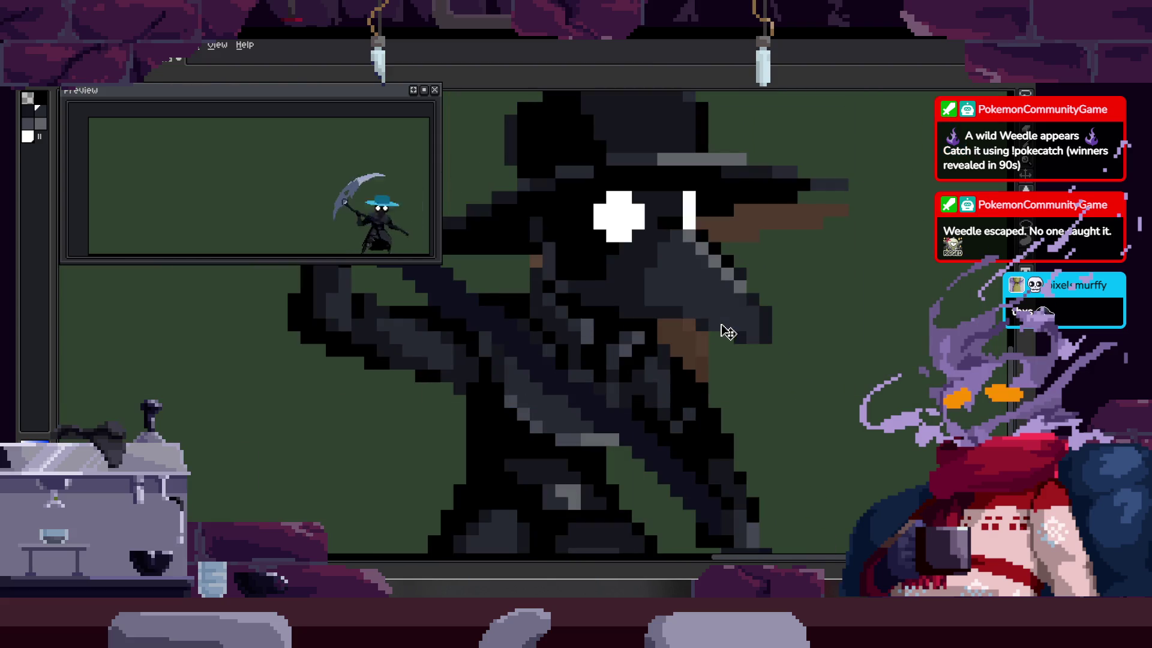
{"action": "key", "text": "Left"}
{"action": "scroll", "coordinate": [681, 348], "scroll_direction": "down", "scroll_amount": 2}
{"action": "key", "text": "Right"}
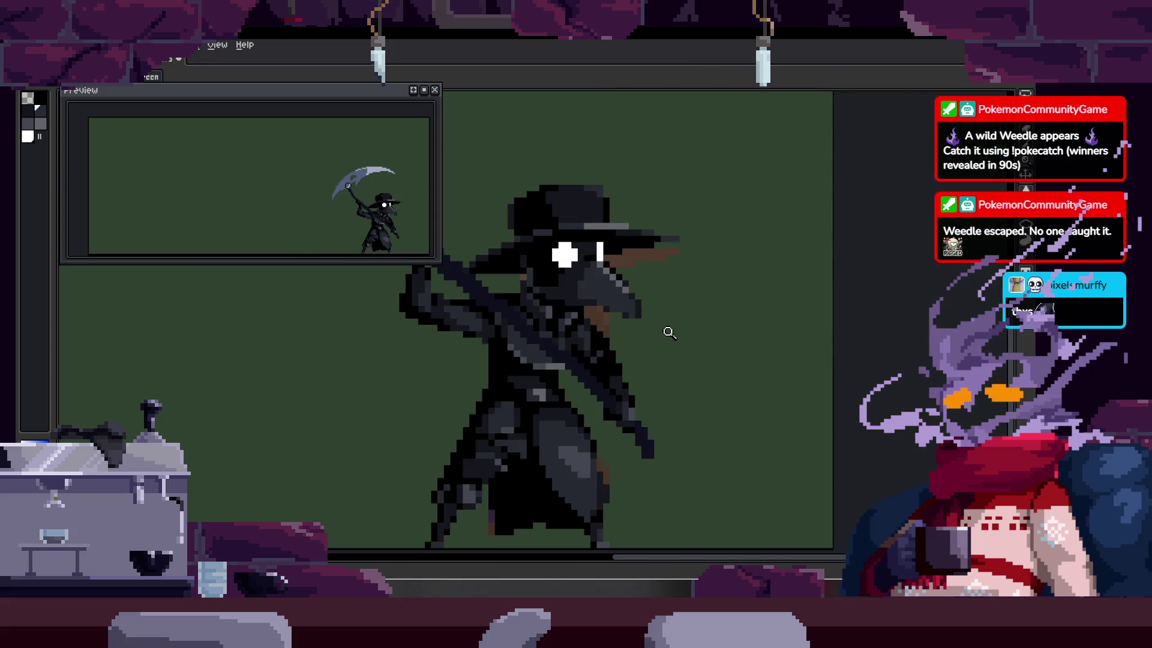
{"action": "key", "text": "Left"}
{"action": "scroll", "coordinate": [553, 393], "scroll_direction": "up", "scroll_amount": 3}
{"action": "key", "text": "Right"}
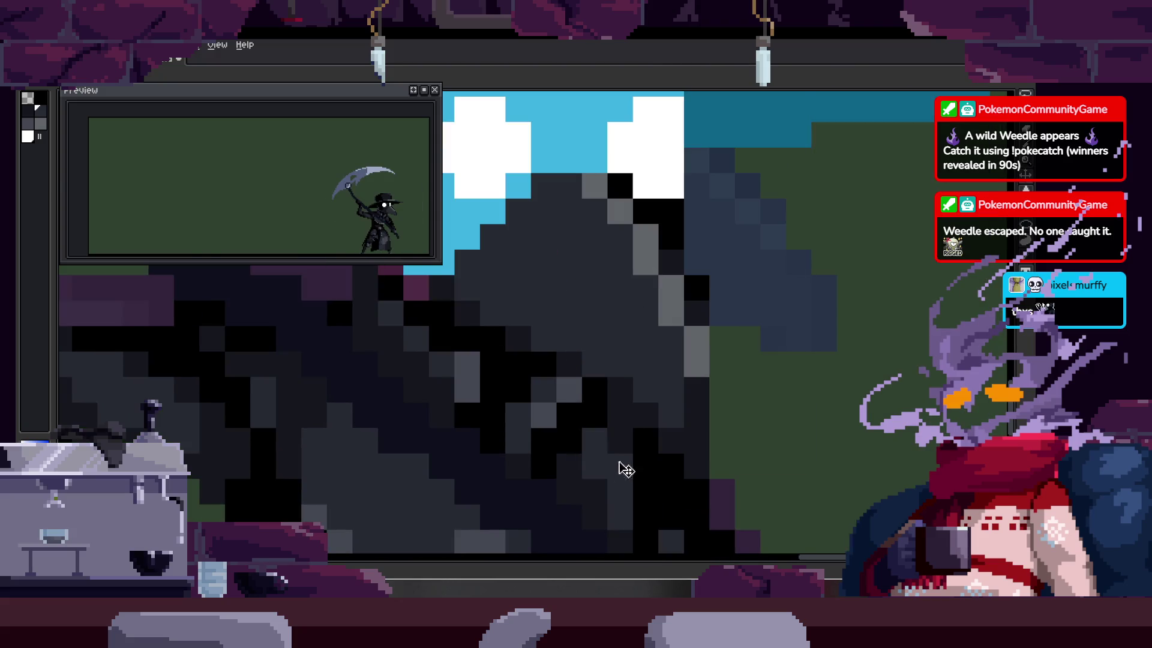
{"action": "scroll", "coordinate": [644, 398], "scroll_direction": "up", "scroll_amount": 1}
{"action": "scroll", "coordinate": [611, 391], "scroll_direction": "up", "scroll_amount": 1}
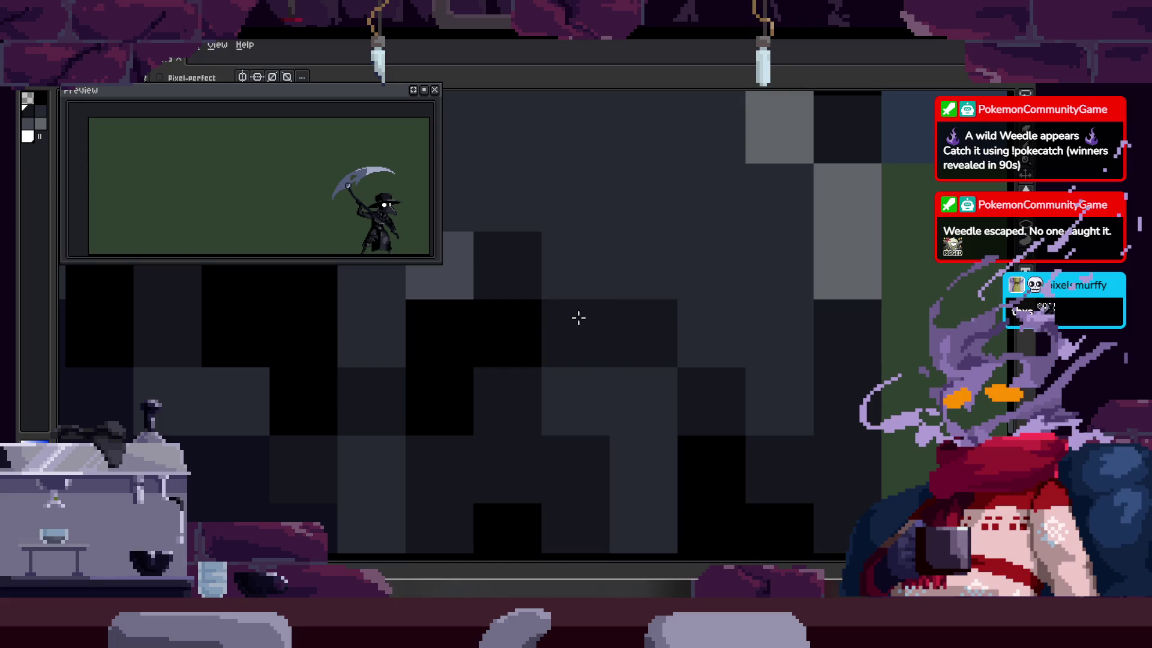
Step: Review the dark grey beak across neighbouring frames, including the lowered-scythe frame
{"action": "key", "text": "Left"}
{"action": "scroll", "coordinate": [640, 385], "scroll_direction": "down", "scroll_amount": 1}
{"action": "scroll", "coordinate": [661, 379], "scroll_direction": "down", "scroll_amount": 1}
{"action": "key", "text": "Right"}
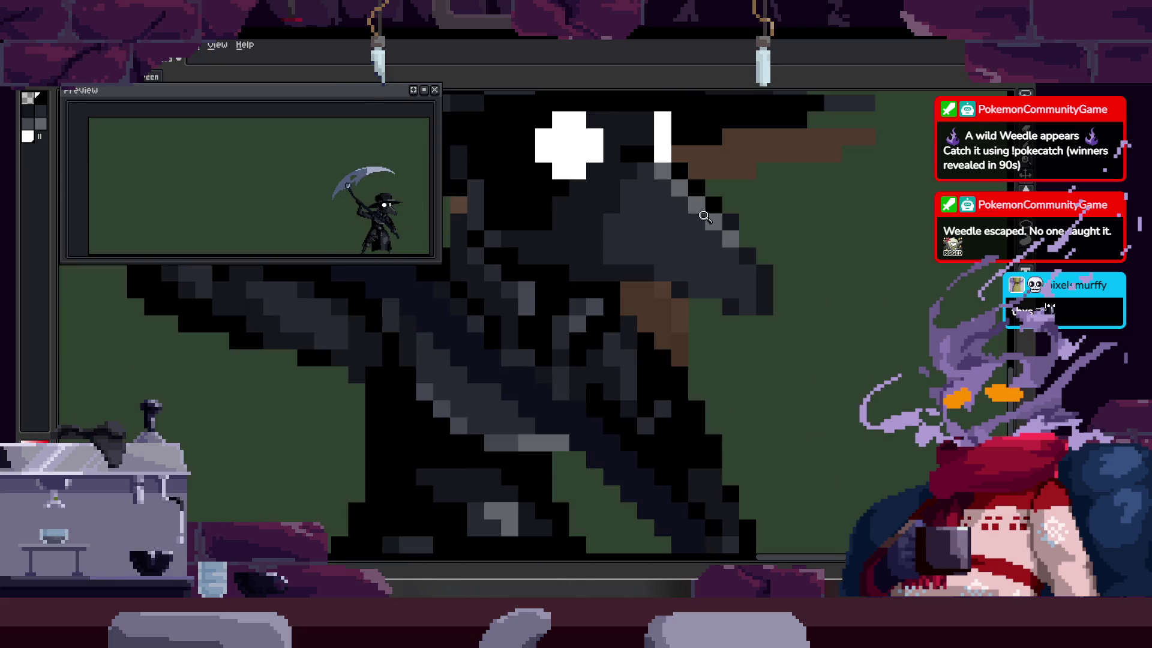
{"action": "key", "text": "Left"}
{"action": "key", "text": "Left"}
{"action": "key", "text": "Left"}
{"action": "key", "text": "Left"}
{"action": "key", "text": "Right"}
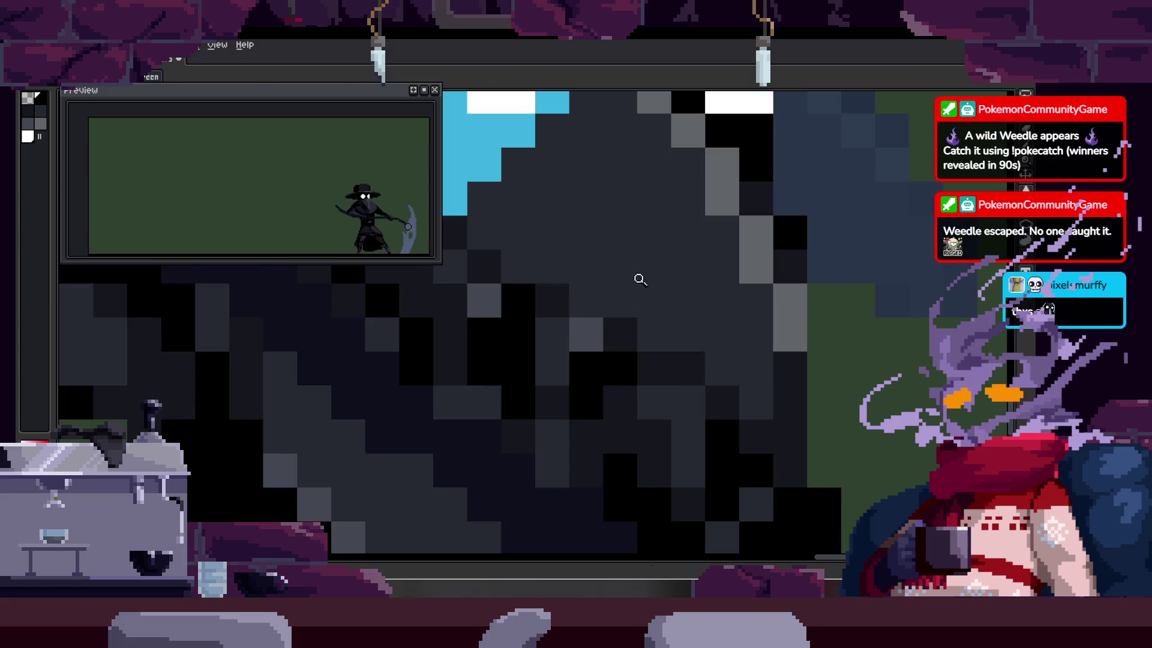
{"action": "key", "text": "Right"}
{"action": "key", "text": "Left"}
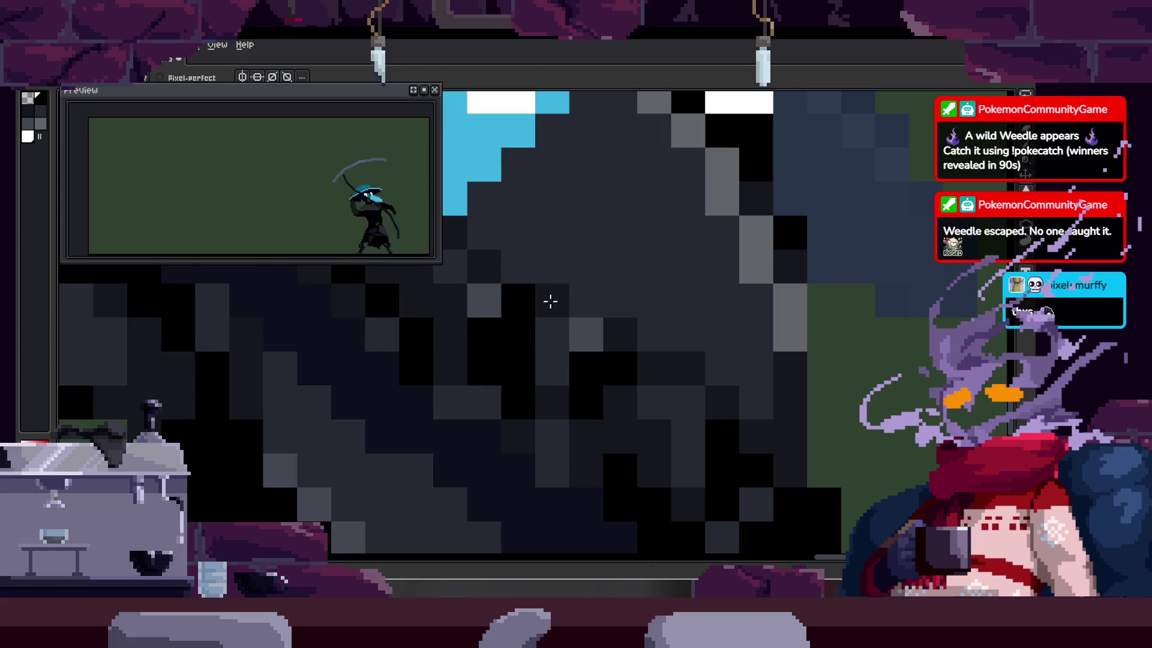
{"action": "key", "text": "Right"}
{"action": "key", "text": "Right"}
{"action": "key", "text": "Left"}
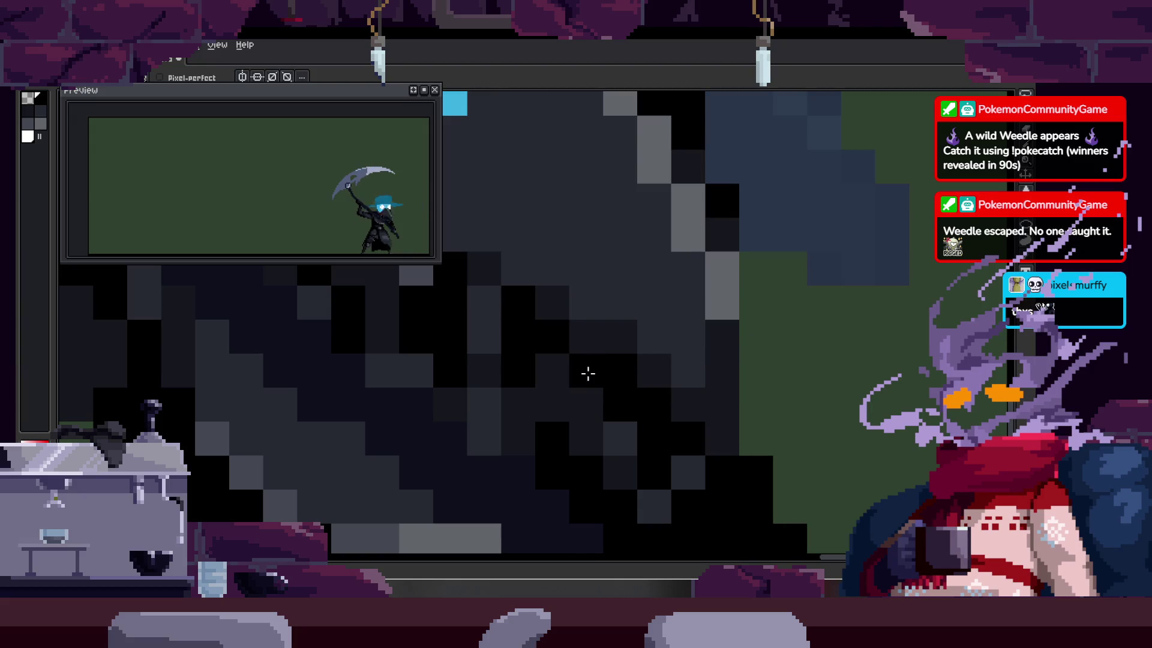
{"action": "scroll", "coordinate": [588, 373], "scroll_direction": "down", "scroll_amount": 2}
{"action": "scroll", "coordinate": [768, 377], "scroll_direction": "down", "scroll_amount": 2}
{"action": "scroll", "coordinate": [602, 383], "scroll_direction": "up", "scroll_amount": 3}
{"action": "scroll", "coordinate": [602, 383], "scroll_direction": "down", "scroll_amount": 3}
{"action": "scroll", "coordinate": [696, 293], "scroll_direction": "up", "scroll_amount": 1}
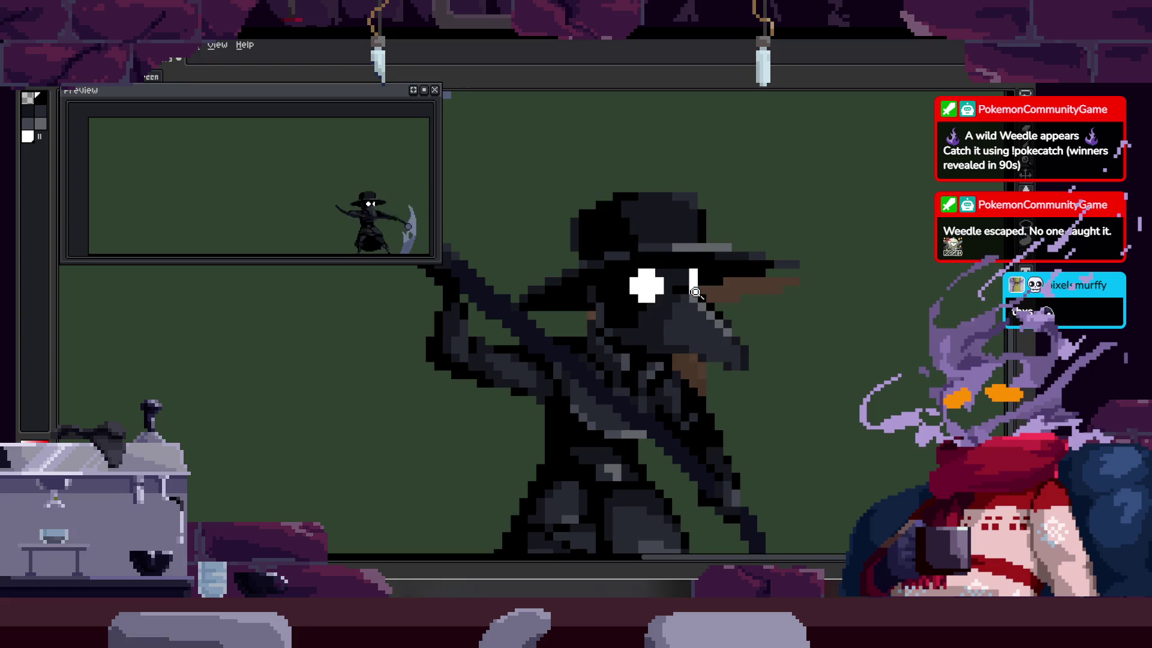
Step: Shade the cloak with lighter grey pixels and add black pixels along its edge
{"action": "scroll", "coordinate": [720, 288], "scroll_direction": "up", "scroll_amount": 3}
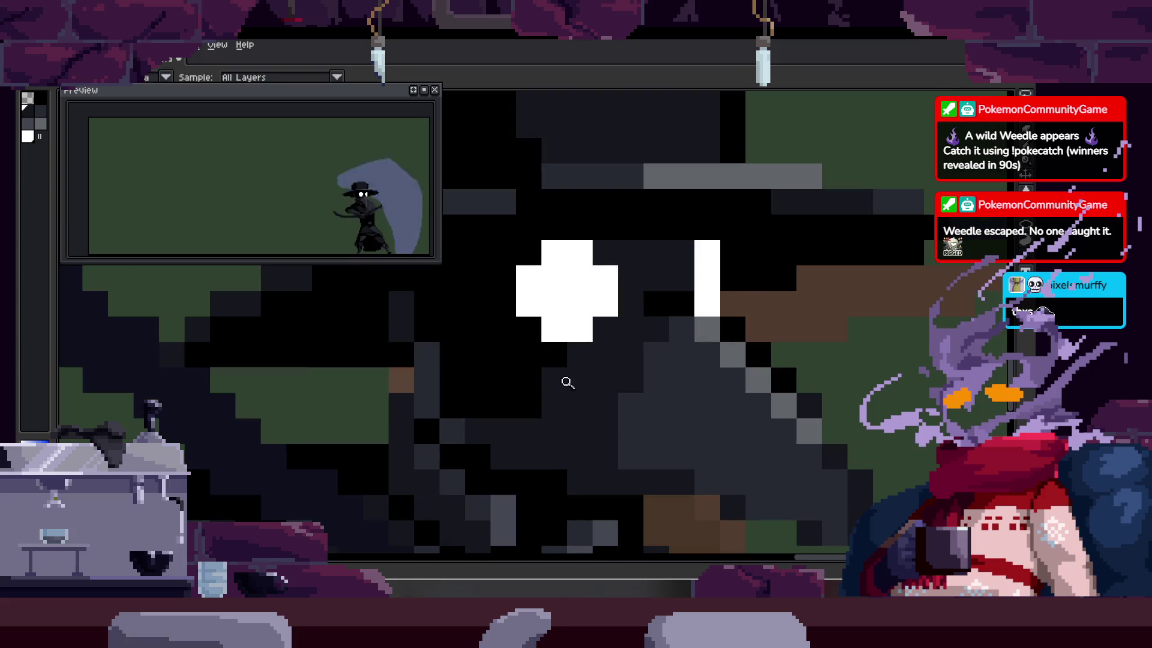
{"action": "scroll", "coordinate": [430, 370], "scroll_direction": "up", "scroll_amount": 1}
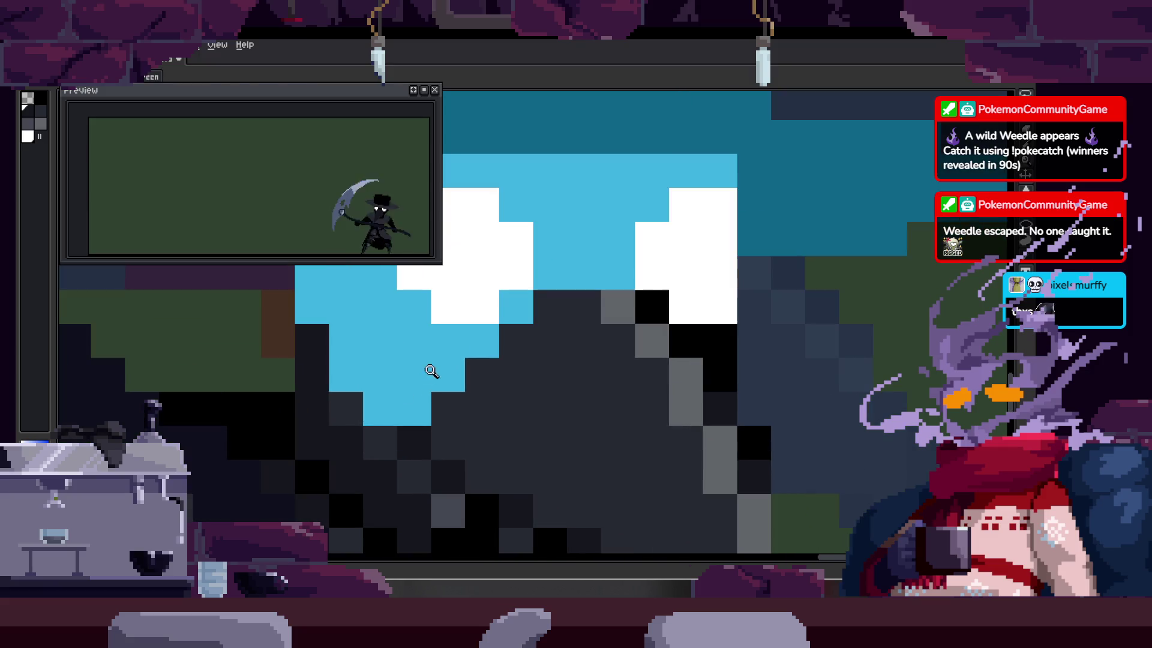
{"action": "scroll", "coordinate": [612, 209], "scroll_direction": "down", "scroll_amount": 1}
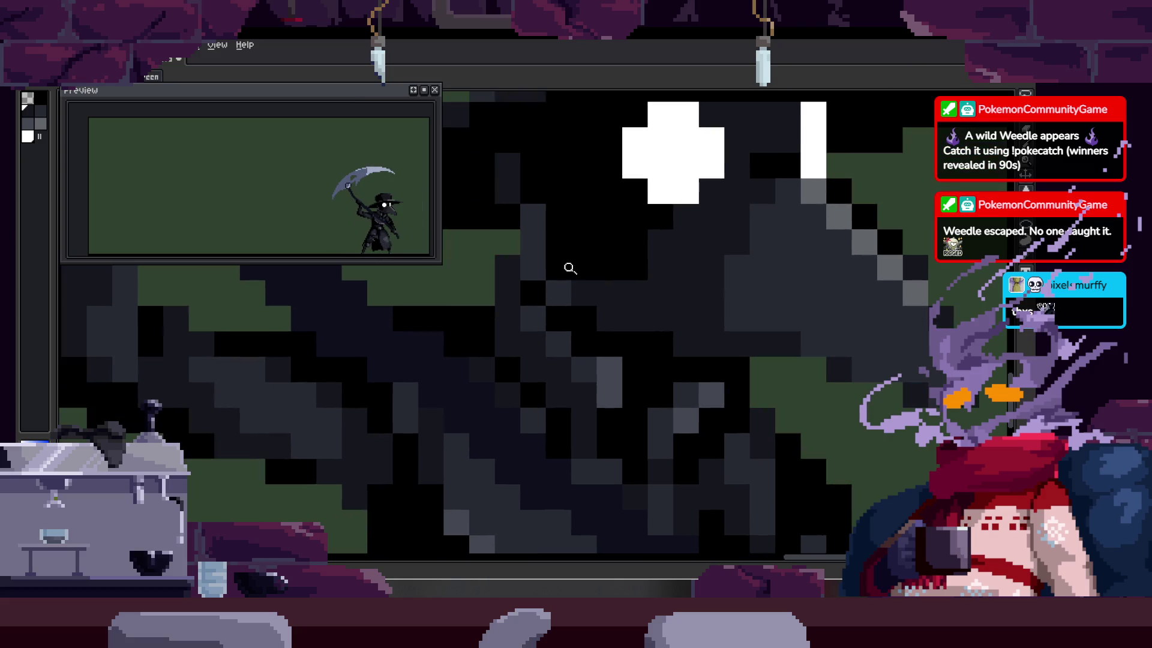
{"action": "scroll", "coordinate": [547, 300], "scroll_direction": "up", "scroll_amount": 1}
{"action": "mouse_move", "coordinate": [536, 322]}
{"action": "left_mouse_down"}
{"action": "mouse_move", "coordinate": [522, 334]}
{"action": "mouse_move", "coordinate": [573, 391]}
{"action": "left_mouse_up"}
{"action": "left_click_drag", "start_coordinate": [540, 318], "coordinate": [559, 340]}
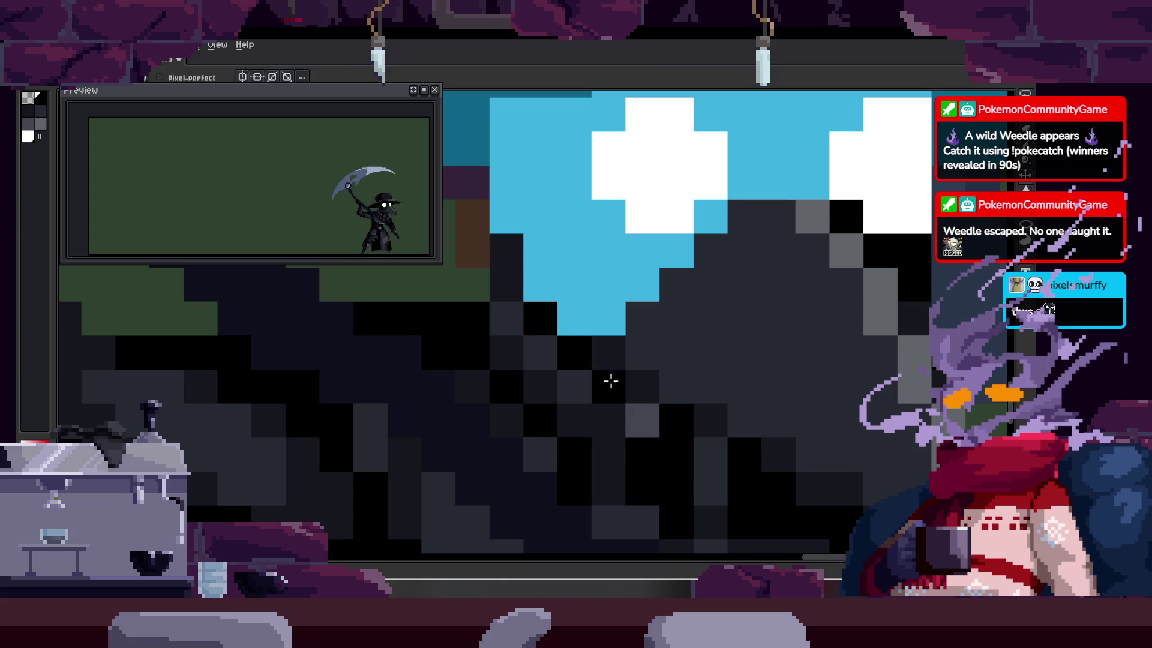
{"action": "left_click_drag", "start_coordinate": [506, 251], "coordinate": [504, 280]}
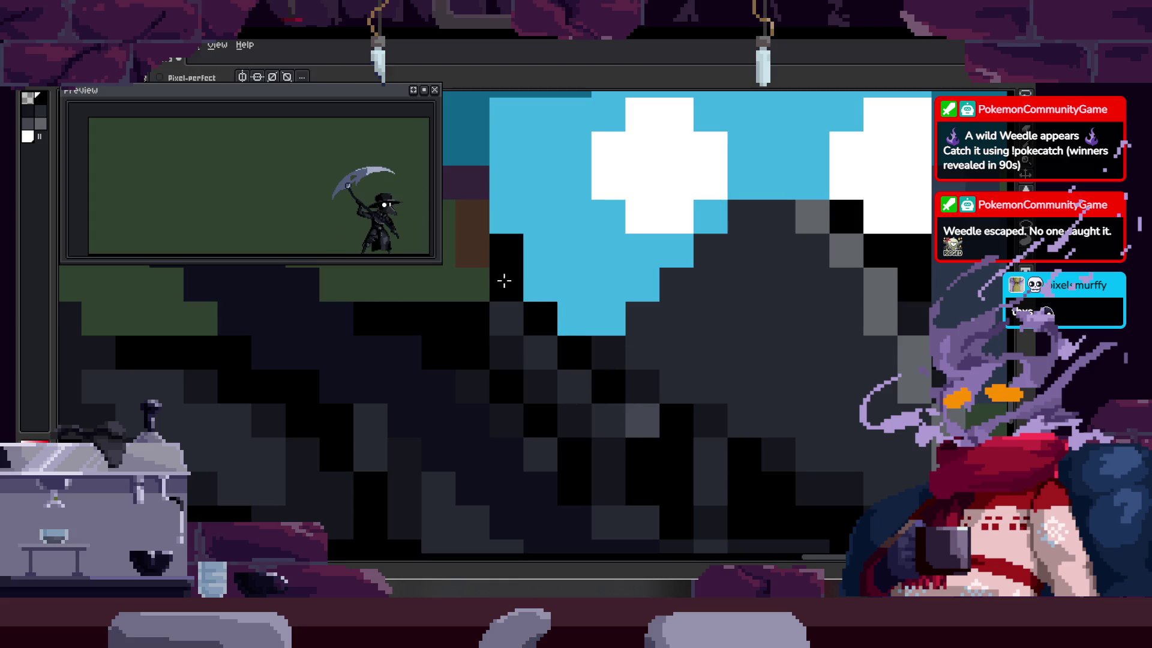
Step: Play the animation to review it, then zoom in close on the eyes and beak
{"action": "key", "text": "z"}
{"action": "scroll", "coordinate": [588, 325], "scroll_direction": "down", "scroll_amount": 3}
{"action": "key", "text": "Return"}
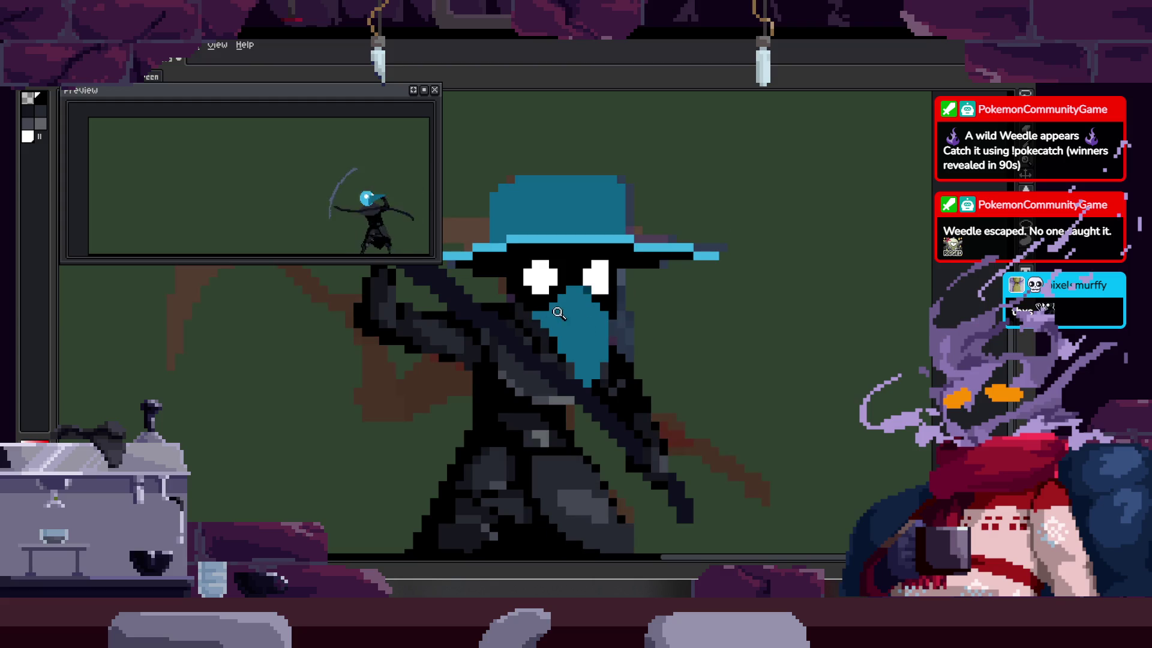
{"action": "left_click", "coordinate": [559, 312]}
{"action": "key", "text": "alt"}
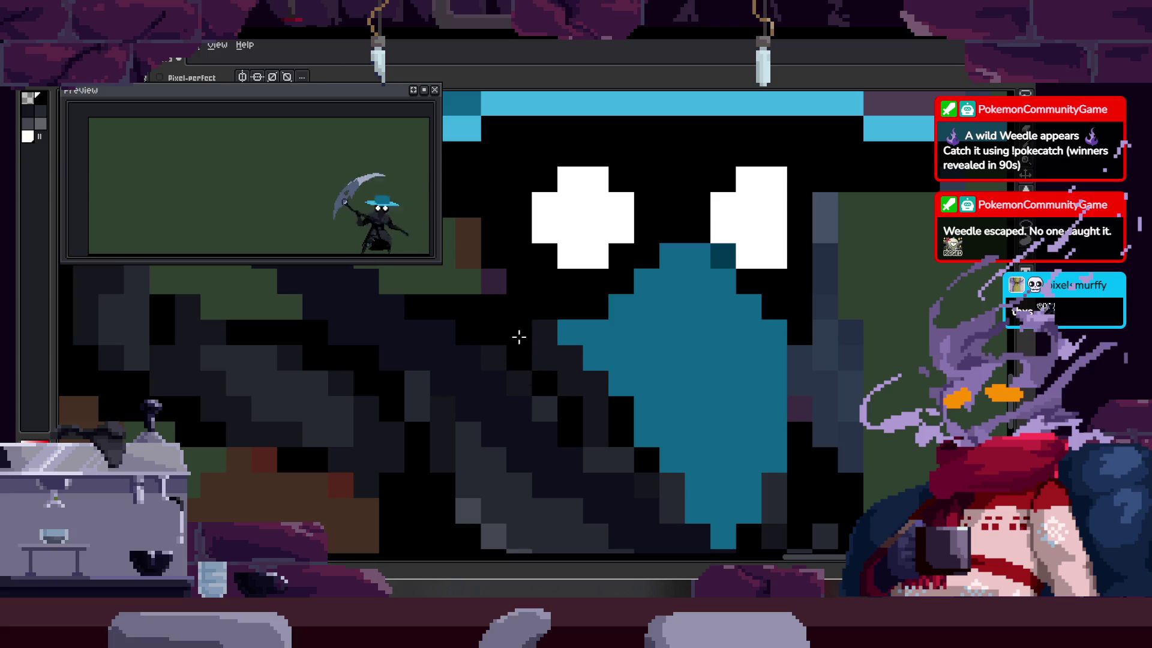
{"action": "scroll", "coordinate": [541, 359], "scroll_direction": "down", "scroll_amount": 3}
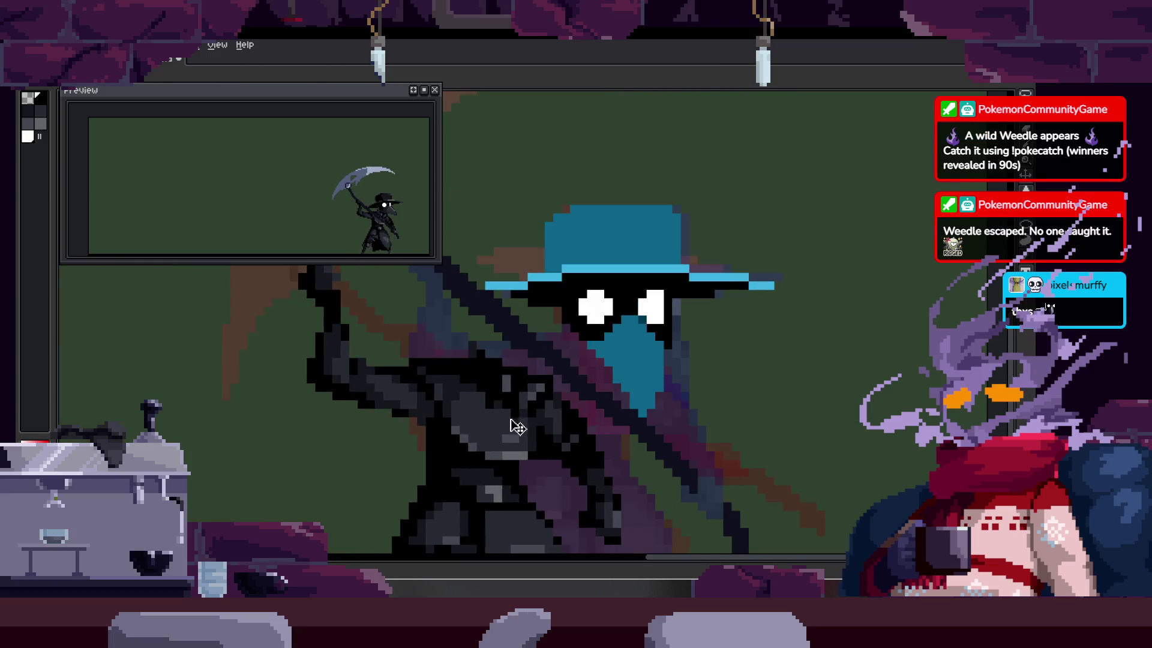
{"action": "key", "text": "Tab"}
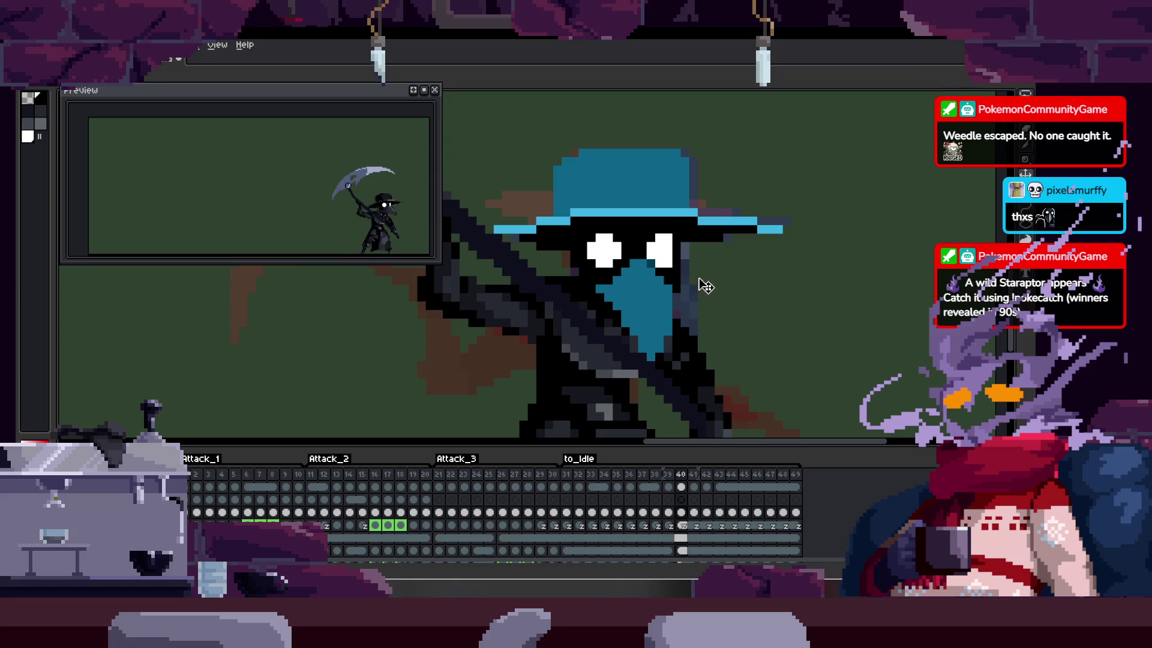
{"action": "key", "text": "Tab"}
Step: Pan over the face and compare the blue-hat frame against the black-hat frames
{"action": "key", "text": "b"}
{"action": "scroll", "coordinate": [606, 258], "scroll_direction": "up", "scroll_amount": 4}
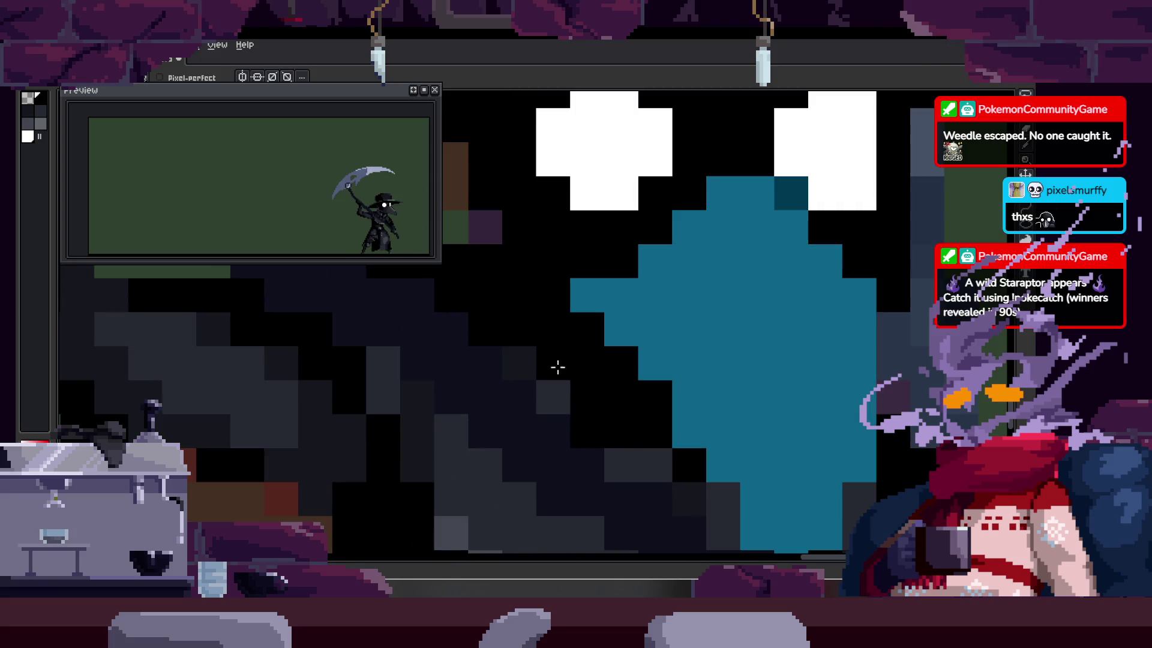
{"action": "scroll", "coordinate": [668, 411], "scroll_direction": "down", "scroll_amount": 4}
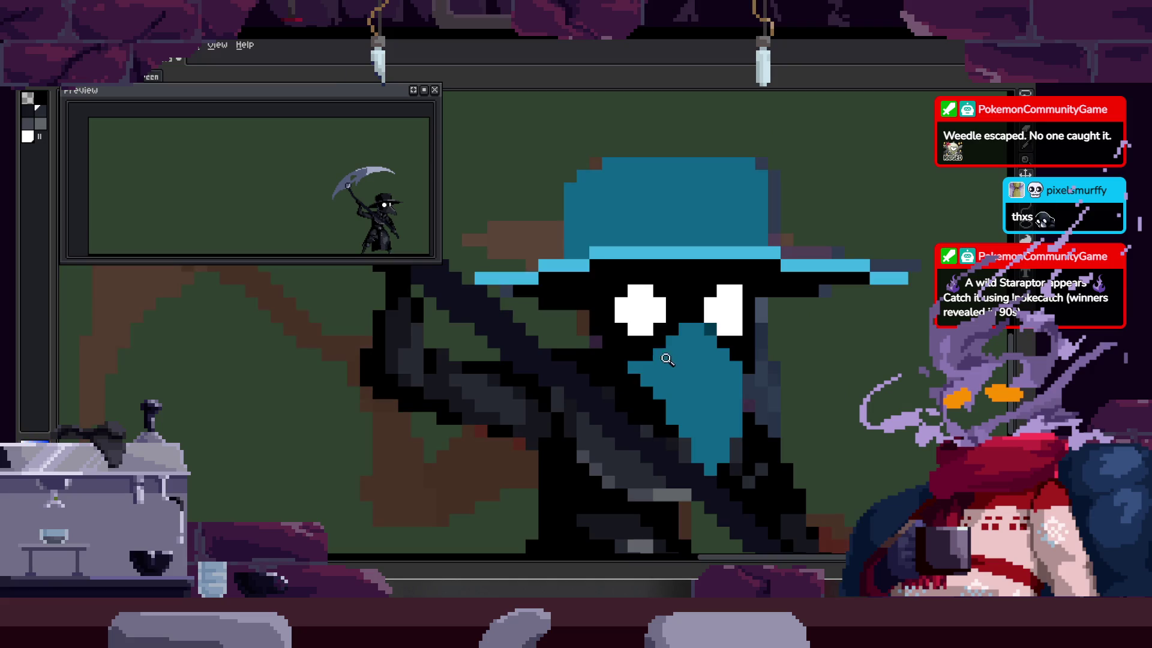
{"action": "scroll", "coordinate": [663, 360], "scroll_direction": "up", "scroll_amount": 2}
{"action": "left_click_drag", "start_coordinate": [584, 380], "coordinate": [558, 315]}
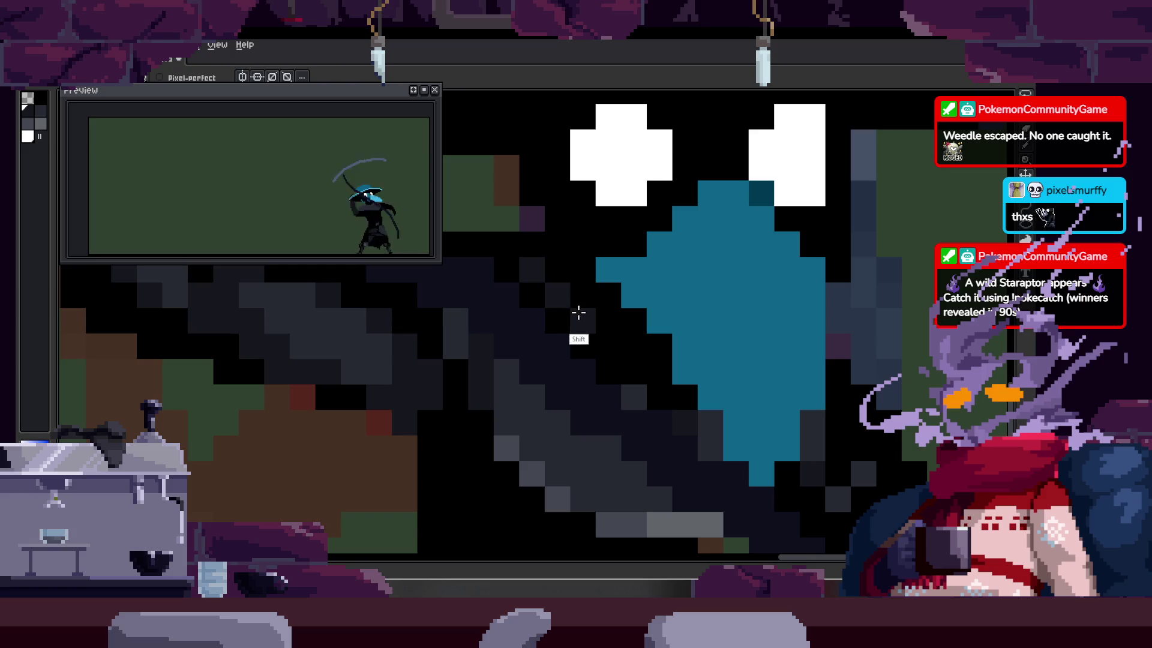
{"action": "key", "text": "alt"}
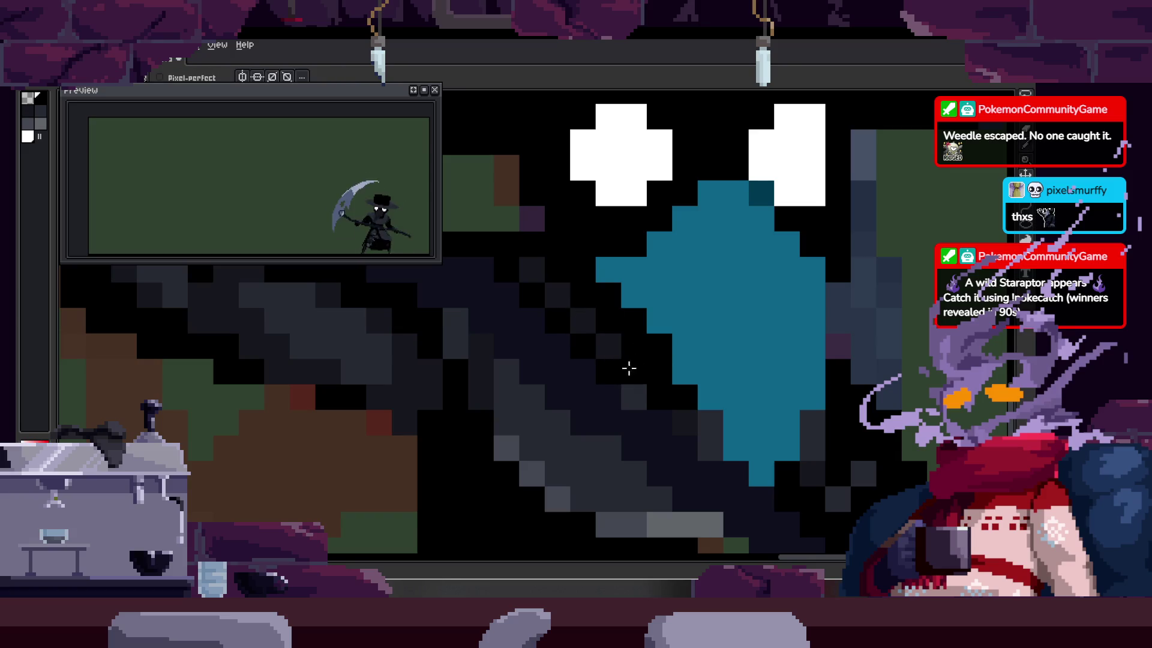
{"action": "scroll", "coordinate": [628, 362], "scroll_direction": "down", "scroll_amount": 3}
{"action": "key", "text": "Right"}
{"action": "key", "text": "Right"}
{"action": "key", "text": "Right"}
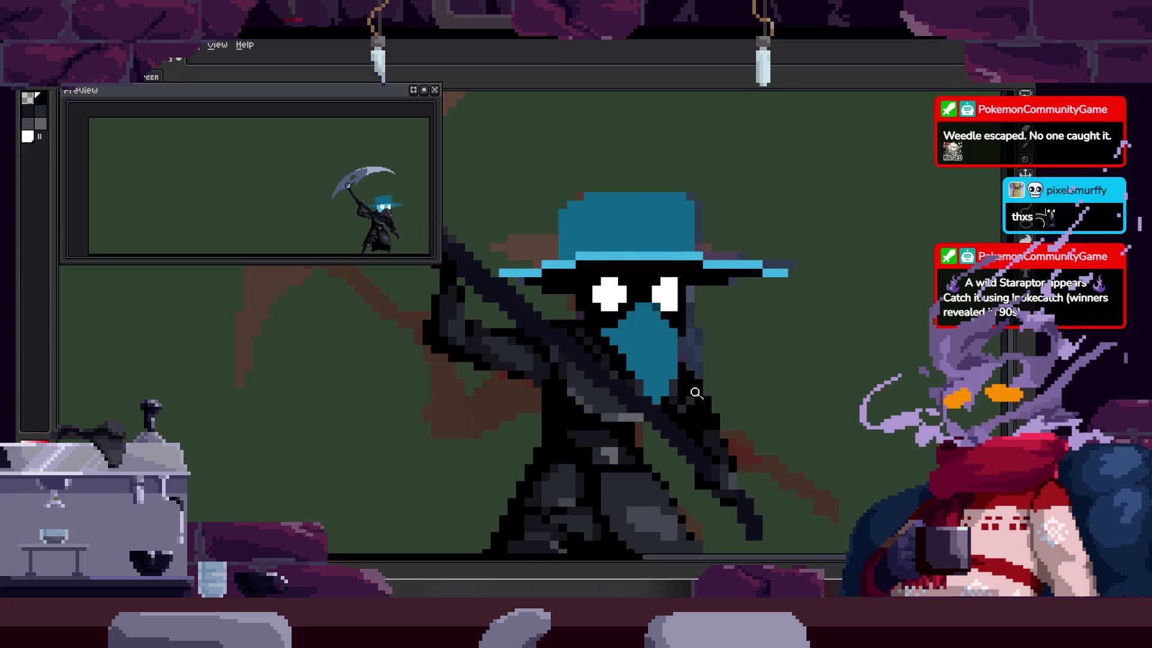
{"action": "key", "text": "Right"}
{"action": "key", "text": "Left"}
{"action": "scroll", "coordinate": [685, 368], "scroll_direction": "up", "scroll_amount": 3}
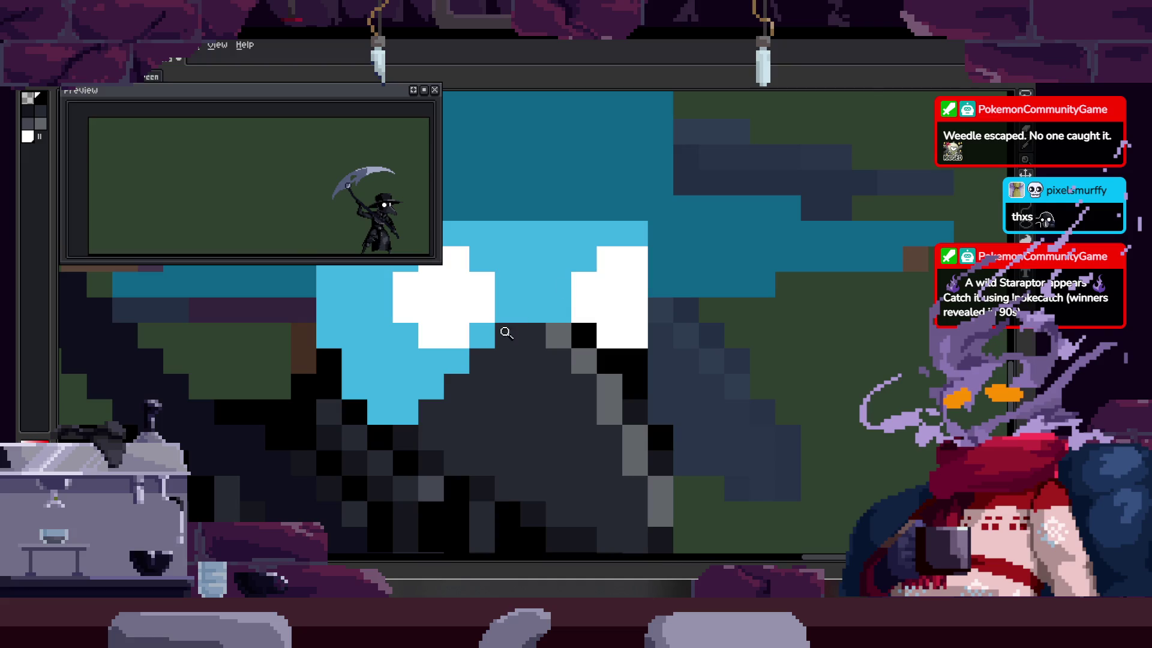
{"action": "key", "text": "Right"}
{"action": "key", "text": "Left"}
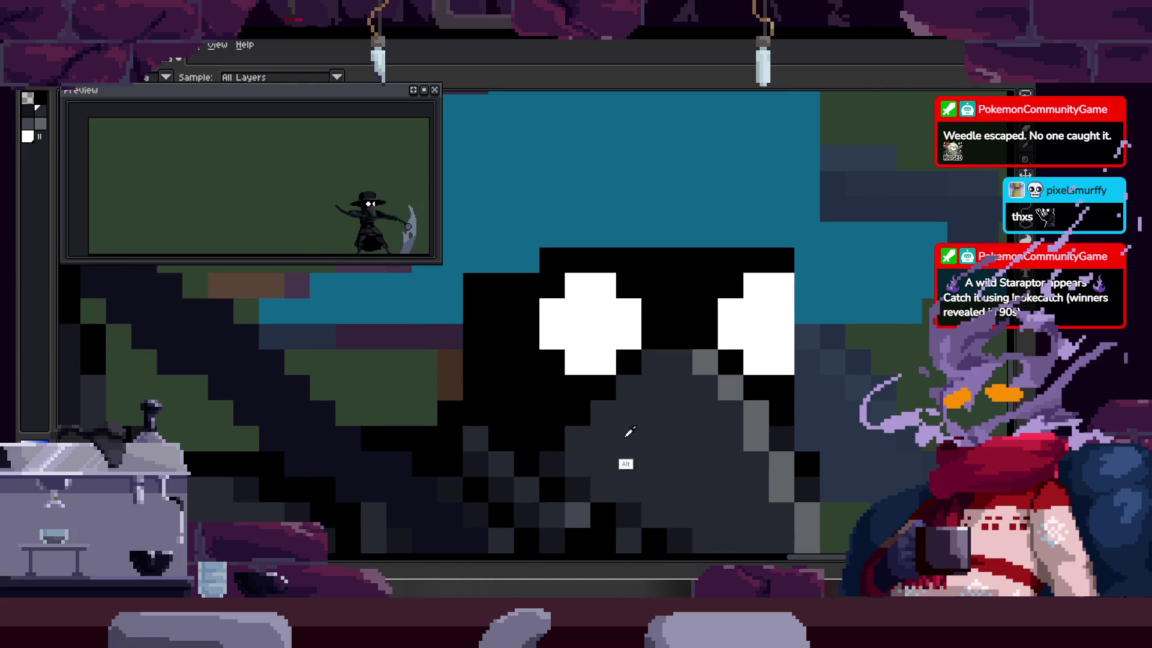
Step: Zoom in on the beaked mask and paint dark pixels on it
{"action": "left_click", "coordinate": [478, 303]}
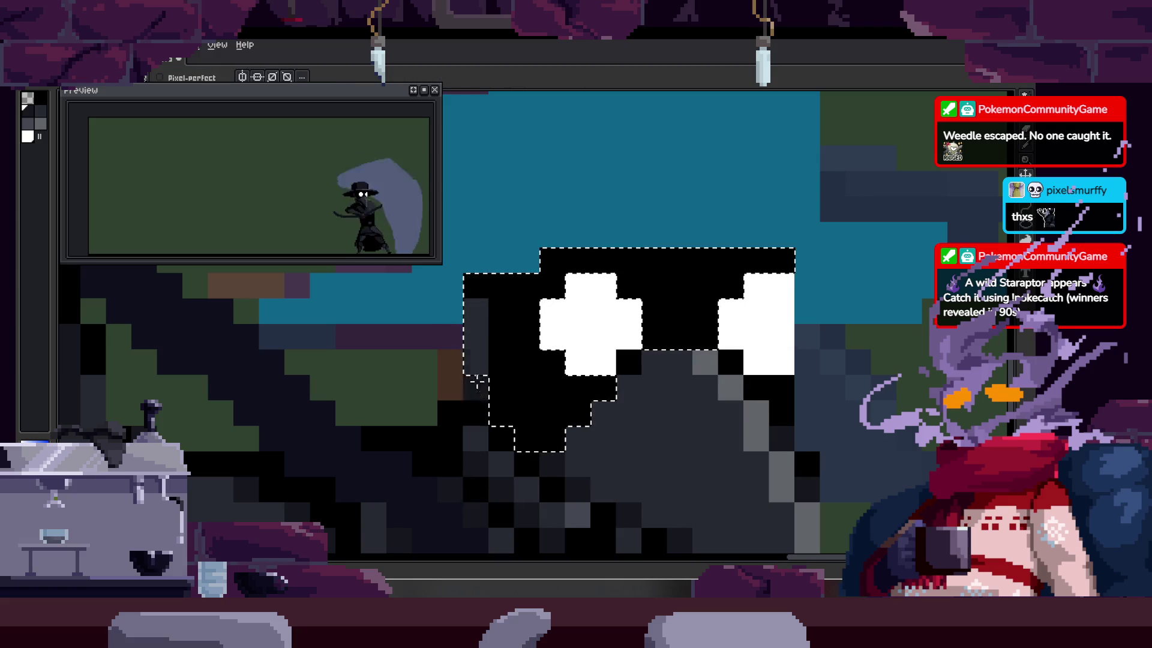
{"action": "key", "text": "ctrl+d"}
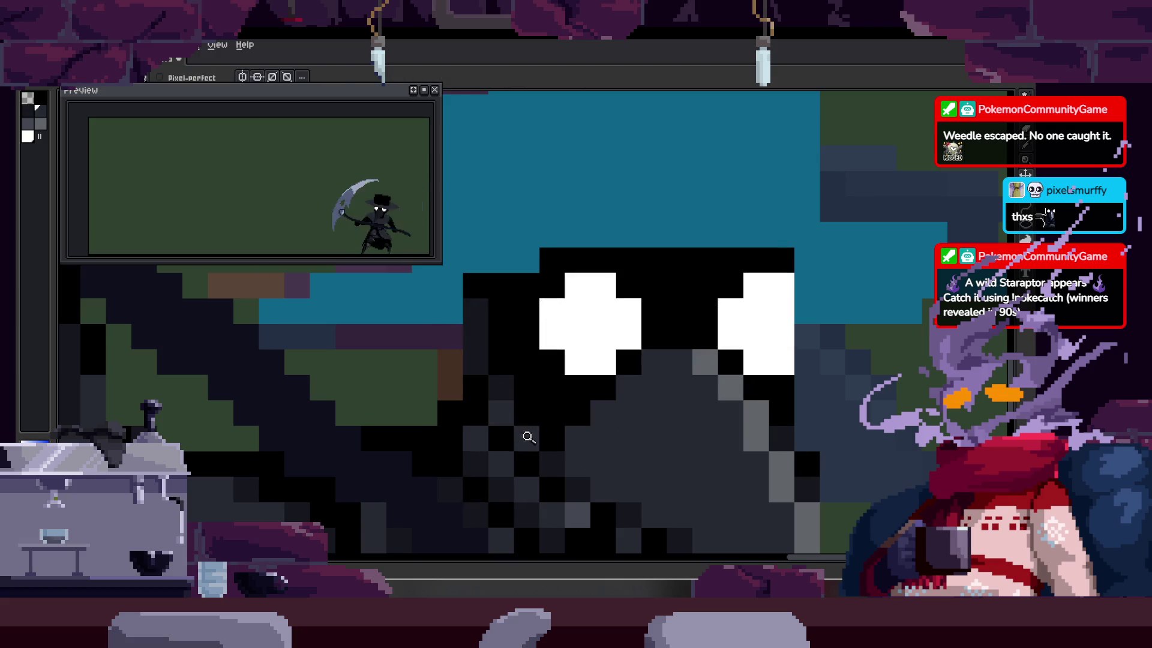
{"action": "key", "text": "z"}
{"action": "scroll", "coordinate": [540, 420], "scroll_direction": "down", "scroll_amount": 2}
{"action": "left_click", "coordinate": [594, 358]}
{"action": "left_click", "coordinate": [546, 379]}
{"action": "key", "text": "b"}
{"action": "left_click_drag", "start_coordinate": [574, 454], "coordinate": [570, 362]}
Step: Paint dark pixels across the plague doctor's face
{"action": "key", "text": "z"}
{"action": "scroll", "coordinate": [661, 386], "scroll_direction": "down", "scroll_amount": 3}
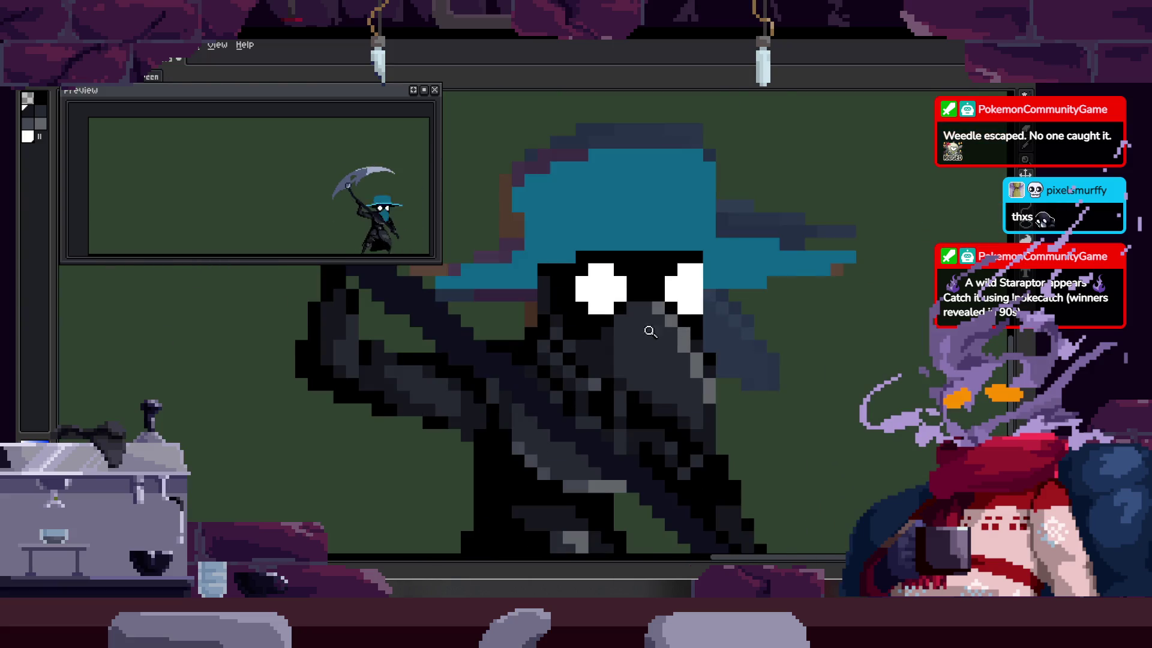
{"action": "left_click", "coordinate": [655, 330]}
{"action": "key", "text": "b"}
{"action": "mouse_move", "coordinate": [596, 293]}
{"action": "left_mouse_down"}
{"action": "mouse_move", "coordinate": [617, 314]}
{"action": "mouse_move", "coordinate": [625, 362]}
{"action": "left_mouse_up"}
{"action": "scroll", "coordinate": [594, 390], "scroll_direction": "down", "scroll_amount": 5}
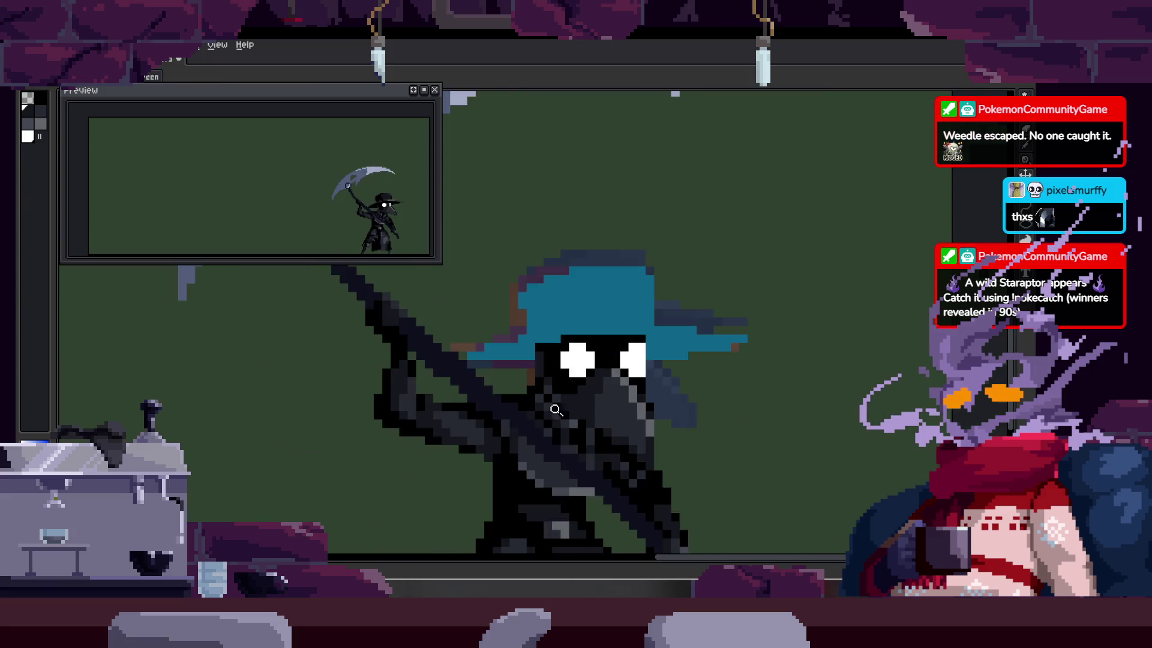
{"action": "key", "text": "z"}
{"action": "left_click", "coordinate": [651, 298]}
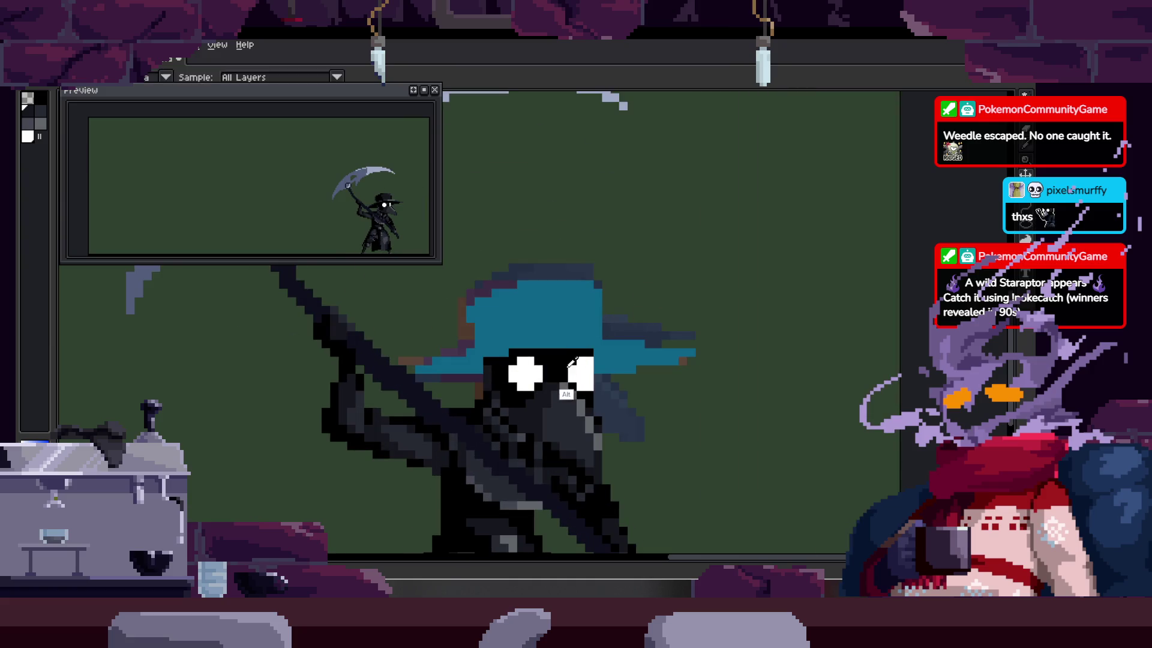
Step: Draw black lines along the hat brim and the hat's right side across frames
{"action": "key", "text": "Right"}
{"action": "key", "text": "Left"}
{"action": "key", "text": "b"}
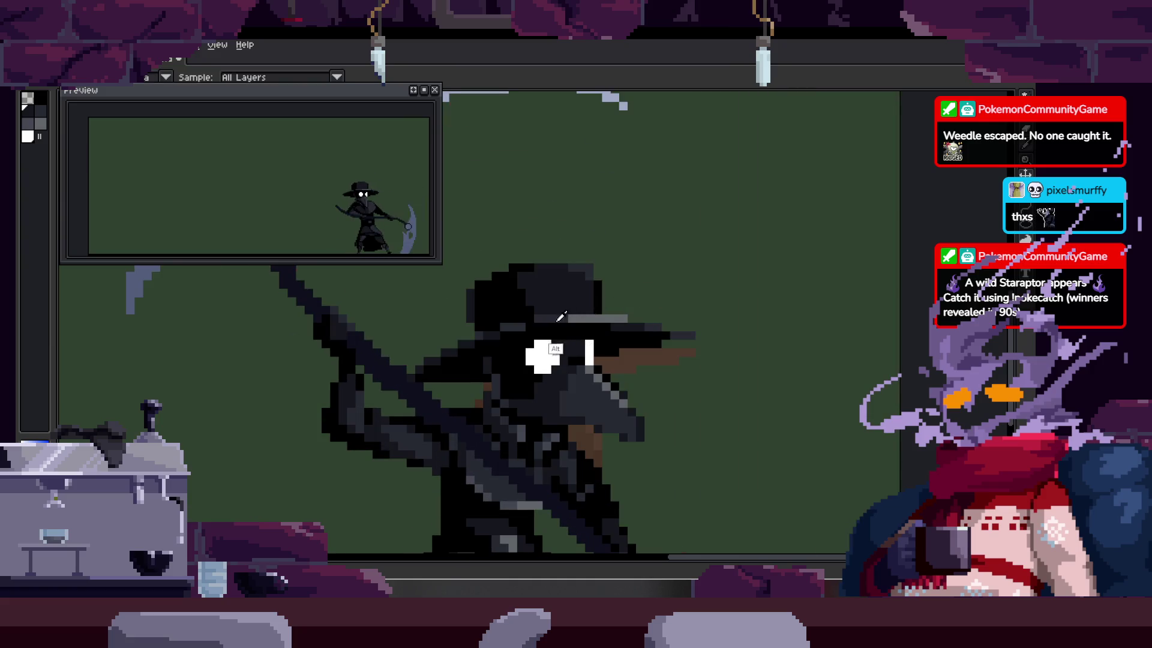
{"action": "key", "text": "Right"}
{"action": "scroll", "coordinate": [526, 356], "scroll_direction": "up", "scroll_amount": 3}
{"action": "left_click_drag", "start_coordinate": [460, 350], "coordinate": [689, 352]}
{"action": "key", "text": "Right"}
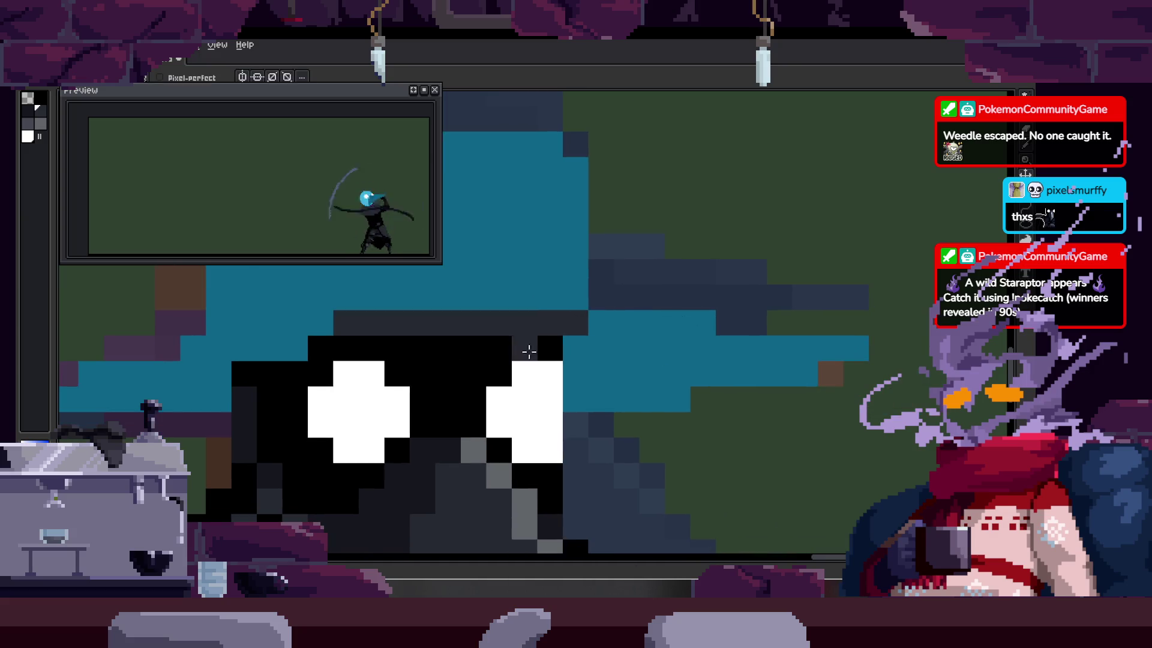
{"action": "left_click_drag", "start_coordinate": [579, 342], "coordinate": [743, 348]}
Step: Shade the hat rows dark grey on the following animation frames
{"action": "key", "text": "Right"}
{"action": "key", "text": "b"}
{"action": "left_click_drag", "start_coordinate": [651, 323], "coordinate": [834, 346]}
{"action": "key", "text": "Right"}
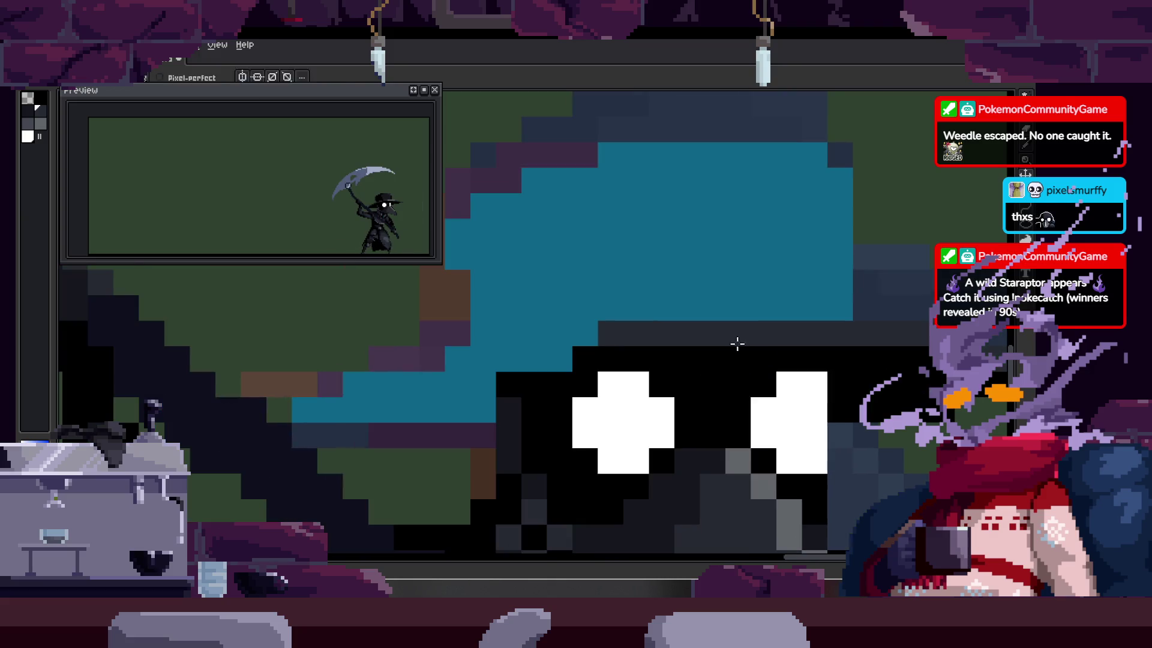
{"action": "left_click", "coordinate": [453, 362]}
{"action": "left_click", "coordinate": [508, 359]}
{"action": "key", "text": "Right"}
{"action": "left_click_drag", "start_coordinate": [506, 376], "coordinate": [437, 398]}
{"action": "key", "text": "Right"}
Step: Darken the blue pixels near the hat brim, undoing one stray pixel
{"action": "key", "text": "z"}
{"action": "scroll", "coordinate": [600, 360], "scroll_direction": "down", "scroll_amount": 2}
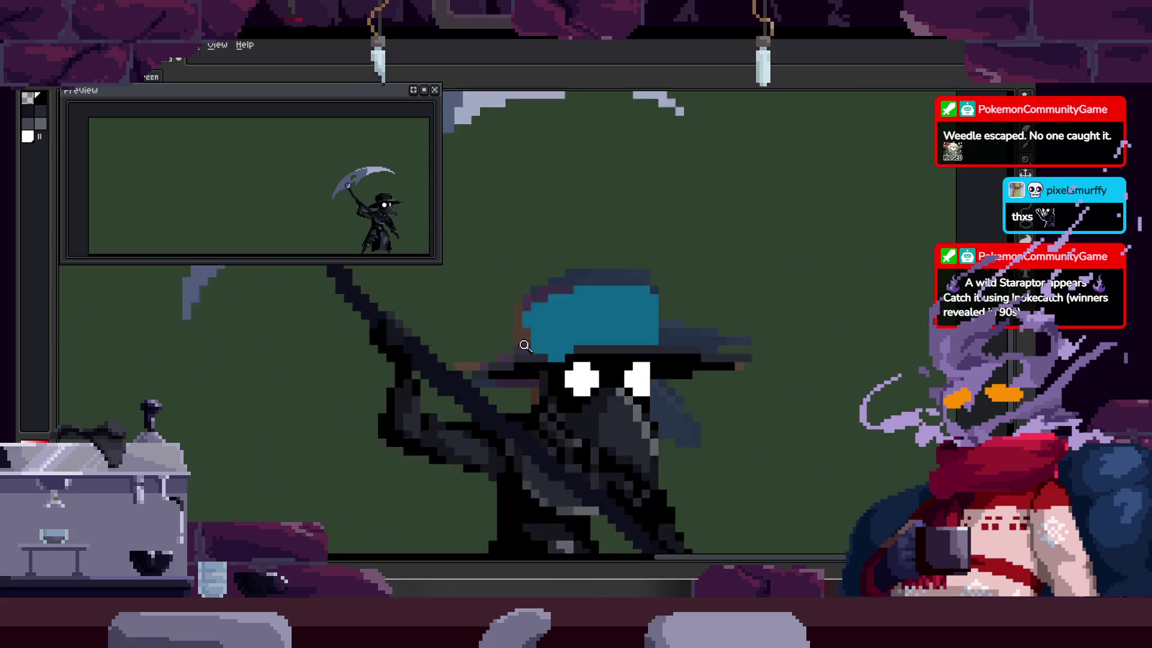
{"action": "scroll", "coordinate": [620, 329], "scroll_direction": "up", "scroll_amount": 2}
{"action": "key", "text": "Right"}
{"action": "key", "text": "b"}
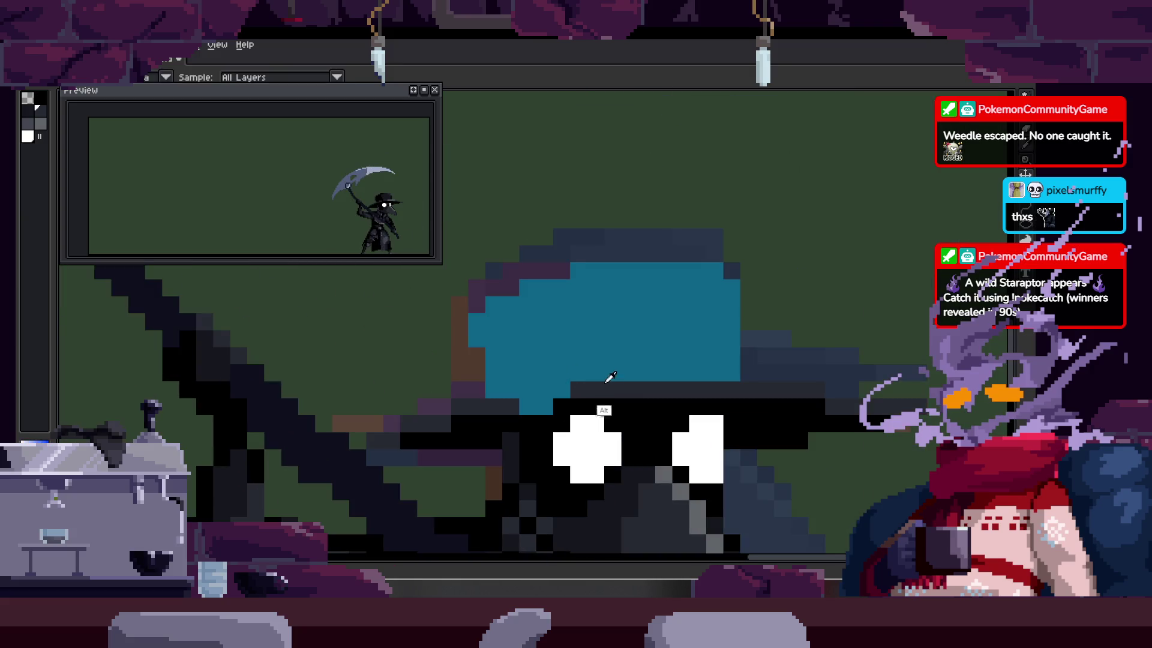
{"action": "scroll", "coordinate": [543, 407], "scroll_direction": "up", "scroll_amount": 2}
{"action": "left_click", "coordinate": [568, 380]}
{"action": "left_click", "coordinate": [538, 413]}
{"action": "left_click", "coordinate": [625, 350]}
{"action": "left_click_drag", "start_coordinate": [625, 350], "coordinate": [598, 371]}
{"action": "key", "text": "ctrl+z"}
{"action": "key", "text": "Left"}
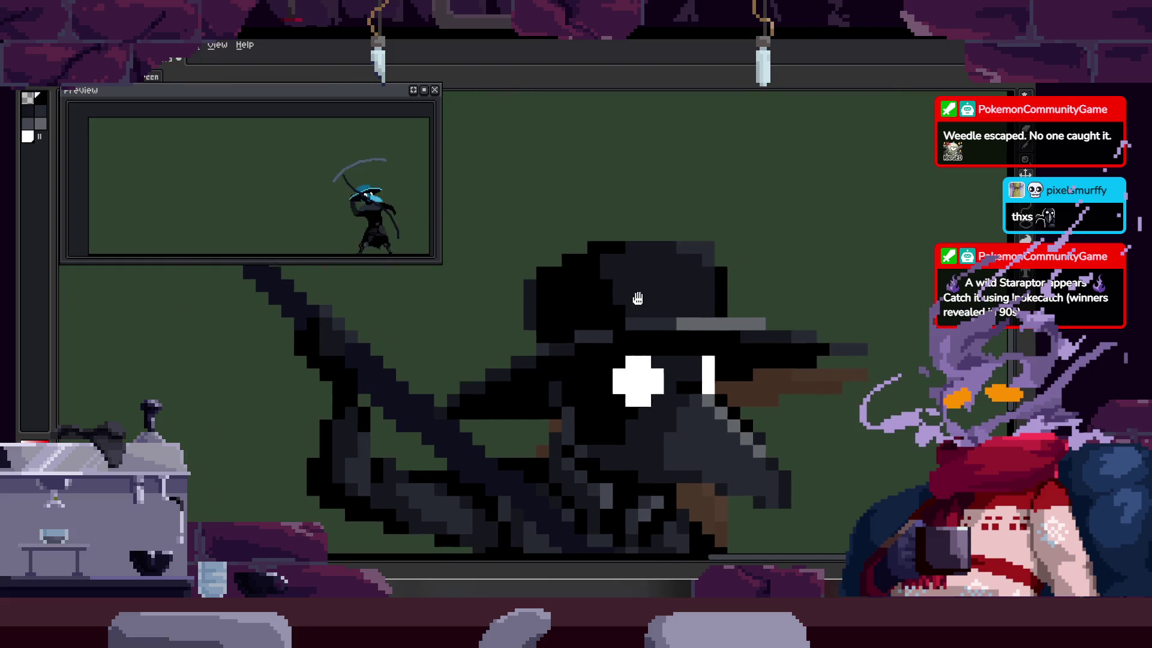
{"action": "key", "text": "Right"}
Step: Draw a black line up the hat and fill its remaining areas black
{"action": "left_click_drag", "start_coordinate": [617, 433], "coordinate": [618, 241]}
{"action": "left_click", "coordinate": [478, 398]}
{"action": "key", "text": "g"}
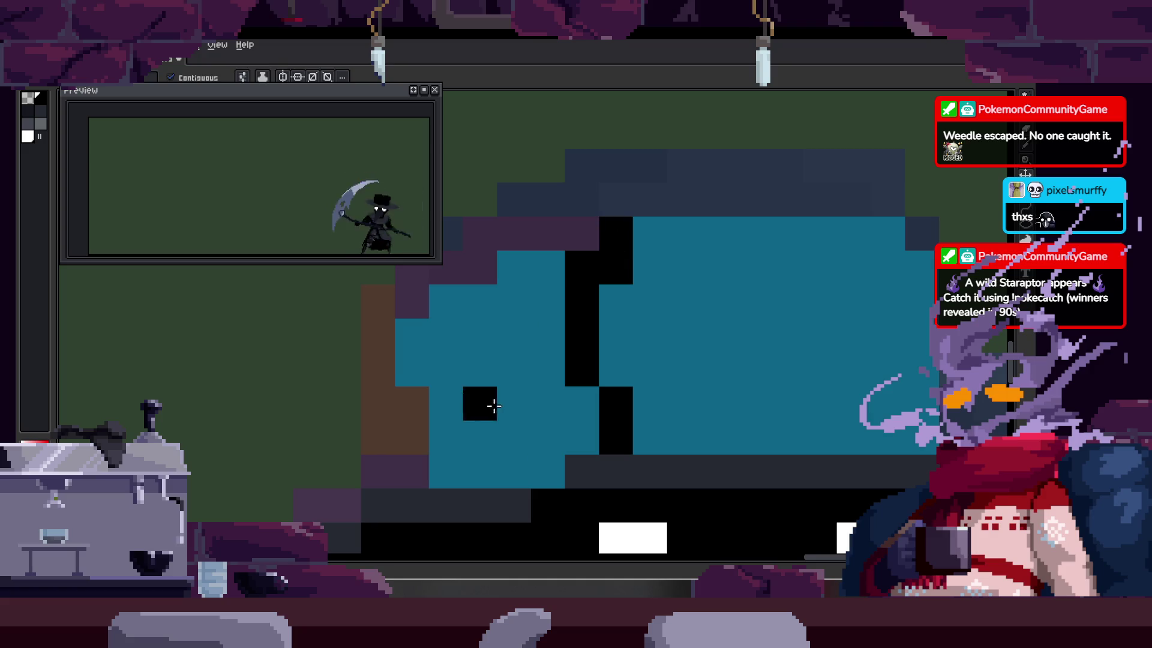
{"action": "left_click", "coordinate": [524, 406]}
{"action": "left_click", "coordinate": [642, 447]}
Step: Darken the blue hat on the next frames with dark pixels, columns and a fill
{"action": "key", "text": "Right"}
{"action": "key", "text": "Right"}
{"action": "key", "text": "Right"}
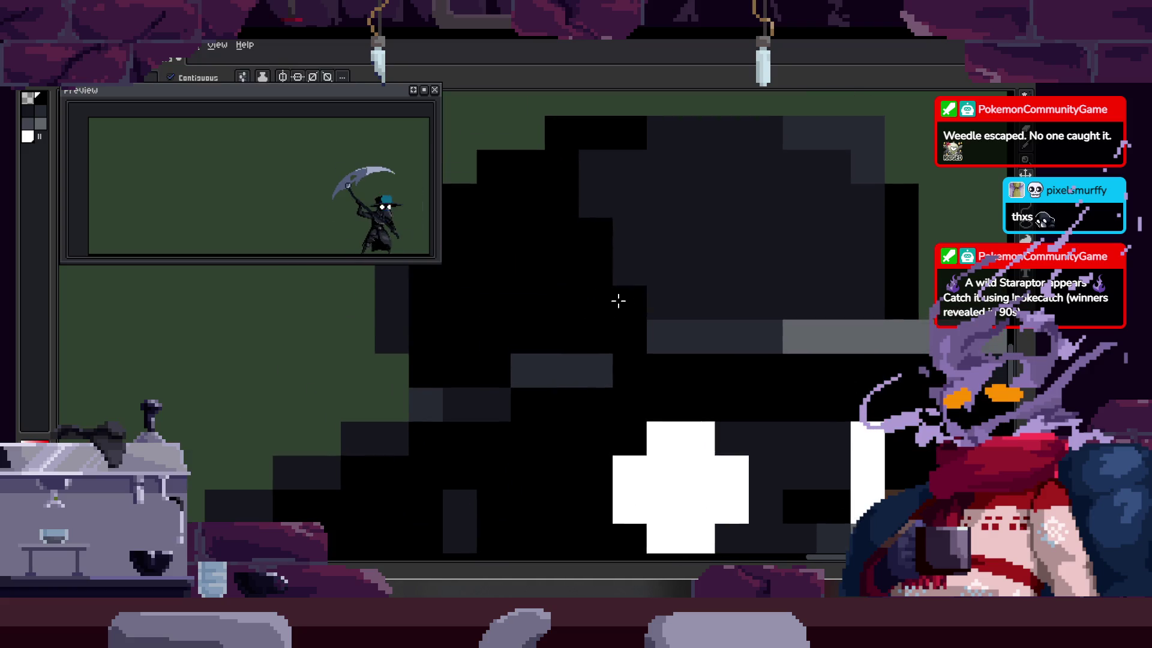
{"action": "key", "text": "b"}
{"action": "left_click", "coordinate": [470, 352]}
{"action": "key", "text": "Right"}
{"action": "key", "text": "Right"}
{"action": "key", "text": "Right"}
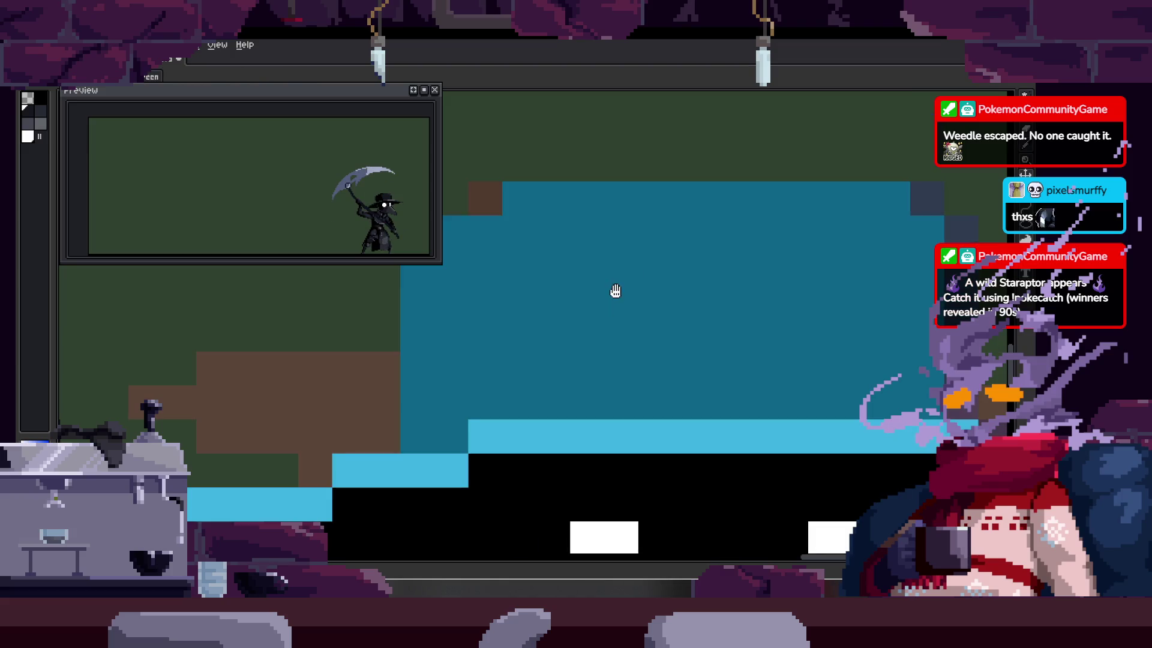
{"action": "left_click", "coordinate": [636, 309]}
{"action": "key", "text": "Right"}
{"action": "key", "text": "Right"}
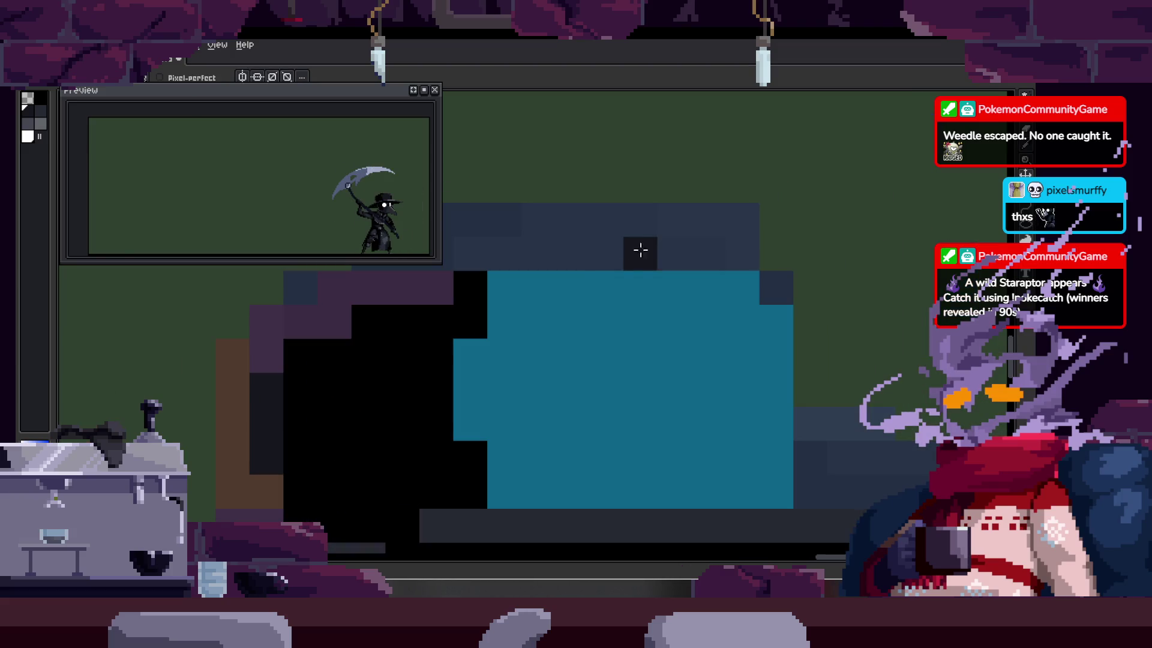
{"action": "left_click_drag", "start_coordinate": [474, 311], "coordinate": [513, 381]}
{"action": "key", "text": "Right"}
{"action": "left_click_drag", "start_coordinate": [660, 264], "coordinate": [647, 399]}
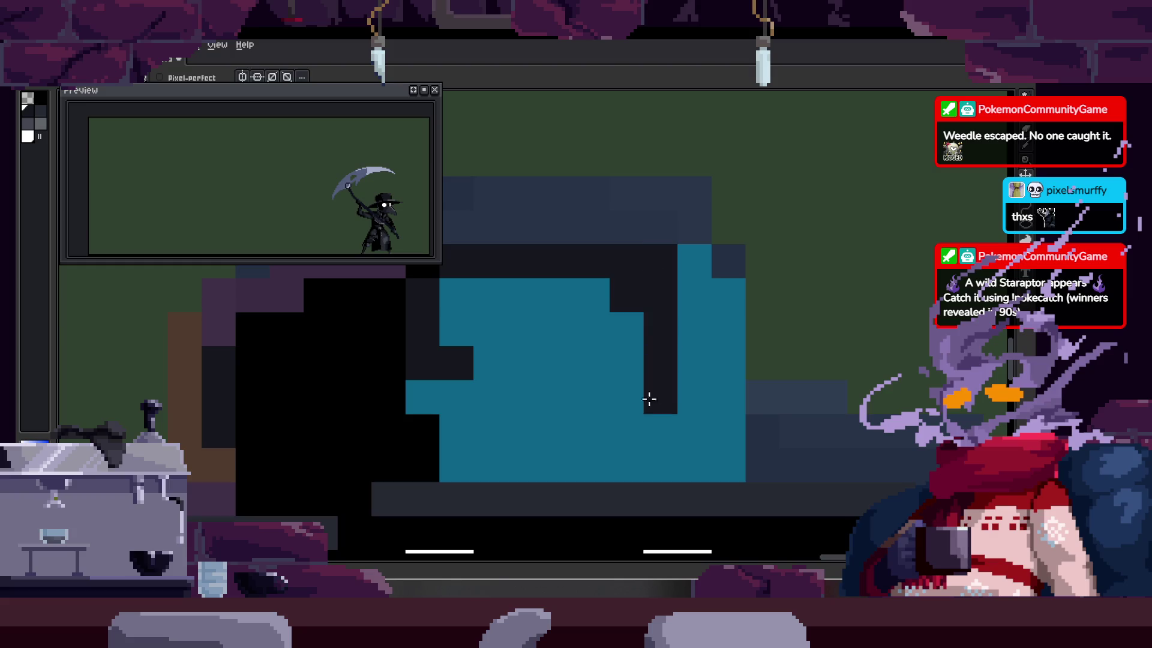
{"action": "key", "text": "g"}
{"action": "left_click", "coordinate": [633, 324]}
Step: Draw a dark column through the hat on one more blue-hat frame and review it
{"action": "key", "text": "Right"}
{"action": "key", "text": "Right"}
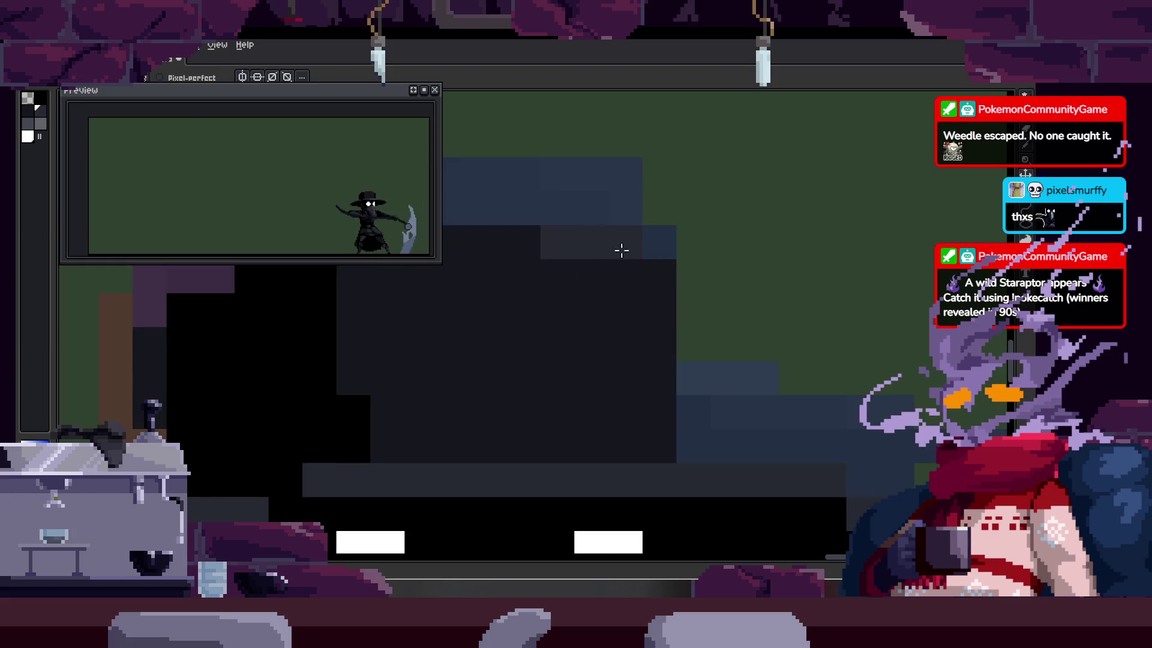
{"action": "key", "text": "Right"}
{"action": "key", "text": "alt"}
{"action": "key", "text": "Right"}
{"action": "key", "text": "Right"}
{"action": "key", "text": "Left"}
{"action": "left_click_drag", "start_coordinate": [660, 336], "coordinate": [667, 361]}
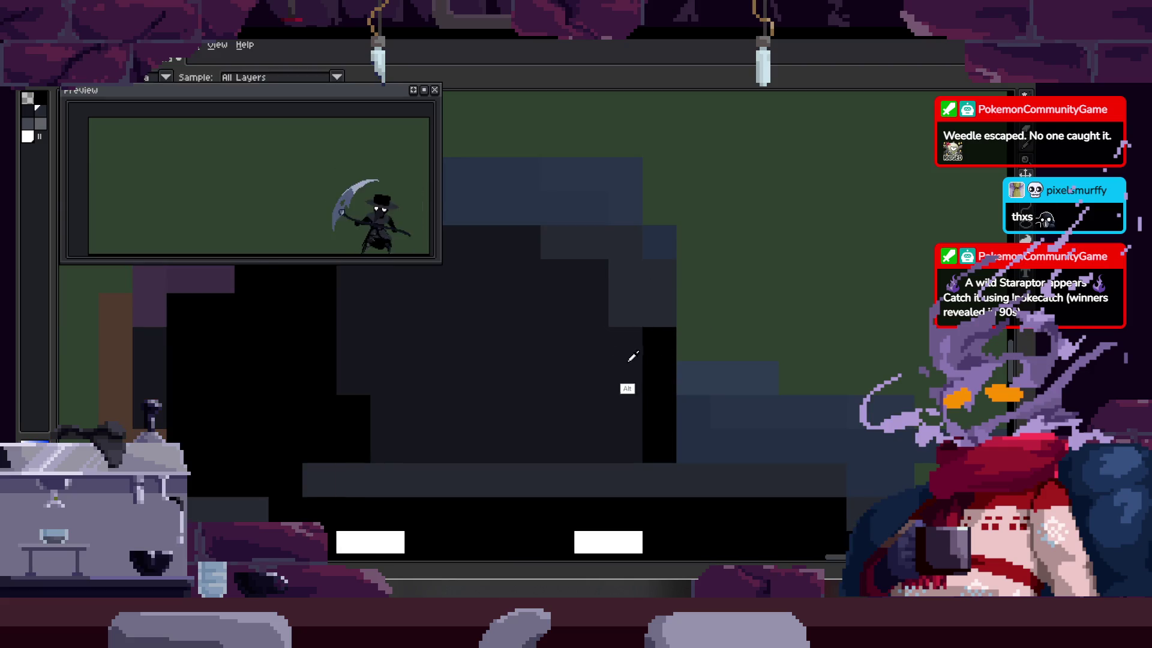
{"action": "scroll", "coordinate": [642, 312], "scroll_direction": "down", "scroll_amount": 4}
{"action": "scroll", "coordinate": [591, 306], "scroll_direction": "up", "scroll_amount": 1}
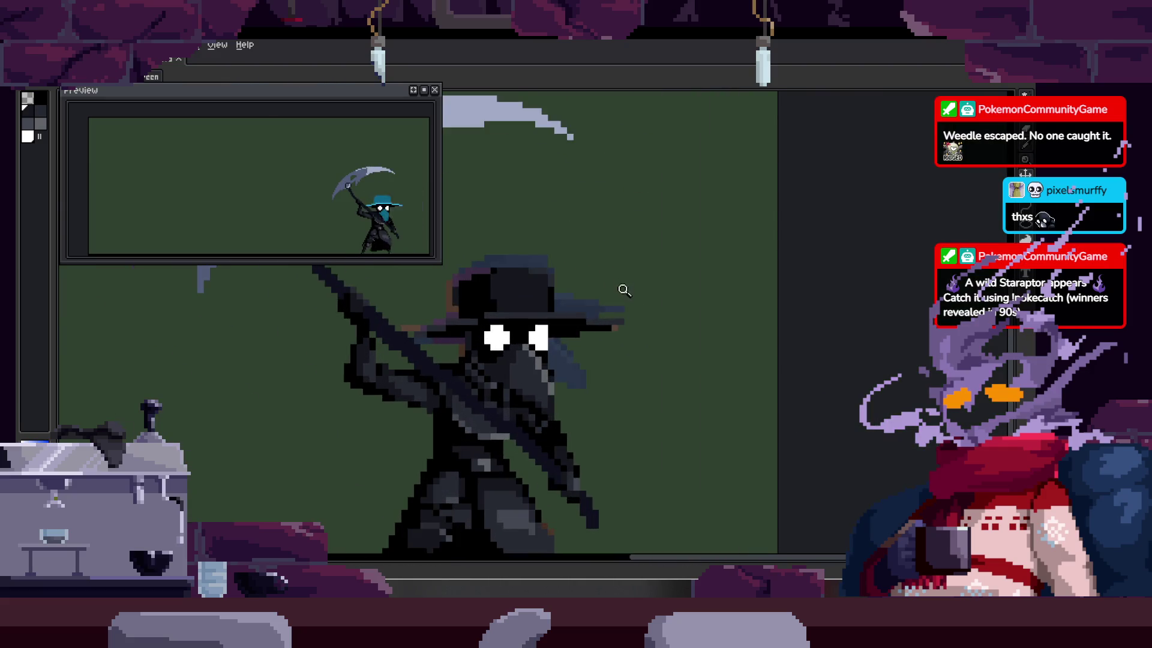
{"action": "scroll", "coordinate": [601, 312], "scroll_direction": "up", "scroll_amount": 3}
{"action": "scroll", "coordinate": [593, 324], "scroll_direction": "down", "scroll_amount": 3}
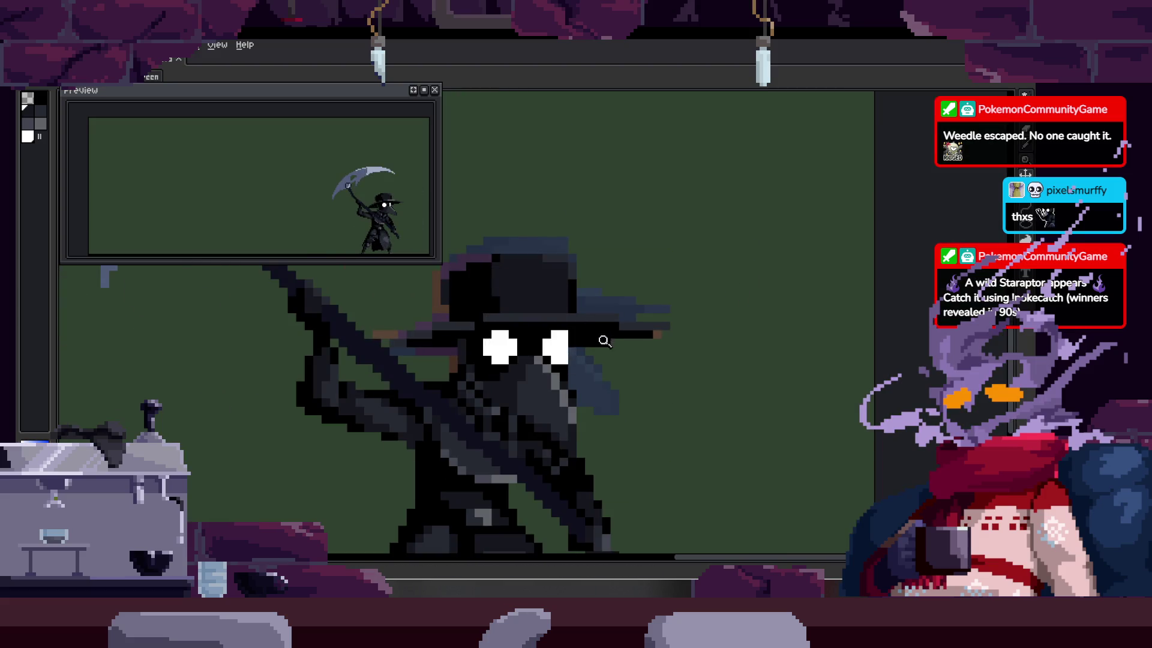
{"action": "scroll", "coordinate": [610, 264], "scroll_direction": "up", "scroll_amount": 2}
{"action": "scroll", "coordinate": [600, 311], "scroll_direction": "up", "scroll_amount": 3}
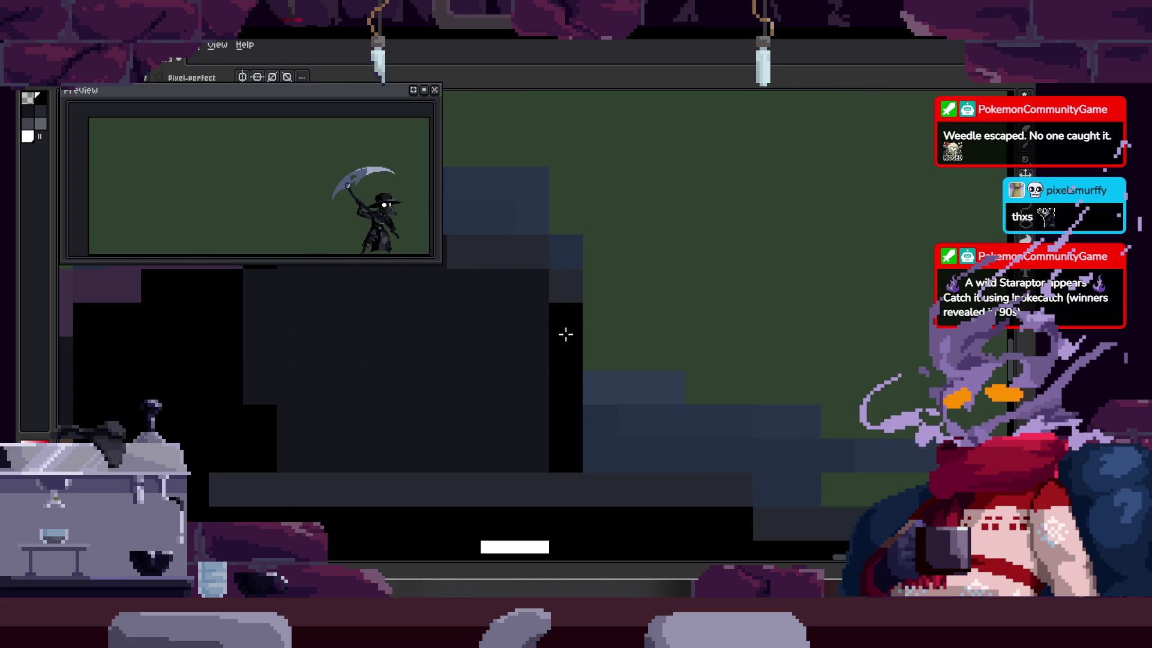
{"action": "scroll", "coordinate": [563, 334], "scroll_direction": "down", "scroll_amount": 2}
{"action": "scroll", "coordinate": [579, 329], "scroll_direction": "down", "scroll_amount": 2}
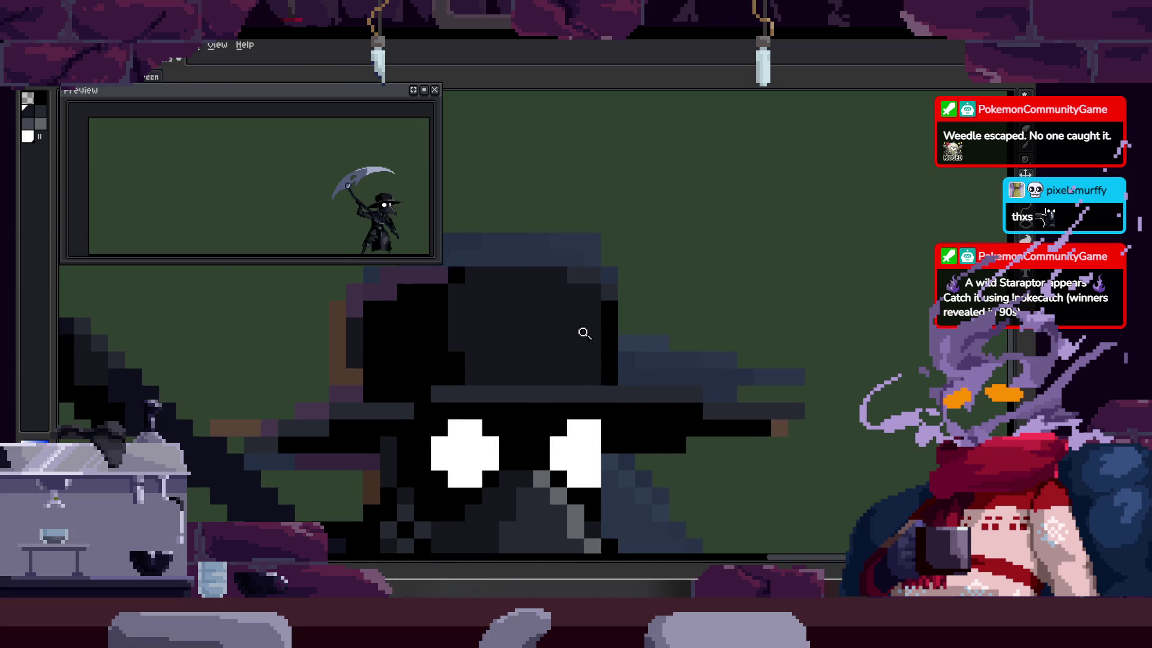
{"action": "key", "text": "Tab"}
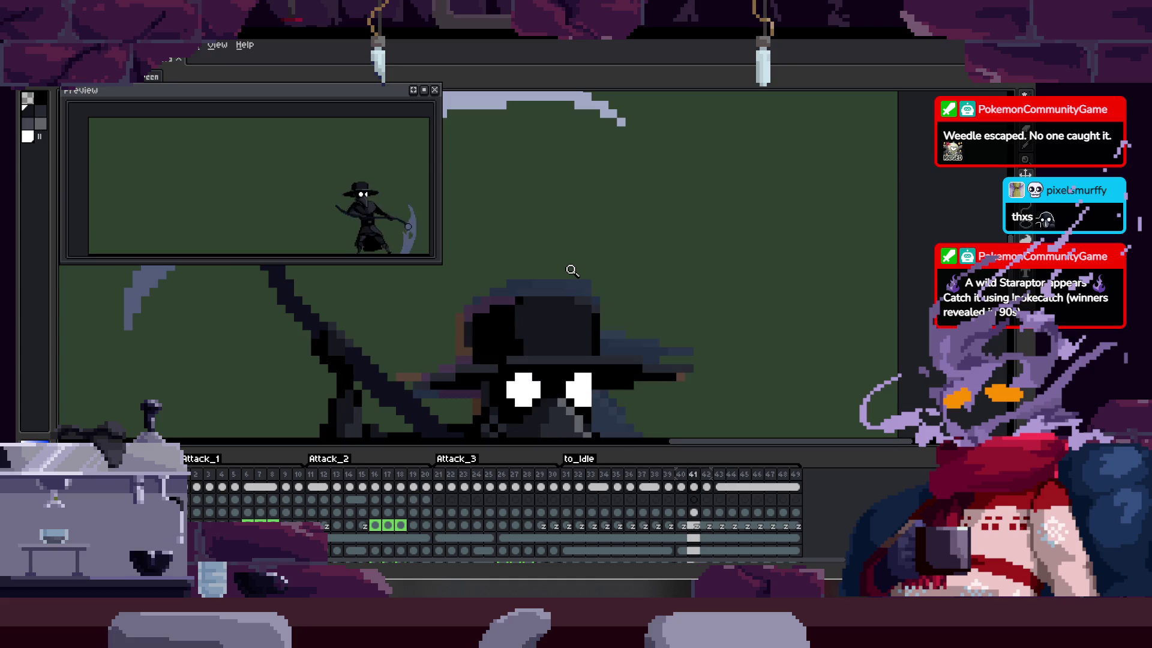
Step: Flip between neighbouring frames to compare poses, stopping on frame 39 and zooming on the hat
{"action": "key", "text": "Left"}
{"action": "key", "text": "Left"}
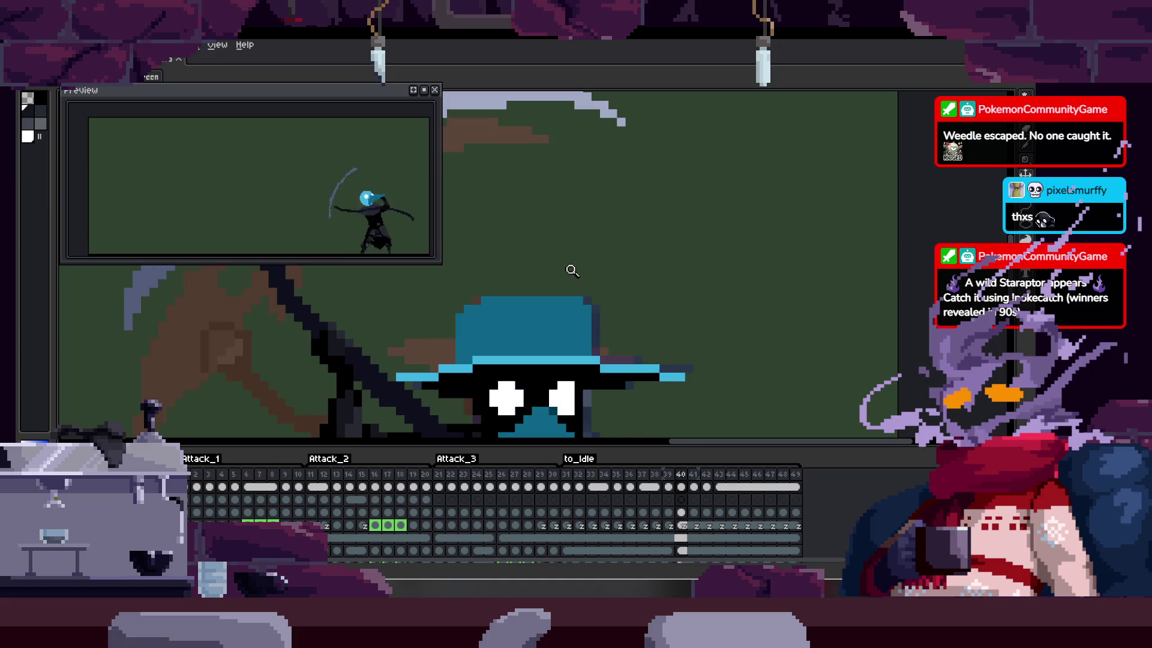
{"action": "key", "text": "Right"}
{"action": "key", "text": "Right"}
{"action": "key", "text": "Left"}
{"action": "key", "text": "Left"}
{"action": "key", "text": "Right"}
{"action": "key", "text": "Right"}
{"action": "key", "text": "Left"}
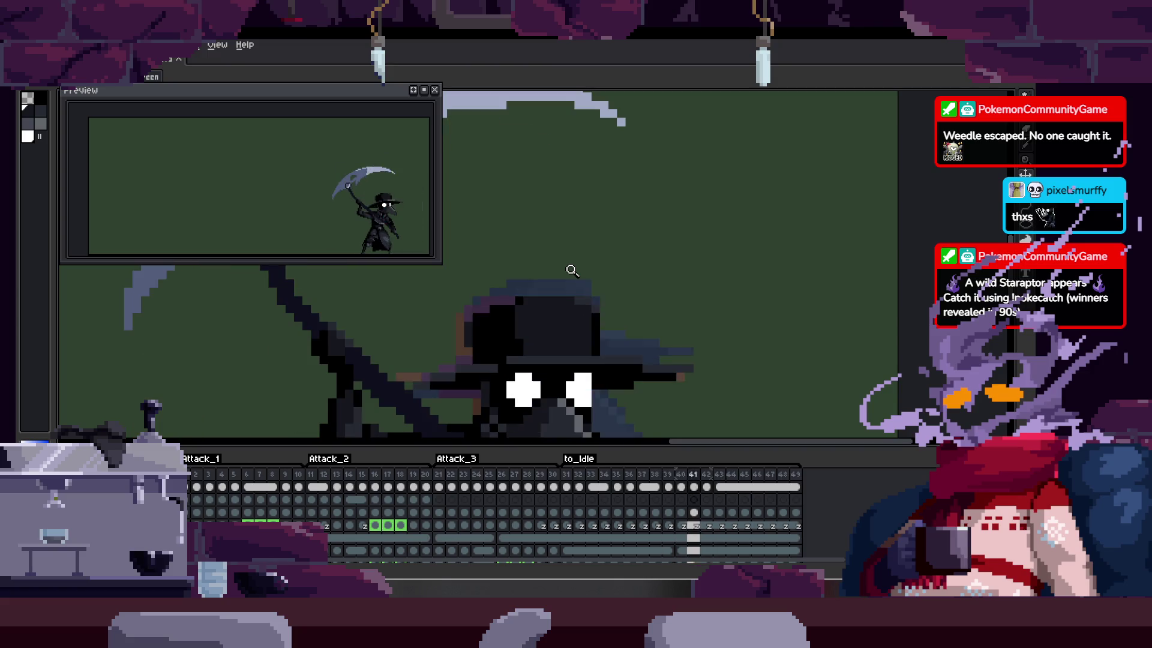
{"action": "key", "text": "Left"}
{"action": "key", "text": "Left"}
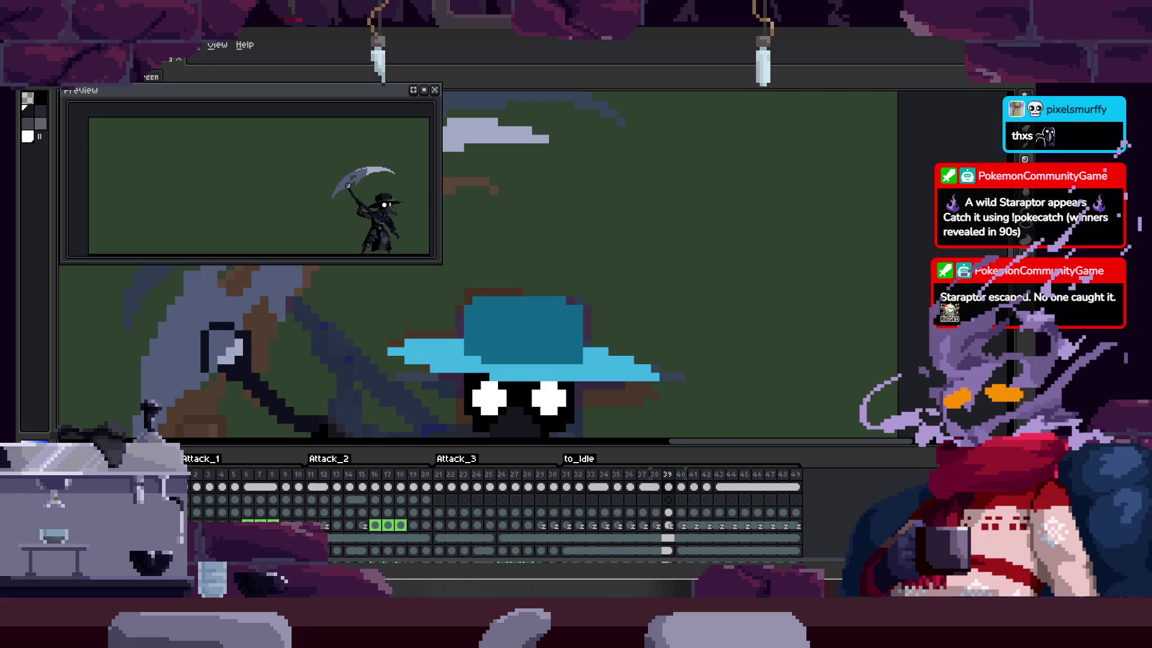
{"action": "left_click", "coordinate": [556, 308]}
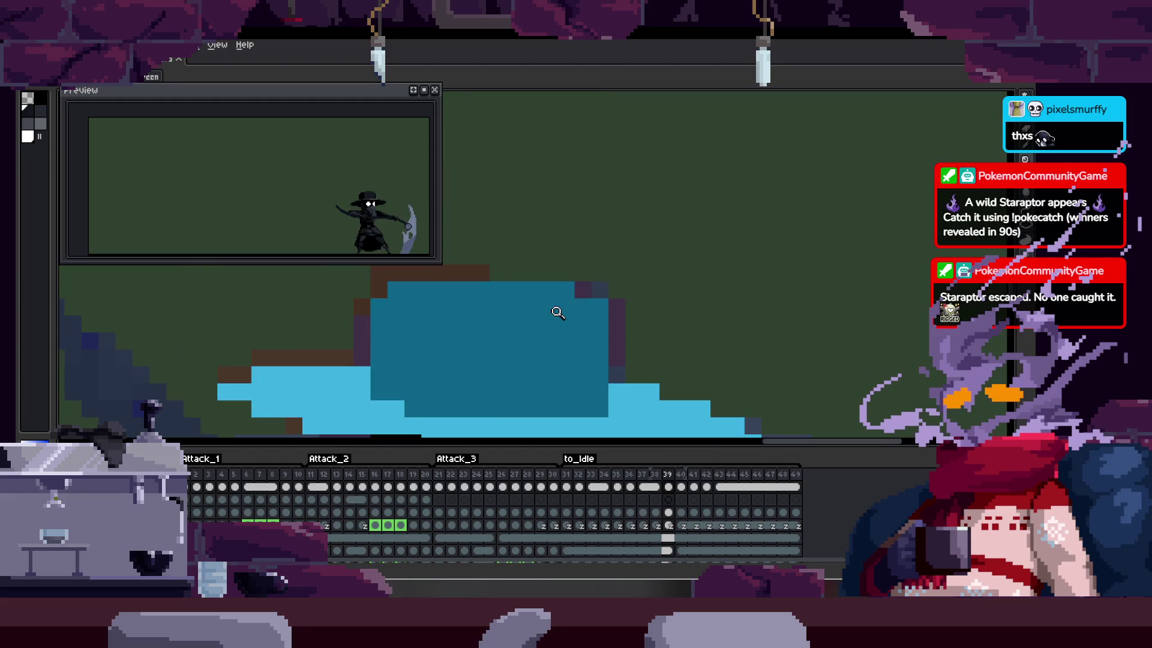
Step: Zoom the view around the blue hat on the enlarged canvas
{"action": "scroll", "coordinate": [557, 308], "scroll_direction": "down", "scroll_amount": 3}
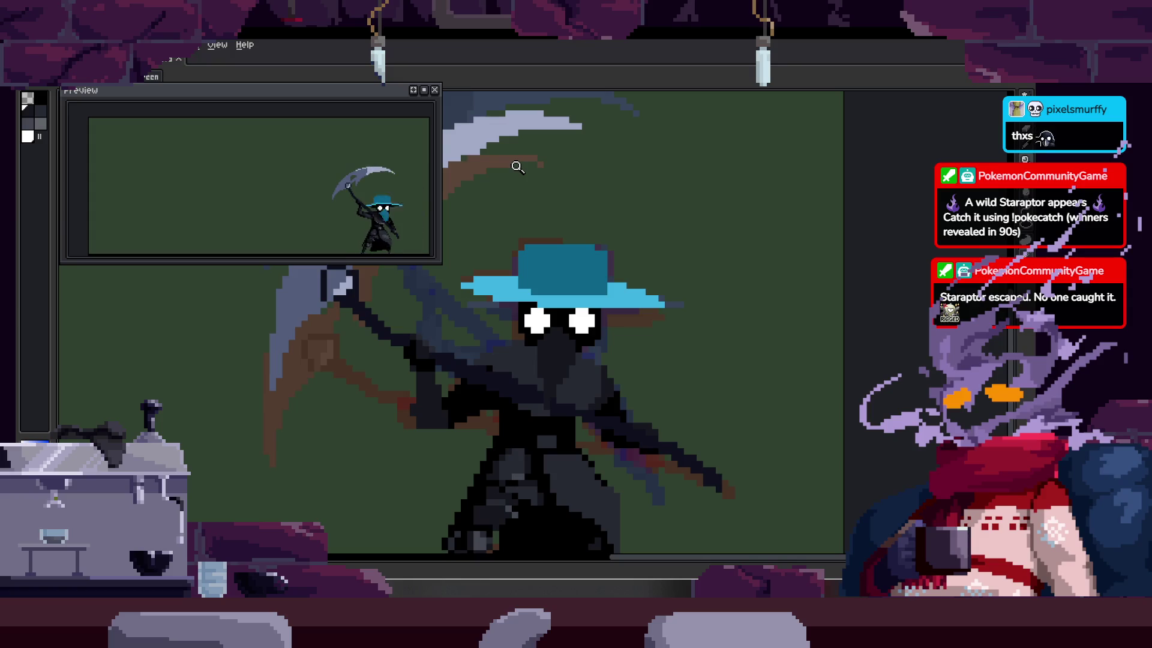
{"action": "scroll", "coordinate": [624, 300], "scroll_direction": "up", "scroll_amount": 4}
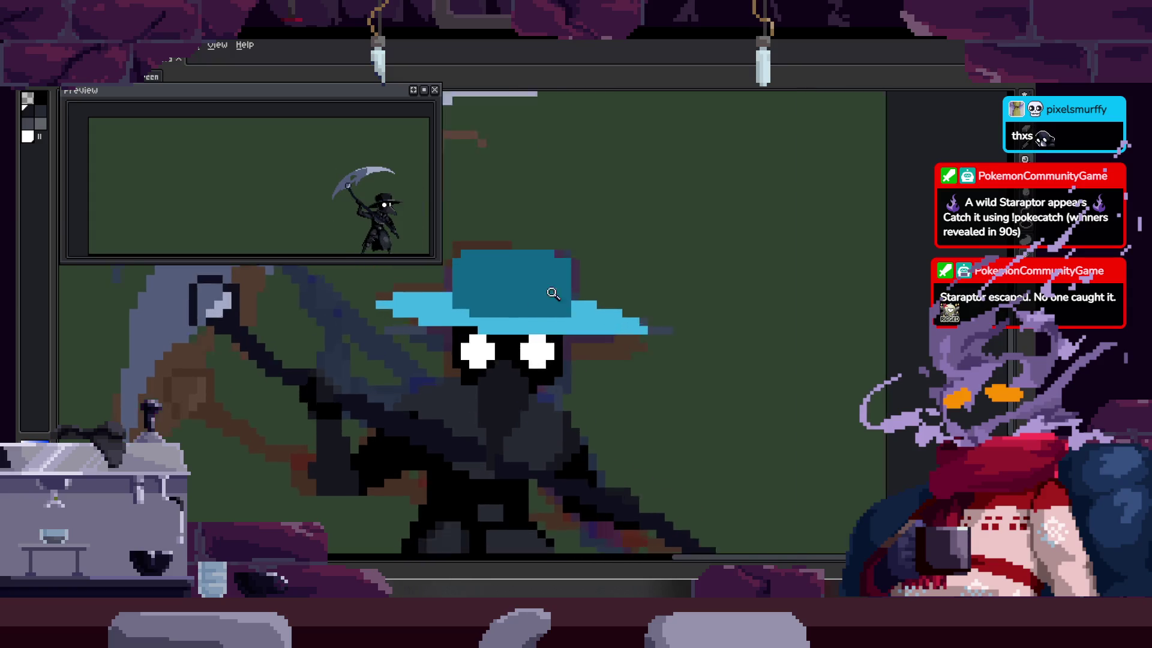
Step: Switch to the blue-hat frame and zoom toward the face, ready to redraw eyes and beak
{"action": "scroll", "coordinate": [648, 270], "scroll_direction": "down", "scroll_amount": 3}
{"action": "key", "text": "Tab"}
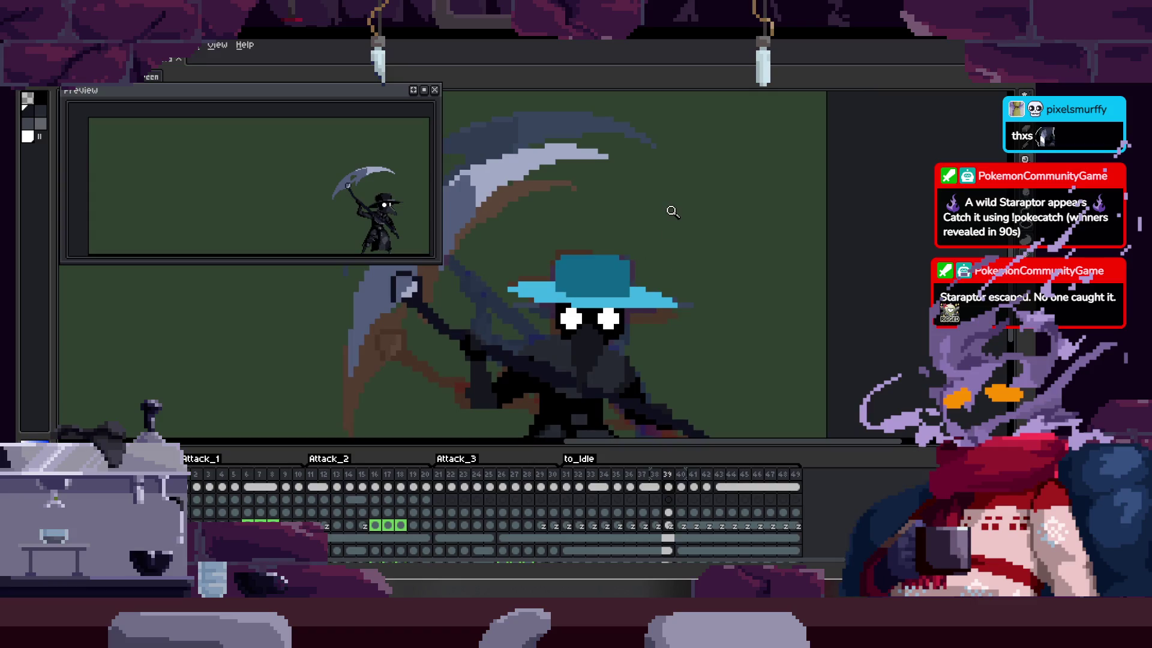
{"action": "scroll", "coordinate": [650, 316], "scroll_direction": "up", "scroll_amount": 5}
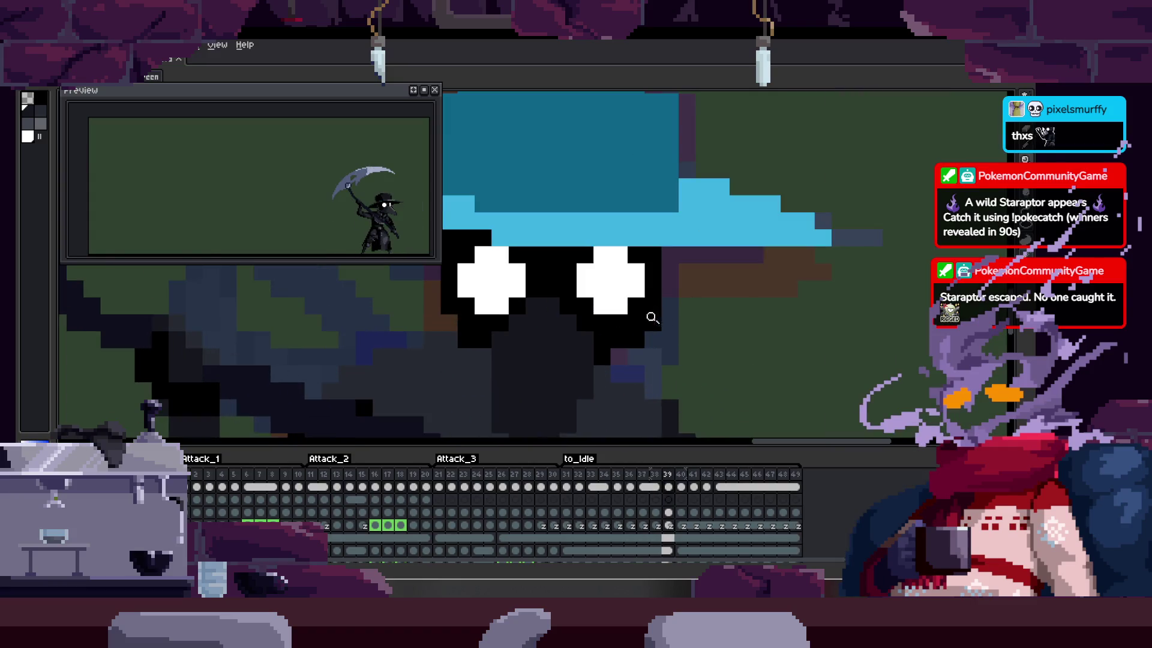
{"action": "key", "text": "Tab"}
{"action": "key", "text": "b"}
{"action": "key", "text": "z"}
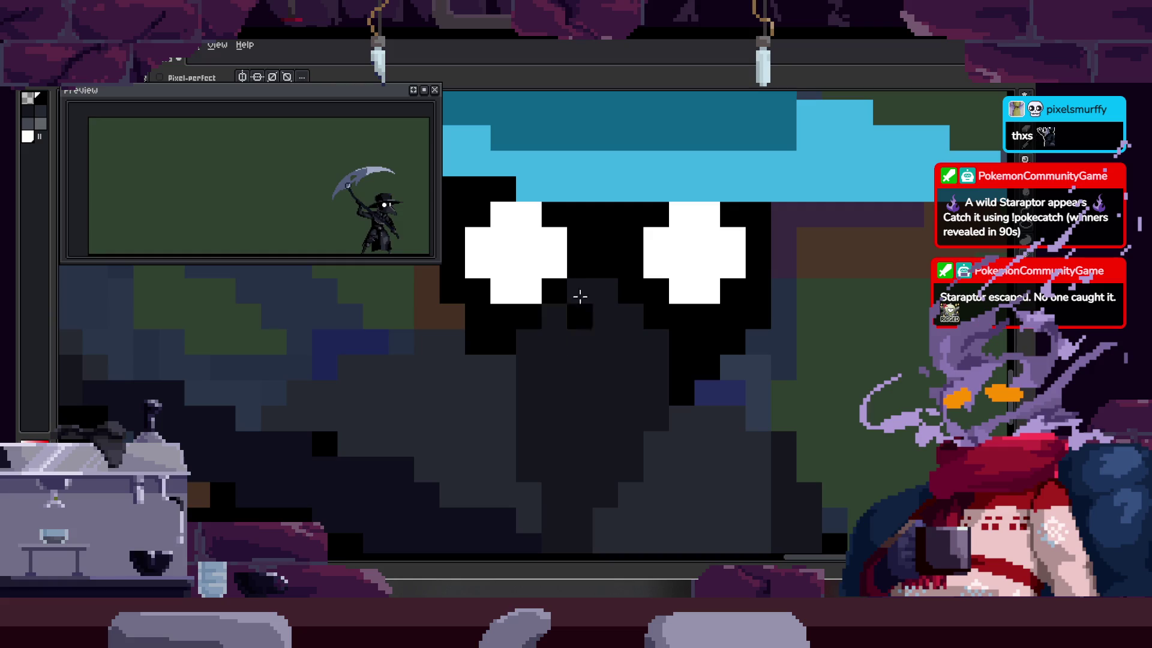
{"action": "scroll", "coordinate": [574, 333], "scroll_direction": "down", "scroll_amount": 4}
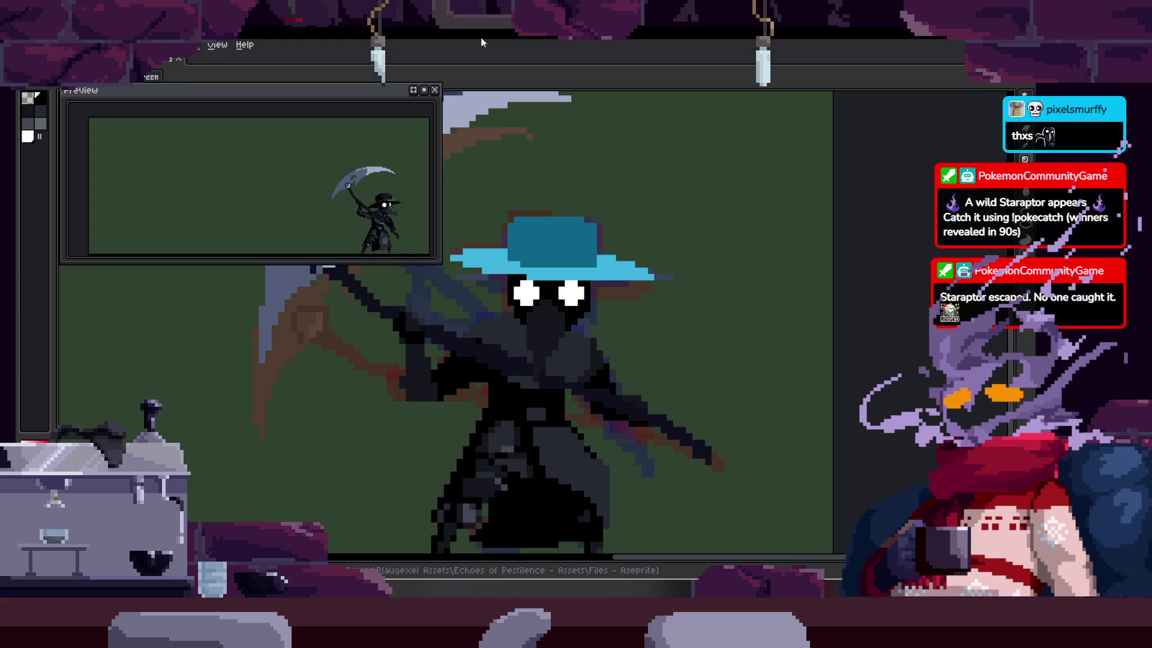
Step: Zoom in on the character, toggle the timeline during playback, and dismiss a stray popup menu
{"action": "left_click", "coordinate": [498, 413]}
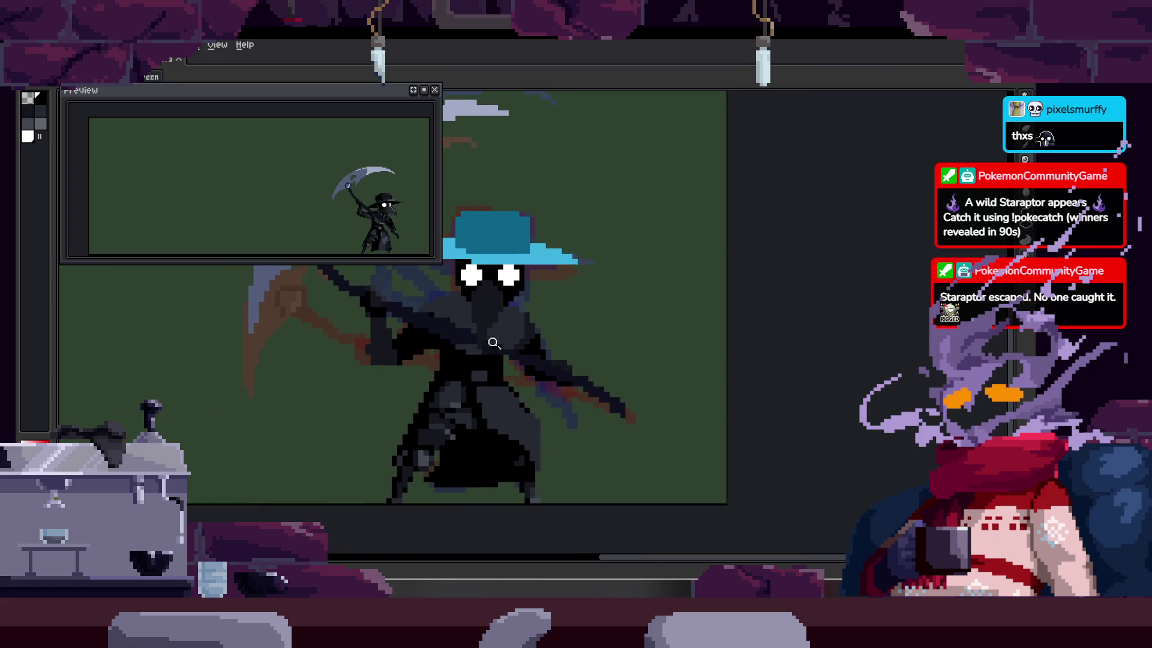
{"action": "key", "text": "Tab"}
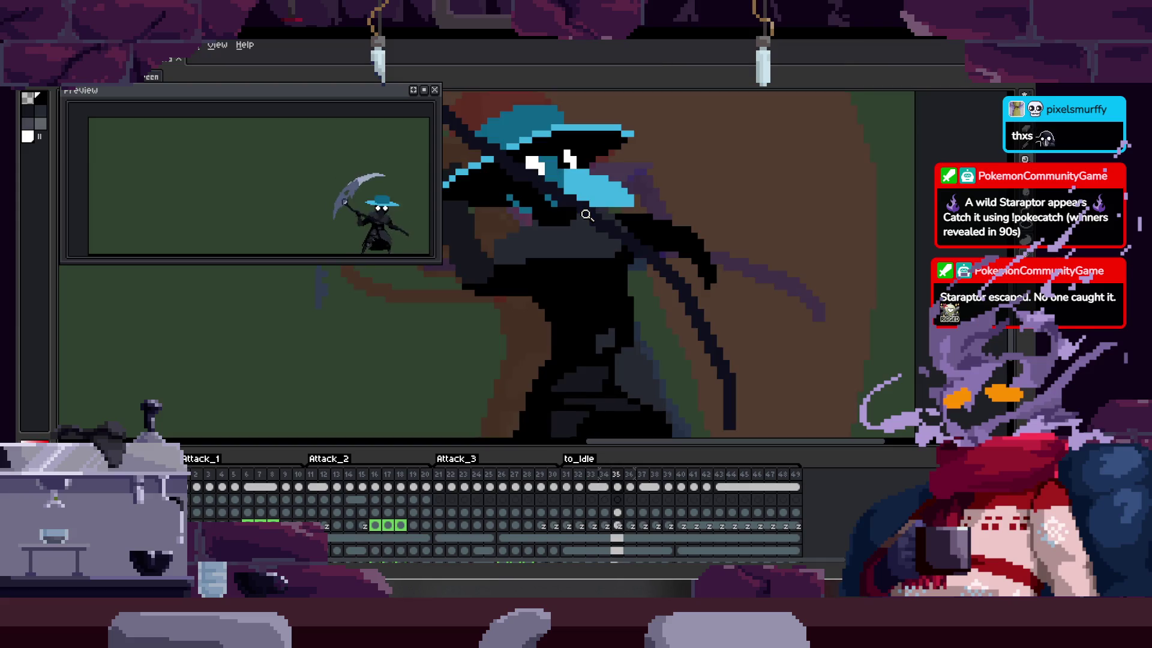
{"action": "key", "text": "Tab"}
{"action": "key", "text": "Tab"}
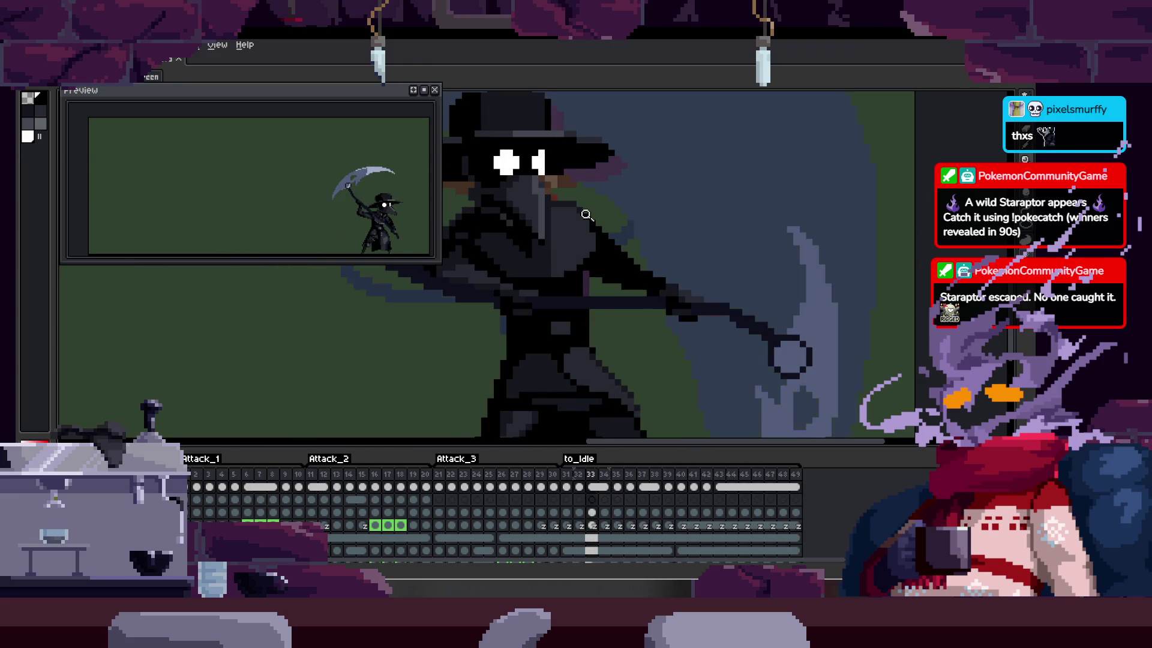
{"action": "key", "text": "Tab"}
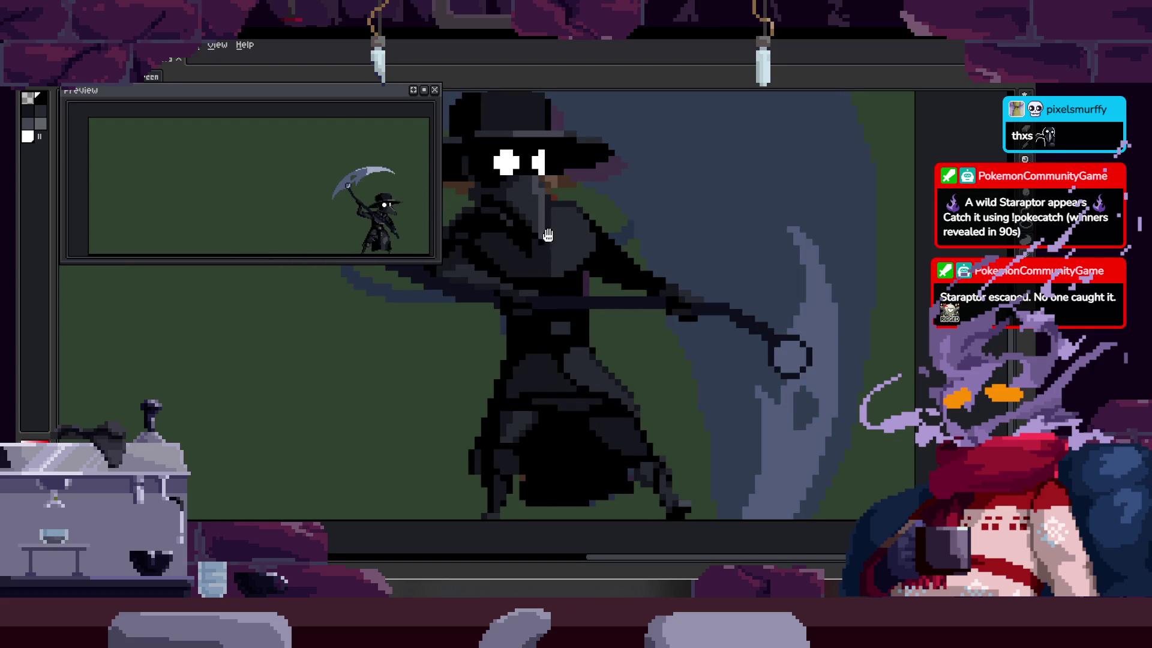
{"action": "left_click", "coordinate": [558, 313]}
{"action": "right_click", "coordinate": [577, 273]}
{"action": "key", "text": "Escape"}
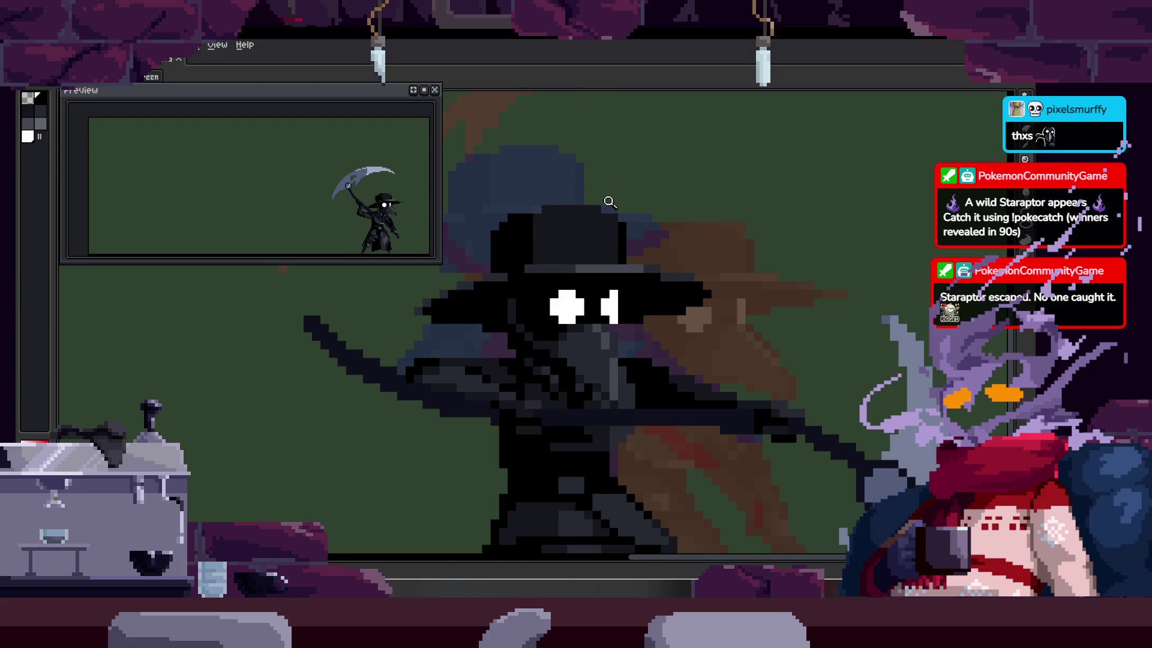
Step: Zoom around the canvas and step to the next animation frame
{"action": "scroll", "coordinate": [585, 329], "scroll_direction": "up", "scroll_amount": 4}
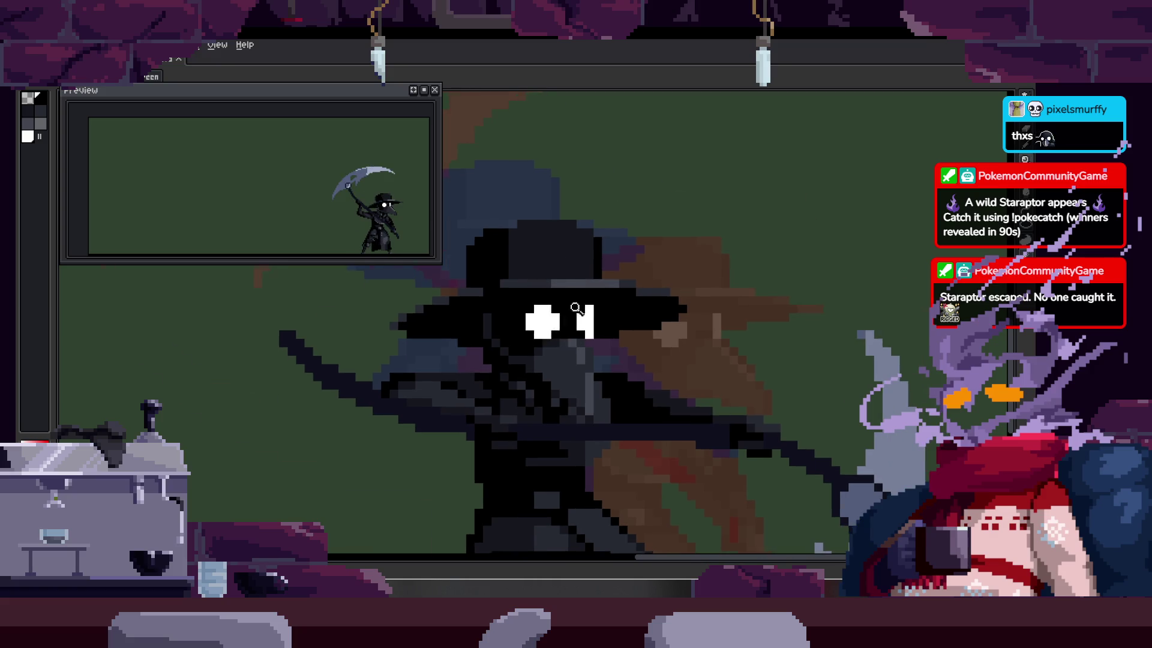
{"action": "scroll", "coordinate": [600, 303], "scroll_direction": "up", "scroll_amount": 1}
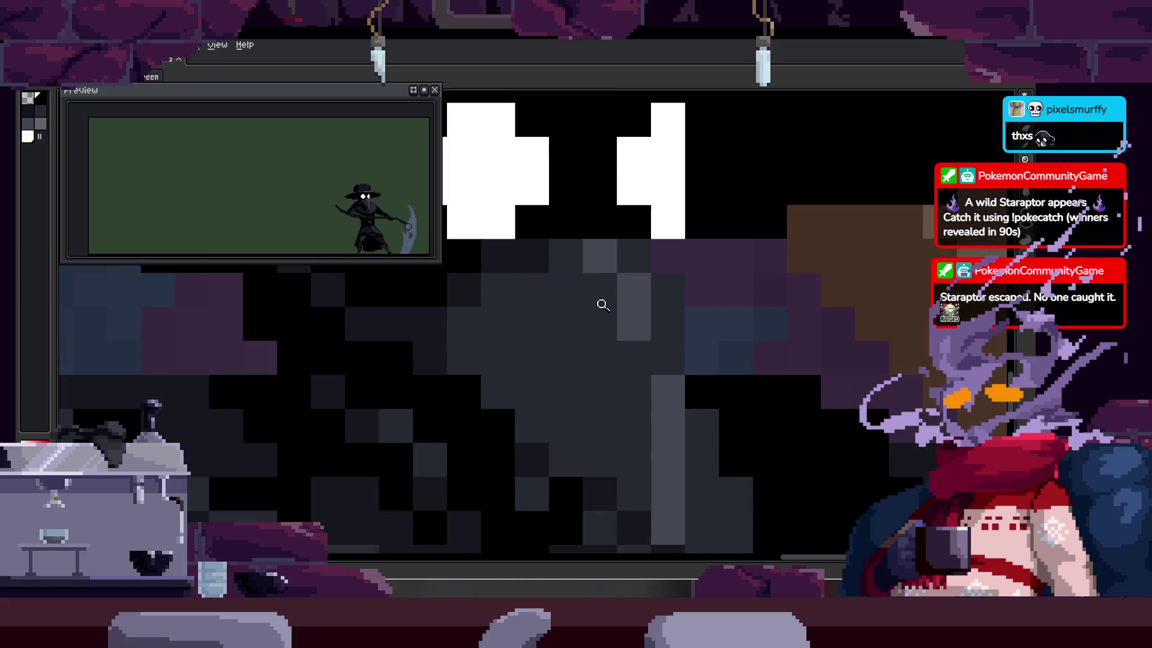
{"action": "scroll", "coordinate": [606, 304], "scroll_direction": "down", "scroll_amount": 1}
{"action": "scroll", "coordinate": [642, 337], "scroll_direction": "down", "scroll_amount": 4}
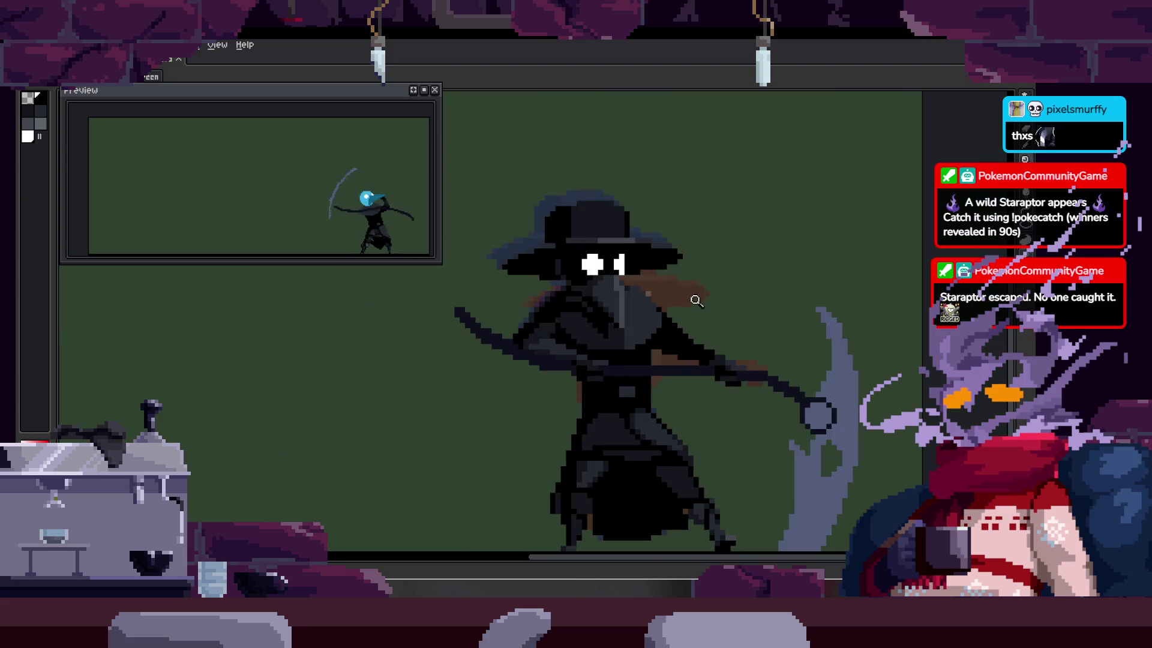
{"action": "scroll", "coordinate": [690, 301], "scroll_direction": "up", "scroll_amount": 2}
{"action": "scroll", "coordinate": [690, 302], "scroll_direction": "down", "scroll_amount": 2}
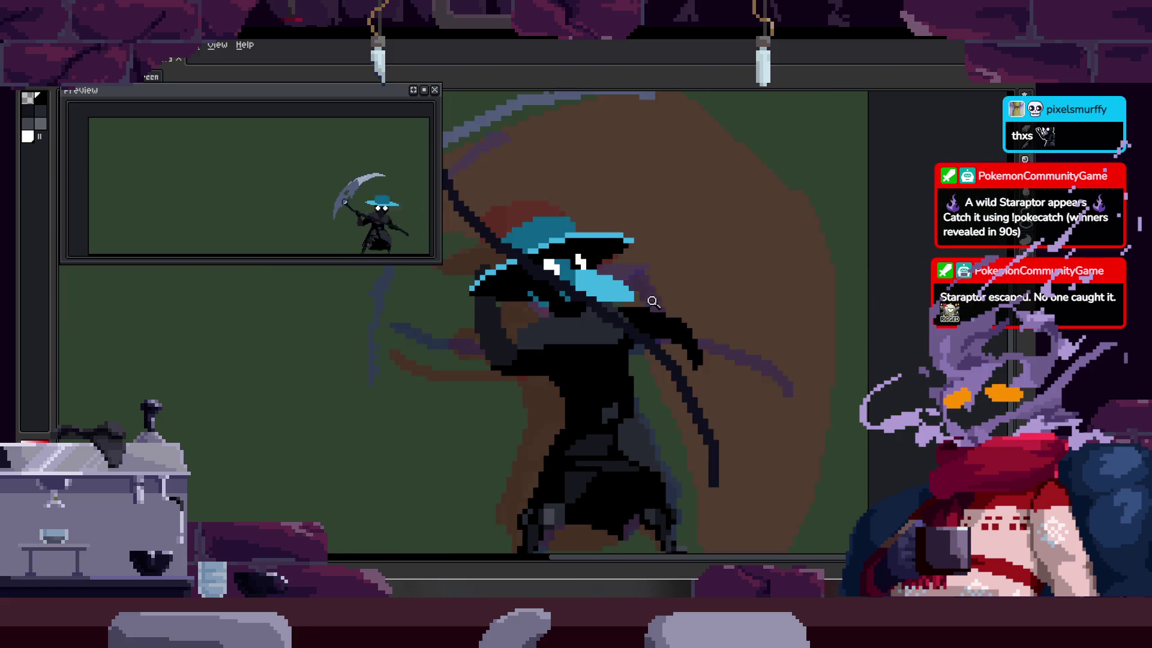
{"action": "scroll", "coordinate": [650, 270], "scroll_direction": "up", "scroll_amount": 4}
{"action": "scroll", "coordinate": [570, 309], "scroll_direction": "down", "scroll_amount": 2}
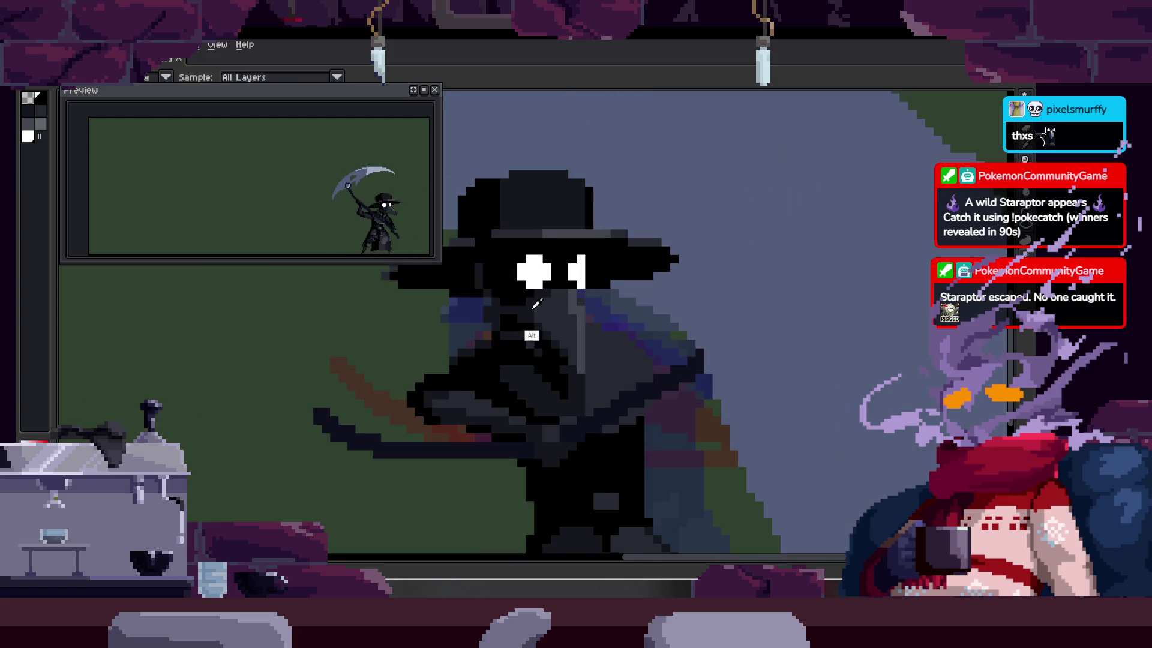
{"action": "scroll", "coordinate": [610, 322], "scroll_direction": "up", "scroll_amount": 3}
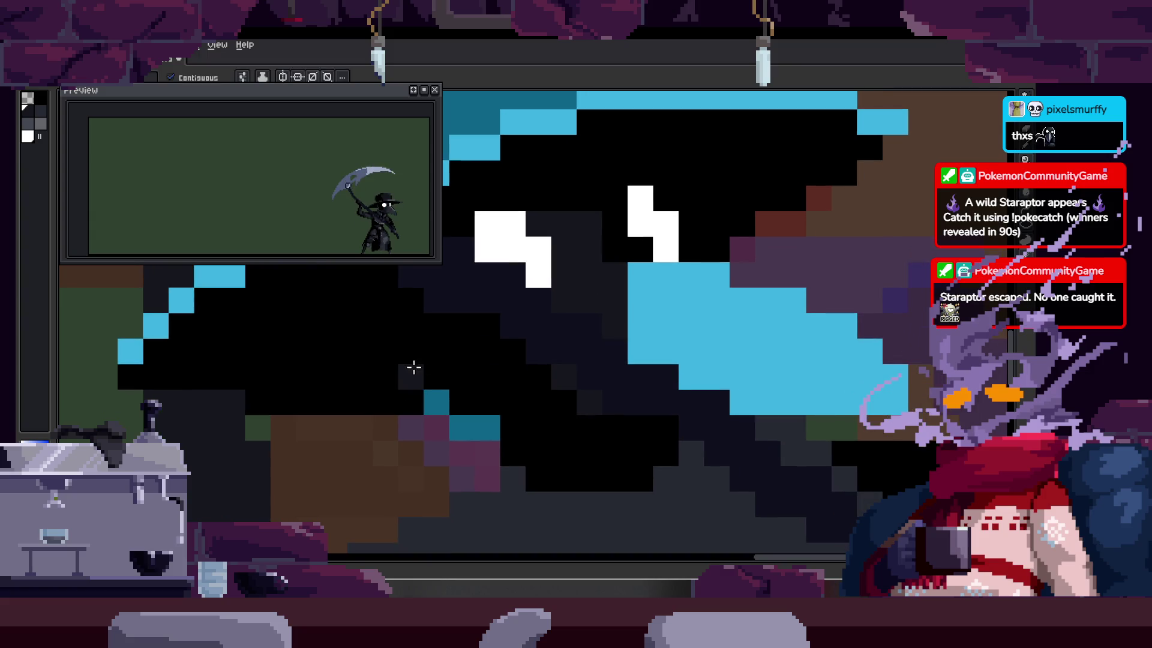
{"action": "scroll", "coordinate": [527, 391], "scroll_direction": "down", "scroll_amount": 3}
{"action": "key", "text": "z"}
{"action": "scroll", "coordinate": [602, 361], "scroll_direction": "up", "scroll_amount": 2}
{"action": "key", "text": "i"}
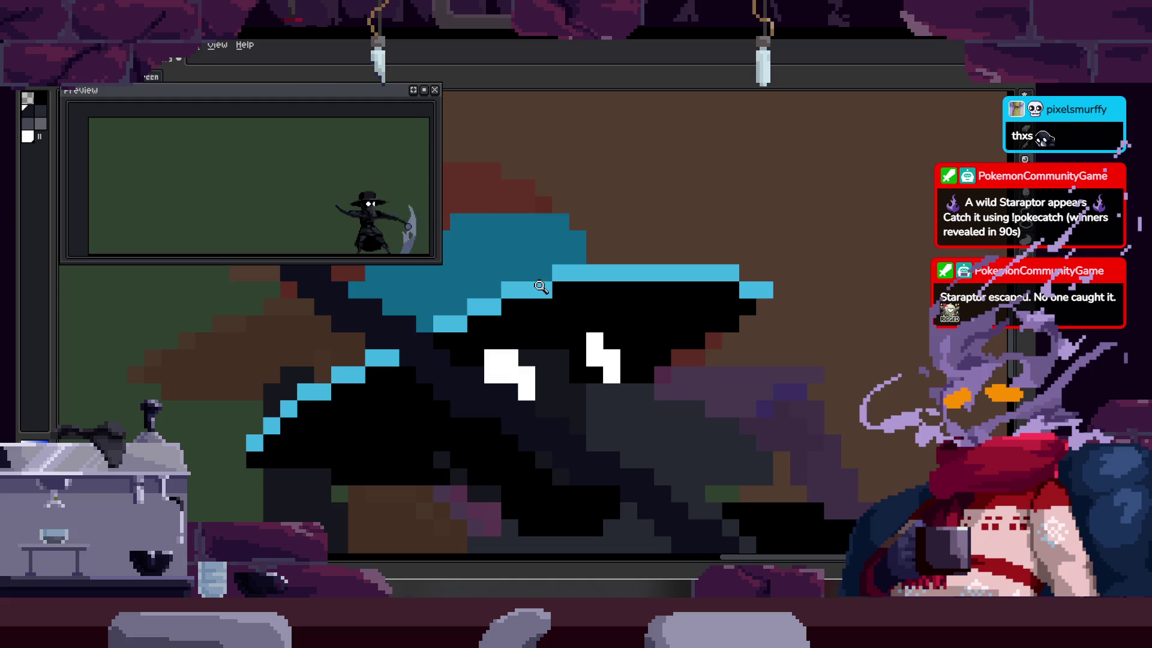
{"action": "scroll", "coordinate": [583, 275], "scroll_direction": "down", "scroll_amount": 1}
{"action": "key", "text": "w"}
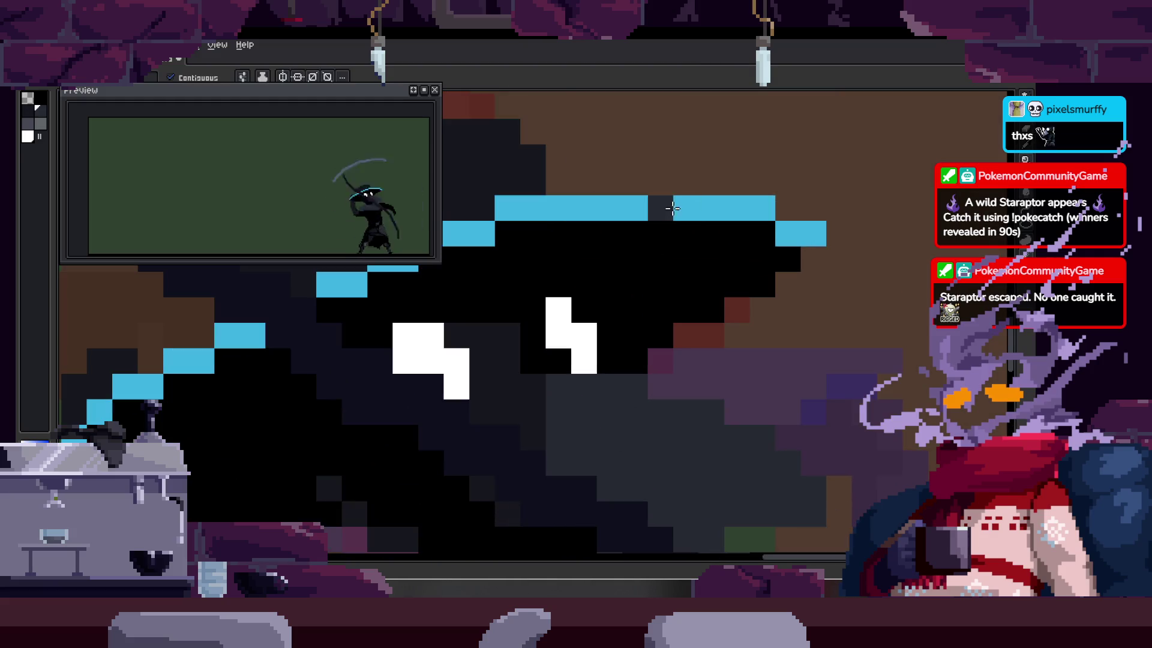
{"action": "scroll", "coordinate": [652, 280], "scroll_direction": "up", "scroll_amount": 1}
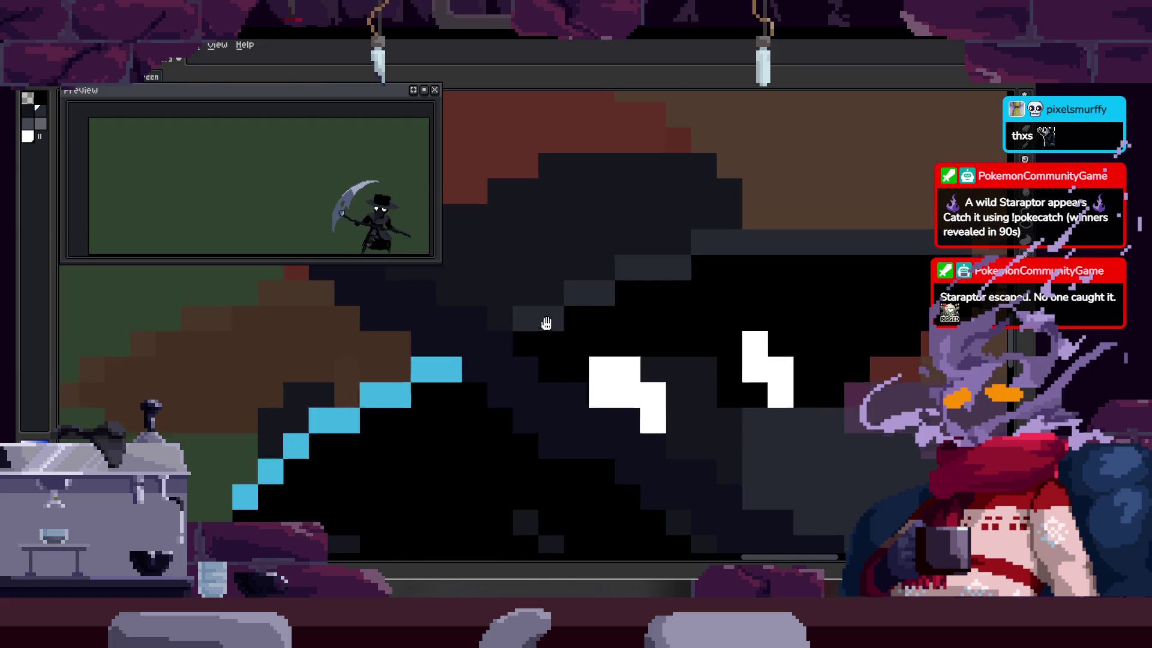
{"action": "key", "text": "Right"}
Step: Darken the blue pixels along the scythe edge
{"action": "left_click_drag", "start_coordinate": [498, 298], "coordinate": [313, 423]}
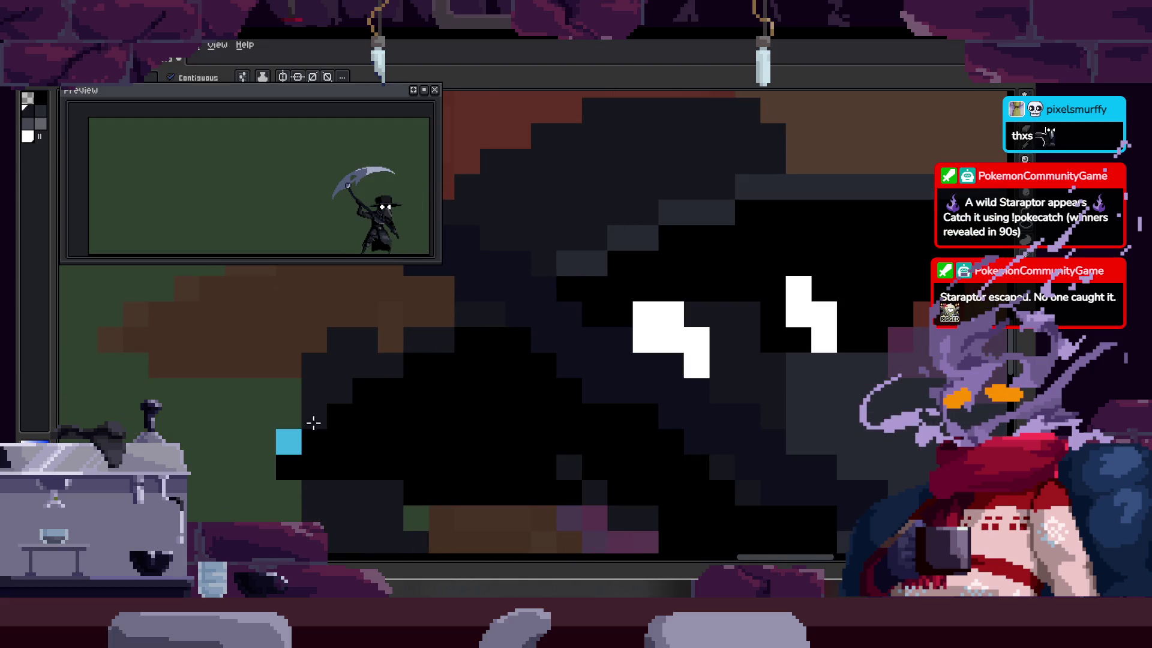
{"action": "key", "text": "b"}
{"action": "scroll", "coordinate": [442, 407], "scroll_direction": "down", "scroll_amount": 2}
{"action": "scroll", "coordinate": [380, 404], "scroll_direction": "up", "scroll_amount": 3}
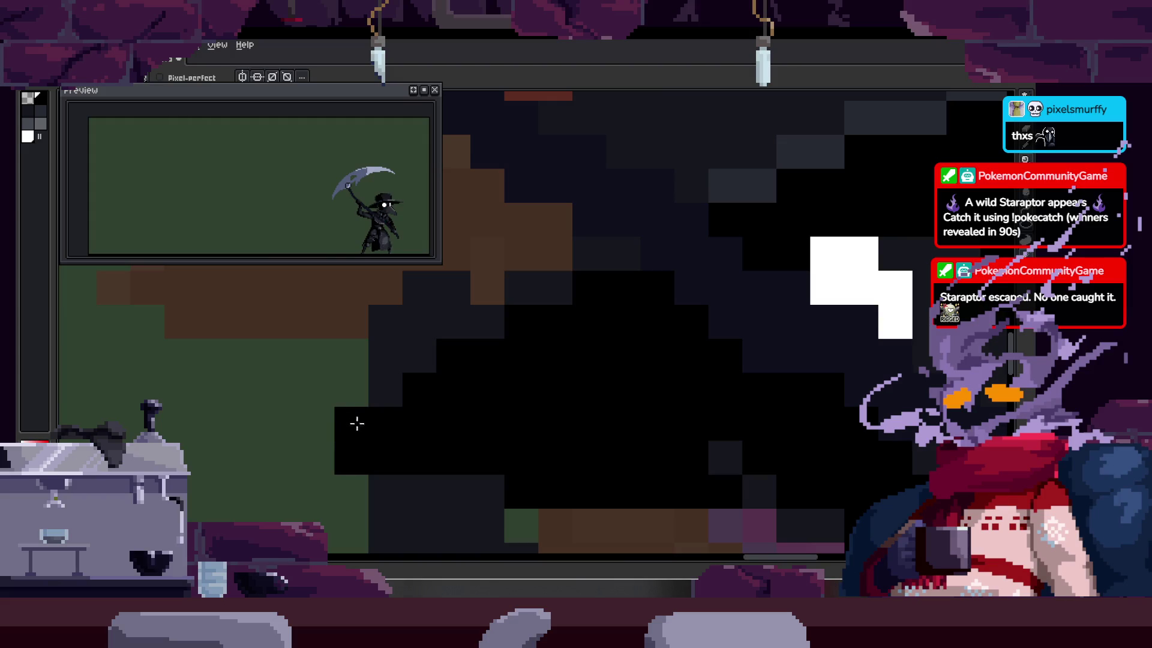
Step: Fill the hat crown black, and the band and four brim segments dark grey
{"action": "key", "text": "z"}
{"action": "scroll", "coordinate": [547, 323], "scroll_direction": "down", "scroll_amount": 3}
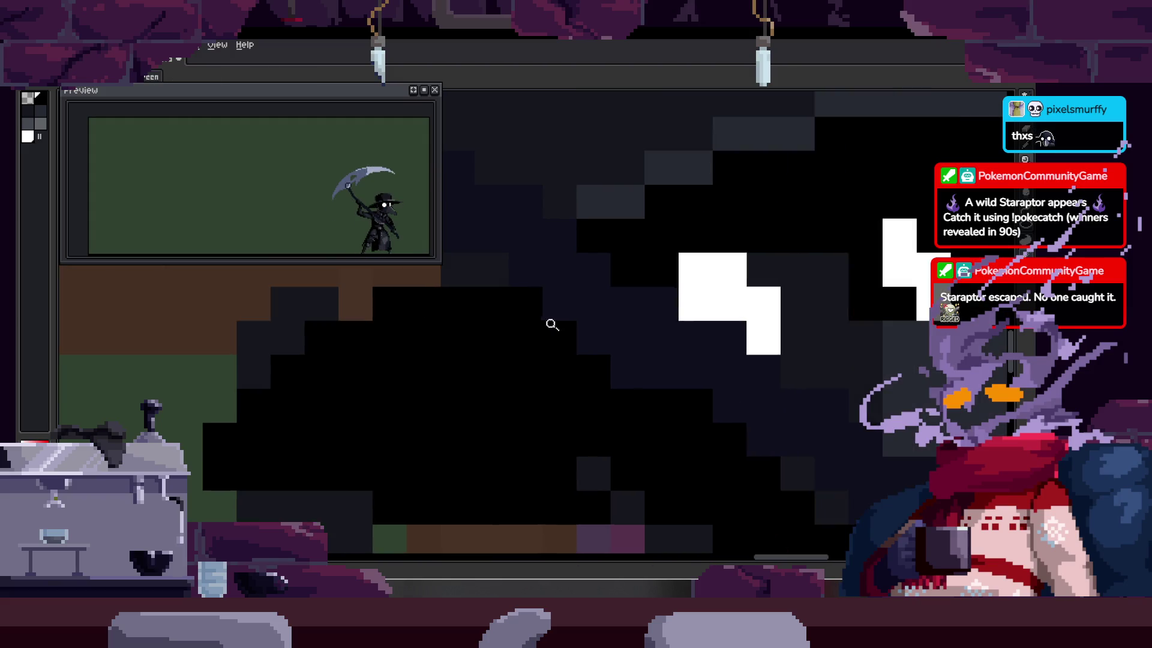
{"action": "scroll", "coordinate": [611, 327], "scroll_direction": "down", "scroll_amount": 1}
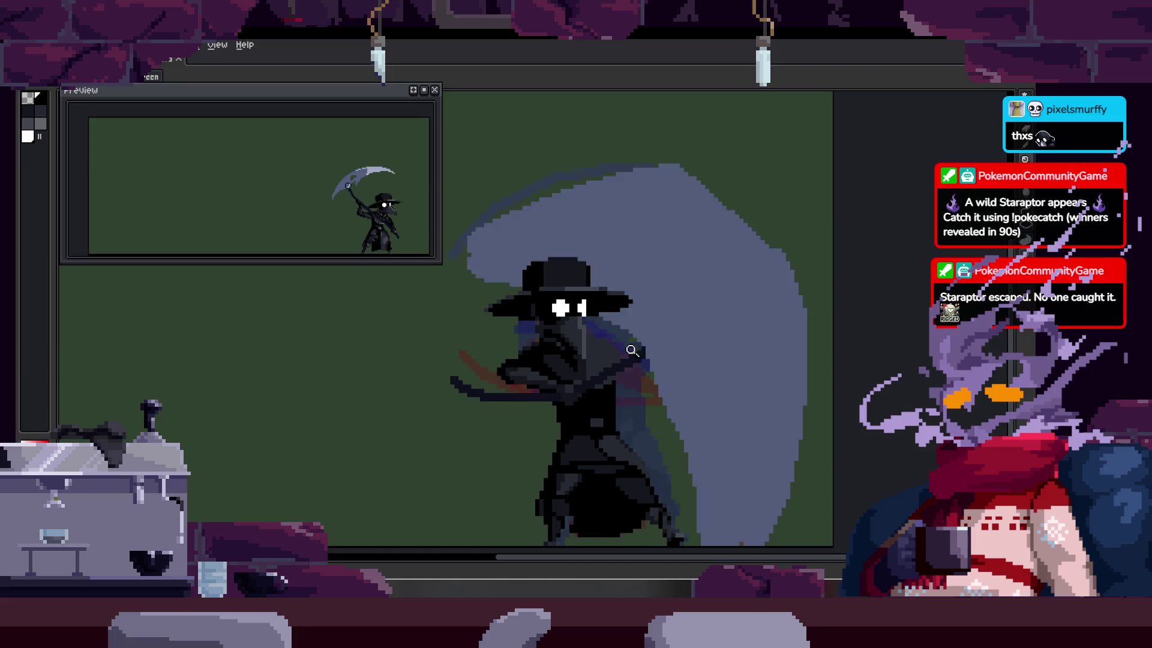
{"action": "scroll", "coordinate": [638, 349], "scroll_direction": "right", "scroll_amount": 2}
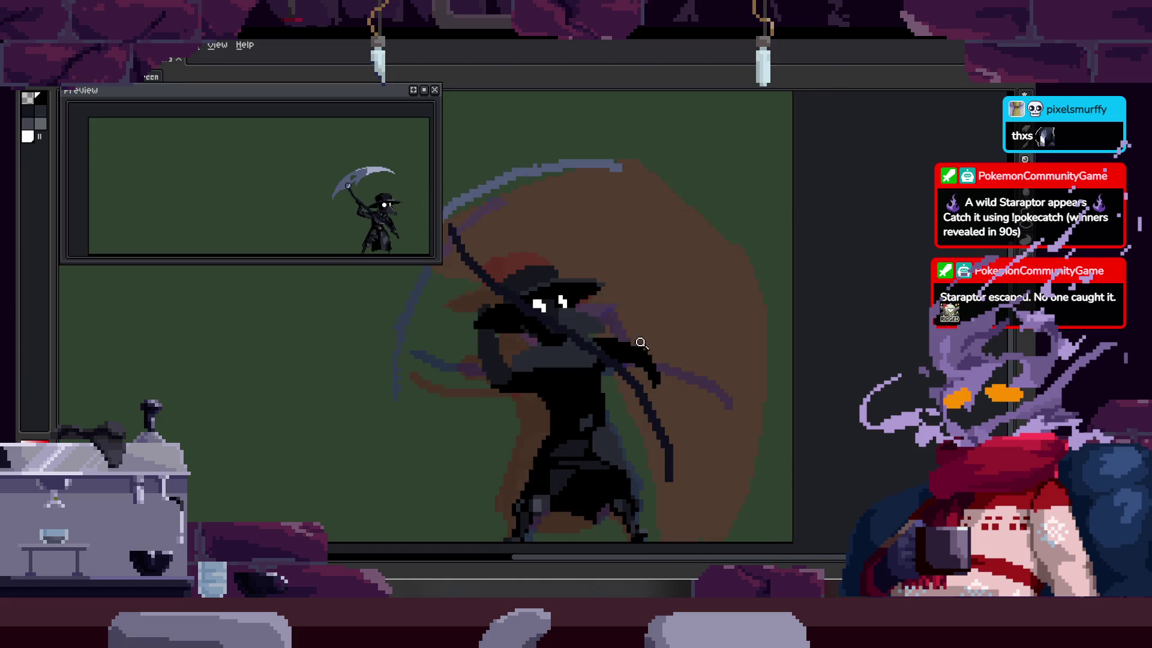
{"action": "scroll", "coordinate": [630, 344], "scroll_direction": "up", "scroll_amount": 3}
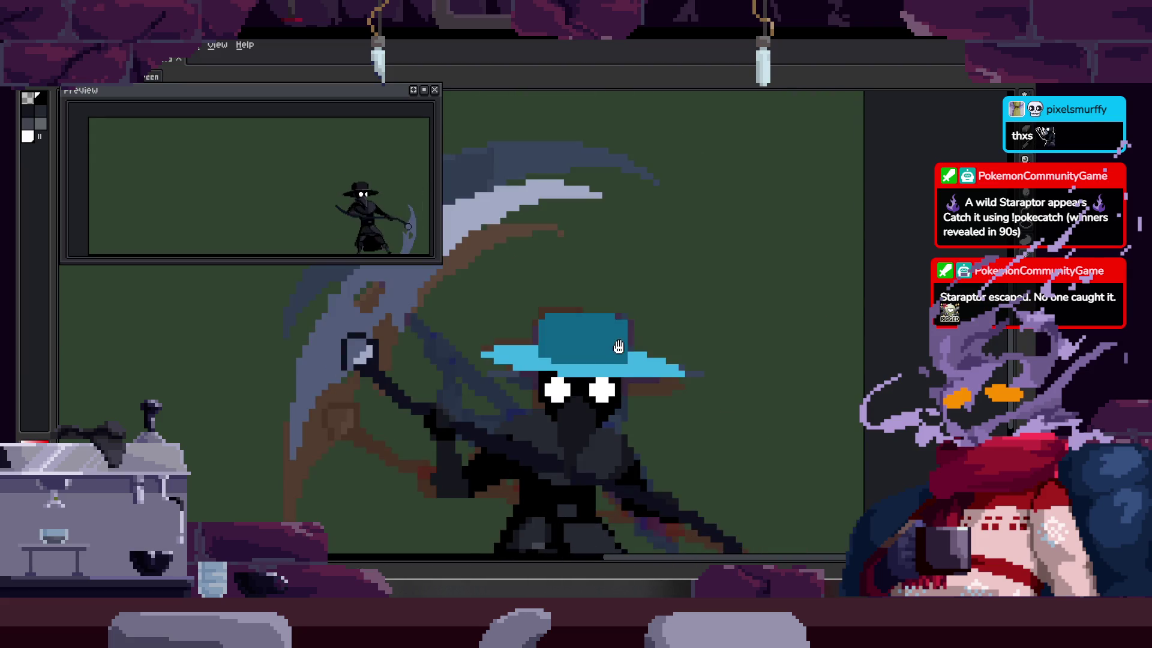
{"action": "scroll", "coordinate": [616, 330], "scroll_direction": "up", "scroll_amount": 2}
{"action": "key", "text": "g"}
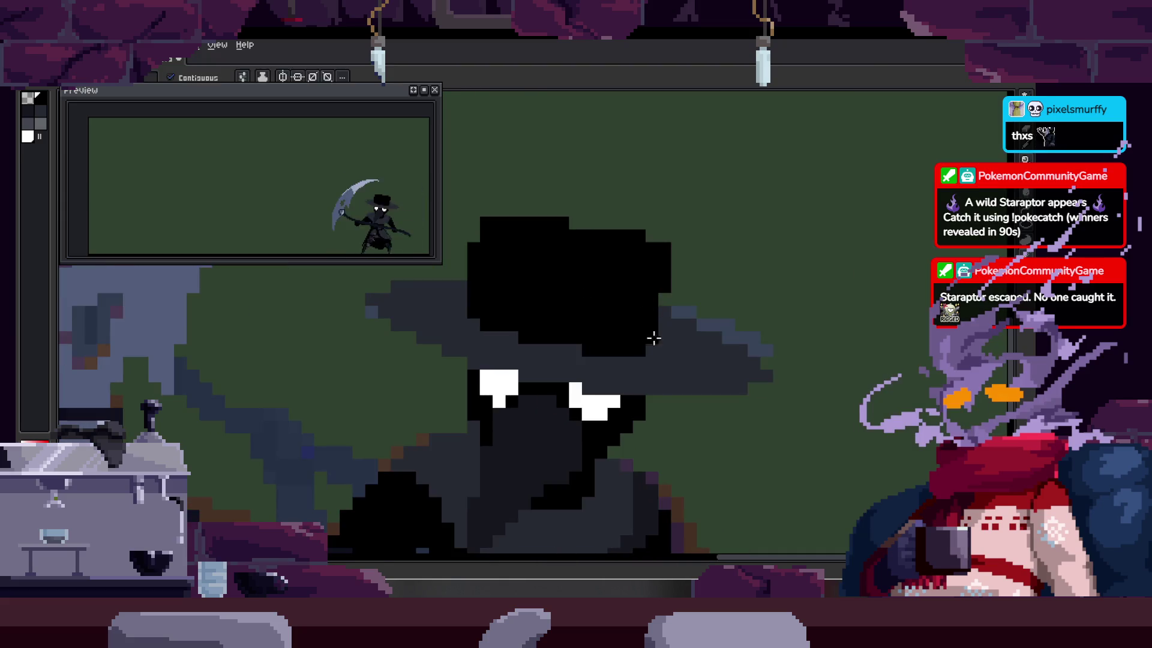
{"action": "key", "text": "h"}
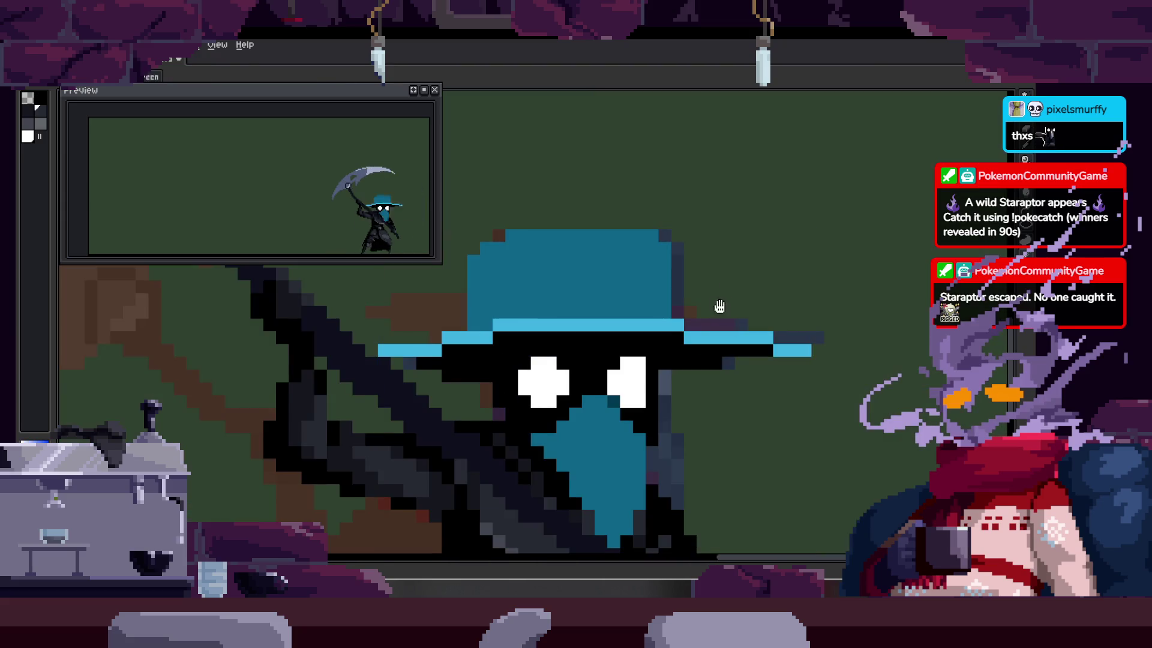
{"action": "left_click_drag", "start_coordinate": [719, 306], "coordinate": [703, 308]}
{"action": "key", "text": "g"}
{"action": "left_click", "coordinate": [581, 311]}
{"action": "left_click", "coordinate": [582, 324]}
{"action": "left_click", "coordinate": [696, 341]}
{"action": "left_click", "coordinate": [774, 352]}
{"action": "left_click", "coordinate": [461, 339]}
{"action": "left_click", "coordinate": [402, 352]}
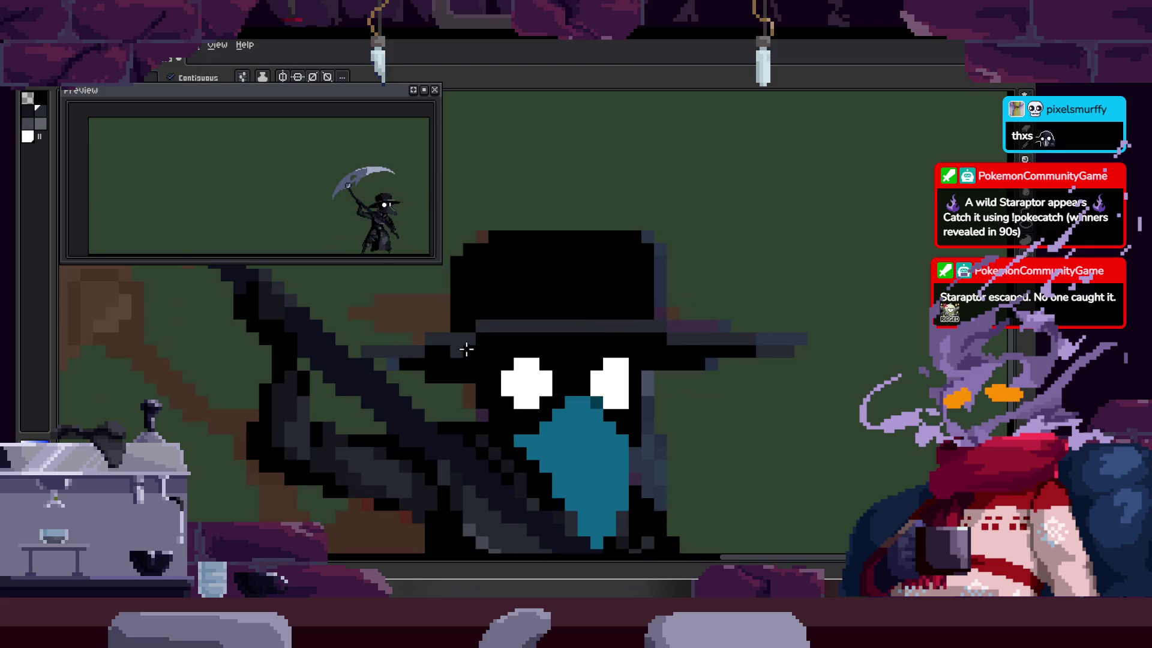
Step: Zoom in closer on the recoloured hat to inspect it
{"action": "key", "text": "b"}
{"action": "scroll", "coordinate": [561, 268], "scroll_direction": "up", "scroll_amount": 2}
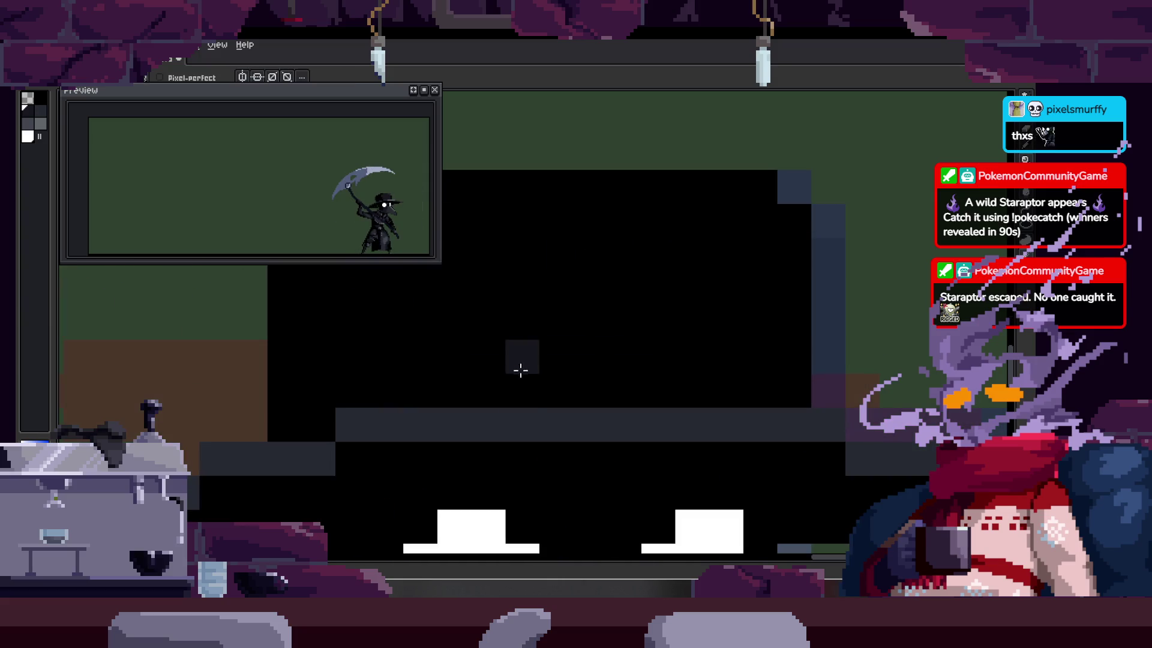
{"action": "key", "text": "z"}
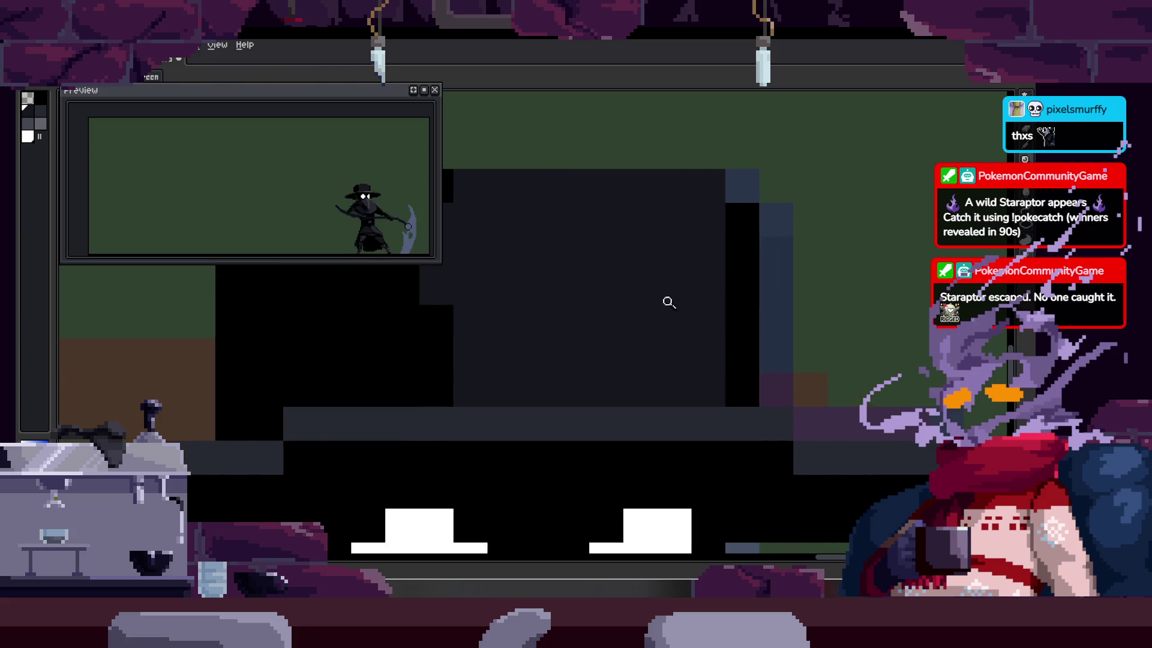
{"action": "left_click", "coordinate": [669, 302]}
{"action": "key", "text": "b"}
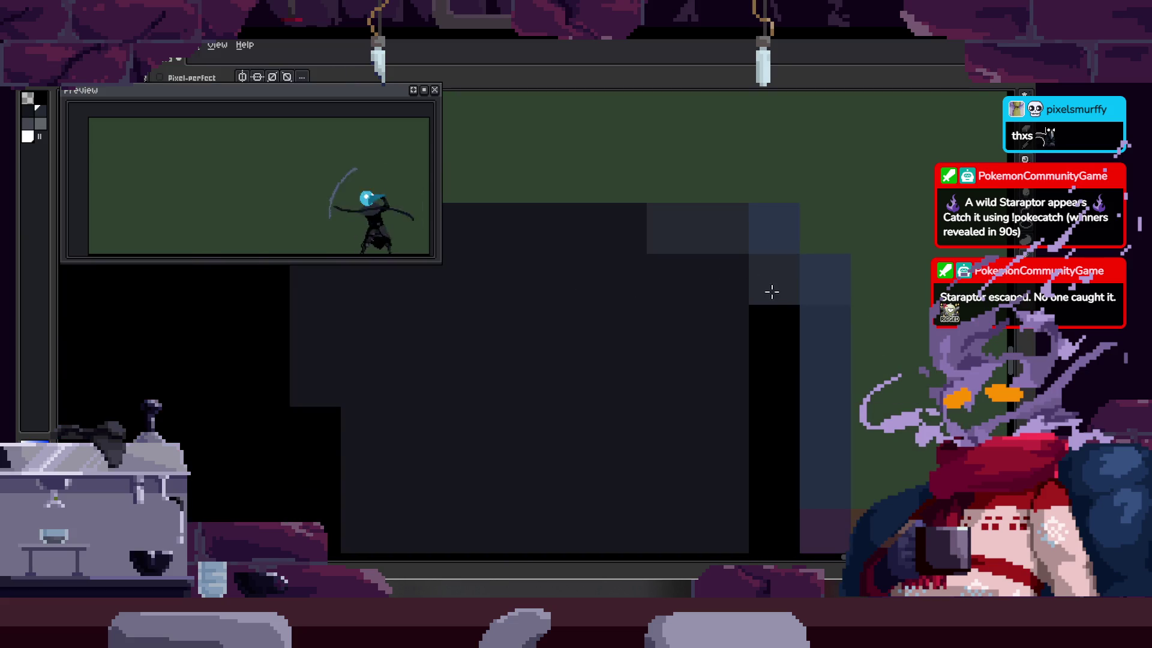
{"action": "key", "text": "z"}
{"action": "scroll", "coordinate": [692, 290], "scroll_direction": "down", "scroll_amount": 3}
{"action": "scroll", "coordinate": [746, 292], "scroll_direction": "up", "scroll_amount": 1}
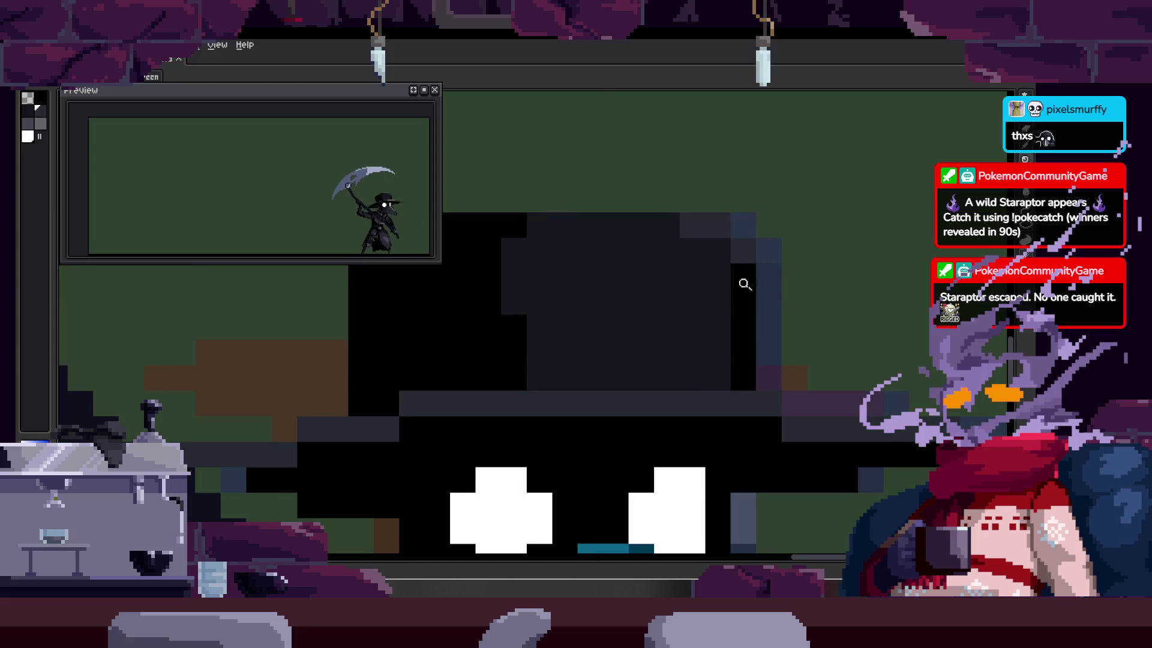
{"action": "key", "text": "b"}
{"action": "key", "text": "z"}
{"action": "scroll", "coordinate": [586, 313], "scroll_direction": "down", "scroll_amount": 2}
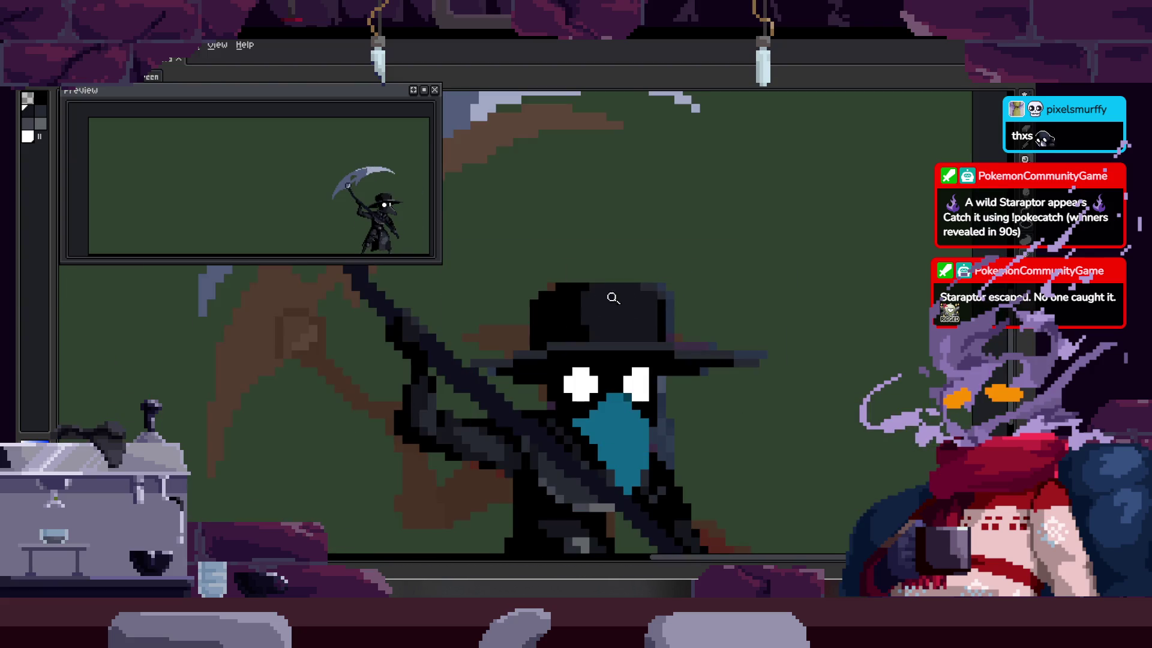
{"action": "scroll", "coordinate": [605, 313], "scroll_direction": "up", "scroll_amount": 2}
{"action": "key", "text": "b"}
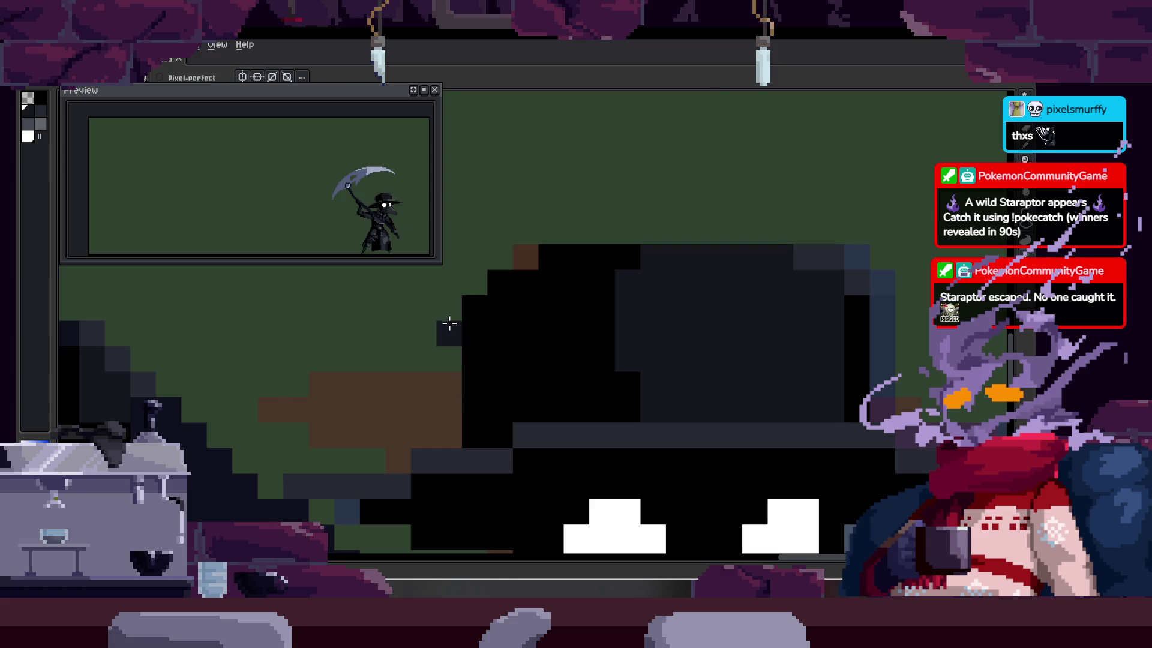
{"action": "scroll", "coordinate": [454, 310], "scroll_direction": "down", "scroll_amount": 2}
Step: Save the animation file with Ctrl+S
{"action": "key", "text": "ctrl+s"}
{"action": "key", "text": "z"}
{"action": "scroll", "coordinate": [576, 323], "scroll_direction": "down", "scroll_amount": 1}
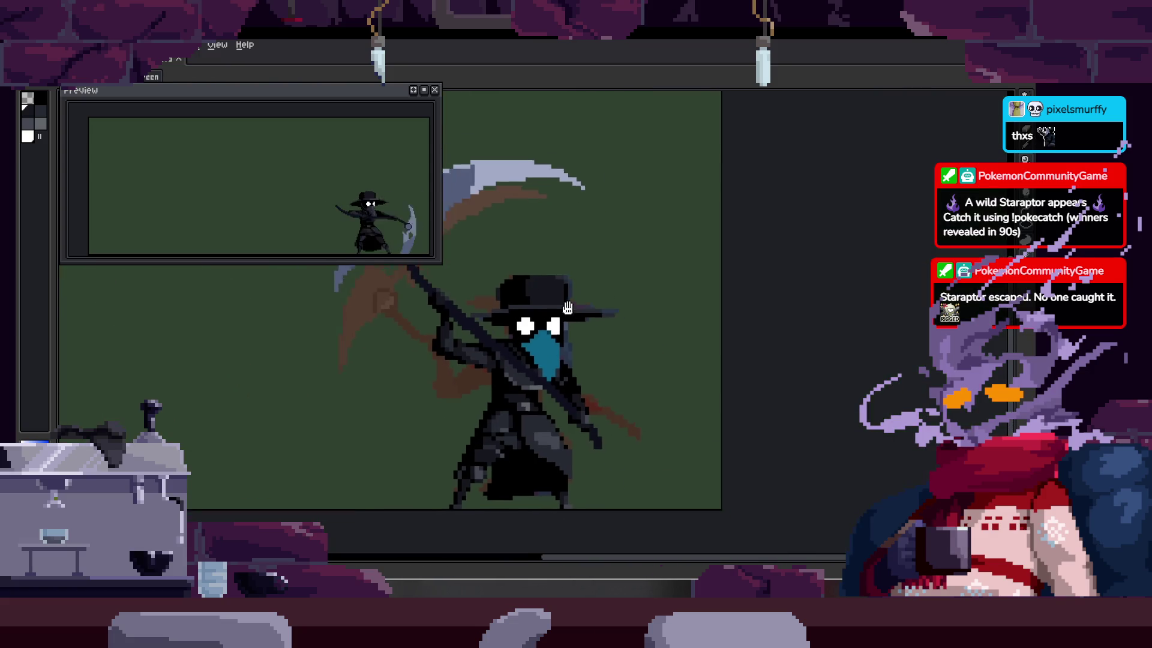
{"action": "scroll", "coordinate": [564, 324], "scroll_direction": "up", "scroll_amount": 2}
Step: Paint a trial light grey line down the beak, then undo it
{"action": "scroll", "coordinate": [540, 347], "scroll_direction": "up", "scroll_amount": 1}
{"action": "key", "text": "b"}
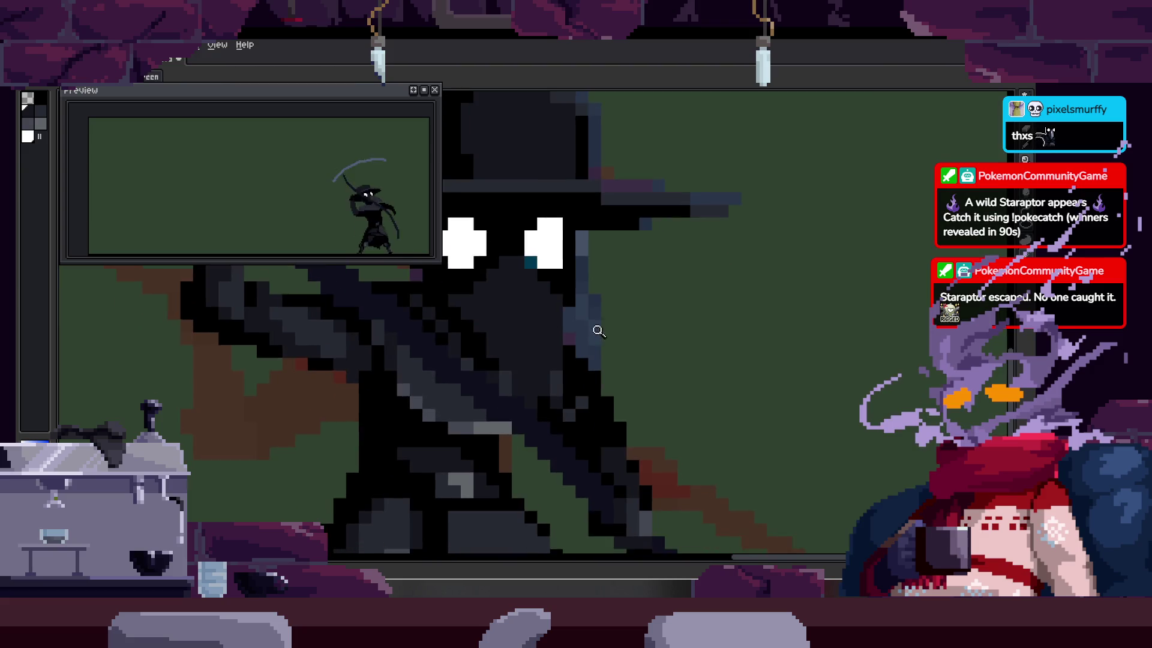
{"action": "scroll", "coordinate": [516, 300], "scroll_direction": "down", "scroll_amount": 1}
{"action": "scroll", "coordinate": [601, 361], "scroll_direction": "up", "scroll_amount": 3}
{"action": "scroll", "coordinate": [594, 376], "scroll_direction": "down", "scroll_amount": 3}
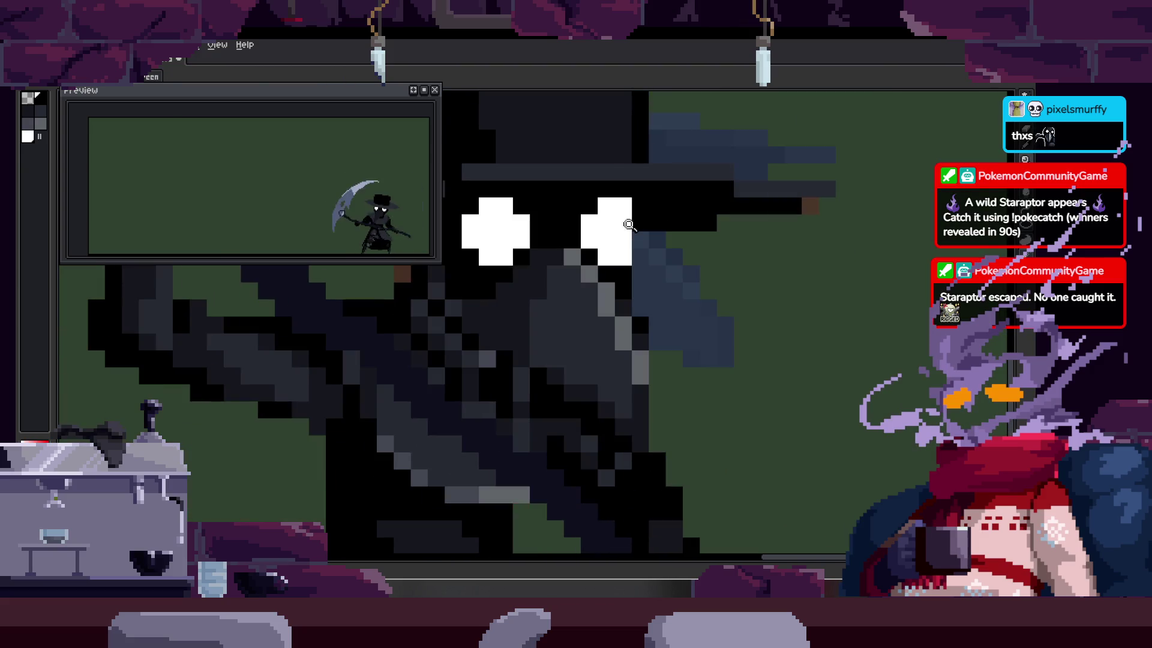
{"action": "scroll", "coordinate": [502, 343], "scroll_direction": "up", "scroll_amount": 2}
{"action": "mouse_move", "coordinate": [501, 343]}
{"action": "left_mouse_down"}
{"action": "mouse_move", "coordinate": [512, 424]}
{"action": "mouse_move", "coordinate": [560, 337]}
{"action": "mouse_move", "coordinate": [571, 486]}
{"action": "left_mouse_up"}
{"action": "key", "text": "ctrl+z"}
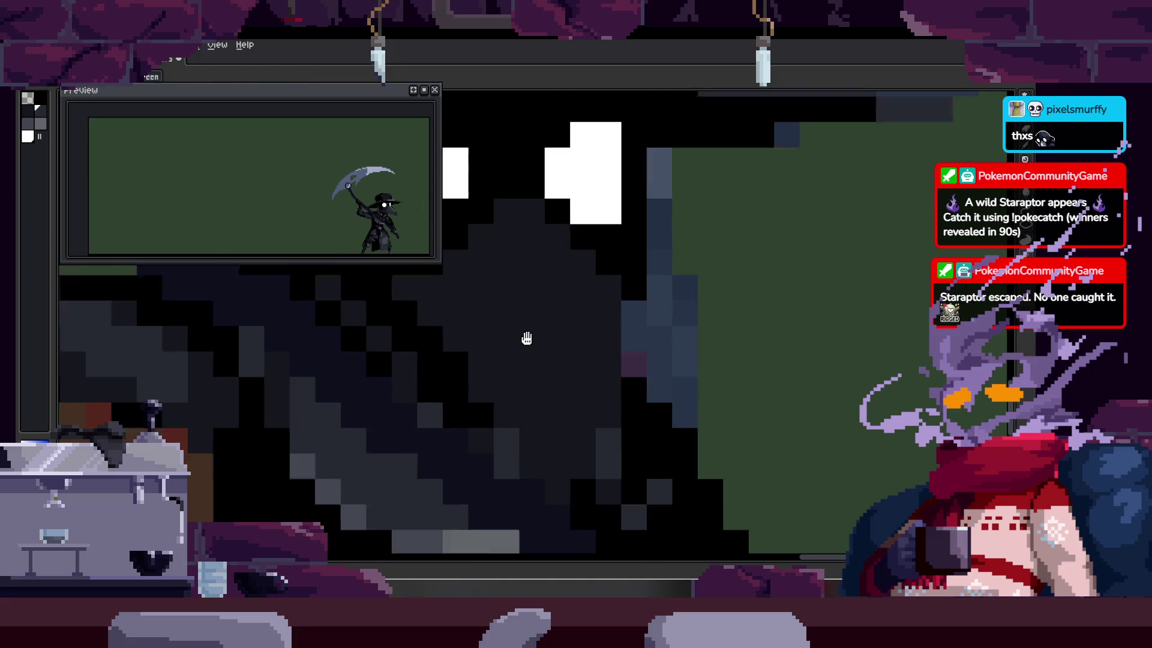
Step: Paint light grey highlight pixels along the beak, adding one more lightened pixel
{"action": "scroll", "coordinate": [527, 334], "scroll_direction": "down", "scroll_amount": 2}
{"action": "scroll", "coordinate": [557, 365], "scroll_direction": "up", "scroll_amount": 1}
{"action": "scroll", "coordinate": [620, 340], "scroll_direction": "up", "scroll_amount": 1}
{"action": "key", "text": "b"}
{"action": "mouse_move", "coordinate": [502, 279]}
{"action": "left_mouse_down"}
{"action": "mouse_move", "coordinate": [497, 301]}
{"action": "mouse_move", "coordinate": [576, 265]}
{"action": "mouse_move", "coordinate": [612, 276]}
{"action": "mouse_move", "coordinate": [604, 437]}
{"action": "mouse_move", "coordinate": [640, 298]}
{"action": "left_mouse_up"}
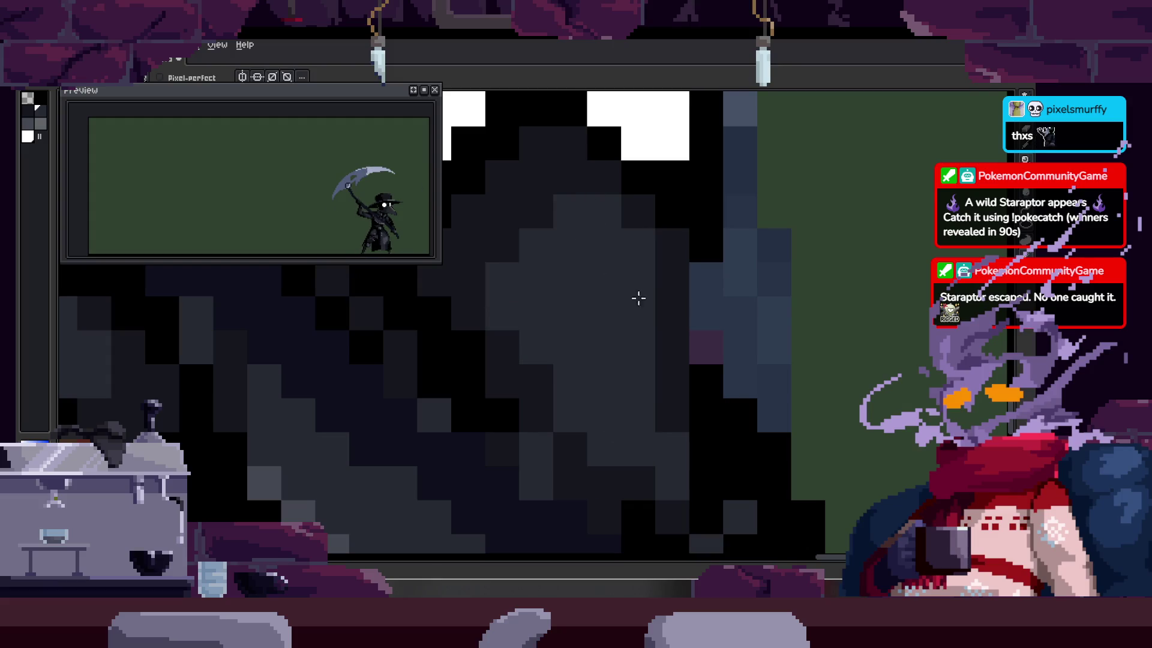
{"action": "scroll", "coordinate": [640, 298], "scroll_direction": "down", "scroll_amount": 1}
{"action": "left_click", "coordinate": [618, 440]}
{"action": "scroll", "coordinate": [626, 402], "scroll_direction": "down", "scroll_amount": 2}
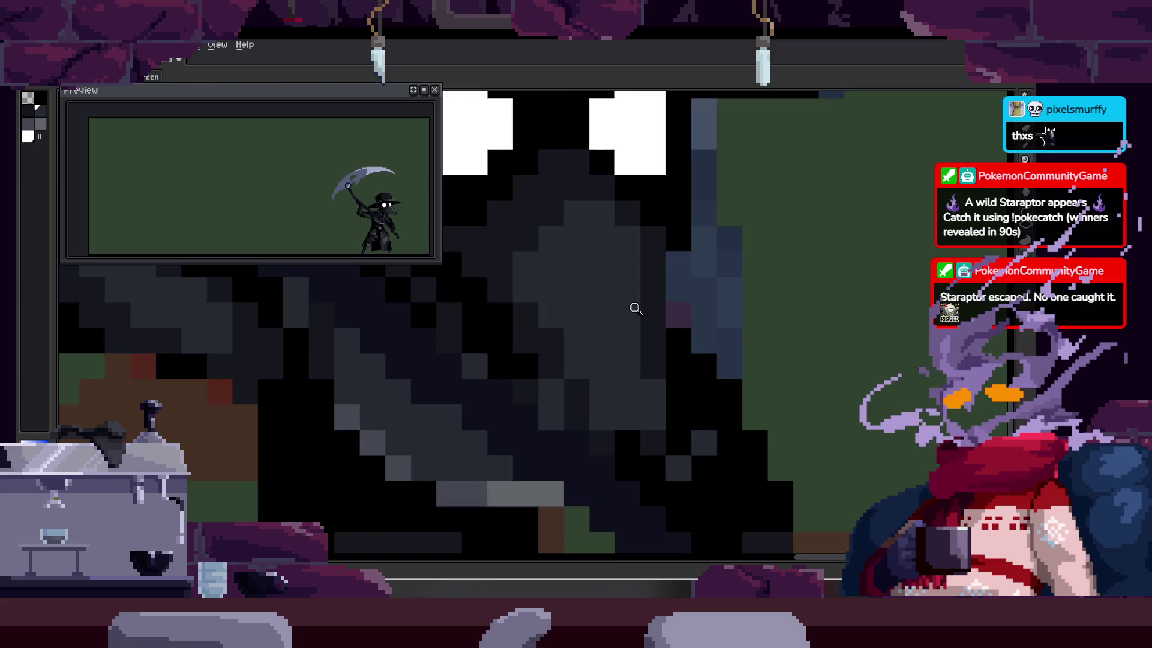
{"action": "scroll", "coordinate": [629, 347], "scroll_direction": "up", "scroll_amount": 3}
Step: Select the dark head area by colour, then clear the selection
{"action": "key", "text": "w"}
{"action": "left_click", "coordinate": [644, 396]}
{"action": "key", "text": "z"}
{"action": "key", "text": "ctrl+d"}
{"action": "scroll", "coordinate": [599, 336], "scroll_direction": "down", "scroll_amount": 4}
{"action": "scroll", "coordinate": [615, 279], "scroll_direction": "down", "scroll_amount": 1}
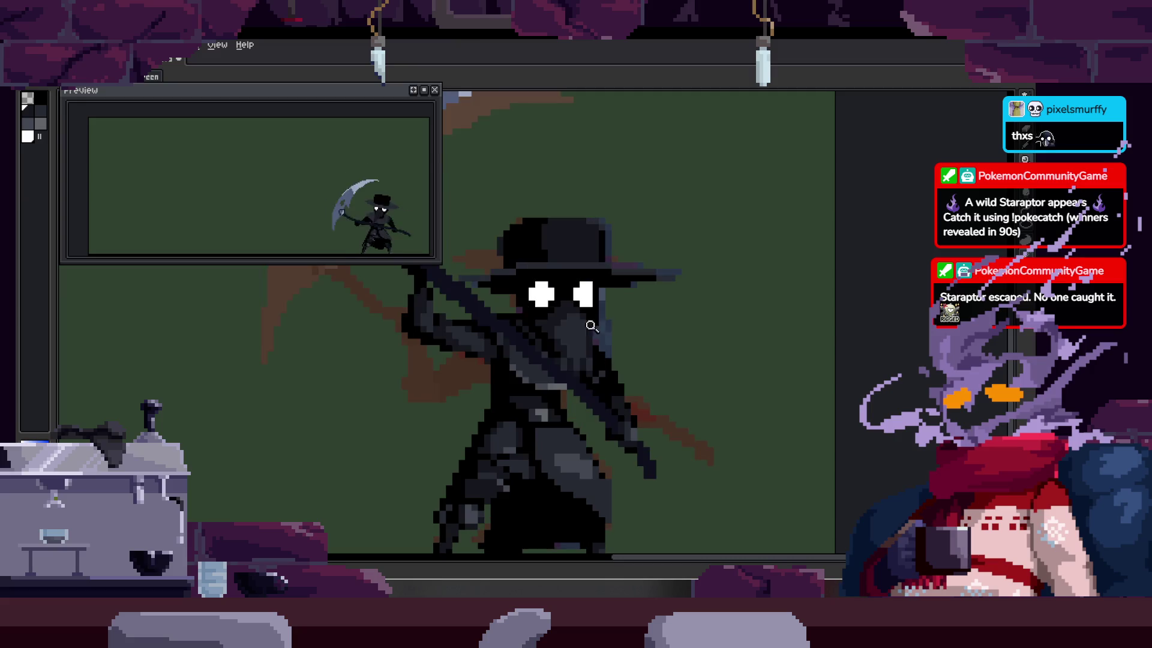
{"action": "scroll", "coordinate": [599, 306], "scroll_direction": "up", "scroll_amount": 4}
Step: Centre the view on the beak and eye and pick a colour from the drawing
{"action": "key", "text": "b"}
{"action": "key", "text": "z"}
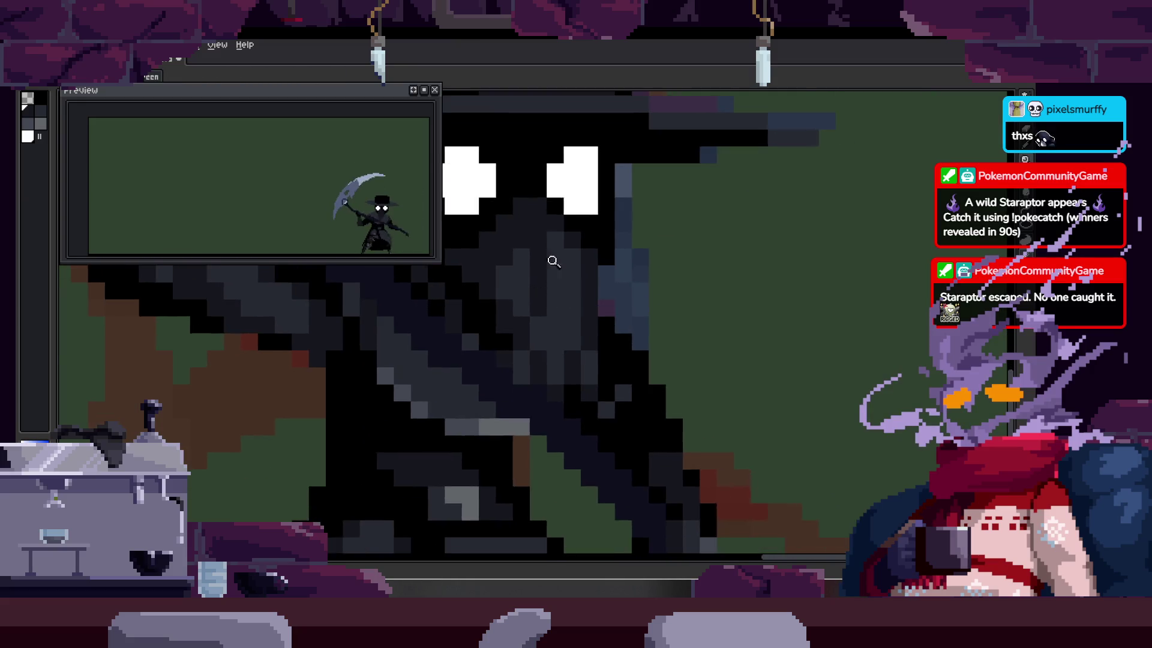
{"action": "scroll", "coordinate": [525, 269], "scroll_direction": "up", "scroll_amount": 2}
{"action": "scroll", "coordinate": [527, 308], "scroll_direction": "right", "scroll_amount": 2}
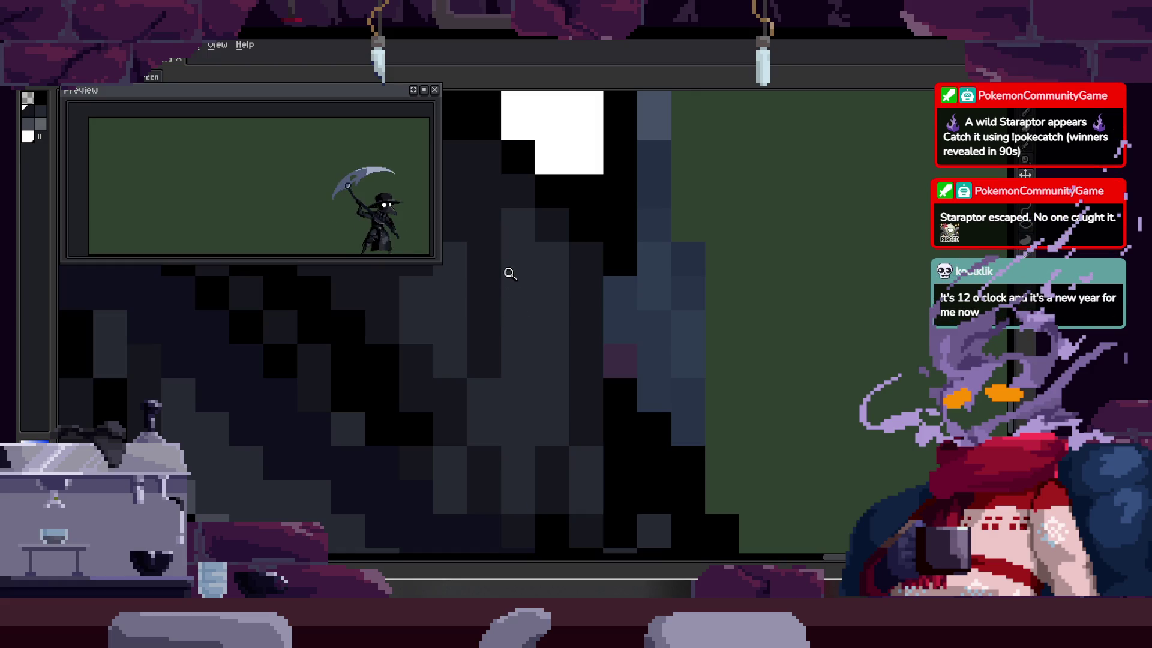
{"action": "left_click_drag", "start_coordinate": [498, 288], "coordinate": [534, 300]}
{"action": "key", "text": "b"}
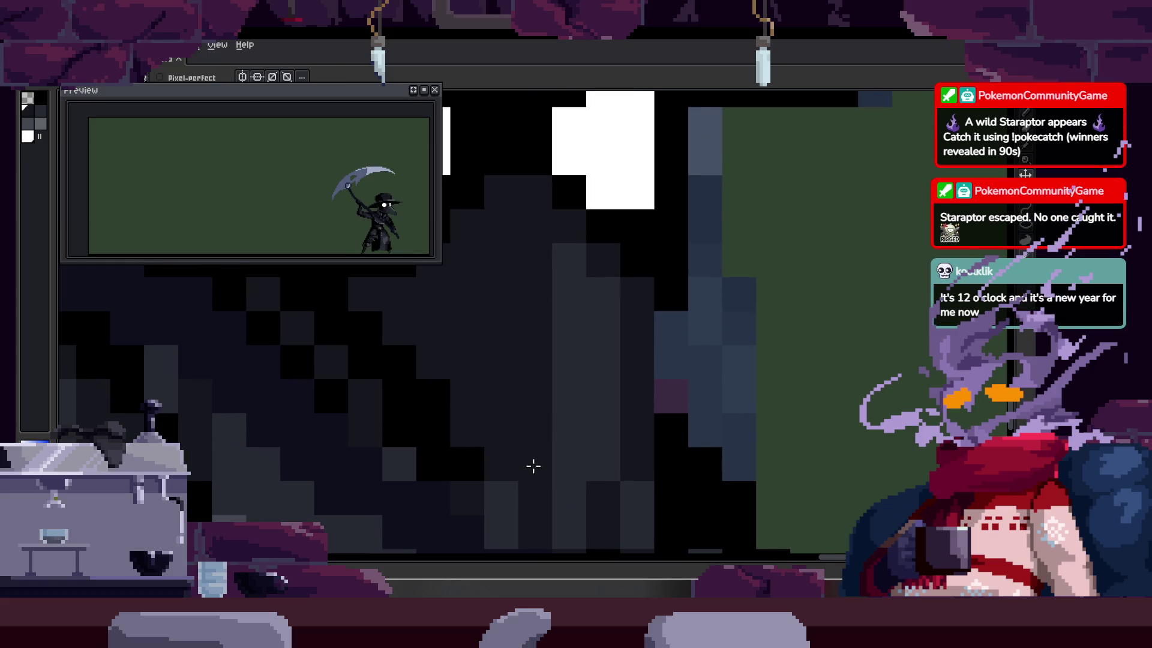
{"action": "key", "text": "alt"}
{"action": "scroll", "coordinate": [575, 329], "scroll_direction": "down", "scroll_amount": 3}
{"action": "key", "text": "z"}
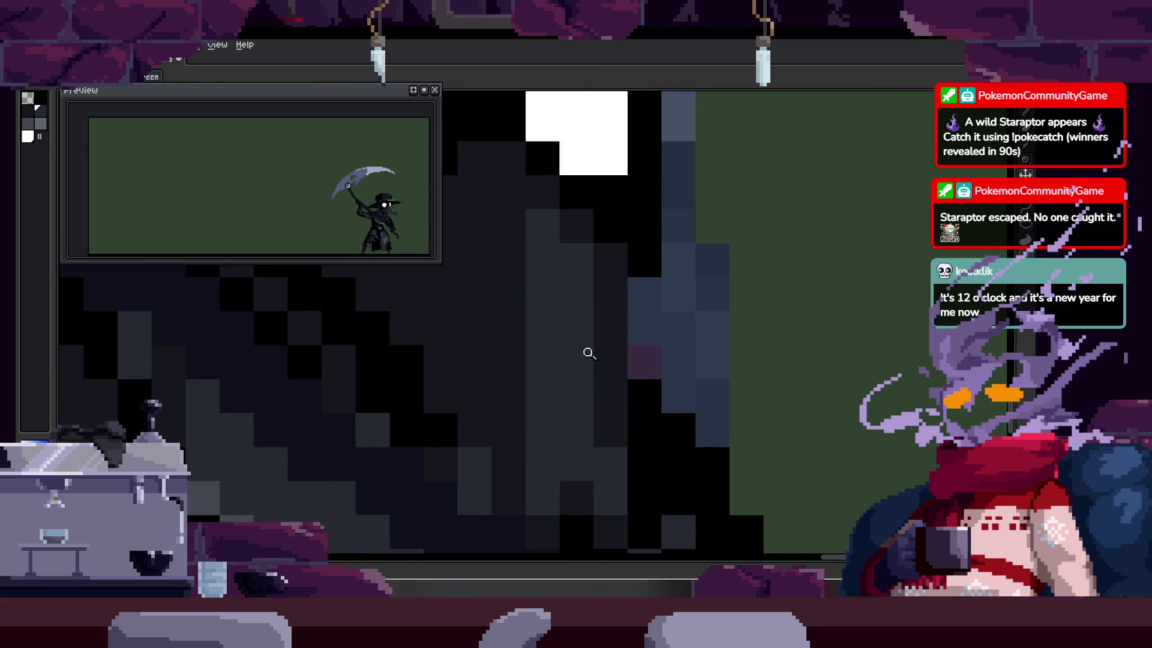
{"action": "scroll", "coordinate": [586, 352], "scroll_direction": "down", "scroll_amount": 3}
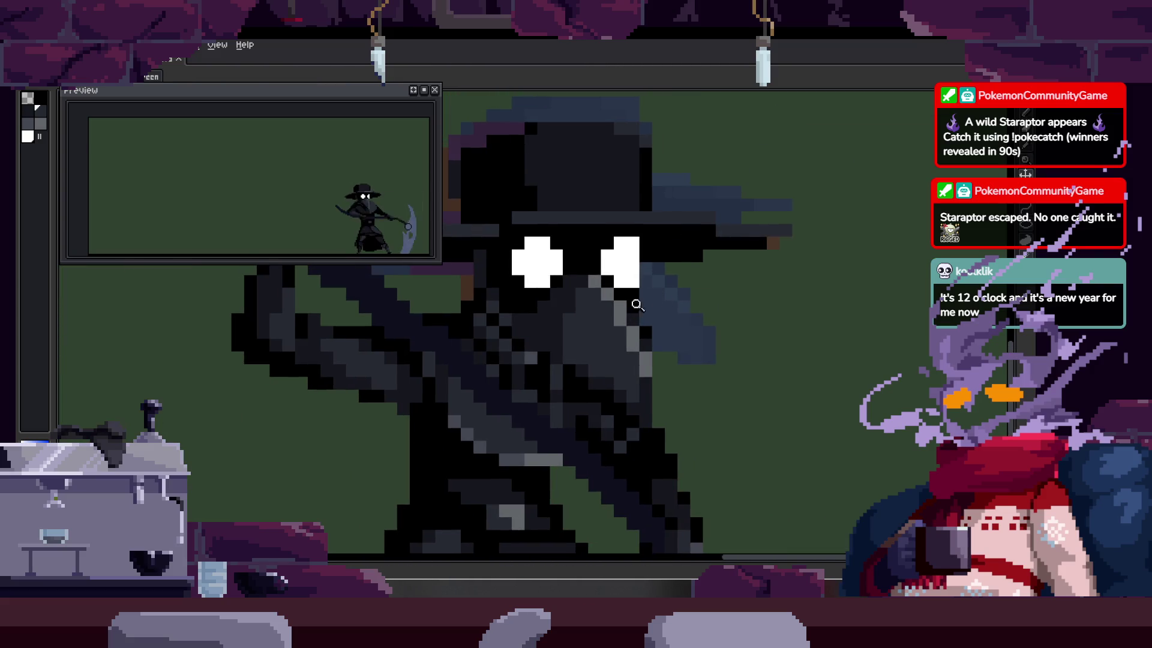
{"action": "scroll", "coordinate": [646, 298], "scroll_direction": "up", "scroll_amount": 5}
{"action": "key", "text": "b"}
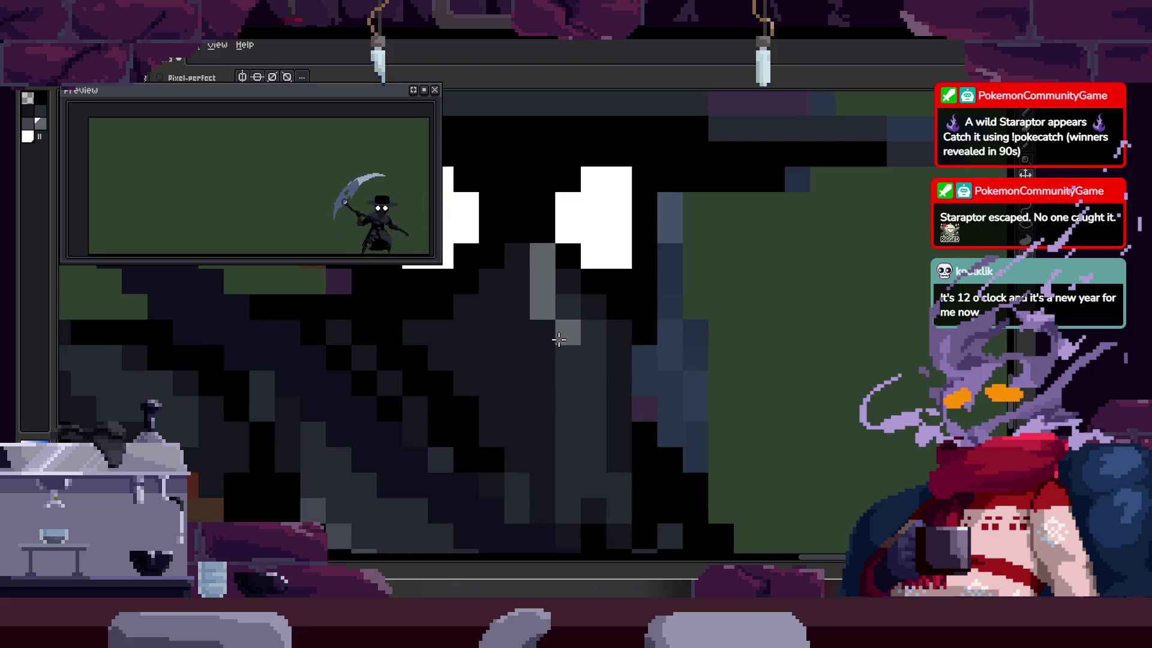
{"action": "key", "text": "z"}
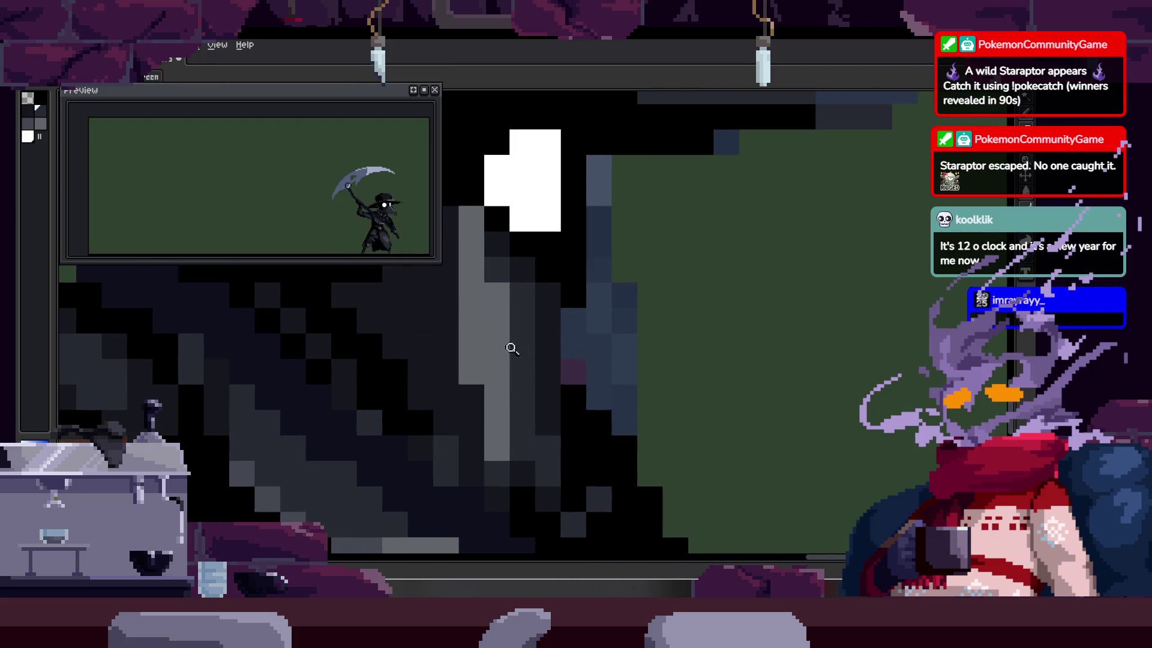
Step: Paint a grey column of pixels beside the plague doctor's beak
{"action": "scroll", "coordinate": [547, 335], "scroll_direction": "down", "scroll_amount": 2}
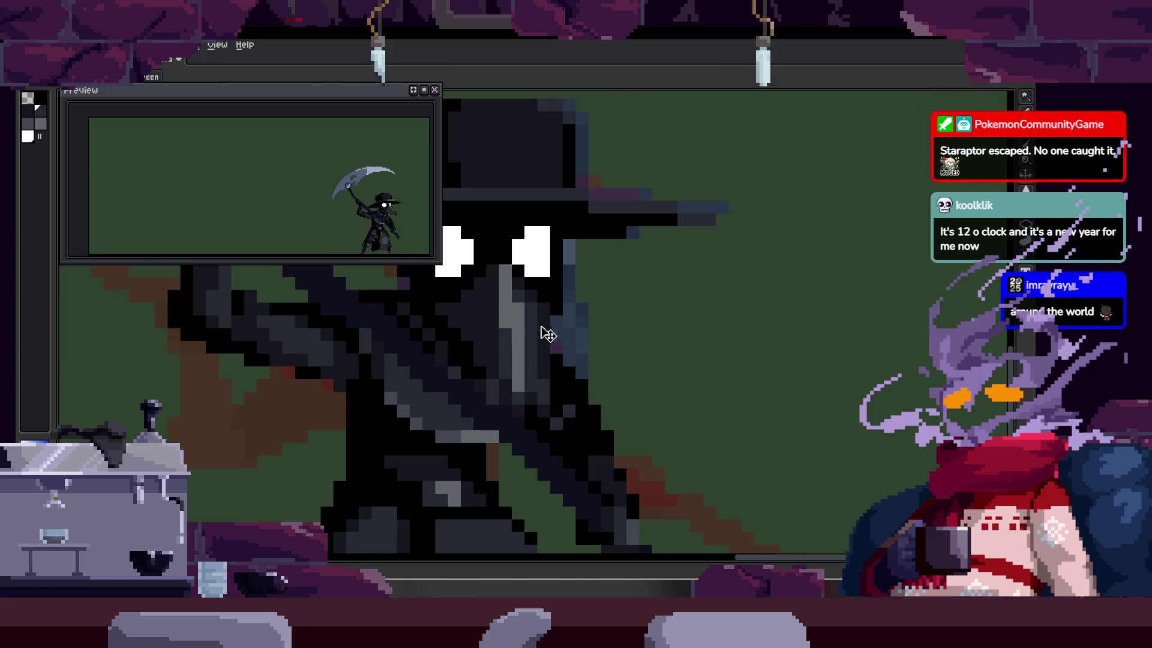
{"action": "scroll", "coordinate": [547, 334], "scroll_direction": "up", "scroll_amount": 2}
{"action": "key", "text": "b"}
{"action": "key", "text": "z"}
{"action": "scroll", "coordinate": [501, 377], "scroll_direction": "down", "scroll_amount": 2}
{"action": "scroll", "coordinate": [567, 329], "scroll_direction": "up", "scroll_amount": 1}
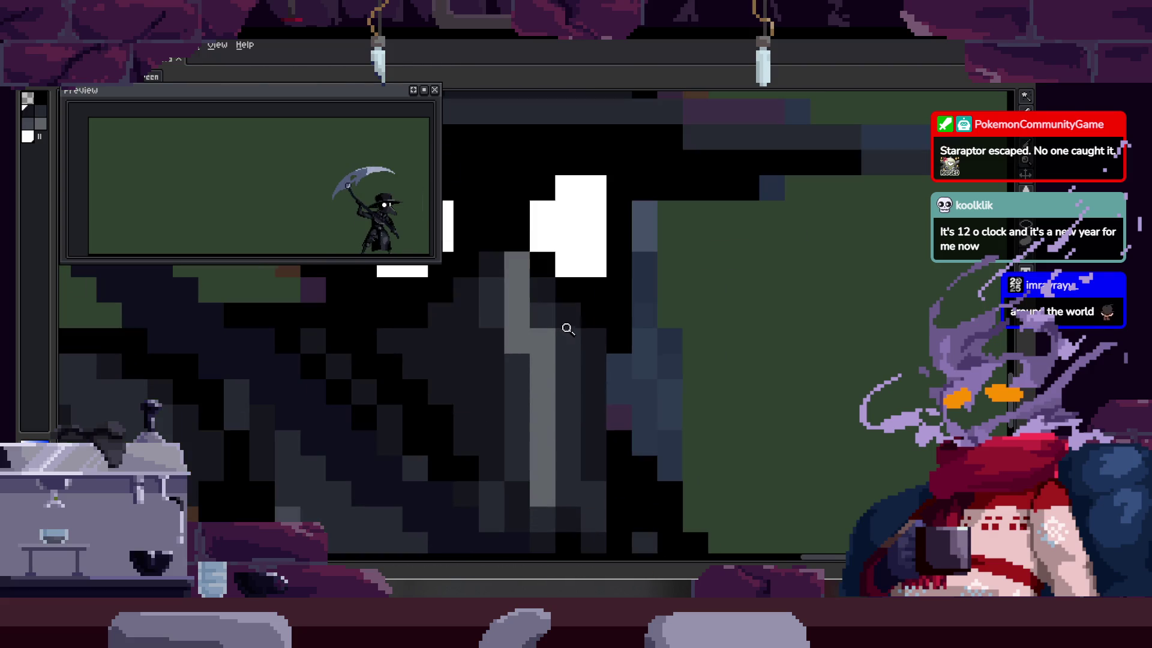
{"action": "scroll", "coordinate": [543, 328], "scroll_direction": "down", "scroll_amount": 1}
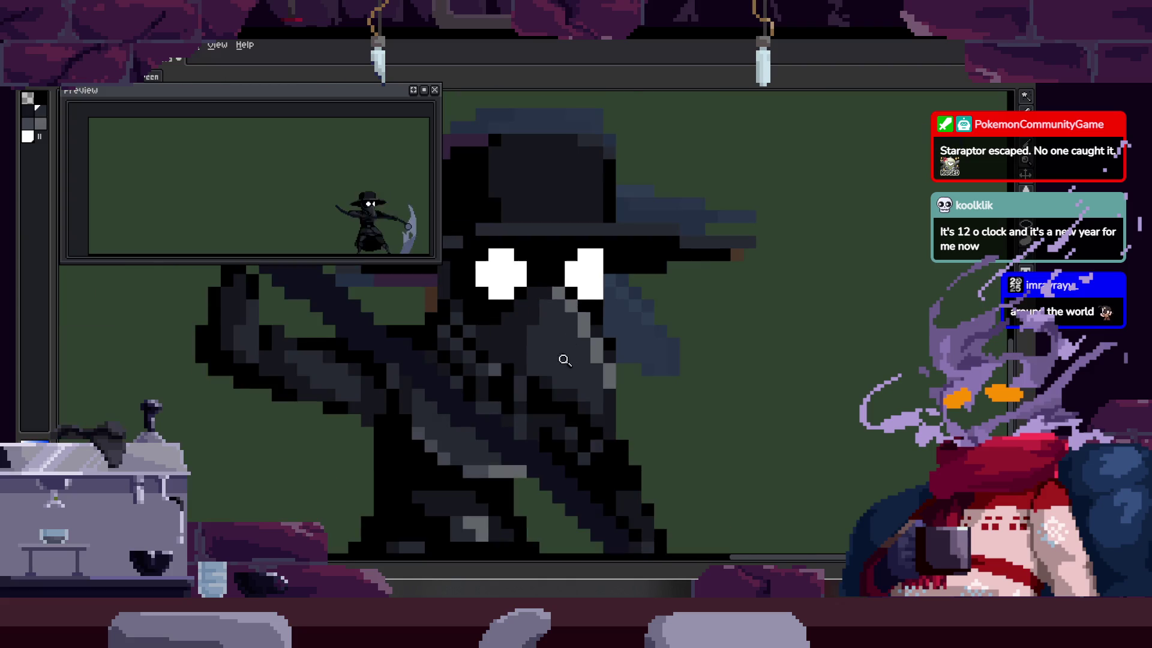
{"action": "scroll", "coordinate": [510, 360], "scroll_direction": "up", "scroll_amount": 2}
{"action": "key", "text": "b"}
{"action": "key", "text": "z"}
{"action": "scroll", "coordinate": [515, 306], "scroll_direction": "down", "scroll_amount": 2}
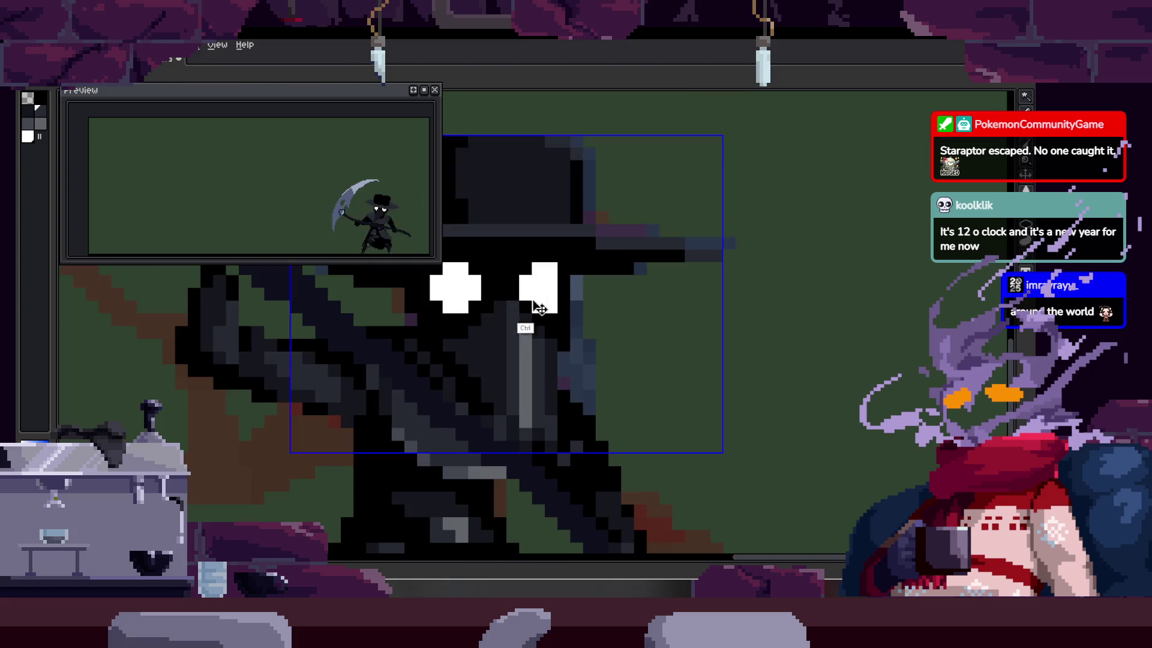
{"action": "scroll", "coordinate": [611, 344], "scroll_direction": "down", "scroll_amount": 3}
{"action": "scroll", "coordinate": [655, 285], "scroll_direction": "up", "scroll_amount": 4}
{"action": "key", "text": "b"}
{"action": "left_click_drag", "start_coordinate": [549, 495], "coordinate": [548, 343]}
{"action": "key", "text": "b"}
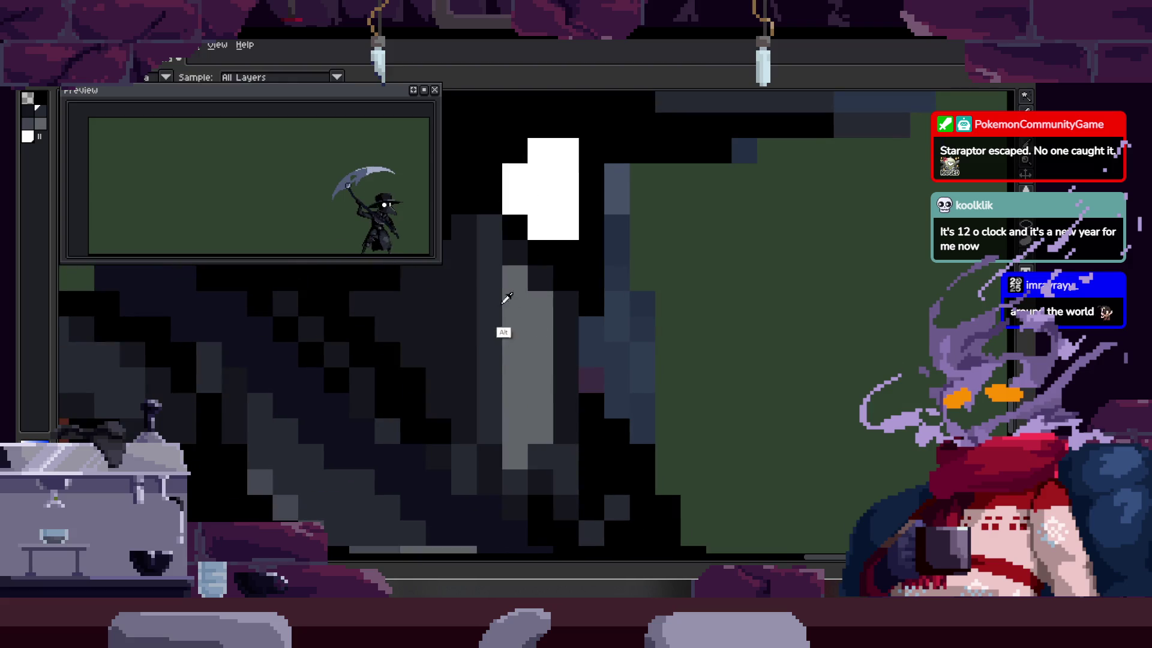
Step: Zoom in on the character's face to inspect the beak shading
{"action": "scroll", "coordinate": [563, 298], "scroll_direction": "down", "scroll_amount": 5}
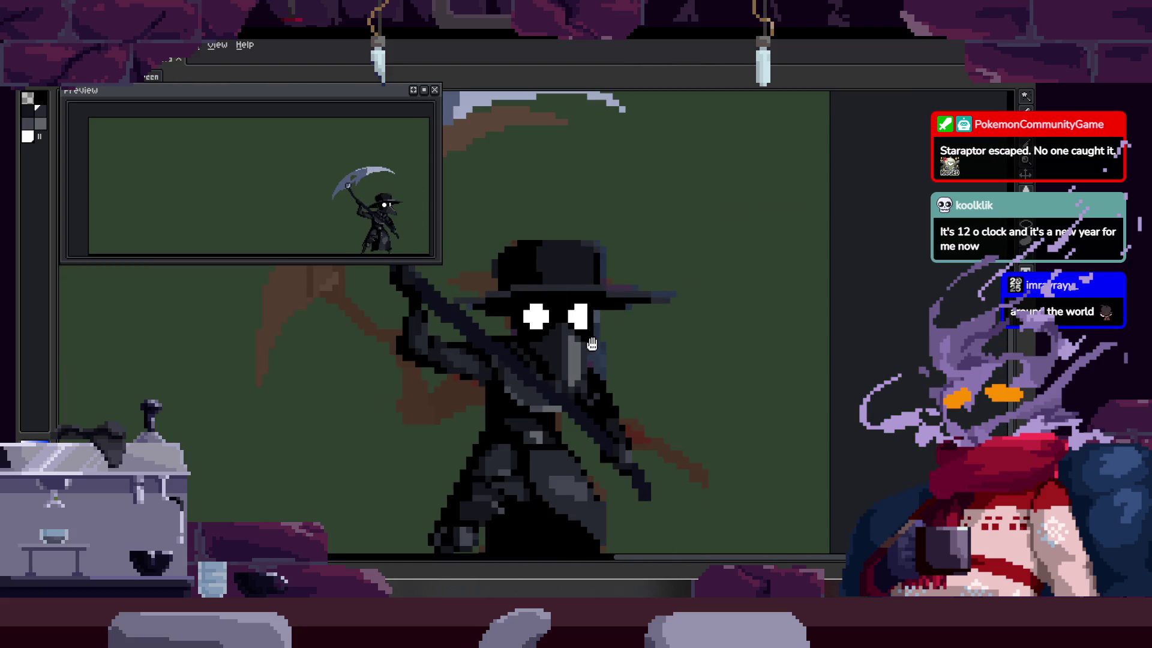
{"action": "key", "text": "z"}
{"action": "left_click", "coordinate": [584, 334]}
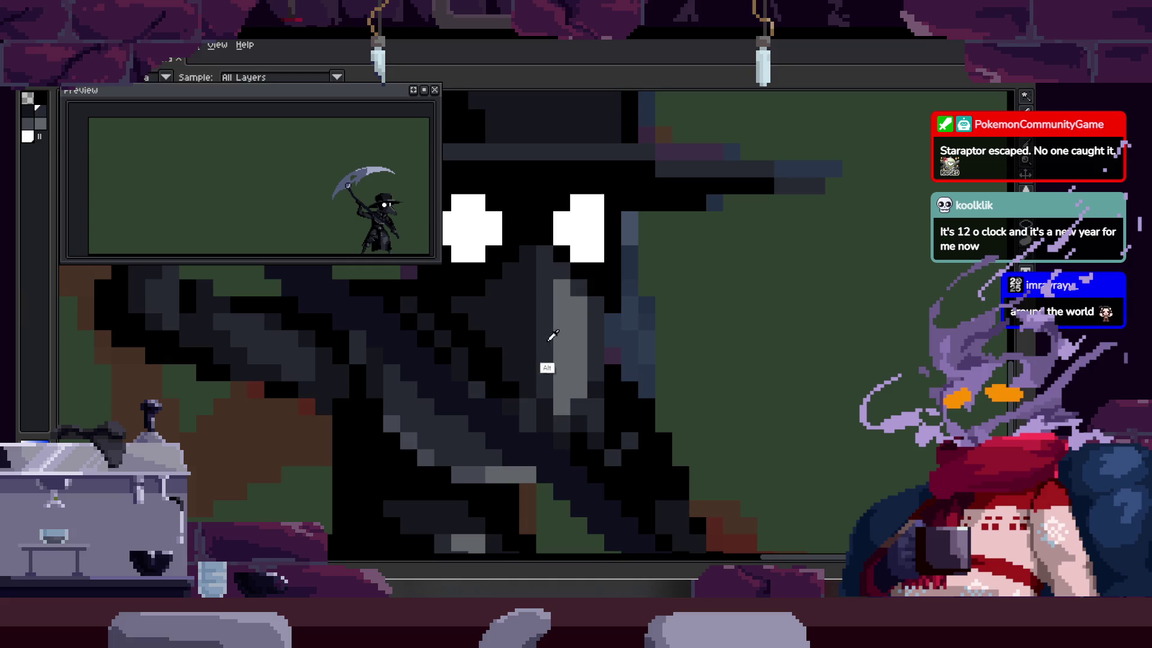
{"action": "scroll", "coordinate": [514, 310], "scroll_direction": "up", "scroll_amount": 1}
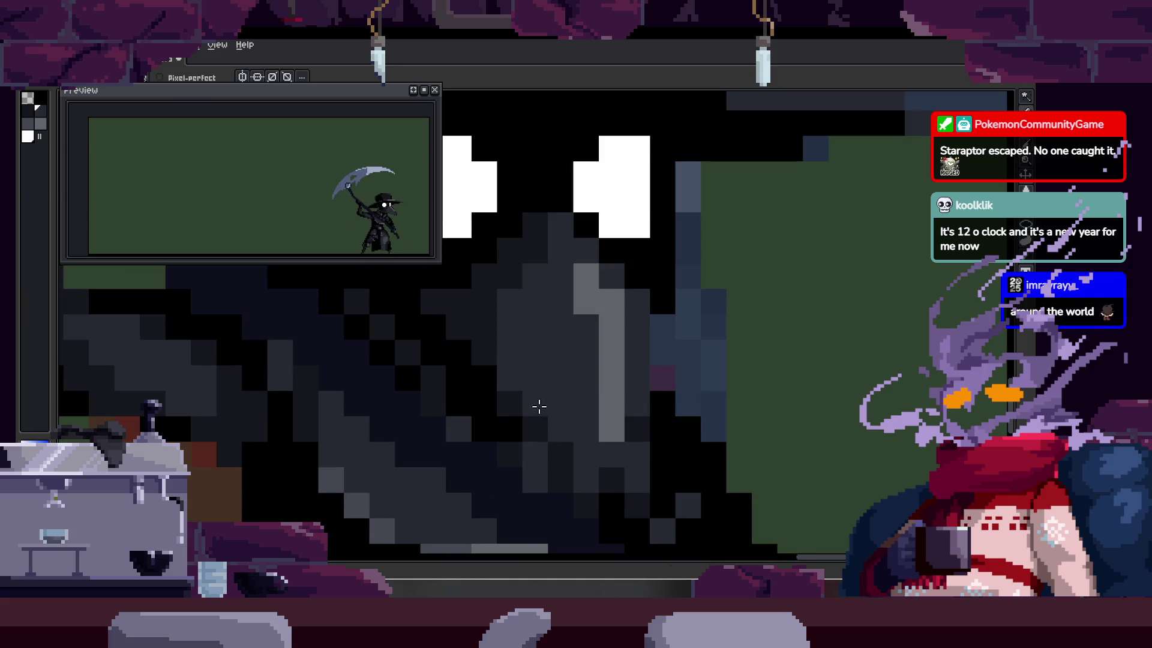
{"action": "scroll", "coordinate": [539, 406], "scroll_direction": "down", "scroll_amount": 4}
{"action": "key", "text": "z"}
{"action": "scroll", "coordinate": [628, 310], "scroll_direction": "up", "scroll_amount": 5}
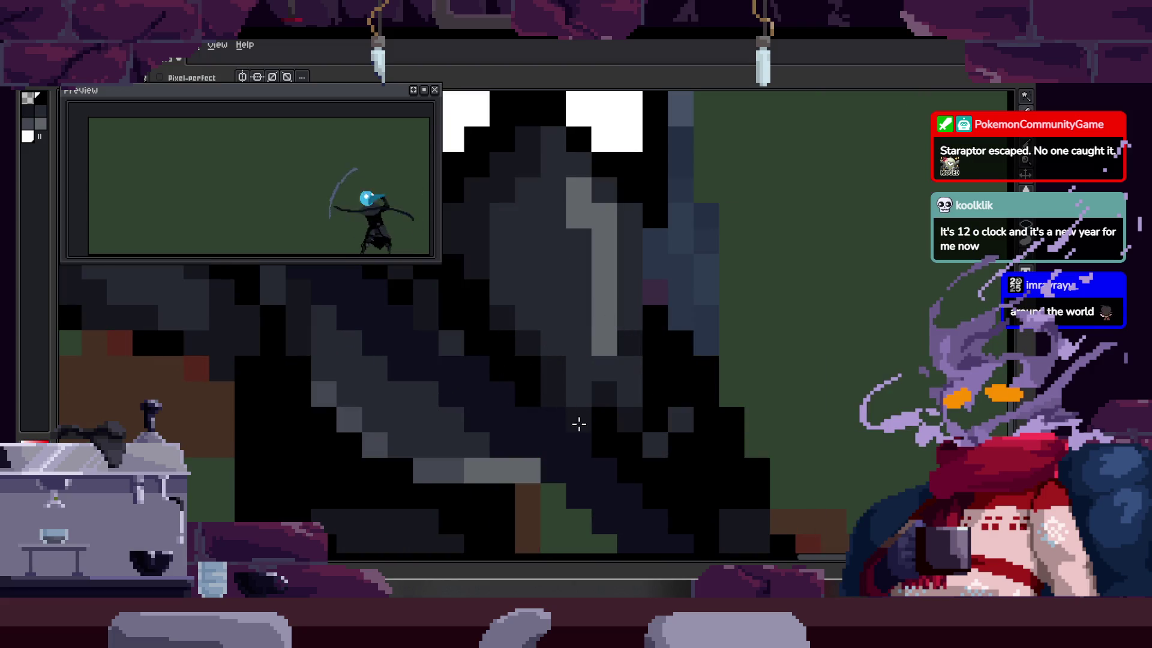
{"action": "scroll", "coordinate": [563, 392], "scroll_direction": "right", "scroll_amount": 2}
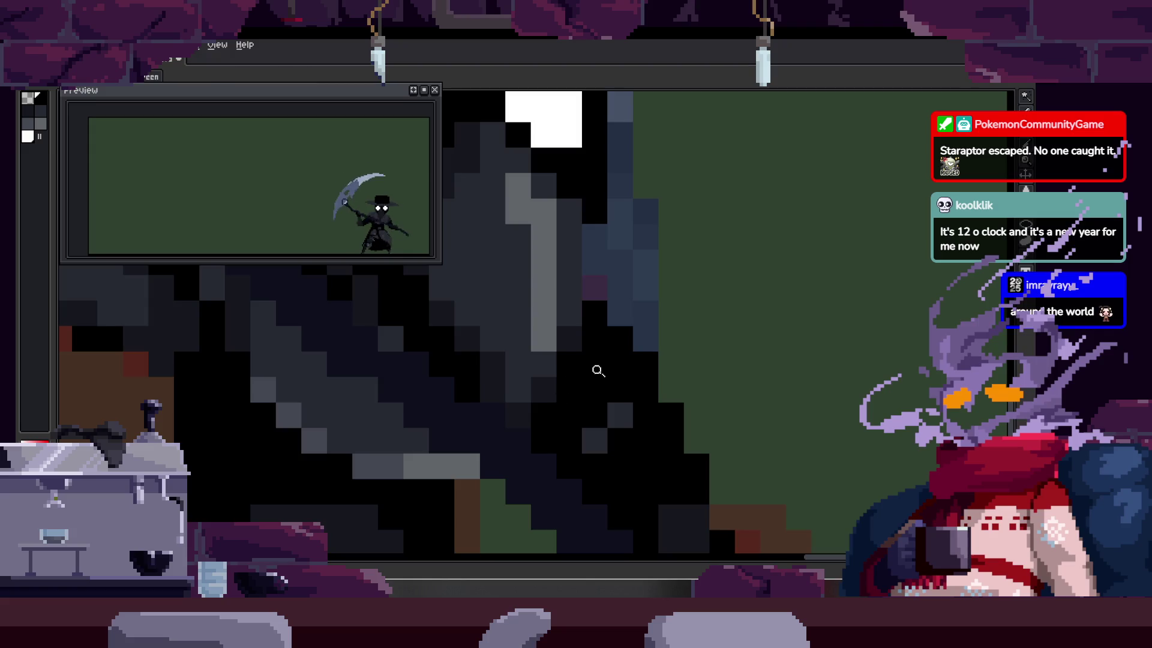
{"action": "scroll", "coordinate": [600, 369], "scroll_direction": "down", "scroll_amount": 3}
{"action": "scroll", "coordinate": [615, 336], "scroll_direction": "down", "scroll_amount": 2}
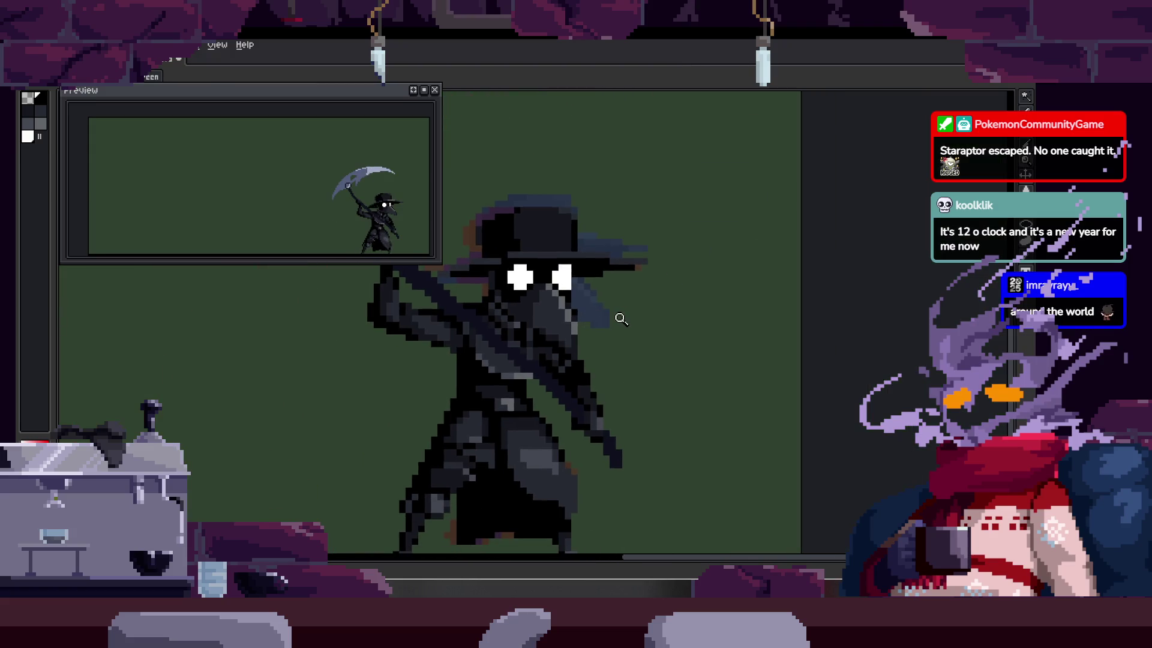
{"action": "scroll", "coordinate": [587, 330], "scroll_direction": "up", "scroll_amount": 2}
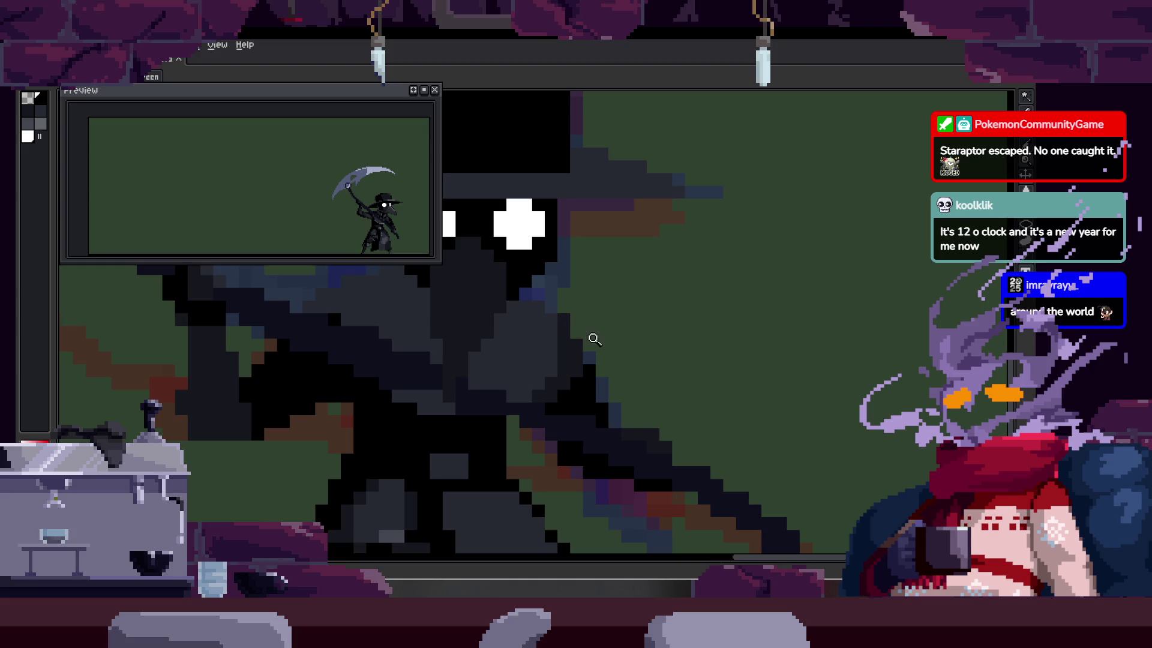
{"action": "scroll", "coordinate": [591, 343], "scroll_direction": "down", "scroll_amount": 2}
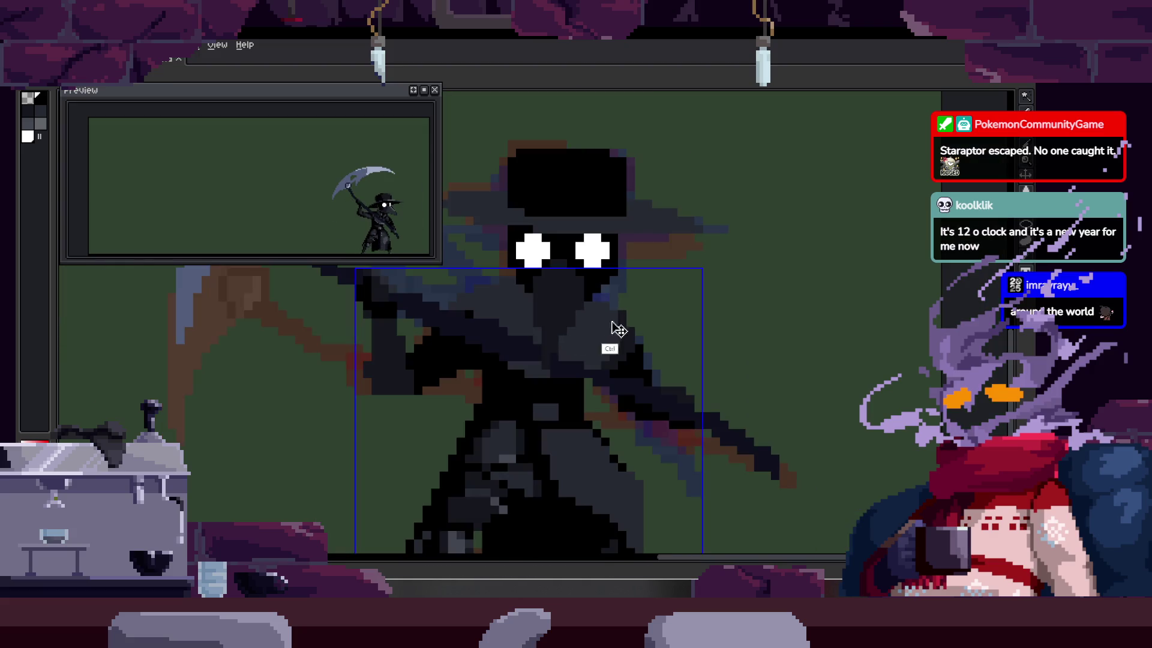
{"action": "scroll", "coordinate": [606, 285], "scroll_direction": "up", "scroll_amount": 3}
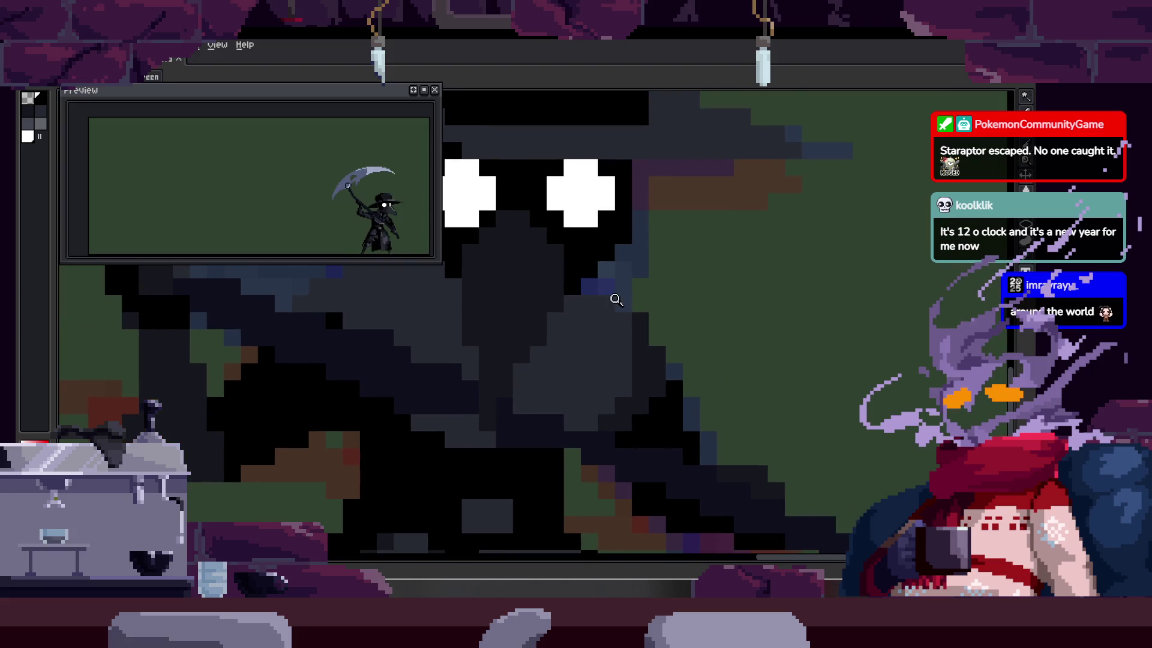
{"action": "scroll", "coordinate": [615, 296], "scroll_direction": "down", "scroll_amount": 1}
{"action": "scroll", "coordinate": [613, 311], "scroll_direction": "up", "scroll_amount": 1}
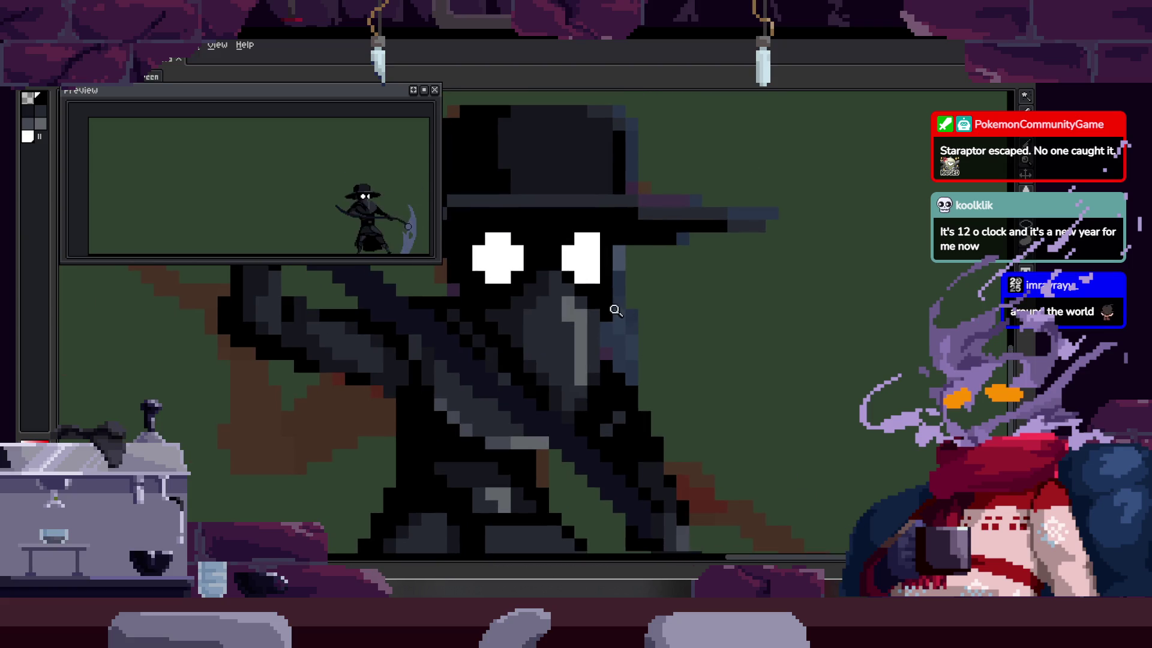
{"action": "scroll", "coordinate": [612, 307], "scroll_direction": "up", "scroll_amount": 3}
{"action": "key", "text": "b"}
{"action": "key", "text": "z"}
{"action": "scroll", "coordinate": [633, 291], "scroll_direction": "down", "scroll_amount": 1}
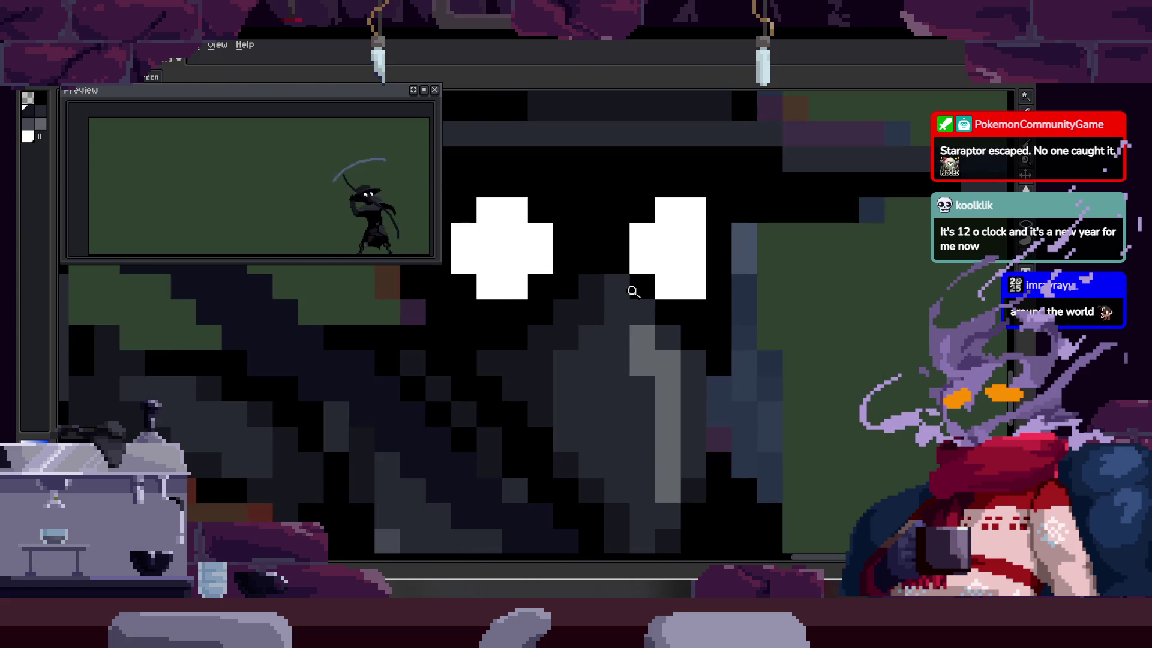
Step: Sample a colour from the beak with Alt to use for touch-ups
{"action": "key", "text": "alt"}
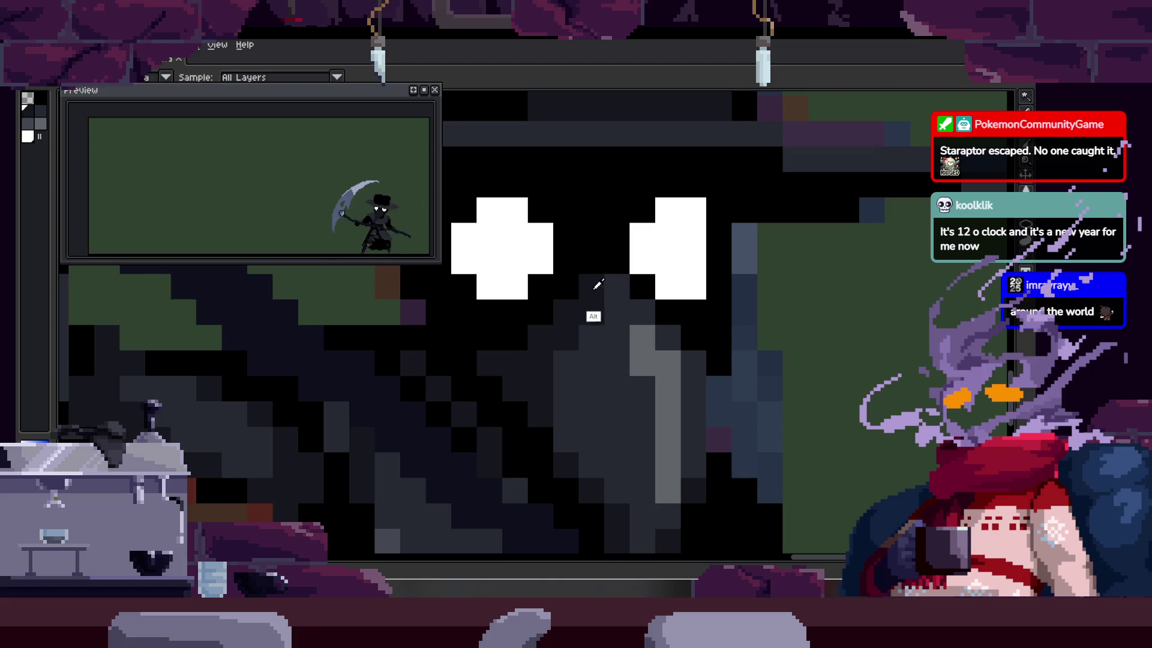
{"action": "key", "text": "z"}
{"action": "scroll", "coordinate": [553, 329], "scroll_direction": "down", "scroll_amount": 3}
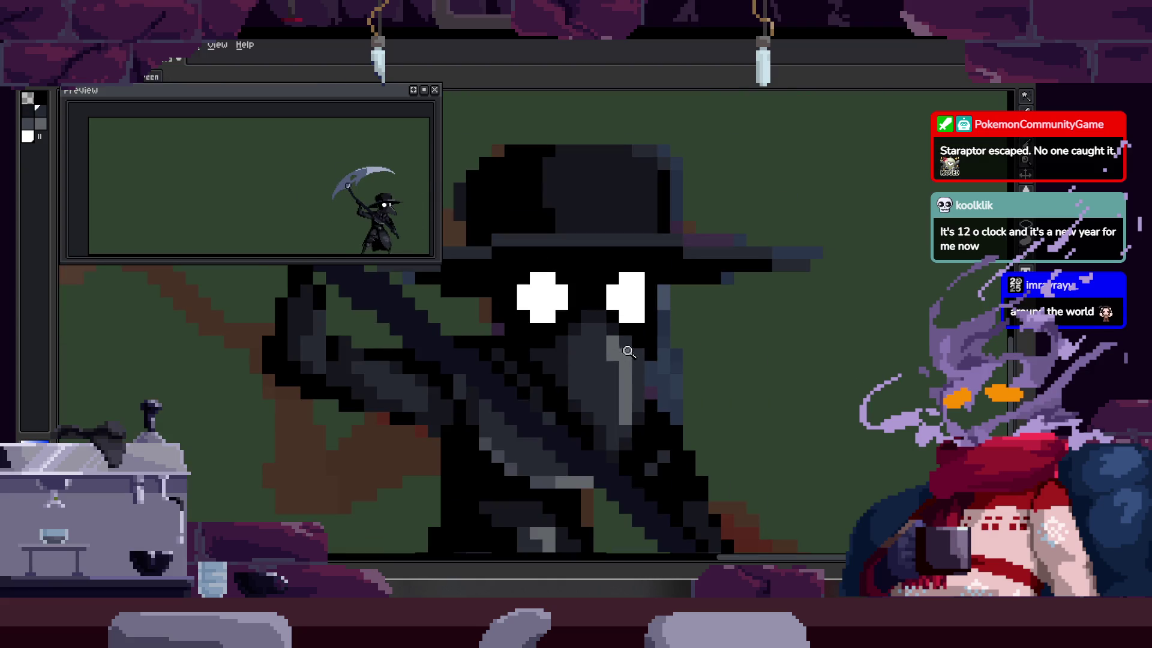
{"action": "scroll", "coordinate": [675, 324], "scroll_direction": "up", "scroll_amount": 3}
{"action": "scroll", "coordinate": [637, 352], "scroll_direction": "up", "scroll_amount": 1}
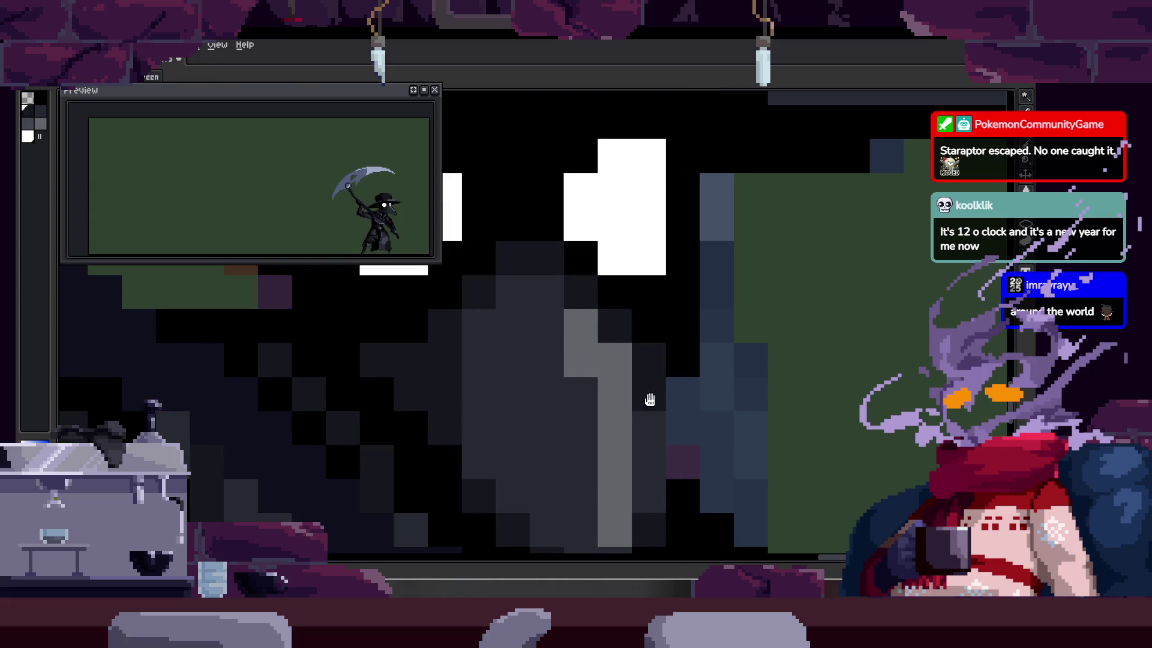
{"action": "scroll", "coordinate": [650, 400], "scroll_direction": "down", "scroll_amount": 2}
{"action": "scroll", "coordinate": [612, 334], "scroll_direction": "up", "scroll_amount": 1}
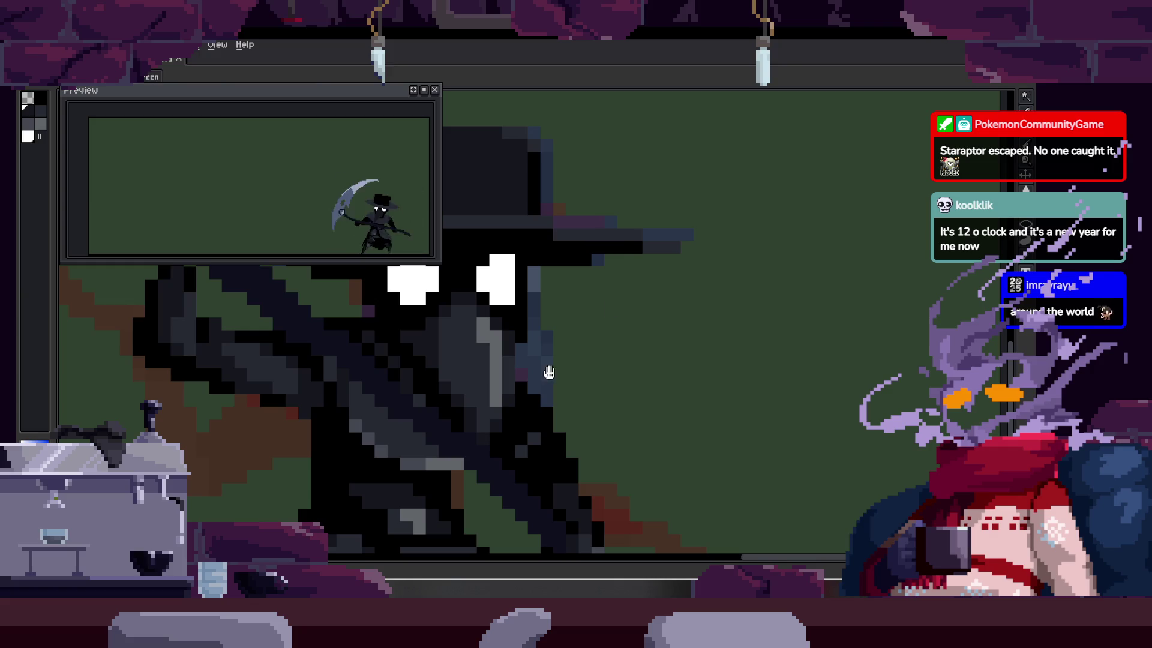
{"action": "scroll", "coordinate": [575, 338], "scroll_direction": "down", "scroll_amount": 2}
{"action": "scroll", "coordinate": [559, 326], "scroll_direction": "up", "scroll_amount": 3}
{"action": "key", "text": "b"}
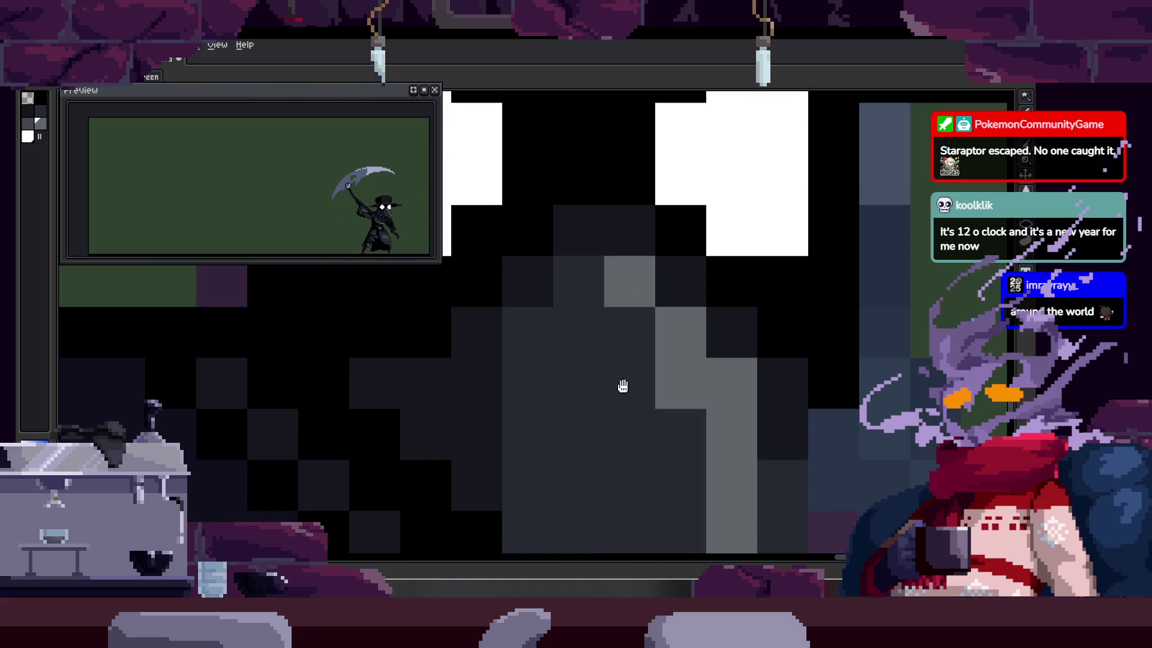
{"action": "key", "text": "z"}
{"action": "scroll", "coordinate": [660, 309], "scroll_direction": "down", "scroll_amount": 4}
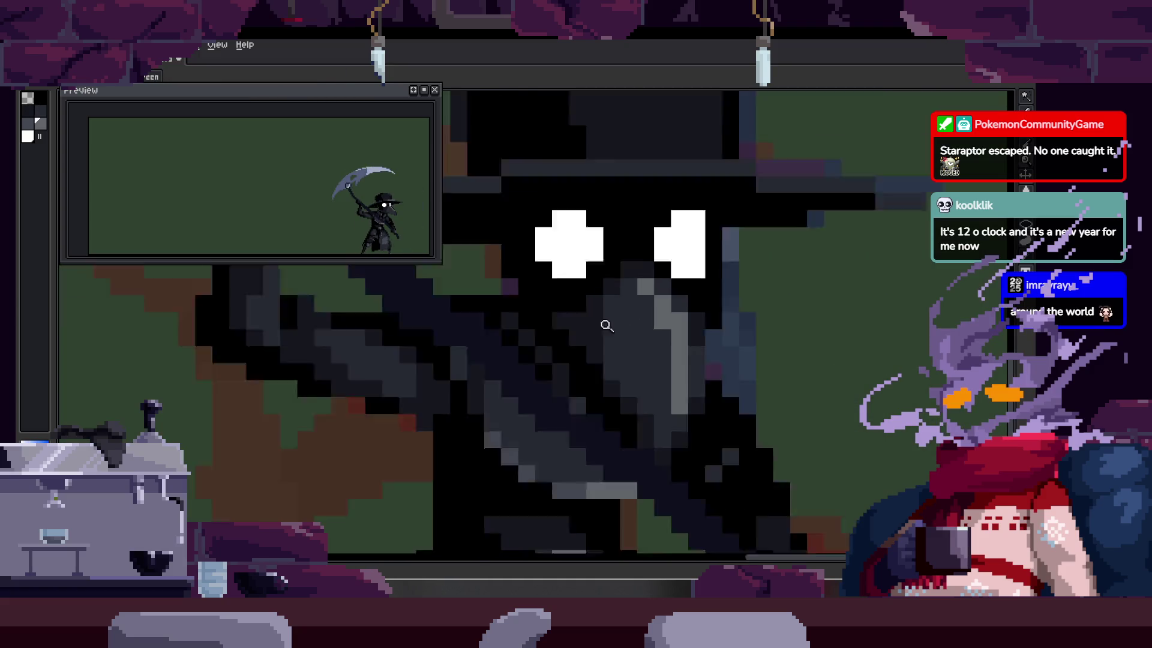
{"action": "scroll", "coordinate": [677, 327], "scroll_direction": "right", "scroll_amount": 1}
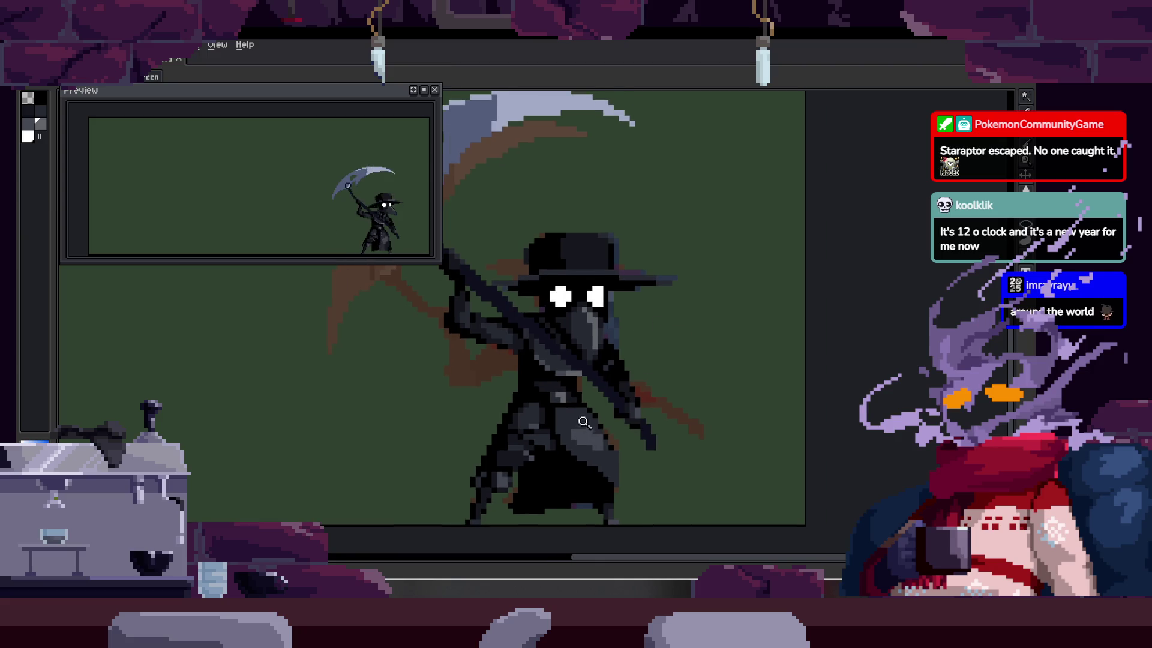
{"action": "scroll", "coordinate": [584, 421], "scroll_direction": "up", "scroll_amount": 2}
{"action": "key", "text": "b"}
{"action": "scroll", "coordinate": [569, 300], "scroll_direction": "down", "scroll_amount": 1}
{"action": "scroll", "coordinate": [570, 214], "scroll_direction": "up", "scroll_amount": 2}
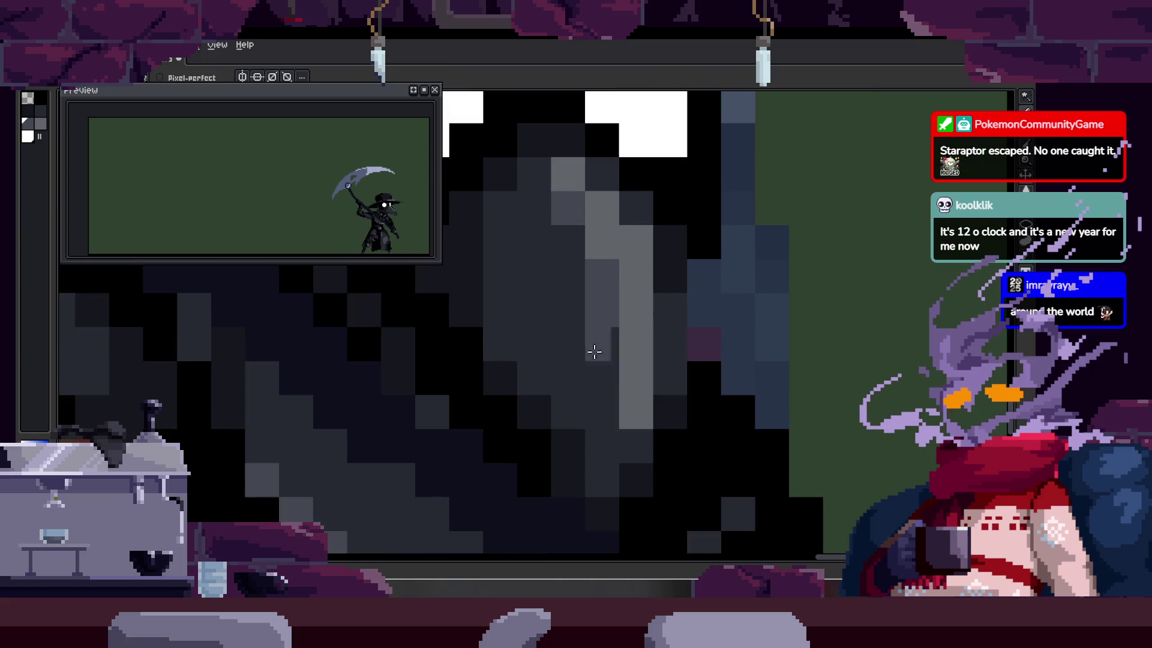
{"action": "scroll", "coordinate": [622, 323], "scroll_direction": "down", "scroll_amount": 4}
{"action": "scroll", "coordinate": [632, 306], "scroll_direction": "down", "scroll_amount": 3}
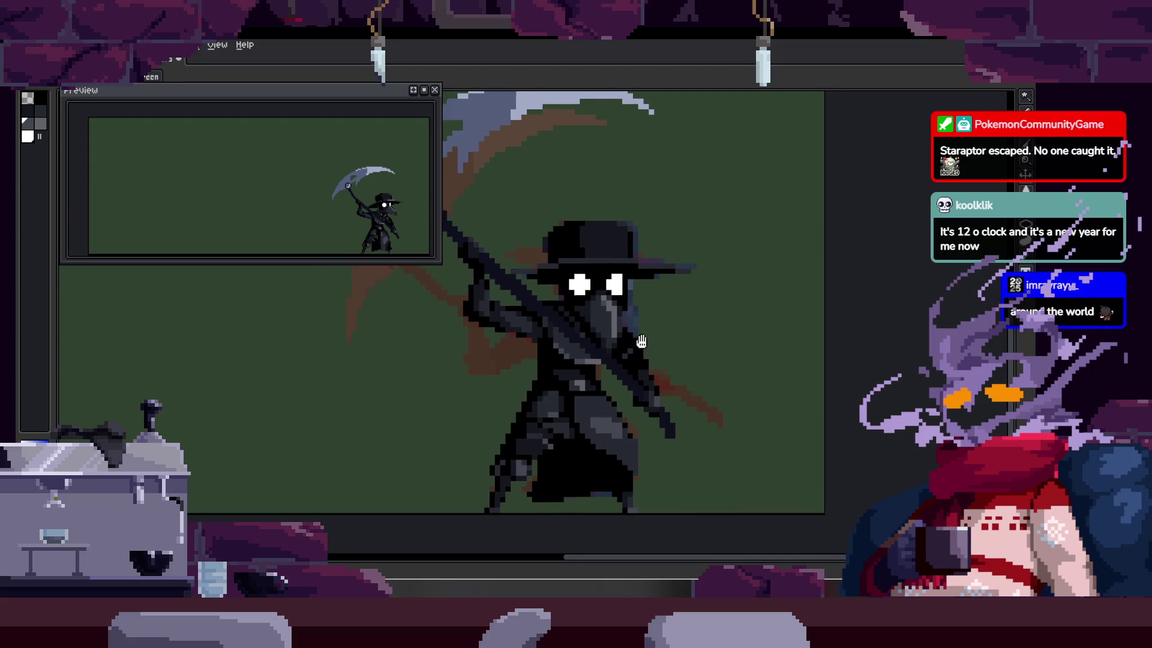
{"action": "scroll", "coordinate": [636, 326], "scroll_direction": "up", "scroll_amount": 3}
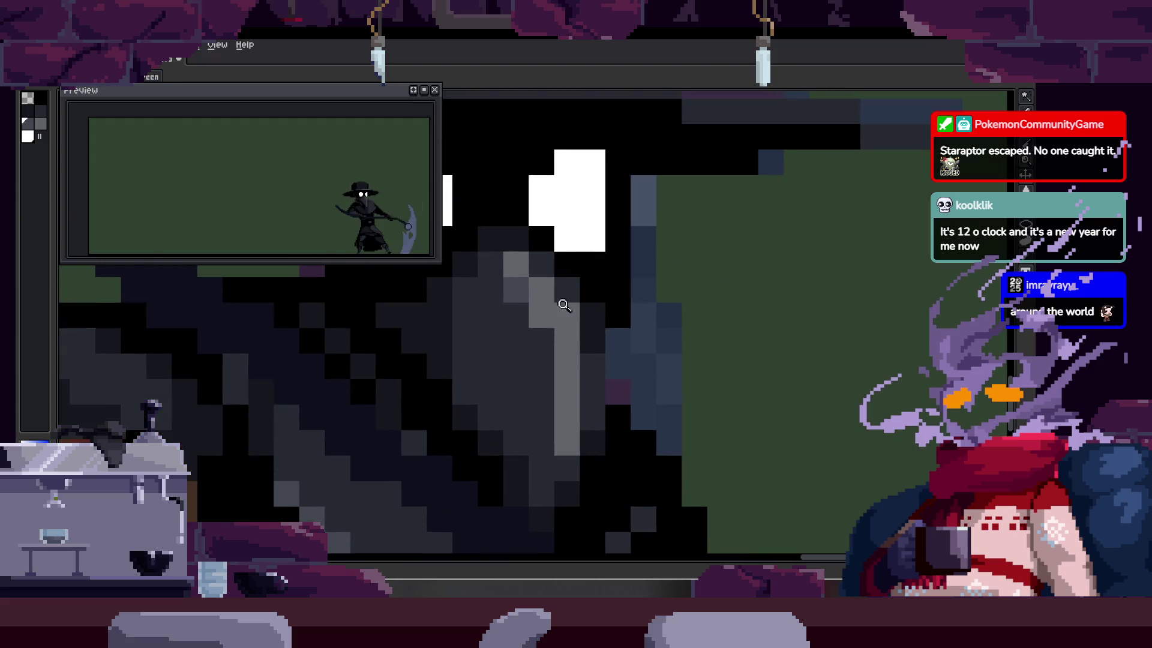
{"action": "scroll", "coordinate": [560, 303], "scroll_direction": "up", "scroll_amount": 1}
{"action": "key", "text": "b"}
Step: Hide the timeline and play the attack animation back twice to review it
{"action": "key", "text": "z"}
{"action": "scroll", "coordinate": [561, 319], "scroll_direction": "down", "scroll_amount": 4}
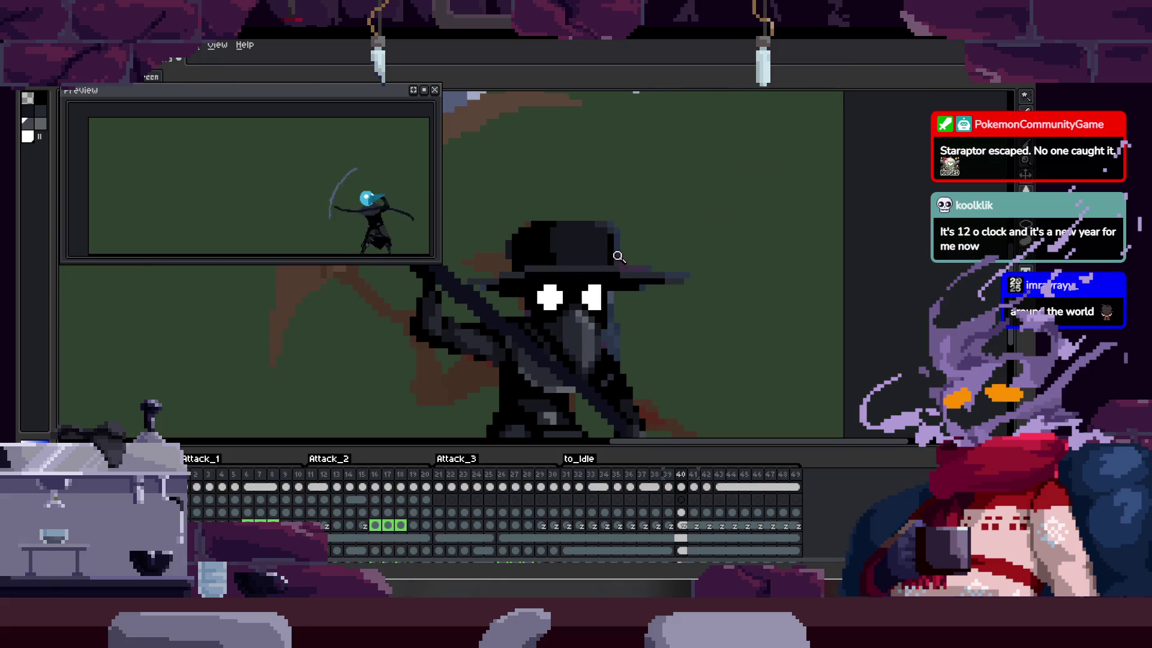
{"action": "key", "text": "Tab"}
{"action": "key", "text": "Return"}
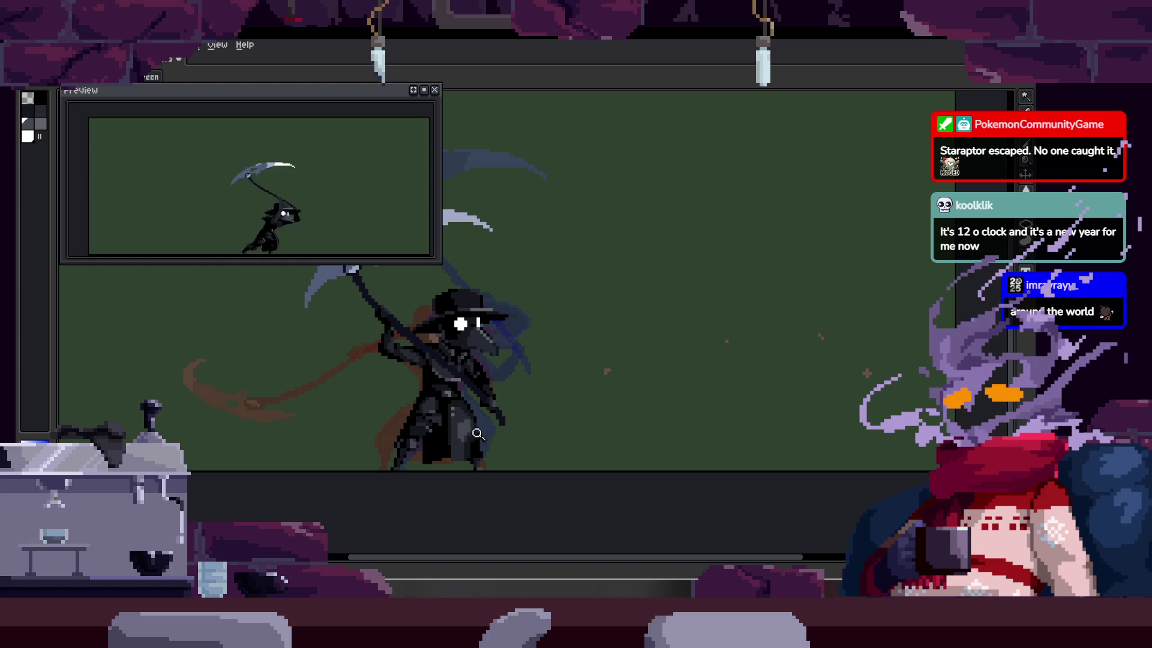
{"action": "scroll", "coordinate": [596, 329], "scroll_direction": "up", "scroll_amount": 1}
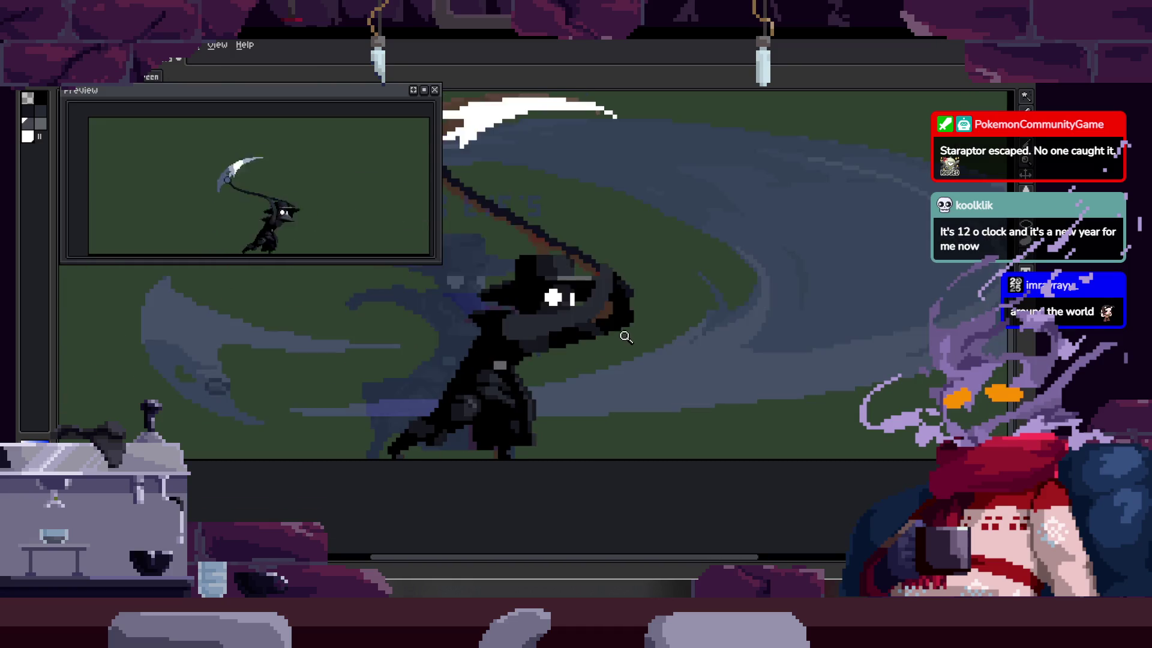
{"action": "key", "text": "Return"}
{"action": "scroll", "coordinate": [538, 318], "scroll_direction": "up", "scroll_amount": 3}
{"action": "key", "text": "b"}
{"action": "scroll", "coordinate": [539, 318], "scroll_direction": "down", "scroll_amount": 3}
{"action": "scroll", "coordinate": [390, 339], "scroll_direction": "up", "scroll_amount": 4}
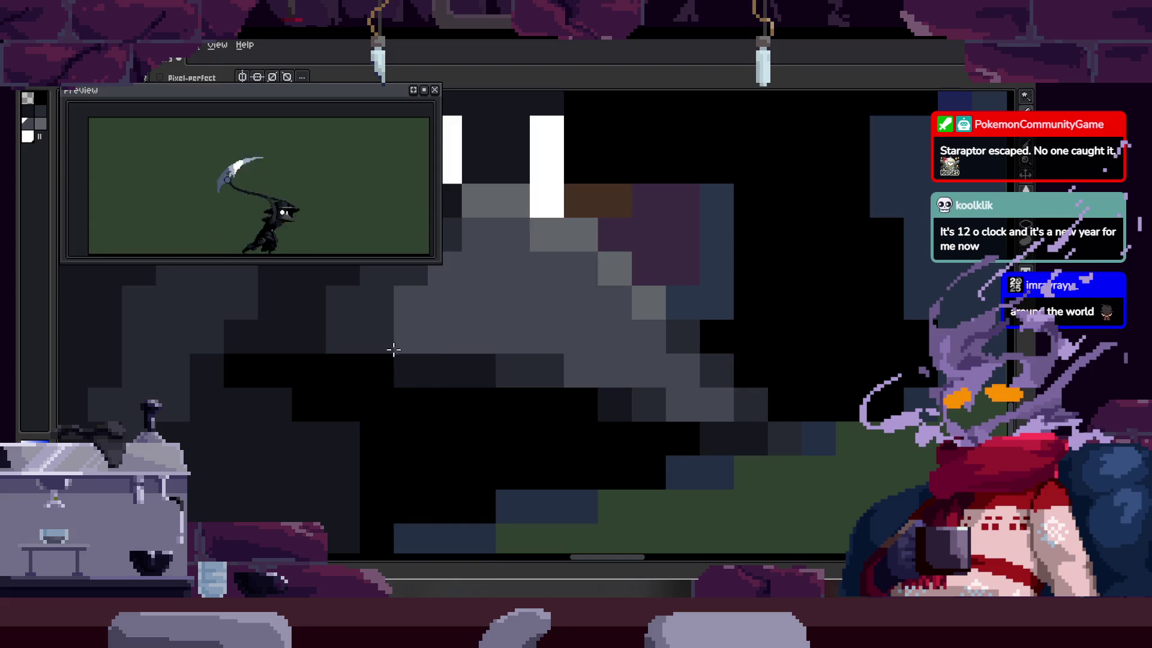
{"action": "scroll", "coordinate": [502, 326], "scroll_direction": "down", "scroll_amount": 4}
{"action": "key", "text": "Return"}
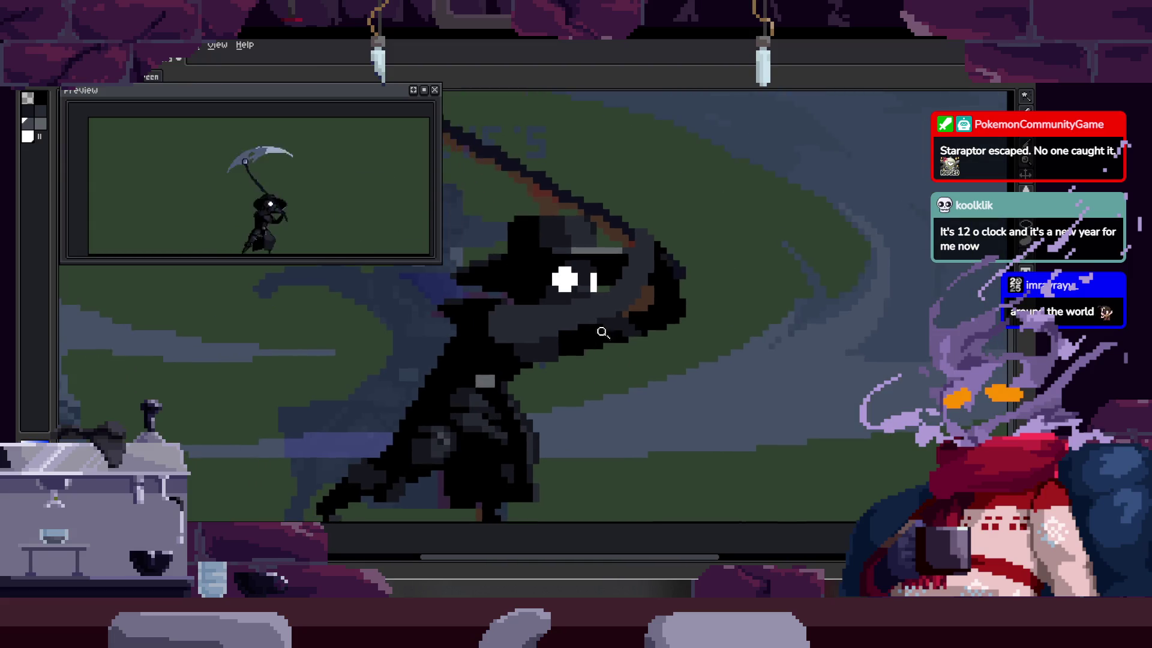
{"action": "scroll", "coordinate": [609, 300], "scroll_direction": "up", "scroll_amount": 4}
{"action": "scroll", "coordinate": [609, 301], "scroll_direction": "down", "scroll_amount": 4}
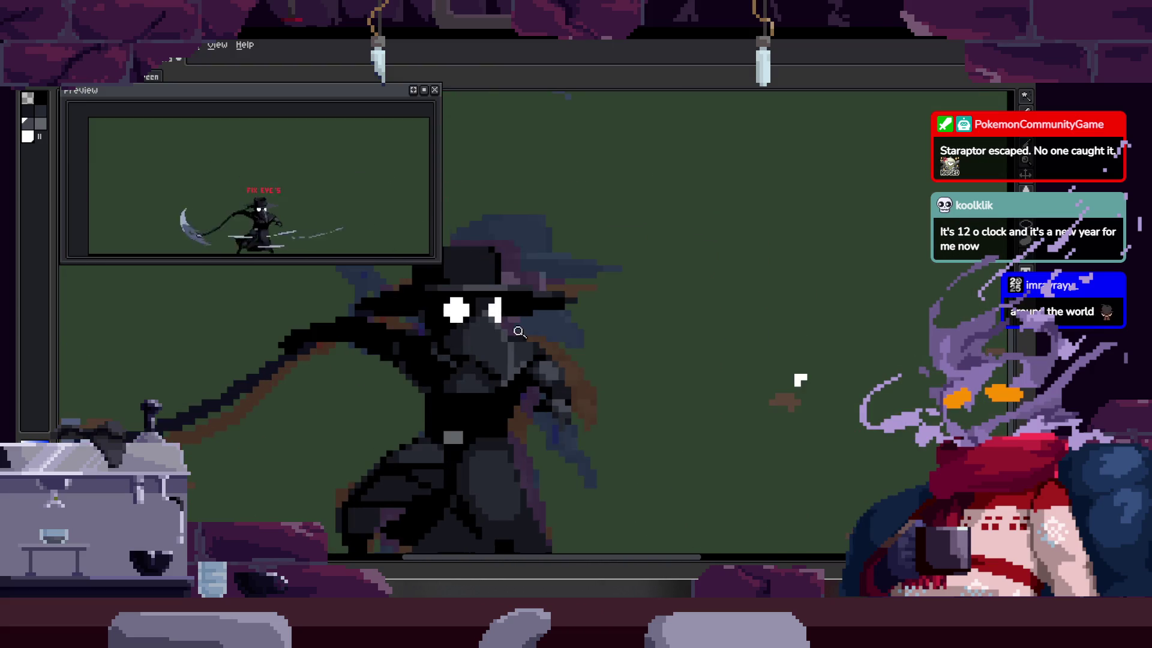
{"action": "scroll", "coordinate": [552, 264], "scroll_direction": "up", "scroll_amount": 4}
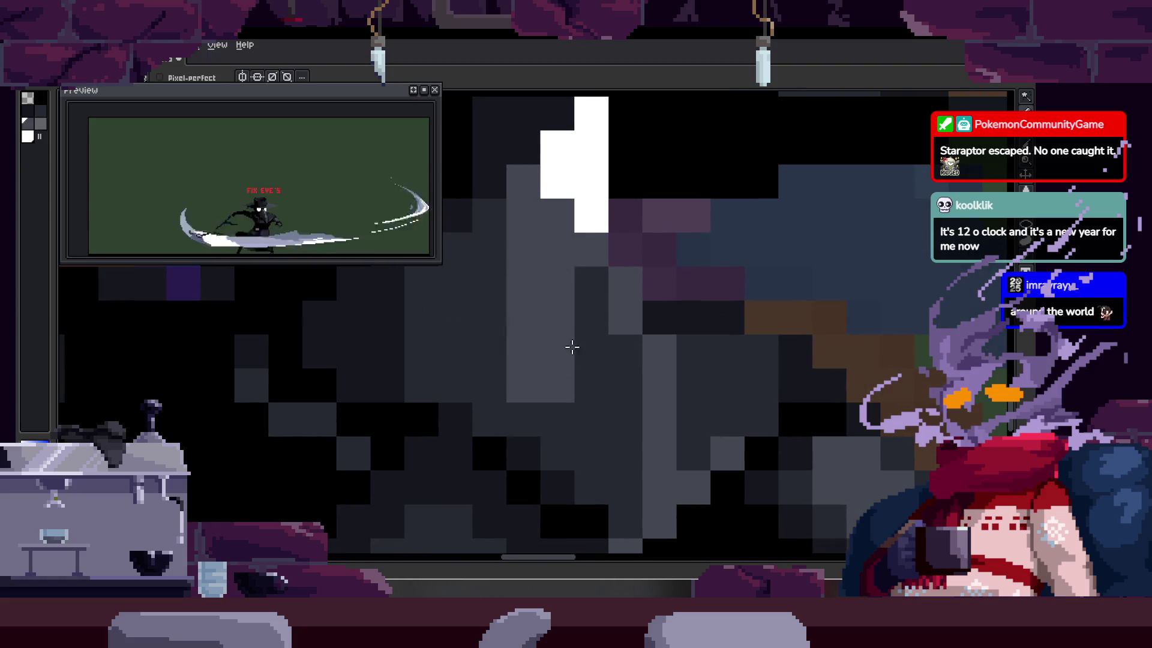
Step: Zoom in on the eyes and darken a column of pixels on the beak
{"action": "key", "text": "z"}
{"action": "scroll", "coordinate": [576, 300], "scroll_direction": "down", "scroll_amount": 5}
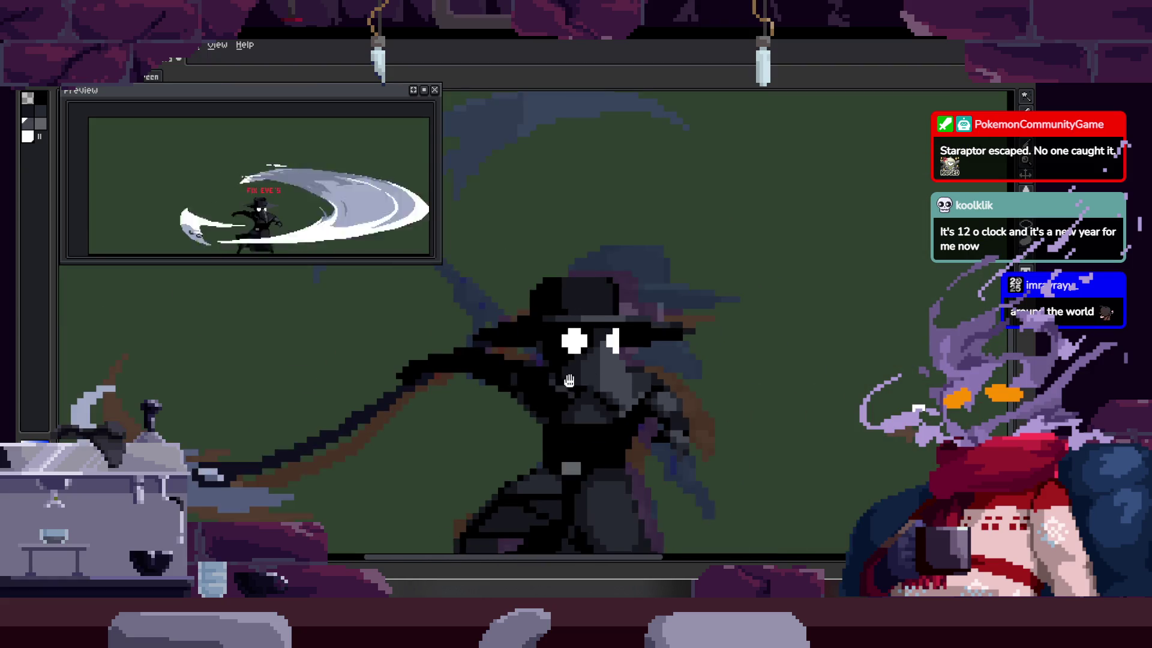
{"action": "scroll", "coordinate": [573, 290], "scroll_direction": "up", "scroll_amount": 4}
{"action": "left_click", "coordinate": [572, 290]}
{"action": "key", "text": "b"}
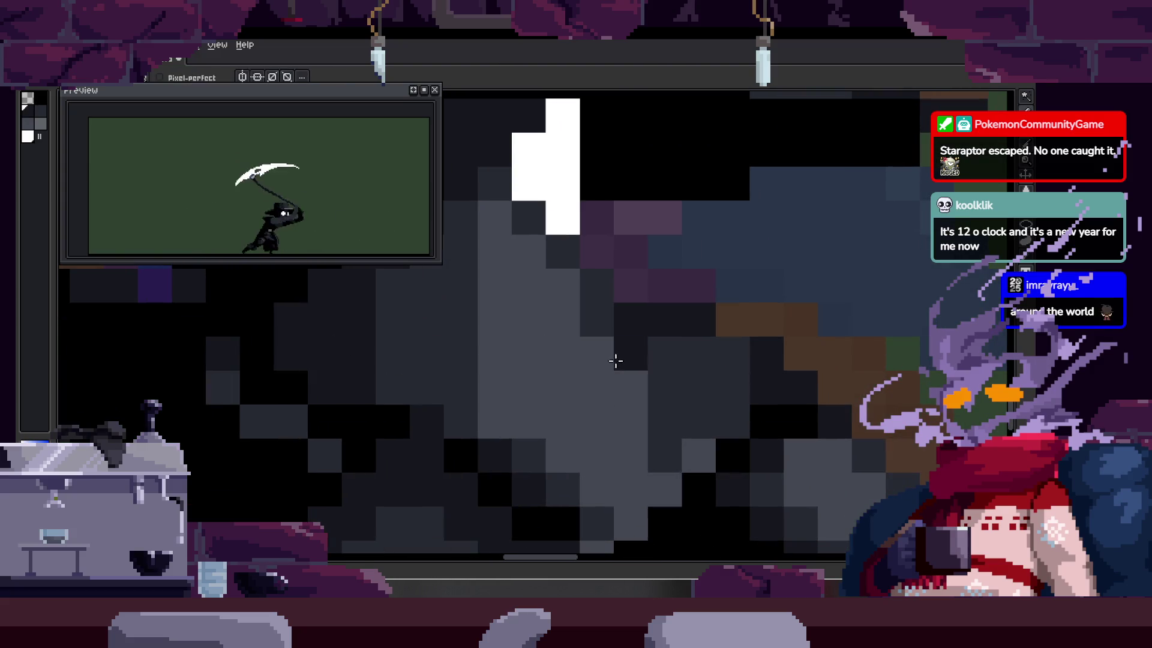
{"action": "left_click_drag", "start_coordinate": [612, 359], "coordinate": [628, 491]}
{"action": "key", "text": "z"}
{"action": "scroll", "coordinate": [607, 375], "scroll_direction": "down", "scroll_amount": 5}
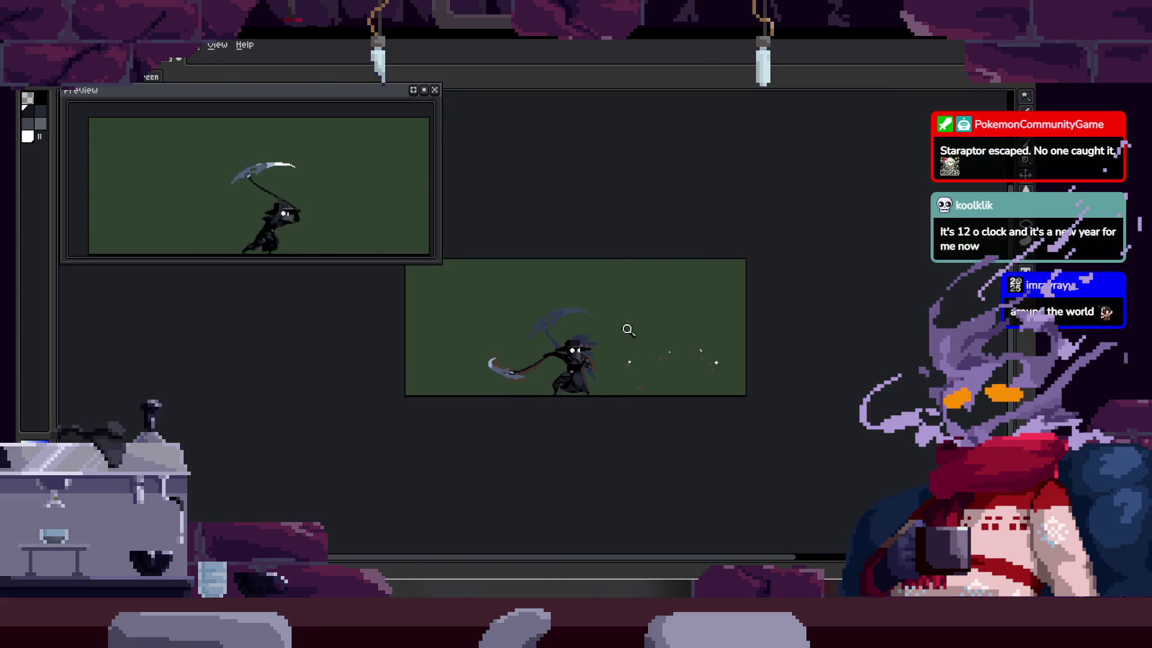
Step: Zoom in on the plague doctor's beak to prepare for the highlight
{"action": "scroll", "coordinate": [613, 310], "scroll_direction": "up", "scroll_amount": 3}
{"action": "scroll", "coordinate": [613, 311], "scroll_direction": "up", "scroll_amount": 3}
{"action": "key", "text": "b"}
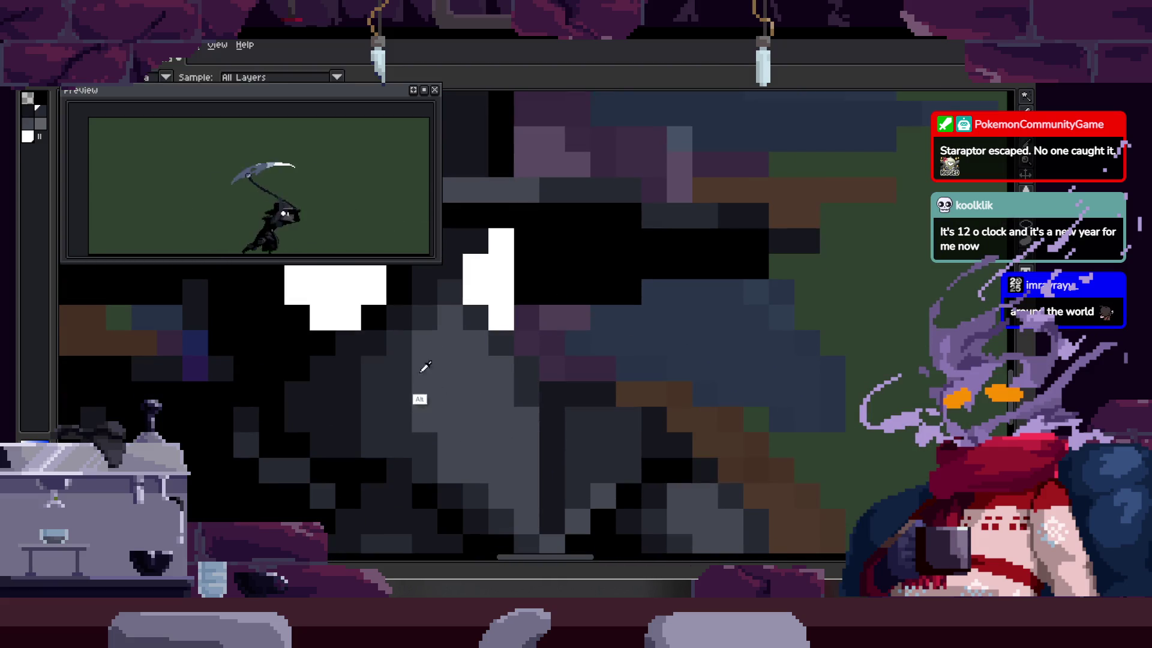
{"action": "key", "text": "z"}
{"action": "scroll", "coordinate": [444, 366], "scroll_direction": "down", "scroll_amount": 5}
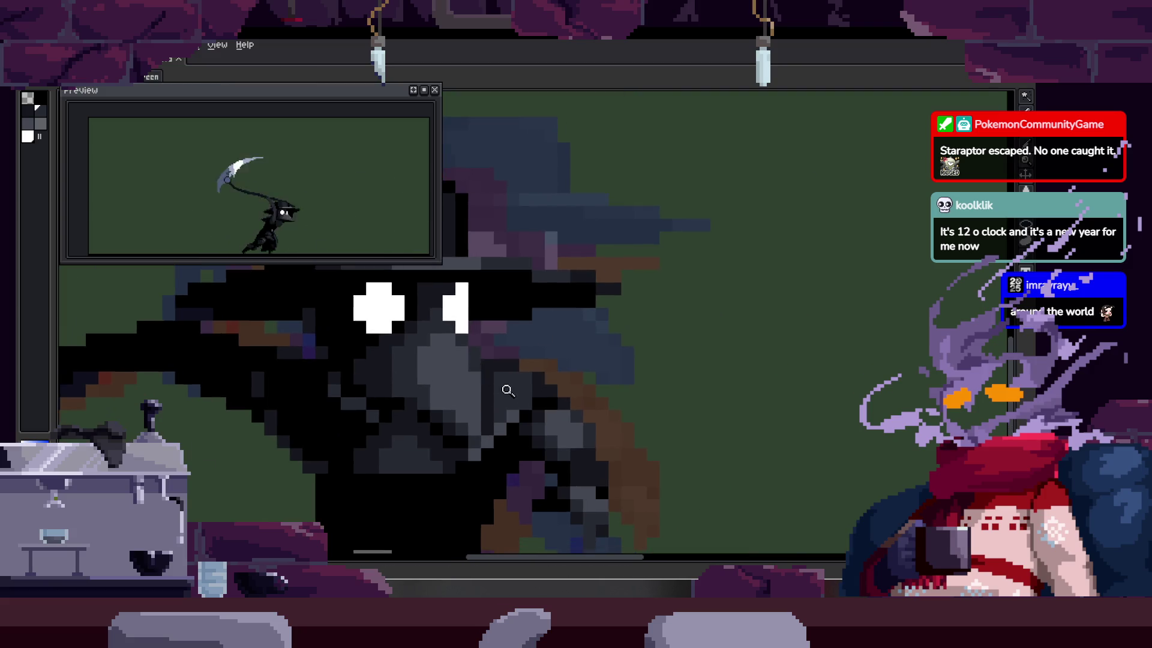
{"action": "scroll", "coordinate": [502, 403], "scroll_direction": "up", "scroll_amount": 3}
{"action": "scroll", "coordinate": [555, 408], "scroll_direction": "down", "scroll_amount": 3}
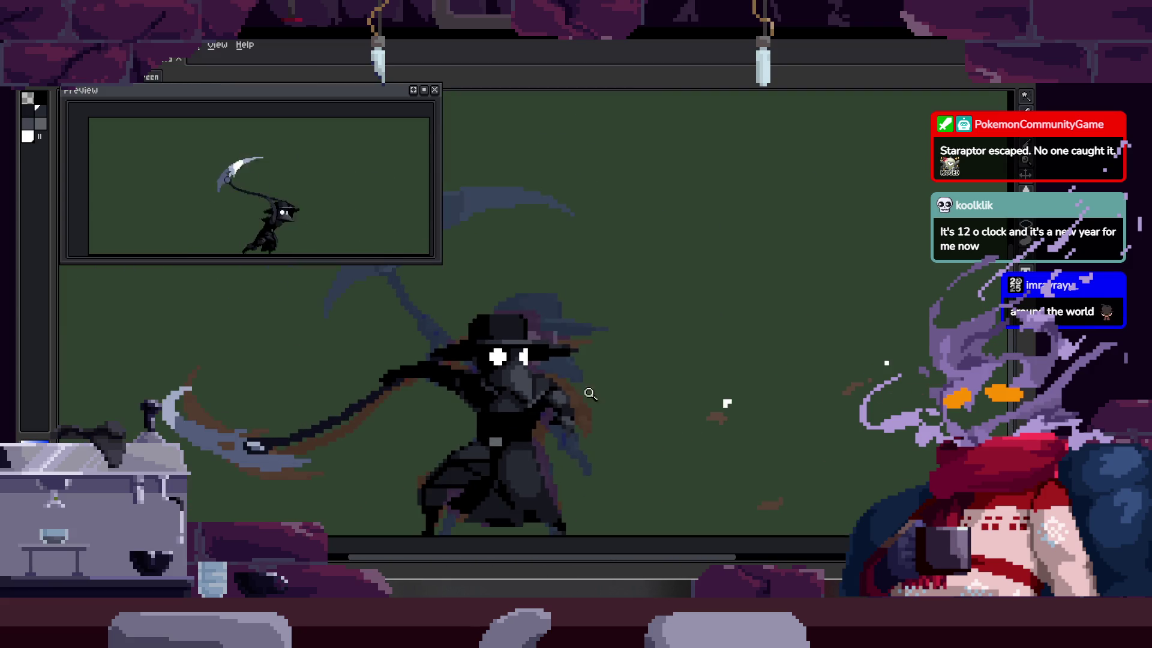
{"action": "scroll", "coordinate": [561, 356], "scroll_direction": "up", "scroll_amount": 4}
{"action": "key", "text": "ctrl"}
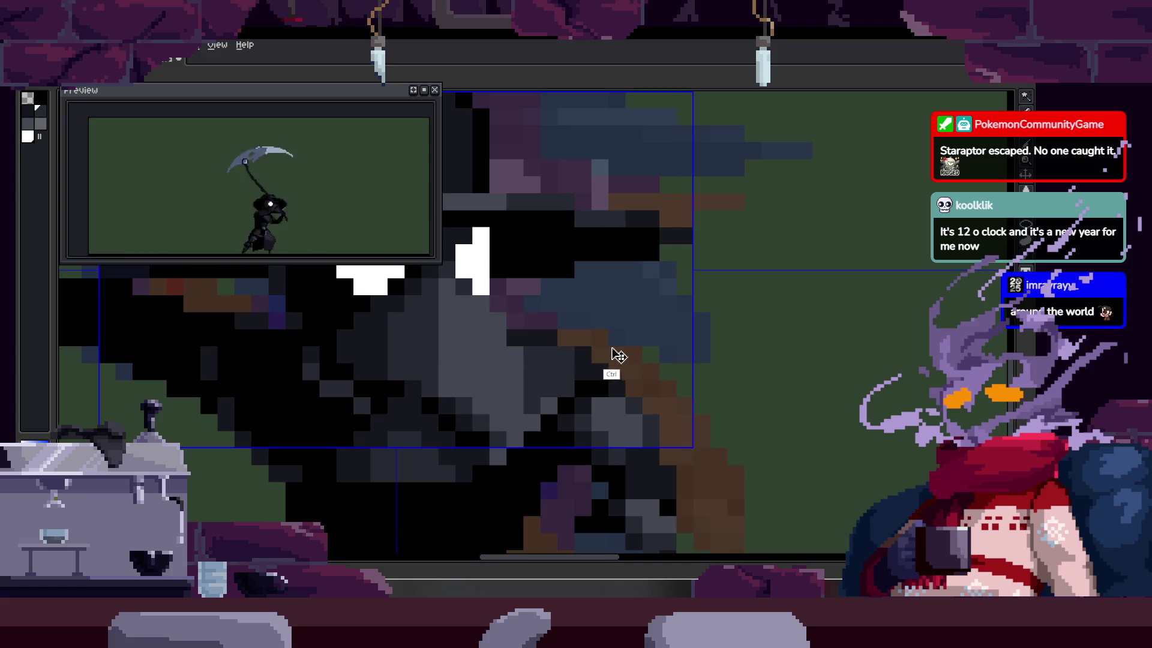
{"action": "key", "text": "Right"}
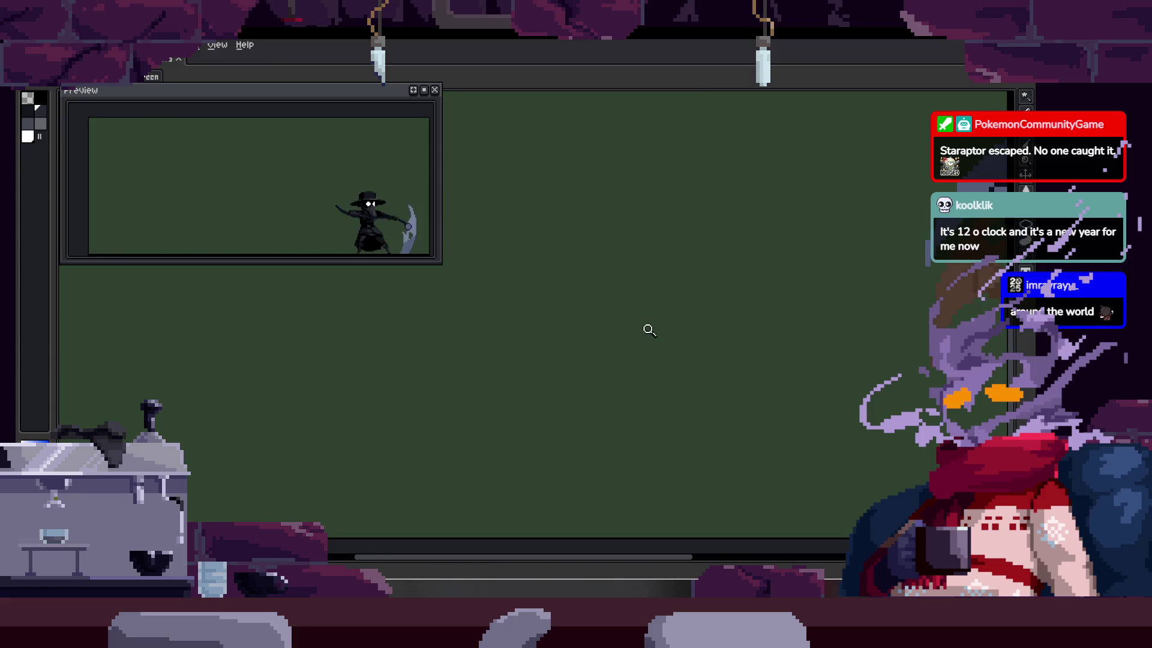
{"action": "scroll", "coordinate": [618, 344], "scroll_direction": "up", "scroll_amount": 5}
{"action": "key", "text": "b"}
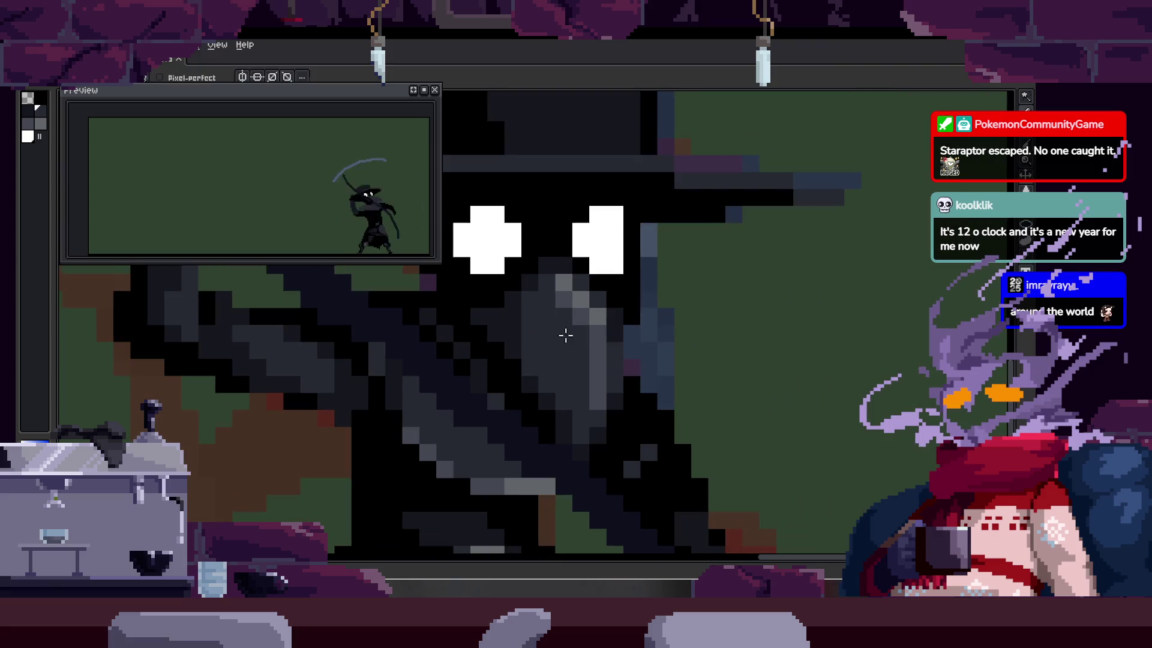
{"action": "scroll", "coordinate": [567, 327], "scroll_direction": "up", "scroll_amount": 2}
{"action": "key", "text": "z"}
{"action": "scroll", "coordinate": [584, 359], "scroll_direction": "down", "scroll_amount": 3}
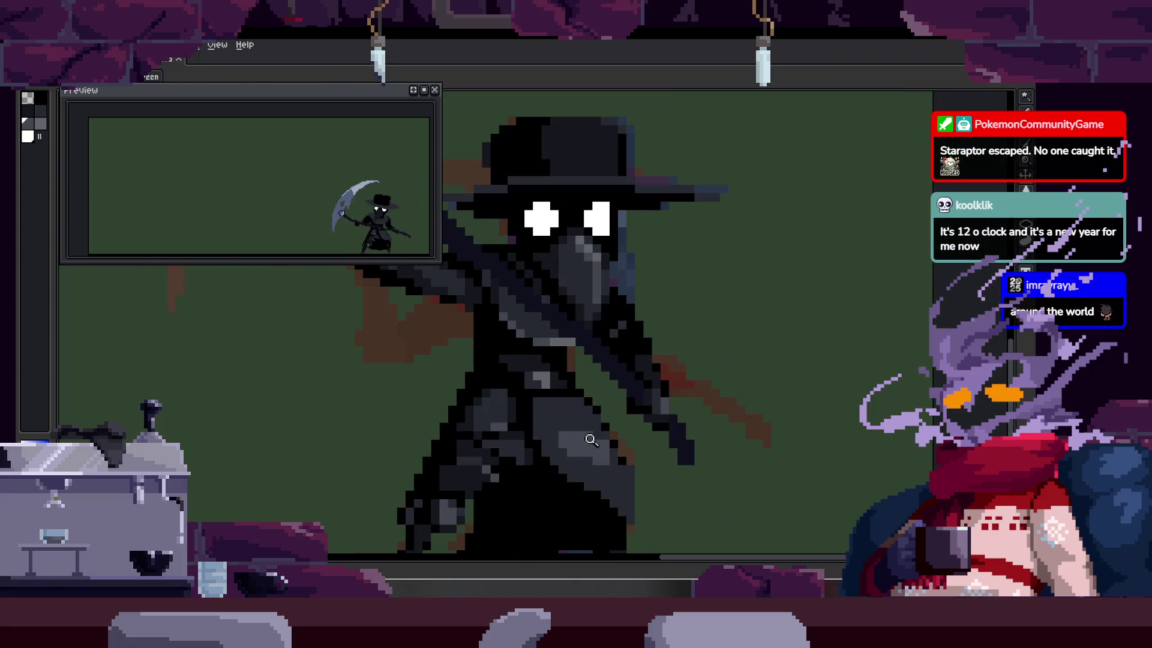
{"action": "scroll", "coordinate": [587, 262], "scroll_direction": "up", "scroll_amount": 2}
Step: Sample a lighter grey and paint two highlight pixels on the beak
{"action": "key", "text": "b"}
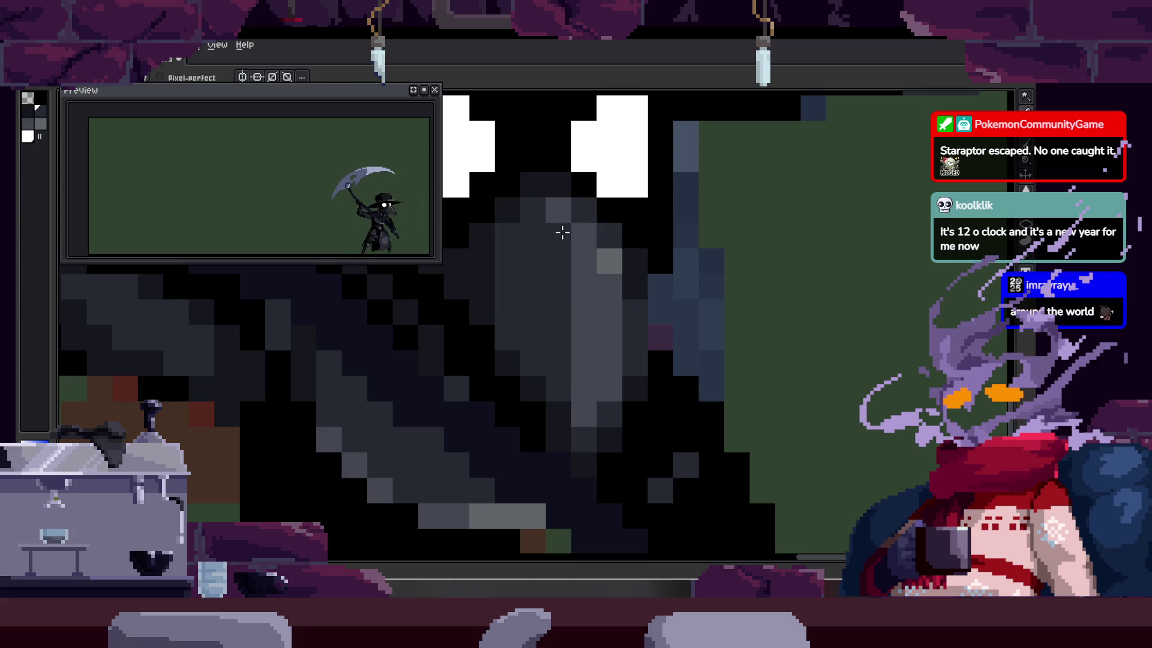
{"action": "key", "text": "alt"}
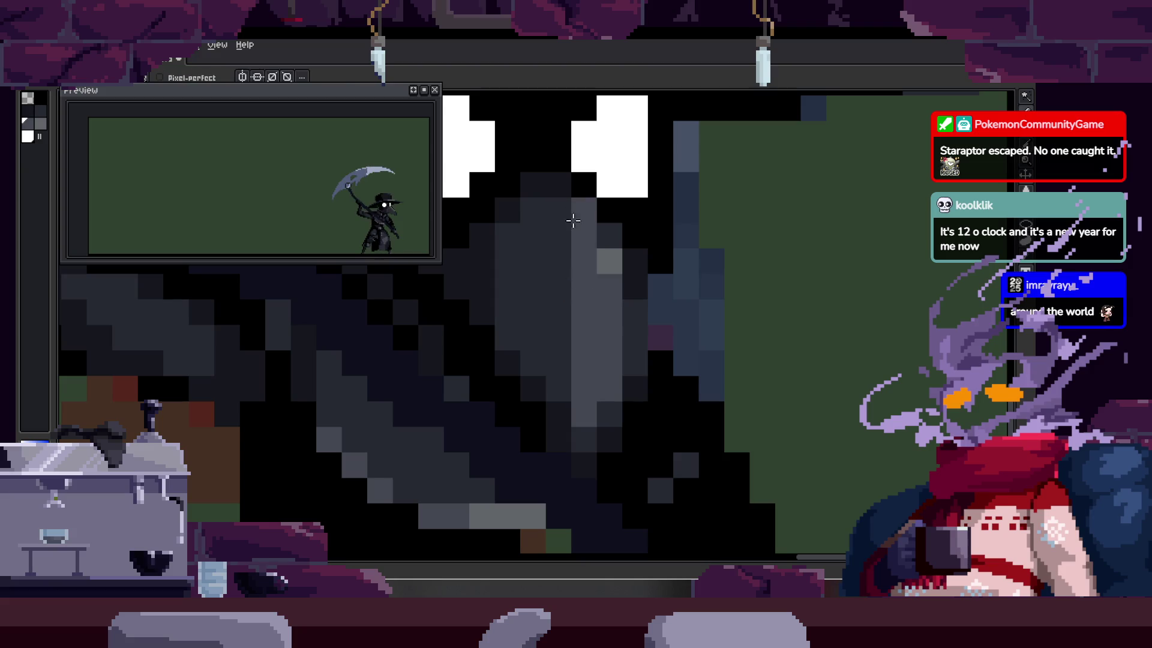
{"action": "left_click", "coordinate": [557, 236]}
{"action": "left_click", "coordinate": [578, 311]}
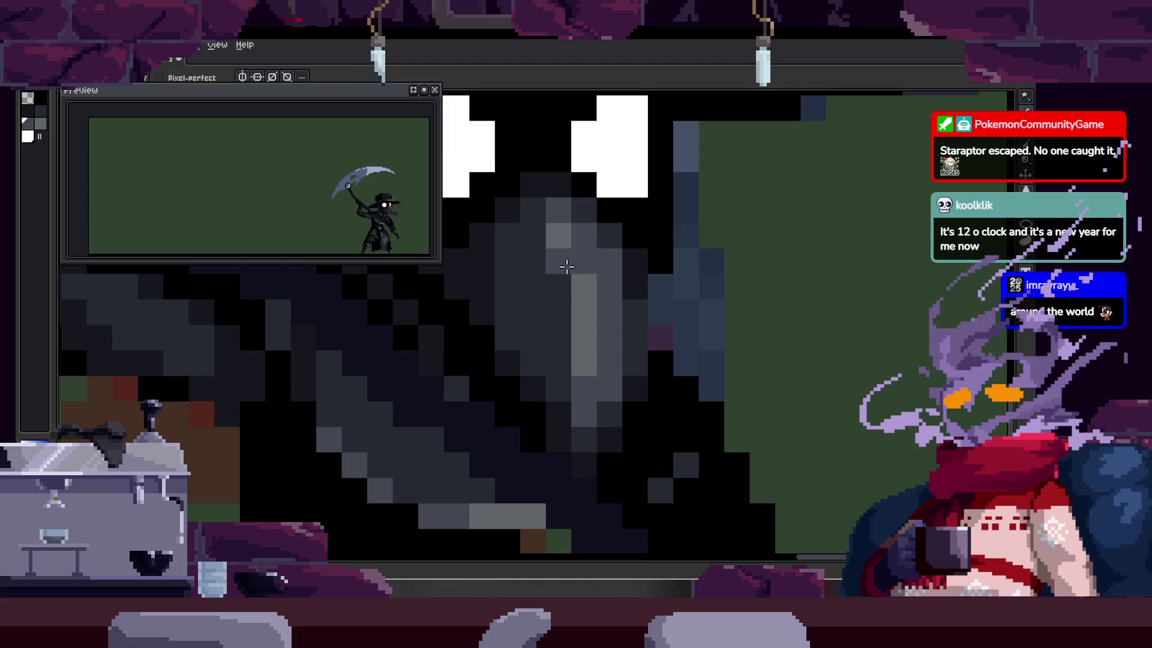
Step: Zoom out to check the highlighted beak on the whole sprite
{"action": "key", "text": "z"}
{"action": "scroll", "coordinate": [570, 240], "scroll_direction": "down", "scroll_amount": 6}
{"action": "scroll", "coordinate": [594, 318], "scroll_direction": "up", "scroll_amount": 2}
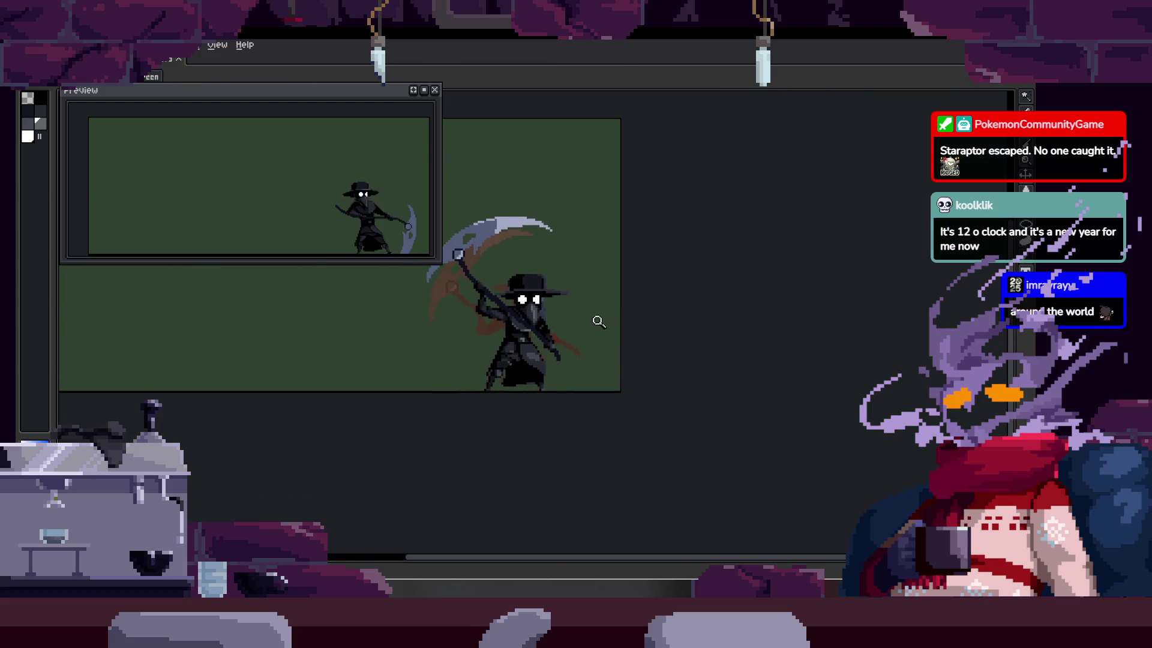
{"action": "scroll", "coordinate": [594, 293], "scroll_direction": "up", "scroll_amount": 5}
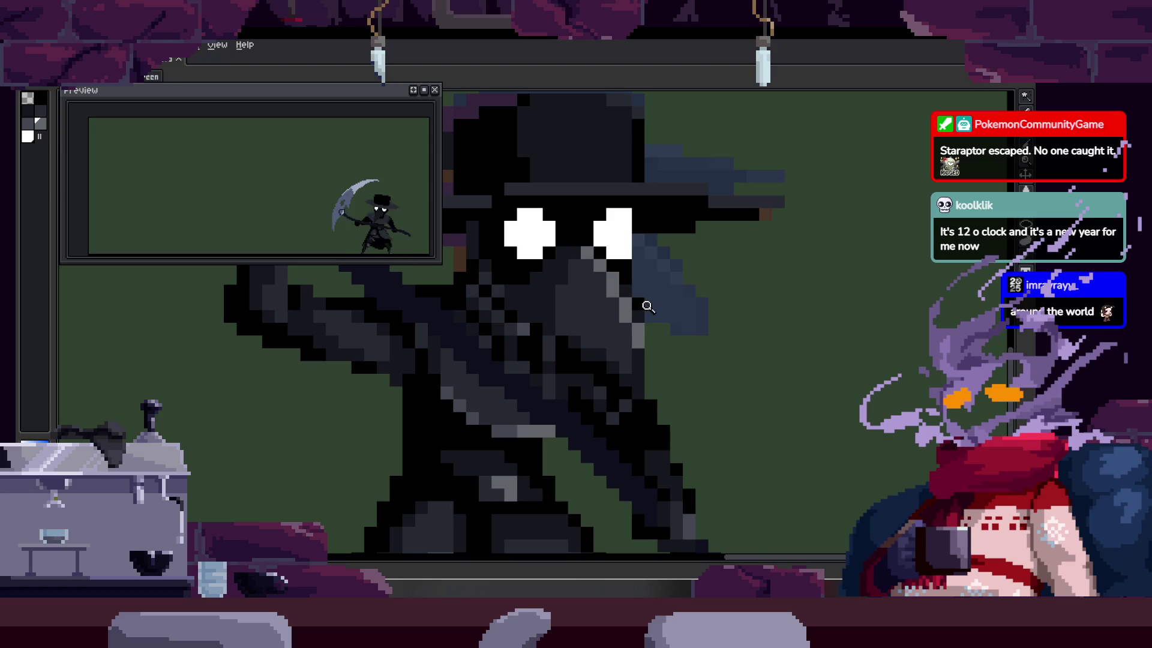
{"action": "scroll", "coordinate": [619, 244], "scroll_direction": "up", "scroll_amount": 2}
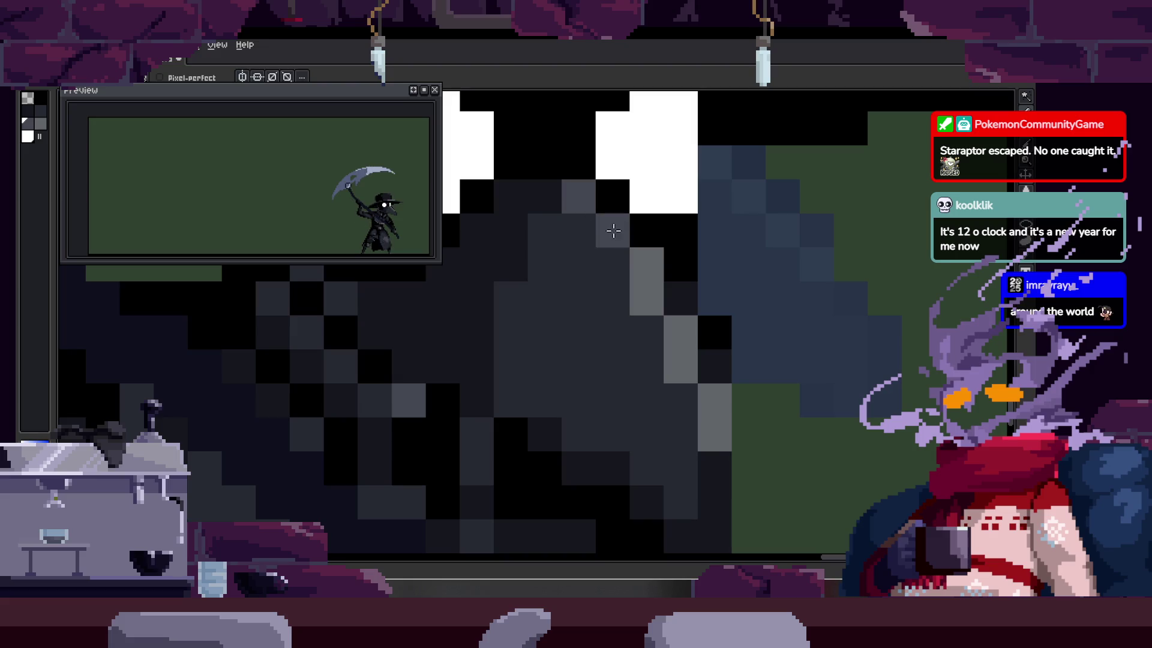
{"action": "scroll", "coordinate": [690, 399], "scroll_direction": "down", "scroll_amount": 6}
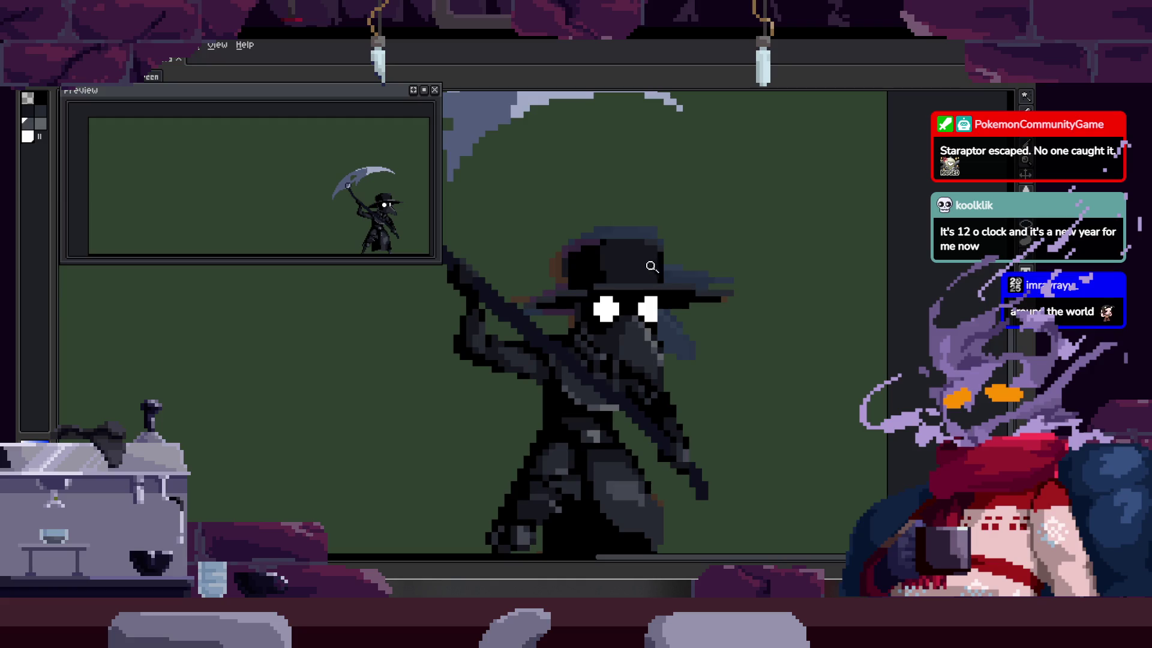
{"action": "scroll", "coordinate": [621, 342], "scroll_direction": "up", "scroll_amount": 5}
{"action": "key", "text": "z"}
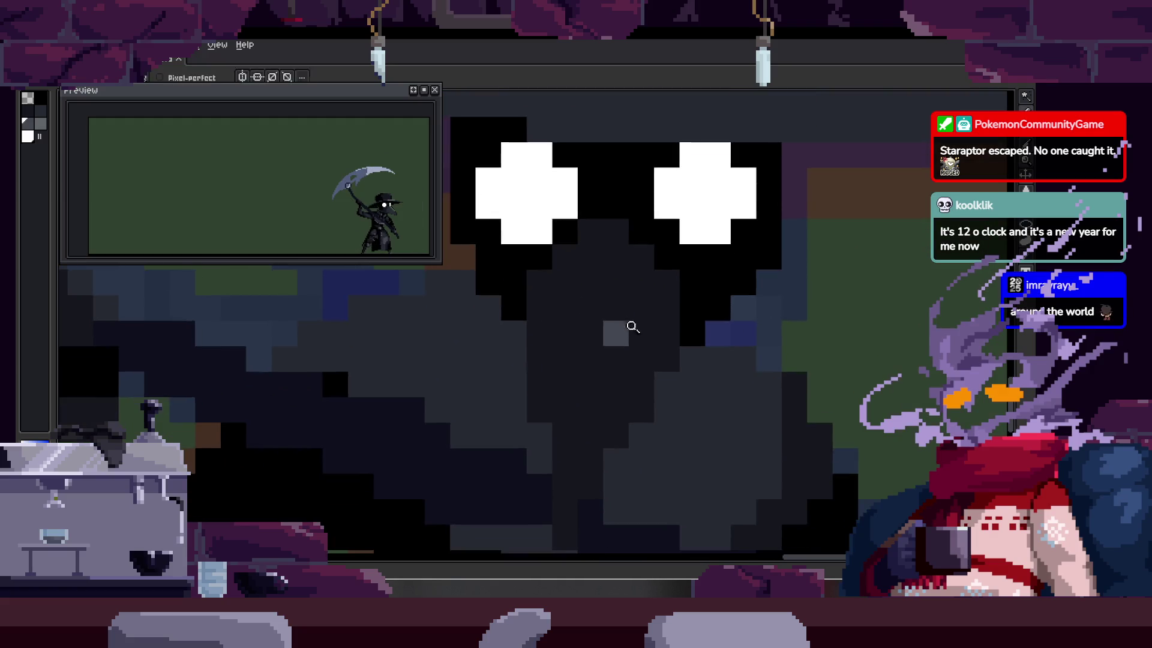
{"action": "scroll", "coordinate": [624, 339], "scroll_direction": "down", "scroll_amount": 6}
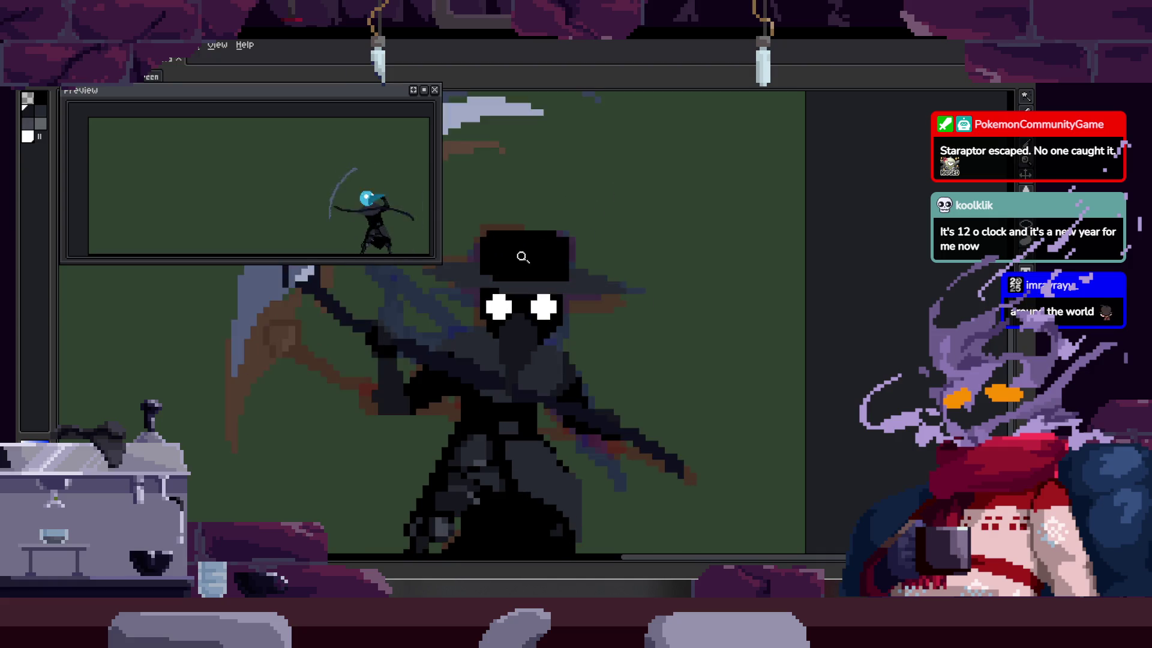
Step: Paint the black face pixels dark grey, undoing one stray pixel
{"action": "scroll", "coordinate": [579, 252], "scroll_direction": "up", "scroll_amount": 4}
{"action": "key", "text": "b"}
{"action": "left_click_drag", "start_coordinate": [499, 261], "coordinate": [625, 258]}
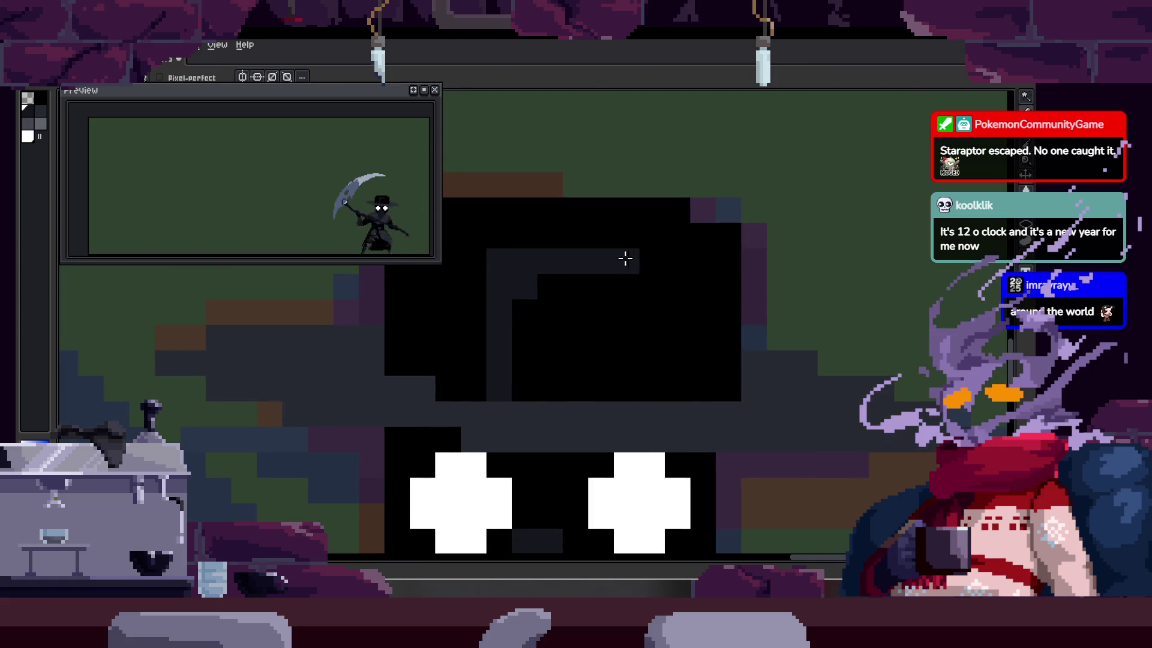
{"action": "mouse_move", "coordinate": [521, 342]}
{"action": "left_mouse_down"}
{"action": "mouse_move", "coordinate": [550, 342]}
{"action": "mouse_move", "coordinate": [621, 292]}
{"action": "left_mouse_up"}
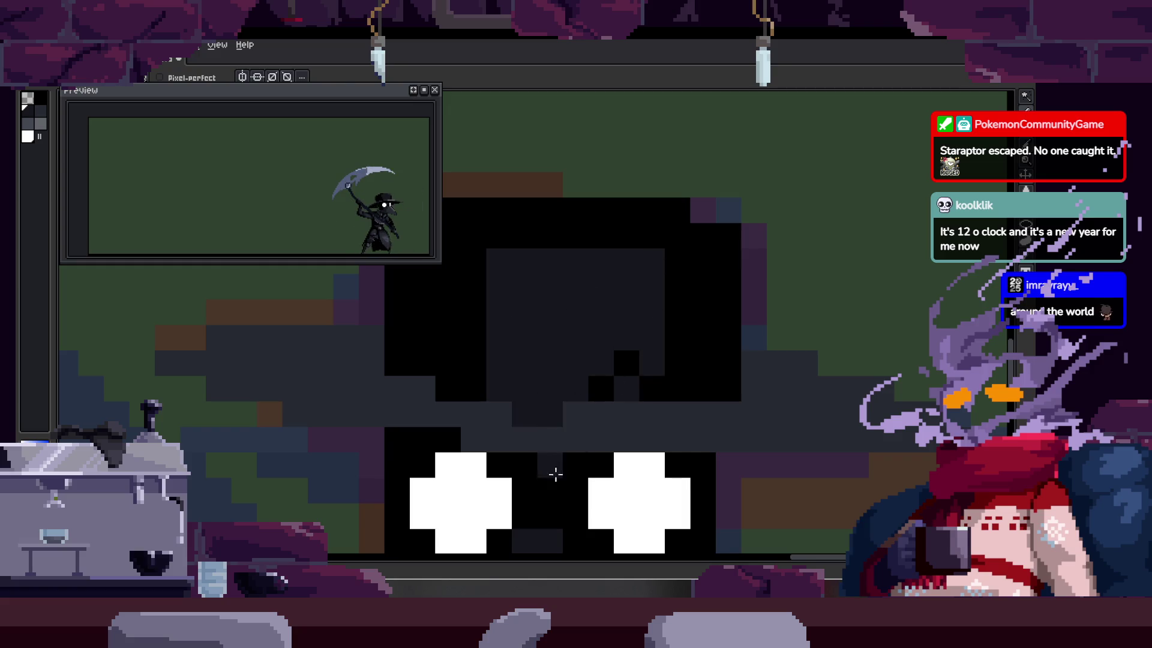
{"action": "key", "text": "ctrl+z"}
{"action": "key", "text": "ctrl+z"}
{"action": "key", "text": "ctrl+z"}
{"action": "key", "text": "ctrl+y"}
{"action": "key", "text": "ctrl+y"}
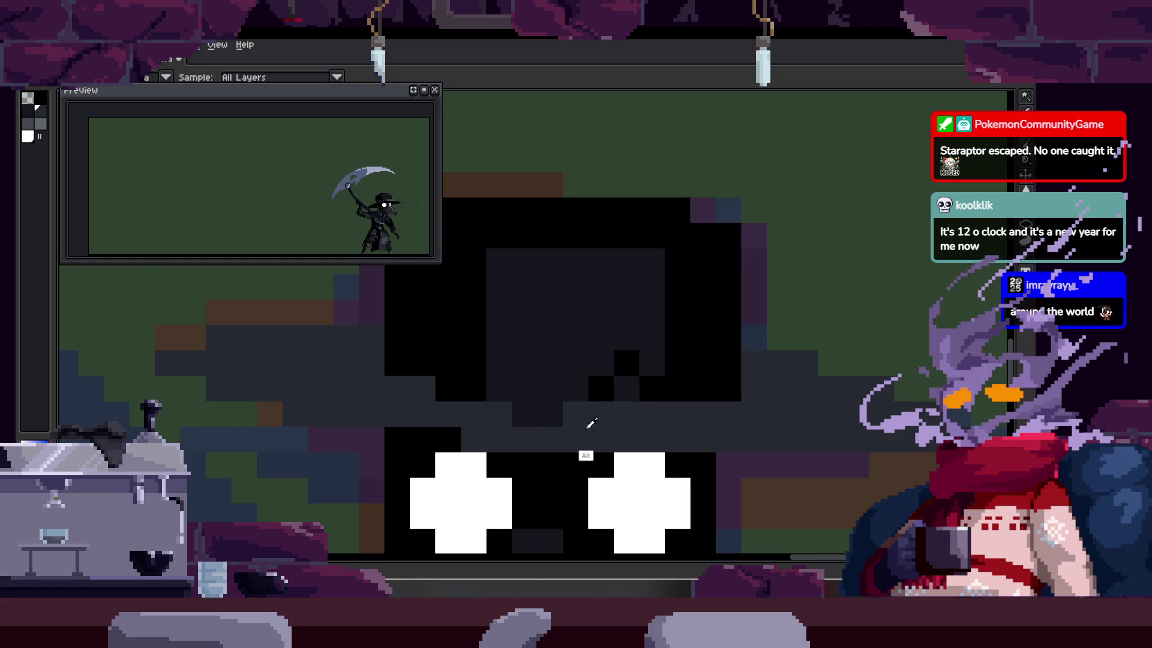
{"action": "left_click_drag", "start_coordinate": [558, 414], "coordinate": [522, 414]}
{"action": "mouse_move", "coordinate": [592, 367]}
{"action": "left_mouse_down"}
{"action": "mouse_move", "coordinate": [679, 252]}
{"action": "mouse_move", "coordinate": [633, 398]}
{"action": "left_mouse_up"}
{"action": "scroll", "coordinate": [632, 398], "scroll_direction": "down", "scroll_amount": 4}
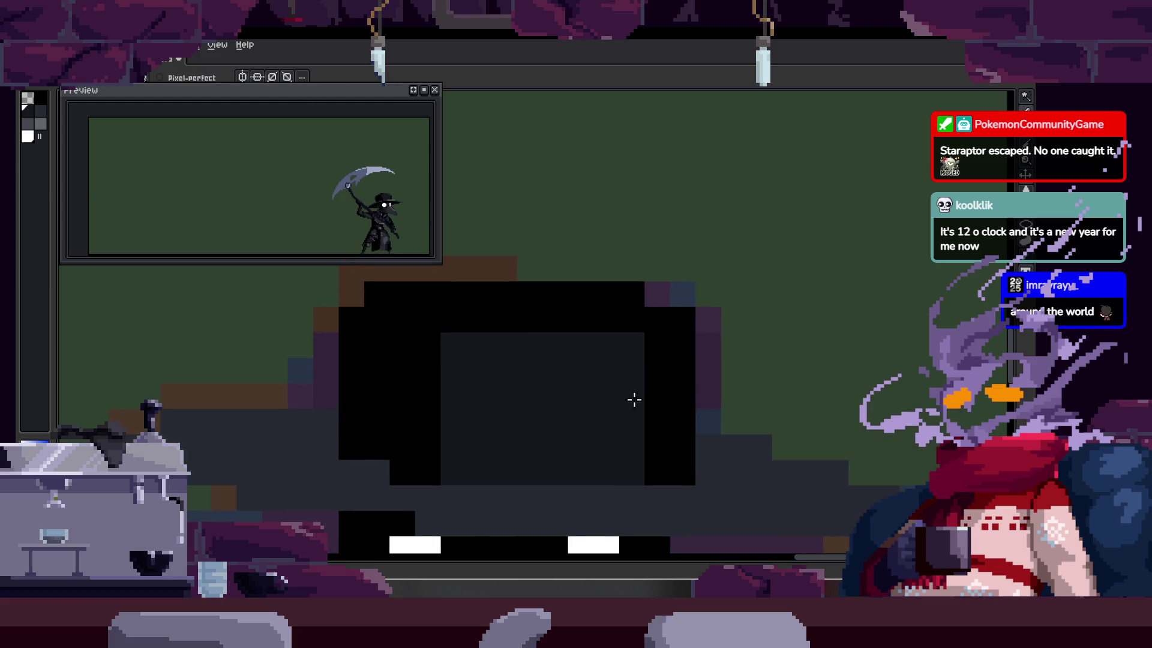
Step: Shade the hat's top rows, left strip and right-side black areas dark grey
{"action": "key", "text": "z"}
{"action": "scroll", "coordinate": [552, 298], "scroll_direction": "up", "scroll_amount": 4}
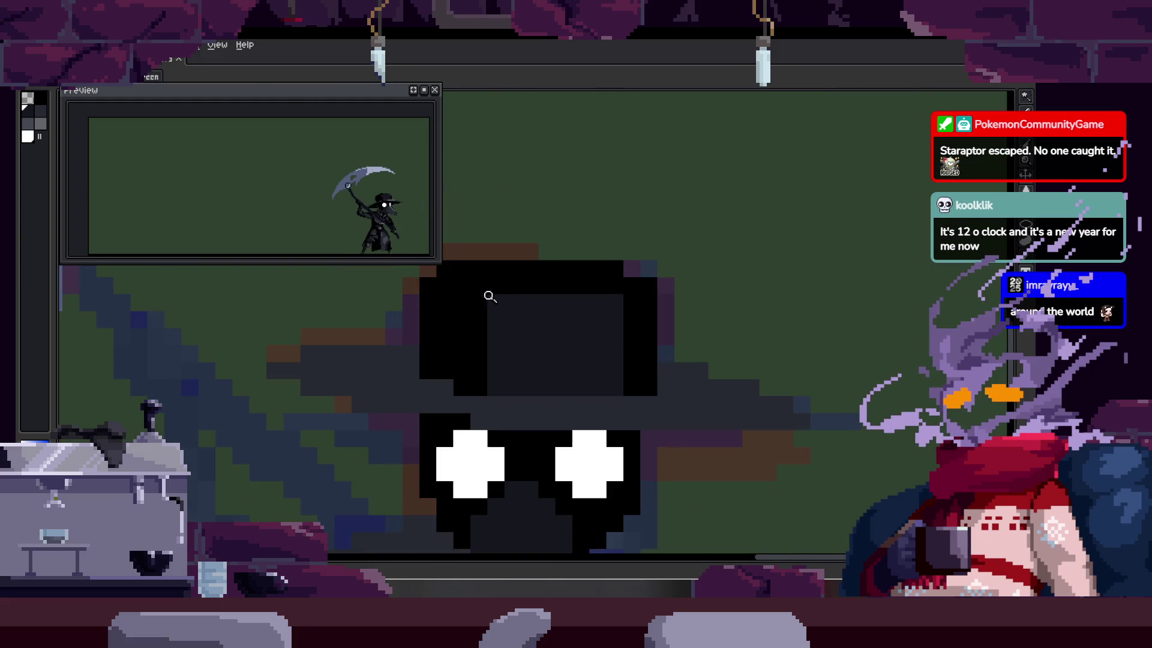
{"action": "scroll", "coordinate": [557, 281], "scroll_direction": "up", "scroll_amount": 1}
{"action": "left_click_drag", "start_coordinate": [476, 288], "coordinate": [612, 296]}
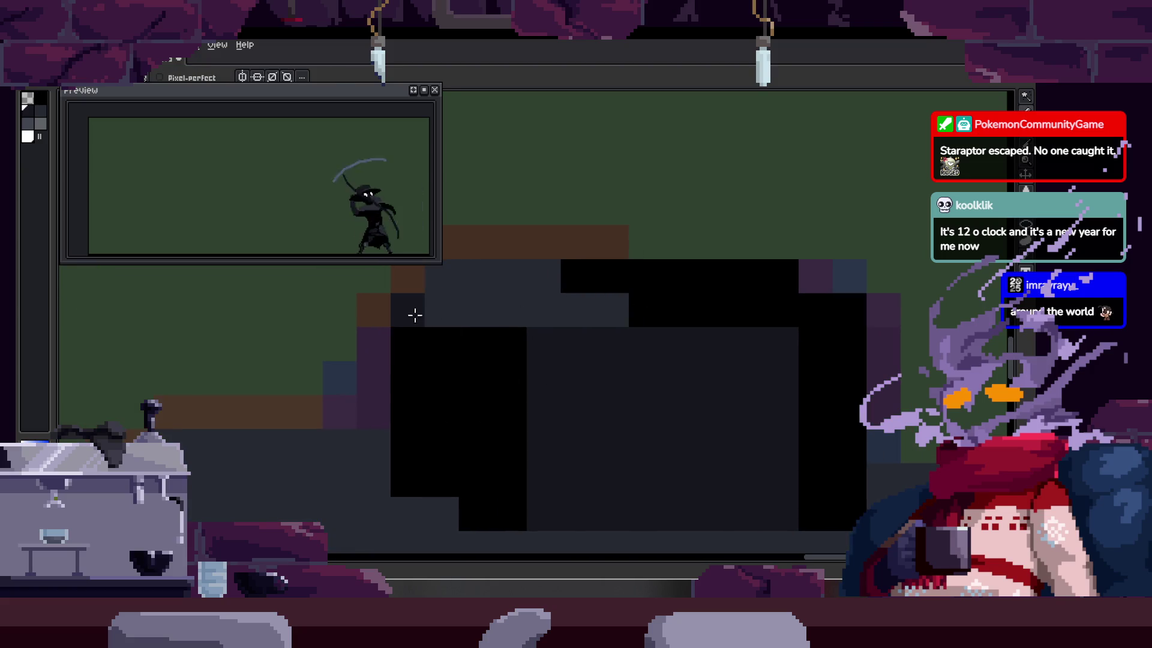
{"action": "left_click_drag", "start_coordinate": [414, 315], "coordinate": [407, 414]}
{"action": "scroll", "coordinate": [680, 300], "scroll_direction": "right", "scroll_amount": 2}
{"action": "mouse_move", "coordinate": [678, 280]}
{"action": "left_mouse_down"}
{"action": "mouse_move", "coordinate": [779, 308]}
{"action": "mouse_move", "coordinate": [729, 316]}
{"action": "mouse_move", "coordinate": [723, 390]}
{"action": "left_mouse_up"}
{"action": "scroll", "coordinate": [722, 390], "scroll_direction": "down", "scroll_amount": 2}
Step: Zoom in and out repeatedly to review the shaded face and hat
{"action": "key", "text": "z"}
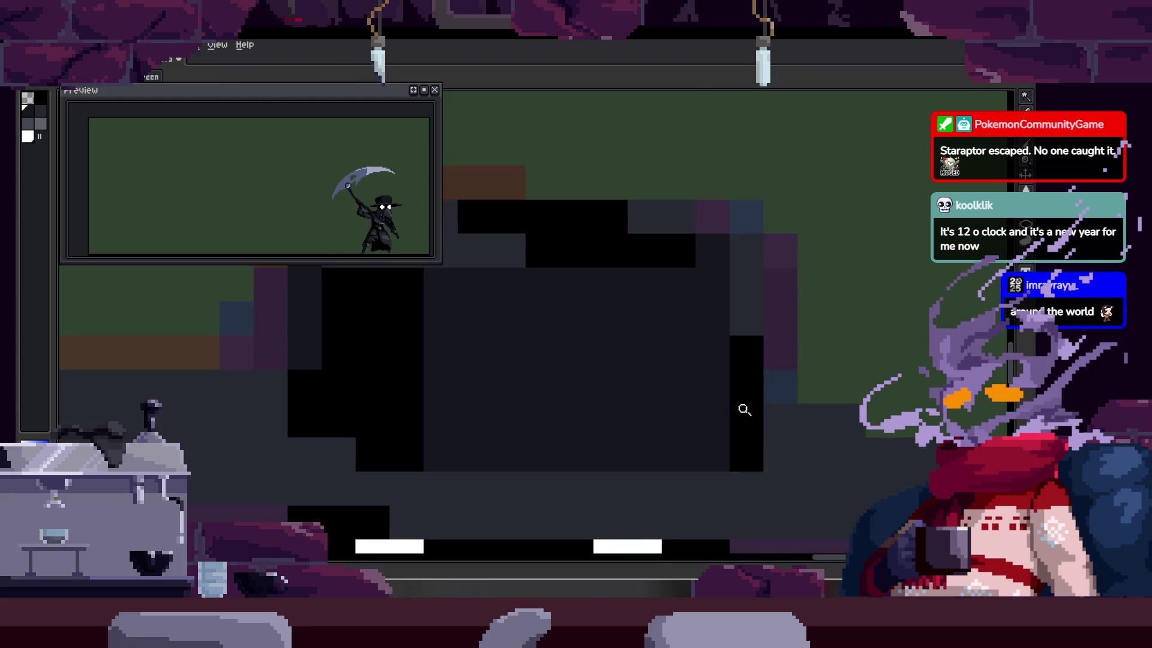
{"action": "scroll", "coordinate": [744, 409], "scroll_direction": "down", "scroll_amount": 3}
{"action": "scroll", "coordinate": [681, 276], "scroll_direction": "down", "scroll_amount": 1}
{"action": "scroll", "coordinate": [681, 275], "scroll_direction": "up", "scroll_amount": 1}
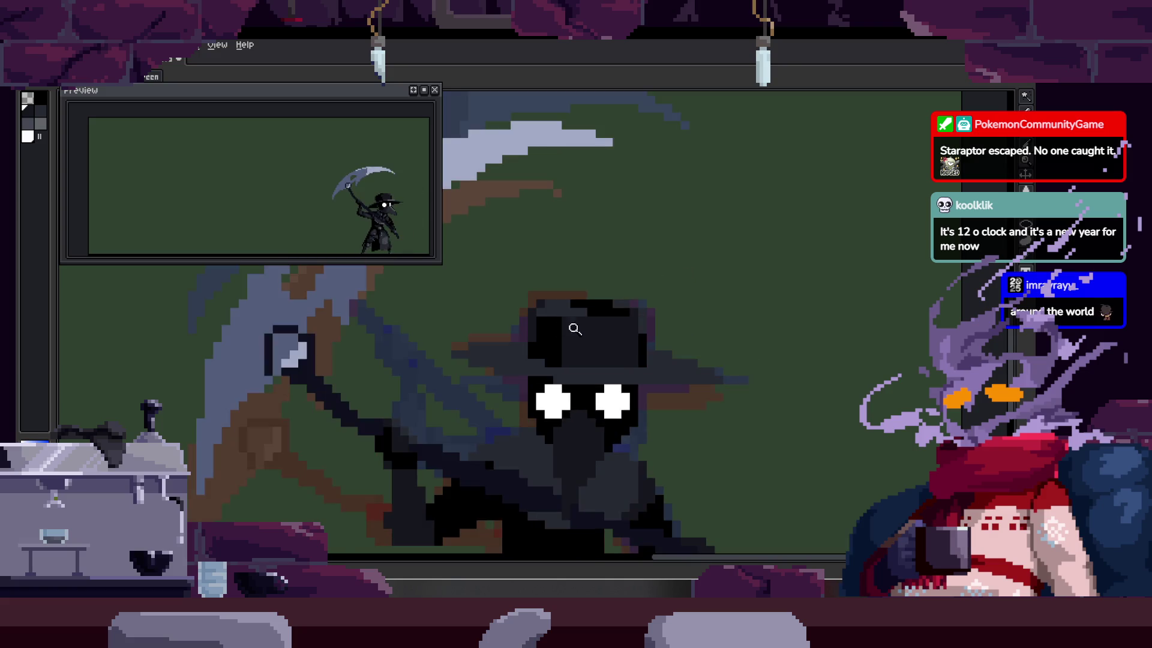
{"action": "scroll", "coordinate": [575, 329], "scroll_direction": "up", "scroll_amount": 3}
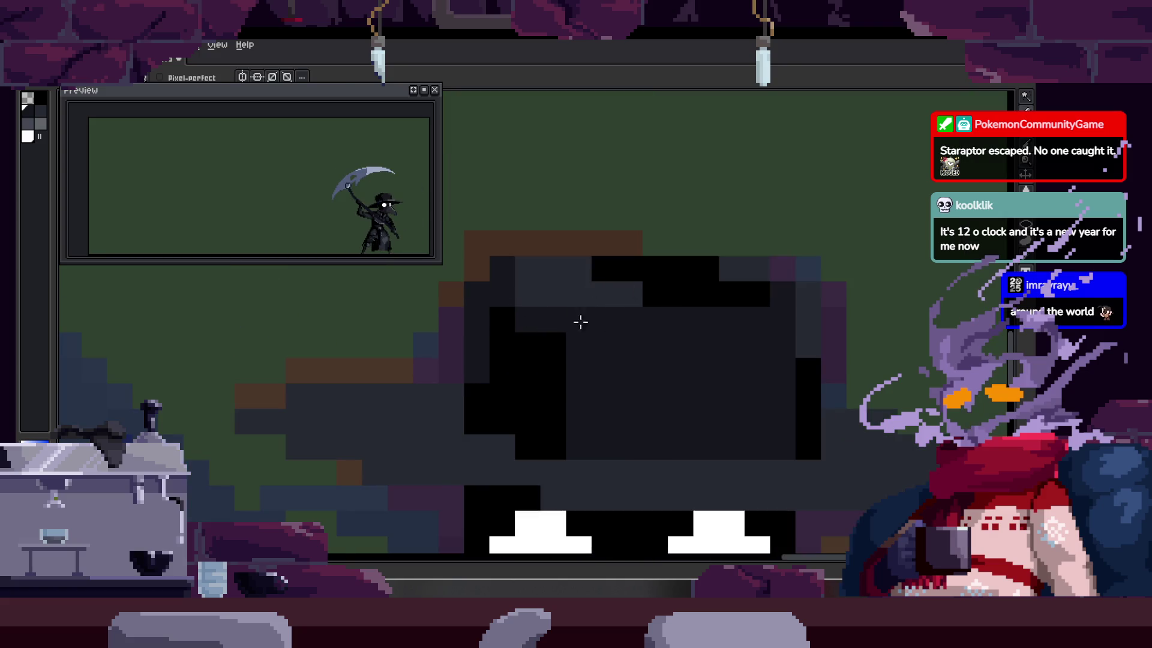
{"action": "scroll", "coordinate": [627, 330], "scroll_direction": "down", "scroll_amount": 3}
{"action": "scroll", "coordinate": [600, 312], "scroll_direction": "up", "scroll_amount": 4}
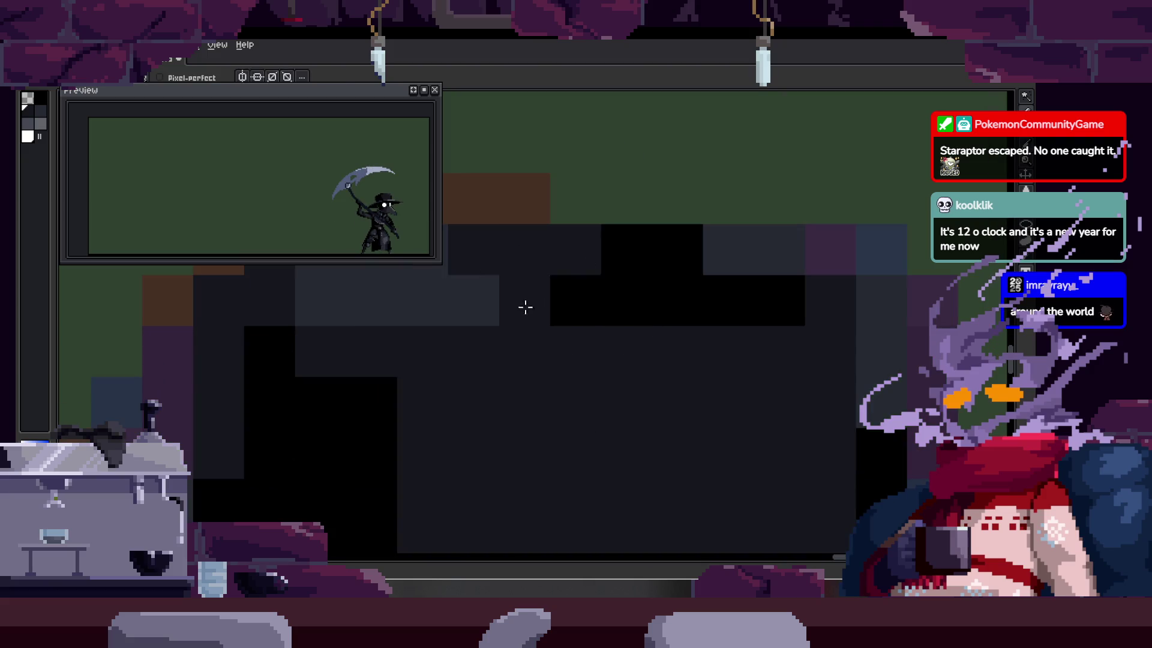
{"action": "scroll", "coordinate": [525, 307], "scroll_direction": "down", "scroll_amount": 3}
{"action": "scroll", "coordinate": [589, 317], "scroll_direction": "up", "scroll_amount": 2}
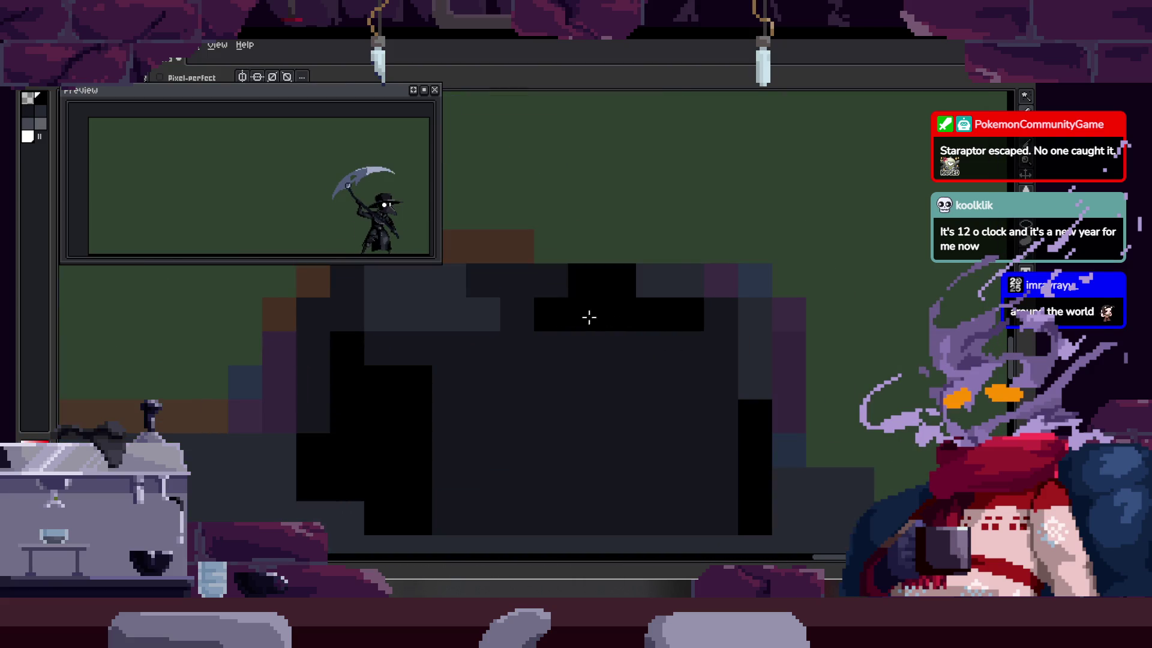
{"action": "scroll", "coordinate": [600, 324], "scroll_direction": "down", "scroll_amount": 3}
{"action": "scroll", "coordinate": [662, 354], "scroll_direction": "up", "scroll_amount": 1}
{"action": "key", "text": "z"}
Step: On the next frame, fill the dark grey band black and touch up face pixels
{"action": "key", "text": "Right"}
{"action": "left_click", "coordinate": [603, 333]}
{"action": "key", "text": "b"}
{"action": "scroll", "coordinate": [463, 341], "scroll_direction": "up", "scroll_amount": 1}
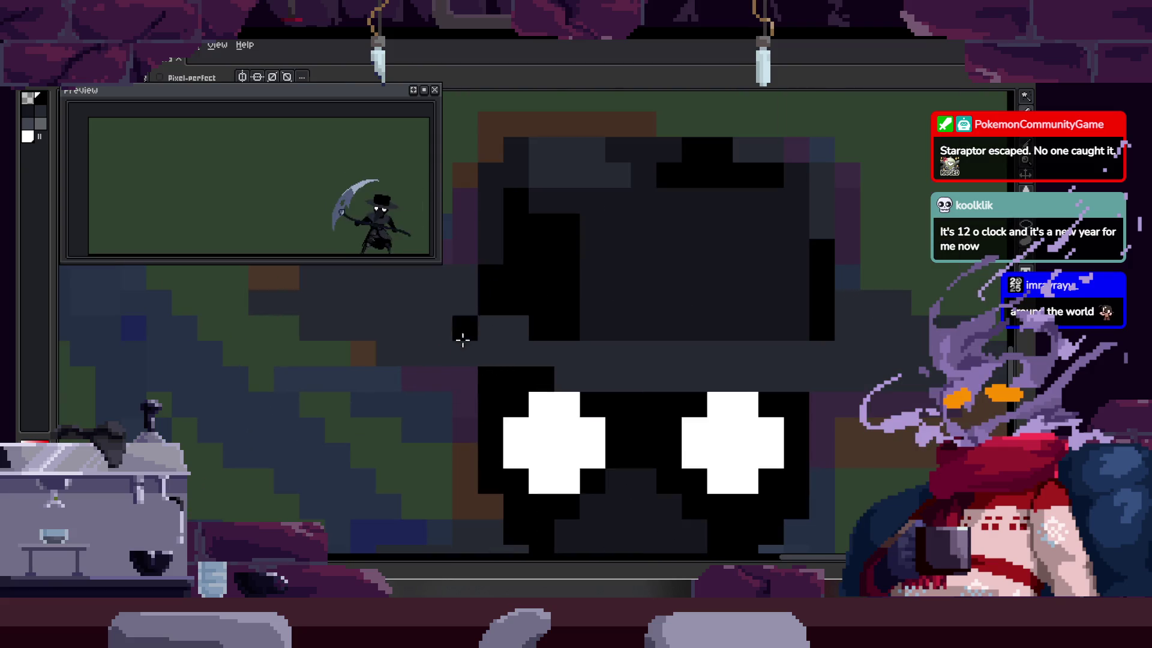
{"action": "scroll", "coordinate": [720, 360], "scroll_direction": "right", "scroll_amount": 2}
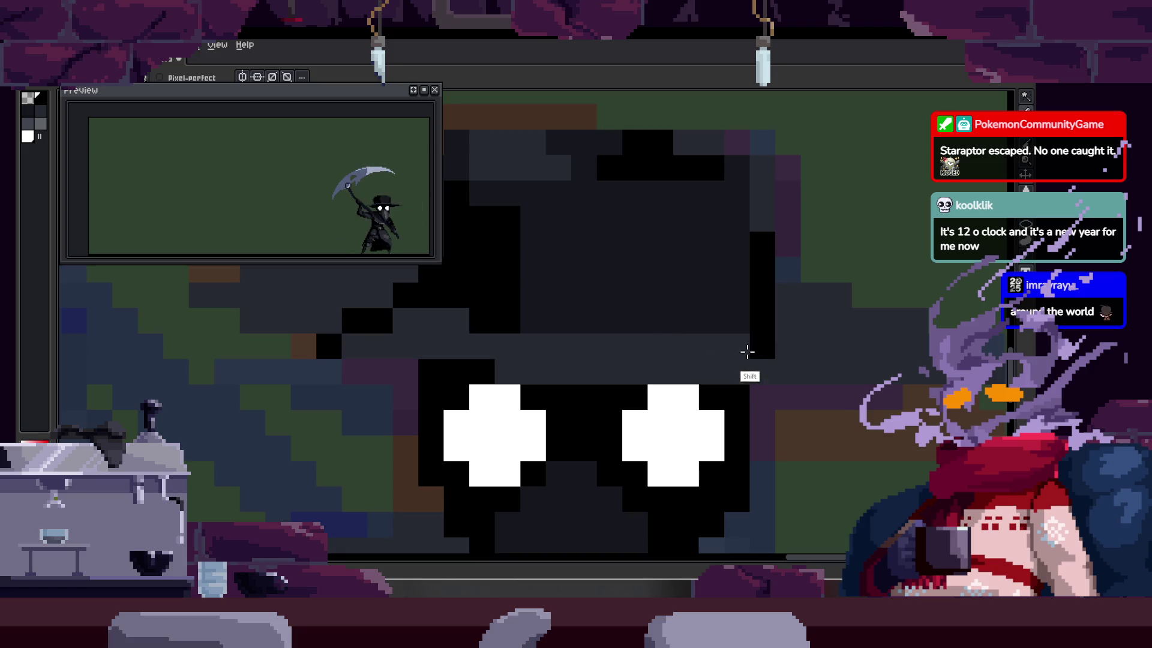
{"action": "left_click", "coordinate": [678, 361]}
{"action": "key", "text": "b"}
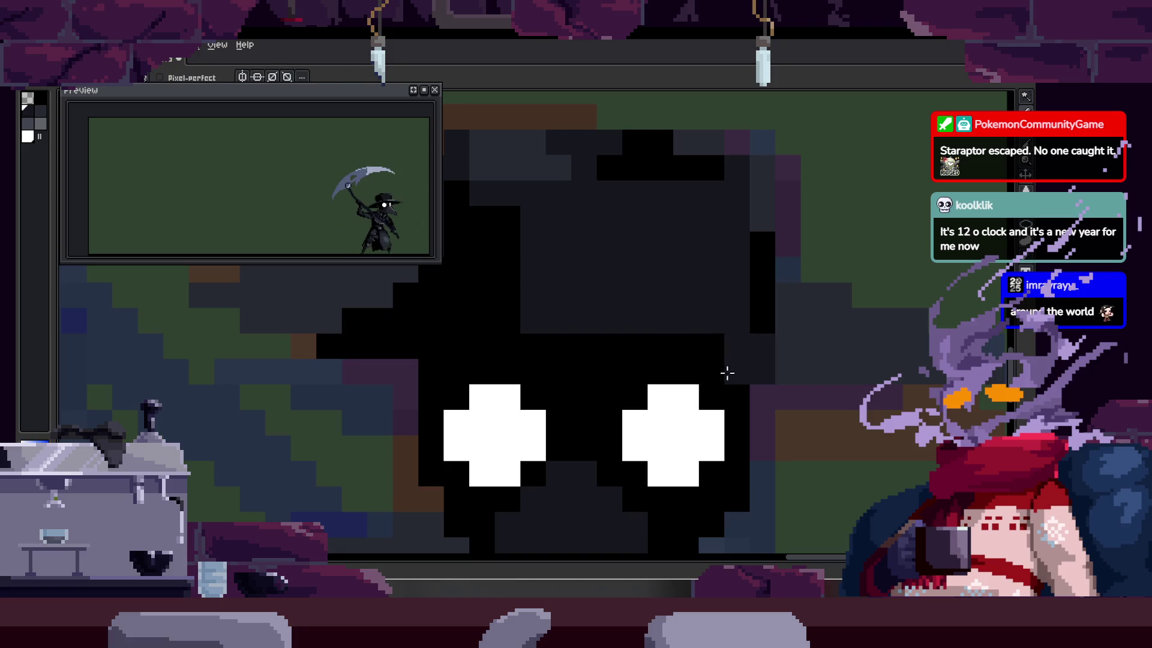
{"action": "left_click", "coordinate": [716, 372]}
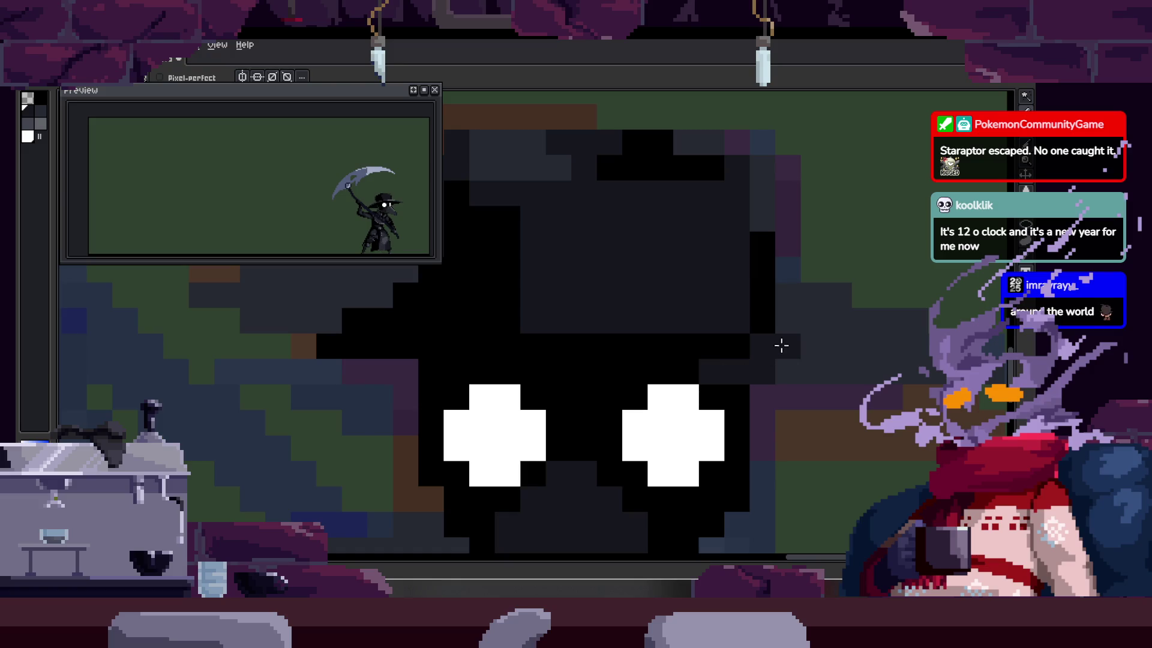
{"action": "left_click_drag", "start_coordinate": [634, 359], "coordinate": [803, 418]}
{"action": "mouse_move", "coordinate": [551, 359]}
{"action": "left_mouse_down"}
{"action": "mouse_move", "coordinate": [422, 378]}
{"action": "mouse_move", "coordinate": [497, 376]}
{"action": "left_mouse_up"}
{"action": "key", "text": "z"}
{"action": "scroll", "coordinate": [463, 360], "scroll_direction": "down", "scroll_amount": 2}
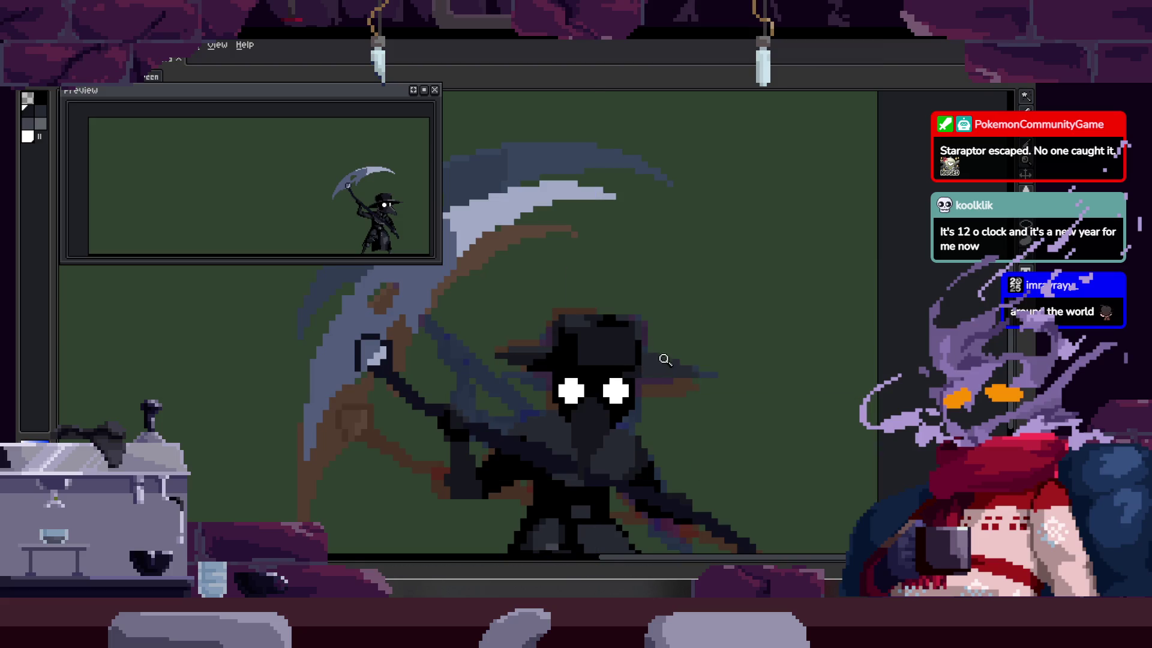
Step: Play the animation with the timeline shown, then stop it and hide the timeline
{"action": "key", "text": "Return"}
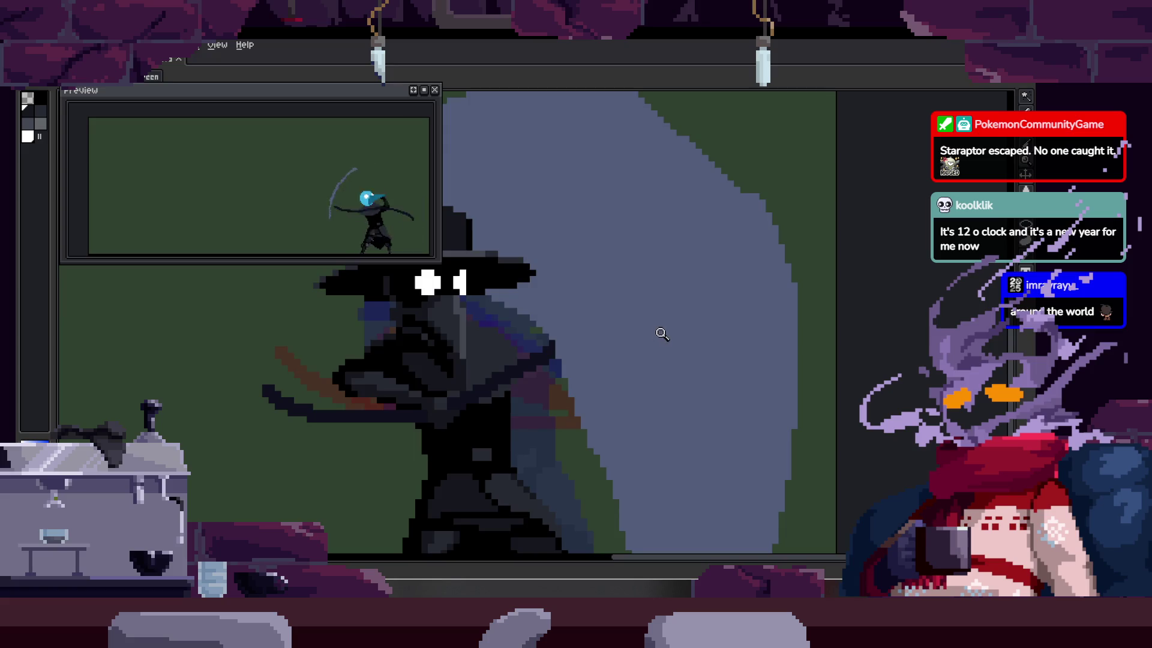
{"action": "scroll", "coordinate": [662, 334], "scroll_direction": "down", "scroll_amount": 2}
{"action": "key", "text": "Tab"}
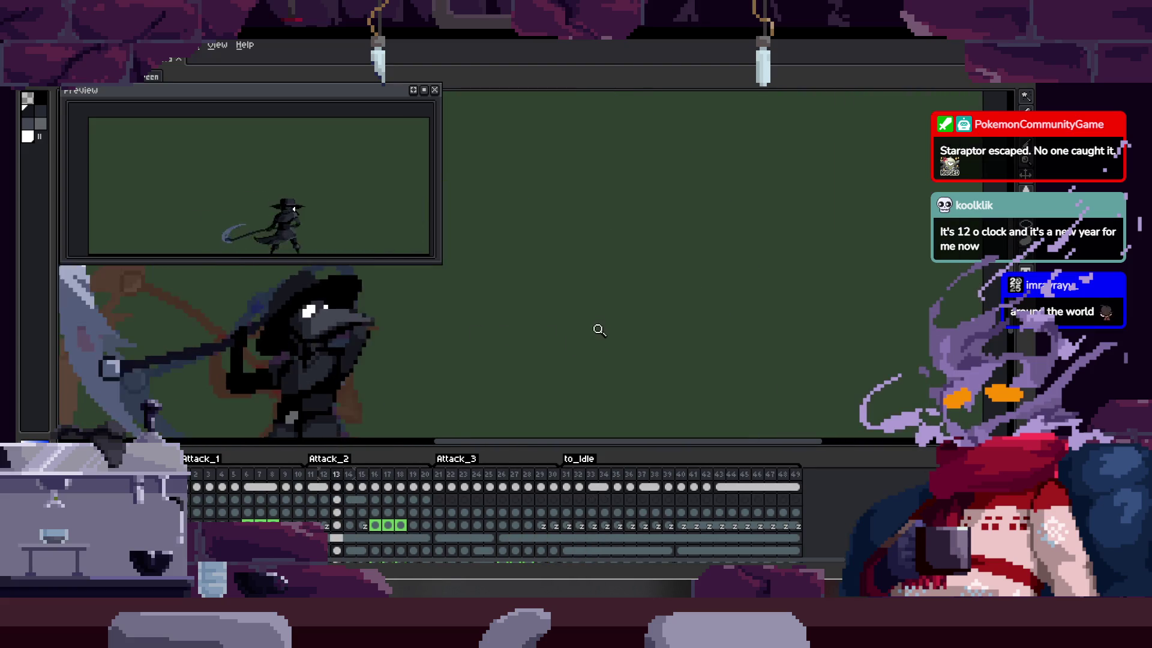
{"action": "key", "text": "Return"}
{"action": "key", "text": "alt"}
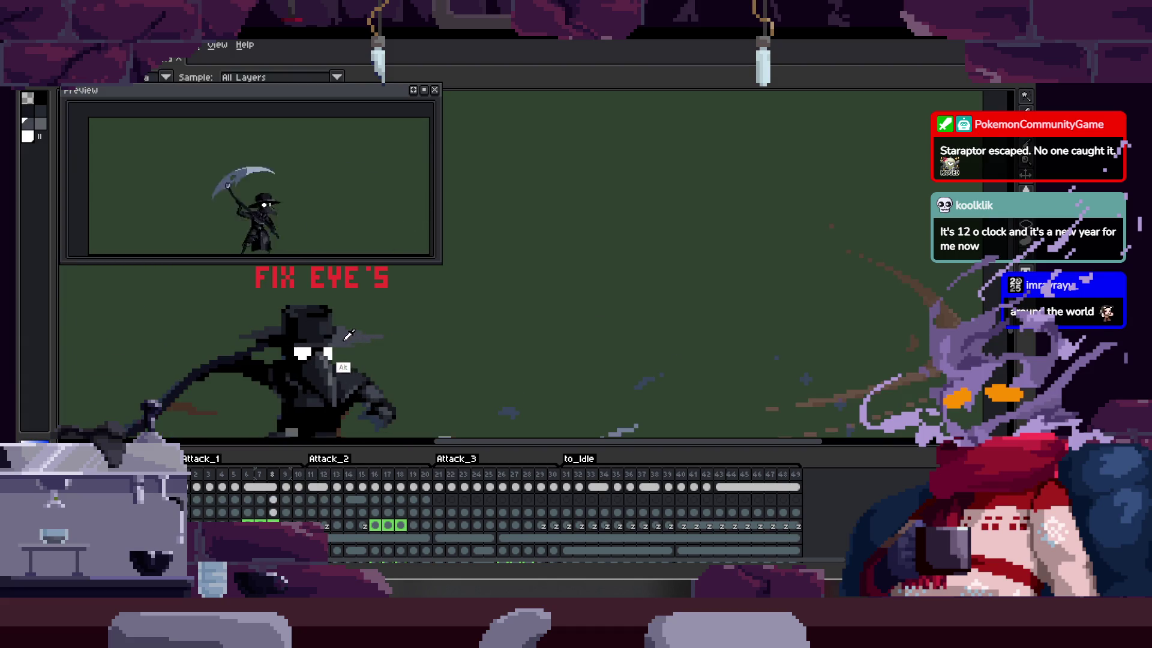
{"action": "key", "text": "Tab"}
{"action": "scroll", "coordinate": [525, 311], "scroll_direction": "up", "scroll_amount": 6}
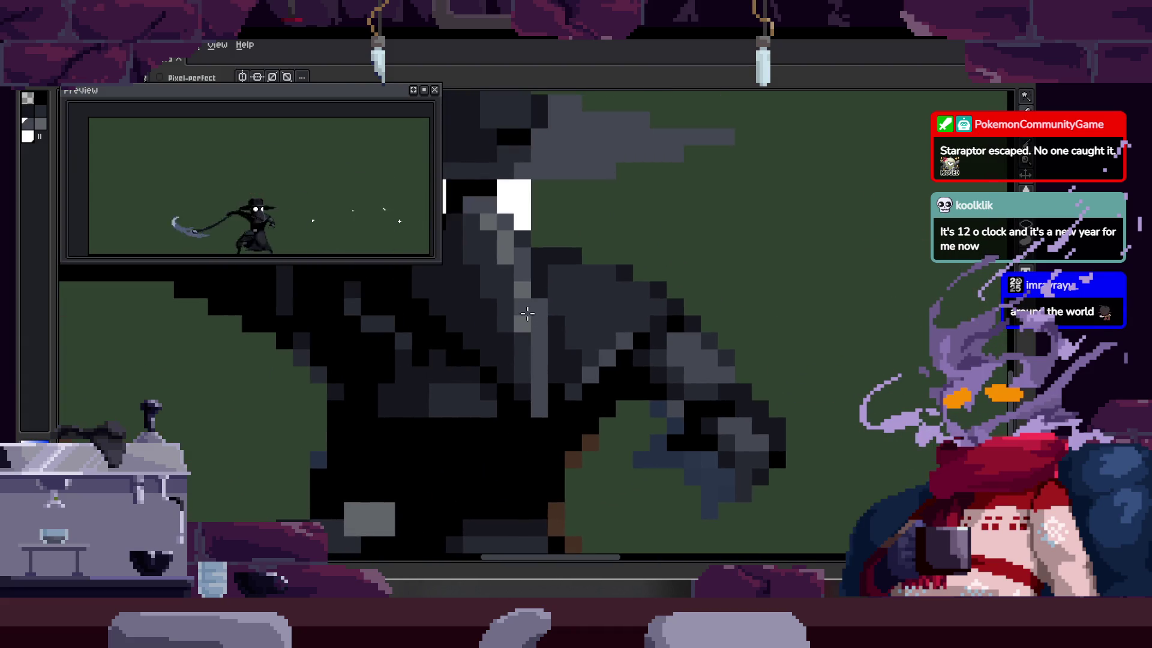
{"action": "scroll", "coordinate": [617, 286], "scroll_direction": "down", "scroll_amount": 4}
{"action": "scroll", "coordinate": [689, 302], "scroll_direction": "down", "scroll_amount": 2}
Step: Save the sprite with Ctrl+S and restart playback with the timeline visible
{"action": "key", "text": "ctrl+s"}
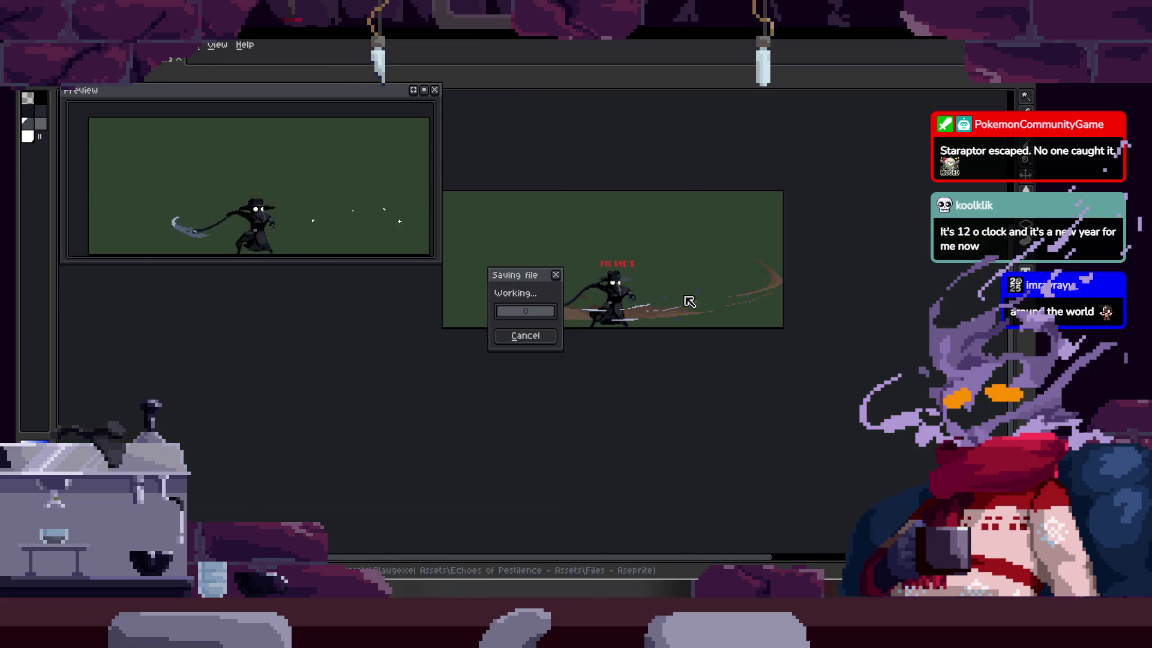
{"action": "key", "text": "Return"}
{"action": "key", "text": "Tab"}
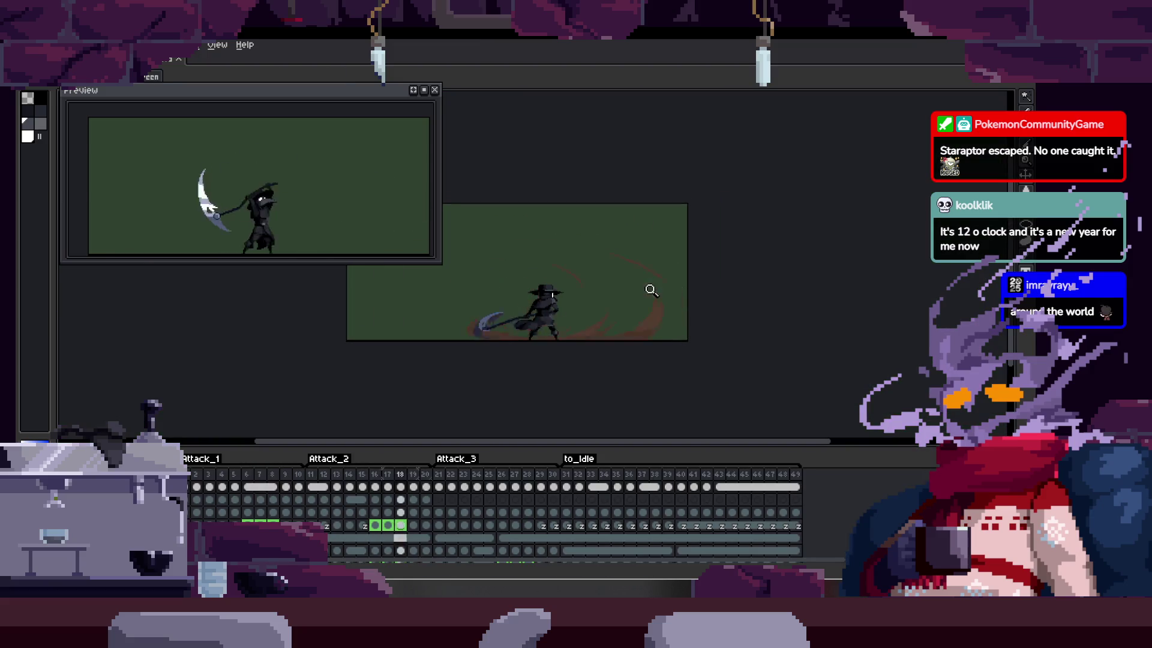
{"action": "scroll", "coordinate": [646, 270], "scroll_direction": "up", "scroll_amount": 5}
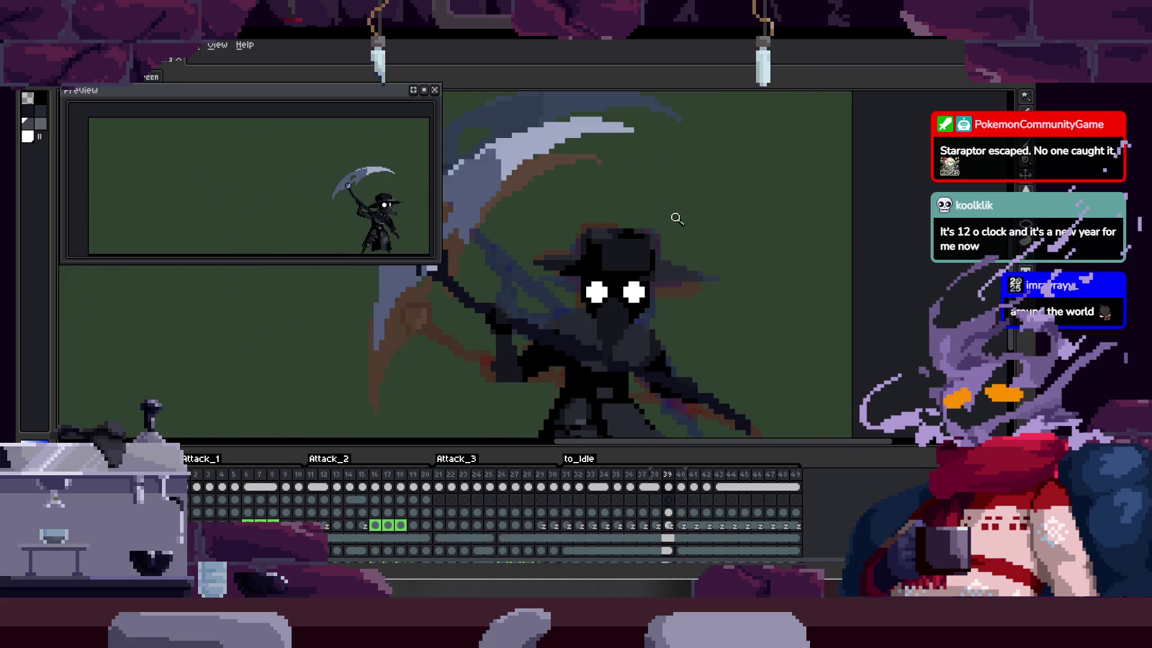
Step: Hide the timeline and zoom in on the plague doctor's face
{"action": "scroll", "coordinate": [700, 261], "scroll_direction": "up", "scroll_amount": 2}
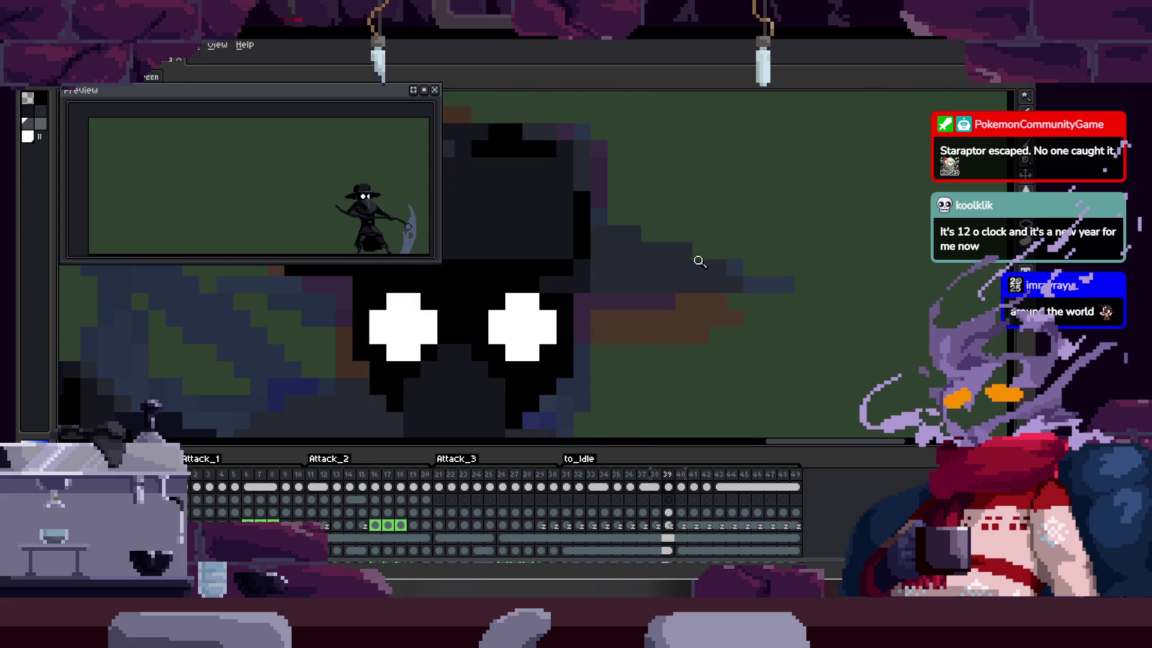
{"action": "scroll", "coordinate": [636, 282], "scroll_direction": "up", "scroll_amount": 1}
{"action": "key", "text": "g"}
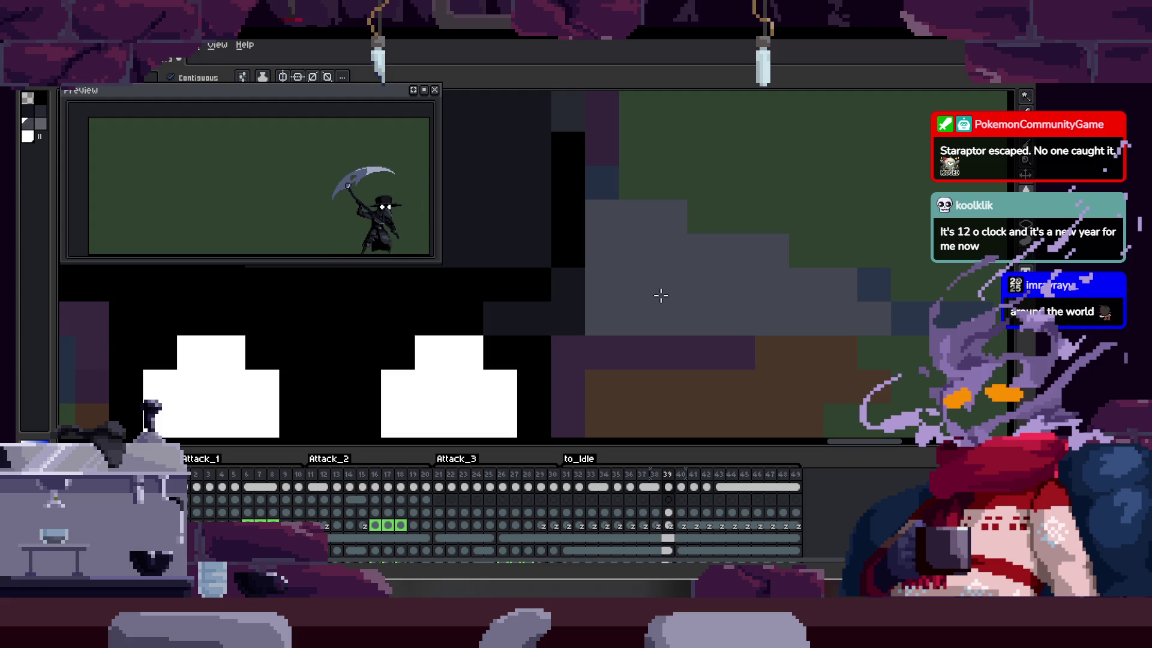
{"action": "key", "text": "z"}
{"action": "scroll", "coordinate": [620, 288], "scroll_direction": "down", "scroll_amount": 2}
{"action": "key", "text": "Tab"}
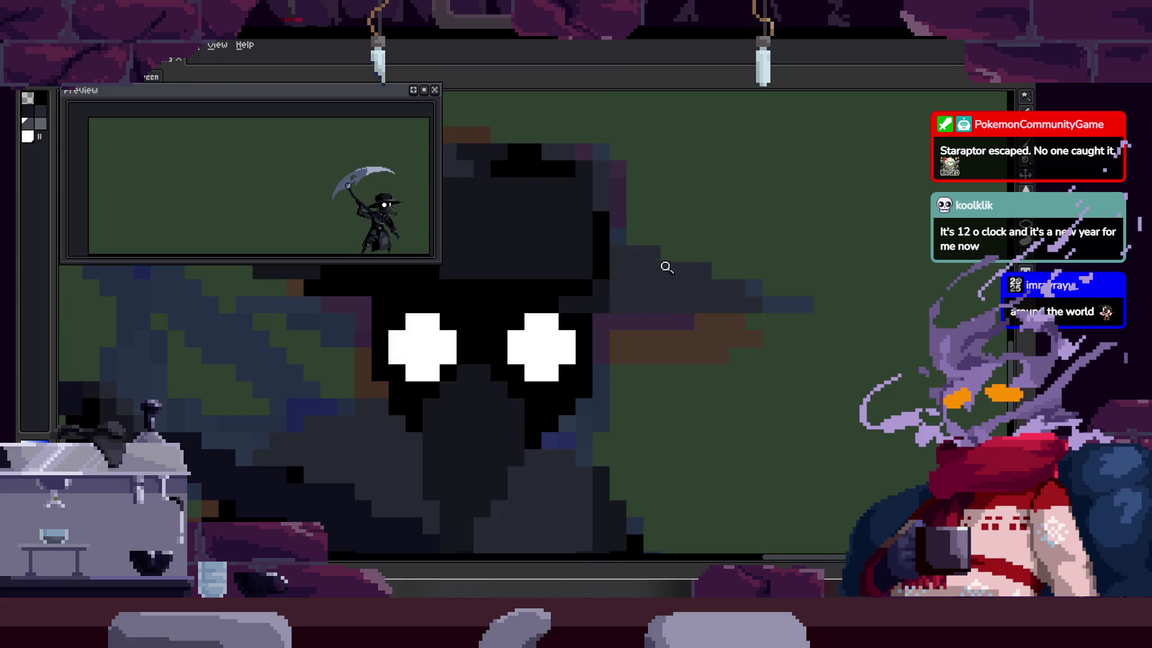
{"action": "left_click", "coordinate": [666, 266]}
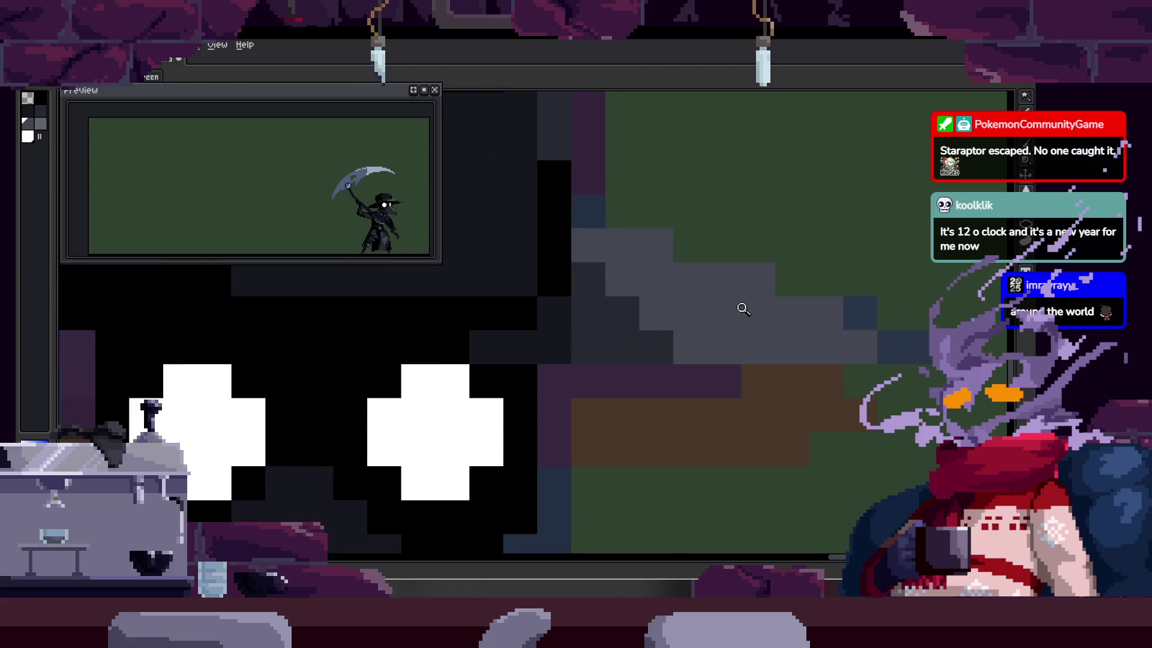
{"action": "scroll", "coordinate": [744, 309], "scroll_direction": "down", "scroll_amount": 1}
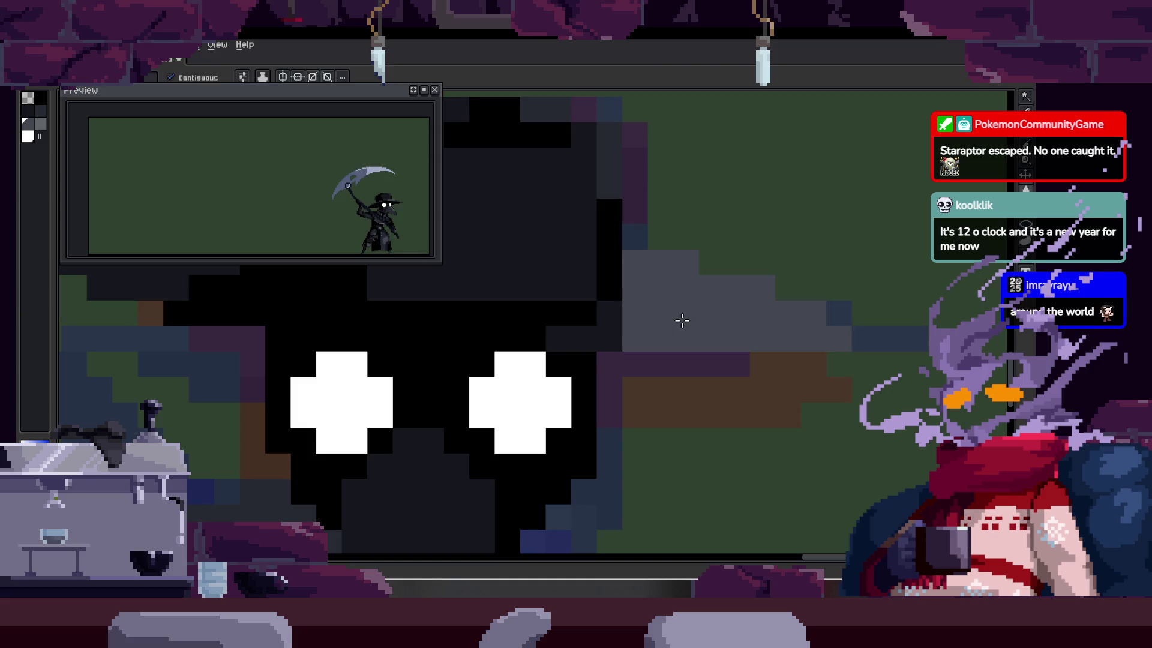
{"action": "scroll", "coordinate": [666, 281], "scroll_direction": "down", "scroll_amount": 3}
{"action": "scroll", "coordinate": [596, 344], "scroll_direction": "up", "scroll_amount": 3}
Step: Zoom closer on the right eye, then play the animation to check the eyes
{"action": "key", "text": "b"}
{"action": "scroll", "coordinate": [595, 344], "scroll_direction": "down", "scroll_amount": 3}
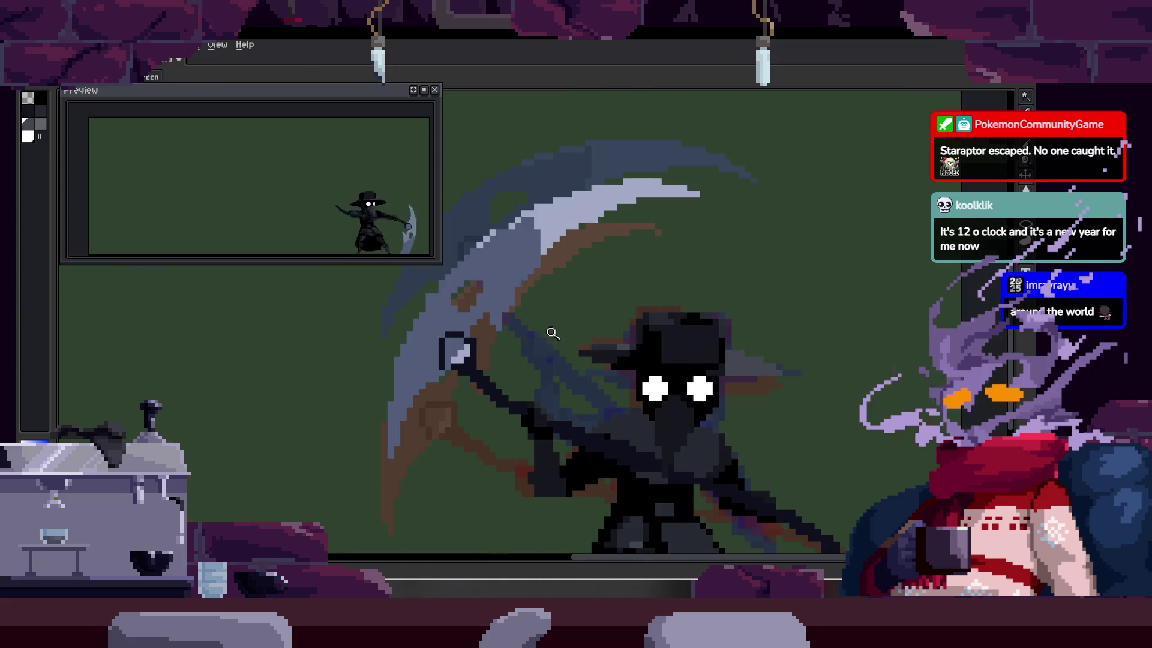
{"action": "scroll", "coordinate": [539, 327], "scroll_direction": "up", "scroll_amount": 3}
{"action": "scroll", "coordinate": [556, 313], "scroll_direction": "down", "scroll_amount": 3}
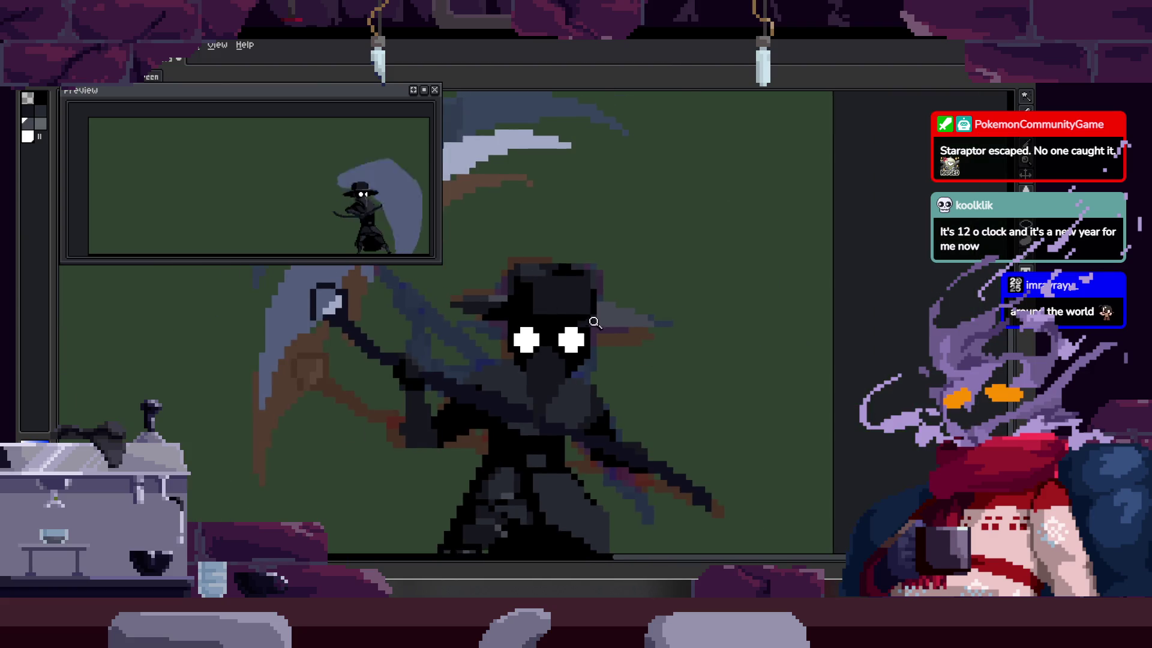
{"action": "scroll", "coordinate": [598, 334], "scroll_direction": "up", "scroll_amount": 3}
{"action": "left_click", "coordinate": [599, 335]}
{"action": "key", "text": "b"}
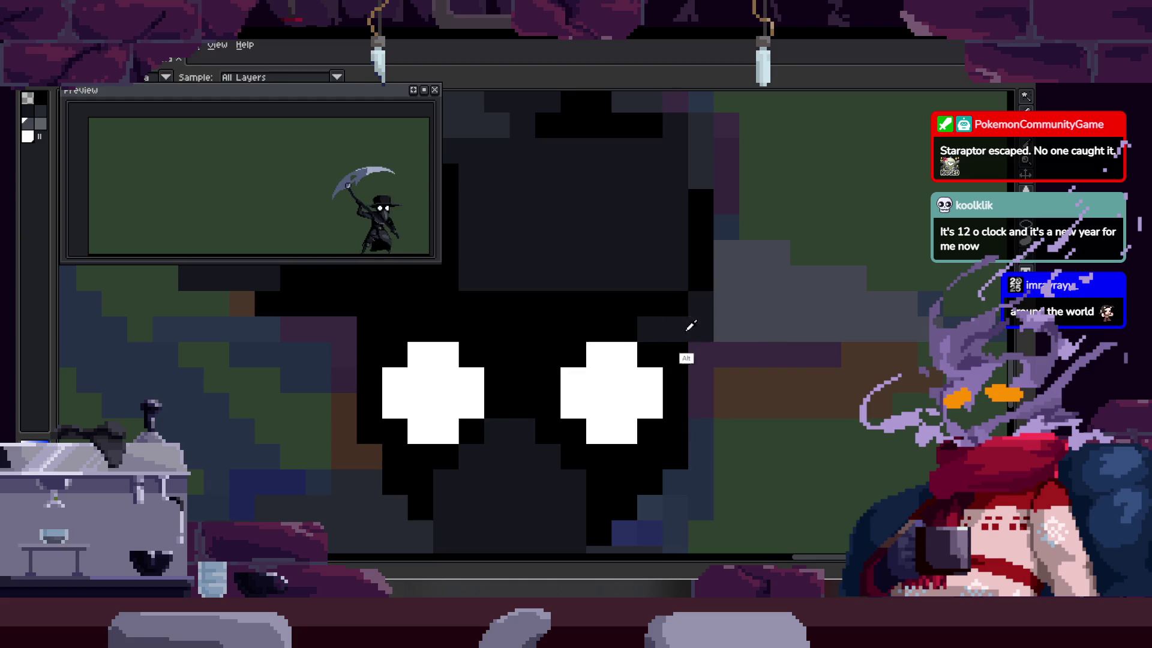
{"action": "scroll", "coordinate": [707, 224], "scroll_direction": "up", "scroll_amount": 2}
{"action": "key", "text": "z"}
{"action": "scroll", "coordinate": [702, 294], "scroll_direction": "down", "scroll_amount": 4}
{"action": "key", "text": "Return"}
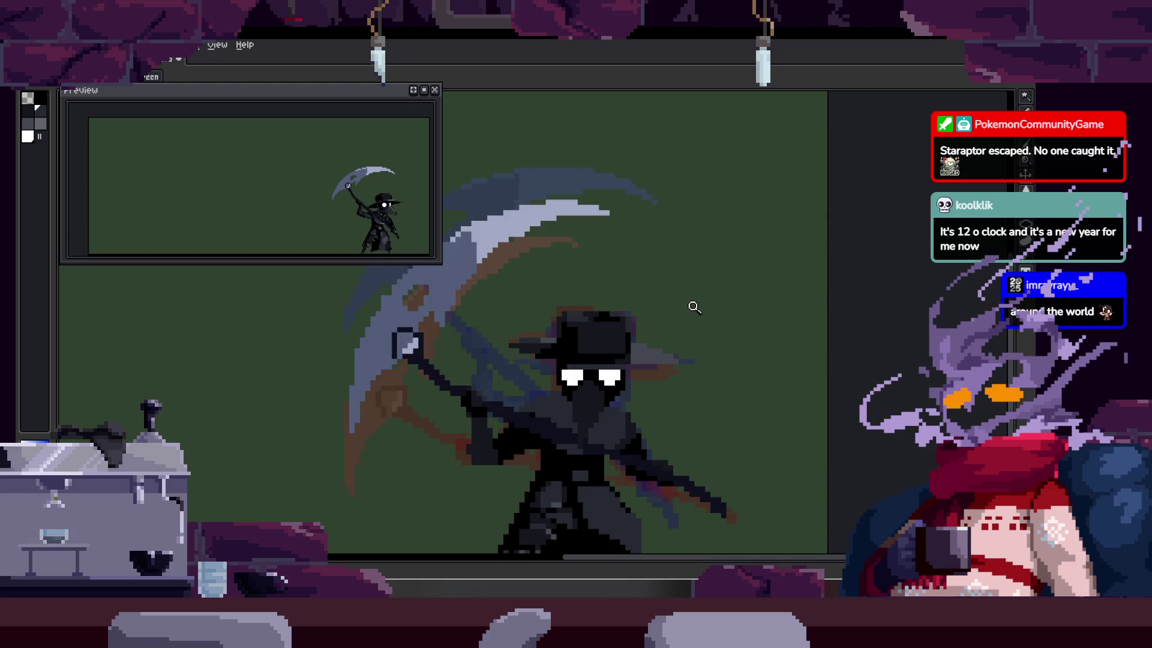
{"action": "scroll", "coordinate": [700, 329], "scroll_direction": "up", "scroll_amount": 4}
Step: Lighten the dark brim row to grey with a colour picked from the sprite
{"action": "key", "text": "b"}
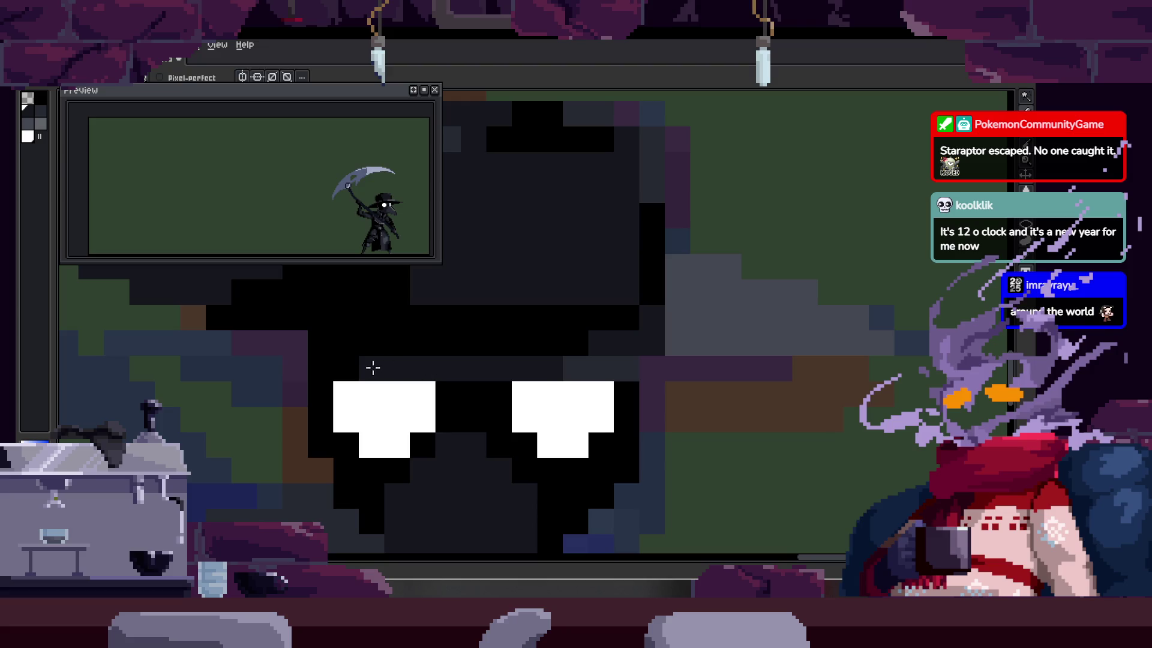
{"action": "left_click_drag", "start_coordinate": [372, 368], "coordinate": [527, 373]}
{"action": "key", "text": "z"}
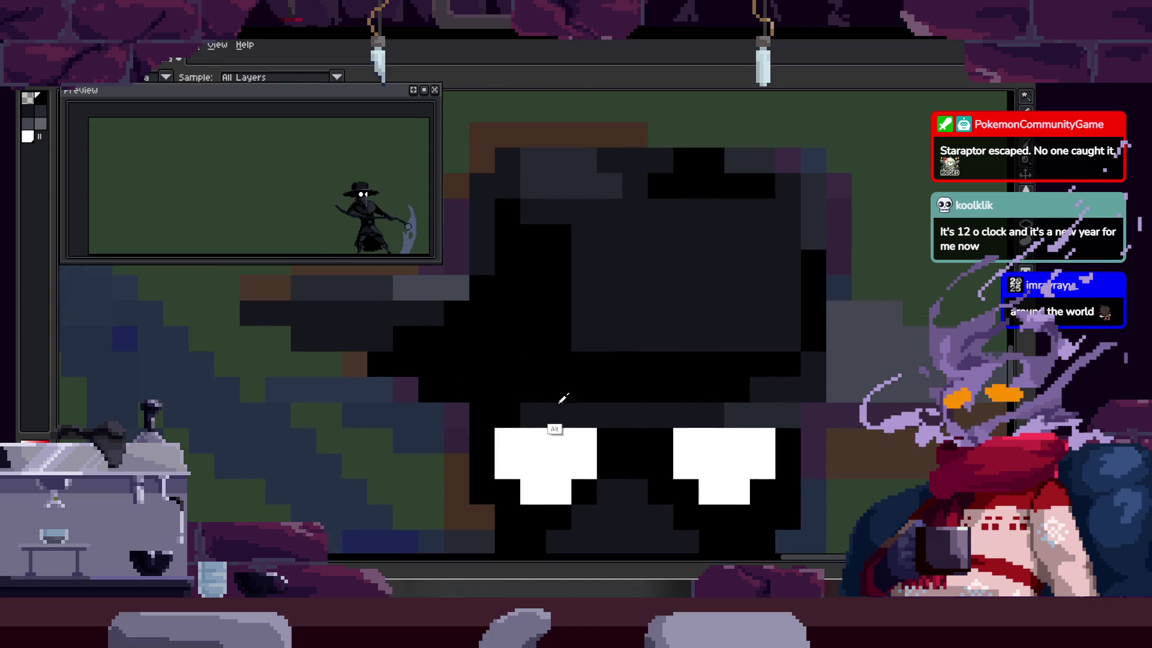
{"action": "scroll", "coordinate": [501, 391], "scroll_direction": "down", "scroll_amount": 1}
{"action": "scroll", "coordinate": [611, 367], "scroll_direction": "up", "scroll_amount": 2}
{"action": "key", "text": "b"}
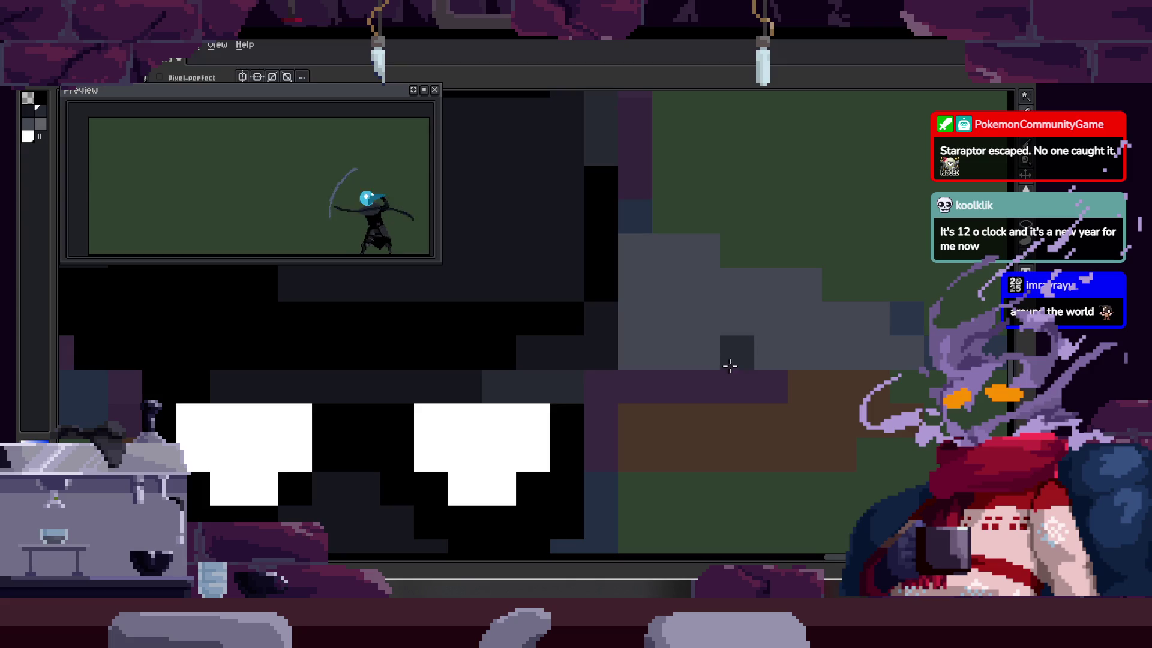
{"action": "mouse_move", "coordinate": [796, 343]}
{"action": "left_mouse_down"}
{"action": "mouse_move", "coordinate": [668, 351]}
{"action": "mouse_move", "coordinate": [656, 375]}
{"action": "left_mouse_up"}
{"action": "left_click", "coordinate": [665, 360], "text": "shift"}
{"action": "key", "text": "alt"}
{"action": "left_click", "coordinate": [566, 368], "text": "alt"}
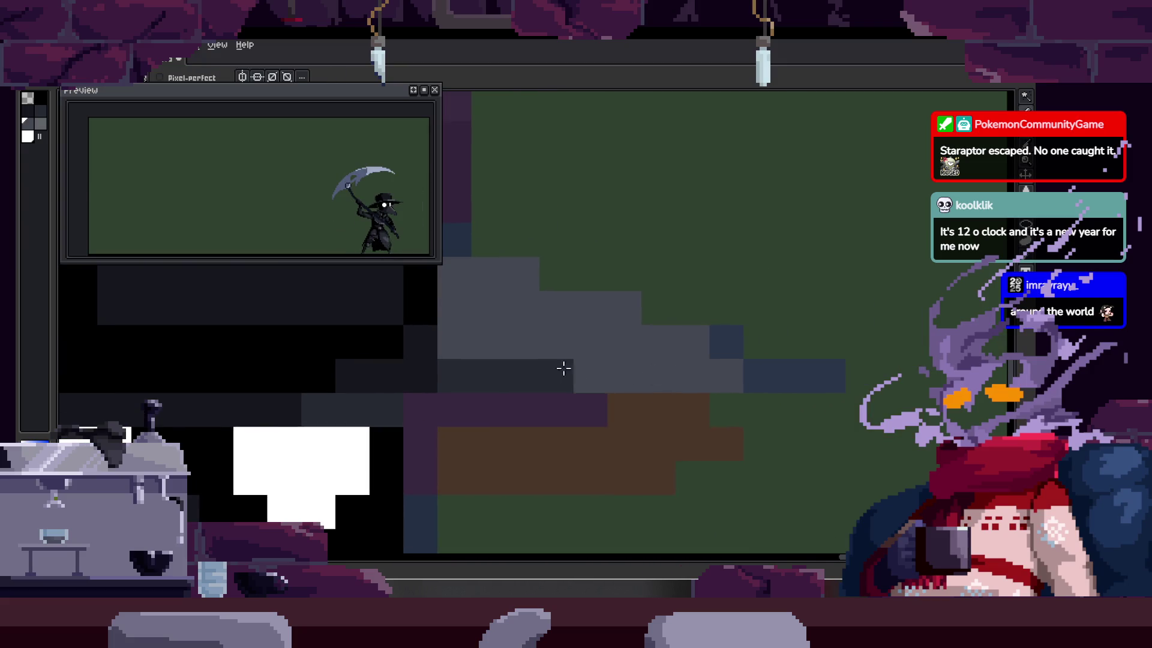
{"action": "left_click", "coordinate": [704, 371], "text": "shift"}
{"action": "key", "text": "alt"}
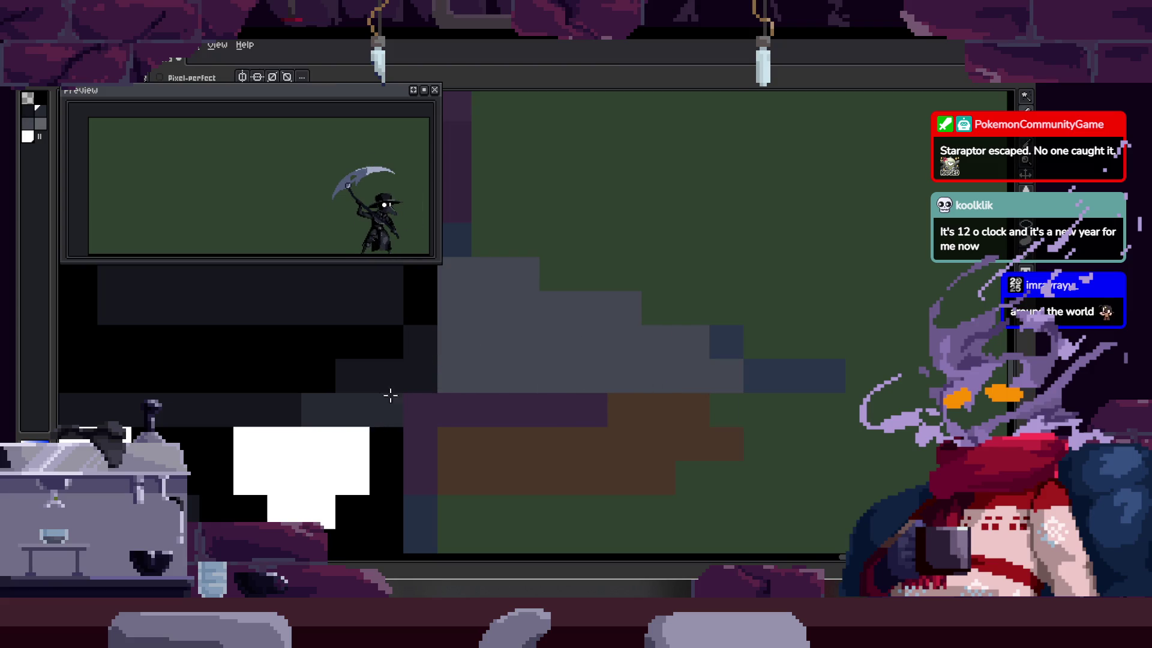
Step: Zoom in and out to review the reworked eyes and brim
{"action": "key", "text": "z"}
{"action": "scroll", "coordinate": [540, 368], "scroll_direction": "down", "scroll_amount": 2}
{"action": "scroll", "coordinate": [540, 368], "scroll_direction": "up", "scroll_amount": 1}
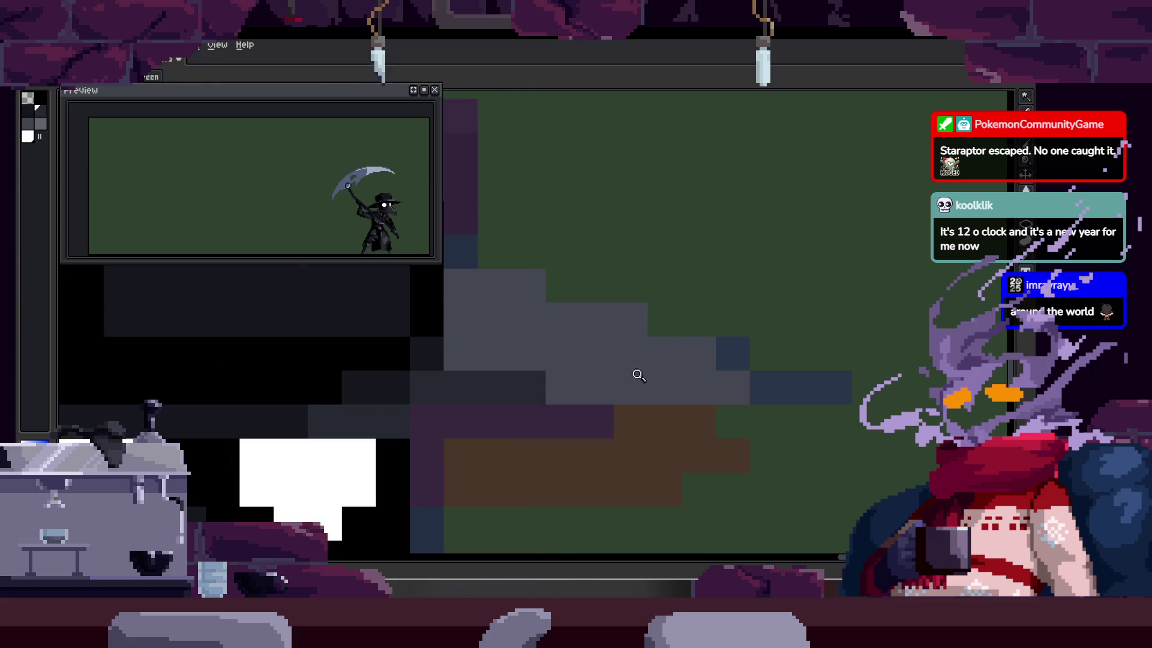
{"action": "scroll", "coordinate": [674, 368], "scroll_direction": "down", "scroll_amount": 2}
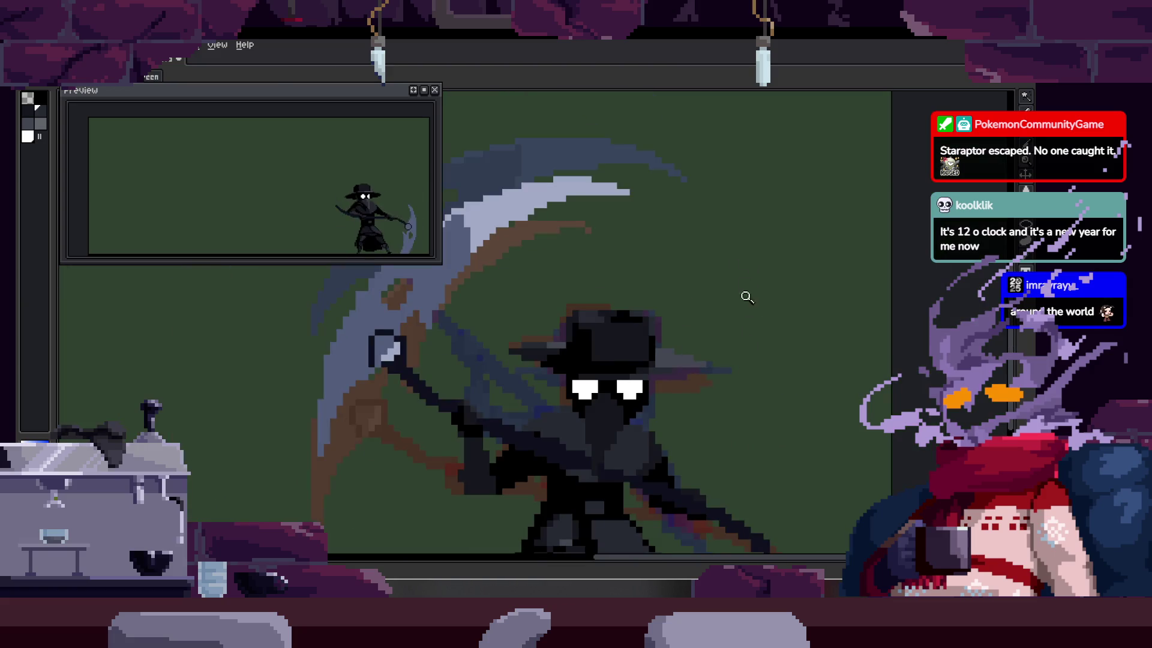
{"action": "key", "text": "ctrl"}
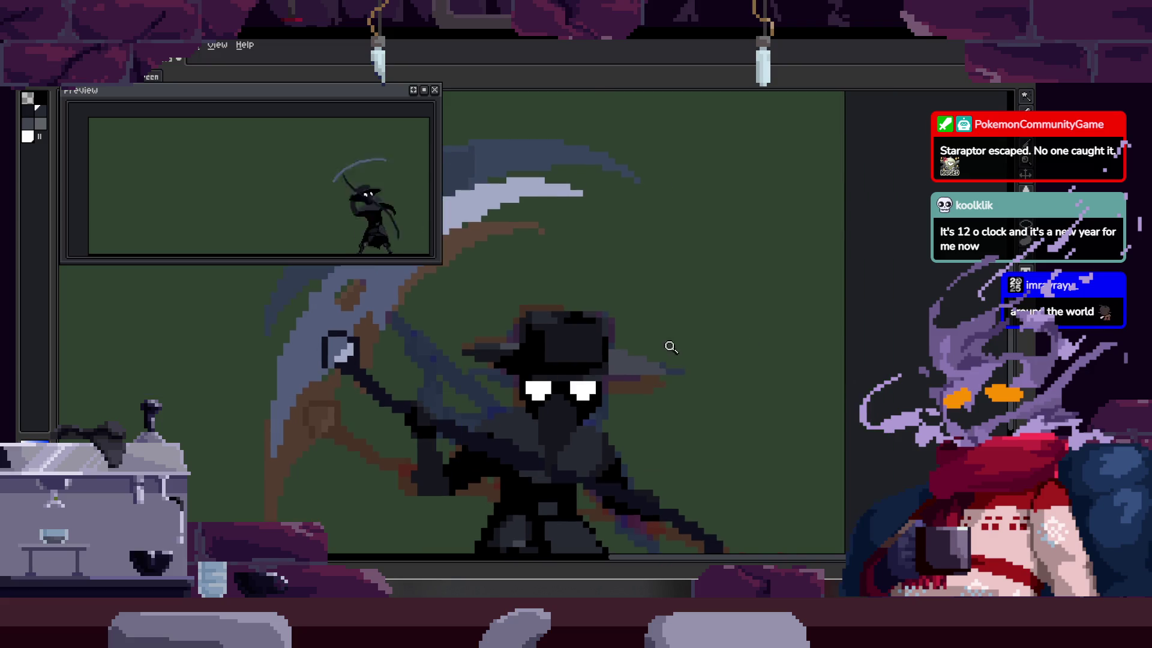
{"action": "scroll", "coordinate": [668, 343], "scroll_direction": "up", "scroll_amount": 3}
{"action": "scroll", "coordinate": [660, 399], "scroll_direction": "down", "scroll_amount": 4}
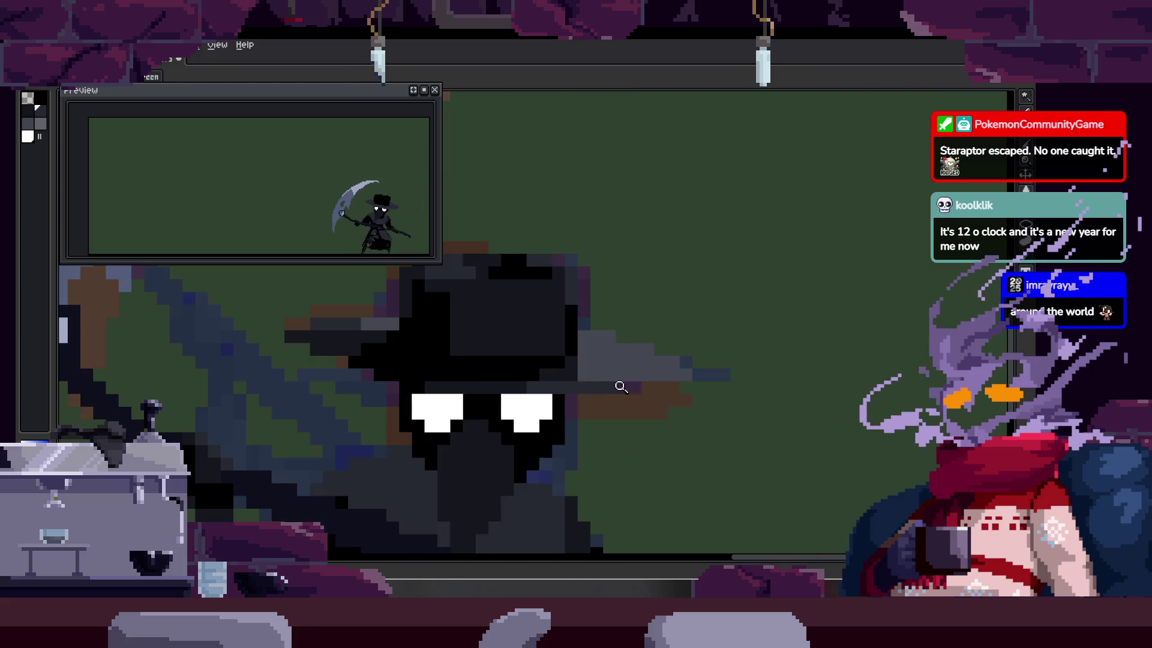
{"action": "scroll", "coordinate": [573, 378], "scroll_direction": "up", "scroll_amount": 3}
{"action": "scroll", "coordinate": [582, 359], "scroll_direction": "up", "scroll_amount": 1}
{"action": "scroll", "coordinate": [600, 336], "scroll_direction": "down", "scroll_amount": 3}
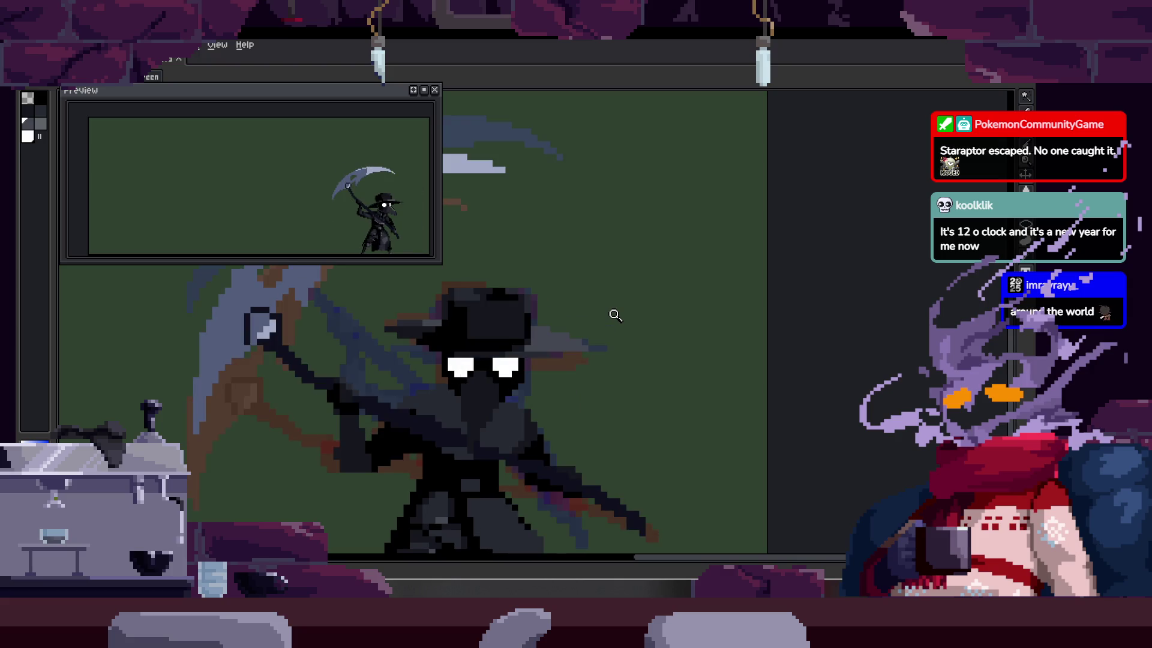
Step: Toggle the timeline on and off while switching between Pencil and Paint Bucket
{"action": "key", "text": "Tab"}
{"action": "key", "text": "b"}
{"action": "scroll", "coordinate": [515, 519], "scroll_direction": "down", "scroll_amount": 1}
{"action": "key", "text": "Tab"}
{"action": "key", "text": "Tab"}
{"action": "key", "text": "Tab"}
{"action": "key", "text": "Tab"}
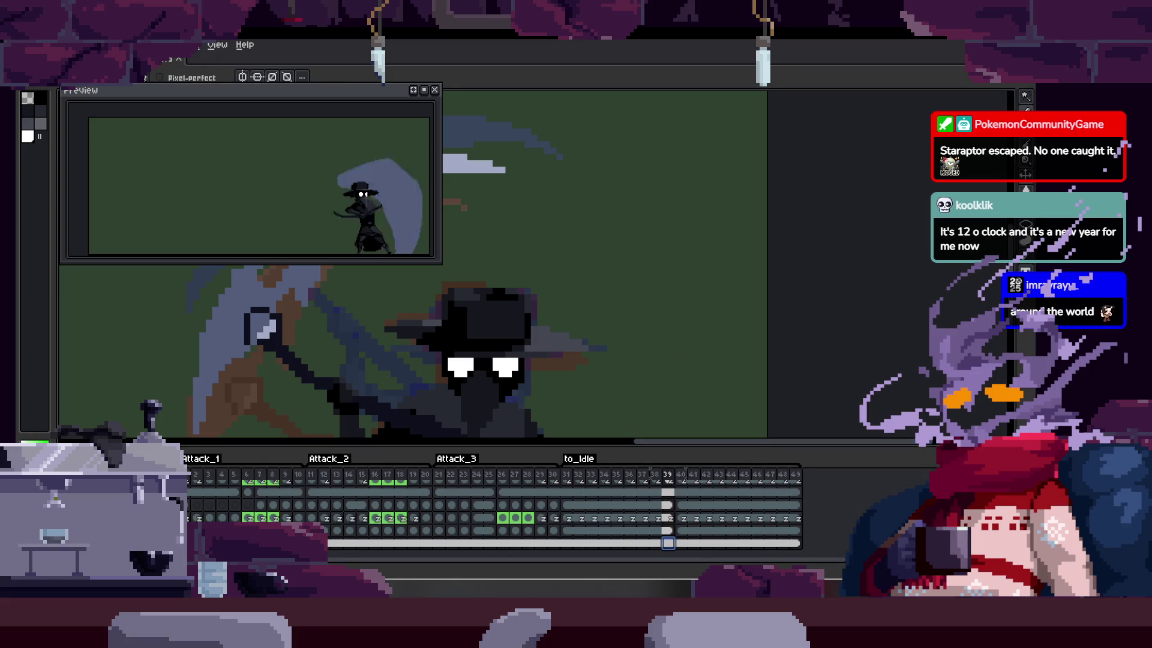
{"action": "key", "text": "g"}
{"action": "key", "text": "Tab"}
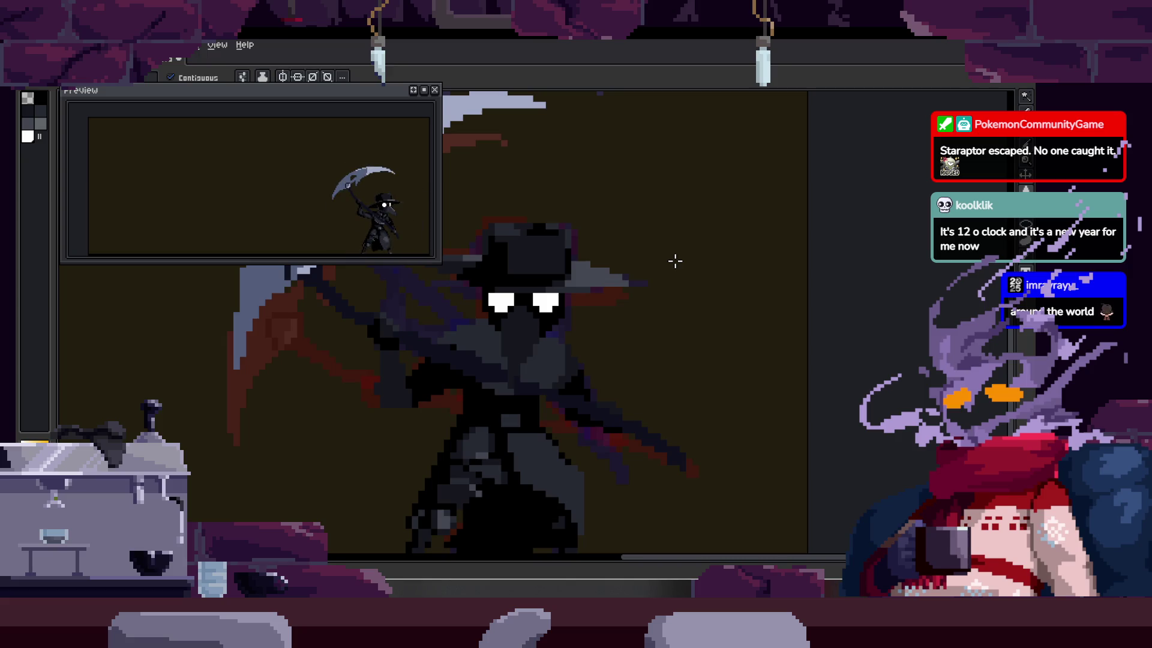
Step: Briefly show the frame timeline, then hide it again
{"action": "key", "text": "Tab"}
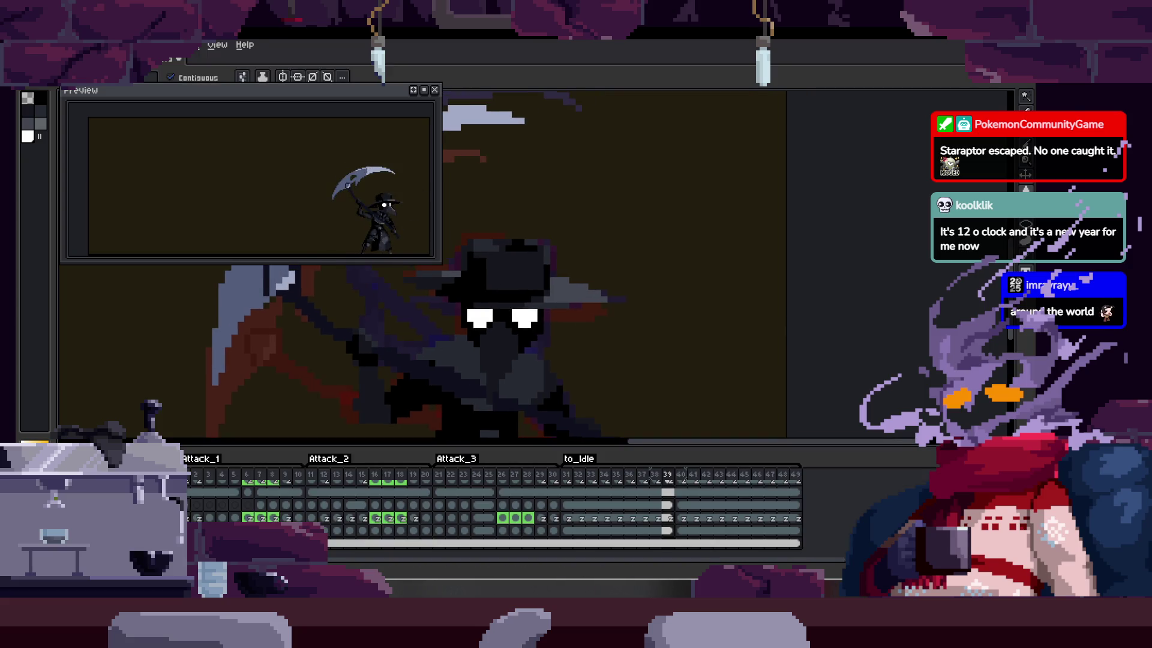
{"action": "key", "text": "Tab"}
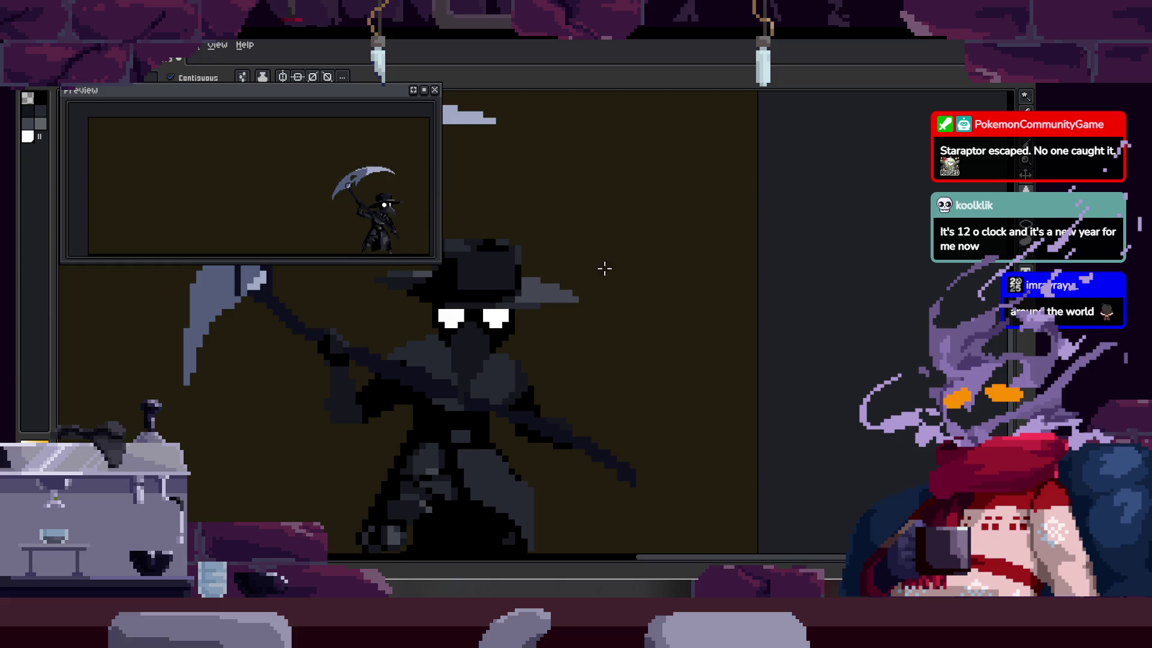
Step: Zoom in and out to inspect the sprite on its dark brown background
{"action": "key", "text": "z"}
{"action": "scroll", "coordinate": [605, 268], "scroll_direction": "up", "scroll_amount": 4}
{"action": "scroll", "coordinate": [640, 326], "scroll_direction": "down", "scroll_amount": 1}
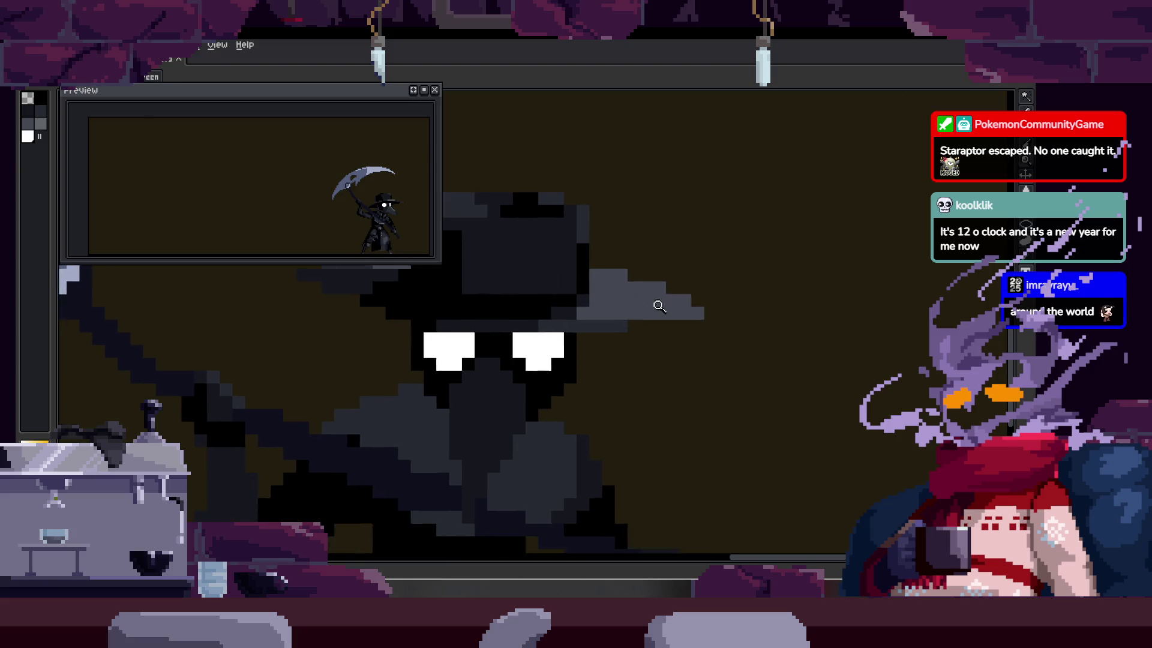
{"action": "scroll", "coordinate": [660, 309], "scroll_direction": "down", "scroll_amount": 3}
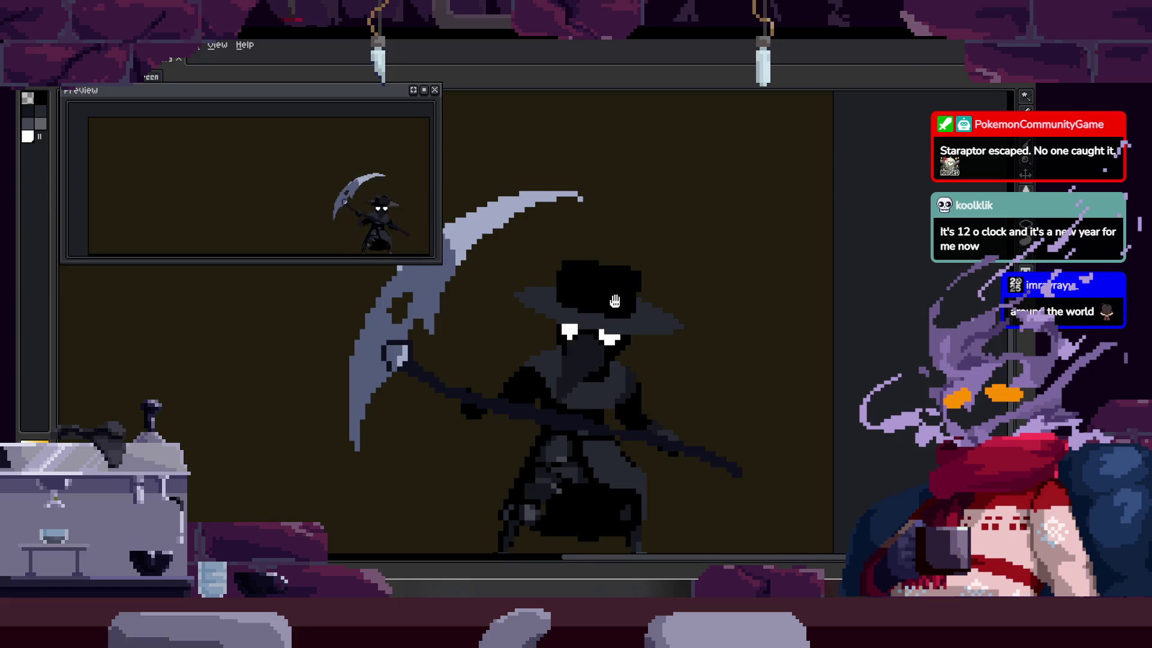
{"action": "scroll", "coordinate": [606, 250], "scroll_direction": "up", "scroll_amount": 2}
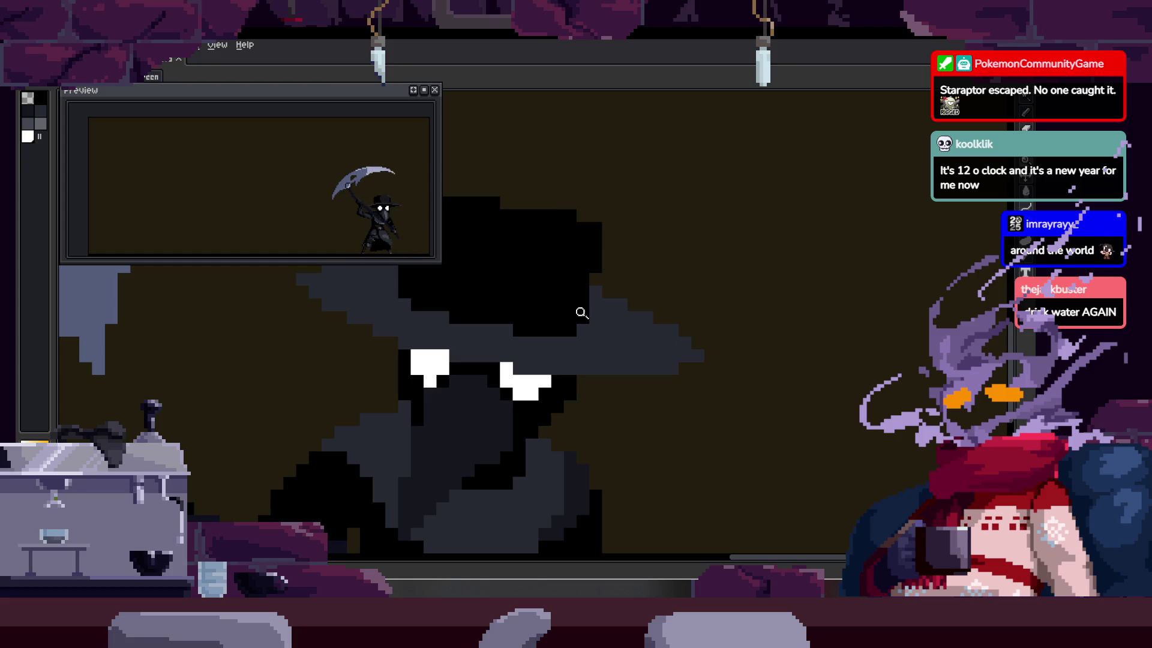
Step: Step to another frame and fill the dark brown background with purple
{"action": "key", "text": "Right"}
{"action": "key", "text": "Tab"}
{"action": "key", "text": "b"}
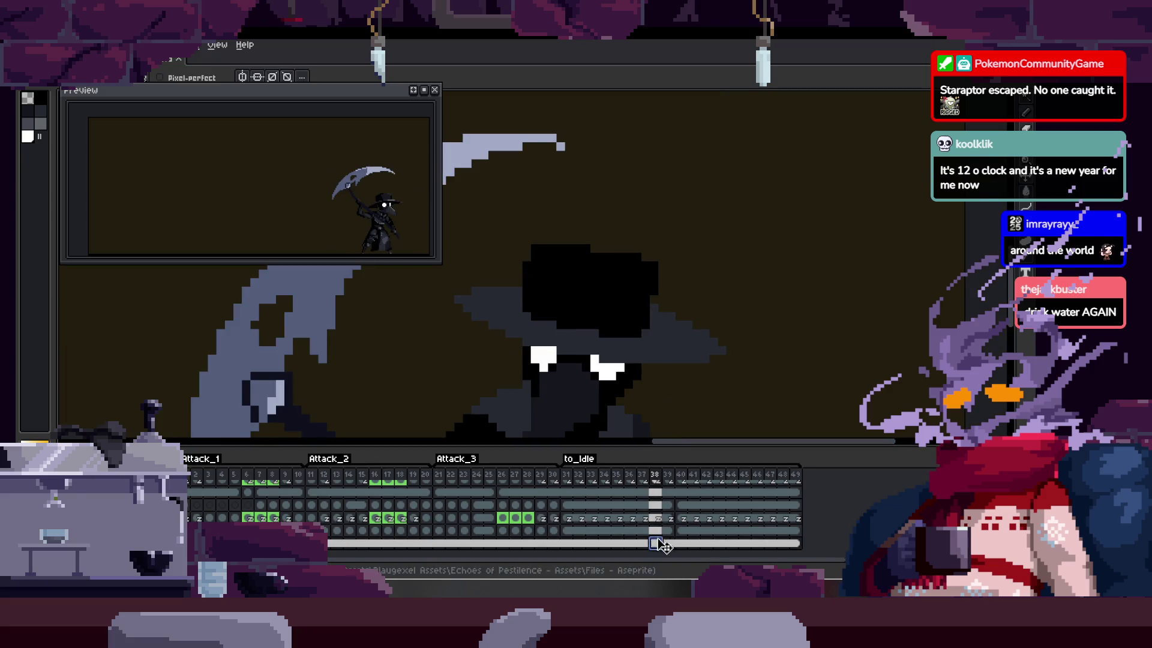
{"action": "key", "text": "Tab"}
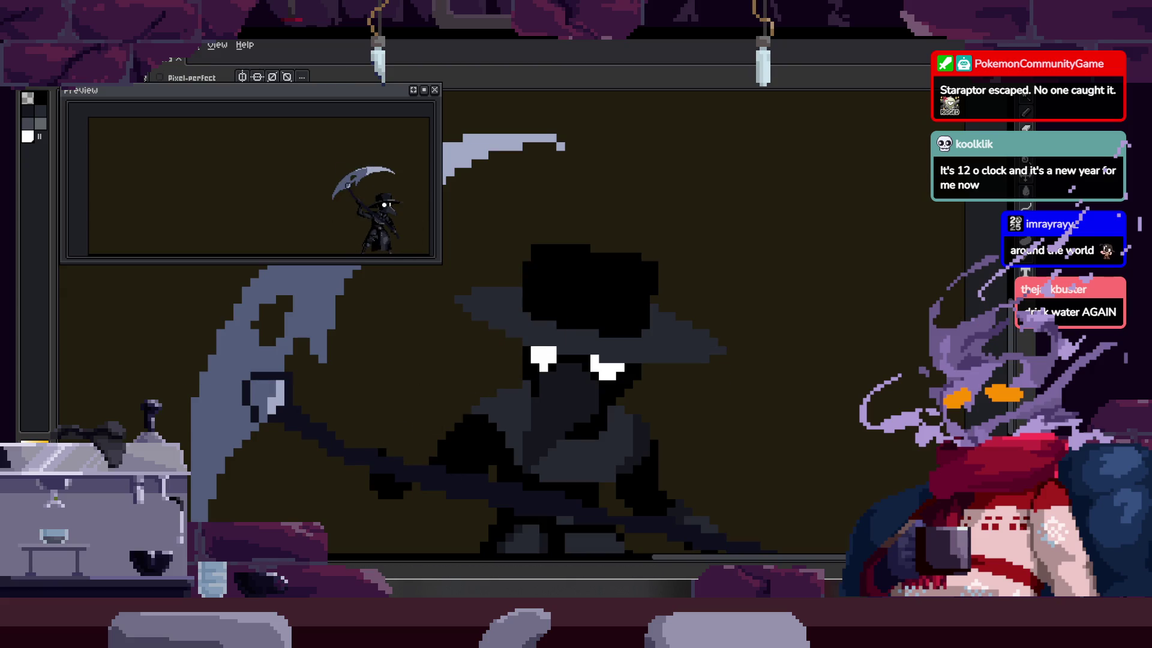
{"action": "key", "text": "g"}
{"action": "left_click", "coordinate": [374, 402]}
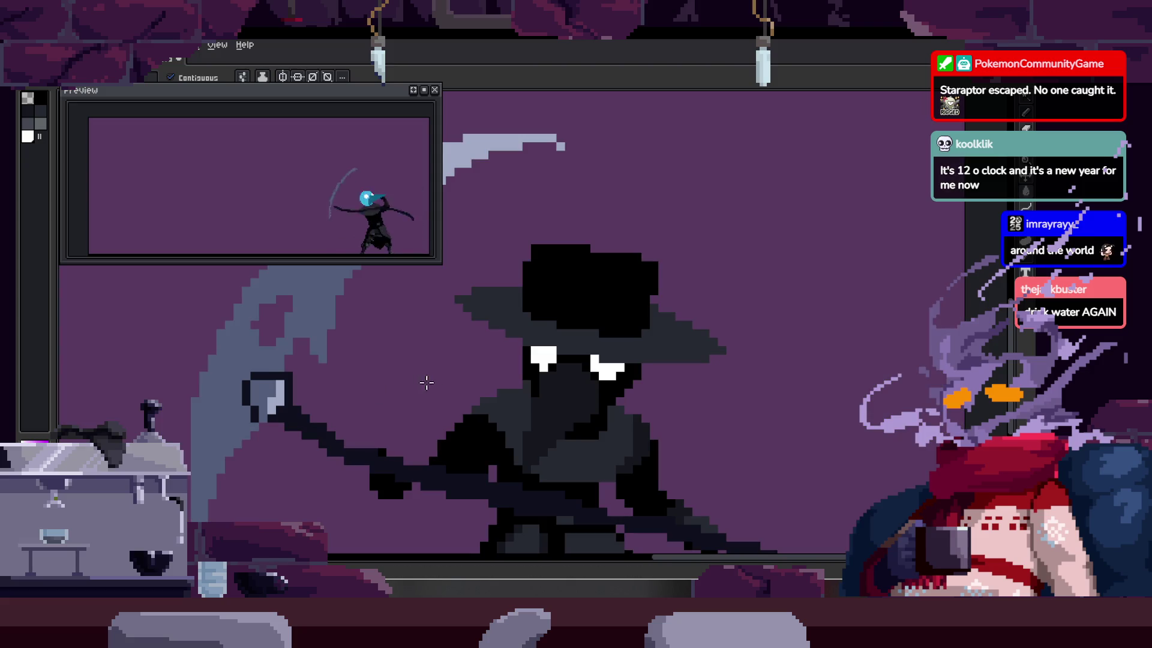
Step: Check the Background layer's colour in Layer Properties, then close it and zoom out
{"action": "key", "text": "Tab"}
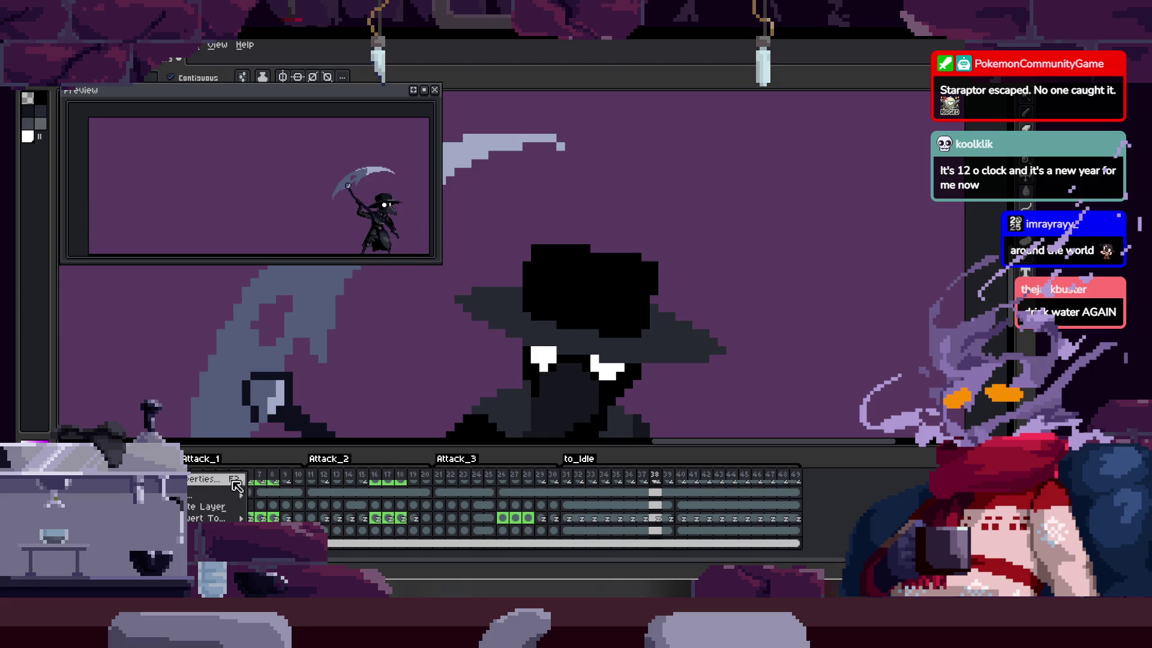
{"action": "key", "text": "shift+p"}
{"action": "left_click", "coordinate": [727, 220]}
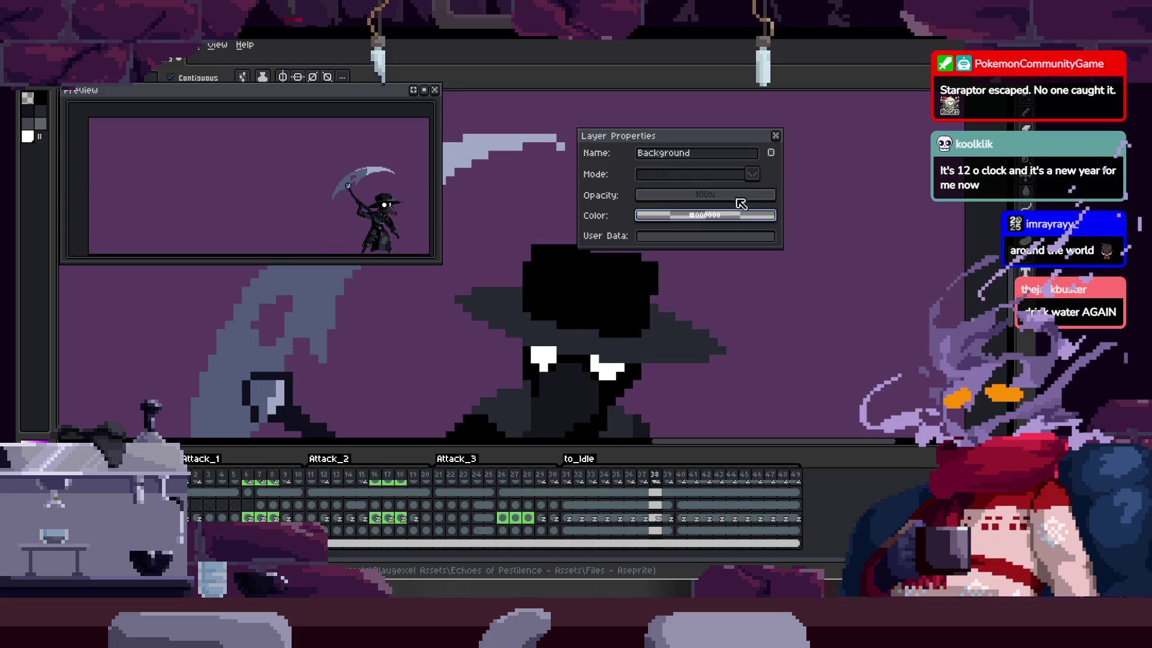
{"action": "left_click", "coordinate": [776, 136]}
{"action": "key", "text": "Tab"}
{"action": "key", "text": "z"}
{"action": "scroll", "coordinate": [663, 267], "scroll_direction": "down", "scroll_amount": 2}
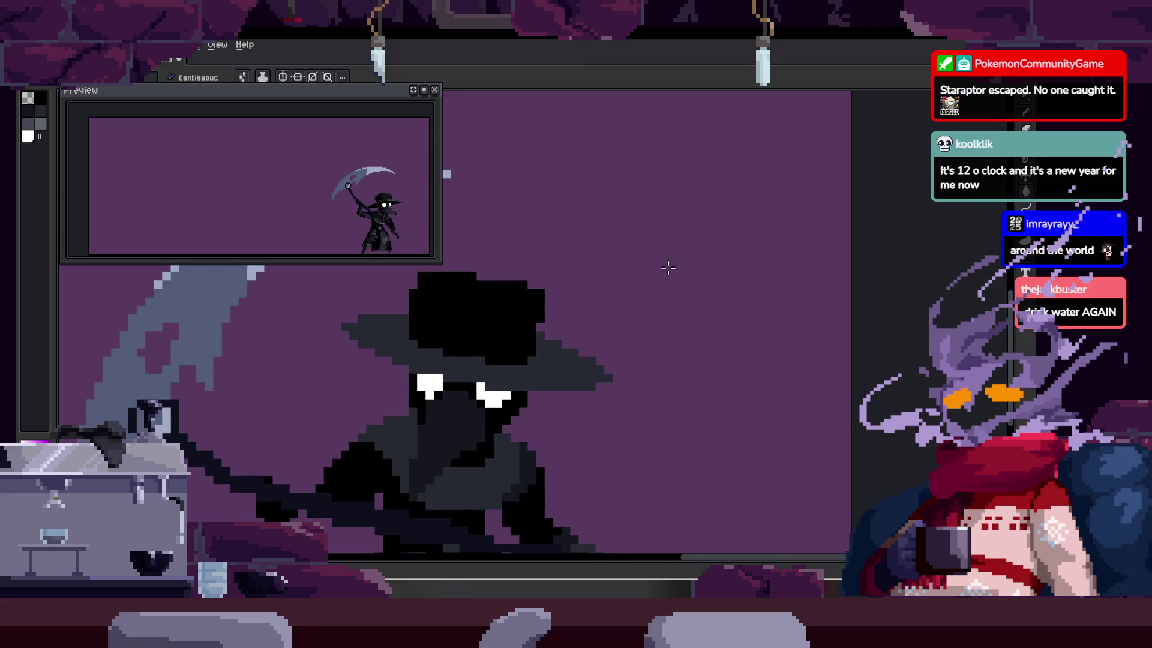
{"action": "key", "text": "Tab"}
{"action": "scroll", "coordinate": [611, 256], "scroll_direction": "left", "scroll_amount": 2}
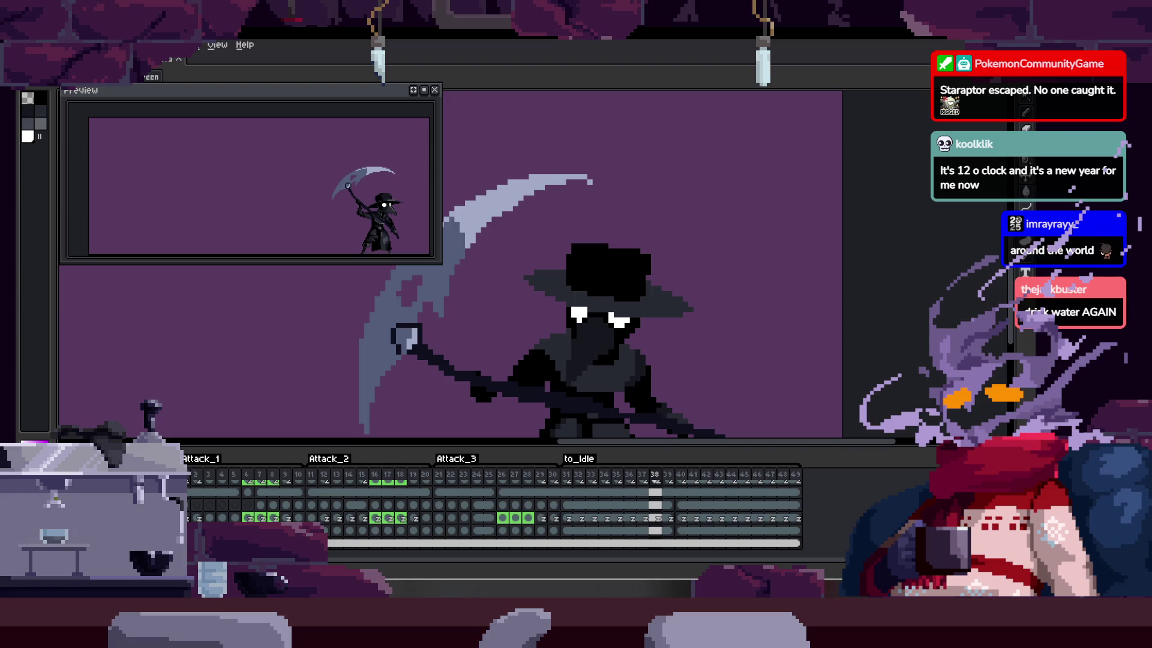
Step: Hide the timeline and move the grey highlight patch on the cloak up one pixel
{"action": "key", "text": "Tab"}
{"action": "scroll", "coordinate": [637, 283], "scroll_direction": "down", "scroll_amount": 1}
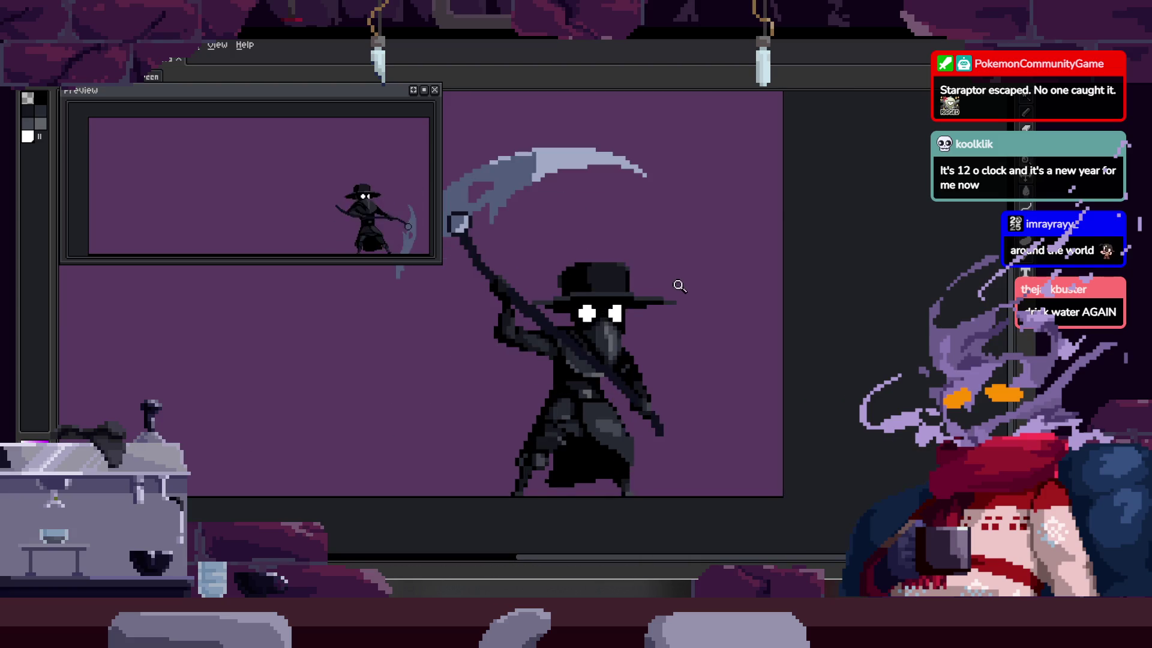
{"action": "scroll", "coordinate": [596, 394], "scroll_direction": "up", "scroll_amount": 3}
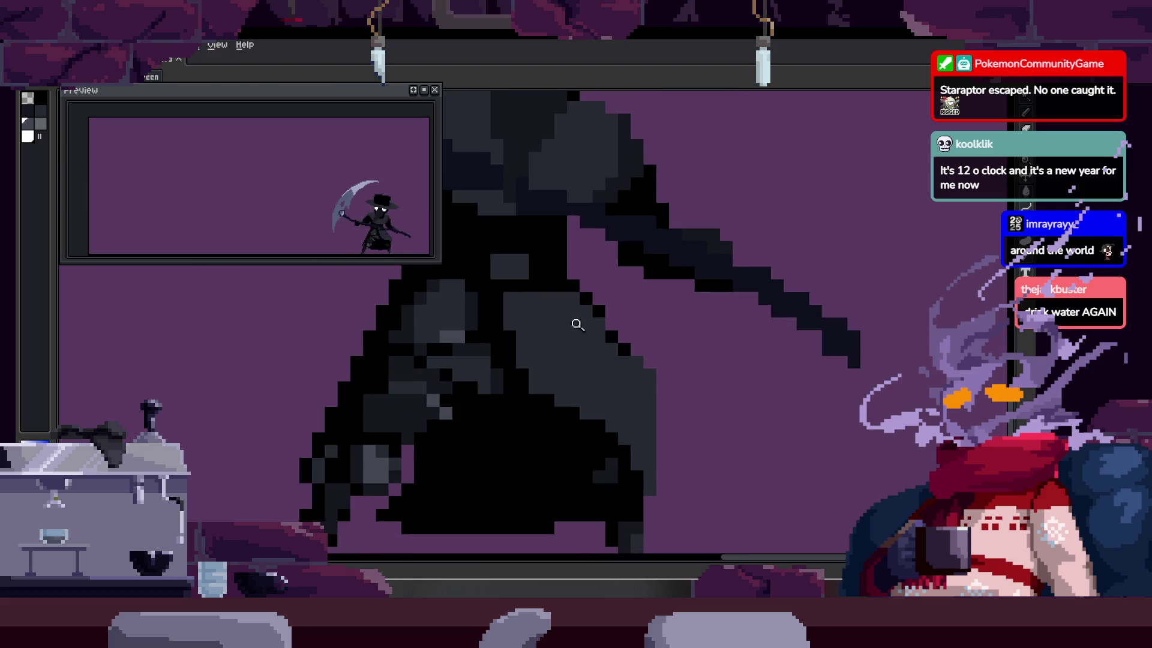
{"action": "scroll", "coordinate": [594, 396], "scroll_direction": "up", "scroll_amount": 2}
{"action": "key", "text": "b"}
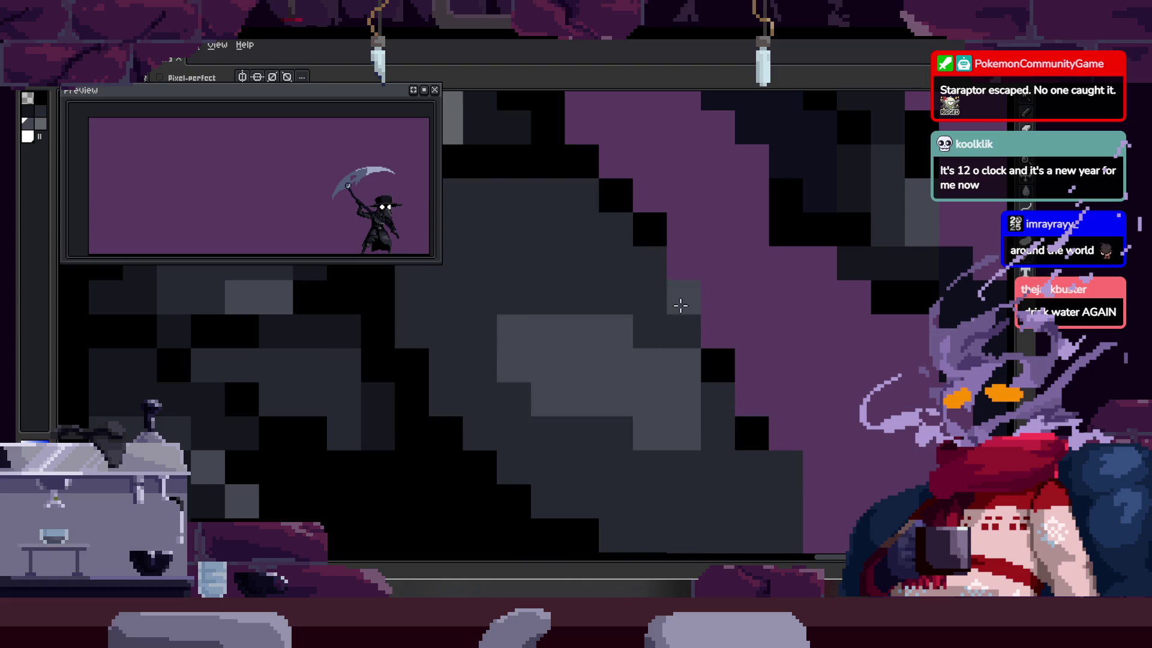
{"action": "key", "text": "w"}
{"action": "left_click", "coordinate": [603, 375]}
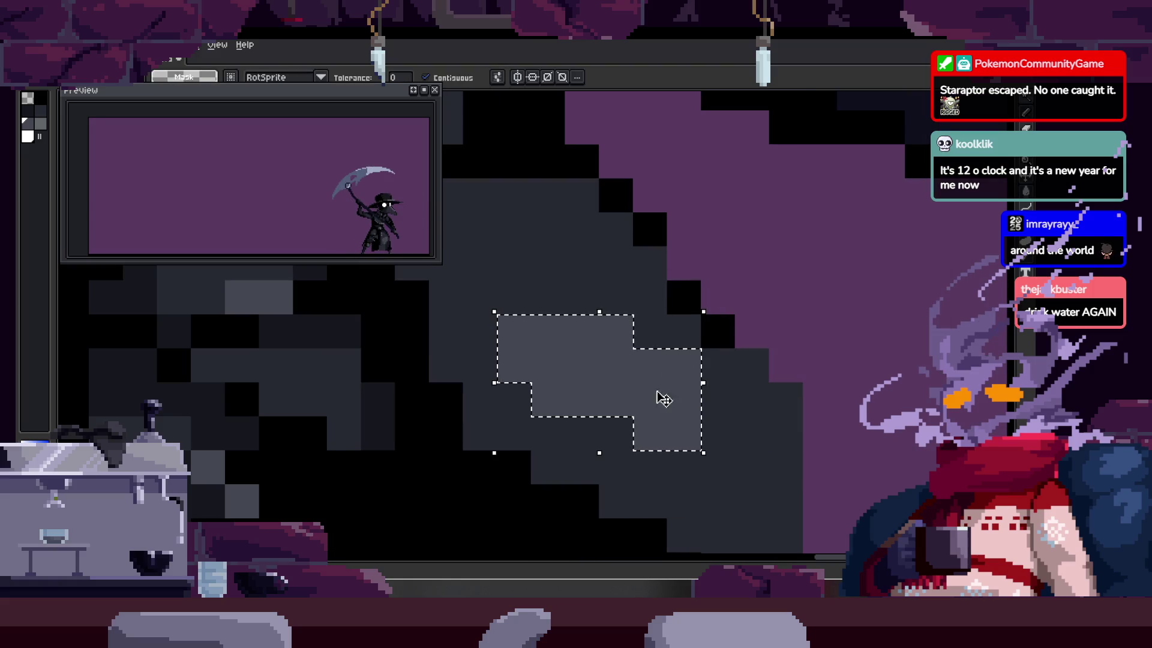
{"action": "key", "text": "Up"}
{"action": "key", "text": "Return"}
Step: Fill the purple gaps in the cloak with dark pixels and begin light grey highlights
{"action": "key", "text": "b"}
{"action": "mouse_move", "coordinate": [513, 369]}
{"action": "left_mouse_down"}
{"action": "mouse_move", "coordinate": [655, 424]}
{"action": "mouse_move", "coordinate": [722, 368]}
{"action": "mouse_move", "coordinate": [758, 377]}
{"action": "left_mouse_up"}
{"action": "key", "text": "z"}
{"action": "scroll", "coordinate": [772, 404], "scroll_direction": "down", "scroll_amount": 3}
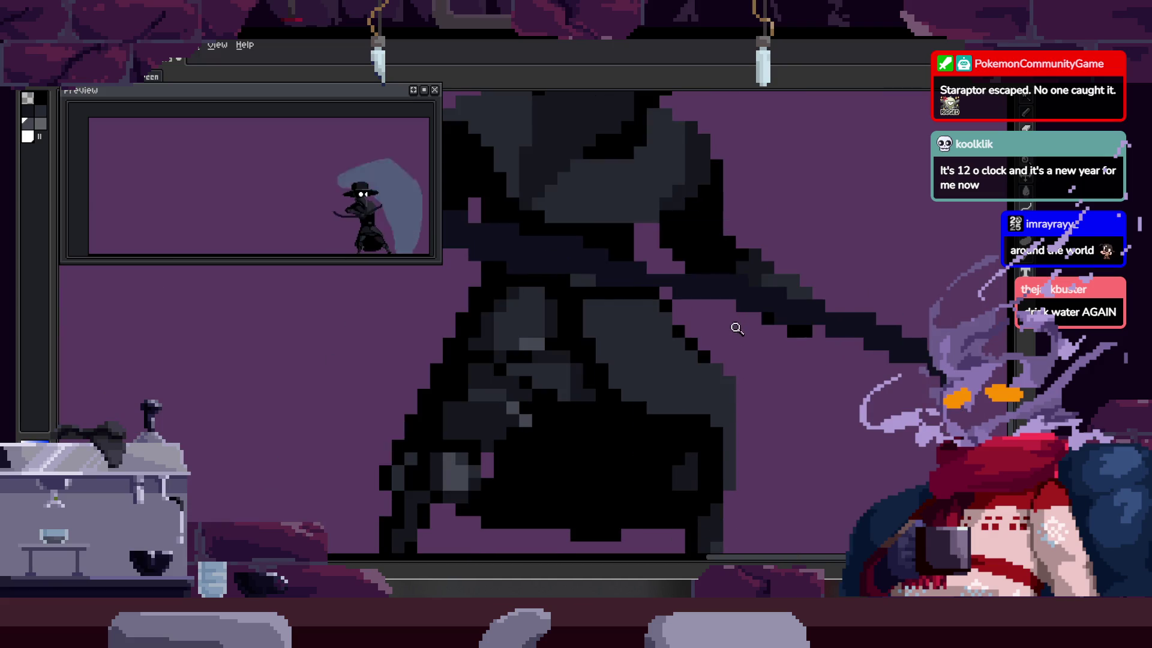
{"action": "key", "text": "b"}
{"action": "scroll", "coordinate": [689, 348], "scroll_direction": "up", "scroll_amount": 2}
{"action": "mouse_move", "coordinate": [622, 337]}
{"action": "left_mouse_down"}
{"action": "mouse_move", "coordinate": [589, 381]}
{"action": "mouse_move", "coordinate": [725, 398]}
{"action": "left_mouse_up"}
Step: Extend the light grey cloak highlights, then play the animation to check the shading
{"action": "key", "text": "z"}
{"action": "scroll", "coordinate": [700, 398], "scroll_direction": "down", "scroll_amount": 3}
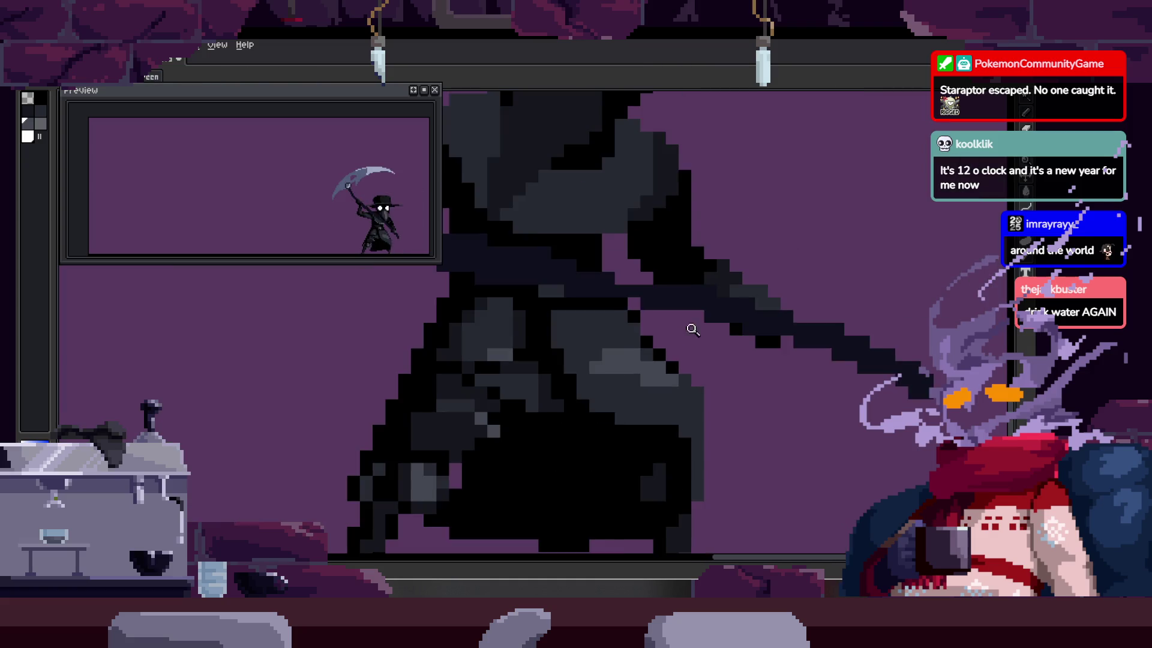
{"action": "scroll", "coordinate": [543, 360], "scroll_direction": "up", "scroll_amount": 3}
{"action": "key", "text": "b"}
{"action": "left_click_drag", "start_coordinate": [542, 360], "coordinate": [653, 406]}
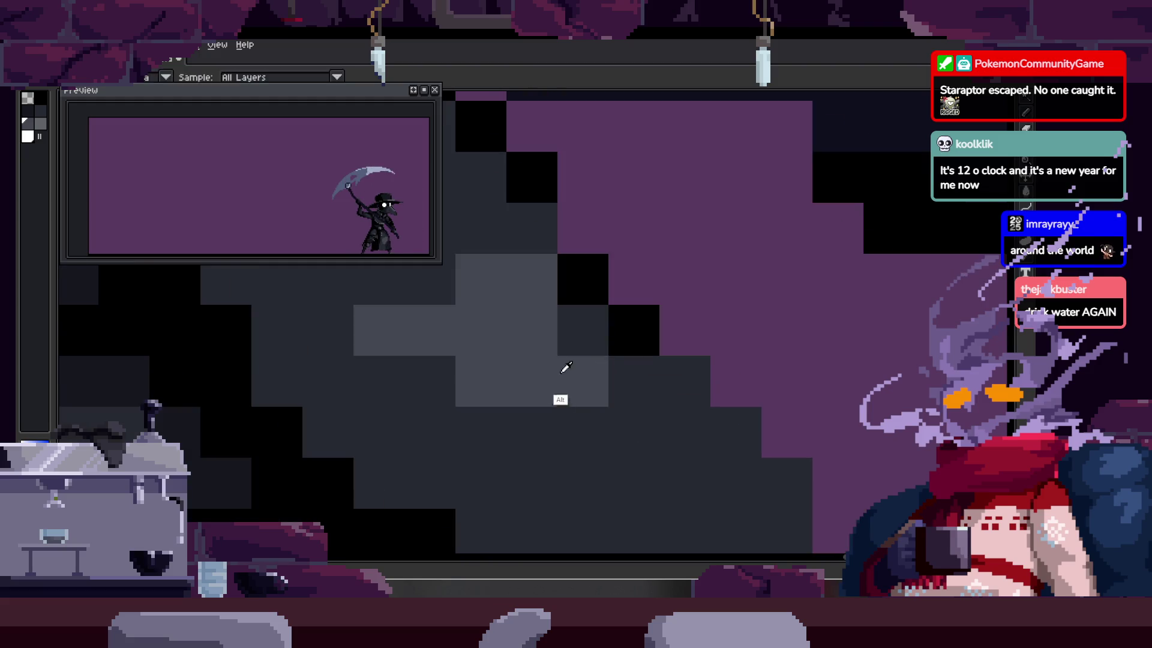
{"action": "left_click_drag", "start_coordinate": [589, 322], "coordinate": [640, 384]}
{"action": "key", "text": "z"}
{"action": "scroll", "coordinate": [460, 394], "scroll_direction": "down", "scroll_amount": 3}
{"action": "key", "text": "Return"}
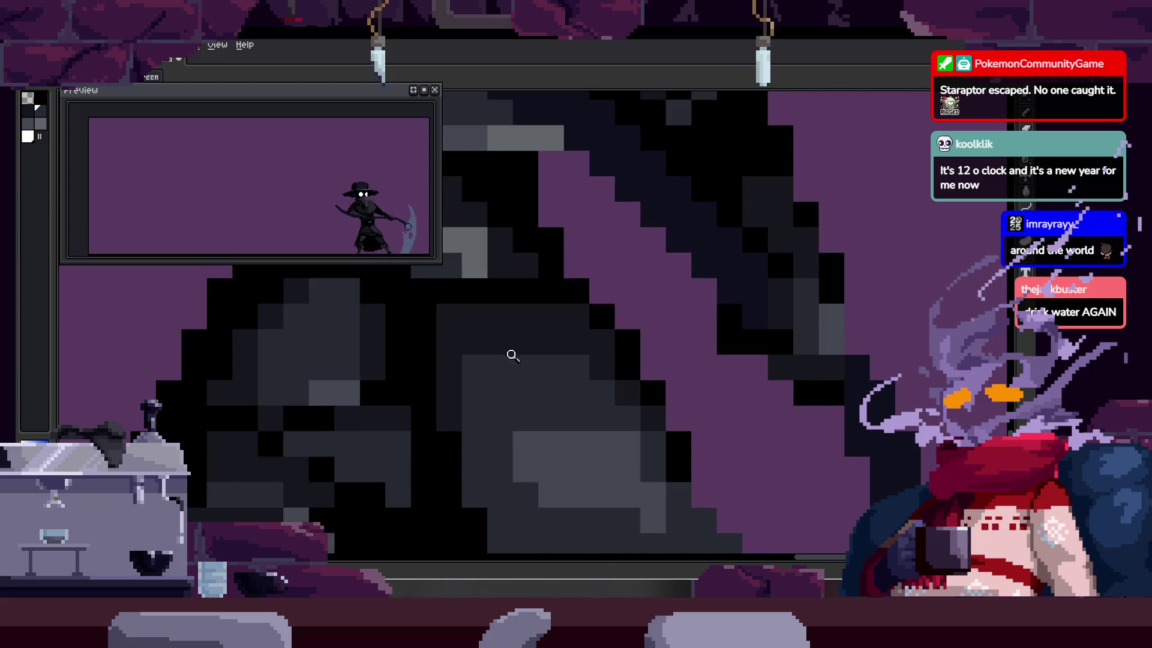
Step: Paint dark shading strokes across the cloak and lighten a few pixels
{"action": "key", "text": "b"}
{"action": "mouse_move", "coordinate": [473, 348]}
{"action": "left_mouse_down"}
{"action": "mouse_move", "coordinate": [503, 295]}
{"action": "mouse_move", "coordinate": [584, 303]}
{"action": "mouse_move", "coordinate": [688, 364]}
{"action": "left_mouse_up"}
{"action": "scroll", "coordinate": [653, 336], "scroll_direction": "down", "scroll_amount": 3}
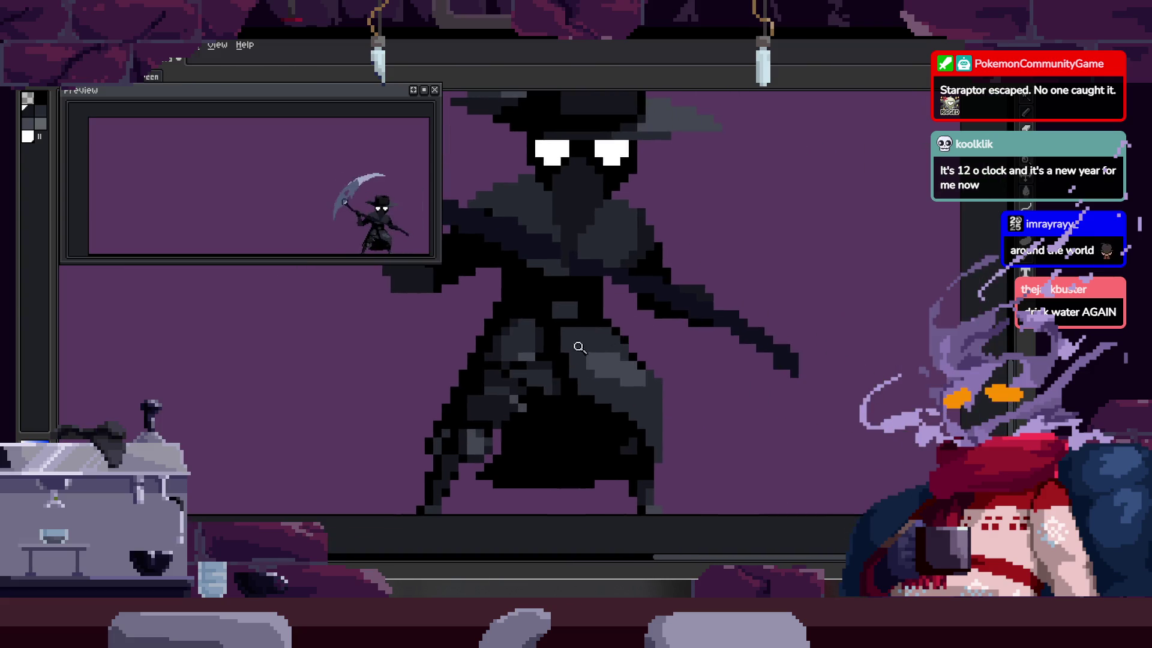
{"action": "scroll", "coordinate": [531, 275], "scroll_direction": "up", "scroll_amount": 3}
{"action": "left_click_drag", "start_coordinate": [531, 275], "coordinate": [754, 298]}
{"action": "scroll", "coordinate": [589, 318], "scroll_direction": "down", "scroll_amount": 4}
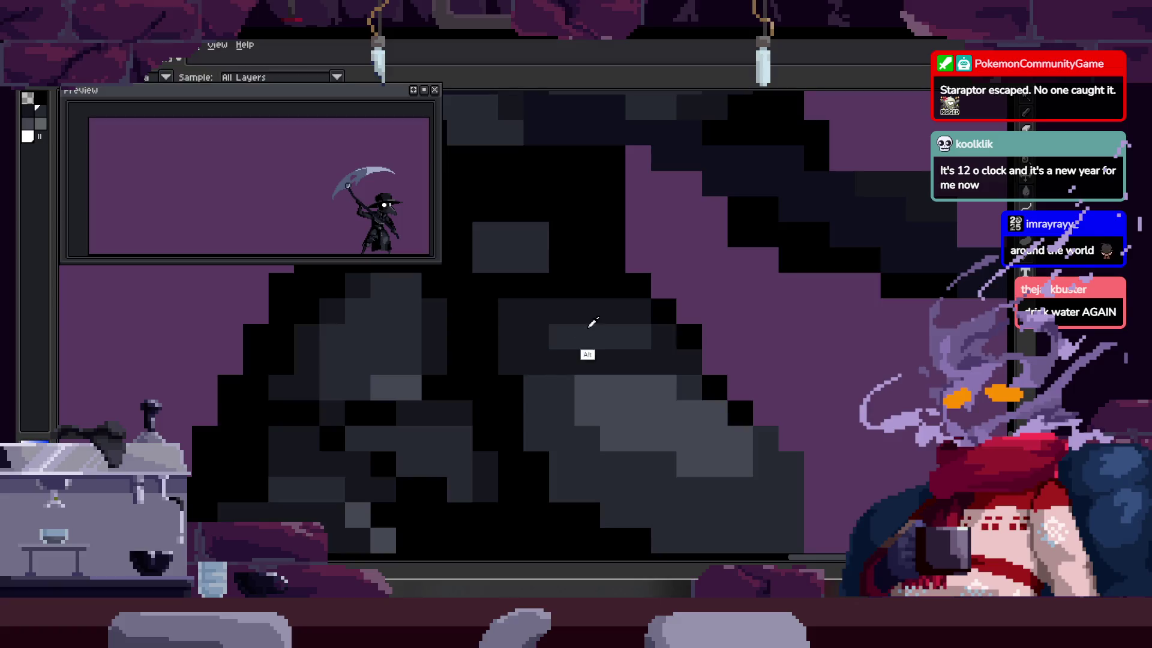
{"action": "scroll", "coordinate": [591, 326], "scroll_direction": "up", "scroll_amount": 3}
{"action": "mouse_move", "coordinate": [591, 326]}
{"action": "left_mouse_down"}
{"action": "mouse_move", "coordinate": [616, 339]}
{"action": "mouse_move", "coordinate": [555, 354]}
{"action": "mouse_move", "coordinate": [591, 365]}
{"action": "left_mouse_up"}
Step: Eyedrop a cloak colour and touch up single pixels, darkening some and lightening others
{"action": "key", "text": "alt"}
{"action": "left_click", "coordinate": [527, 413]}
{"action": "left_click_drag", "start_coordinate": [534, 403], "coordinate": [496, 401]}
{"action": "left_click", "coordinate": [604, 369]}
{"action": "left_click", "coordinate": [665, 389]}
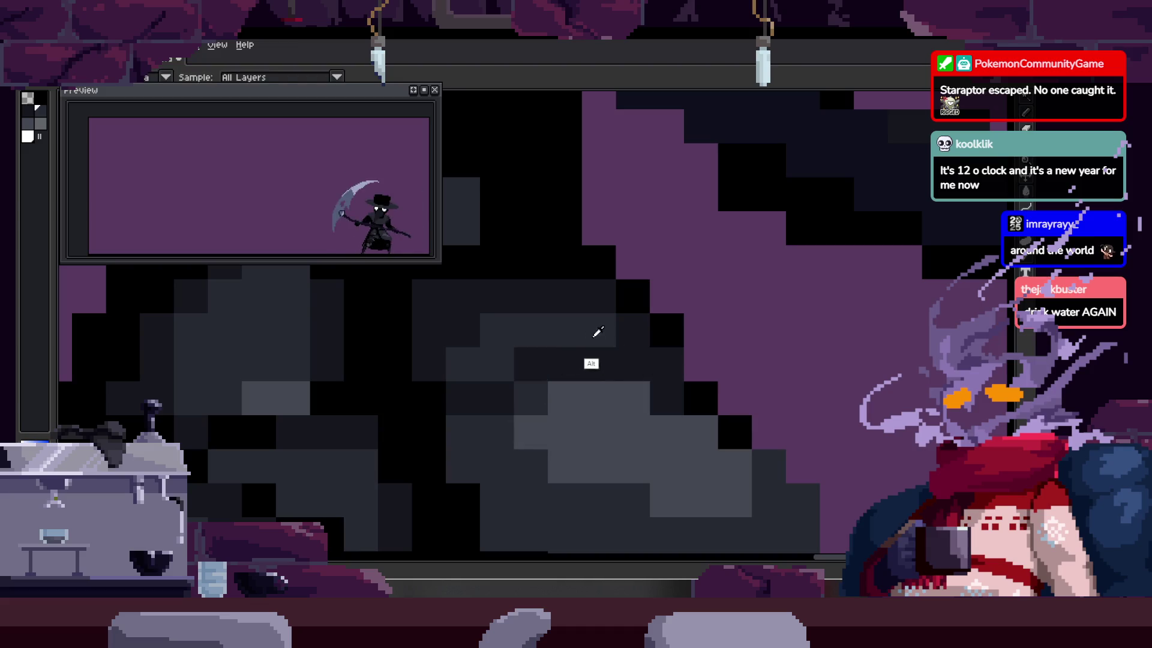
{"action": "left_click_drag", "start_coordinate": [648, 360], "coordinate": [560, 374]}
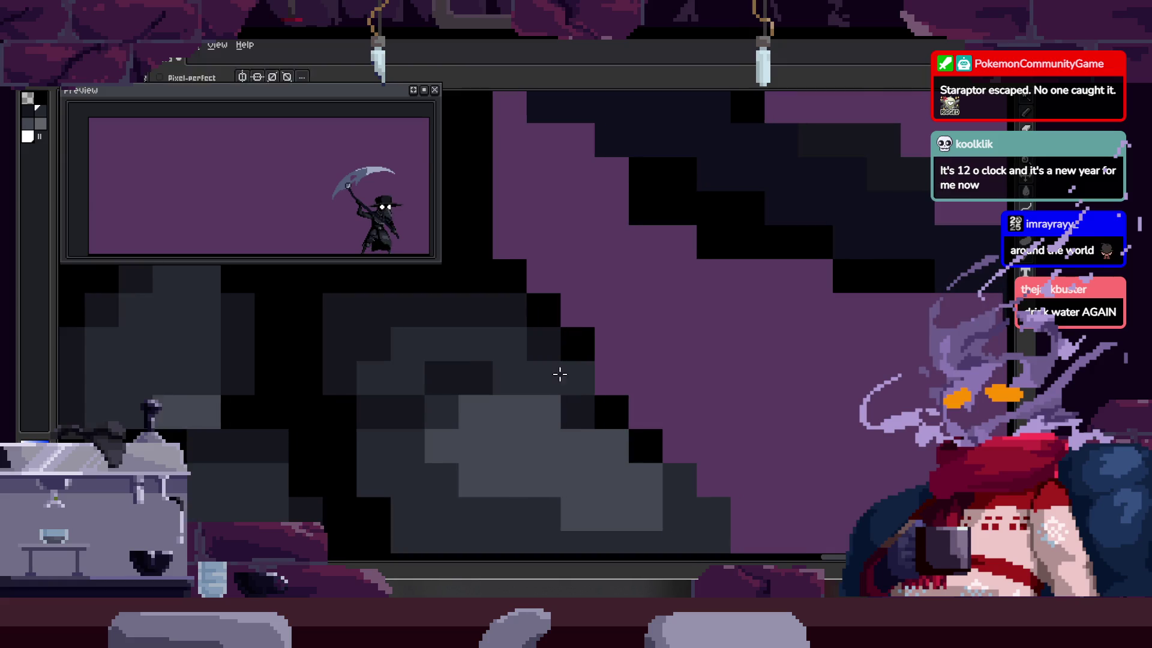
Step: Repaint a block of cloak pixels in darker grey
{"action": "key", "text": "z"}
{"action": "scroll", "coordinate": [600, 359], "scroll_direction": "down", "scroll_amount": 6}
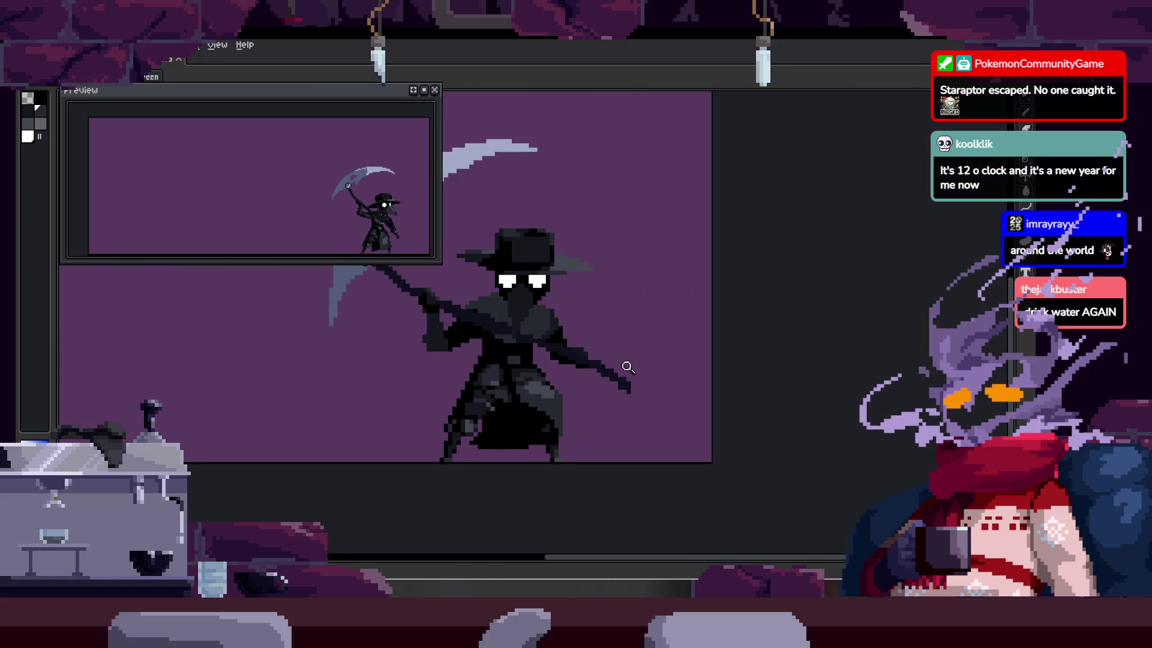
{"action": "scroll", "coordinate": [604, 326], "scroll_direction": "up", "scroll_amount": 4}
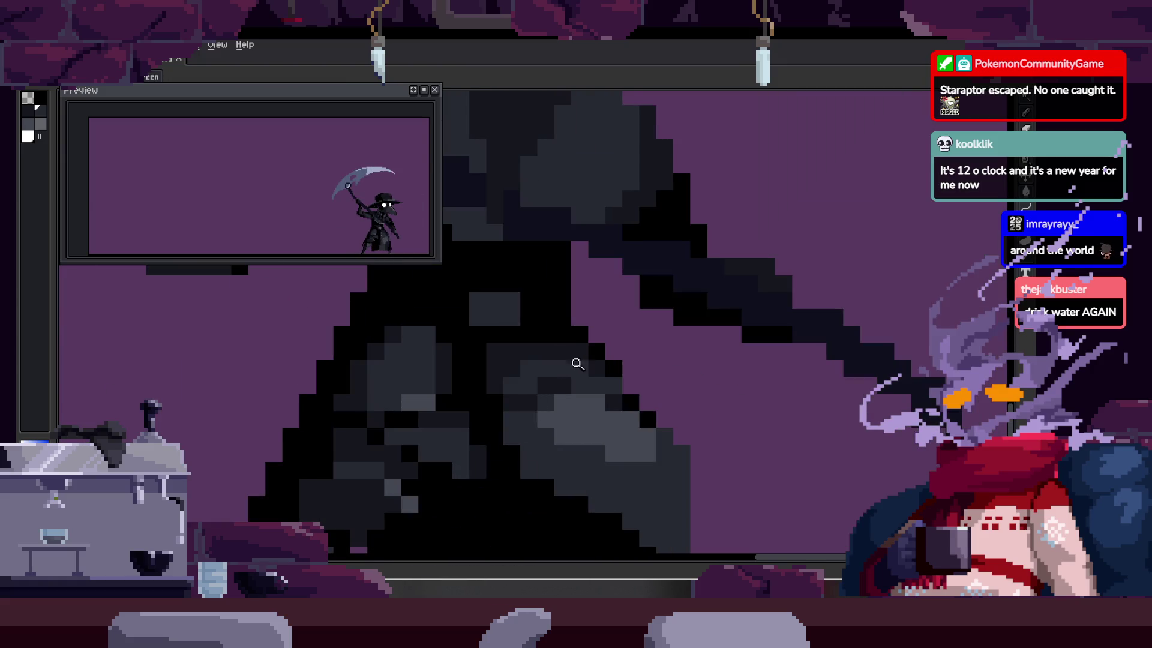
{"action": "scroll", "coordinate": [545, 360], "scroll_direction": "up", "scroll_amount": 1}
{"action": "key", "text": "b"}
{"action": "left_click", "coordinate": [514, 344], "text": "alt"}
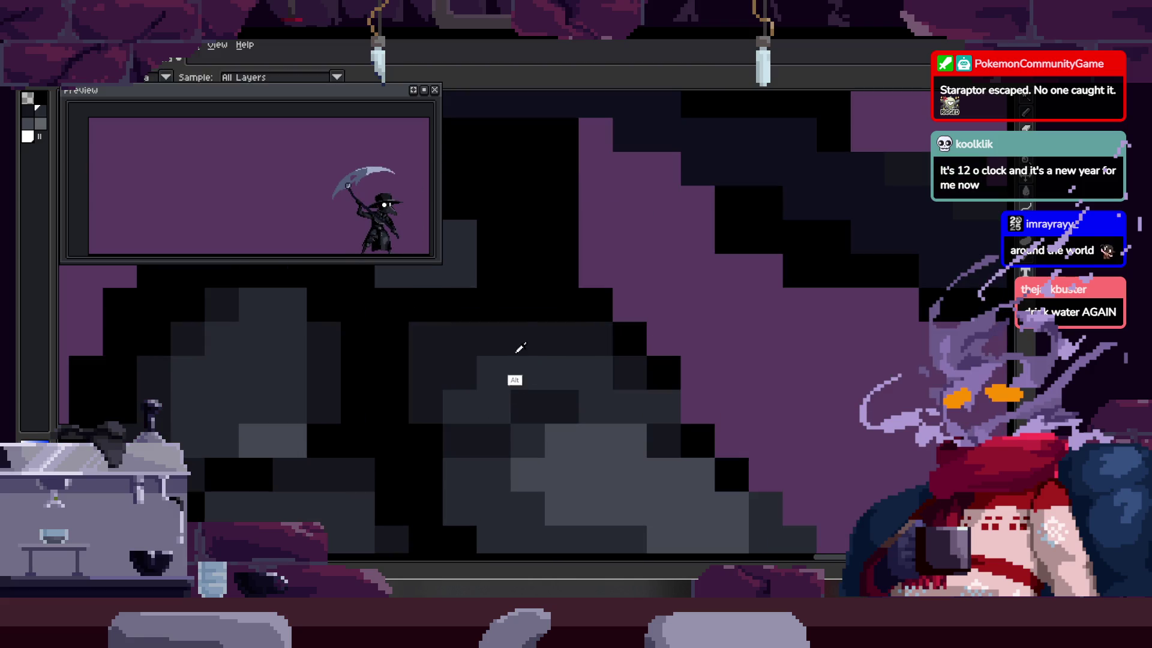
{"action": "mouse_move", "coordinate": [424, 406]}
{"action": "left_mouse_down"}
{"action": "mouse_move", "coordinate": [445, 384]}
{"action": "mouse_move", "coordinate": [586, 338]}
{"action": "left_mouse_up"}
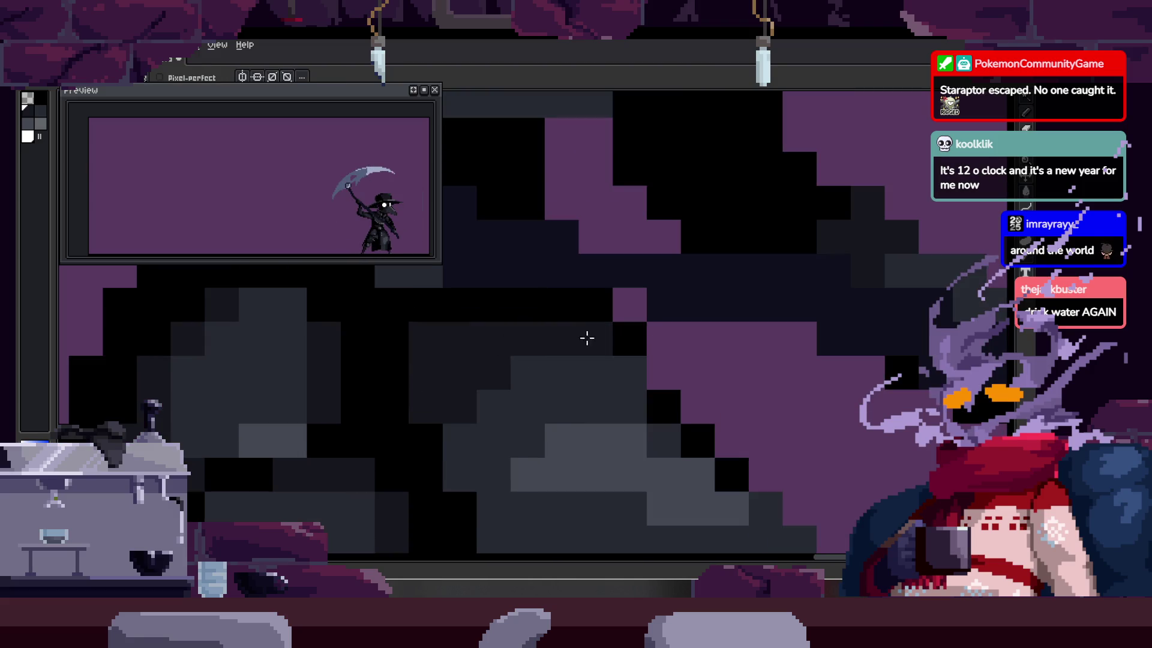
{"action": "left_click_drag", "start_coordinate": [614, 374], "coordinate": [606, 406]}
{"action": "mouse_move", "coordinate": [475, 398]}
{"action": "left_mouse_down"}
{"action": "mouse_move", "coordinate": [489, 406]}
{"action": "mouse_move", "coordinate": [473, 347]}
{"action": "left_mouse_up"}
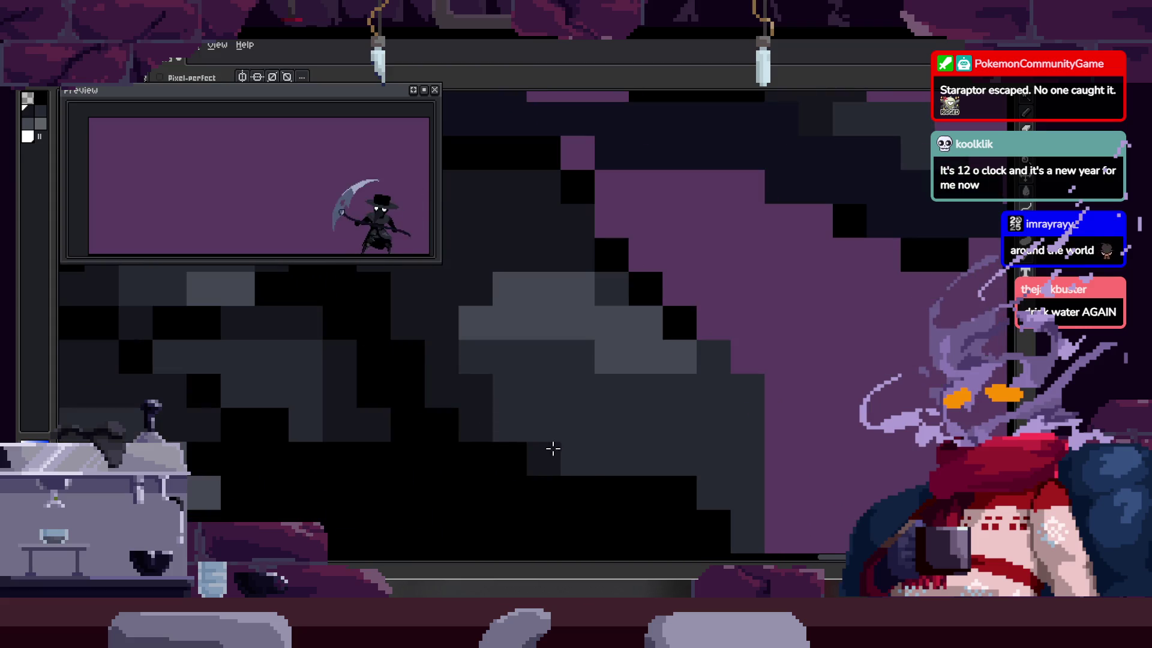
Step: Adjust the cloak shading, turning a near-black pixel grey
{"action": "key", "text": "z"}
{"action": "scroll", "coordinate": [560, 470], "scroll_direction": "down", "scroll_amount": 3}
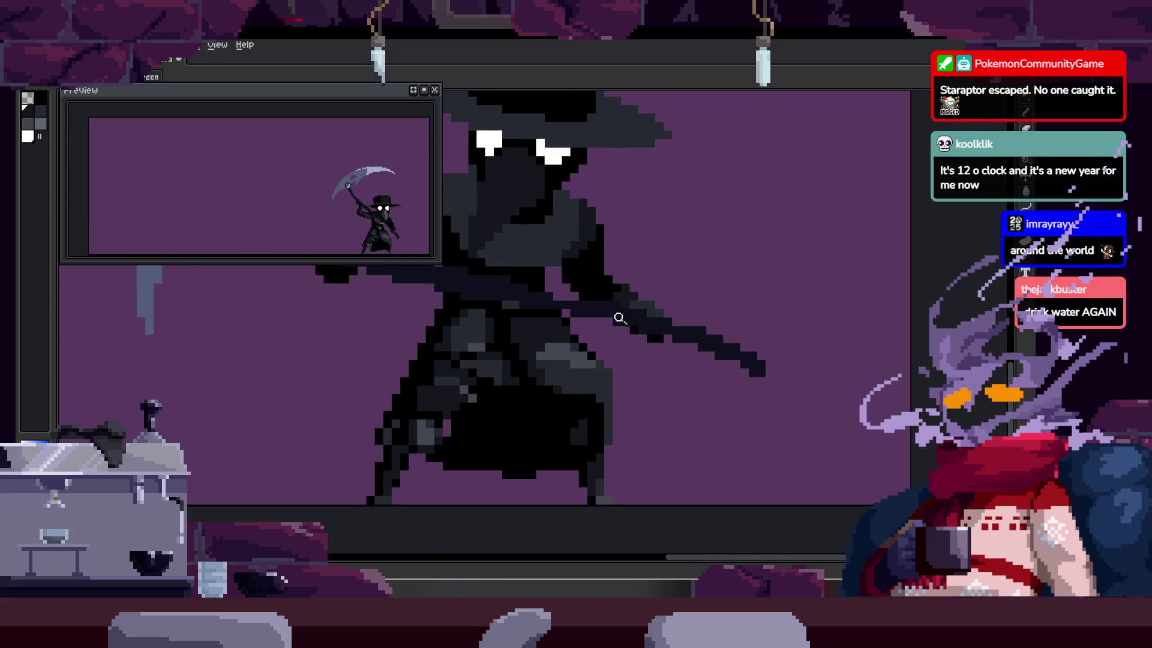
{"action": "scroll", "coordinate": [617, 313], "scroll_direction": "up", "scroll_amount": 1}
{"action": "key", "text": "b"}
{"action": "scroll", "coordinate": [536, 326], "scroll_direction": "up", "scroll_amount": 1}
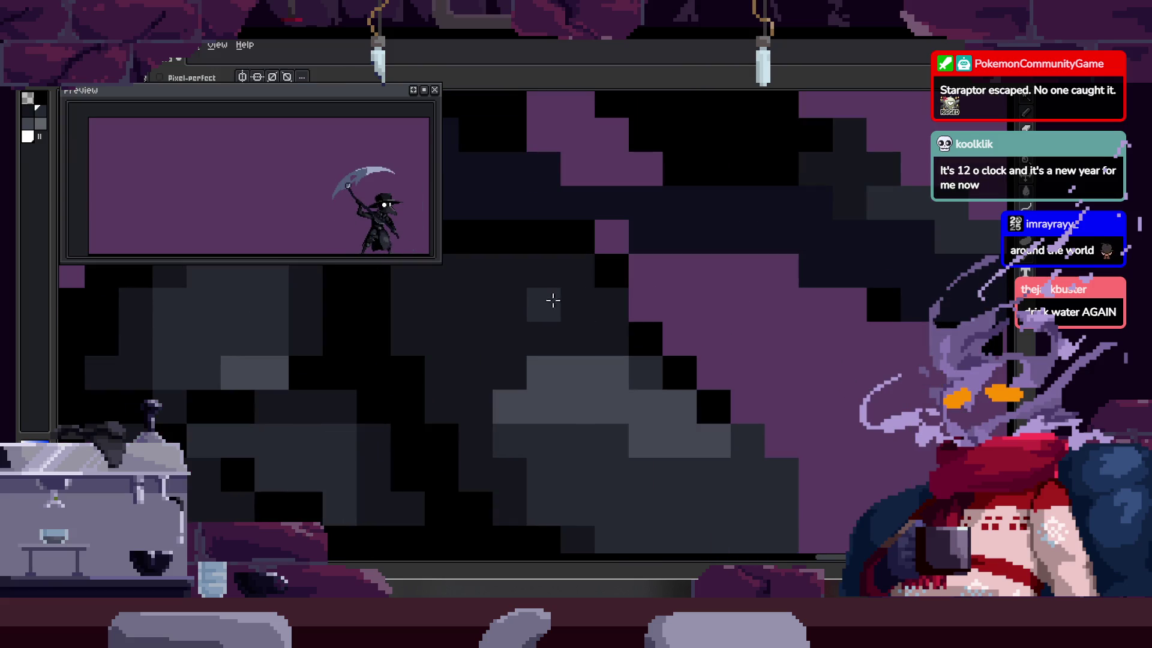
{"action": "mouse_move", "coordinate": [603, 321]}
{"action": "left_mouse_down"}
{"action": "mouse_move", "coordinate": [558, 274]}
{"action": "mouse_move", "coordinate": [566, 319]}
{"action": "mouse_move", "coordinate": [479, 303]}
{"action": "left_mouse_up"}
{"action": "left_click", "coordinate": [600, 305]}
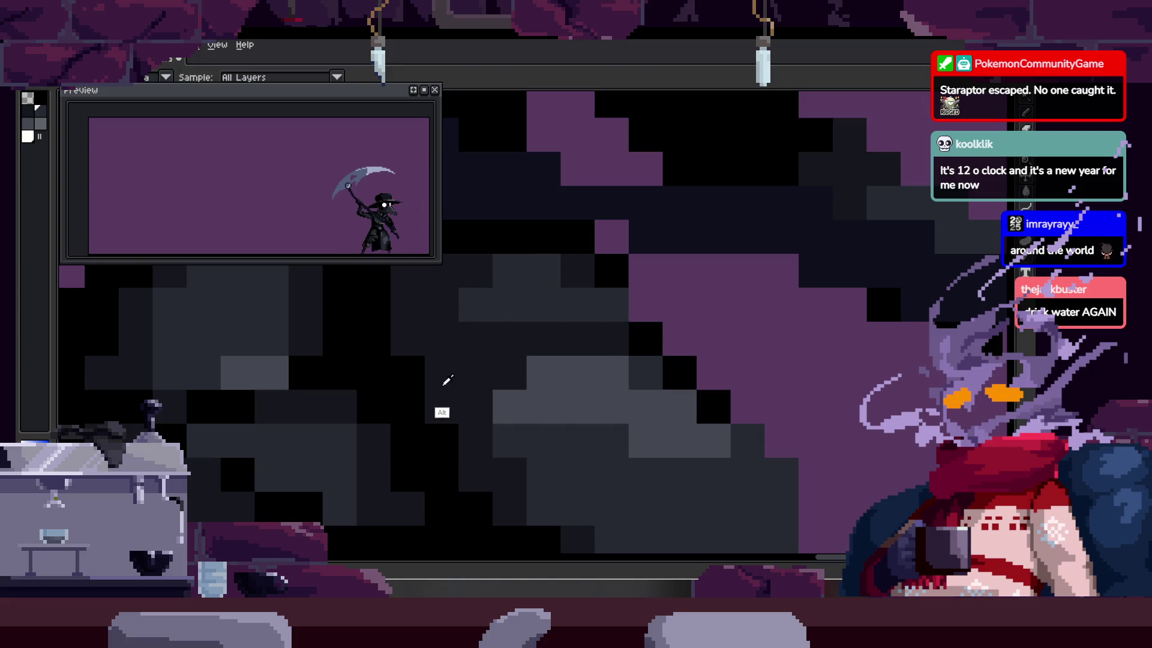
{"action": "left_click_drag", "start_coordinate": [596, 339], "coordinate": [559, 345]}
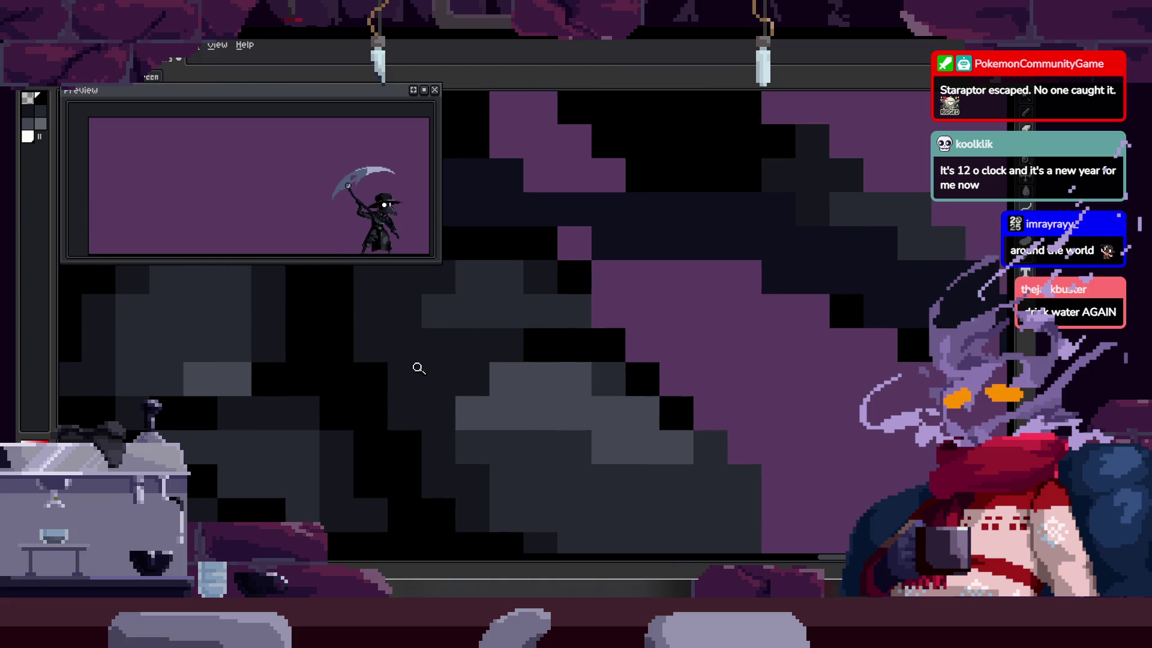
Step: Paint a cloak pixel in the sampled mid-grey and step back to the previous frame
{"action": "key", "text": "z"}
{"action": "scroll", "coordinate": [400, 360], "scroll_direction": "down", "scroll_amount": 5}
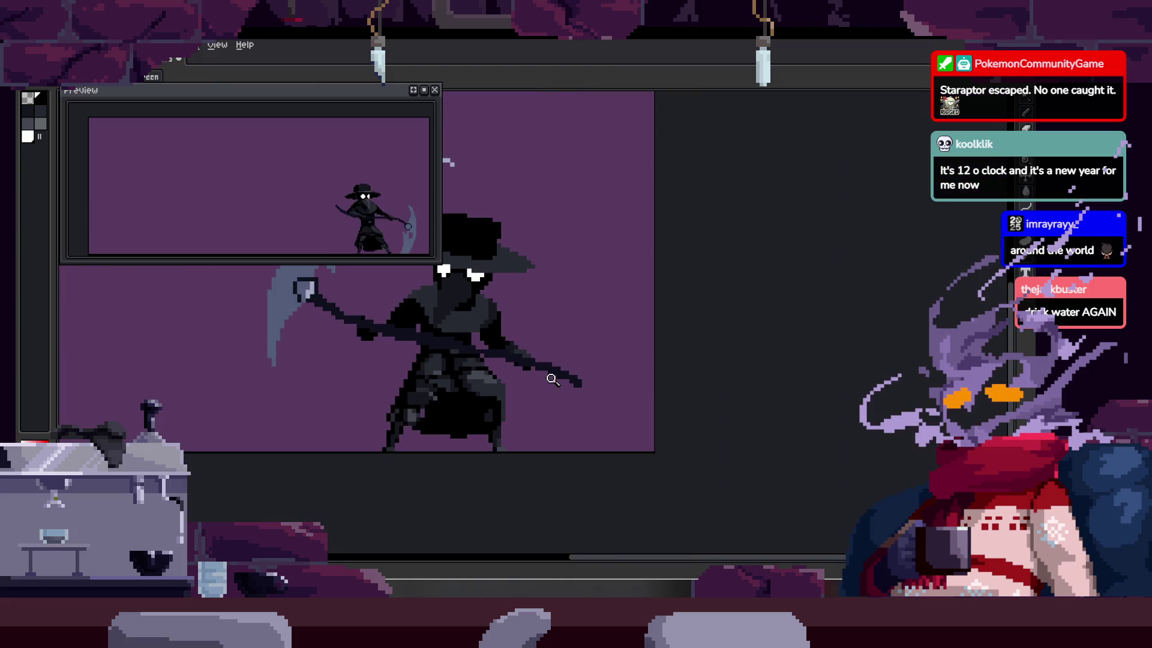
{"action": "scroll", "coordinate": [562, 329], "scroll_direction": "up", "scroll_amount": 3}
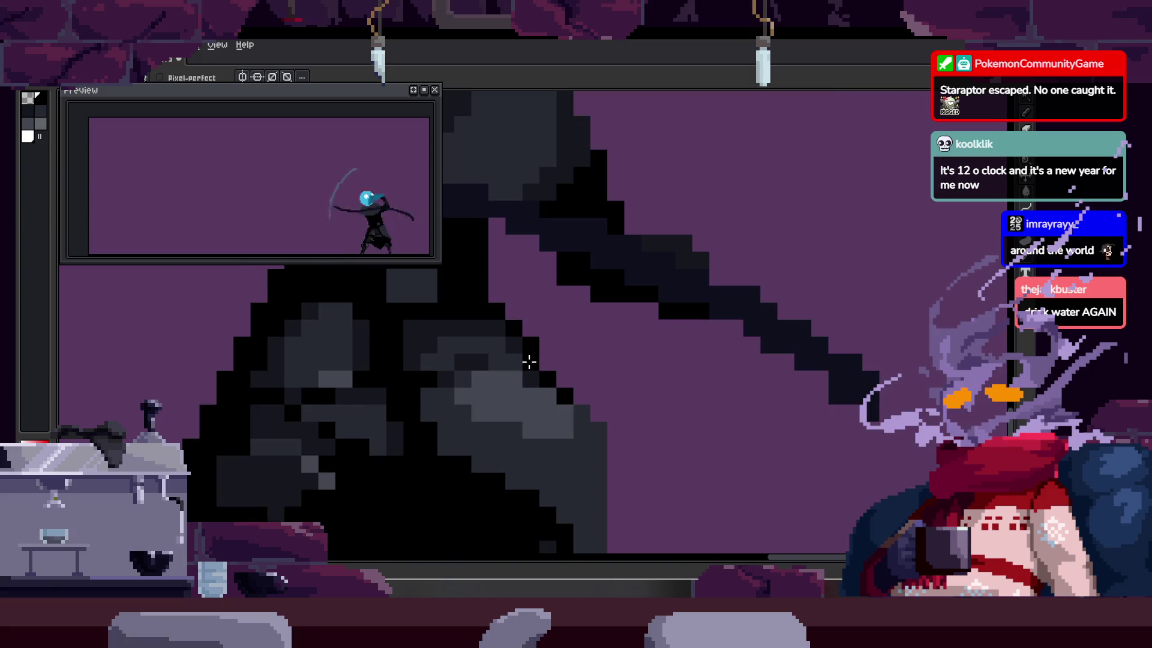
{"action": "key", "text": "z"}
{"action": "scroll", "coordinate": [529, 361], "scroll_direction": "down", "scroll_amount": 4}
{"action": "scroll", "coordinate": [531, 375], "scroll_direction": "up", "scroll_amount": 4}
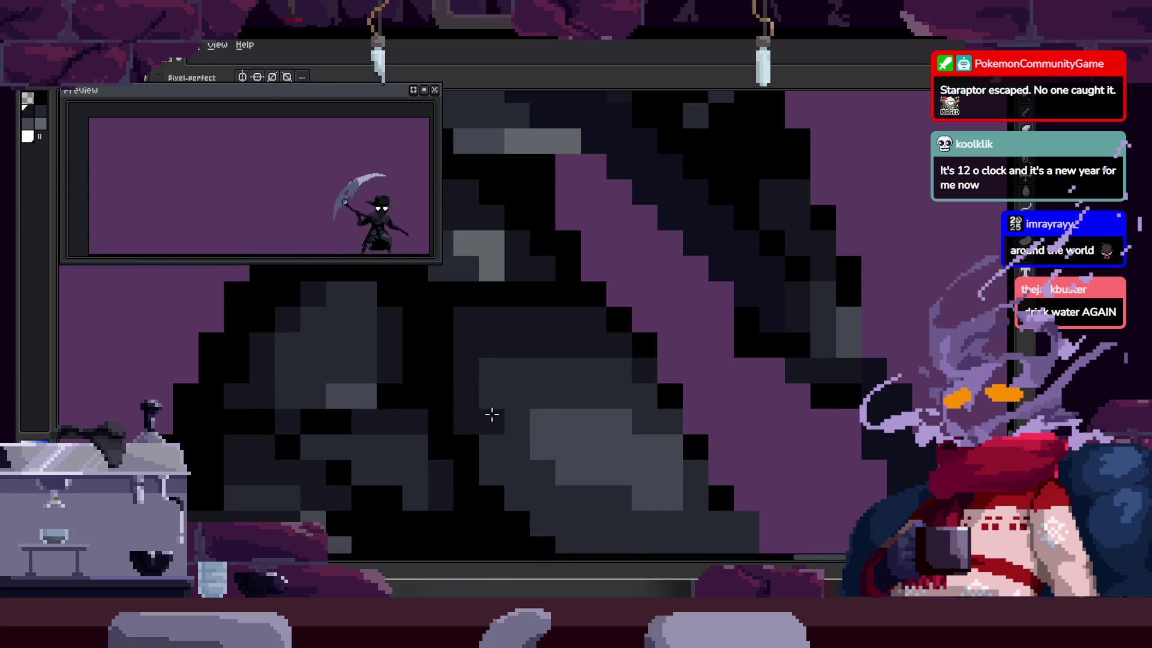
{"action": "key", "text": "z"}
{"action": "scroll", "coordinate": [490, 358], "scroll_direction": "up", "scroll_amount": 1}
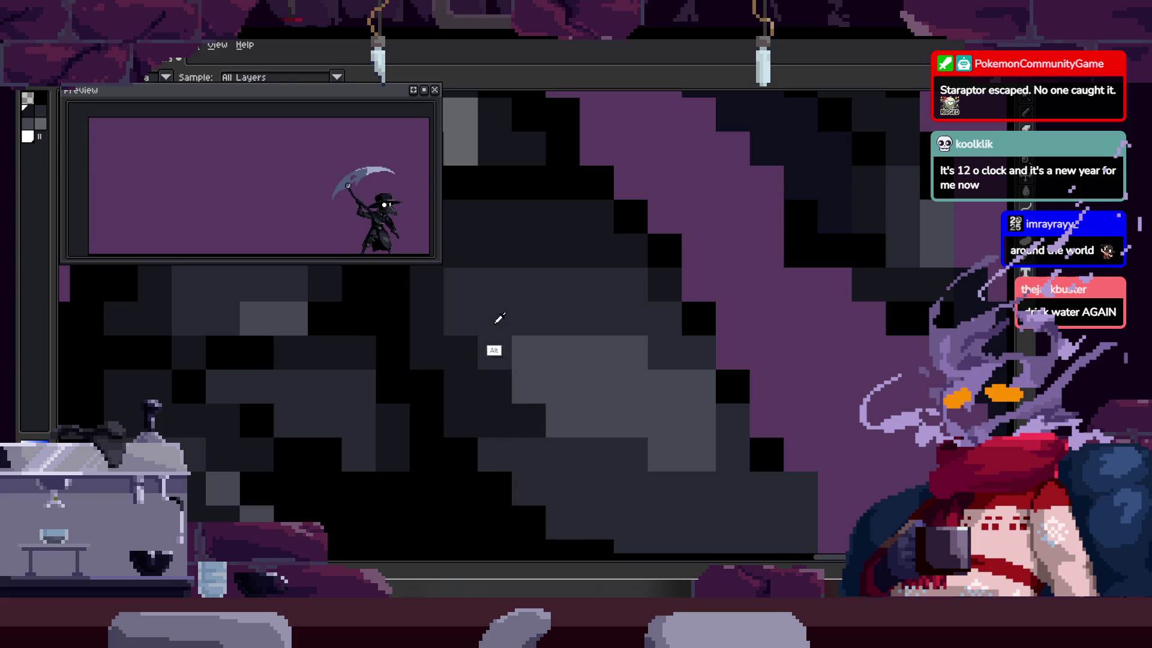
{"action": "left_click", "coordinate": [497, 397]}
{"action": "key", "text": "Left"}
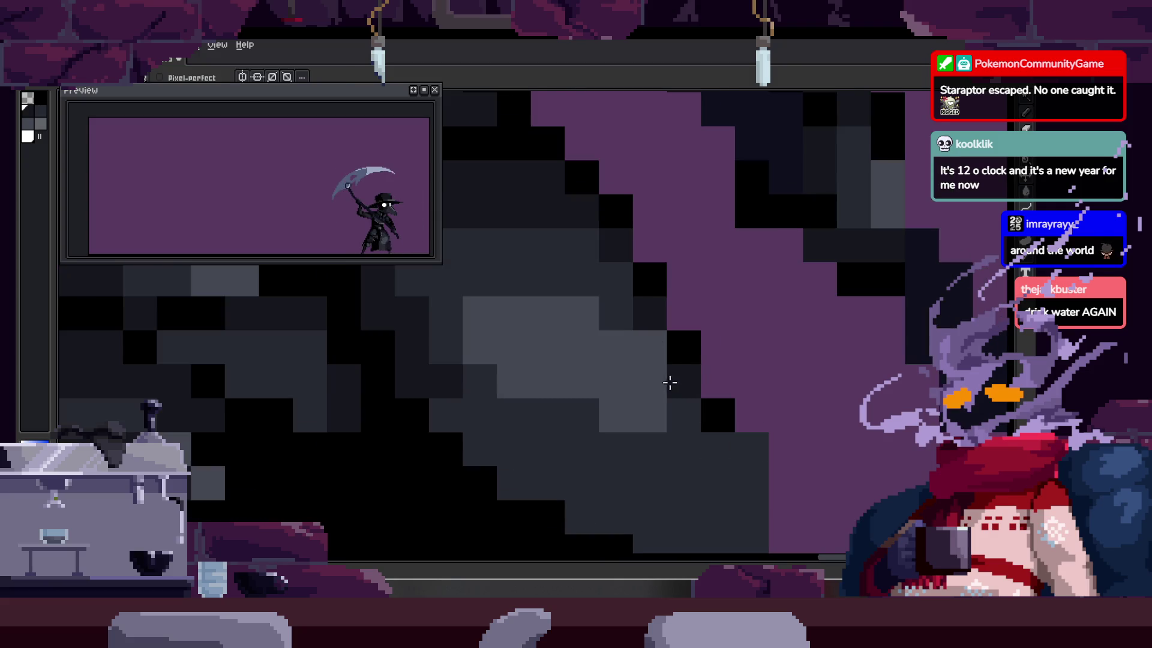
{"action": "scroll", "coordinate": [676, 388], "scroll_direction": "down", "scroll_amount": 4}
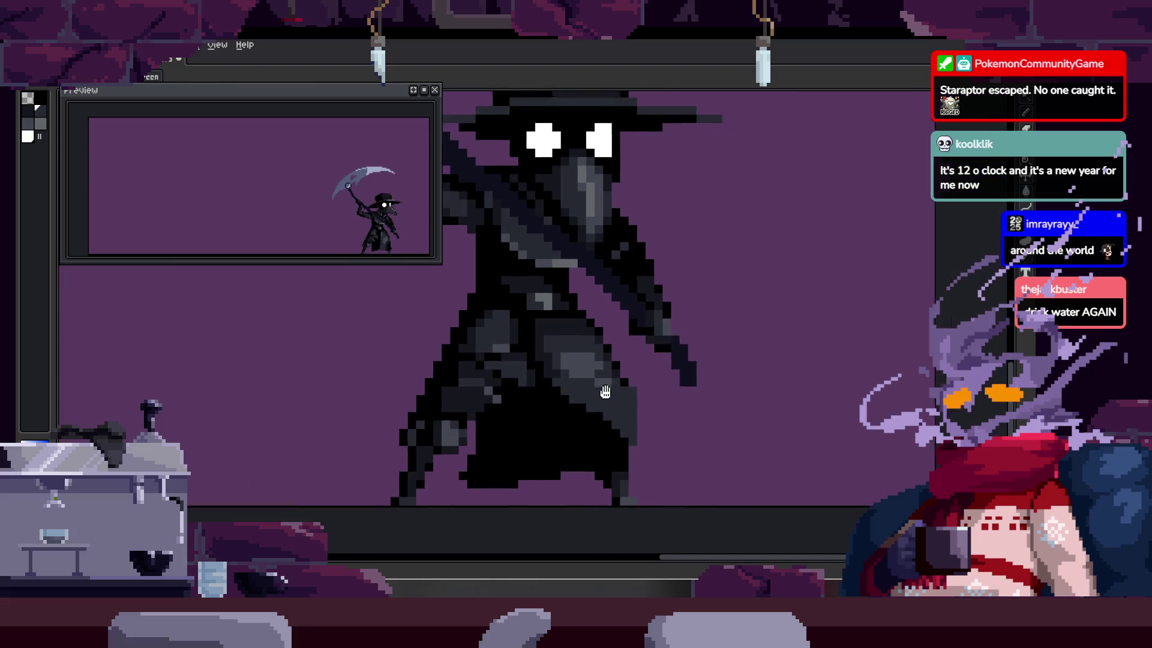
Step: Darken a strip of pixels along the cloak's edge and eyedrop a canvas colour
{"action": "scroll", "coordinate": [535, 364], "scroll_direction": "up", "scroll_amount": 1}
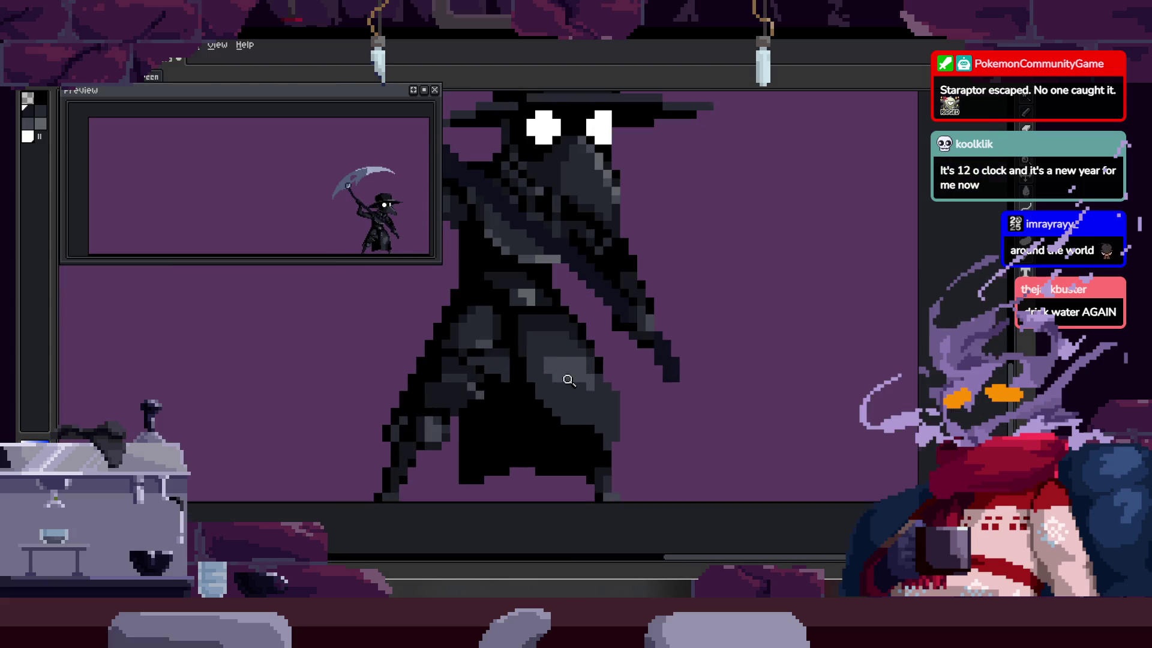
{"action": "left_click", "coordinate": [568, 379]}
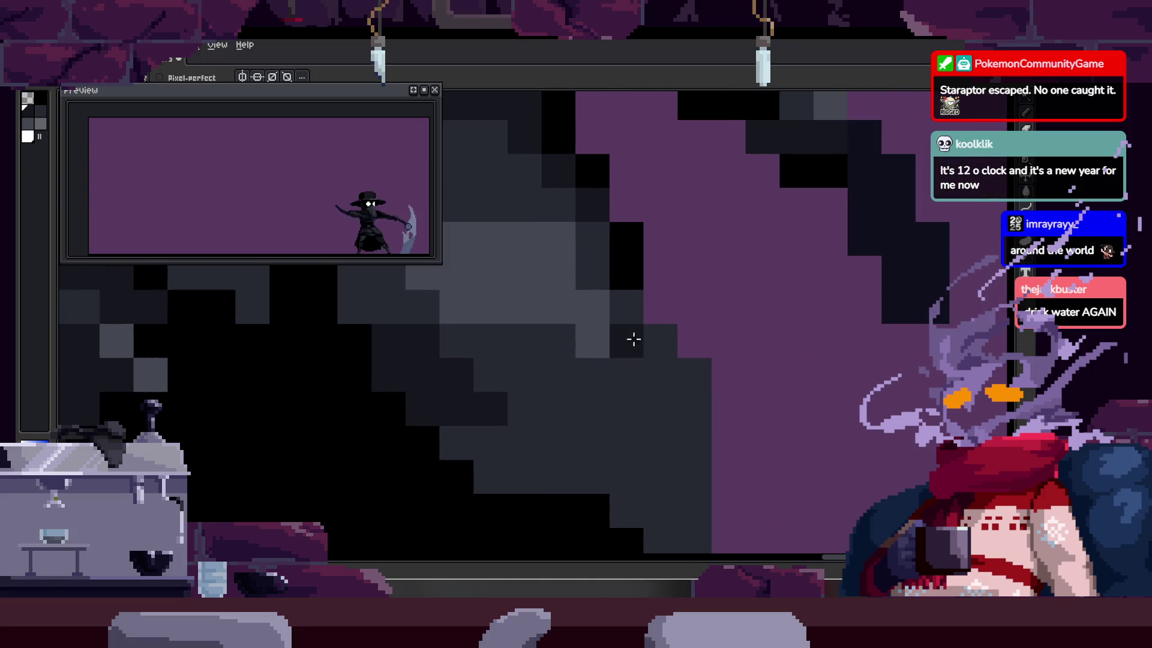
{"action": "scroll", "coordinate": [689, 375], "scroll_direction": "down", "scroll_amount": 3}
{"action": "scroll", "coordinate": [630, 342], "scroll_direction": "up", "scroll_amount": 3}
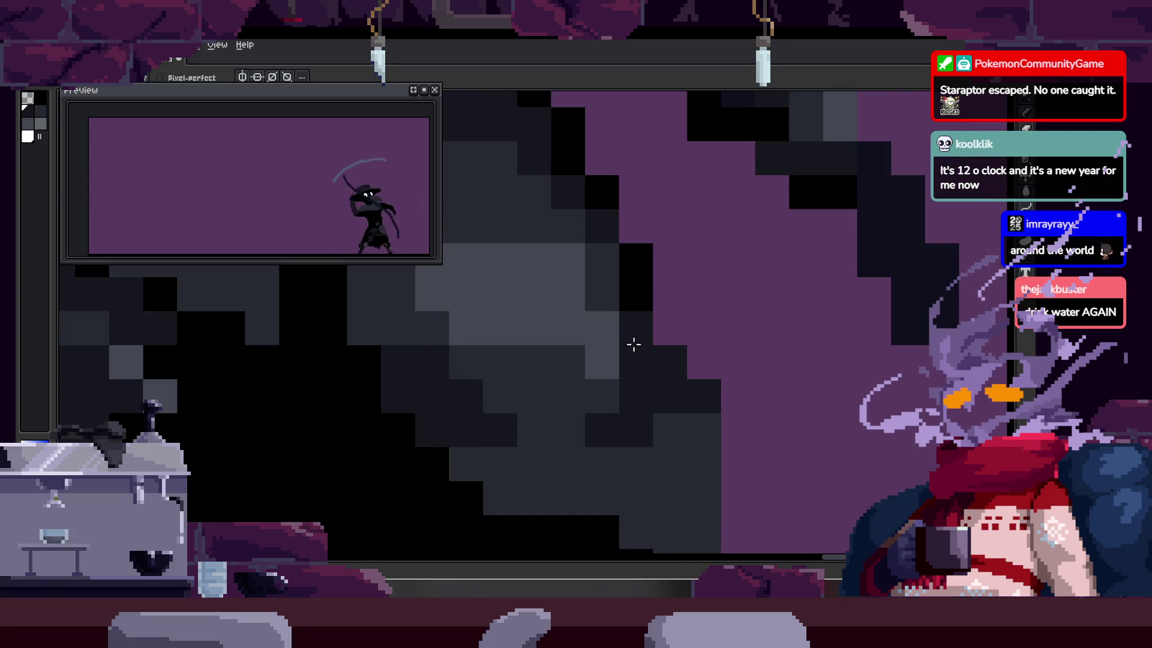
{"action": "key", "text": "z"}
{"action": "scroll", "coordinate": [652, 312], "scroll_direction": "down", "scroll_amount": 2}
{"action": "scroll", "coordinate": [653, 312], "scroll_direction": "up", "scroll_amount": 2}
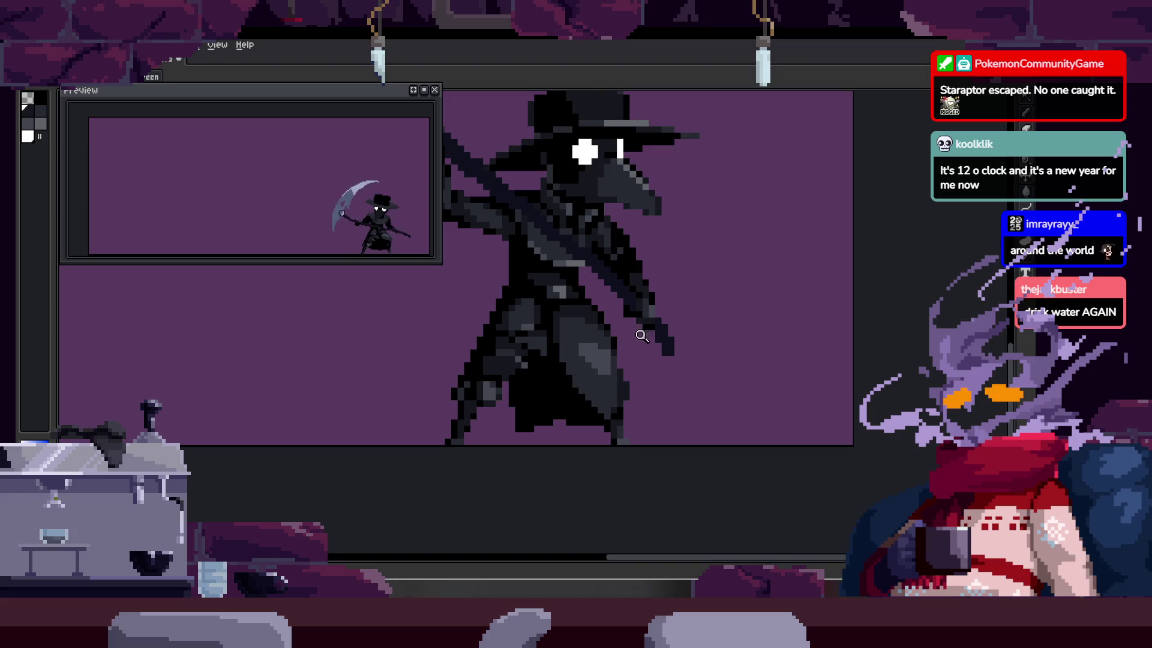
{"action": "scroll", "coordinate": [658, 356], "scroll_direction": "up", "scroll_amount": 3}
{"action": "left_click_drag", "start_coordinate": [645, 342], "coordinate": [616, 424]}
{"action": "key", "text": "alt"}
{"action": "scroll", "coordinate": [641, 421], "scroll_direction": "down", "scroll_amount": 5}
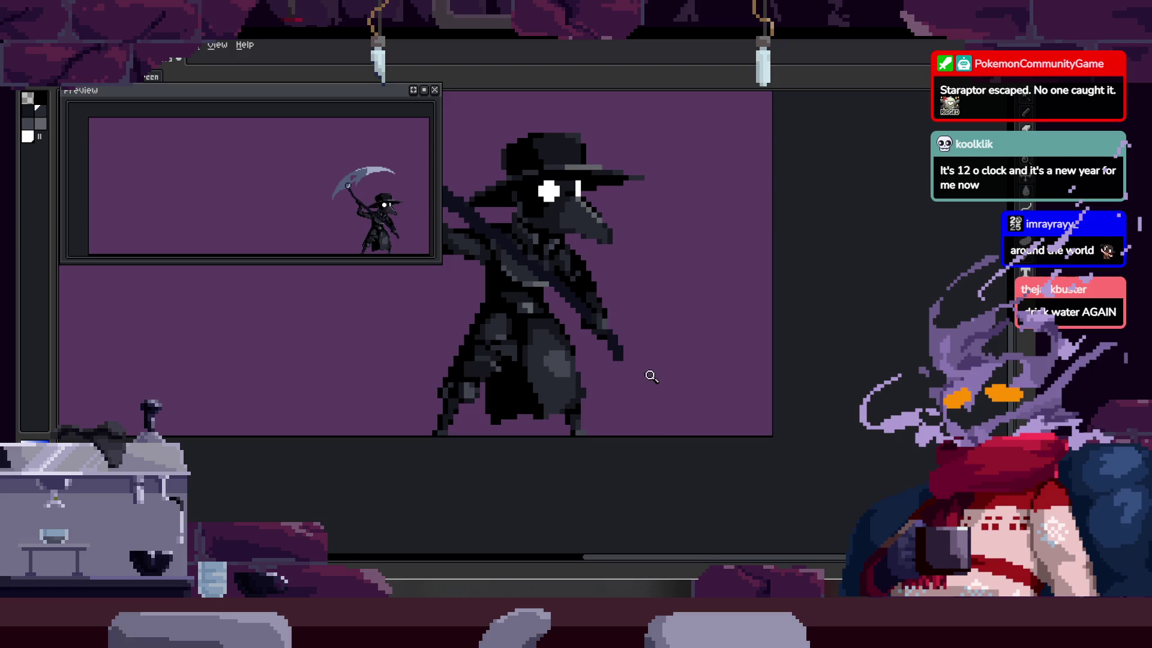
Step: Play the attack animation to check the motion
{"action": "key", "text": "Return"}
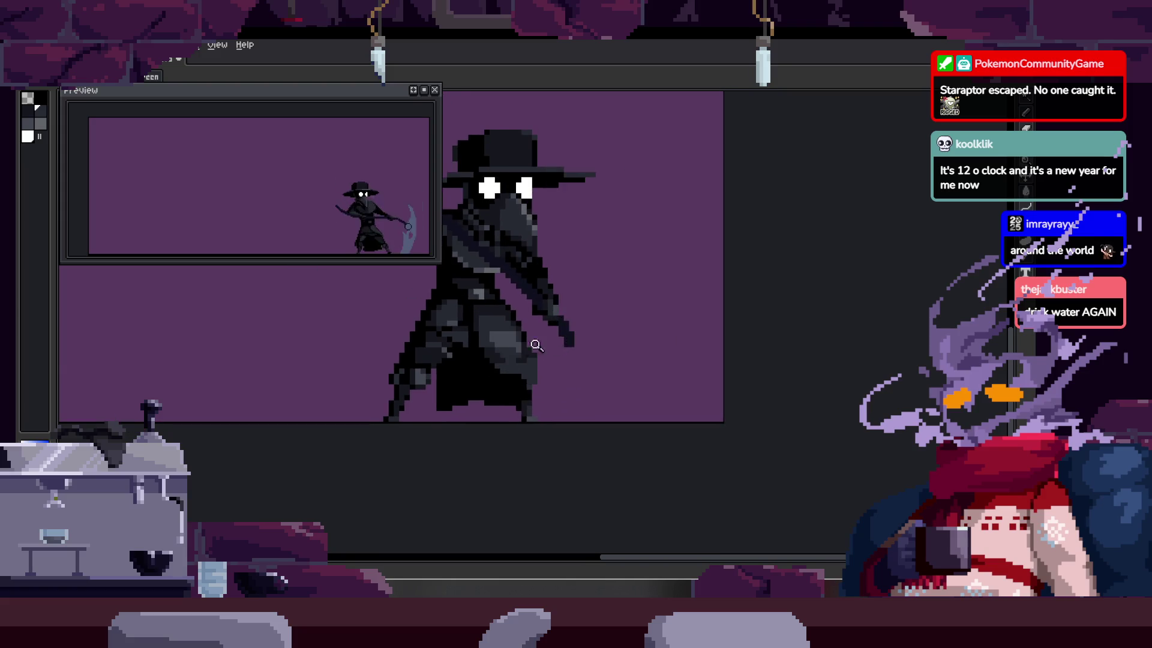
{"action": "scroll", "coordinate": [594, 418], "scroll_direction": "up", "scroll_amount": 4}
{"action": "scroll", "coordinate": [562, 443], "scroll_direction": "up", "scroll_amount": 1}
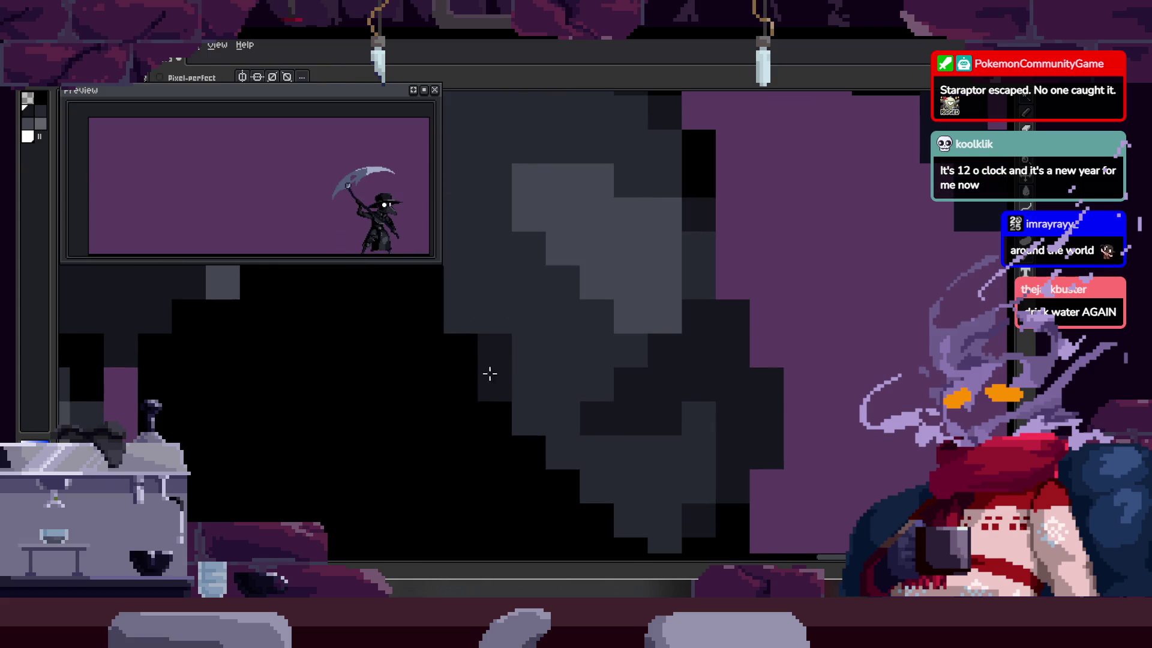
Step: Paint a dark stroke down the cloak on the current frame
{"action": "key", "text": "z"}
{"action": "scroll", "coordinate": [553, 366], "scroll_direction": "down", "scroll_amount": 3}
{"action": "scroll", "coordinate": [562, 388], "scroll_direction": "up", "scroll_amount": 1}
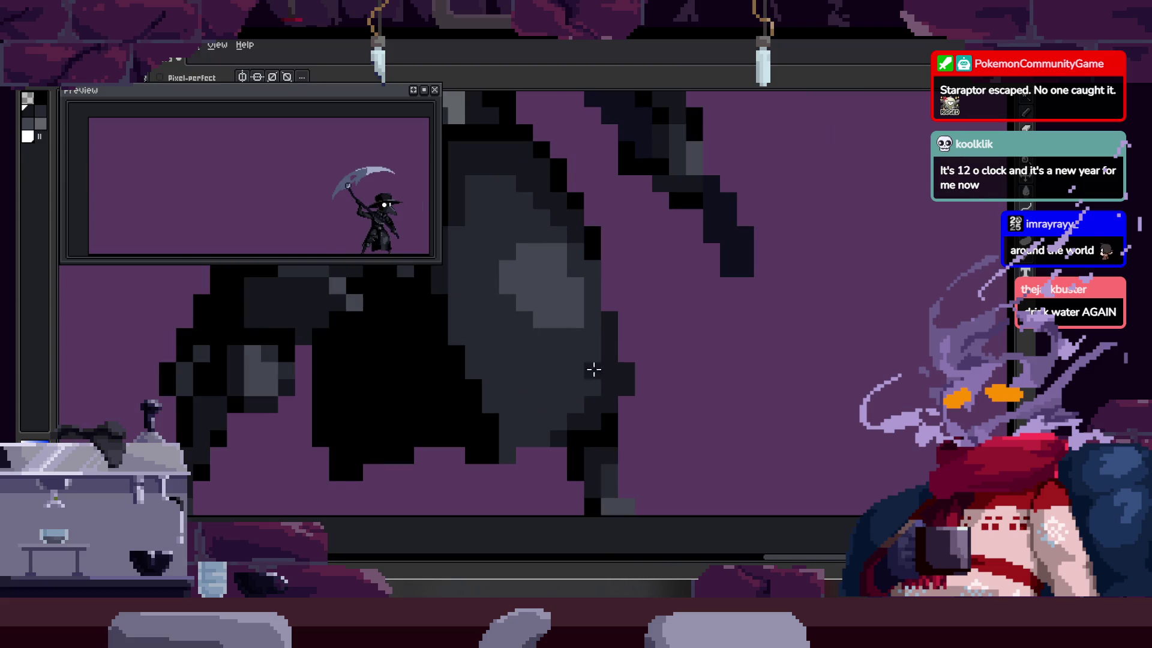
{"action": "scroll", "coordinate": [597, 363], "scroll_direction": "up", "scroll_amount": 1}
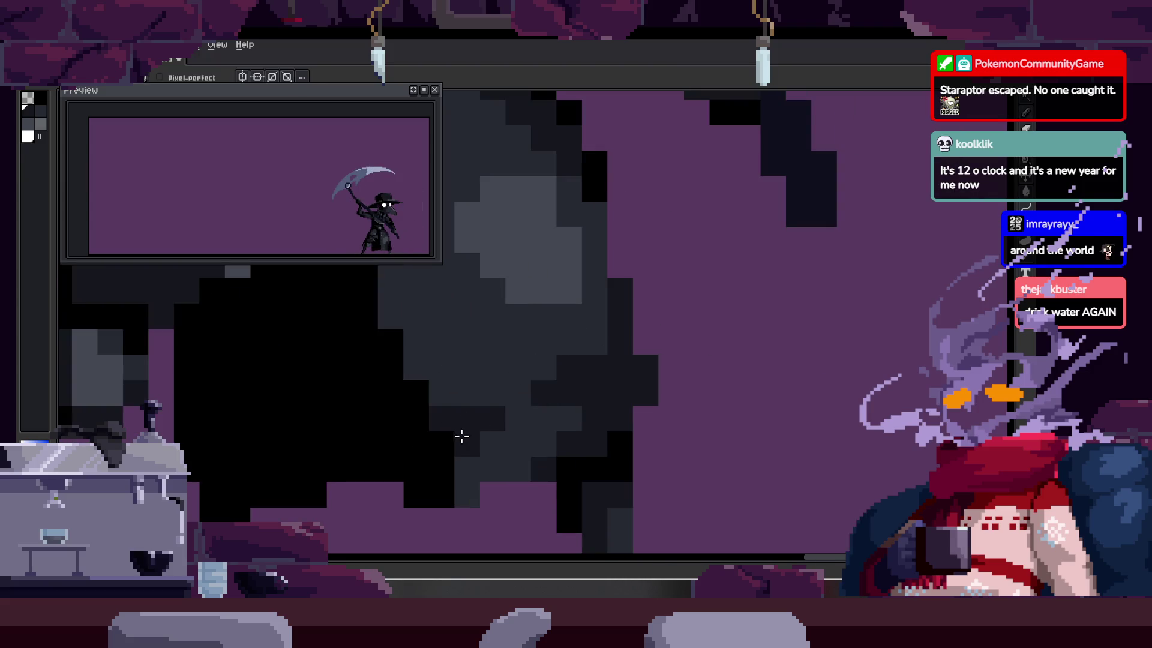
{"action": "key", "text": "z"}
{"action": "scroll", "coordinate": [540, 402], "scroll_direction": "down", "scroll_amount": 3}
{"action": "scroll", "coordinate": [582, 384], "scroll_direction": "up", "scroll_amount": 2}
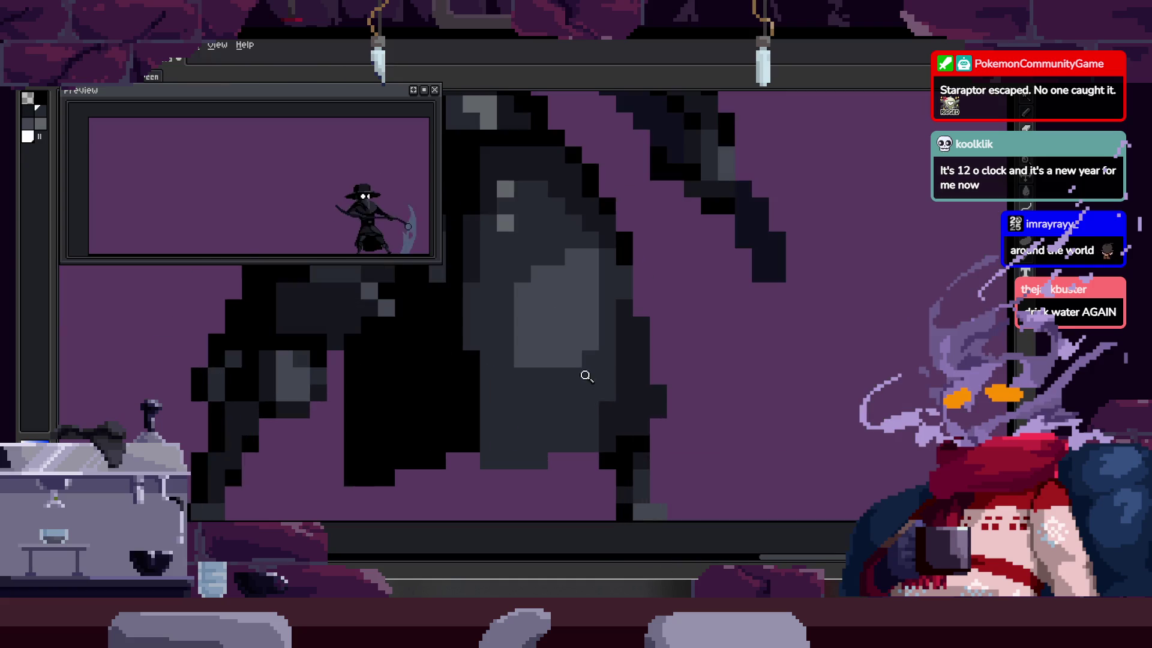
{"action": "scroll", "coordinate": [531, 424], "scroll_direction": "up", "scroll_amount": 1}
{"action": "key", "text": "b"}
{"action": "left_click_drag", "start_coordinate": [444, 397], "coordinate": [482, 462]}
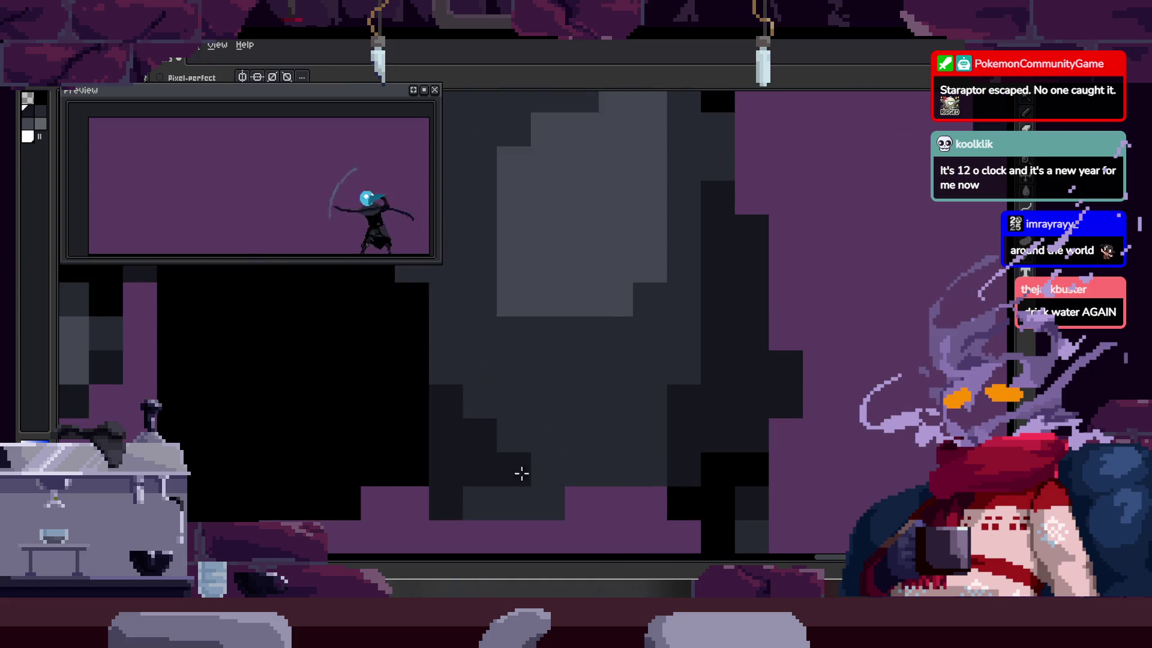
Step: On the next frame, add a single black pixel to the cloak
{"action": "key", "text": "Right"}
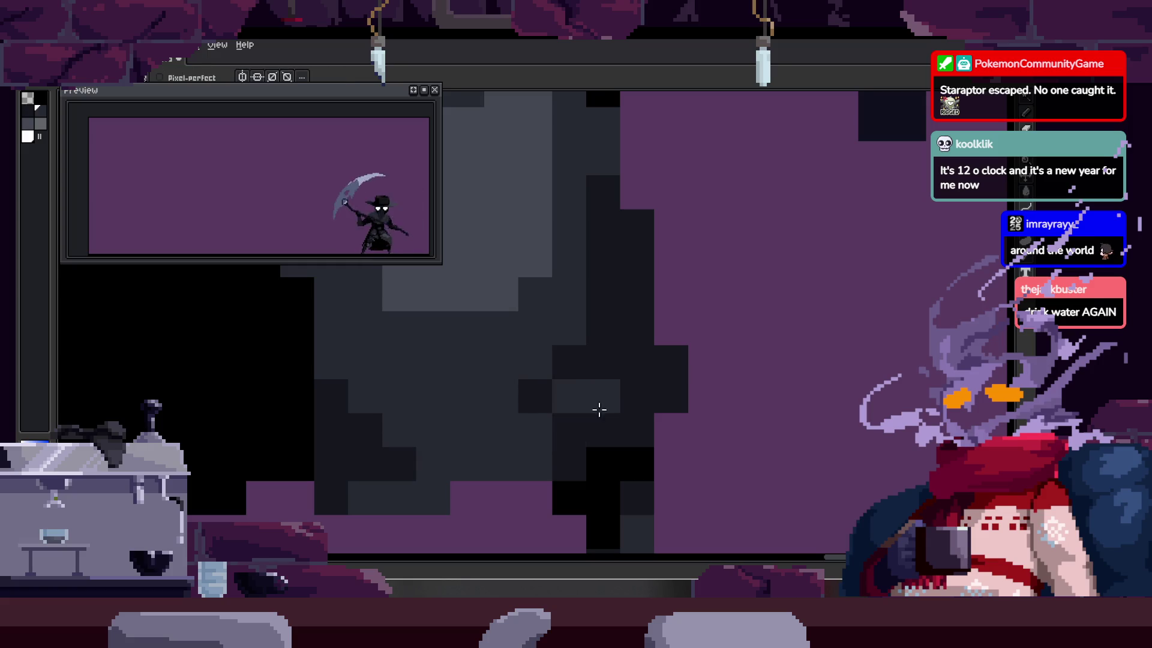
{"action": "key", "text": "z"}
{"action": "scroll", "coordinate": [600, 411], "scroll_direction": "down", "scroll_amount": 1}
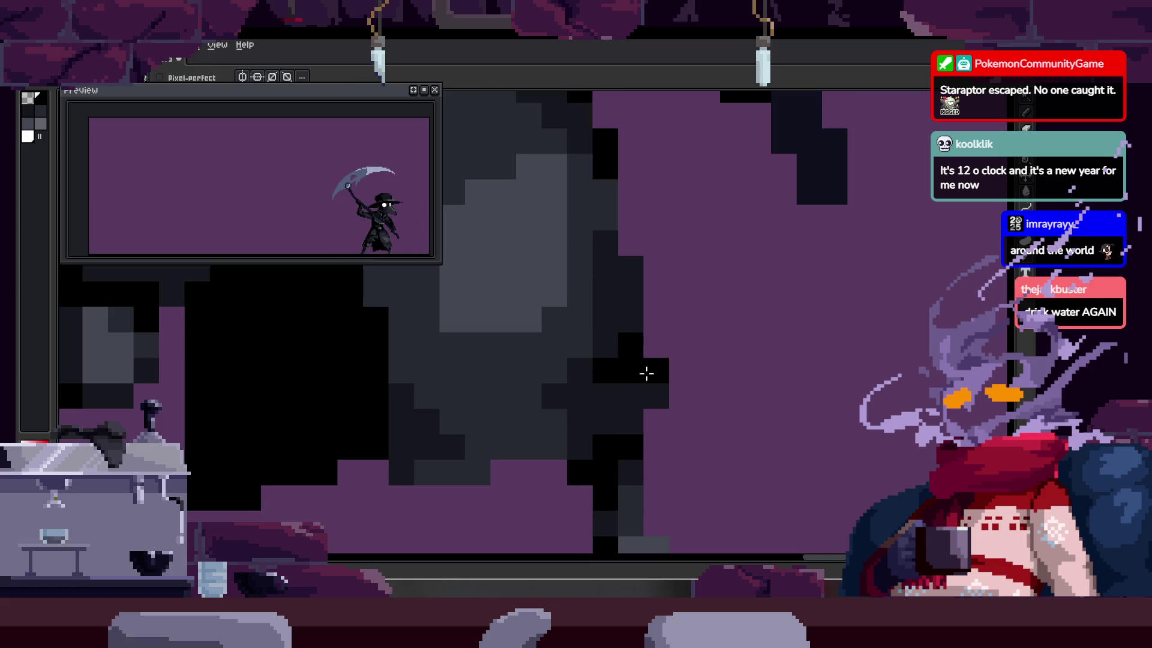
{"action": "scroll", "coordinate": [638, 392], "scroll_direction": "down", "scroll_amount": 3}
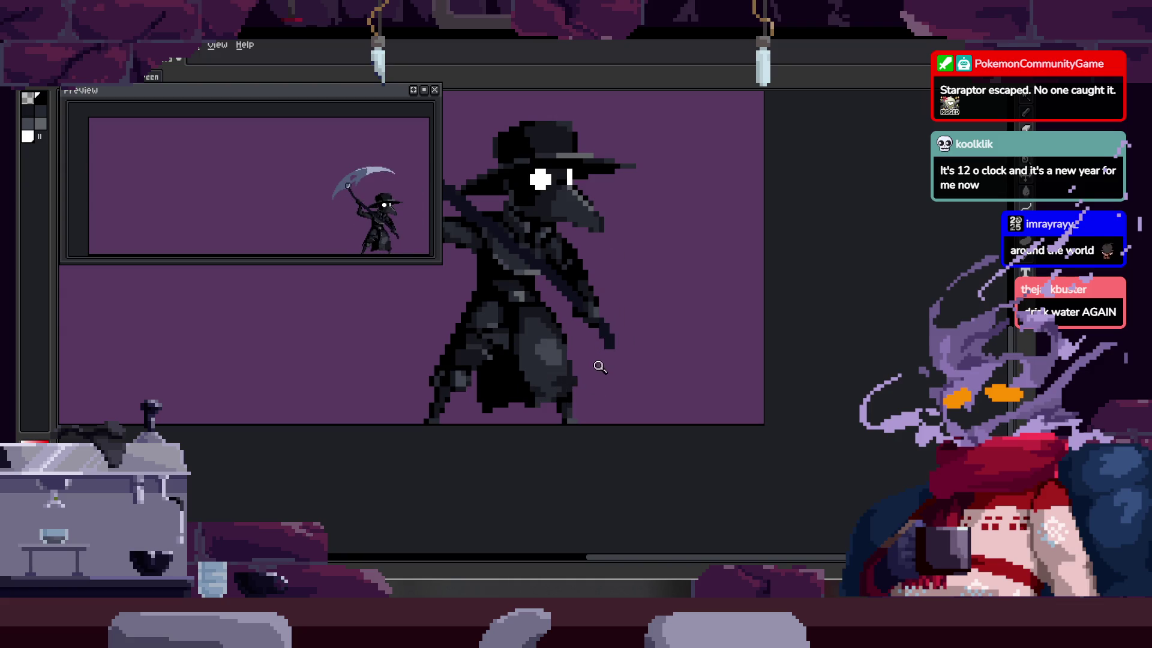
{"action": "scroll", "coordinate": [600, 367], "scroll_direction": "up", "scroll_amount": 2}
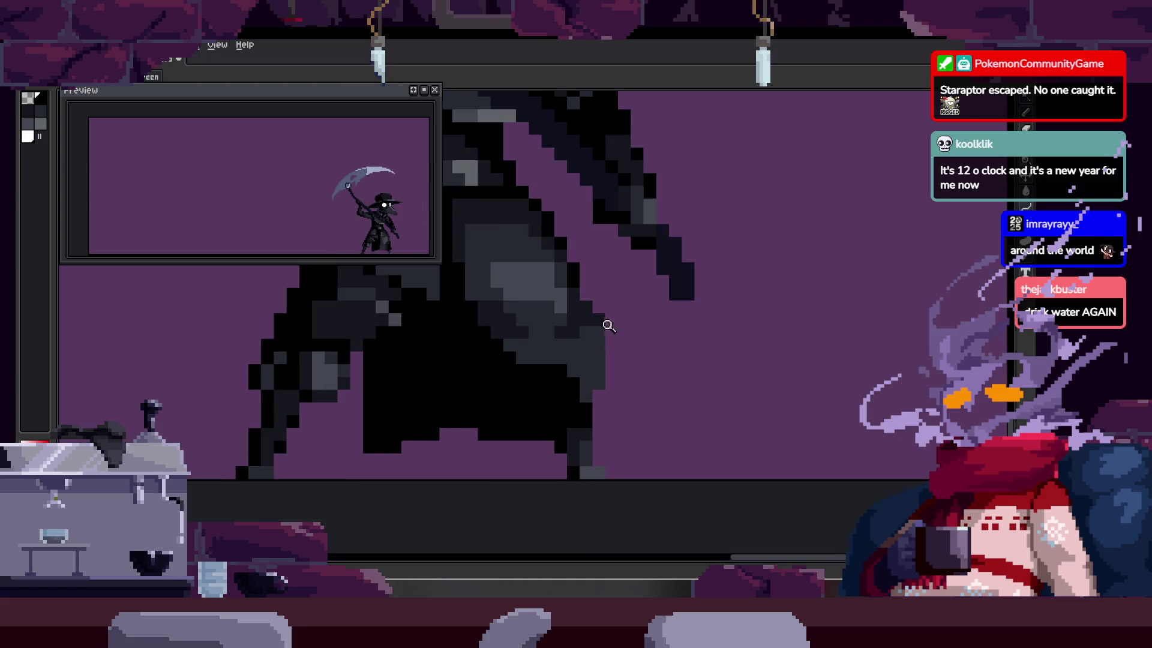
{"action": "scroll", "coordinate": [609, 325], "scroll_direction": "up", "scroll_amount": 3}
{"action": "key", "text": "b"}
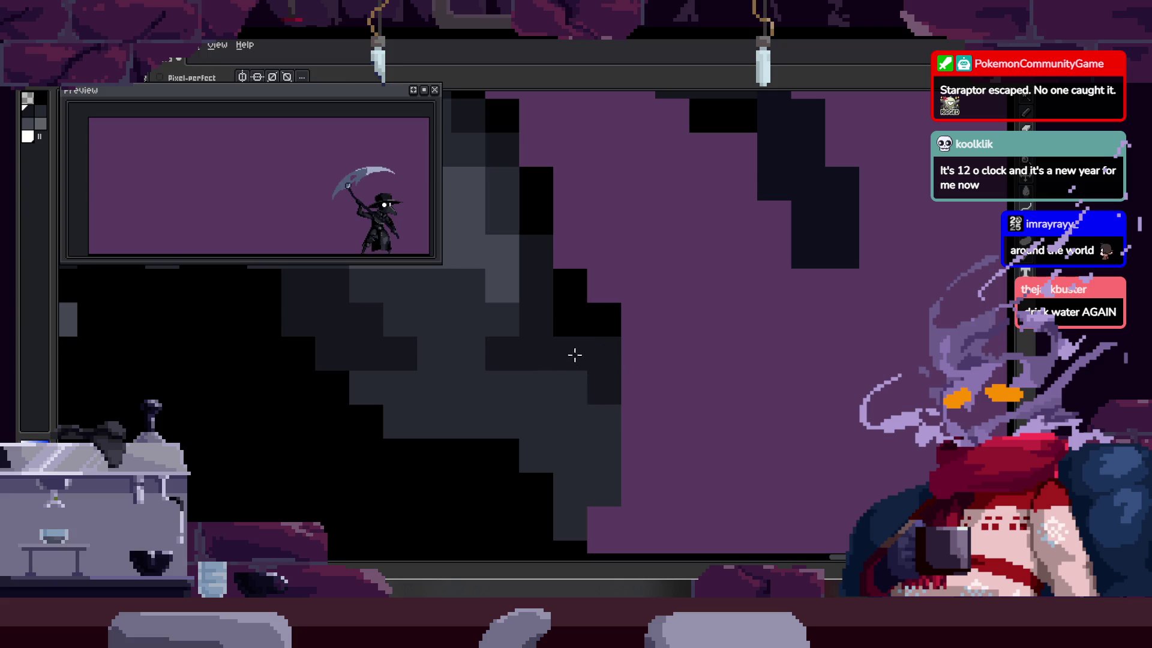
{"action": "scroll", "coordinate": [579, 357], "scroll_direction": "down", "scroll_amount": 2}
{"action": "scroll", "coordinate": [572, 345], "scroll_direction": "up", "scroll_amount": 2}
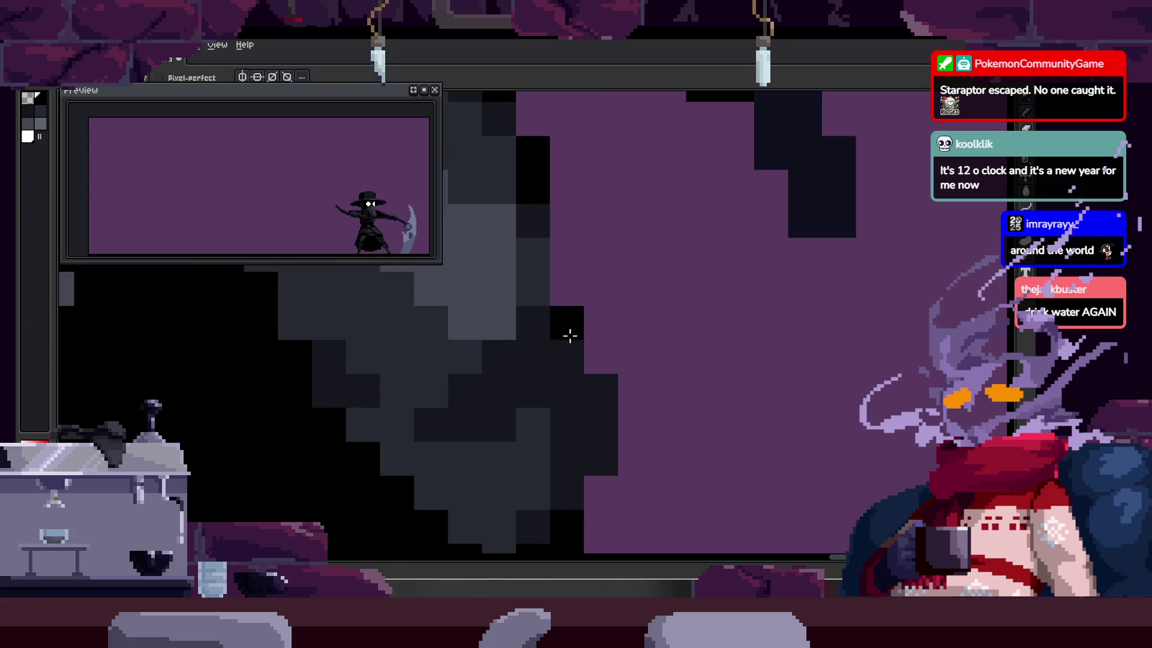
{"action": "left_click", "coordinate": [541, 369]}
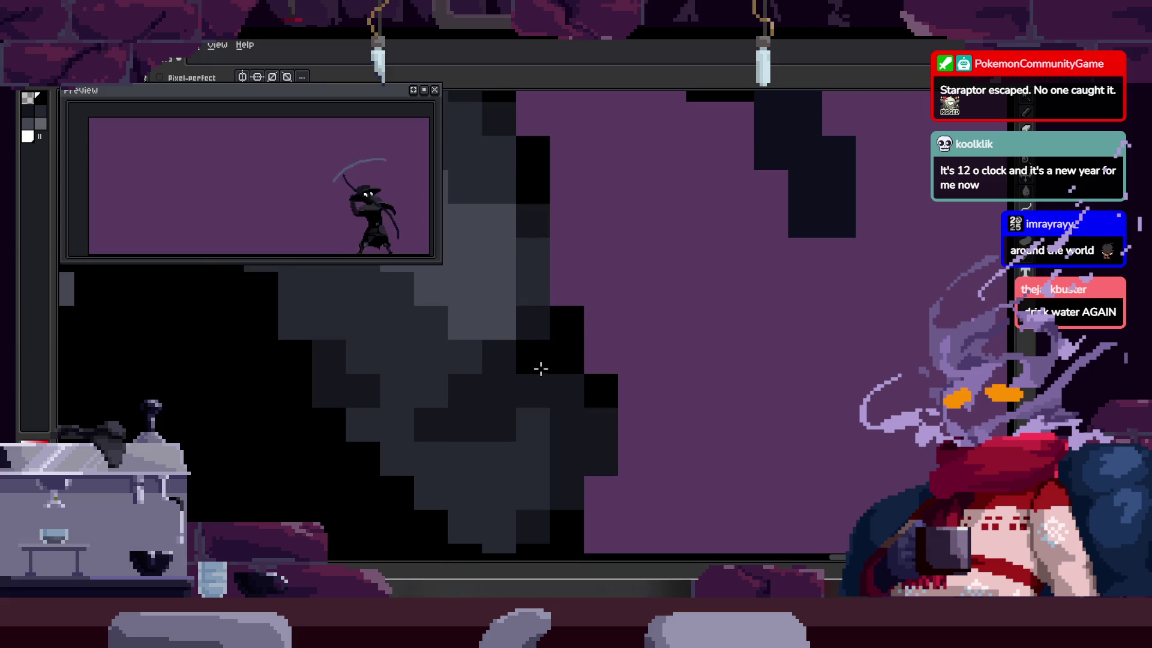
Step: Two frames further on, paint black pixels into the cloak's dark edge
{"action": "key", "text": "z"}
{"action": "scroll", "coordinate": [516, 393], "scroll_direction": "down", "scroll_amount": 2}
{"action": "scroll", "coordinate": [623, 378], "scroll_direction": "up", "scroll_amount": 1}
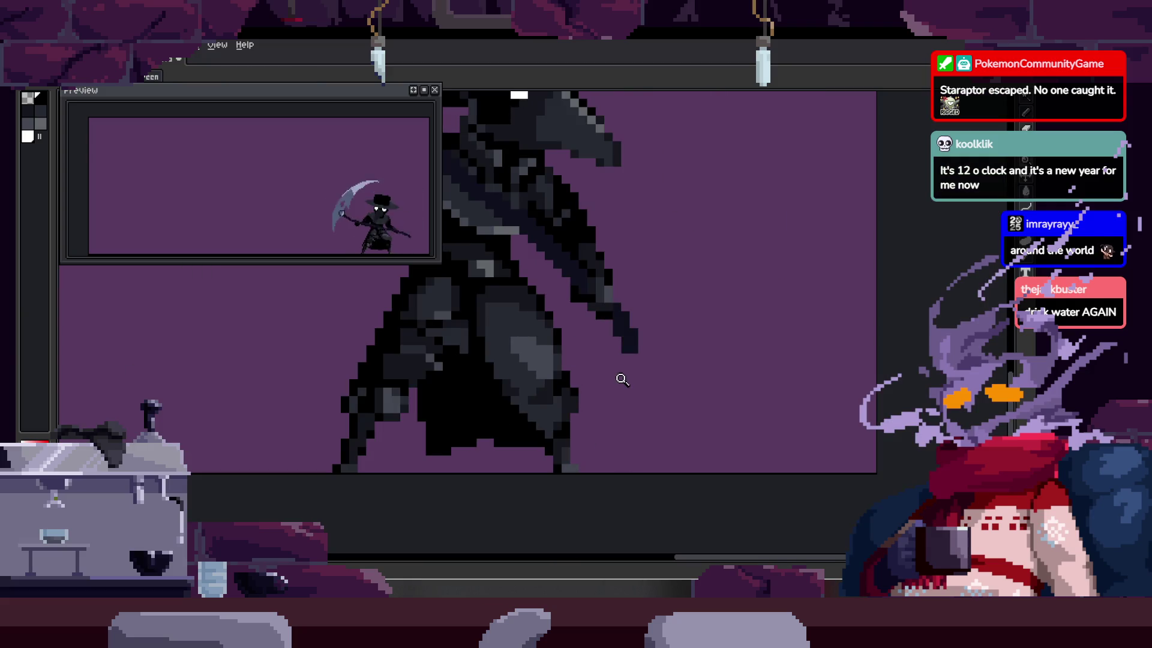
{"action": "left_click", "coordinate": [572, 409]}
{"action": "key", "text": "b"}
{"action": "key", "text": "Right"}
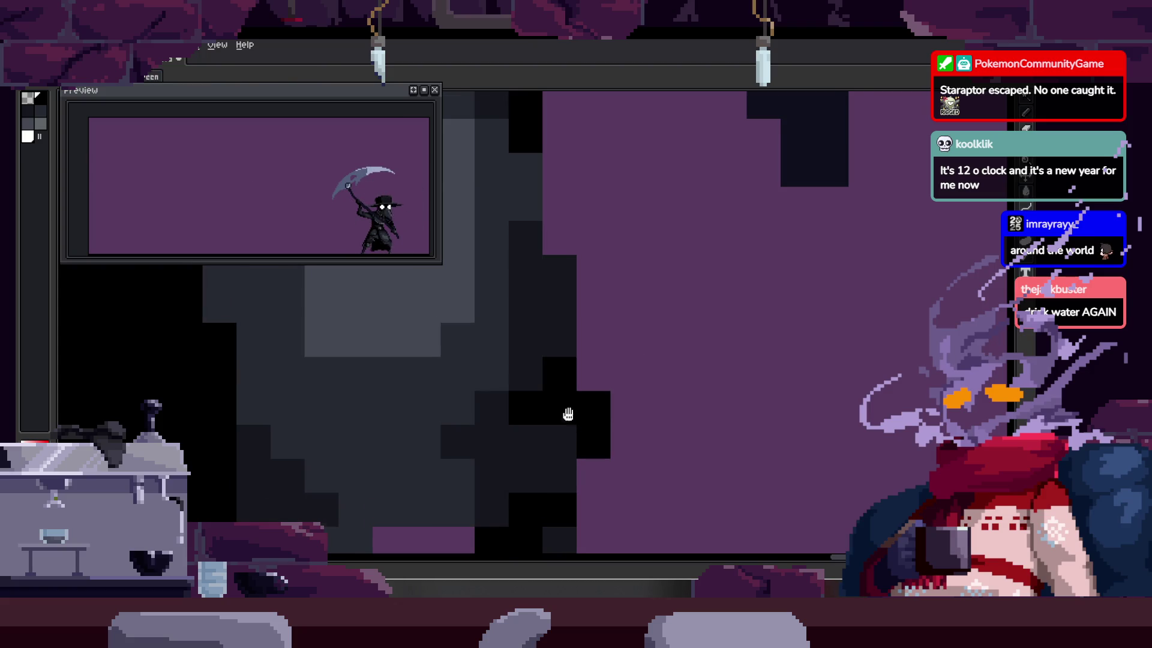
{"action": "key", "text": "Right"}
{"action": "scroll", "coordinate": [584, 373], "scroll_direction": "down", "scroll_amount": 2}
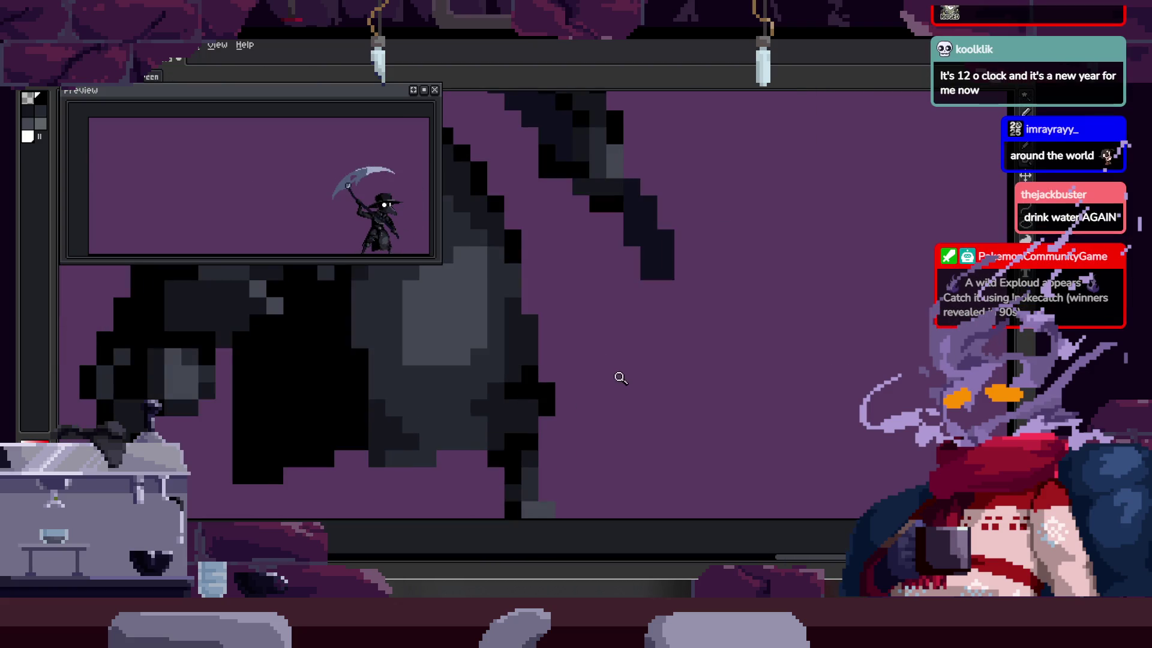
{"action": "scroll", "coordinate": [620, 378], "scroll_direction": "up", "scroll_amount": 2}
{"action": "key", "text": "b"}
{"action": "left_click_drag", "start_coordinate": [539, 390], "coordinate": [498, 444]}
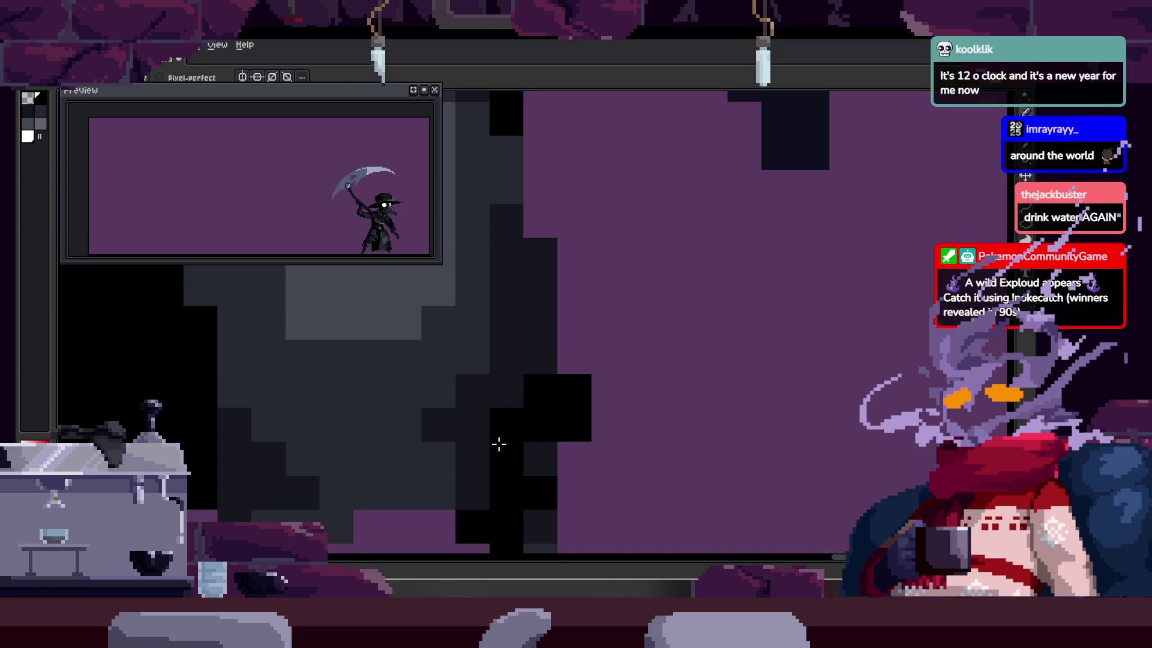
Step: Advance to another frame, look across the cloak, and bring back the timeline
{"action": "scroll", "coordinate": [538, 453], "scroll_direction": "down", "scroll_amount": 2}
{"action": "scroll", "coordinate": [576, 414], "scroll_direction": "up", "scroll_amount": 2}
{"action": "key", "text": "z"}
{"action": "scroll", "coordinate": [640, 323], "scroll_direction": "down", "scroll_amount": 2}
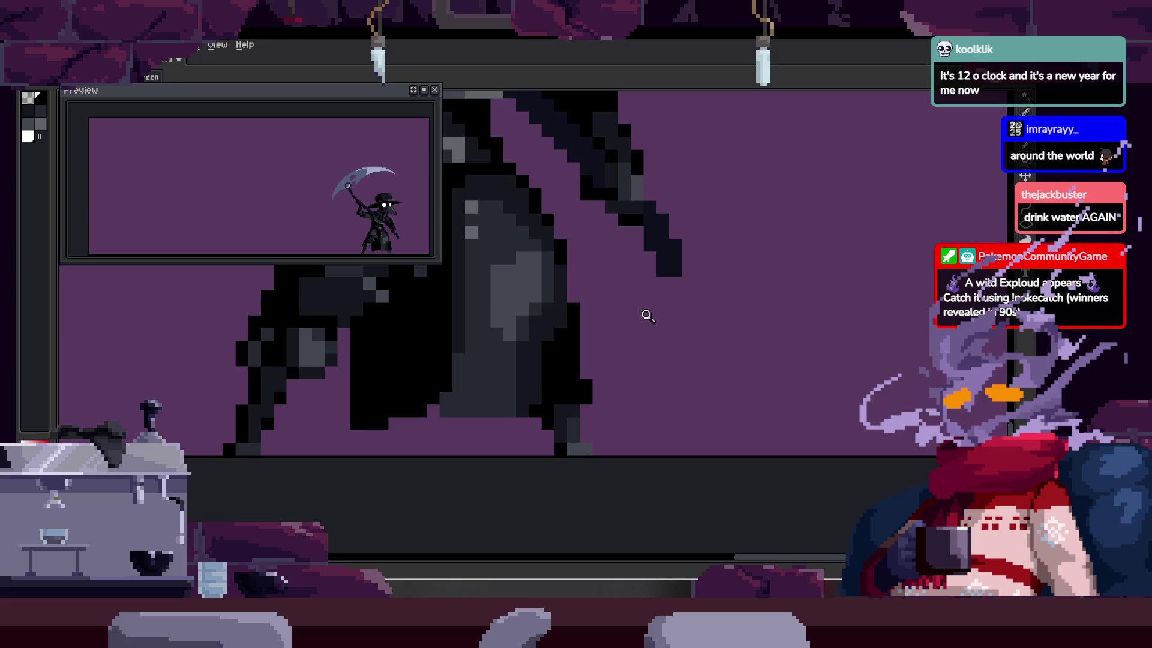
{"action": "left_click", "coordinate": [570, 360]}
{"action": "key", "text": "b"}
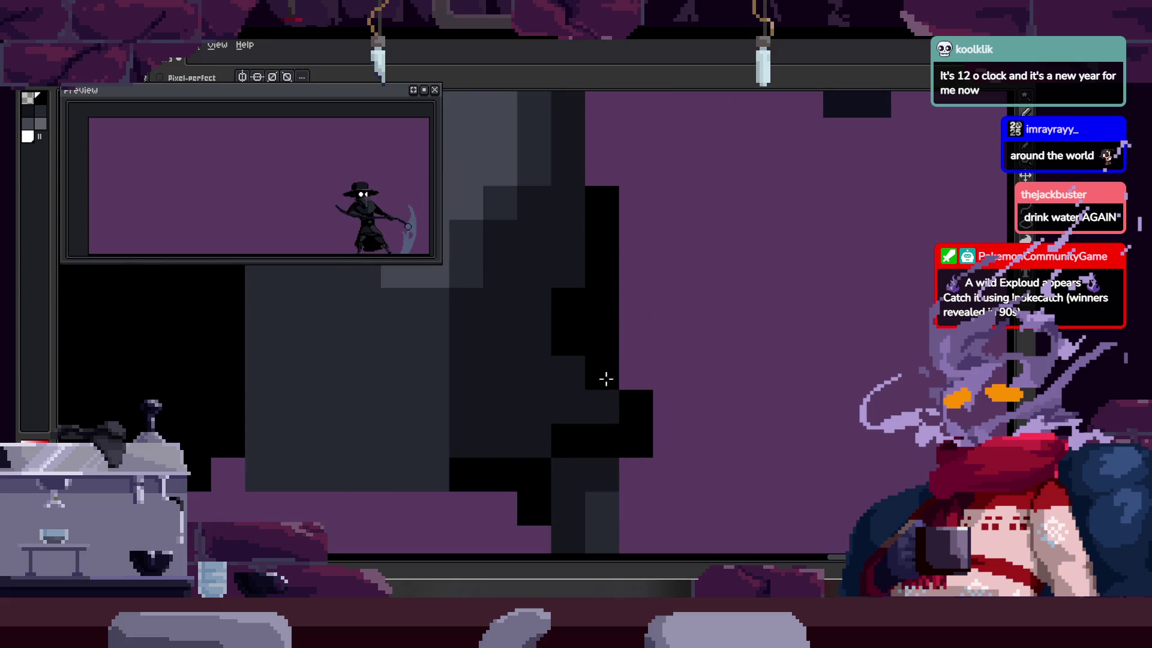
{"action": "key", "text": "Right"}
{"action": "left_click_drag", "start_coordinate": [657, 371], "coordinate": [552, 357]}
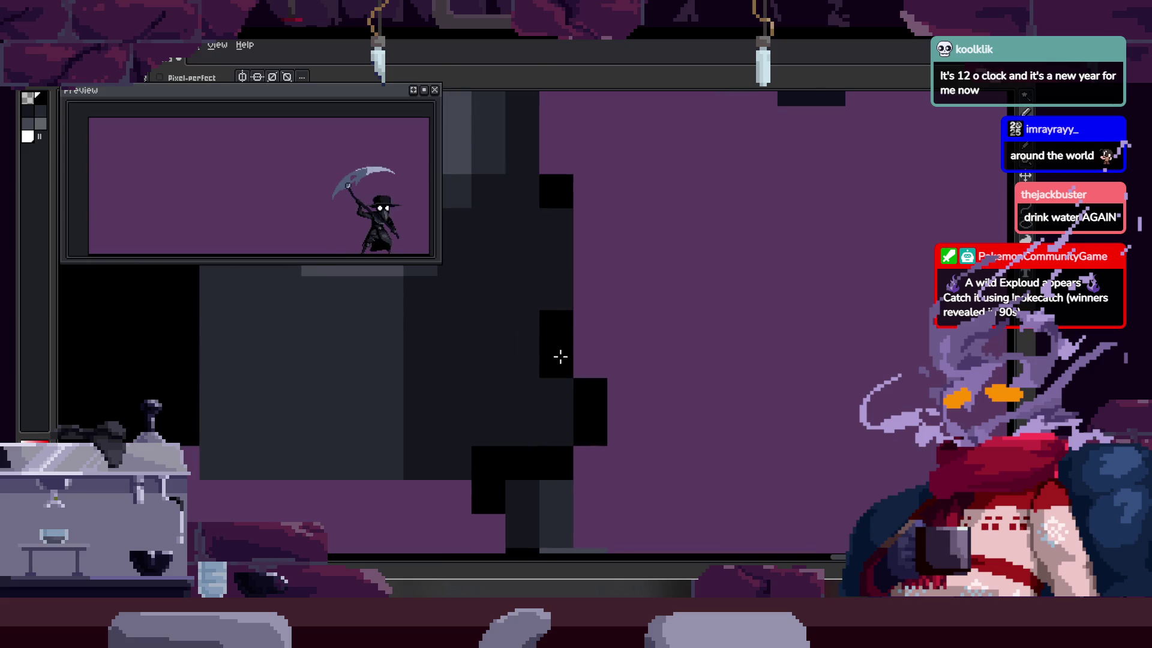
{"action": "key", "text": "z"}
{"action": "scroll", "coordinate": [523, 405], "scroll_direction": "down", "scroll_amount": 4}
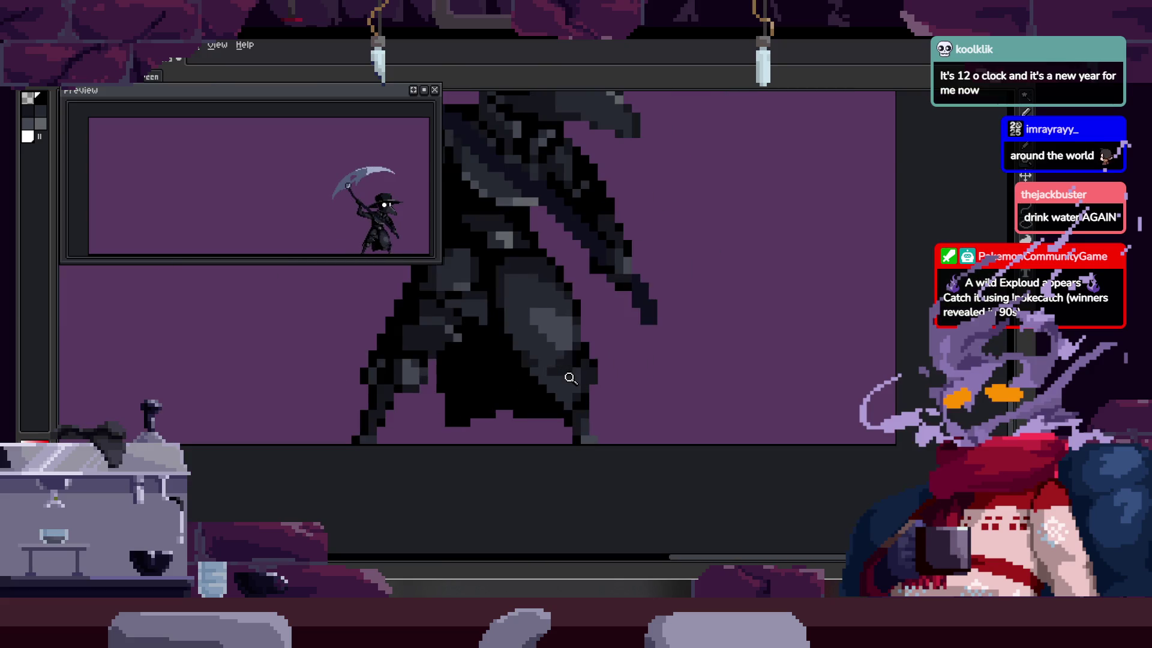
{"action": "scroll", "coordinate": [621, 315], "scroll_direction": "down", "scroll_amount": 1}
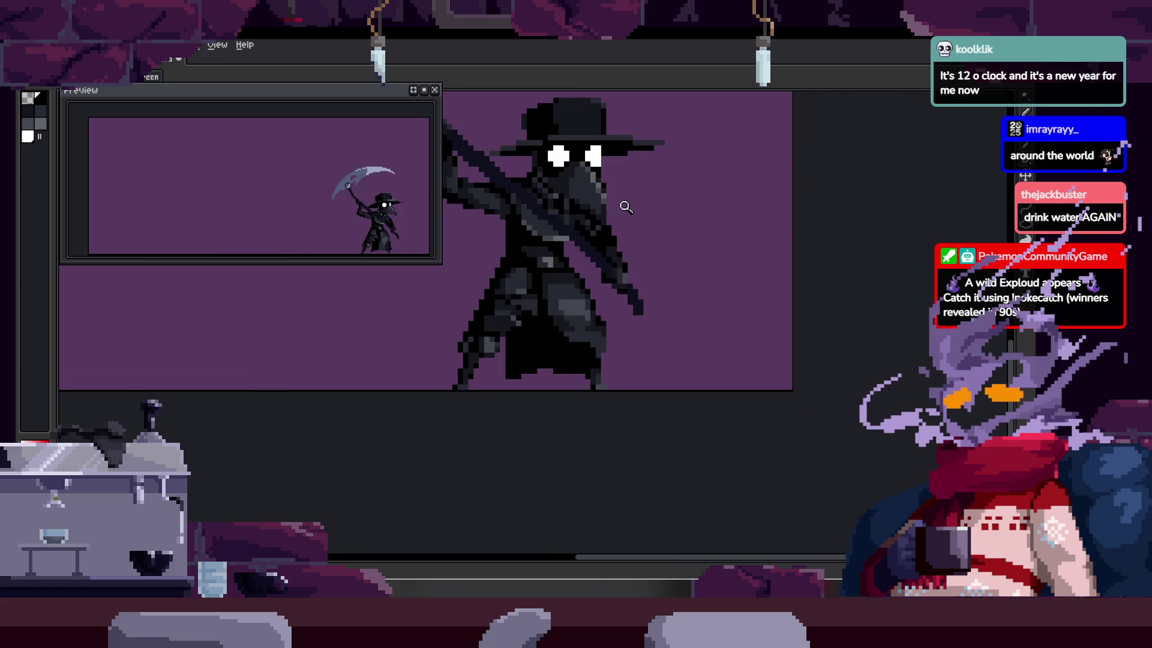
{"action": "key", "text": "Tab"}
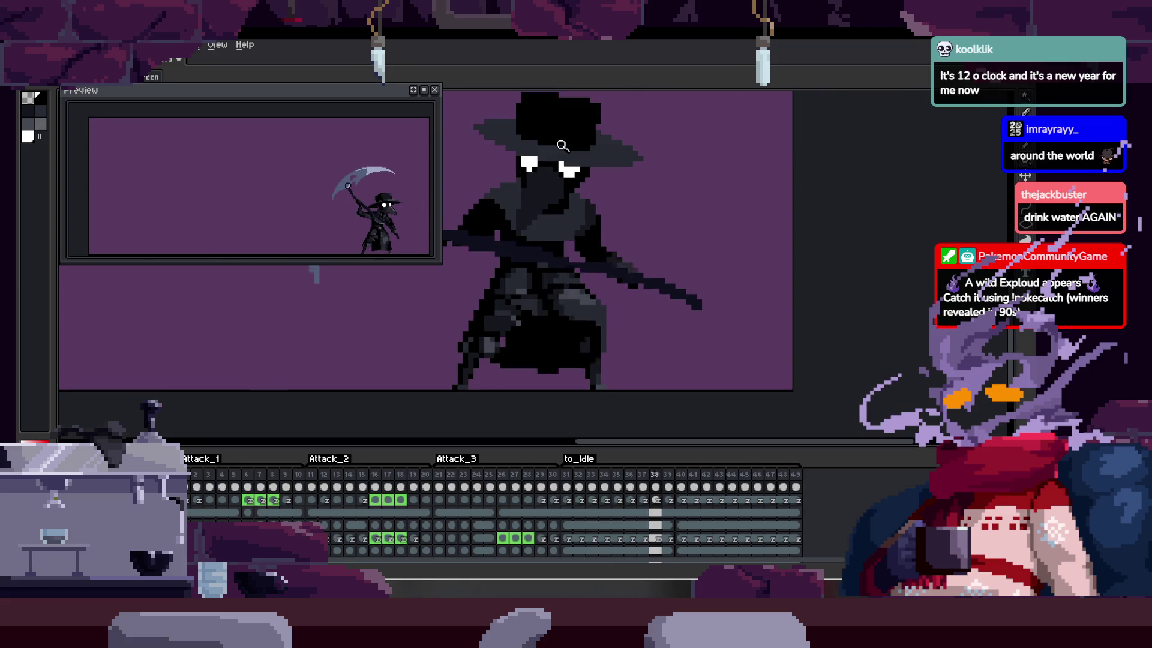
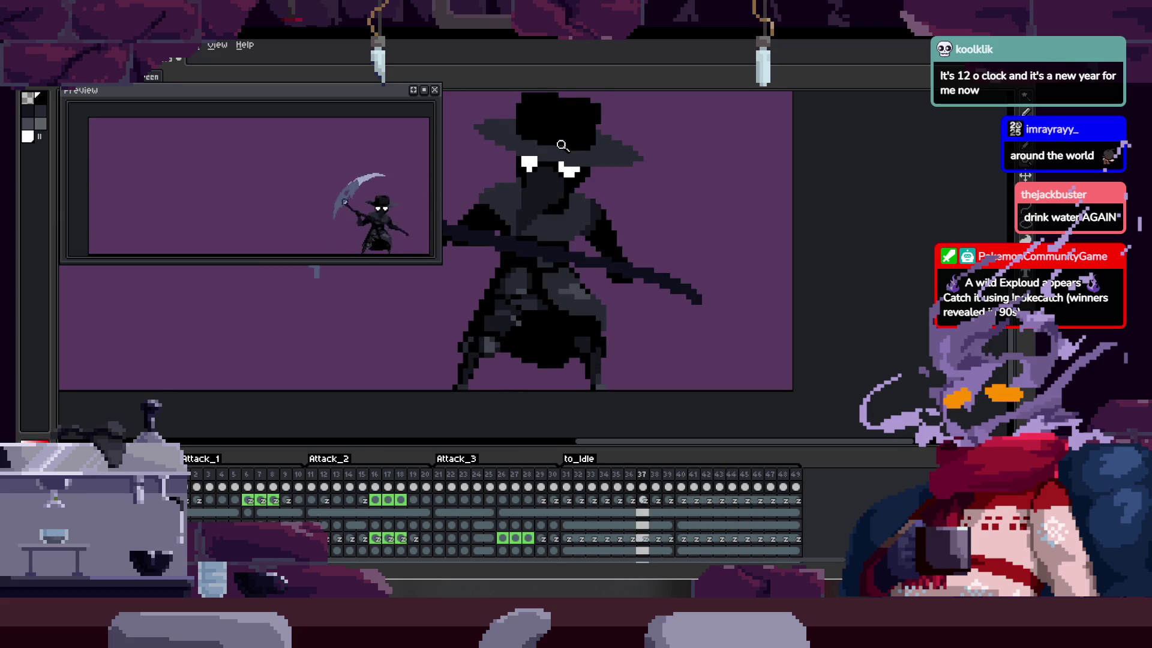
Step: Zoom in on the body and darken two stray pixels
{"action": "scroll", "coordinate": [550, 276], "scroll_direction": "up", "scroll_amount": 4}
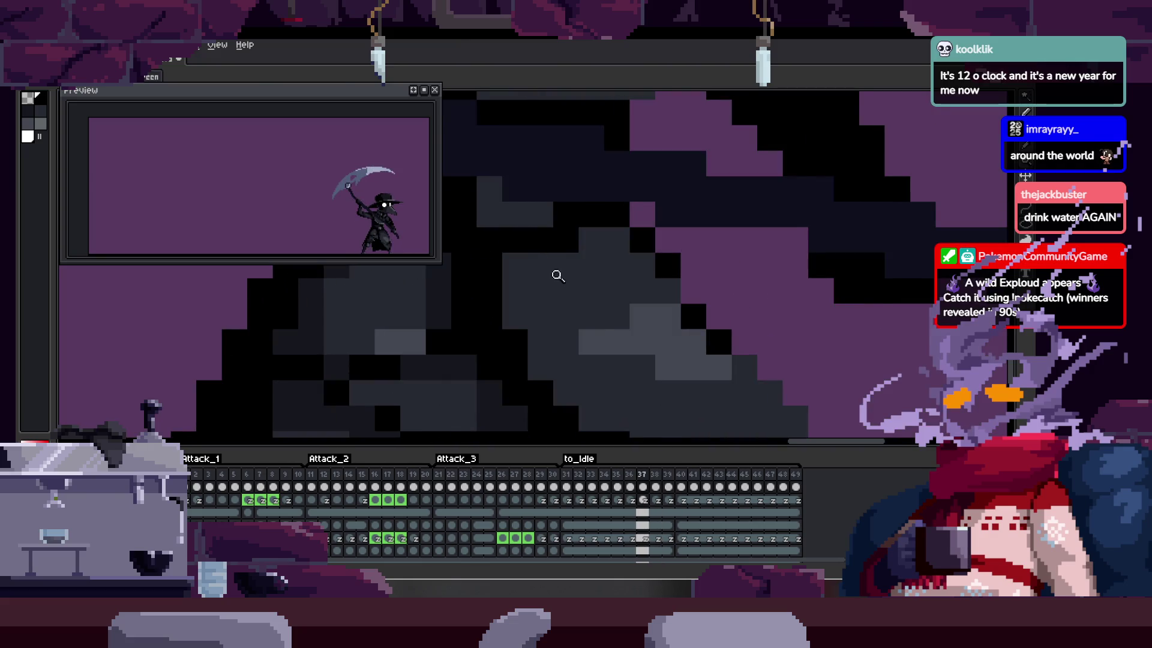
{"action": "scroll", "coordinate": [528, 309], "scroll_direction": "up", "scroll_amount": 2}
{"action": "key", "text": "Tab"}
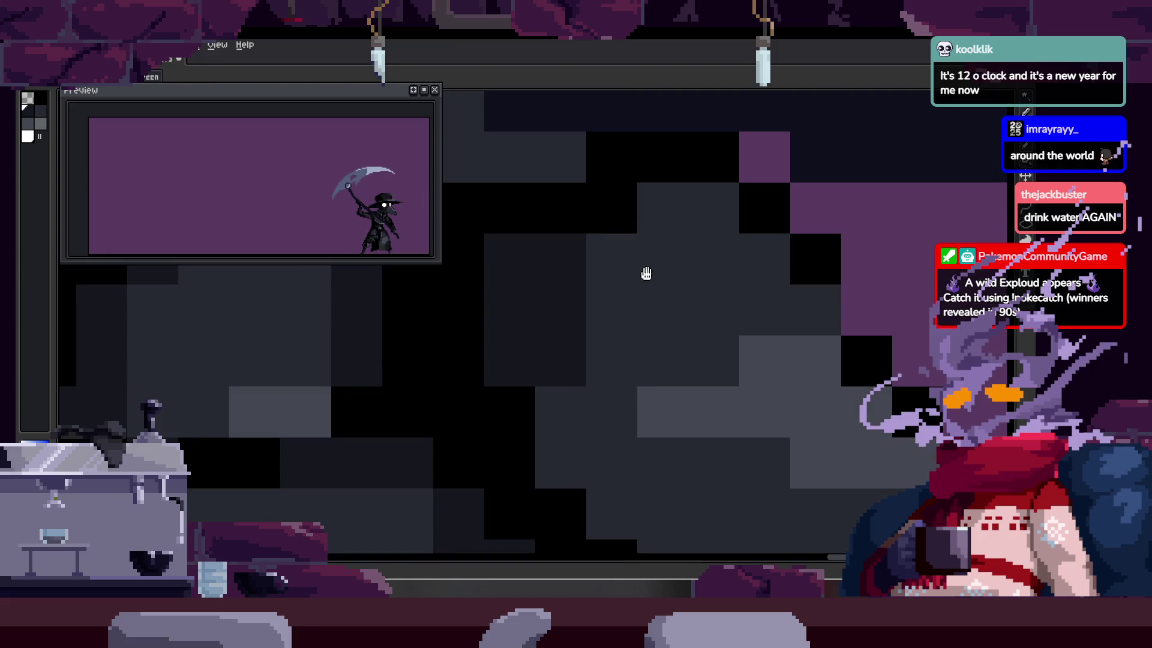
{"action": "left_click_drag", "start_coordinate": [698, 303], "coordinate": [711, 346]}
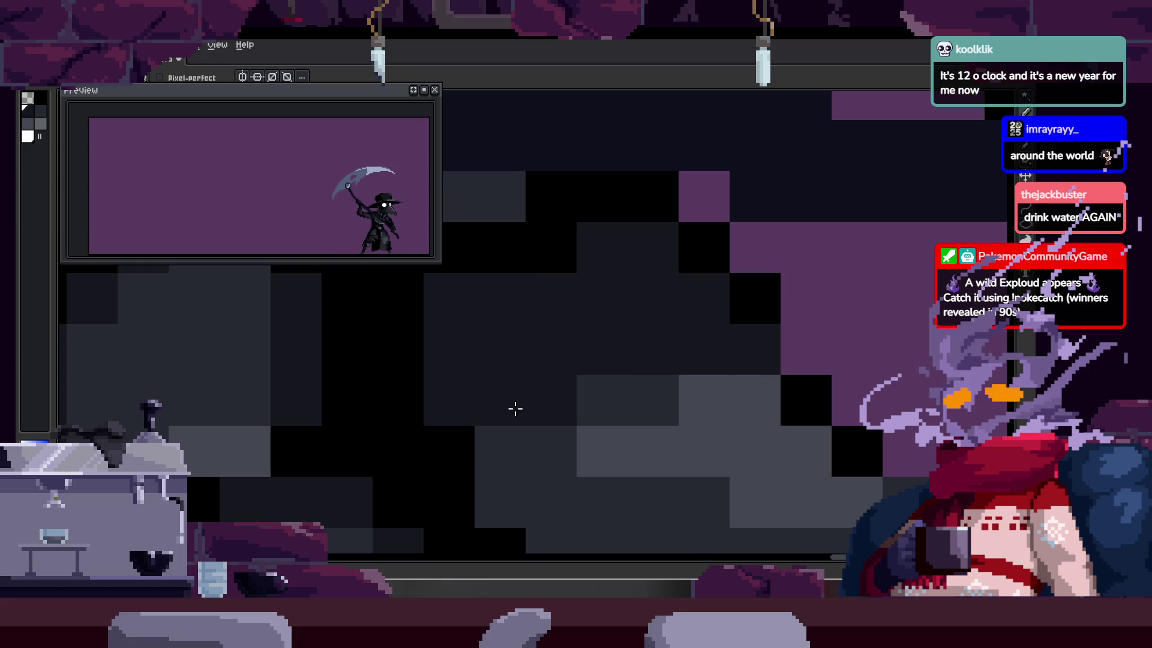
Step: Restore a body pixel to the grey shading colour
{"action": "key", "text": "z"}
{"action": "scroll", "coordinate": [624, 312], "scroll_direction": "down", "scroll_amount": 3}
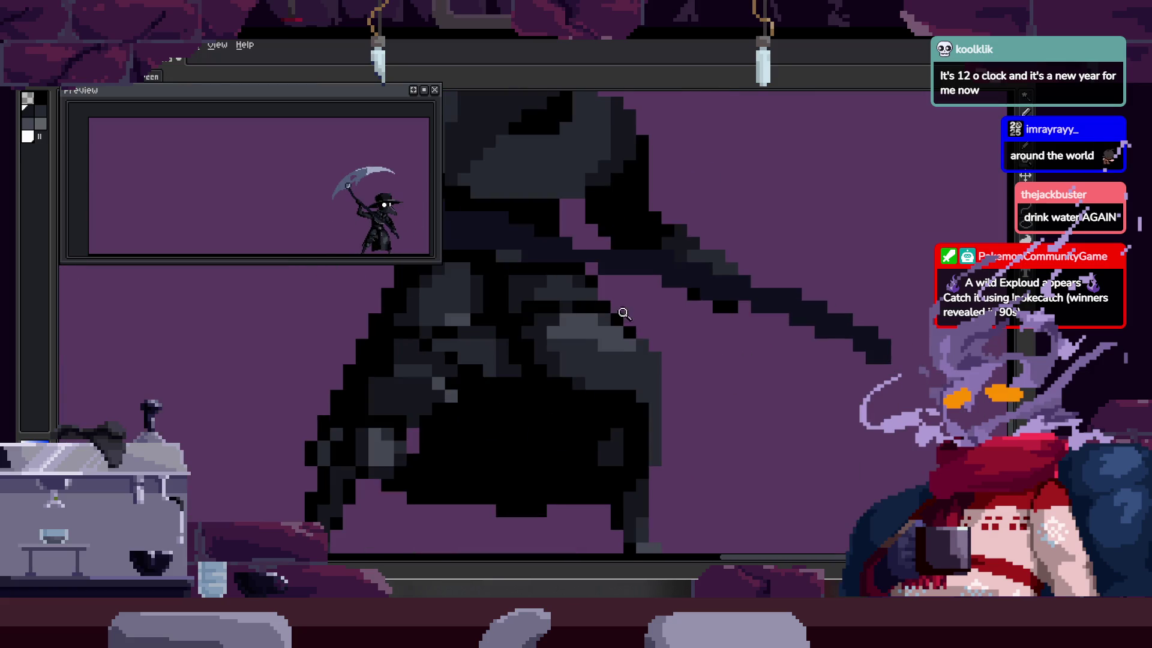
{"action": "scroll", "coordinate": [612, 314], "scroll_direction": "up", "scroll_amount": 3}
{"action": "key", "text": "b"}
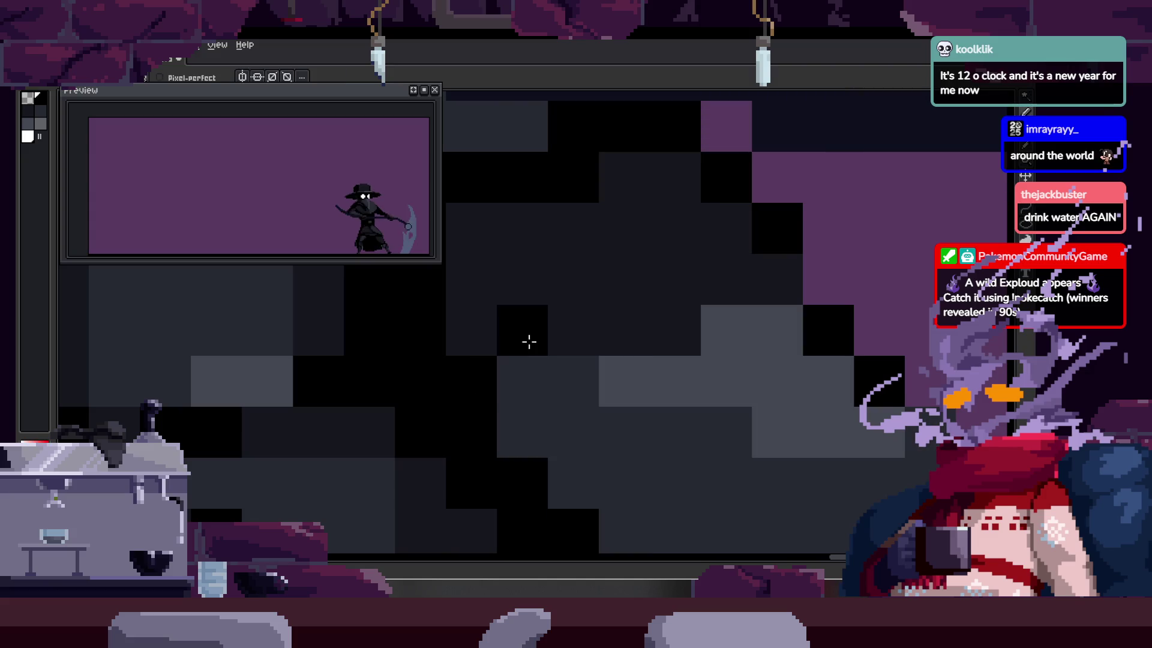
{"action": "key", "text": "ctrl+z"}
{"action": "mouse_move", "coordinate": [730, 344]}
{"action": "left_mouse_down"}
{"action": "mouse_move", "coordinate": [730, 384]}
{"action": "mouse_move", "coordinate": [644, 359]}
{"action": "left_mouse_up"}
Step: Inspect the whole character's body shading and pick a shade from the sprite
{"action": "key", "text": "z"}
{"action": "scroll", "coordinate": [736, 288], "scroll_direction": "down", "scroll_amount": 3}
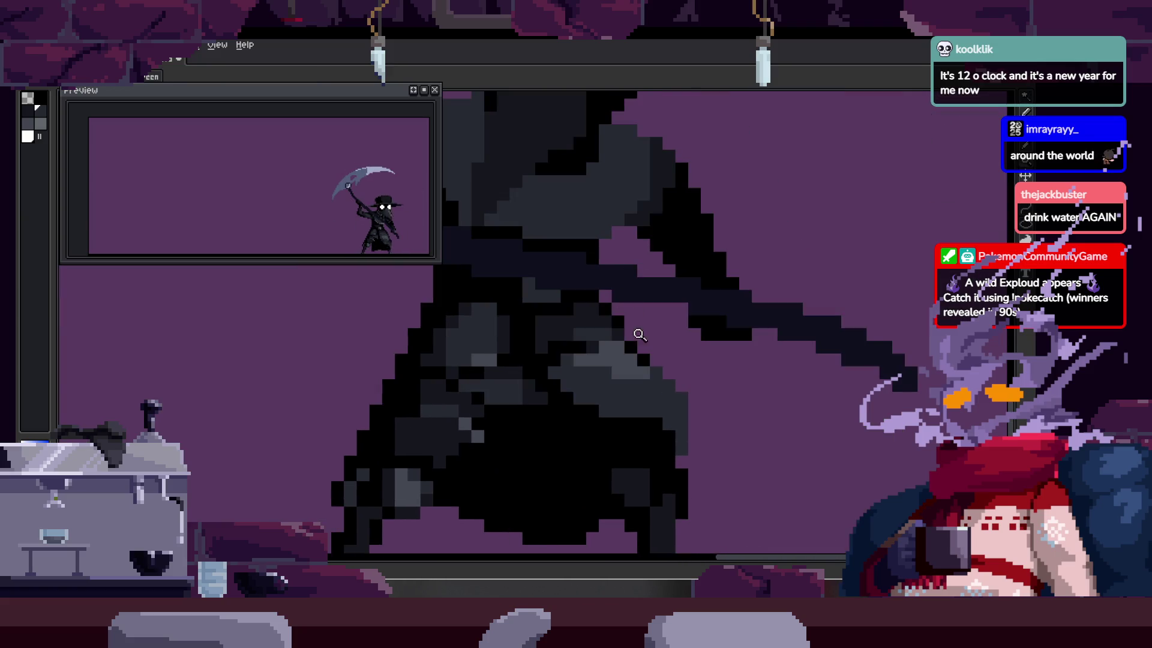
{"action": "scroll", "coordinate": [639, 334], "scroll_direction": "down", "scroll_amount": 3}
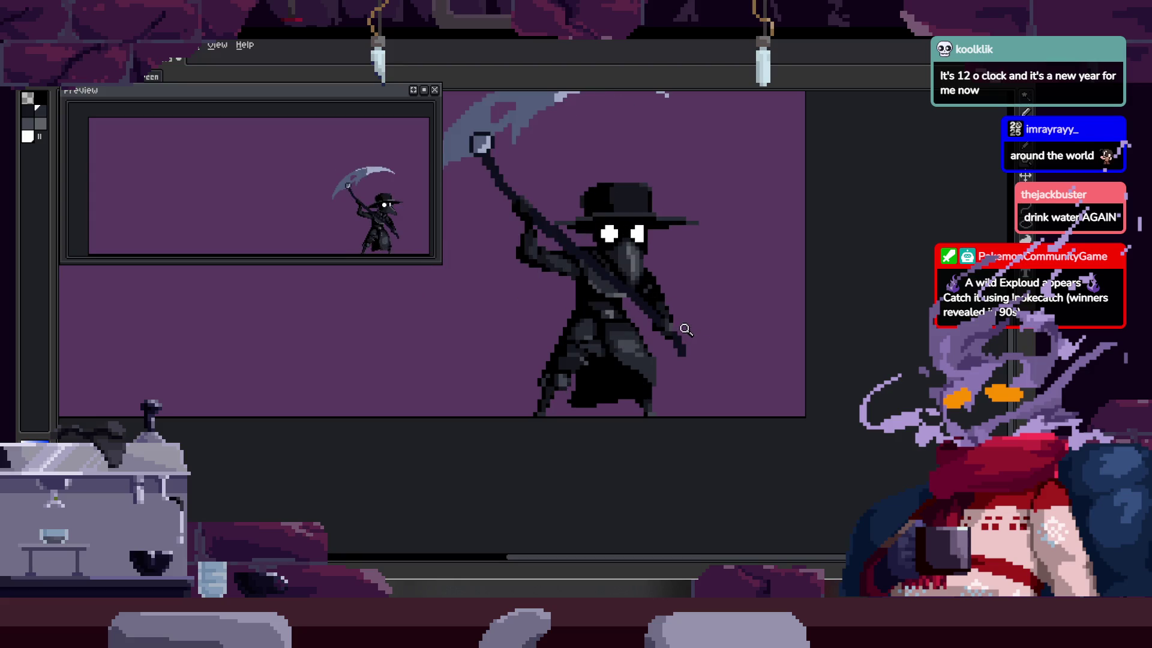
{"action": "scroll", "coordinate": [644, 329], "scroll_direction": "up", "scroll_amount": 5}
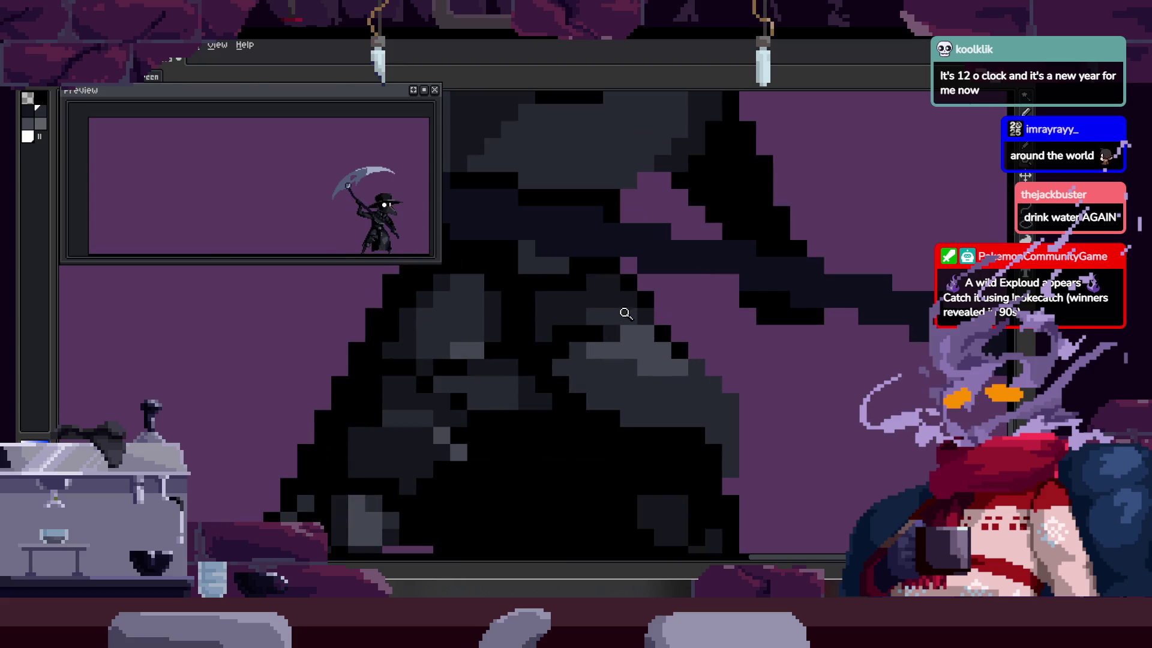
{"action": "key", "text": "b"}
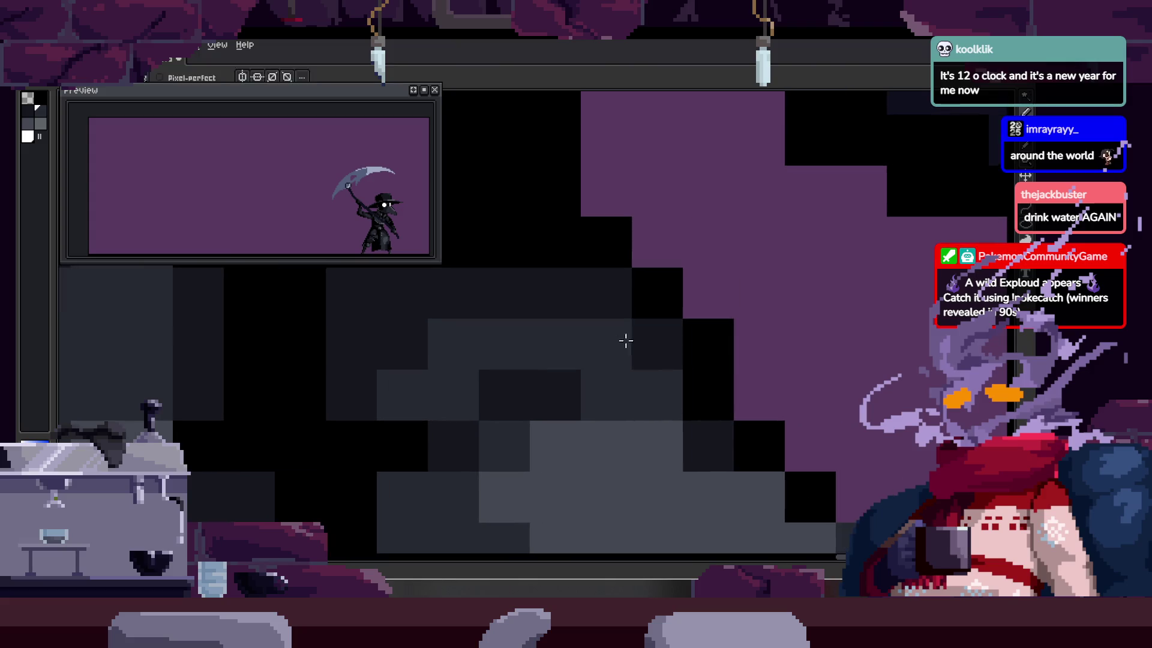
{"action": "scroll", "coordinate": [625, 339], "scroll_direction": "down", "scroll_amount": 2}
{"action": "scroll", "coordinate": [635, 342], "scroll_direction": "up", "scroll_amount": 2}
{"action": "key", "text": "alt"}
{"action": "key", "text": "z"}
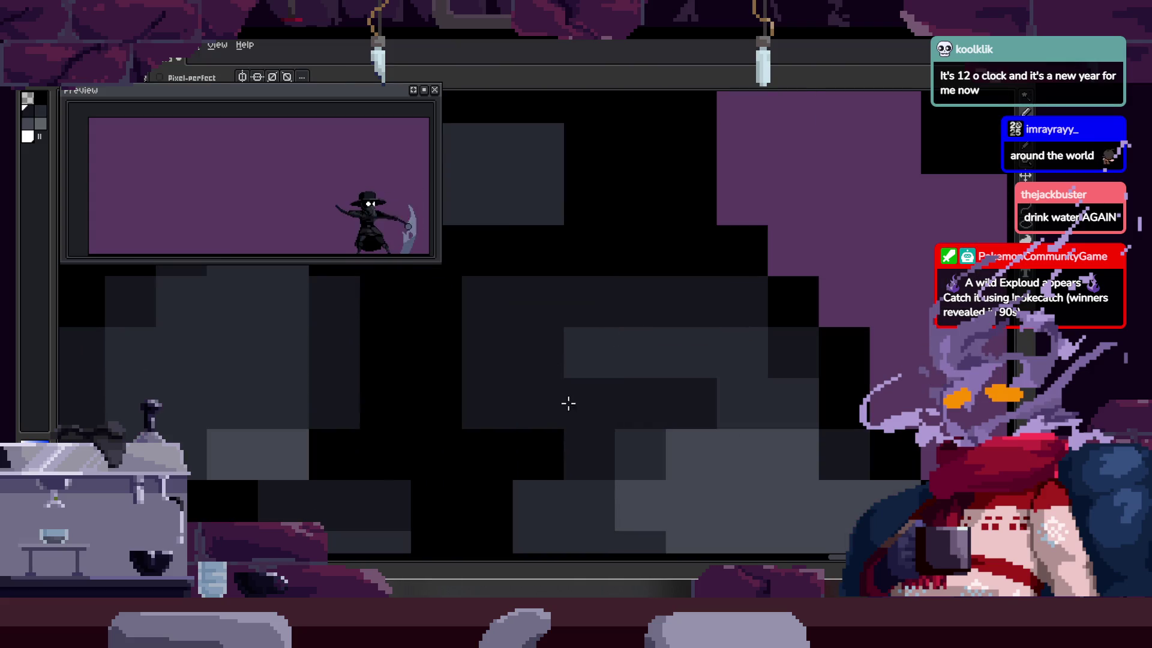
{"action": "scroll", "coordinate": [612, 386], "scroll_direction": "down", "scroll_amount": 4}
{"action": "scroll", "coordinate": [689, 396], "scroll_direction": "up", "scroll_amount": 1}
{"action": "scroll", "coordinate": [625, 378], "scroll_direction": "up", "scroll_amount": 2}
{"action": "scroll", "coordinate": [625, 378], "scroll_direction": "down", "scroll_amount": 3}
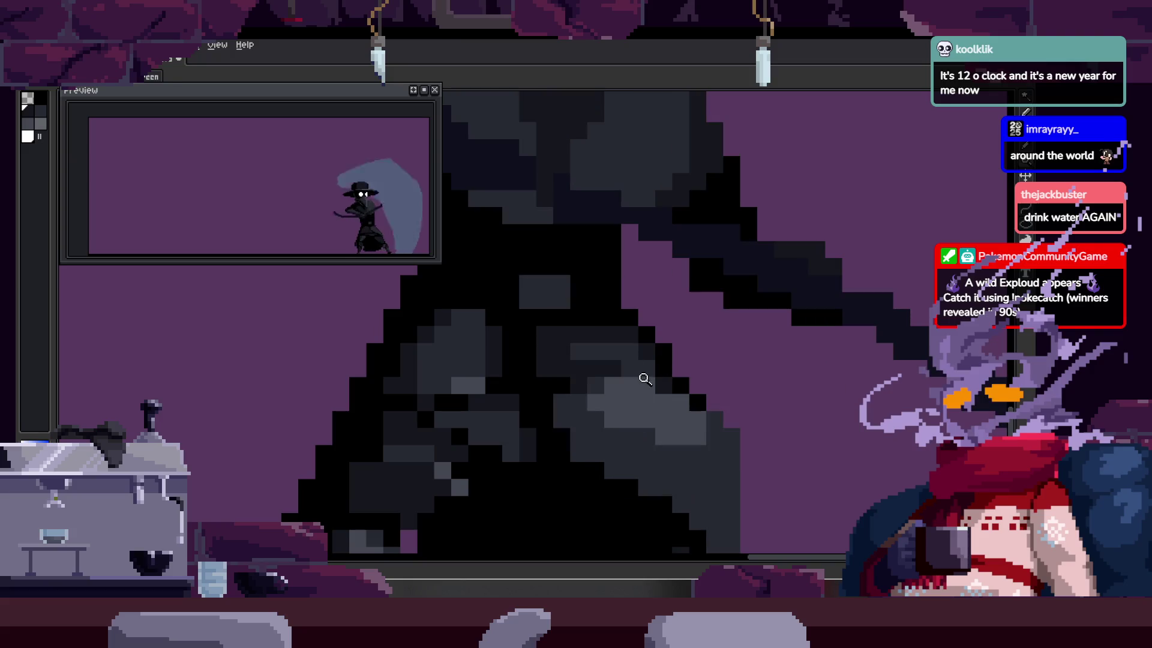
{"action": "scroll", "coordinate": [610, 330], "scroll_direction": "up", "scroll_amount": 1}
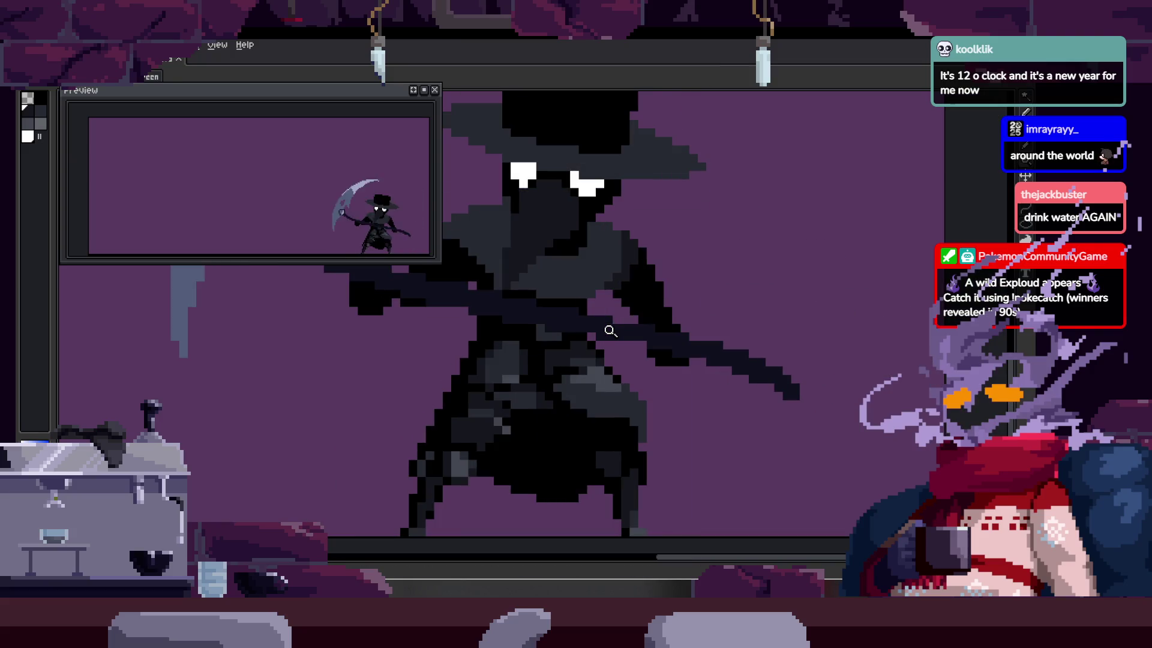
Step: Show the timeline and play back the animation frames
{"action": "key", "text": "Tab"}
{"action": "key", "text": "Return"}
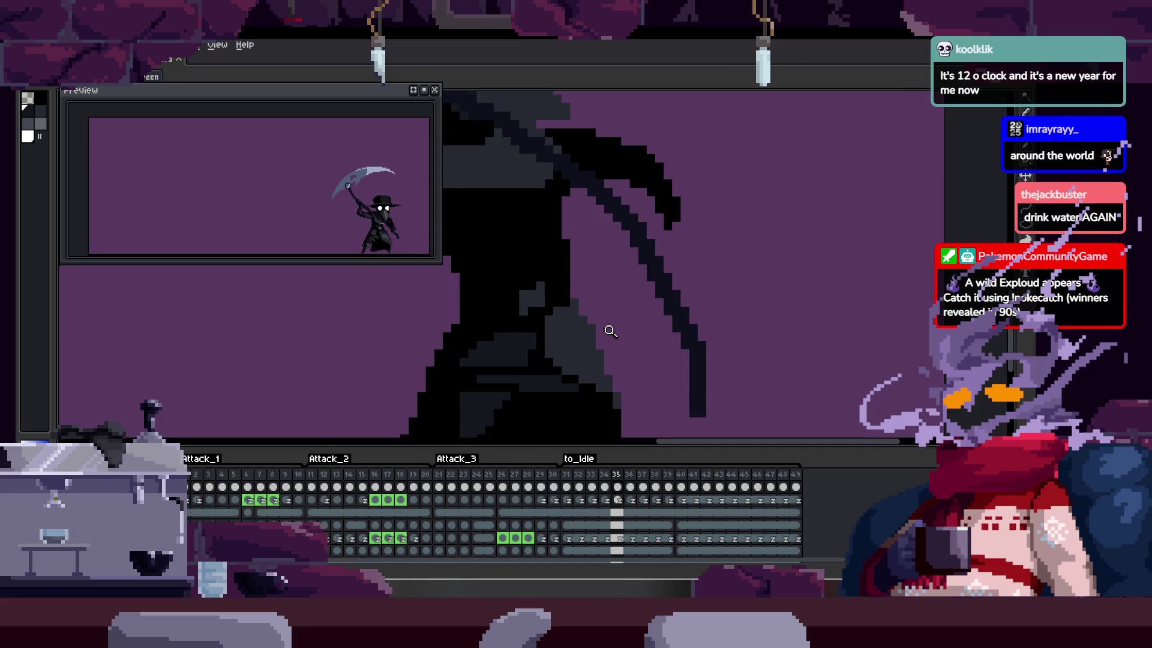
{"action": "scroll", "coordinate": [610, 331], "scroll_direction": "down", "scroll_amount": 2}
{"action": "scroll", "coordinate": [587, 337], "scroll_direction": "up", "scroll_amount": 2}
Step: Darken the pixels along the top of the body and over the grey blocks
{"action": "key", "text": "Tab"}
{"action": "scroll", "coordinate": [627, 311], "scroll_direction": "up", "scroll_amount": 1}
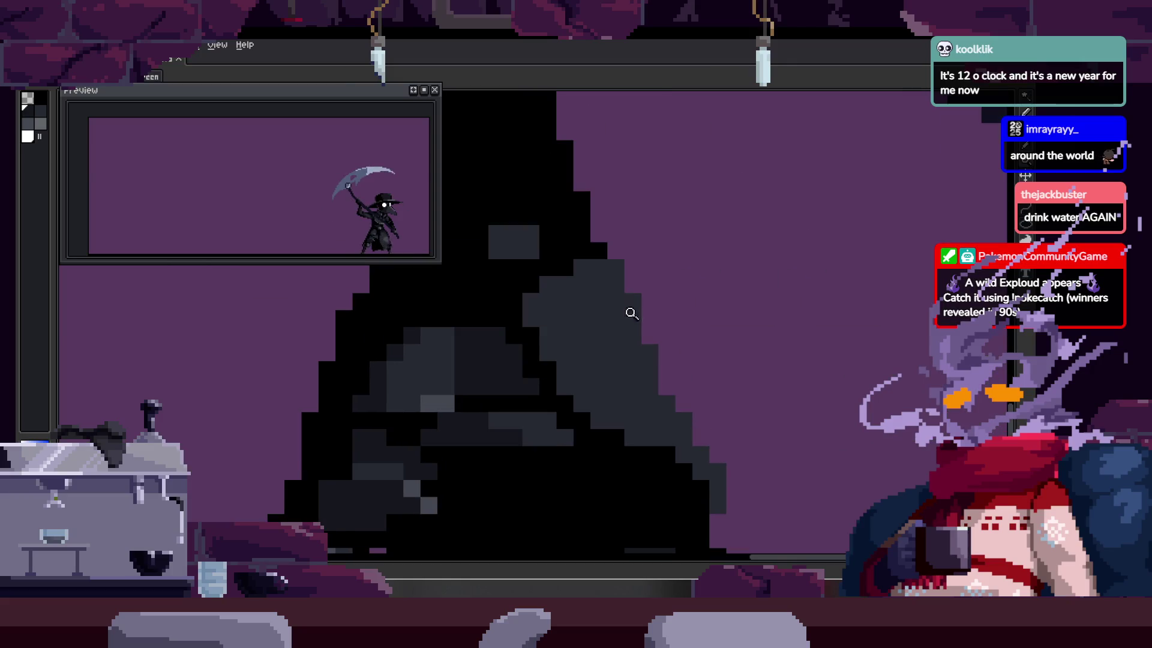
{"action": "scroll", "coordinate": [574, 293], "scroll_direction": "up", "scroll_amount": 2}
{"action": "scroll", "coordinate": [574, 293], "scroll_direction": "up", "scroll_amount": 1}
{"action": "key", "text": "b"}
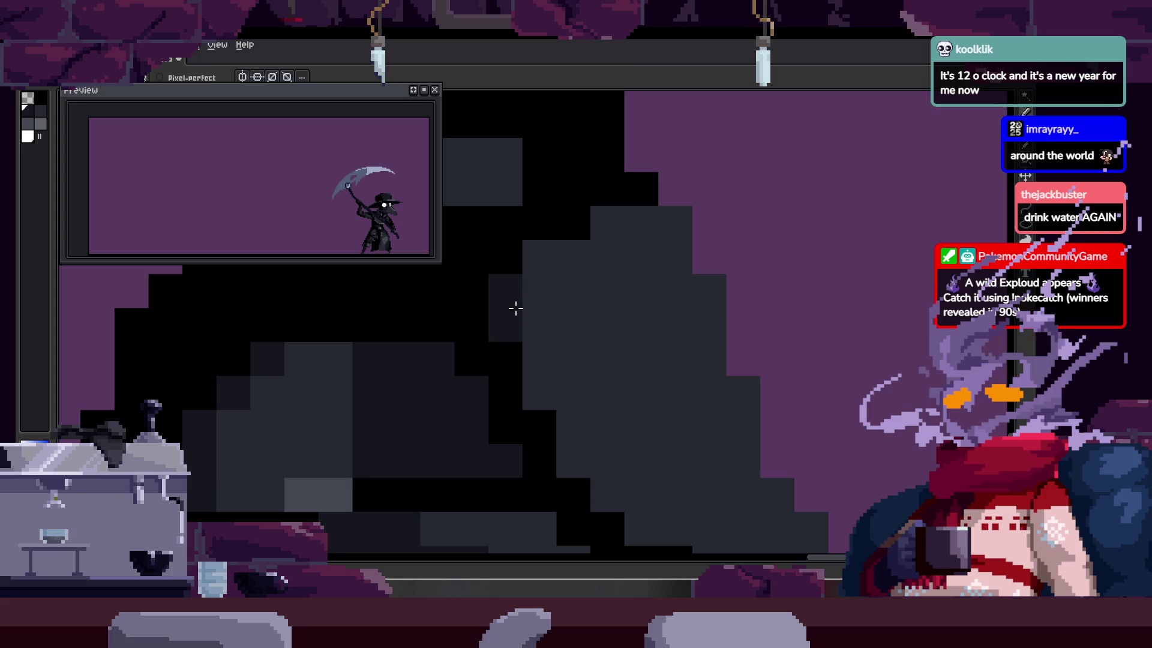
{"action": "left_click_drag", "start_coordinate": [586, 272], "coordinate": [601, 285]}
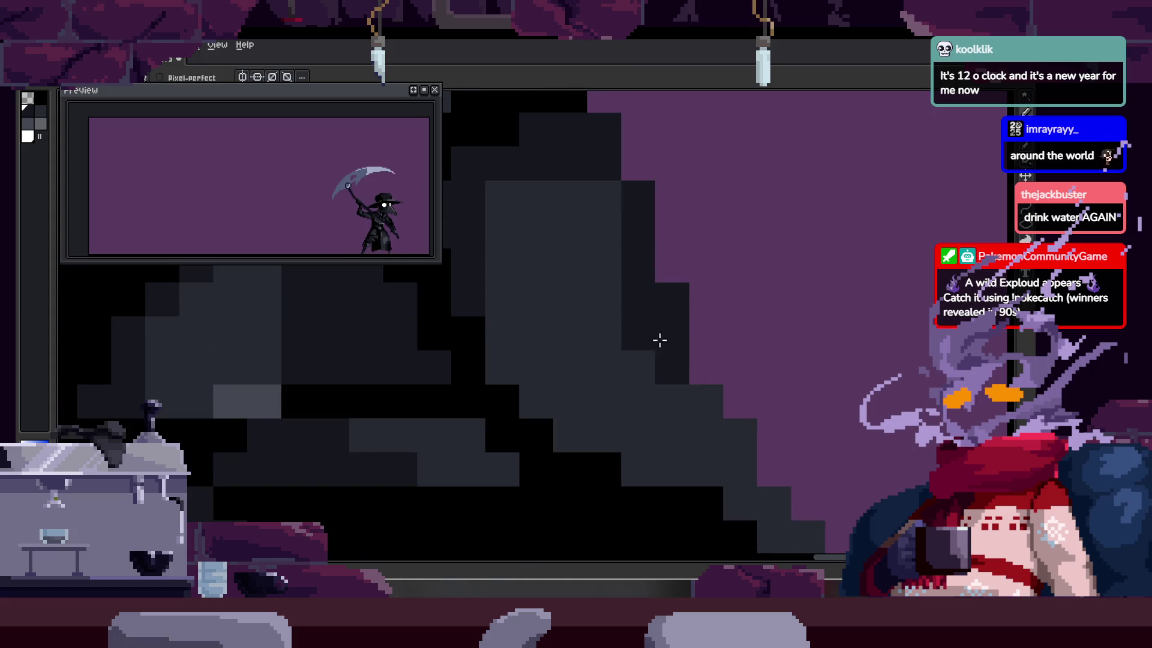
{"action": "mouse_move", "coordinate": [506, 277]}
{"action": "left_mouse_down"}
{"action": "mouse_move", "coordinate": [568, 226]}
{"action": "mouse_move", "coordinate": [609, 245]}
{"action": "mouse_move", "coordinate": [589, 319]}
{"action": "left_mouse_up"}
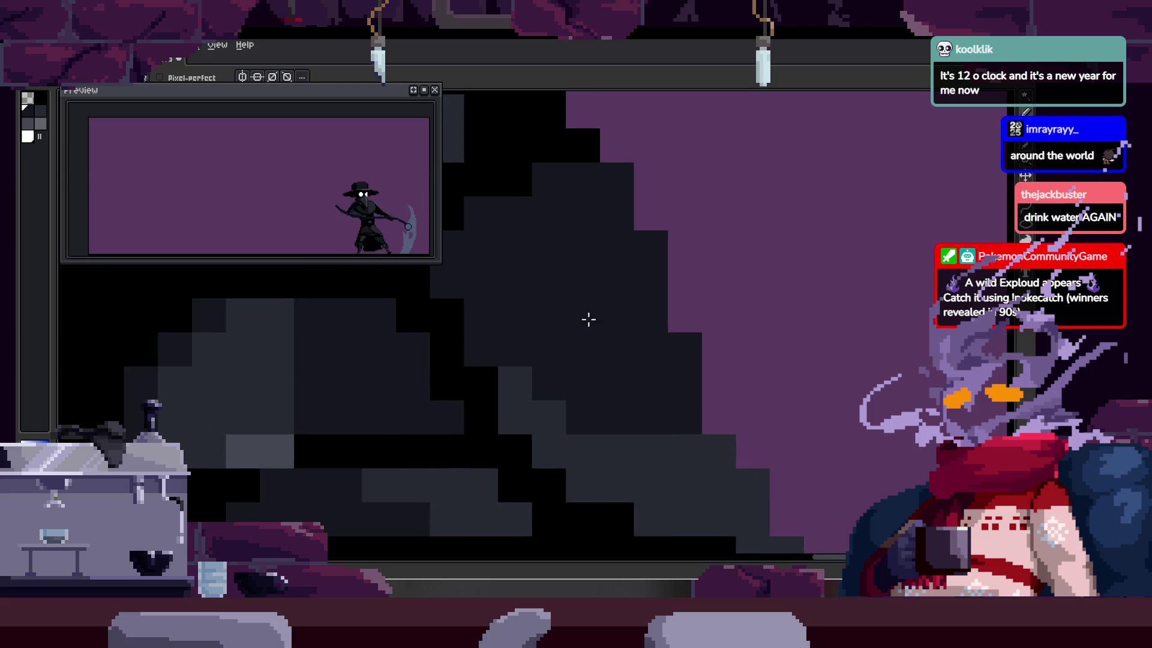
Step: Add a lighter grey accent pixel to the body shading
{"action": "key", "text": "z"}
{"action": "scroll", "coordinate": [591, 329], "scroll_direction": "down", "scroll_amount": 3}
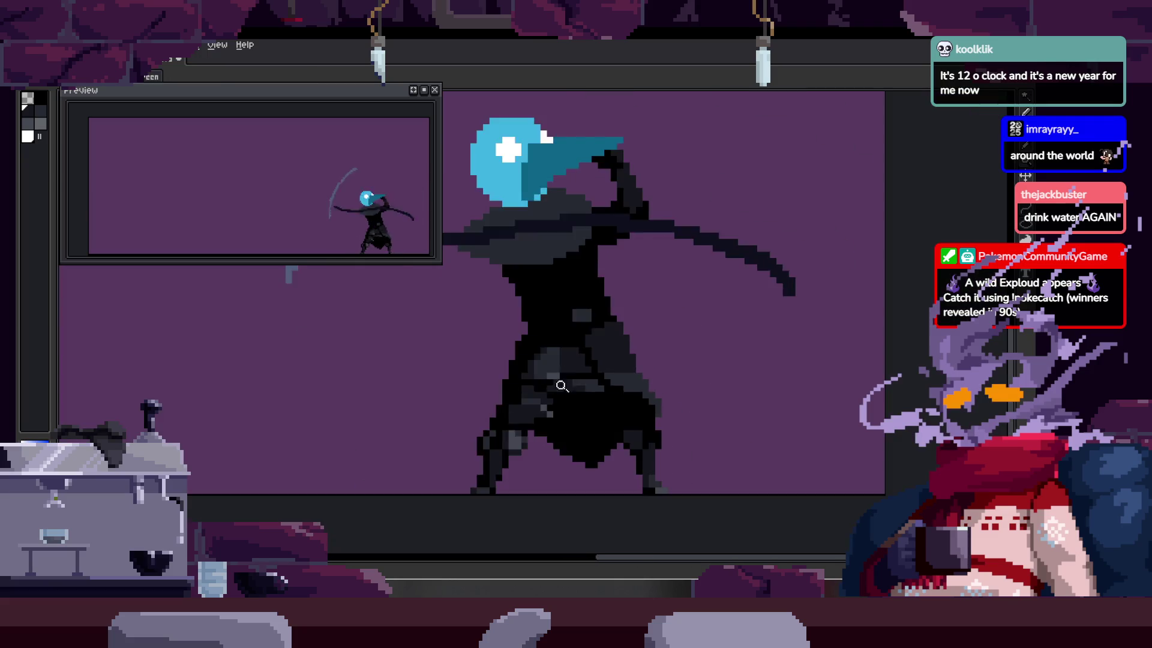
{"action": "scroll", "coordinate": [646, 368], "scroll_direction": "up", "scroll_amount": 5}
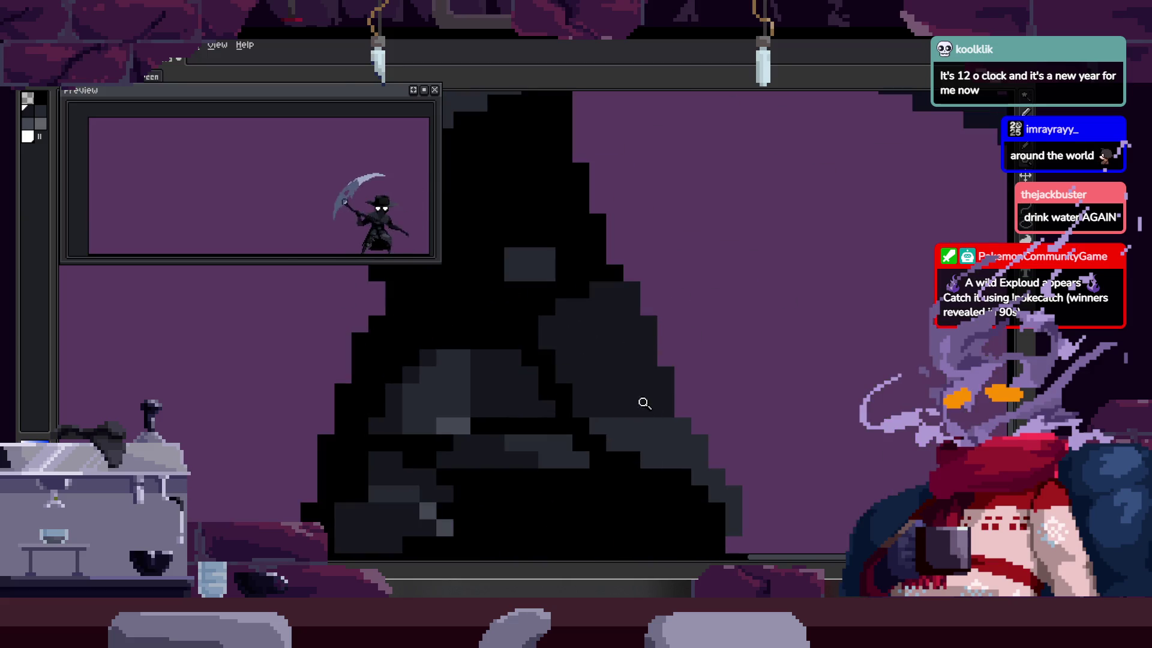
{"action": "key", "text": "b"}
{"action": "left_click", "coordinate": [580, 417]}
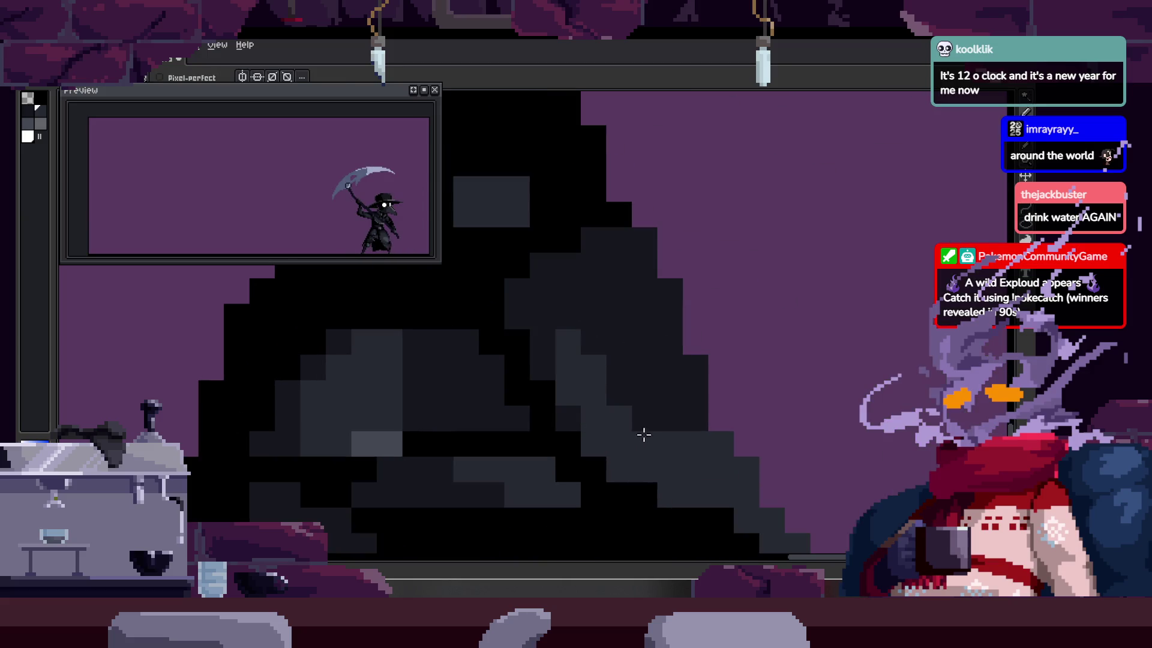
{"action": "scroll", "coordinate": [666, 423], "scroll_direction": "down", "scroll_amount": 3}
Step: Paint a vertical dark stroke over the figure's pixels
{"action": "scroll", "coordinate": [663, 363], "scroll_direction": "up", "scroll_amount": 5}
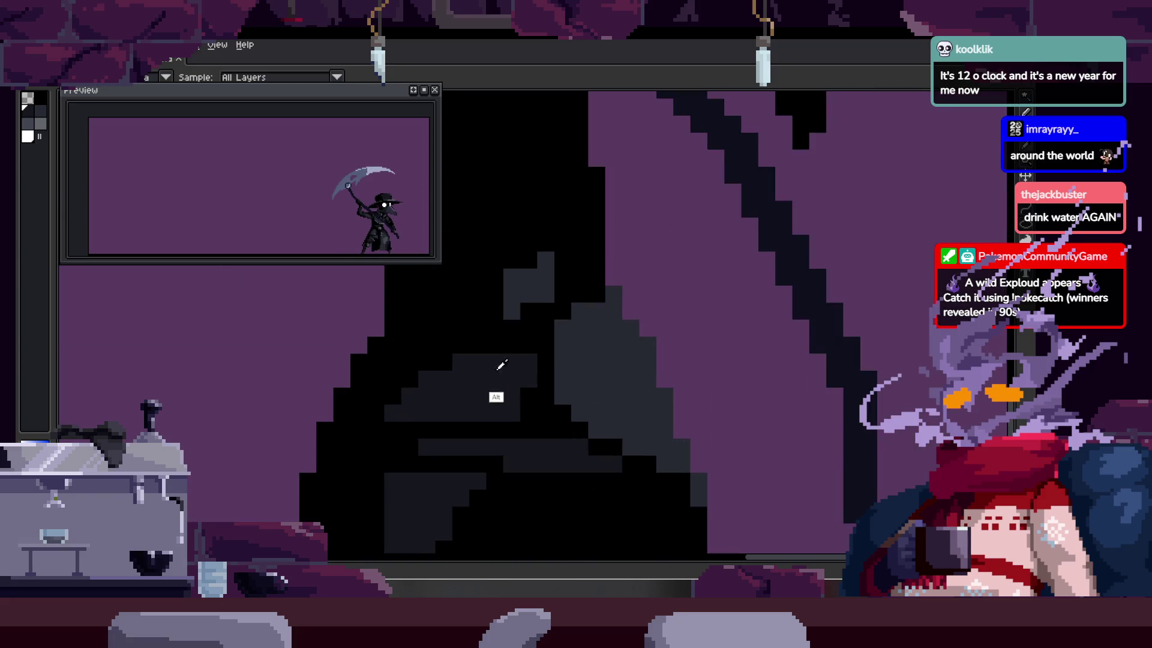
{"action": "scroll", "coordinate": [522, 354], "scroll_direction": "up", "scroll_amount": 3}
{"action": "mouse_move", "coordinate": [500, 429]}
{"action": "left_mouse_down"}
{"action": "mouse_move", "coordinate": [502, 283]}
{"action": "mouse_move", "coordinate": [568, 247]}
{"action": "mouse_move", "coordinate": [642, 417]}
{"action": "mouse_move", "coordinate": [666, 366]}
{"action": "mouse_move", "coordinate": [699, 425]}
{"action": "mouse_move", "coordinate": [565, 350]}
{"action": "mouse_move", "coordinate": [570, 295]}
{"action": "mouse_move", "coordinate": [665, 452]}
{"action": "left_mouse_up"}
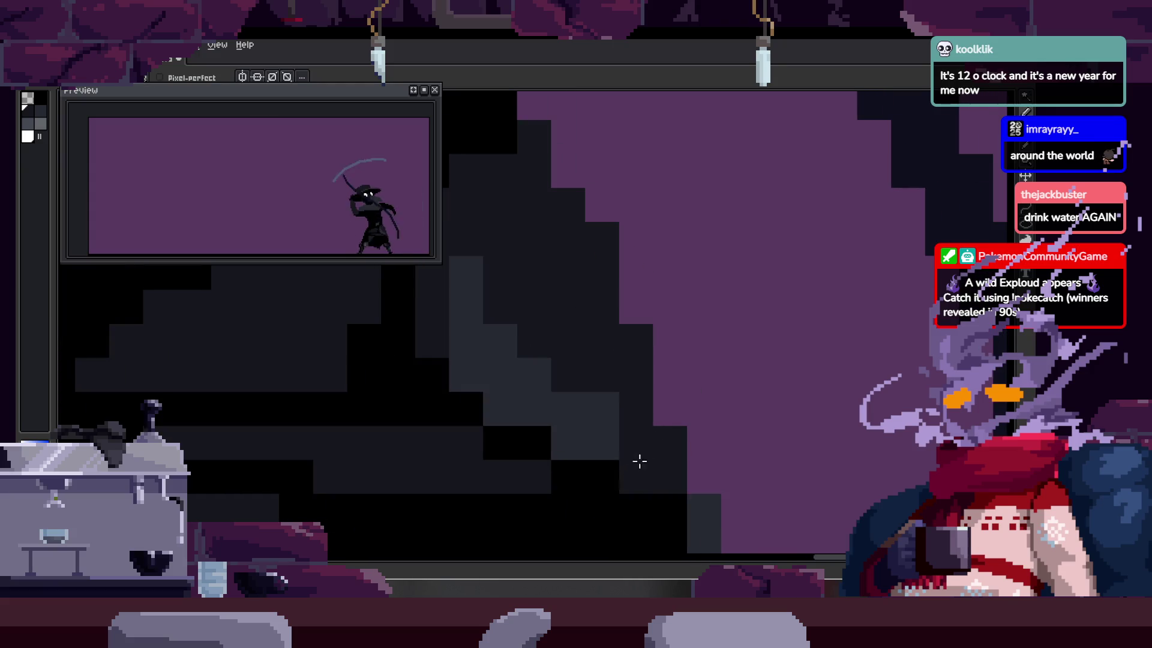
Step: Darken the pixels across the head shape
{"action": "scroll", "coordinate": [640, 461], "scroll_direction": "down", "scroll_amount": 3}
{"action": "scroll", "coordinate": [625, 307], "scroll_direction": "up", "scroll_amount": 3}
{"action": "scroll", "coordinate": [528, 360], "scroll_direction": "up", "scroll_amount": 3}
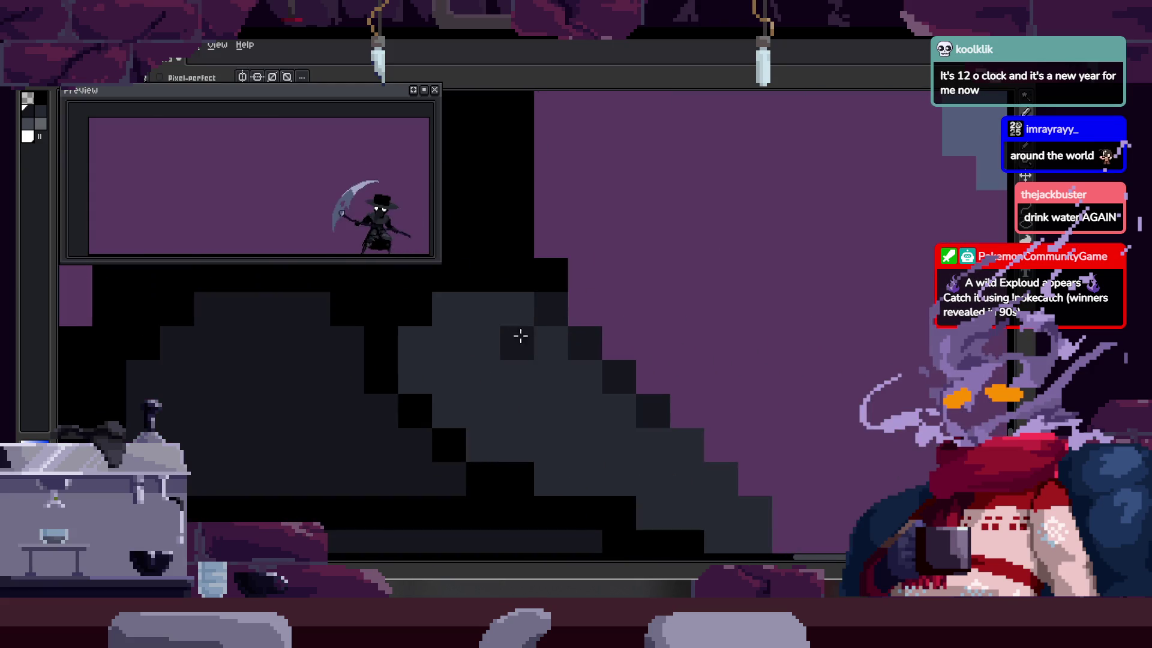
{"action": "mouse_move", "coordinate": [507, 312]}
{"action": "left_mouse_down"}
{"action": "mouse_move", "coordinate": [434, 342]}
{"action": "mouse_move", "coordinate": [563, 366]}
{"action": "mouse_move", "coordinate": [617, 419]}
{"action": "left_mouse_up"}
Step: Review the darkened sprite and bring the animation timeline back into view
{"action": "scroll", "coordinate": [617, 420], "scroll_direction": "down", "scroll_amount": 3}
{"action": "scroll", "coordinate": [643, 404], "scroll_direction": "up", "scroll_amount": 3}
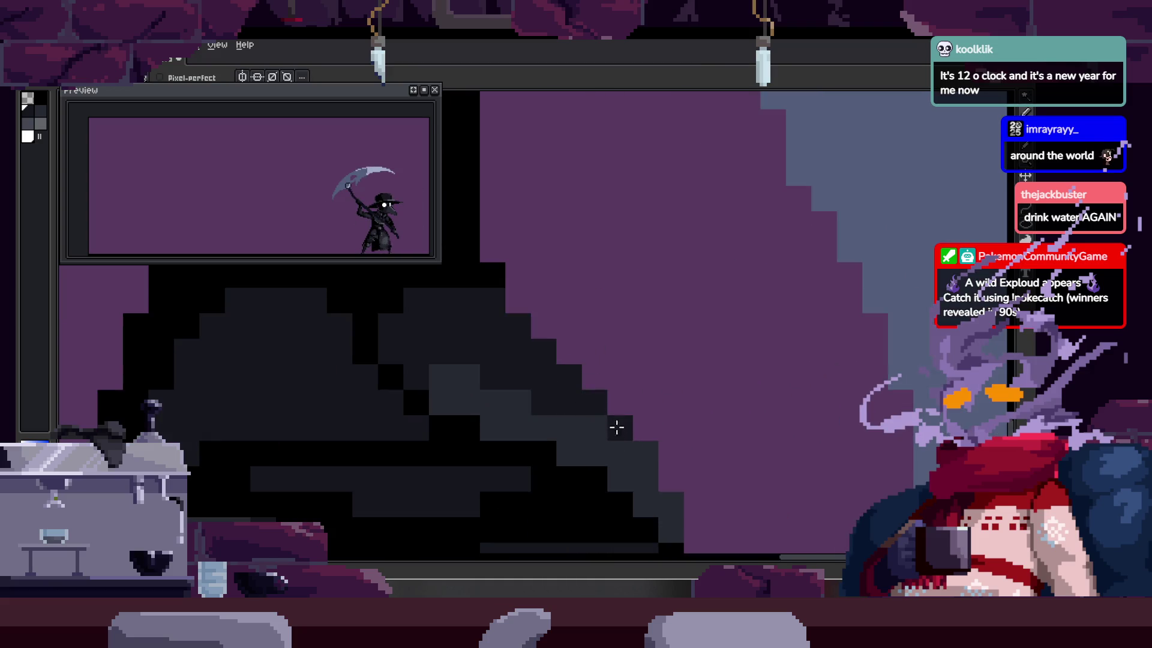
{"action": "scroll", "coordinate": [597, 368], "scroll_direction": "down", "scroll_amount": 1}
{"action": "scroll", "coordinate": [568, 386], "scroll_direction": "down", "scroll_amount": 2}
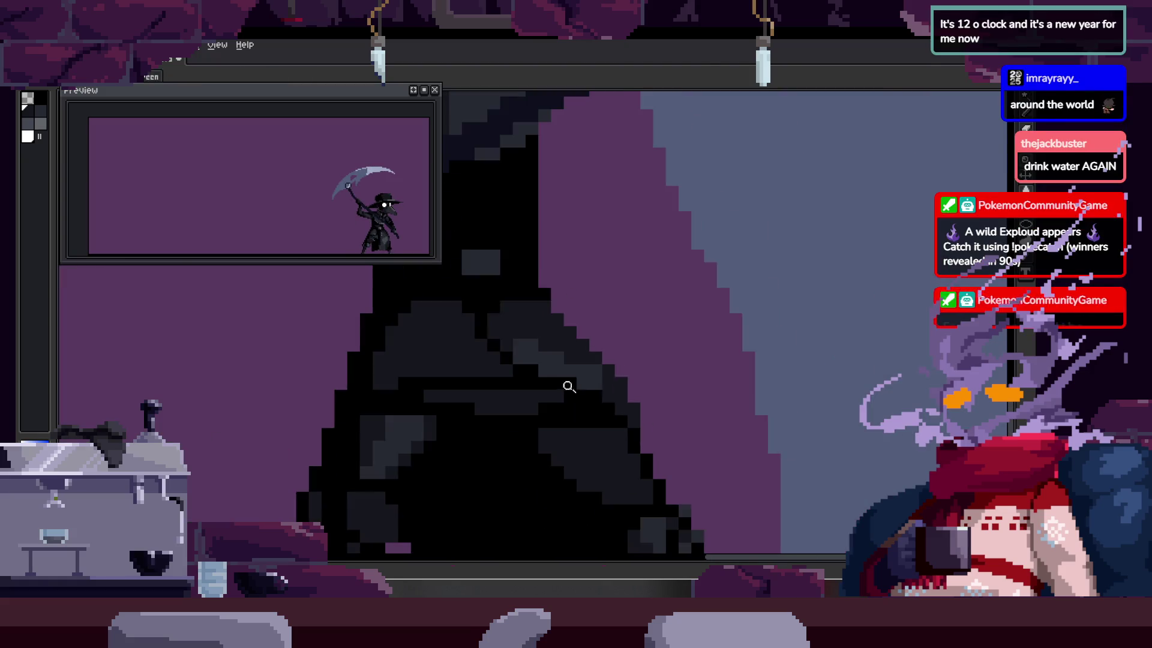
{"action": "scroll", "coordinate": [631, 363], "scroll_direction": "up", "scroll_amount": 2}
{"action": "scroll", "coordinate": [631, 363], "scroll_direction": "down", "scroll_amount": 3}
{"action": "scroll", "coordinate": [609, 365], "scroll_direction": "up", "scroll_amount": 1}
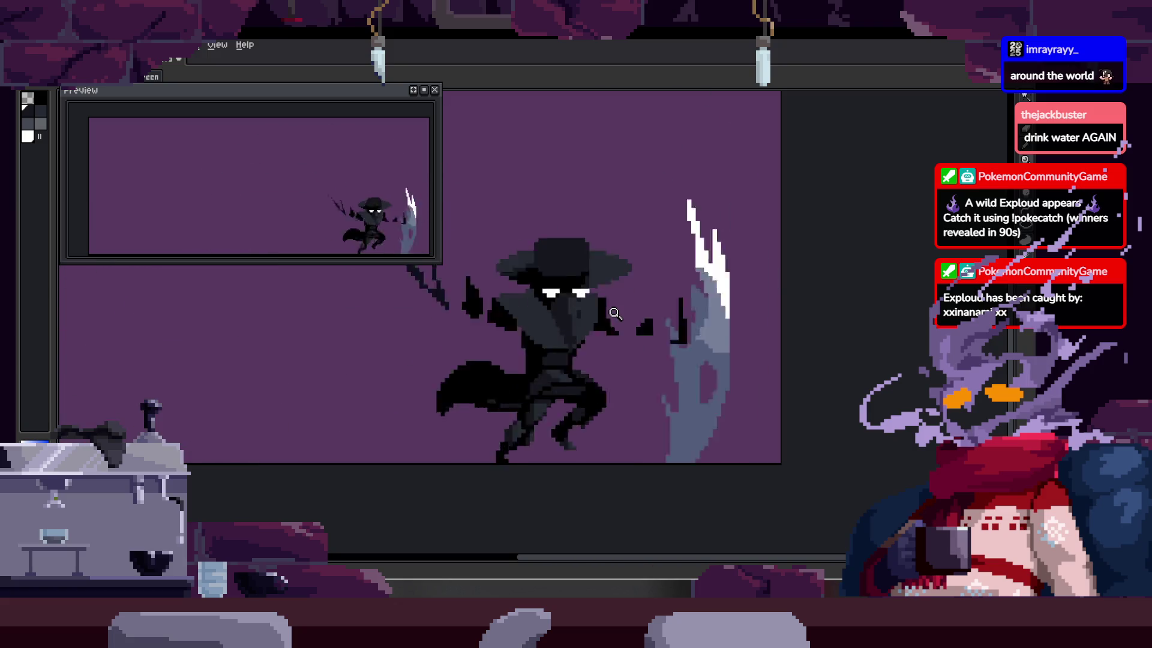
{"action": "key", "text": "Tab"}
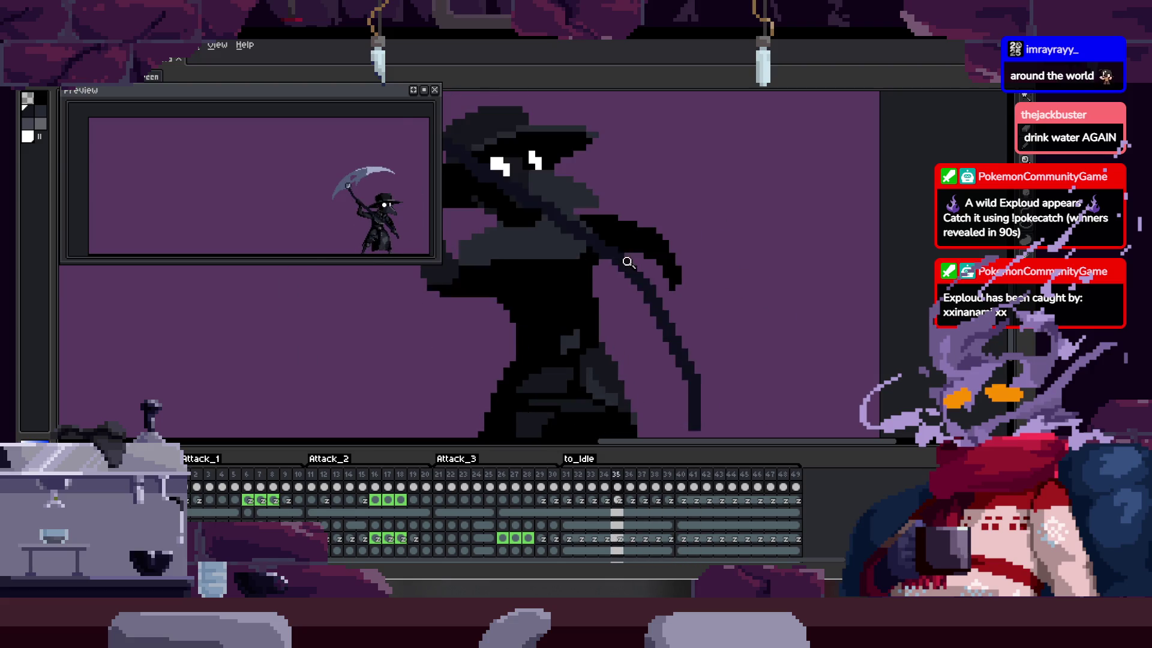
Step: Paint lighter grey pixels on the zoomed-in body and save the animation
{"action": "key", "text": "Tab"}
{"action": "left_click", "coordinate": [620, 310]}
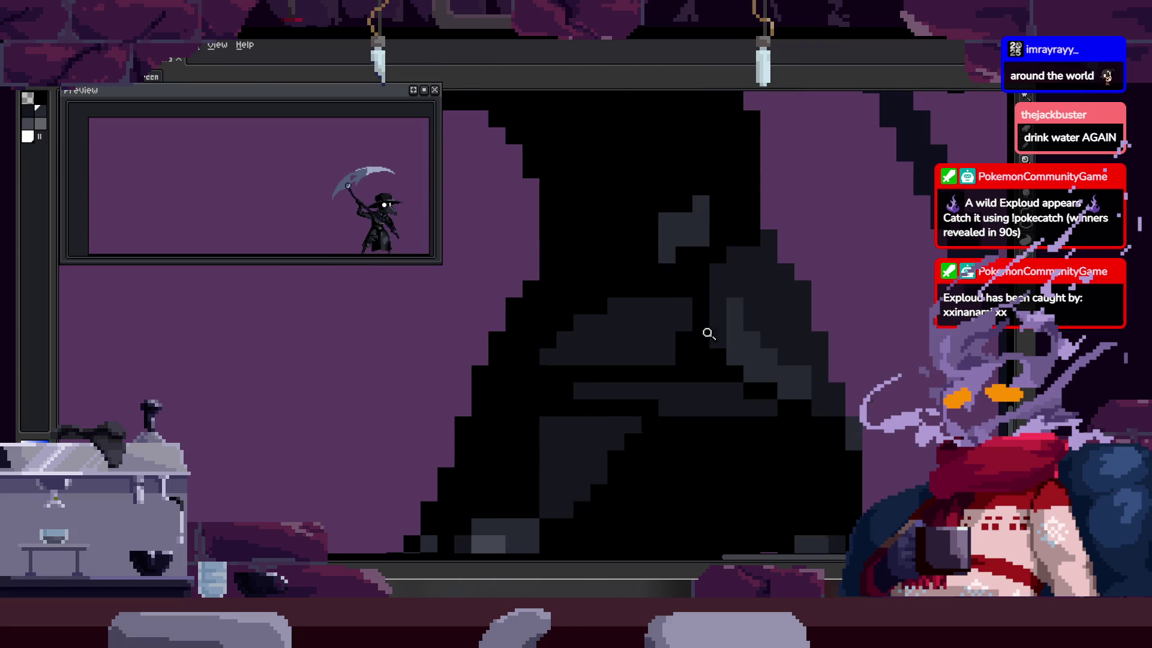
{"action": "left_click", "coordinate": [649, 290]}
{"action": "mouse_move", "coordinate": [522, 377]}
{"action": "left_mouse_down"}
{"action": "mouse_move", "coordinate": [584, 360]}
{"action": "mouse_move", "coordinate": [607, 373]}
{"action": "left_mouse_up"}
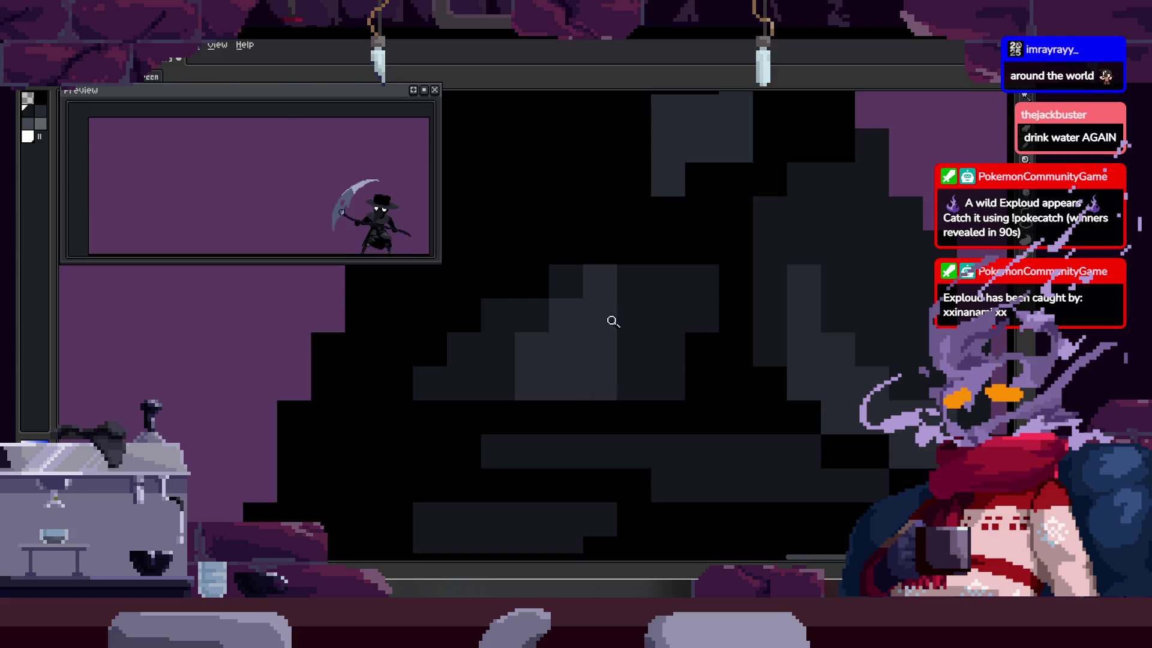
{"action": "scroll", "coordinate": [613, 321], "scroll_direction": "down", "scroll_amount": 3}
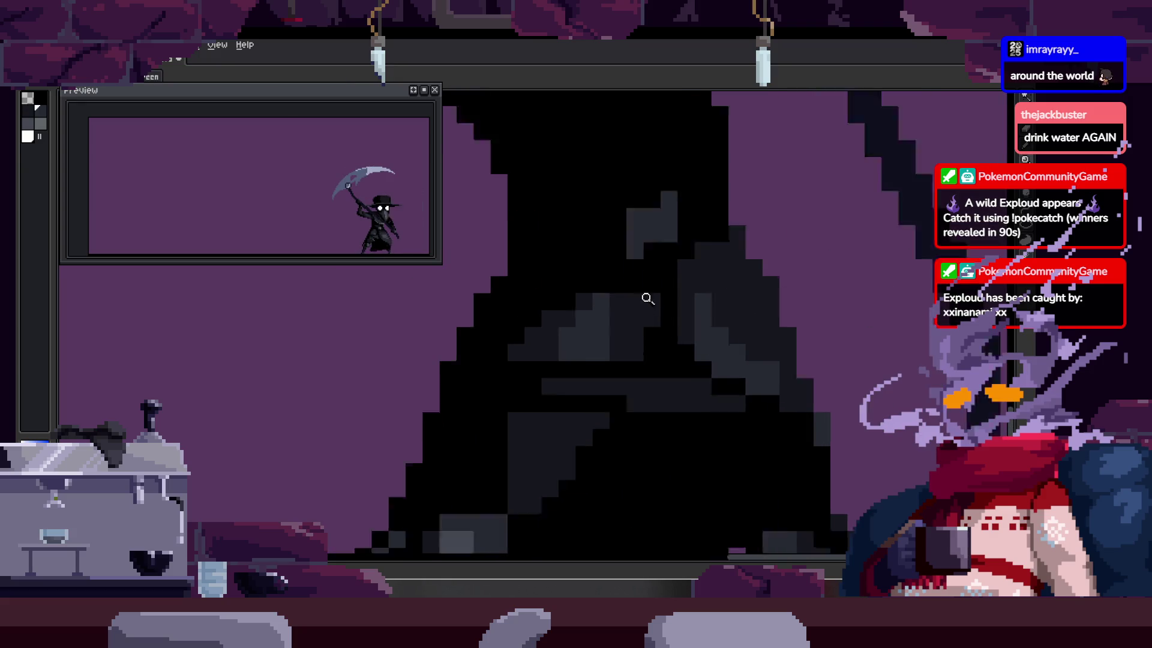
{"action": "key", "text": "ctrl+s"}
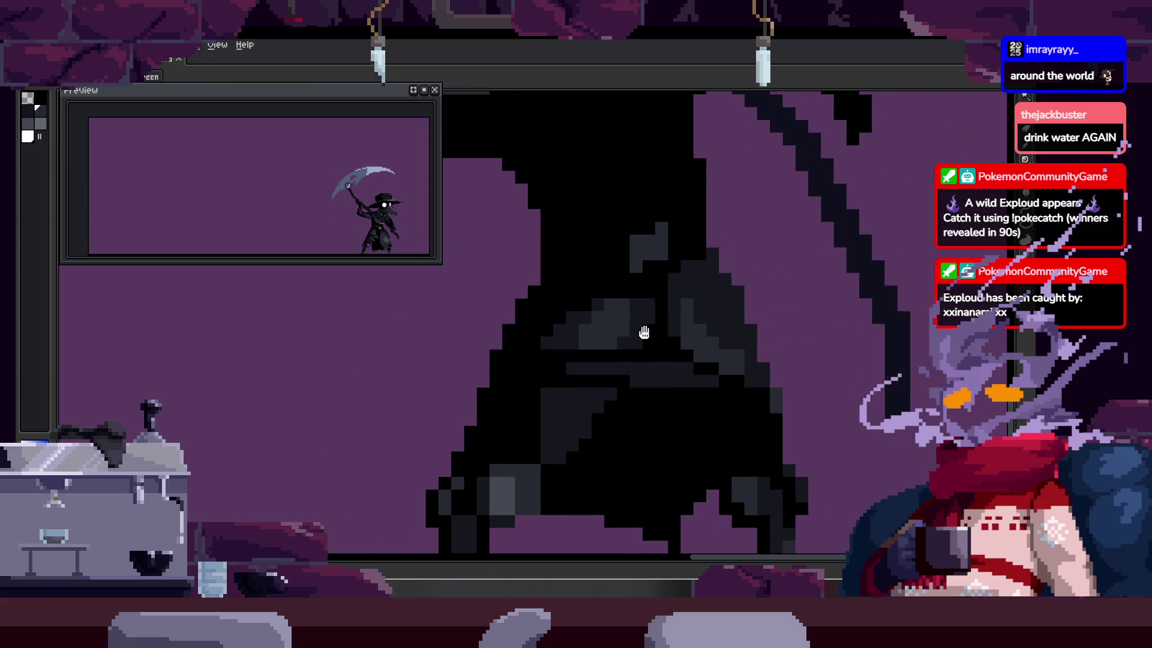
Step: Draw a lighter grey shading stroke down the dark torso
{"action": "left_click", "coordinate": [660, 309]}
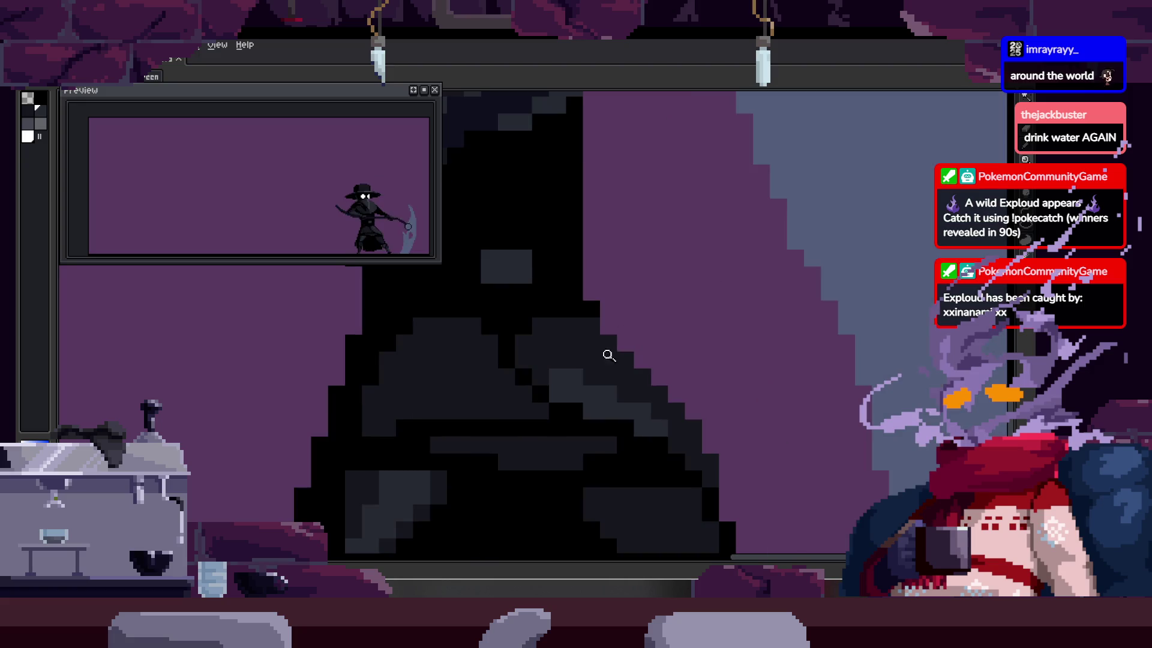
{"action": "left_click", "coordinate": [617, 330]}
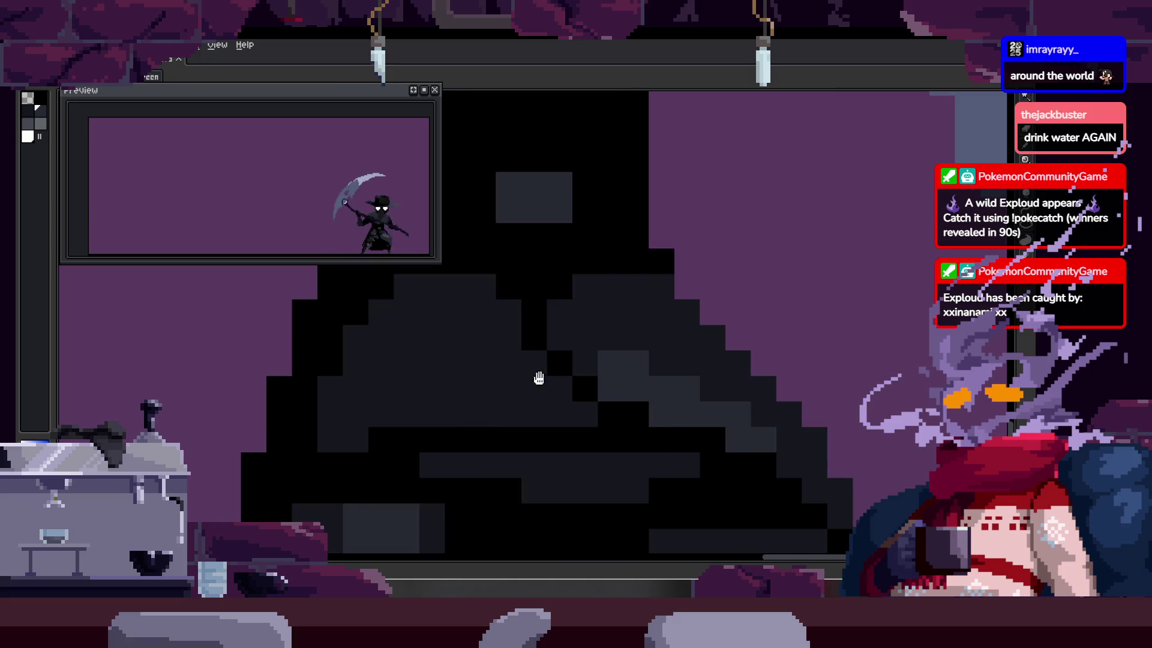
{"action": "left_click", "coordinate": [557, 326]}
{"action": "key", "text": "b"}
{"action": "left_click_drag", "start_coordinate": [512, 334], "coordinate": [501, 444]}
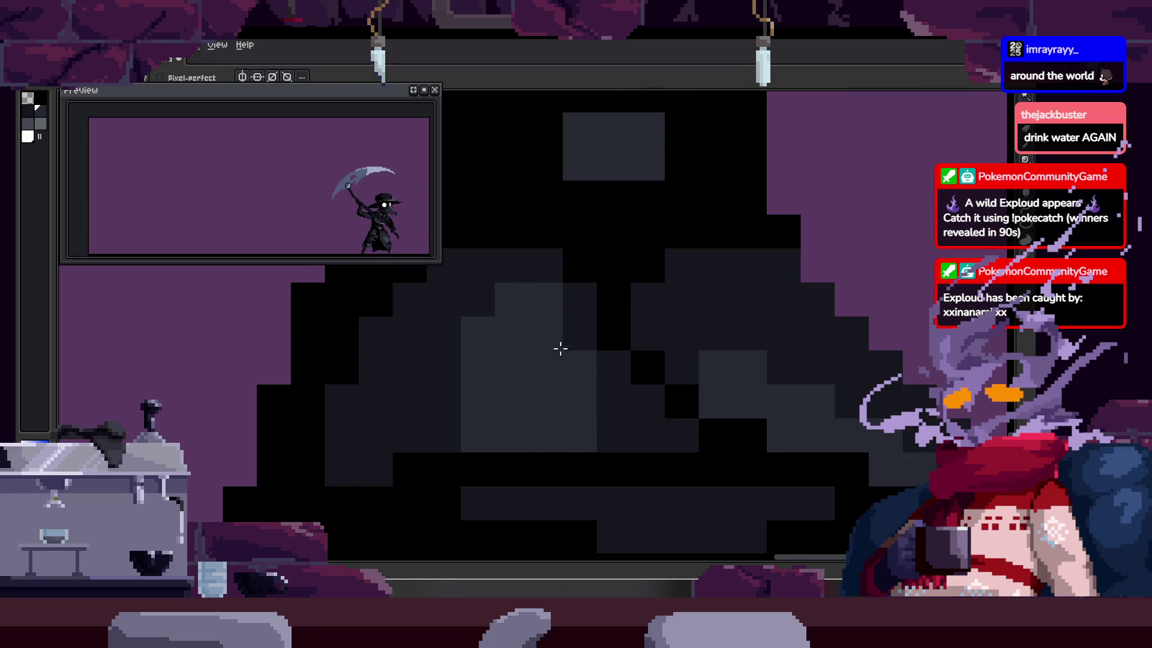
{"action": "scroll", "coordinate": [560, 348], "scroll_direction": "down", "scroll_amount": 2}
{"action": "scroll", "coordinate": [594, 330], "scroll_direction": "up", "scroll_amount": 1}
Step: Magic-wand the dark body region, fill it lighter grey, then delete the selected pixels
{"action": "key", "text": "w"}
{"action": "left_click", "coordinate": [558, 363]}
{"action": "key", "text": "g"}
{"action": "left_click", "coordinate": [543, 389]}
{"action": "scroll", "coordinate": [605, 387], "scroll_direction": "down", "scroll_amount": 3}
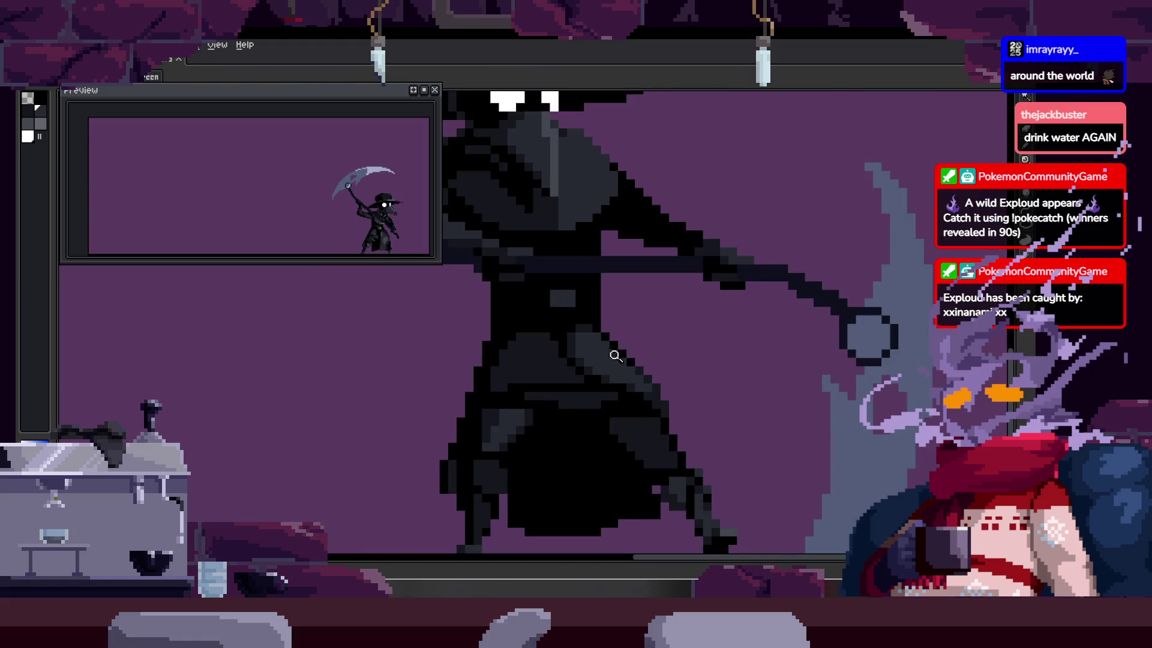
{"action": "scroll", "coordinate": [612, 352], "scroll_direction": "up", "scroll_amount": 2}
{"action": "key", "text": "Delete"}
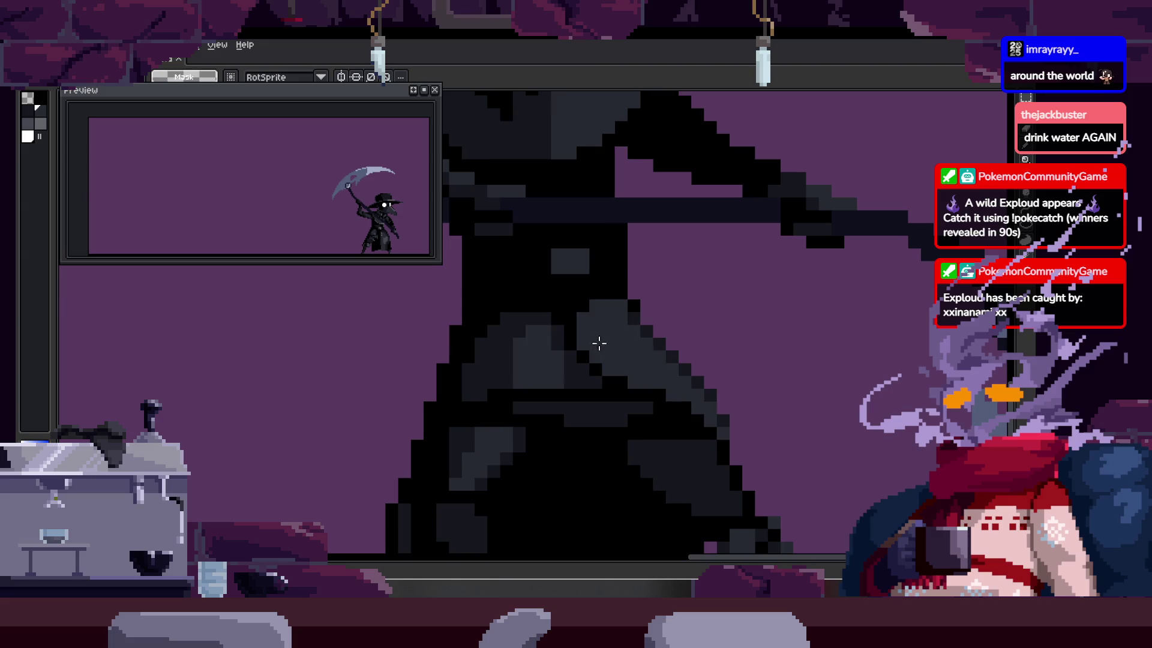
Step: Clear the selection and adjust the canvas zoom on the body
{"action": "key", "text": "ctrl+d"}
{"action": "key", "text": "z"}
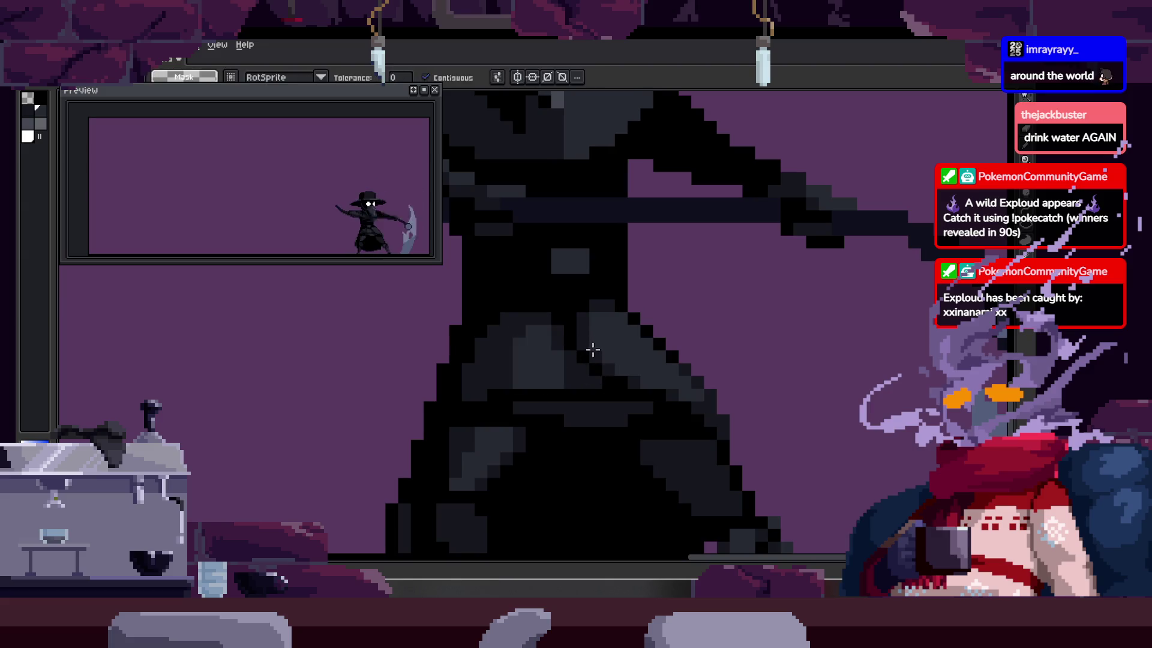
{"action": "scroll", "coordinate": [661, 344], "scroll_direction": "down", "scroll_amount": 3}
{"action": "scroll", "coordinate": [666, 334], "scroll_direction": "up", "scroll_amount": 3}
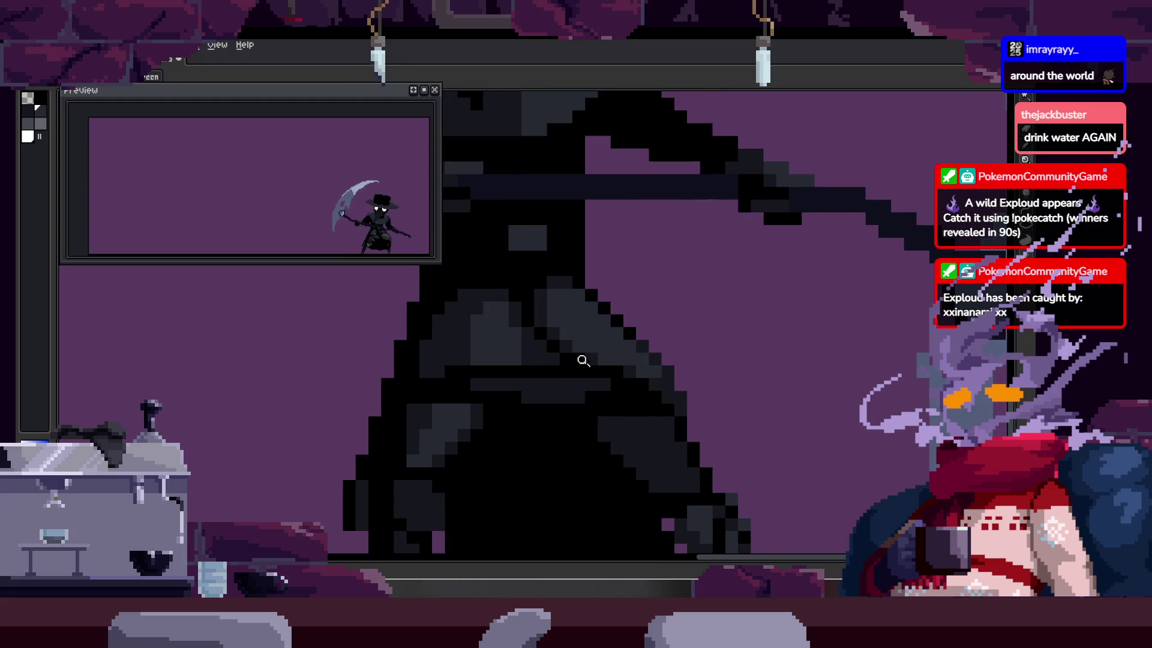
{"action": "scroll", "coordinate": [483, 389], "scroll_direction": "up", "scroll_amount": 3}
{"action": "key", "text": "b"}
{"action": "scroll", "coordinate": [624, 386], "scroll_direction": "down", "scroll_amount": 3}
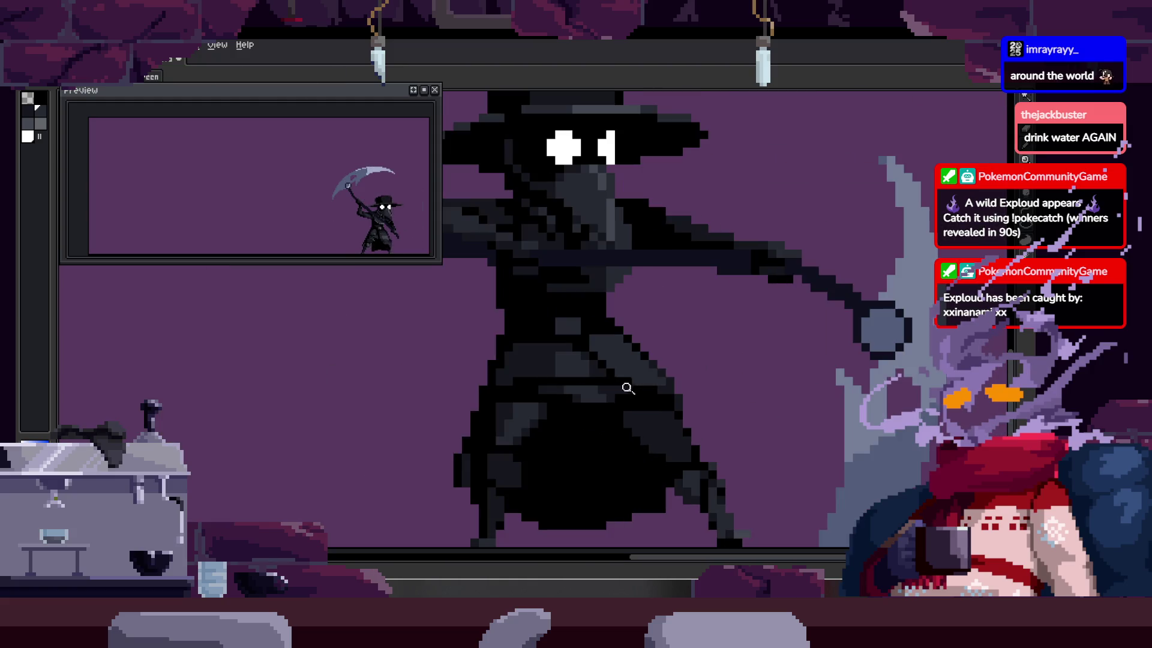
{"action": "scroll", "coordinate": [457, 383], "scroll_direction": "up", "scroll_amount": 3}
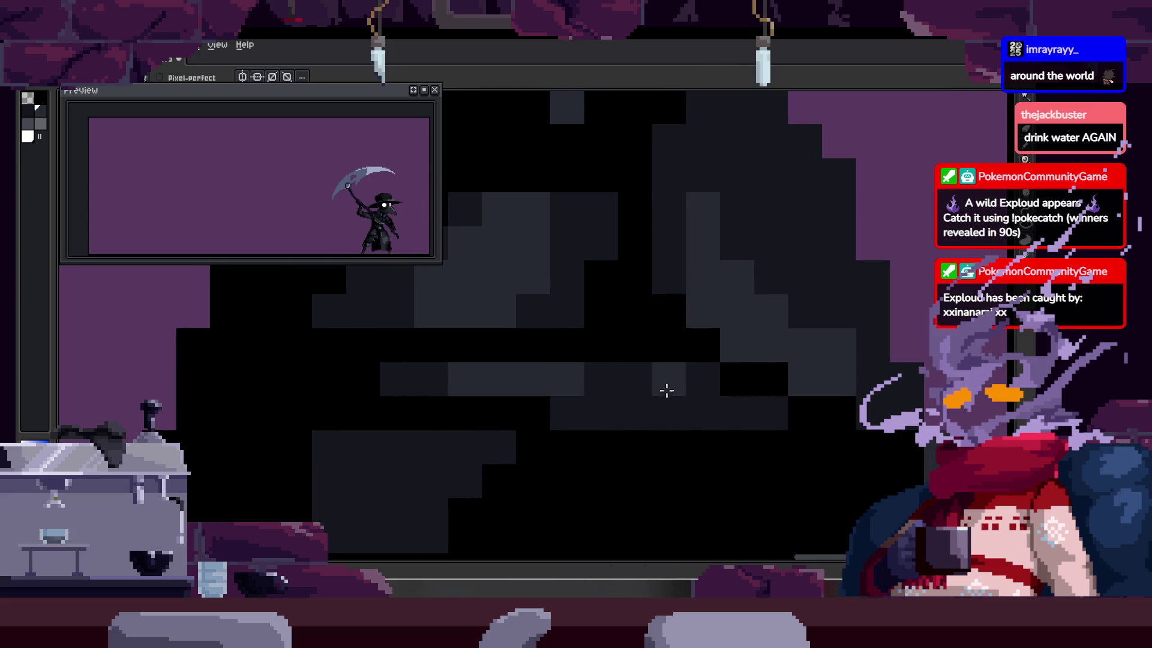
Step: Pan the close-up view up and left and fine-tune the zoom
{"action": "key", "text": "h"}
{"action": "left_click_drag", "start_coordinate": [610, 386], "coordinate": [558, 361]}
{"action": "key", "text": "z"}
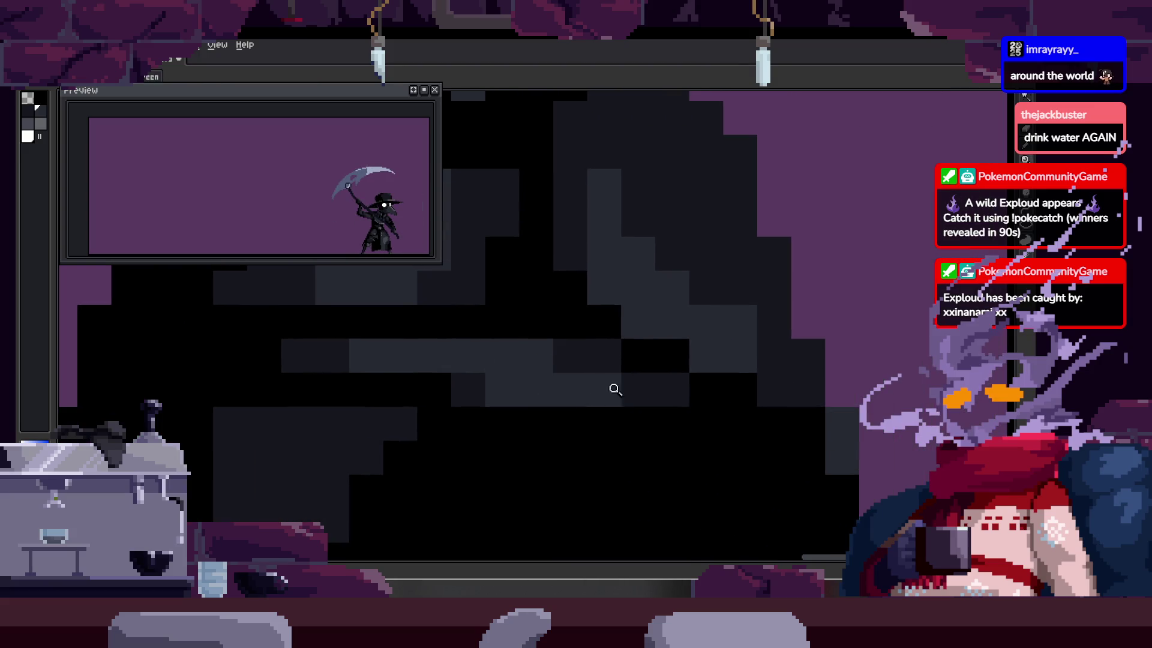
{"action": "scroll", "coordinate": [614, 388], "scroll_direction": "down", "scroll_amount": 5}
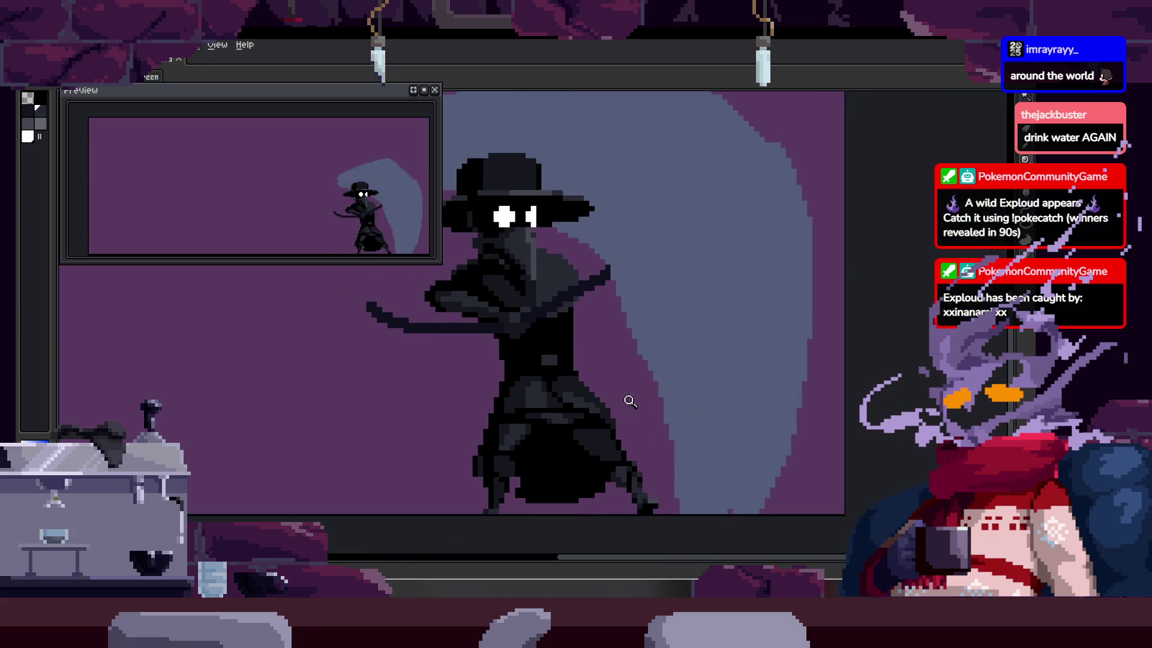
{"action": "scroll", "coordinate": [630, 401], "scroll_direction": "up", "scroll_amount": 3}
{"action": "scroll", "coordinate": [642, 398], "scroll_direction": "down", "scroll_amount": 2}
{"action": "scroll", "coordinate": [635, 406], "scroll_direction": "up", "scroll_amount": 2}
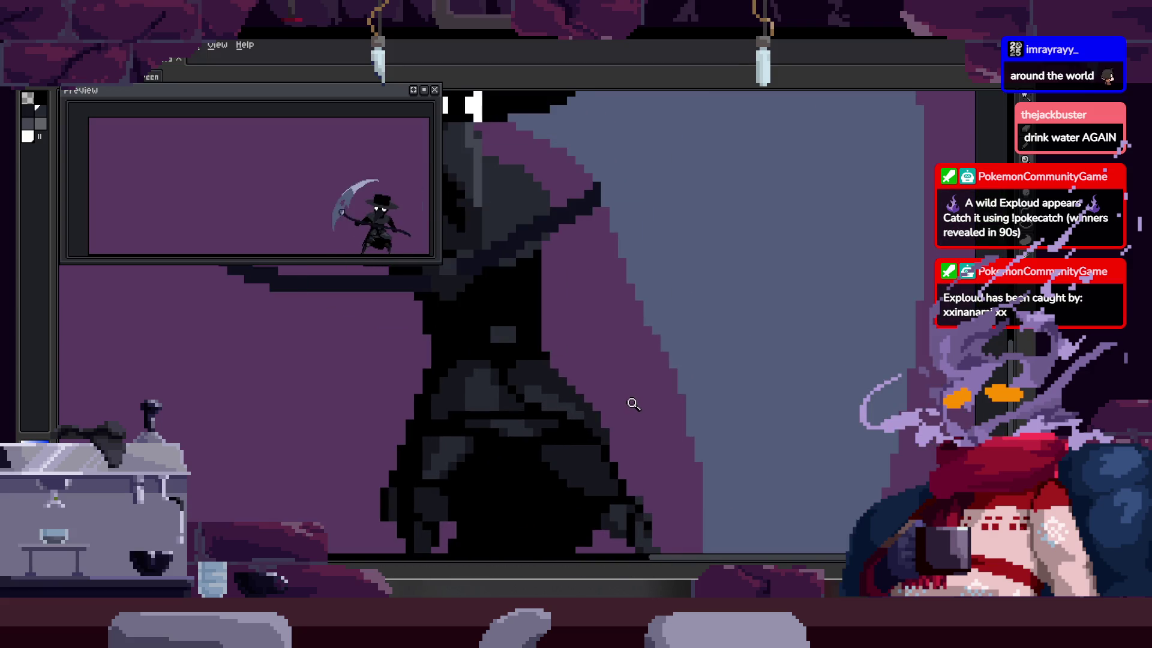
{"action": "scroll", "coordinate": [620, 339], "scroll_direction": "down", "scroll_amount": 2}
{"action": "scroll", "coordinate": [621, 340], "scroll_direction": "up", "scroll_amount": 3}
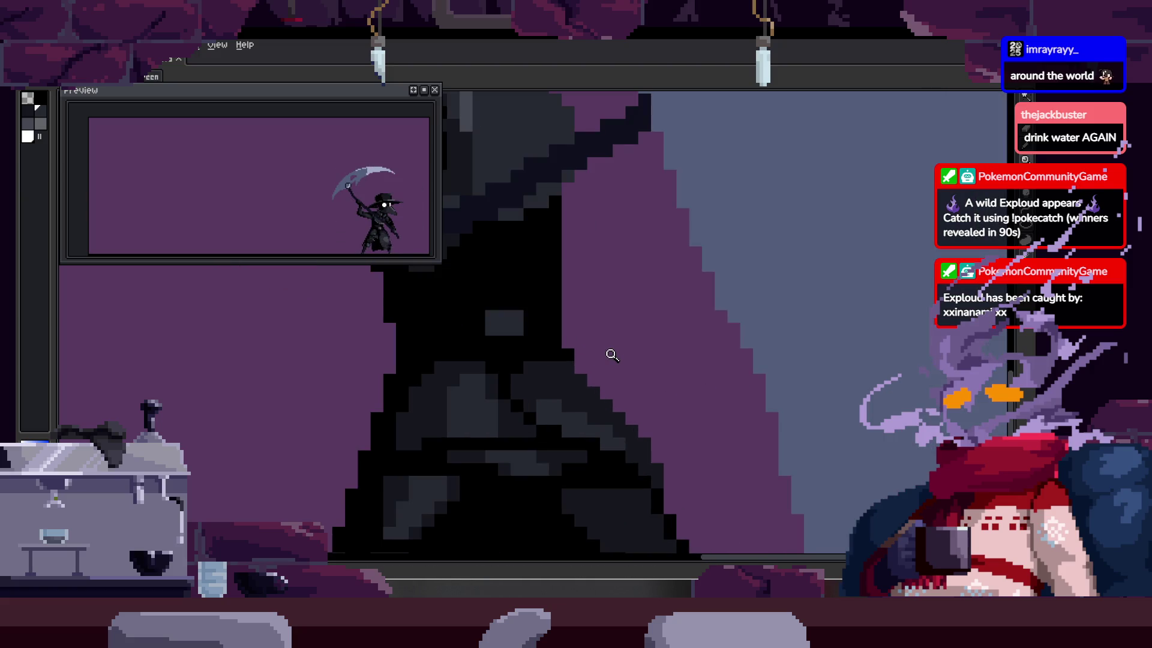
Step: Make the Preview window taller and narrower and zoom its view closer
{"action": "left_click_drag", "start_coordinate": [406, 263], "coordinate": [407, 321]}
{"action": "mouse_move", "coordinate": [365, 224]}
{"action": "left_mouse_down"}
{"action": "mouse_move", "coordinate": [323, 247]}
{"action": "mouse_move", "coordinate": [257, 250]}
{"action": "left_mouse_up"}
{"action": "scroll", "coordinate": [247, 251], "scroll_direction": "up", "scroll_amount": 2}
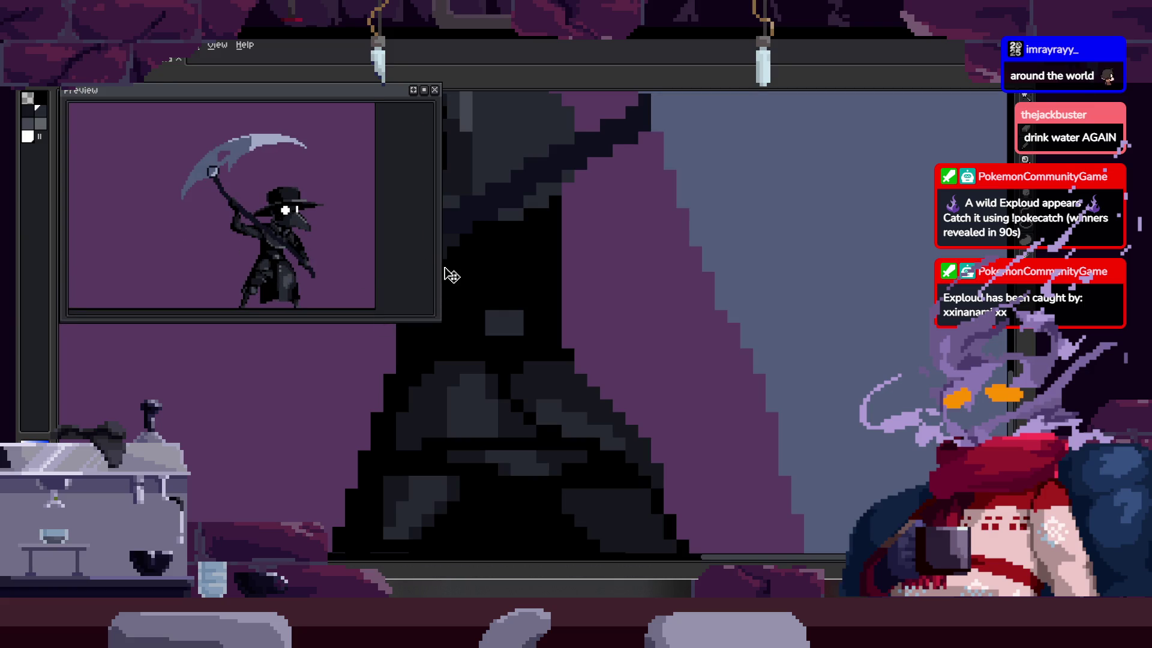
{"action": "left_click_drag", "start_coordinate": [451, 275], "coordinate": [390, 276]}
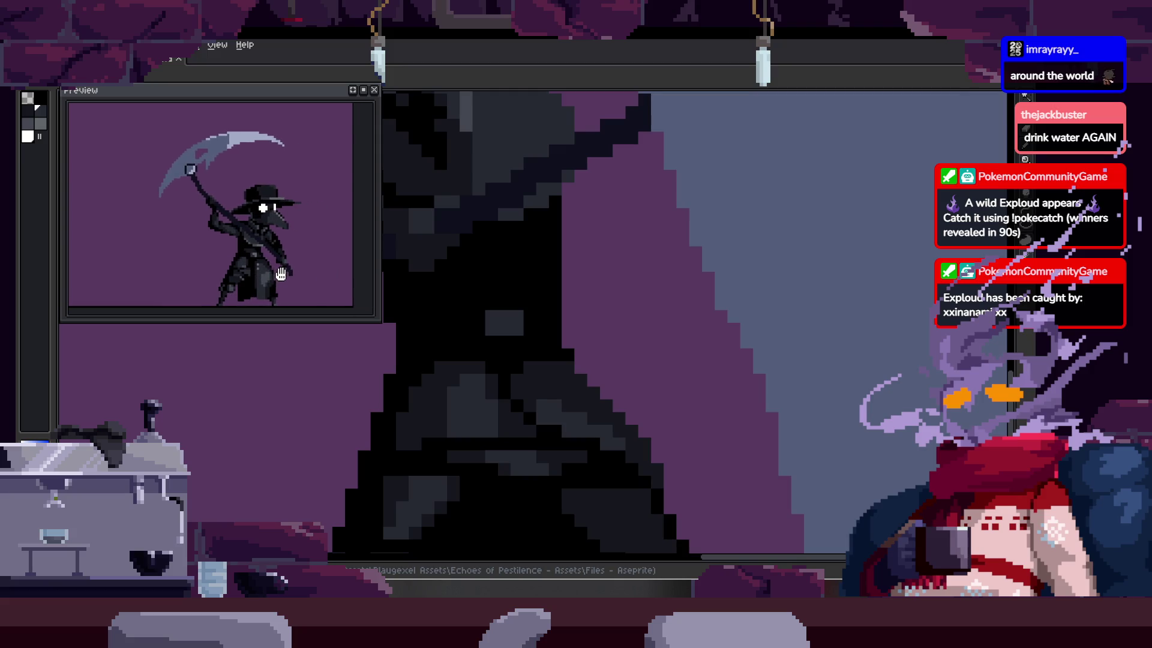
{"action": "scroll", "coordinate": [622, 311], "scroll_direction": "down", "scroll_amount": 3}
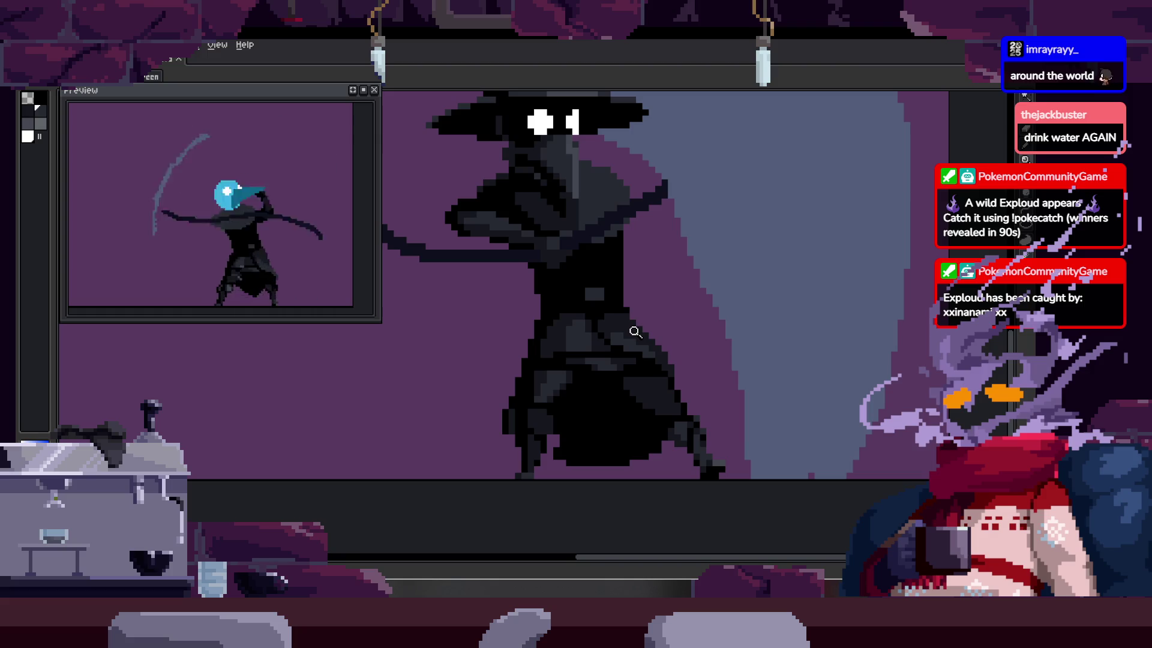
{"action": "key", "text": "Return"}
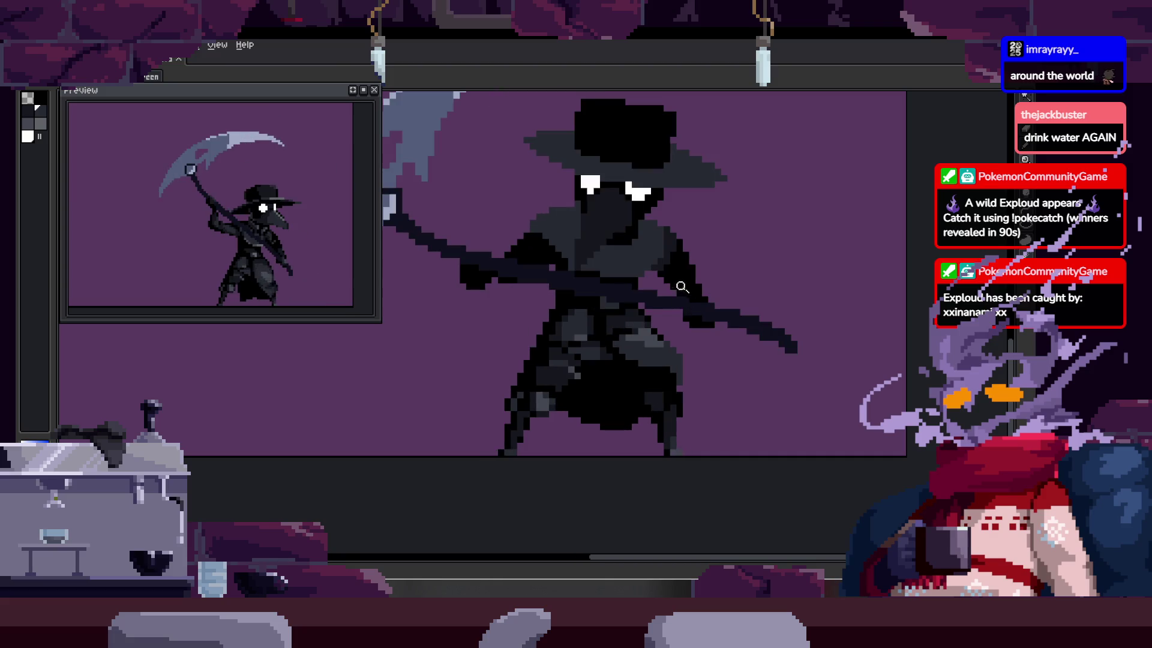
{"action": "left_click", "coordinate": [658, 291]}
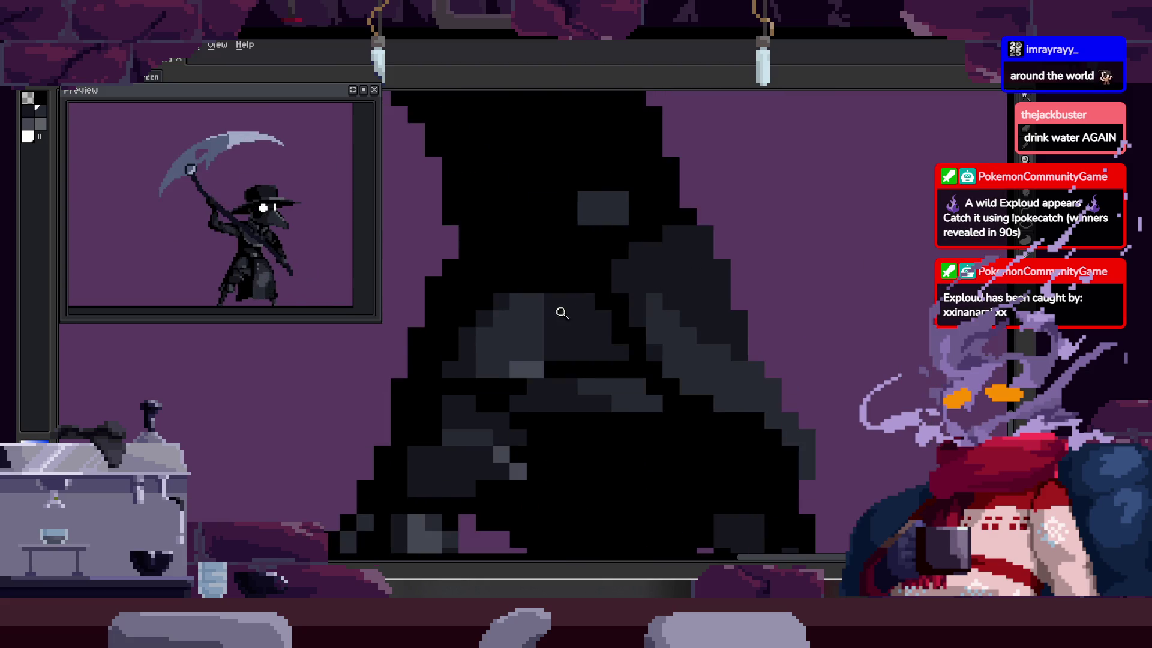
{"action": "left_click", "coordinate": [552, 328]}
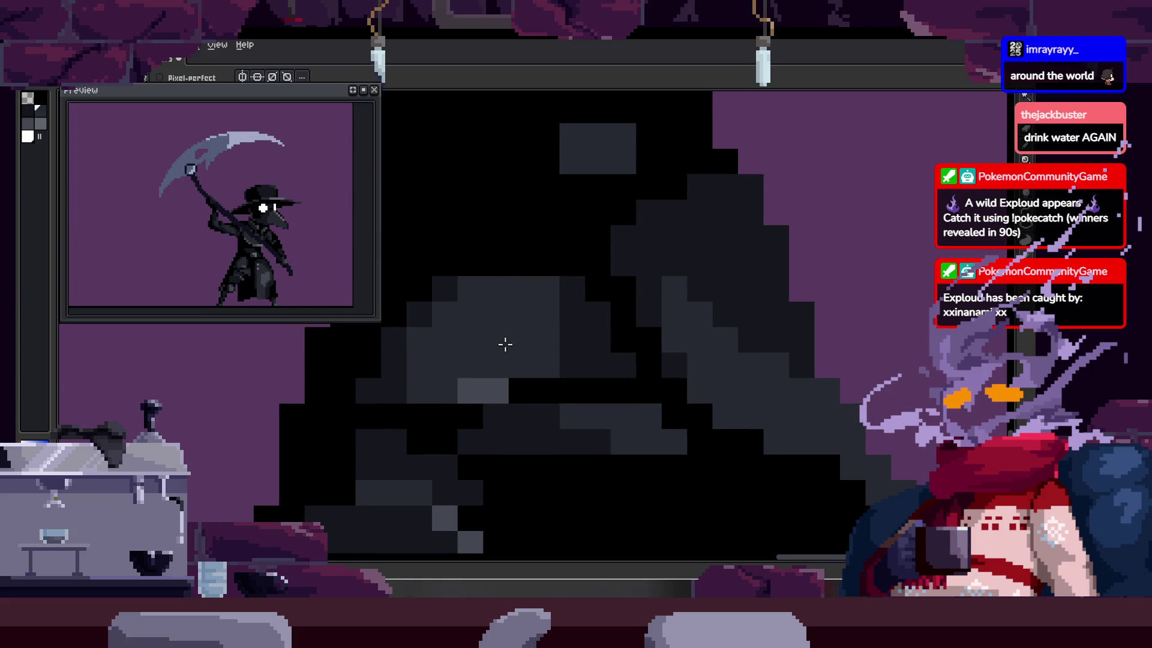
{"action": "scroll", "coordinate": [510, 336], "scroll_direction": "down", "scroll_amount": 1}
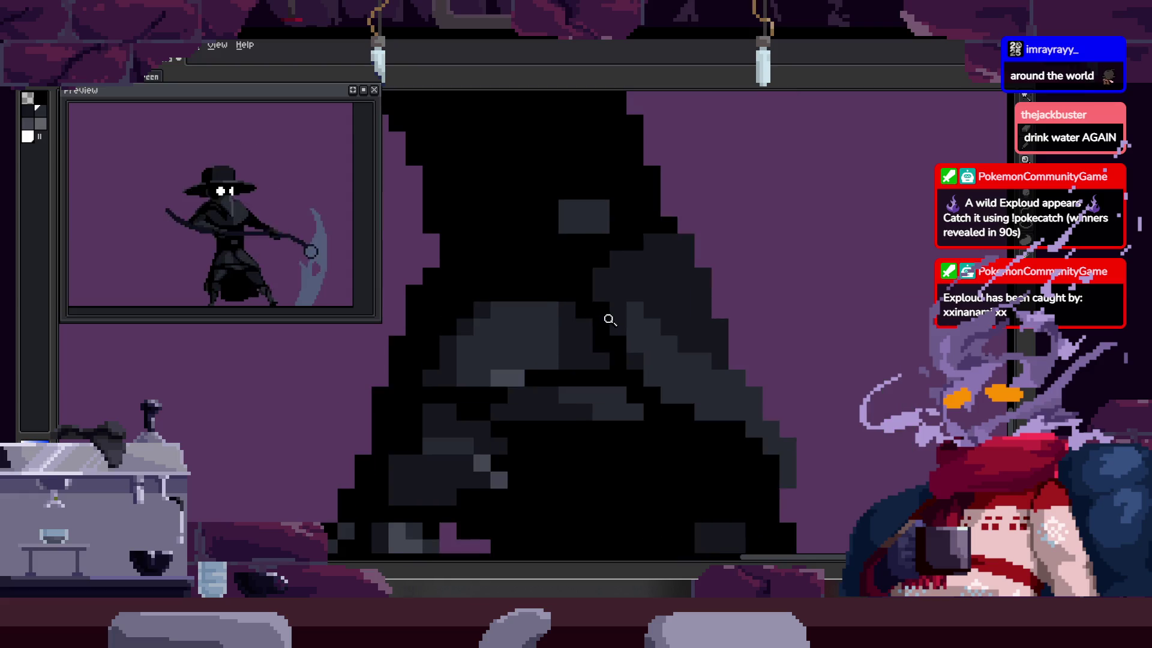
{"action": "left_click", "coordinate": [517, 324]}
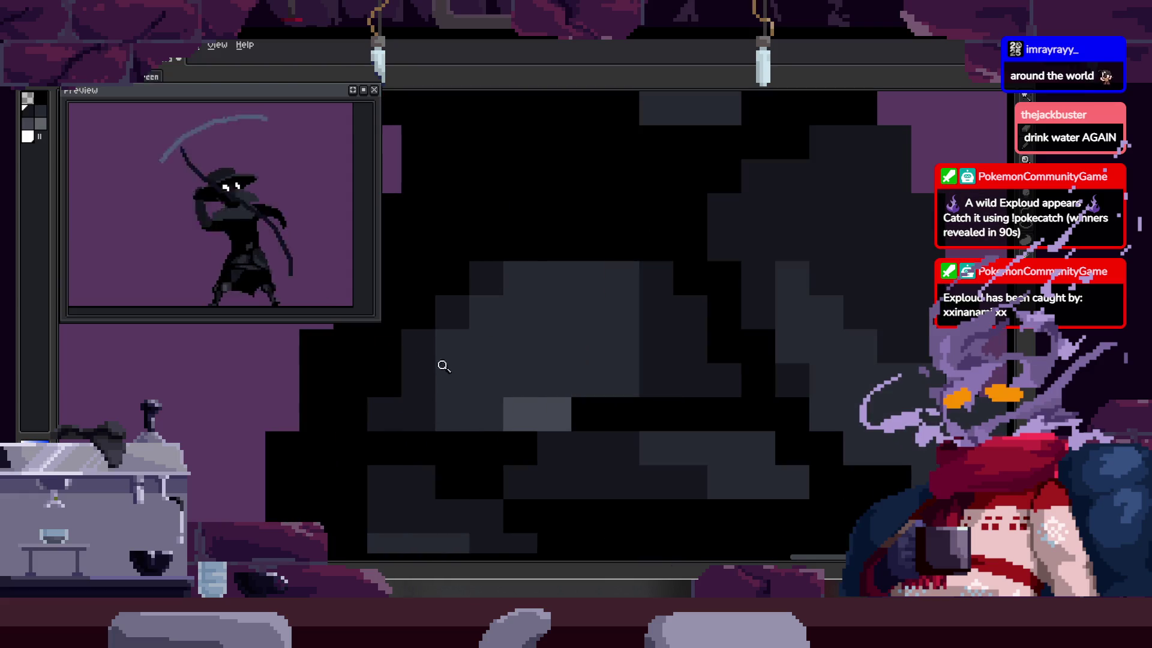
{"action": "key", "text": "b"}
{"action": "key", "text": "z"}
{"action": "scroll", "coordinate": [530, 306], "scroll_direction": "down", "scroll_amount": 2}
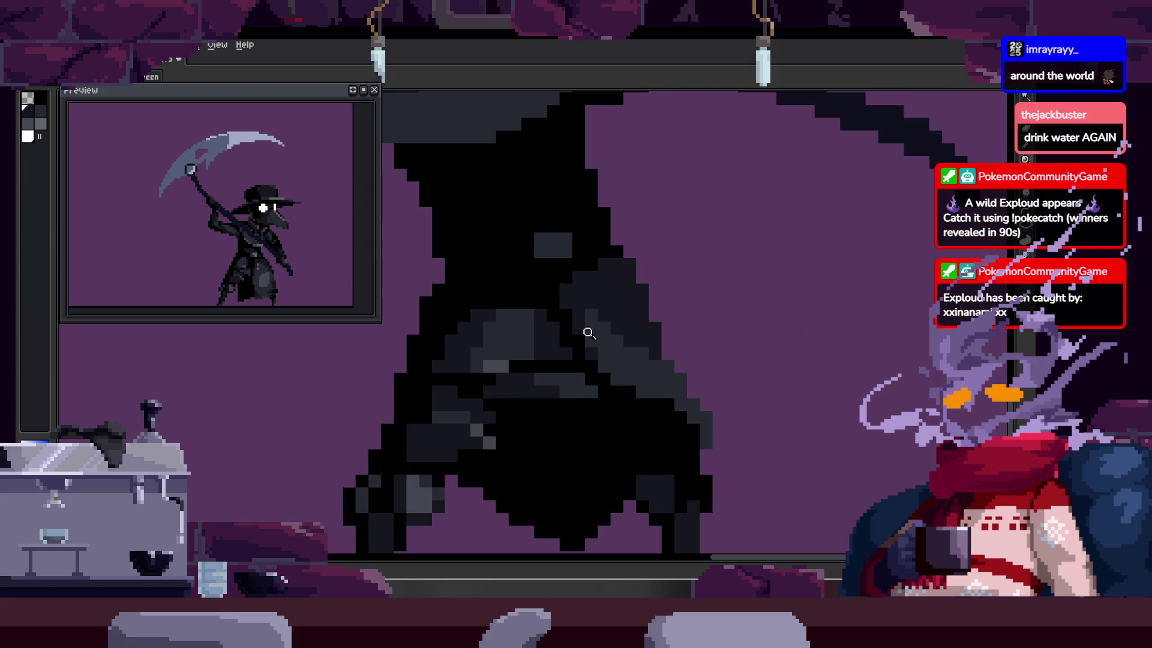
{"action": "scroll", "coordinate": [594, 298], "scroll_direction": "down", "scroll_amount": 3}
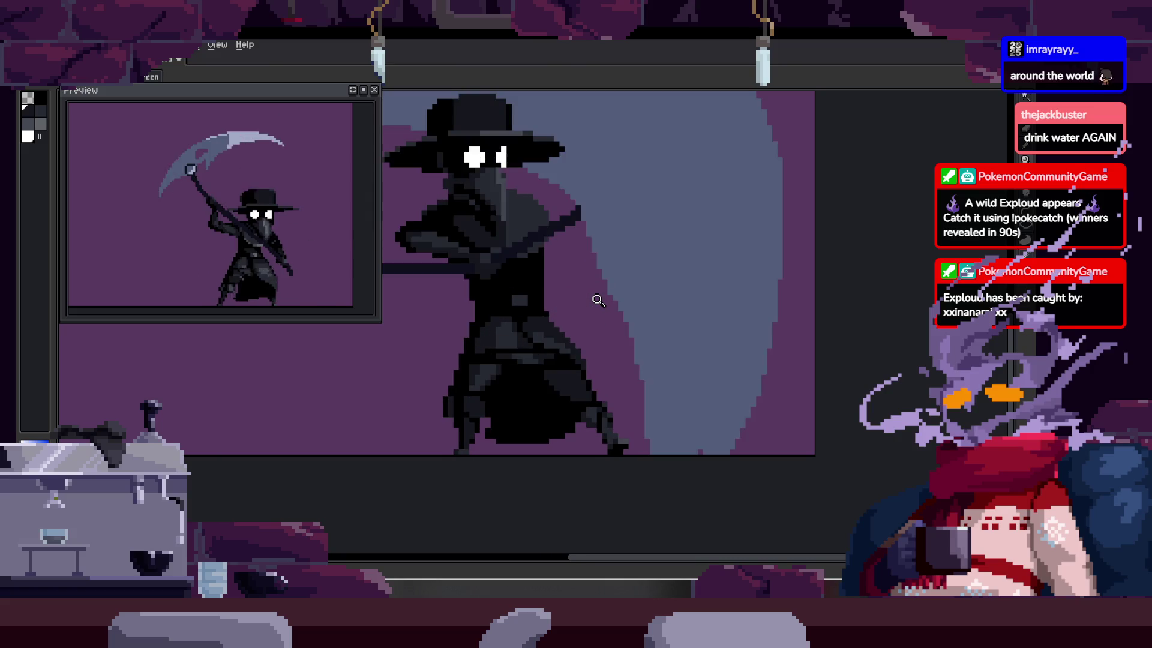
{"action": "left_click", "coordinate": [490, 357]}
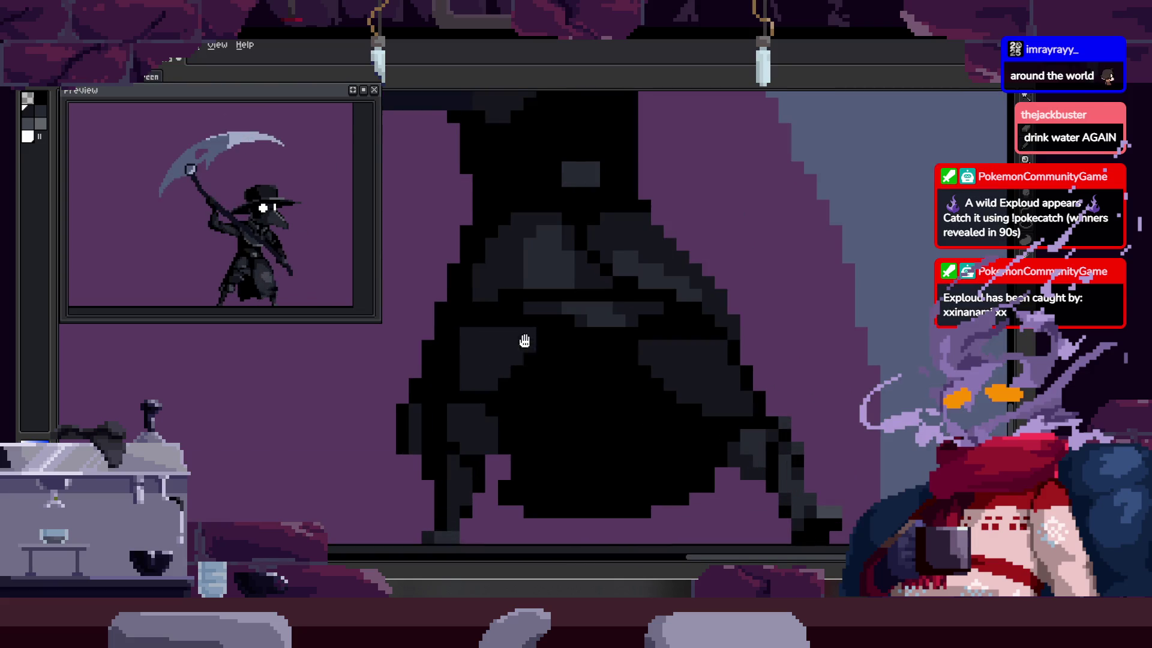
{"action": "right_click", "coordinate": [514, 352]}
{"action": "left_click", "coordinate": [598, 322]}
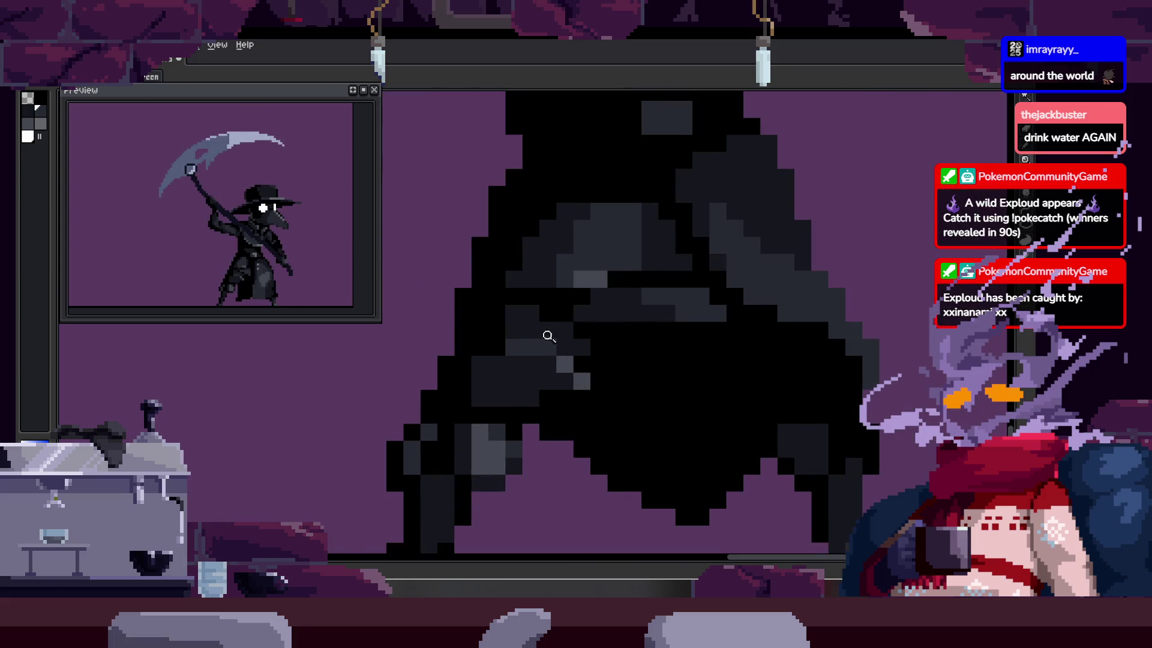
{"action": "left_click", "coordinate": [558, 313]}
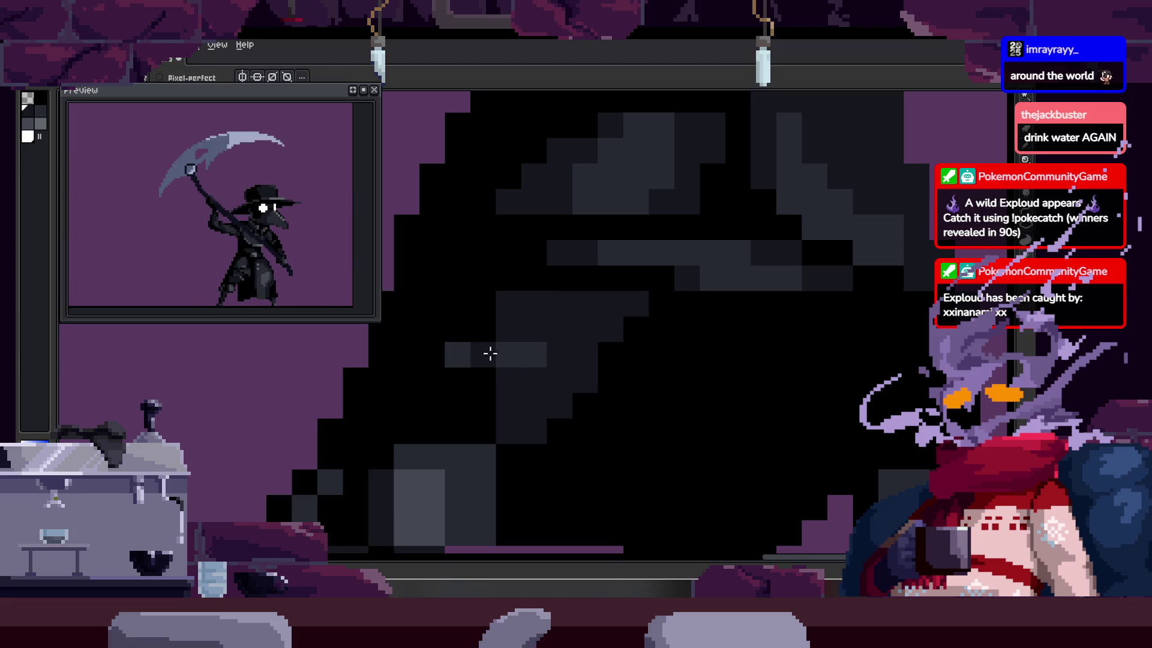
{"action": "left_click", "coordinate": [529, 349], "text": "alt"}
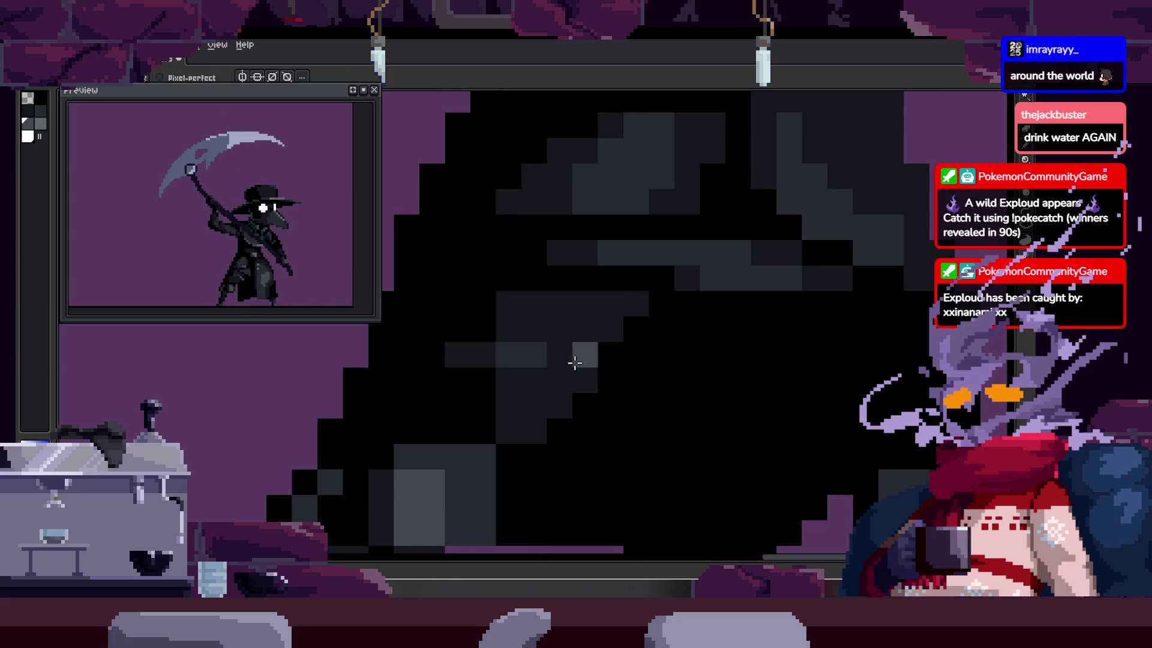
{"action": "key", "text": "z"}
{"action": "scroll", "coordinate": [579, 390], "scroll_direction": "down", "scroll_amount": 2}
{"action": "left_click", "coordinate": [566, 386]}
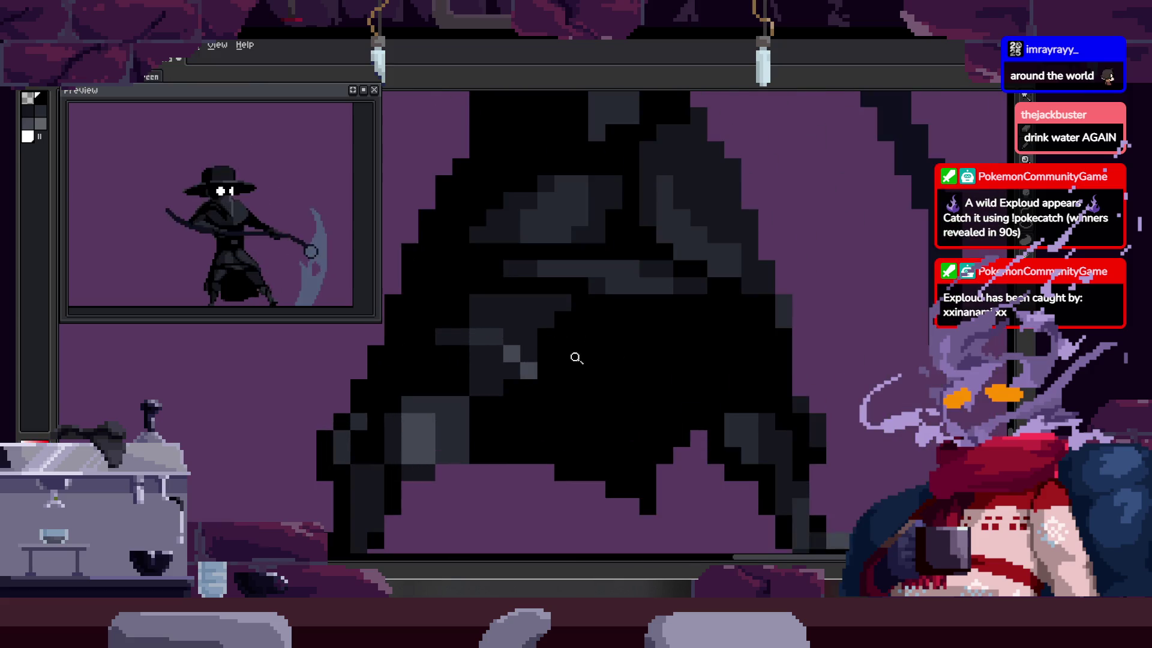
{"action": "key", "text": "z"}
{"action": "scroll", "coordinate": [570, 366], "scroll_direction": "down", "scroll_amount": 3}
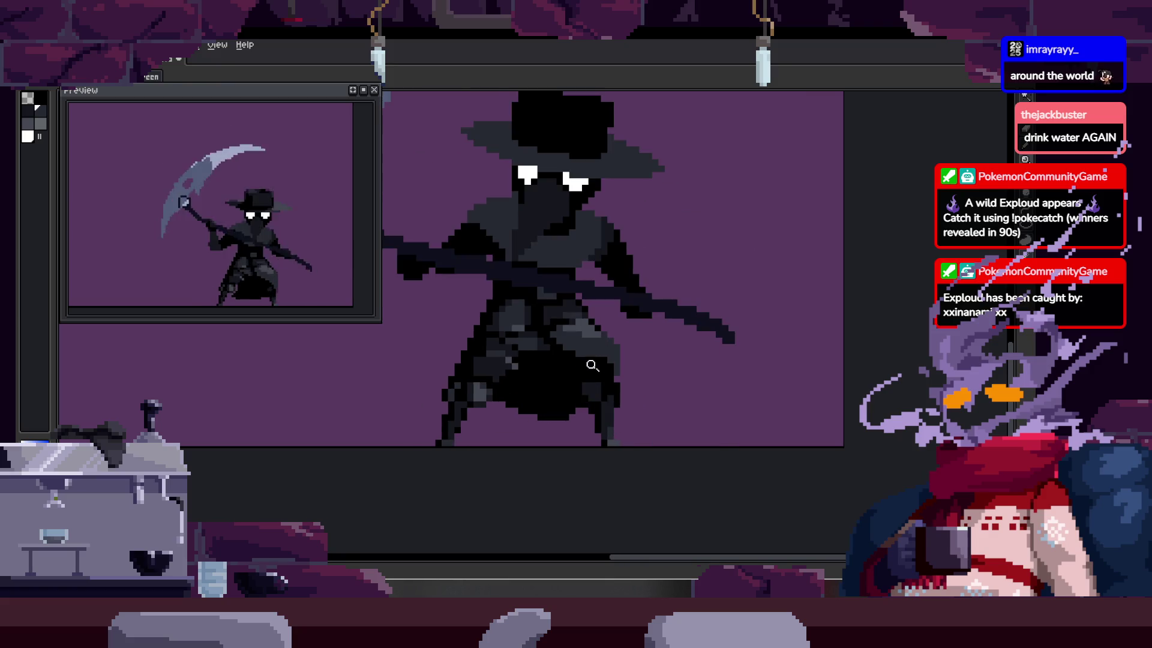
{"action": "scroll", "coordinate": [574, 349], "scroll_direction": "up", "scroll_amount": 3}
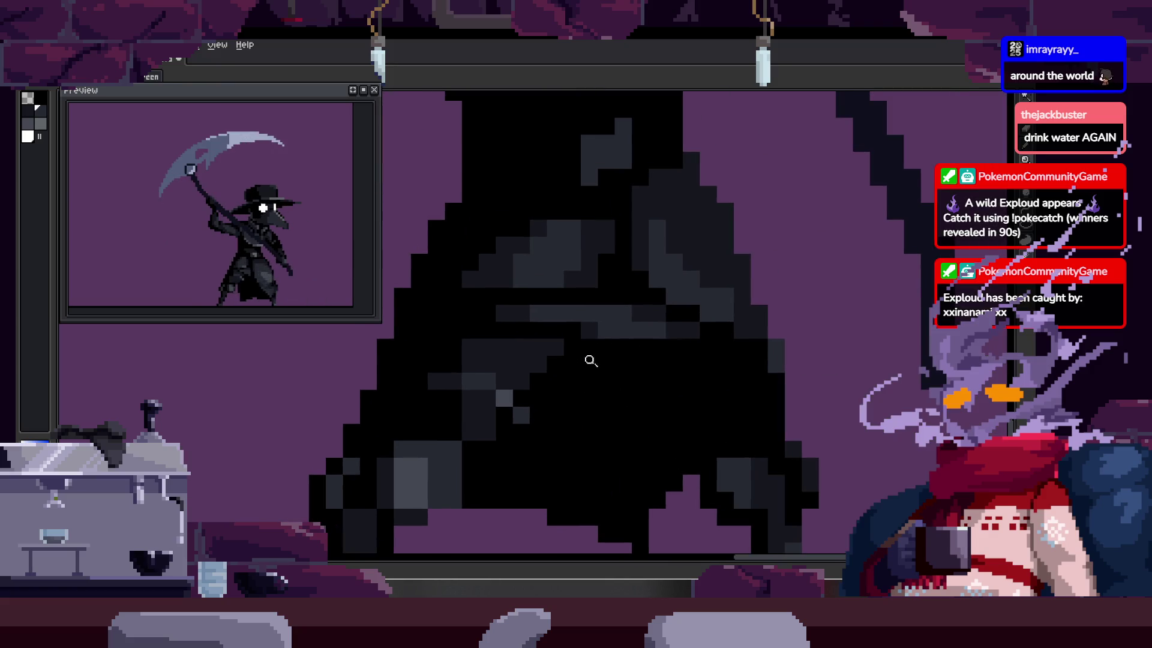
{"action": "scroll", "coordinate": [509, 374], "scroll_direction": "down", "scroll_amount": 3}
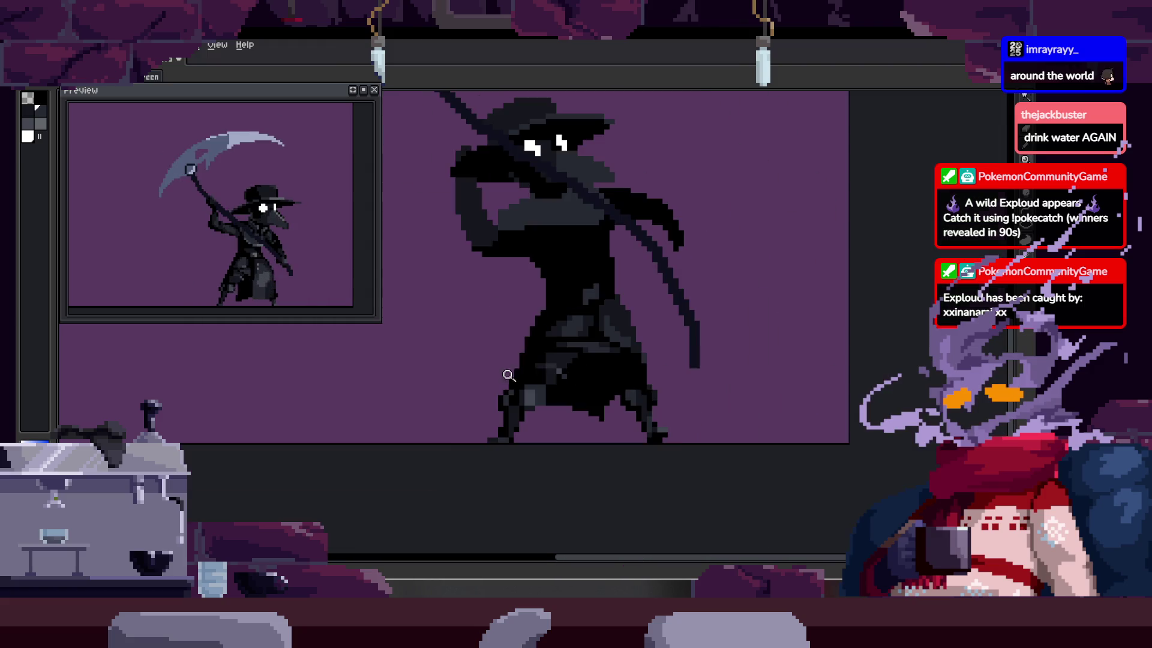
{"action": "scroll", "coordinate": [618, 366], "scroll_direction": "right", "scroll_amount": 2}
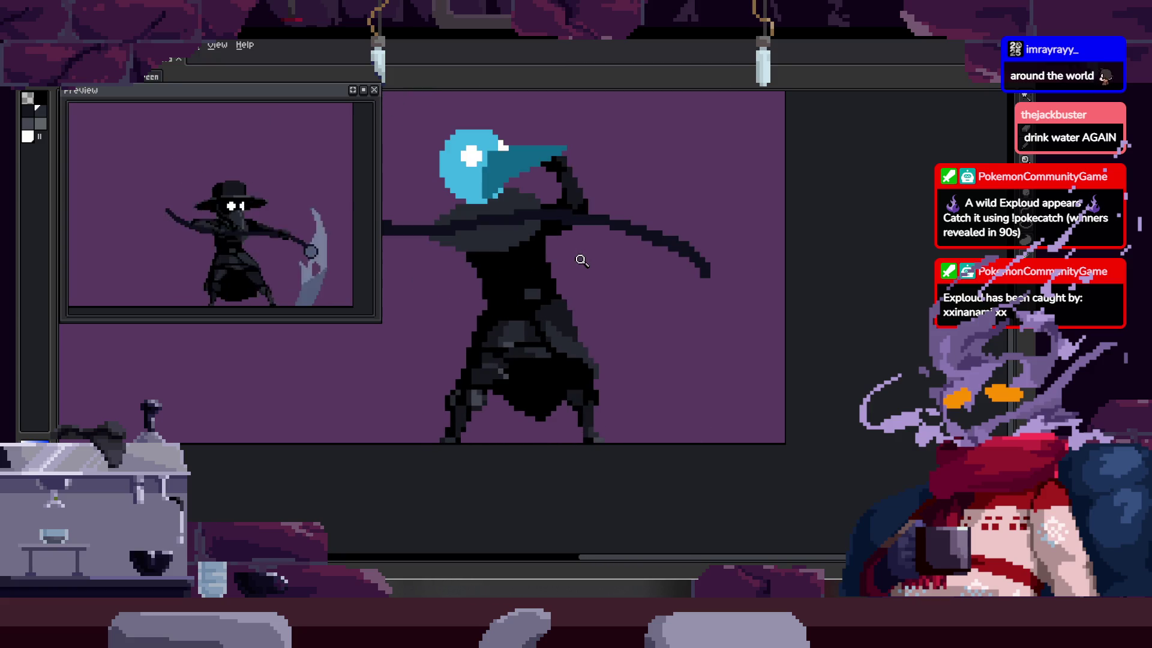
{"action": "left_click", "coordinate": [449, 368]}
{"action": "key", "text": "b"}
Step: Zoom in and pick the dark cloak colour from the canvas
{"action": "scroll", "coordinate": [503, 389], "scroll_direction": "up", "scroll_amount": 2}
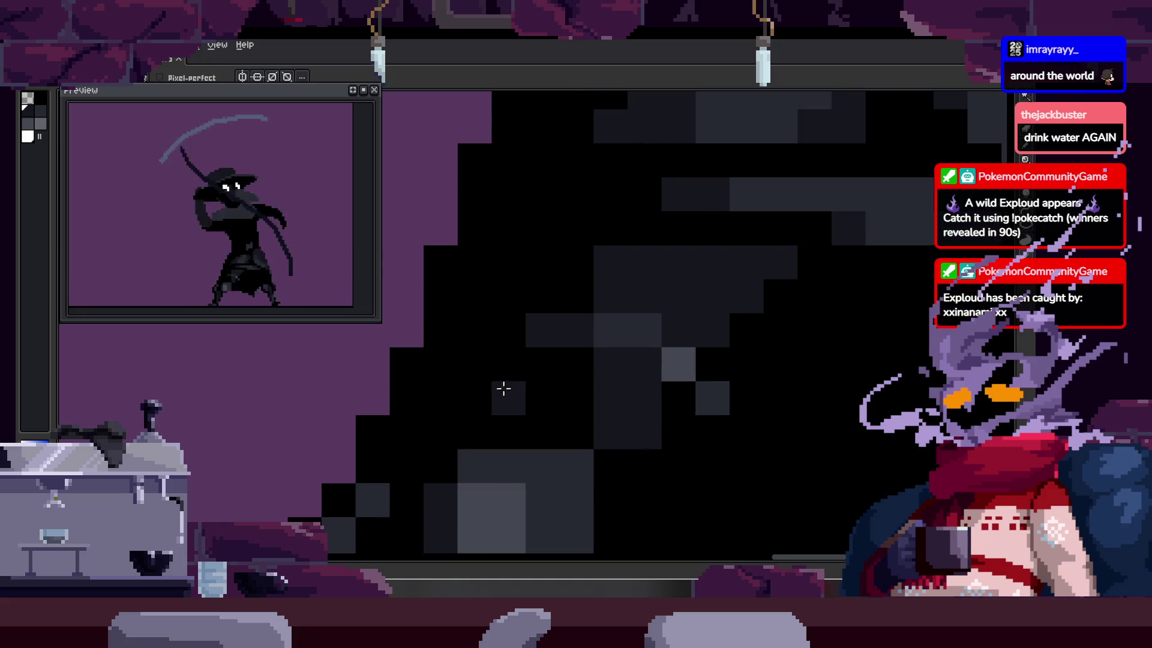
{"action": "scroll", "coordinate": [569, 386], "scroll_direction": "down", "scroll_amount": 3}
{"action": "key", "text": "z"}
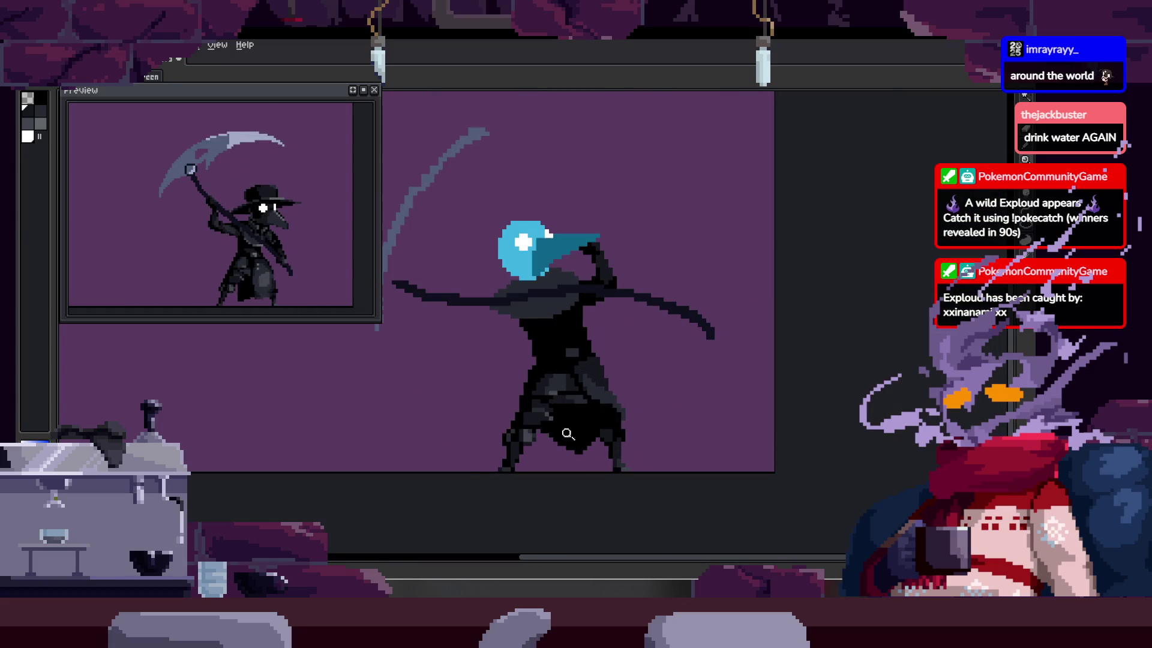
{"action": "key", "text": "alt"}
{"action": "scroll", "coordinate": [410, 397], "scroll_direction": "up", "scroll_amount": 2}
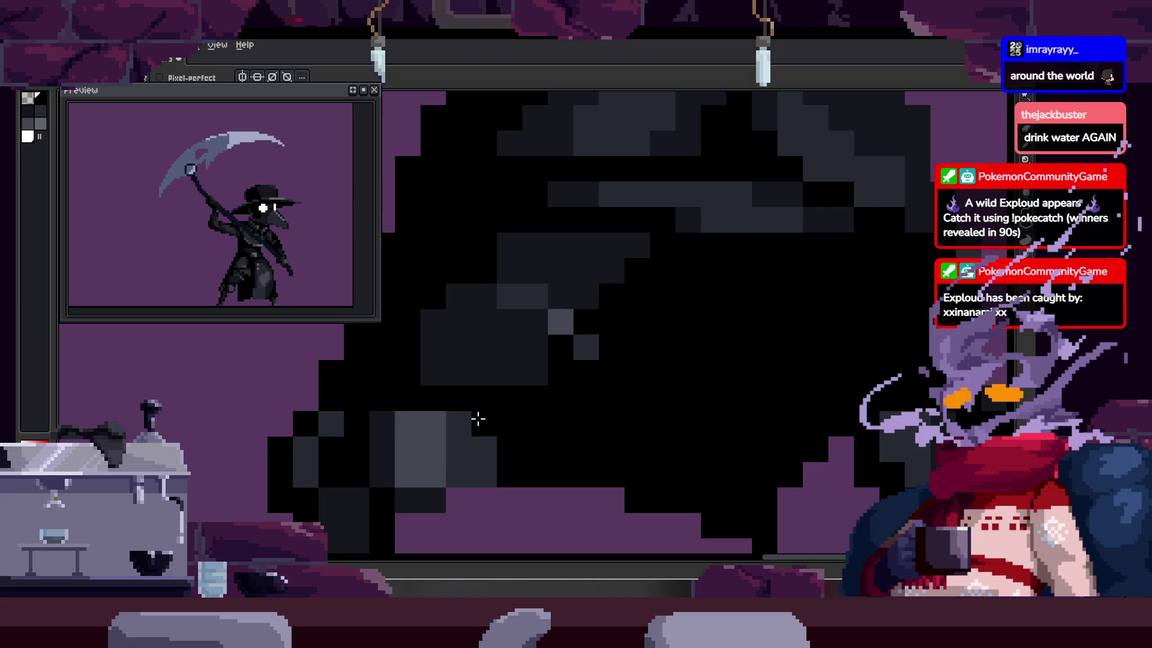
{"action": "key", "text": "z"}
{"action": "scroll", "coordinate": [509, 419], "scroll_direction": "down", "scroll_amount": 2}
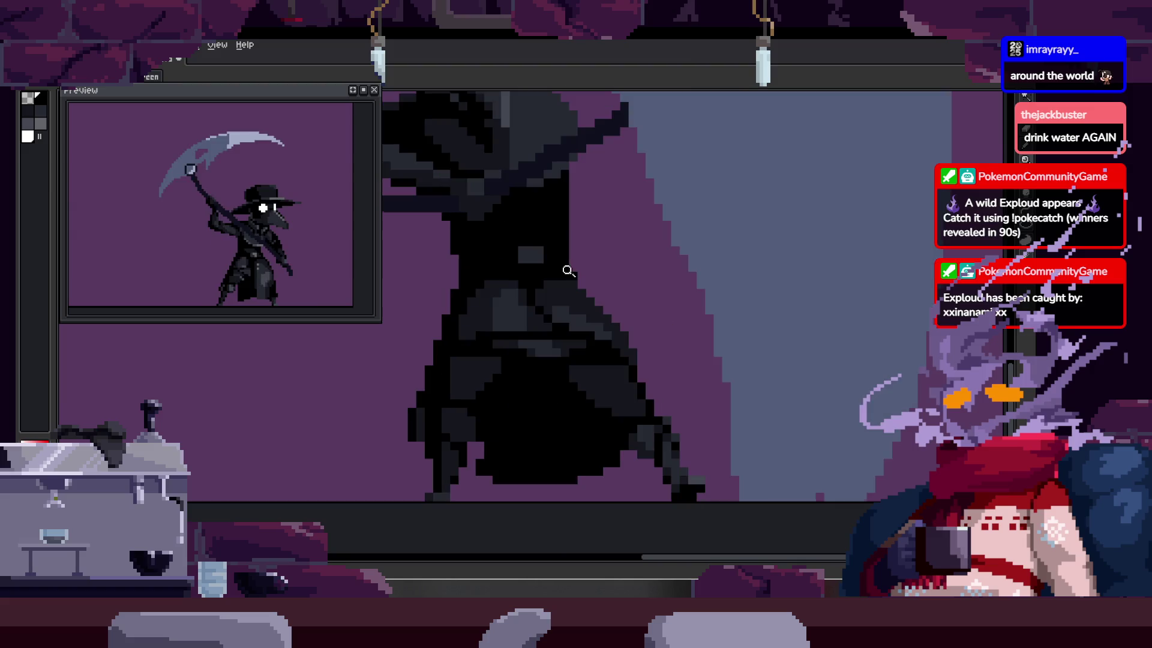
{"action": "scroll", "coordinate": [495, 438], "scroll_direction": "up", "scroll_amount": 4}
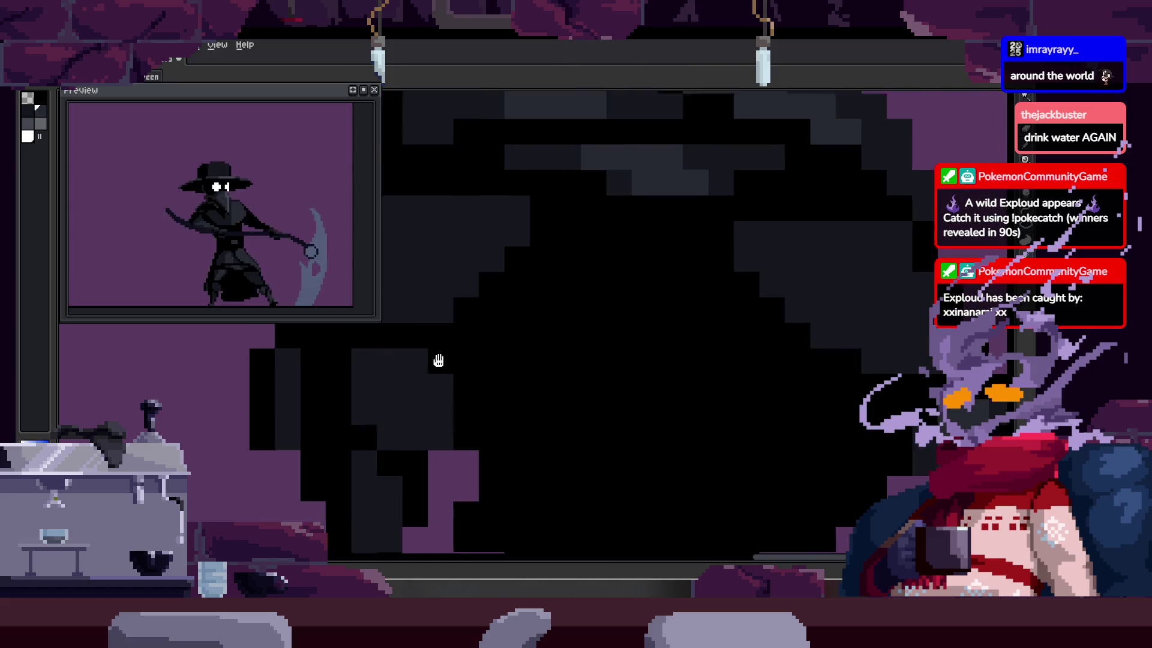
{"action": "scroll", "coordinate": [445, 355], "scroll_direction": "up", "scroll_amount": 2}
{"action": "key", "text": "b"}
Step: Paint the stray light-grey pixel in the lower body dark
{"action": "scroll", "coordinate": [511, 428], "scroll_direction": "down", "scroll_amount": 3}
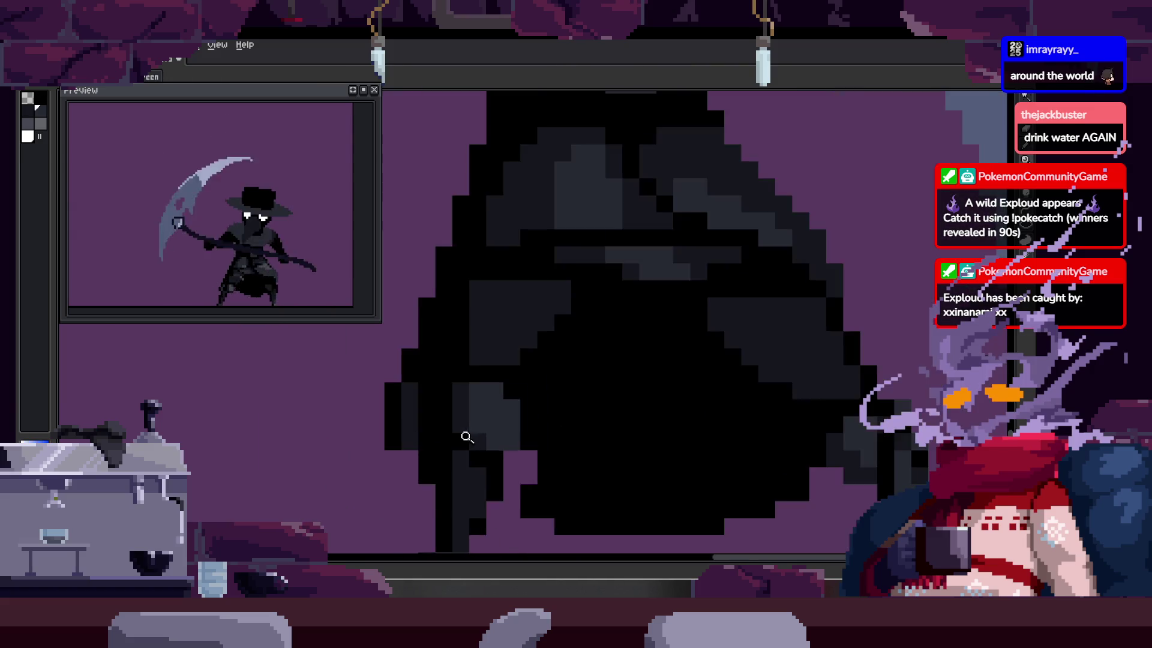
{"action": "scroll", "coordinate": [488, 429], "scroll_direction": "up", "scroll_amount": 3}
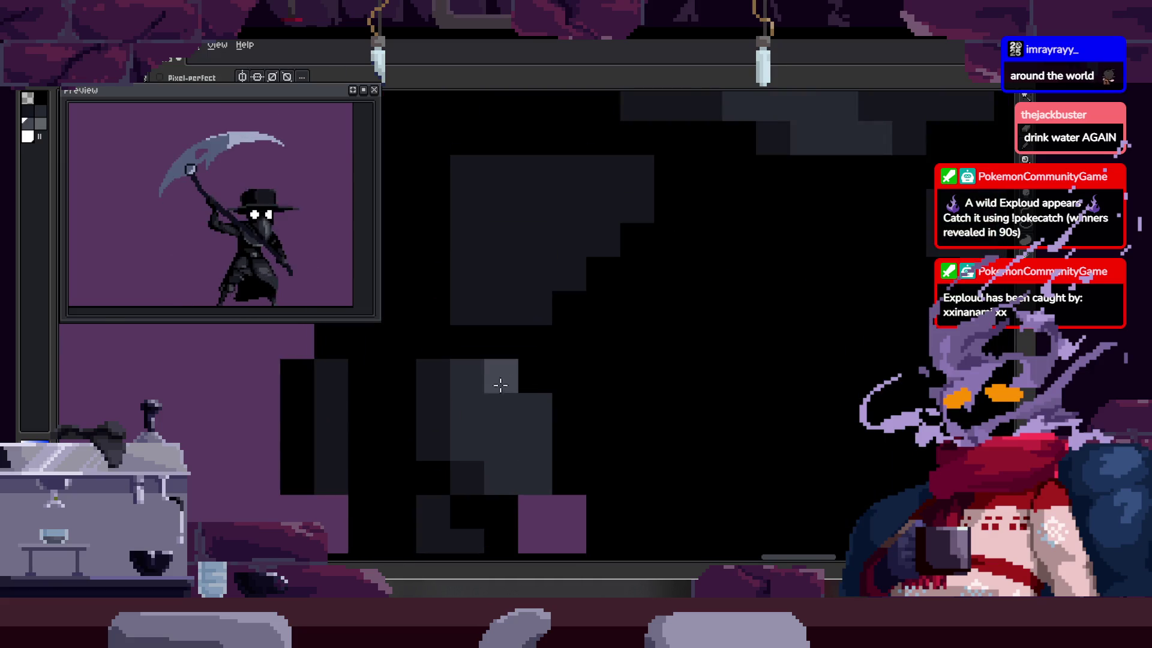
{"action": "key", "text": "z"}
{"action": "scroll", "coordinate": [507, 440], "scroll_direction": "down", "scroll_amount": 3}
{"action": "scroll", "coordinate": [510, 362], "scroll_direction": "up", "scroll_amount": 3}
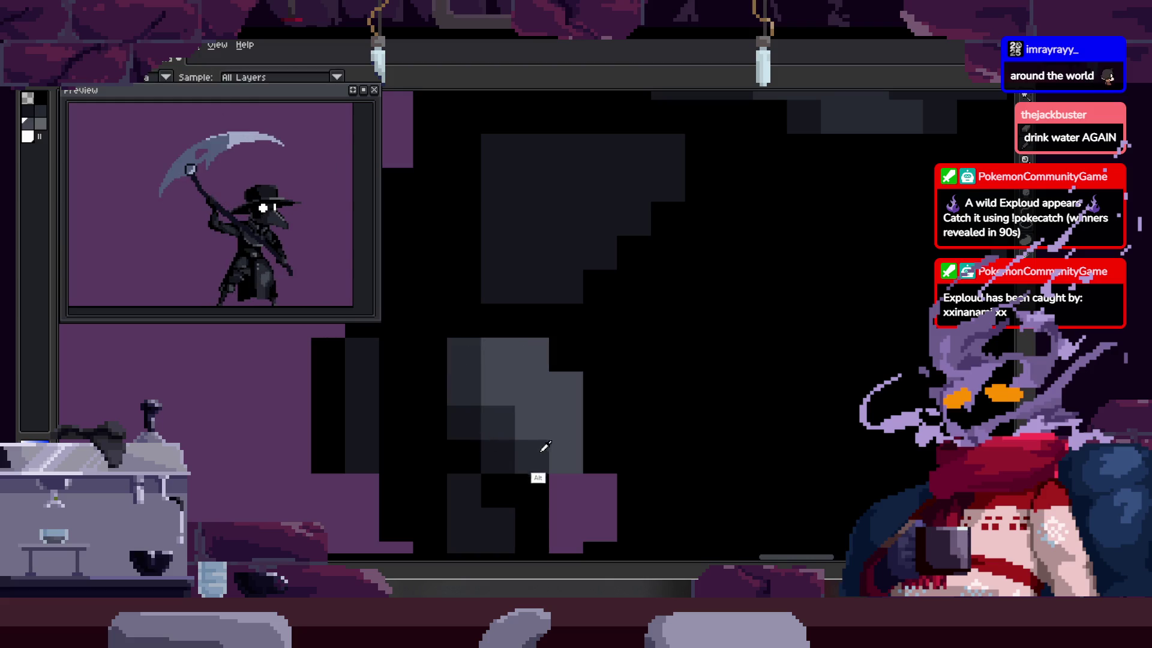
{"action": "left_click", "coordinate": [562, 386]}
{"action": "scroll", "coordinate": [540, 390], "scroll_direction": "down", "scroll_amount": 1}
{"action": "scroll", "coordinate": [519, 385], "scroll_direction": "up", "scroll_amount": 1}
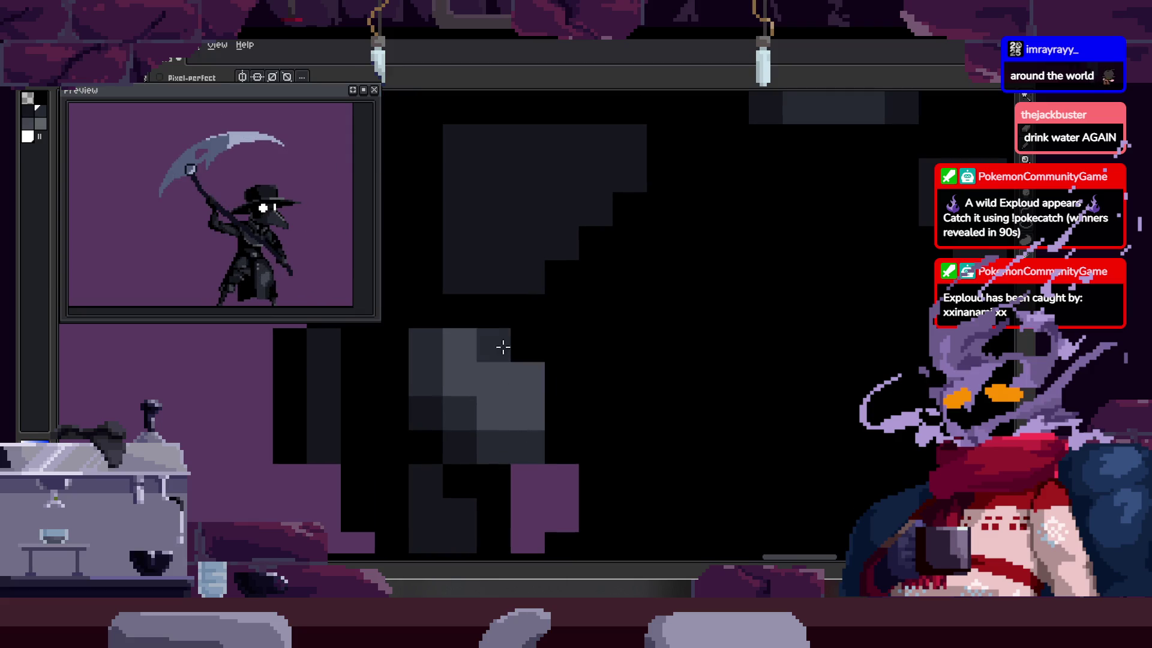
{"action": "key", "text": "z"}
{"action": "scroll", "coordinate": [528, 402], "scroll_direction": "down", "scroll_amount": 4}
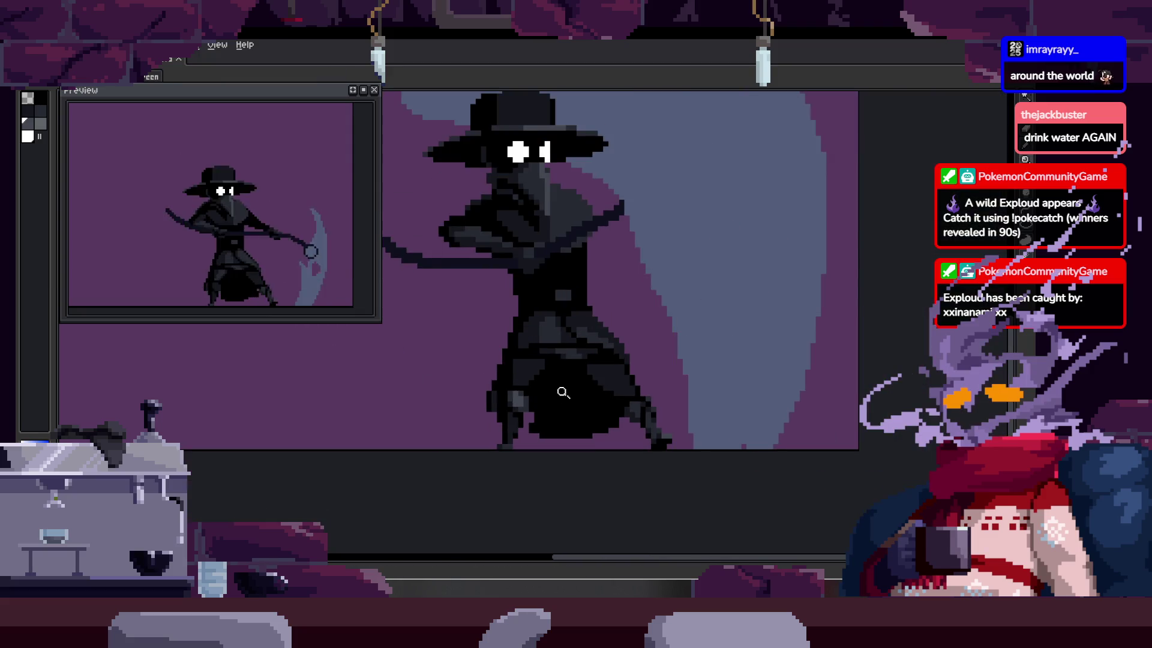
{"action": "scroll", "coordinate": [549, 363], "scroll_direction": "up", "scroll_amount": 4}
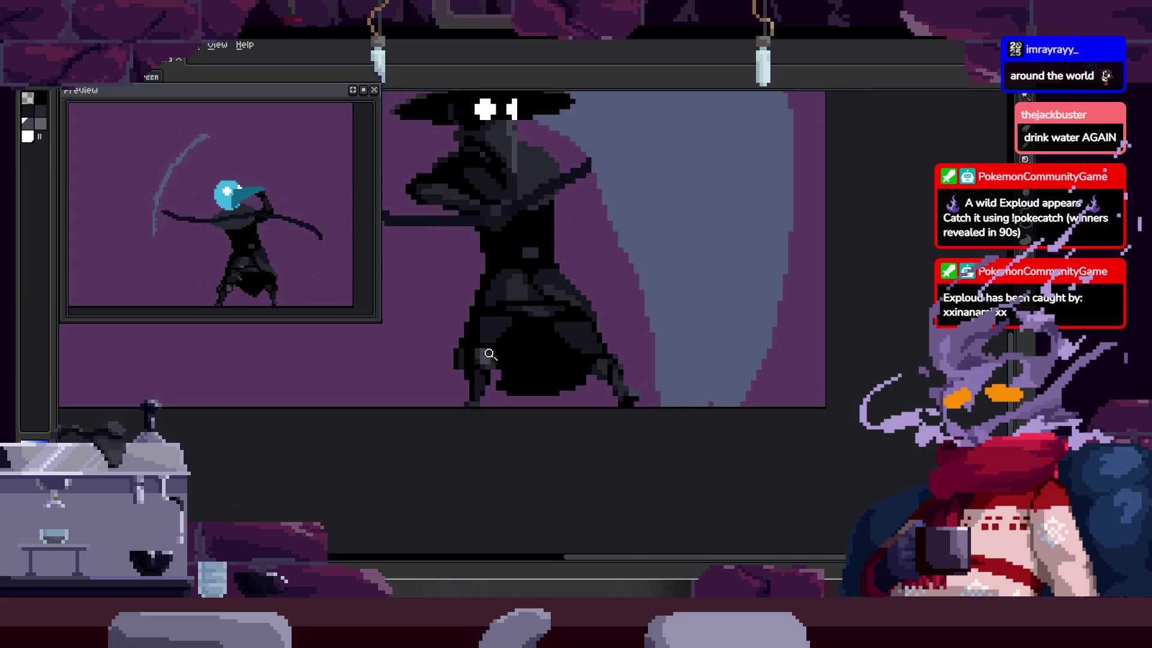
Step: Marquee-select the grey patch on the body, then dismiss the selection
{"action": "key", "text": "m"}
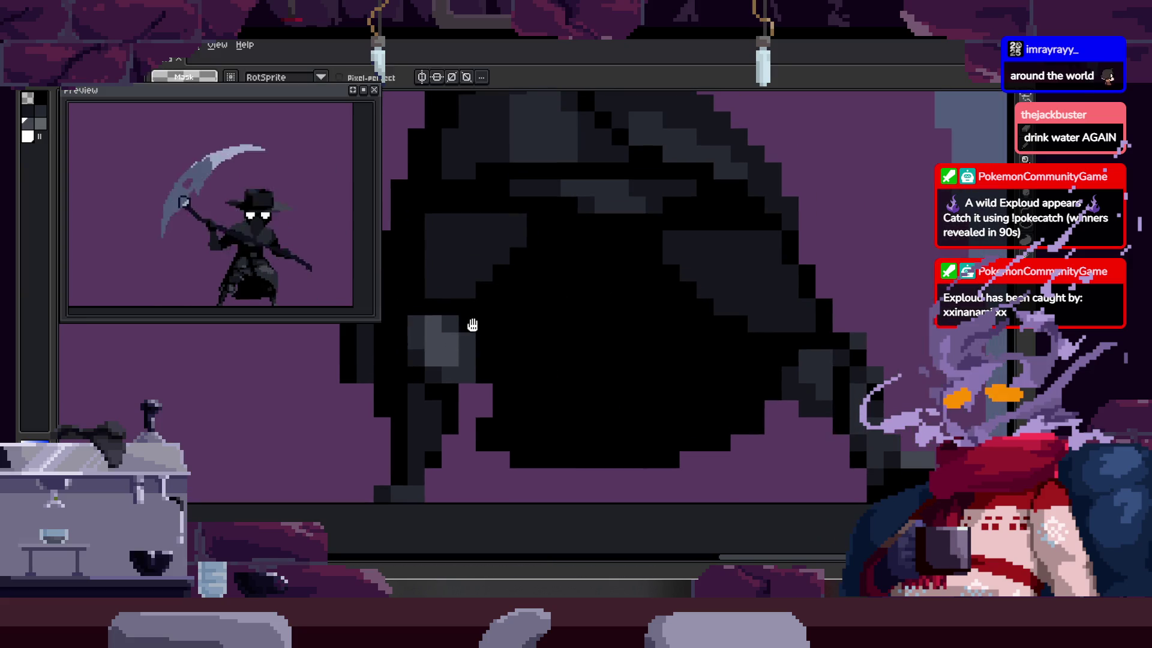
{"action": "left_click_drag", "start_coordinate": [450, 292], "coordinate": [570, 411]}
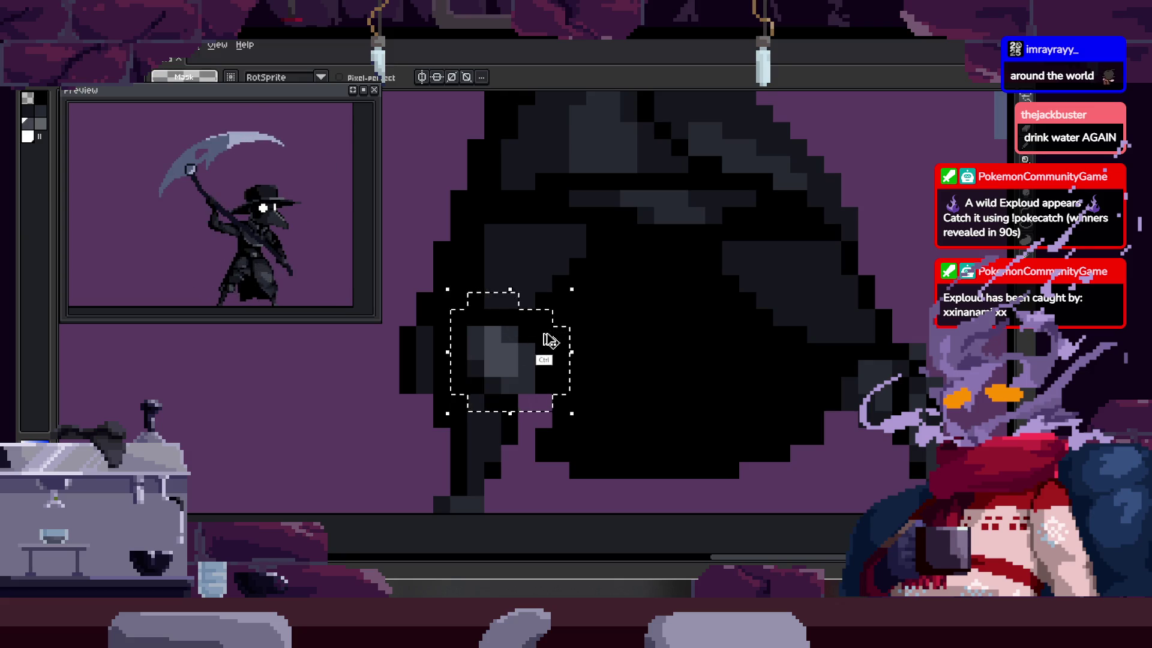
{"action": "left_click", "coordinate": [570, 307]}
{"action": "key", "text": "ctrl+z"}
{"action": "left_click", "coordinate": [572, 306]}
{"action": "scroll", "coordinate": [576, 306], "scroll_direction": "down", "scroll_amount": 5}
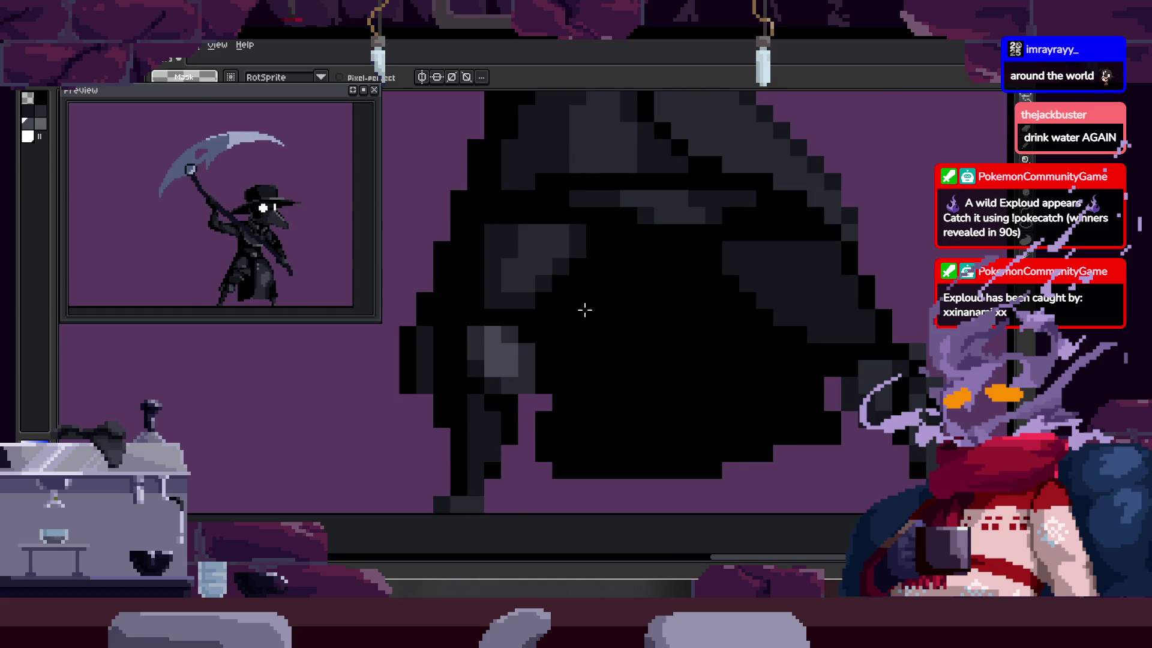
Step: Fill the lighter shading patch with the dark base colour
{"action": "key", "text": "z"}
{"action": "scroll", "coordinate": [589, 336], "scroll_direction": "down", "scroll_amount": 1}
{"action": "scroll", "coordinate": [589, 315], "scroll_direction": "up", "scroll_amount": 2}
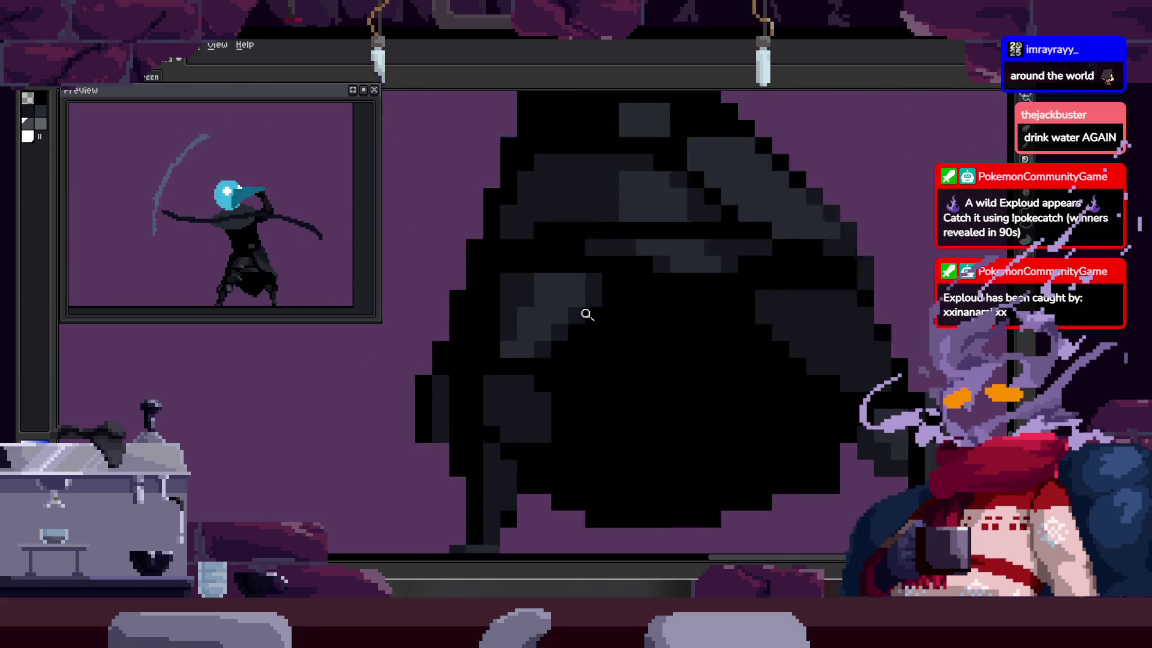
{"action": "left_click", "coordinate": [516, 362]}
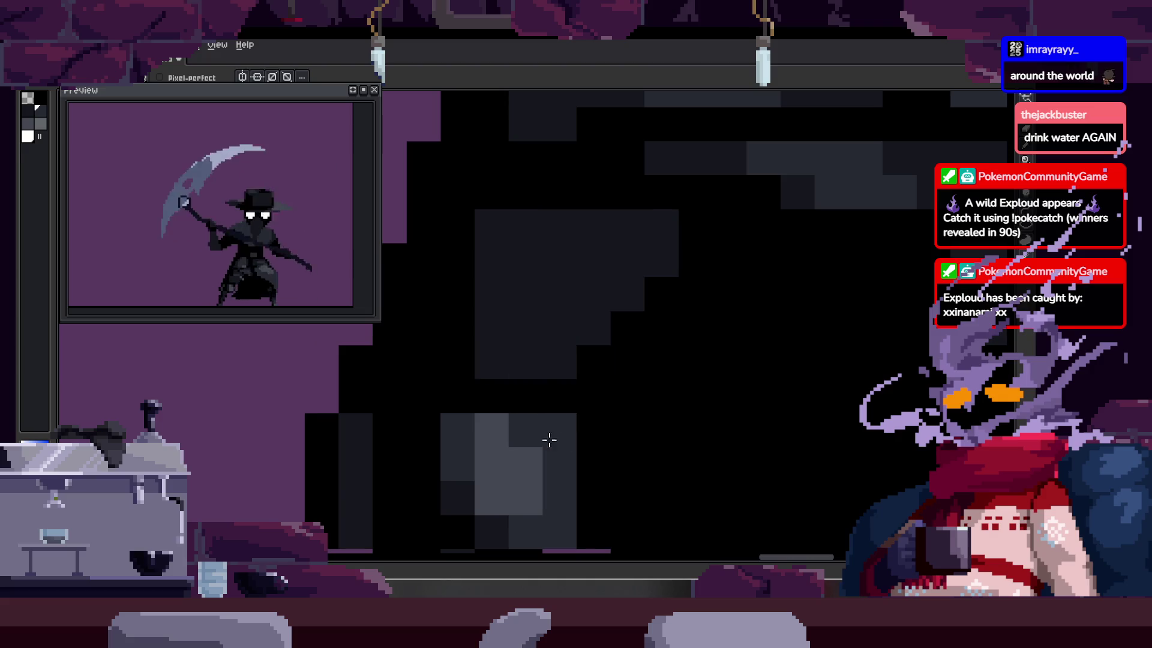
{"action": "scroll", "coordinate": [595, 376], "scroll_direction": "down", "scroll_amount": 2}
{"action": "scroll", "coordinate": [624, 362], "scroll_direction": "up", "scroll_amount": 3}
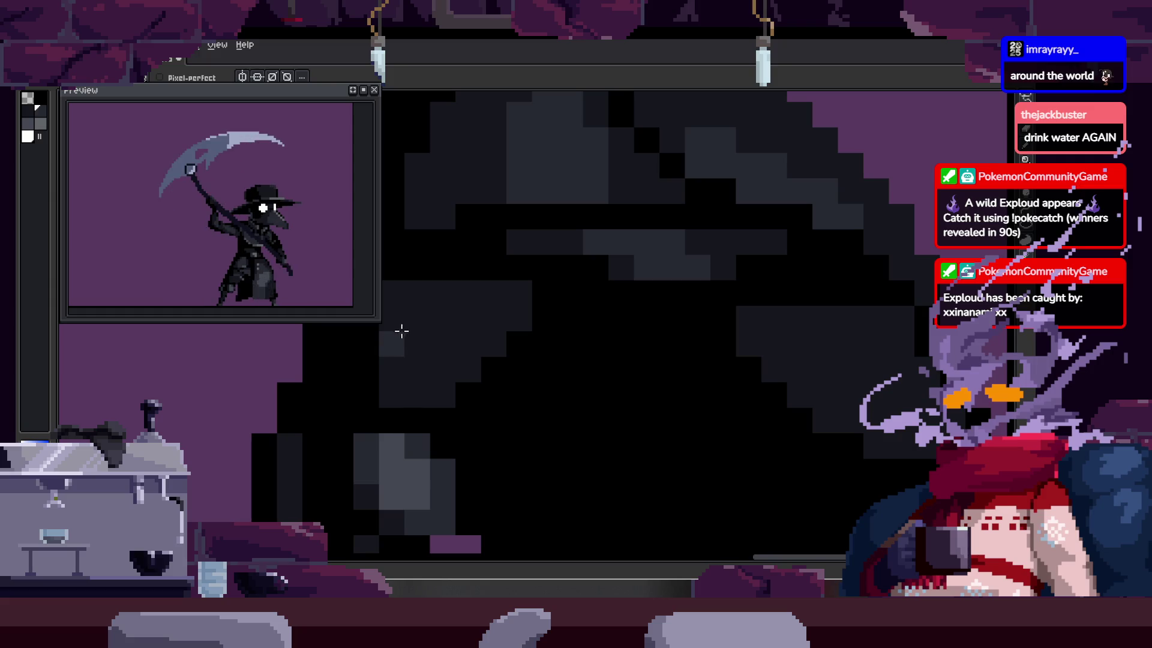
Step: Zoom to review the flattened shading and return to the Pencil
{"action": "key", "text": "z"}
{"action": "scroll", "coordinate": [507, 387], "scroll_direction": "down", "scroll_amount": 2}
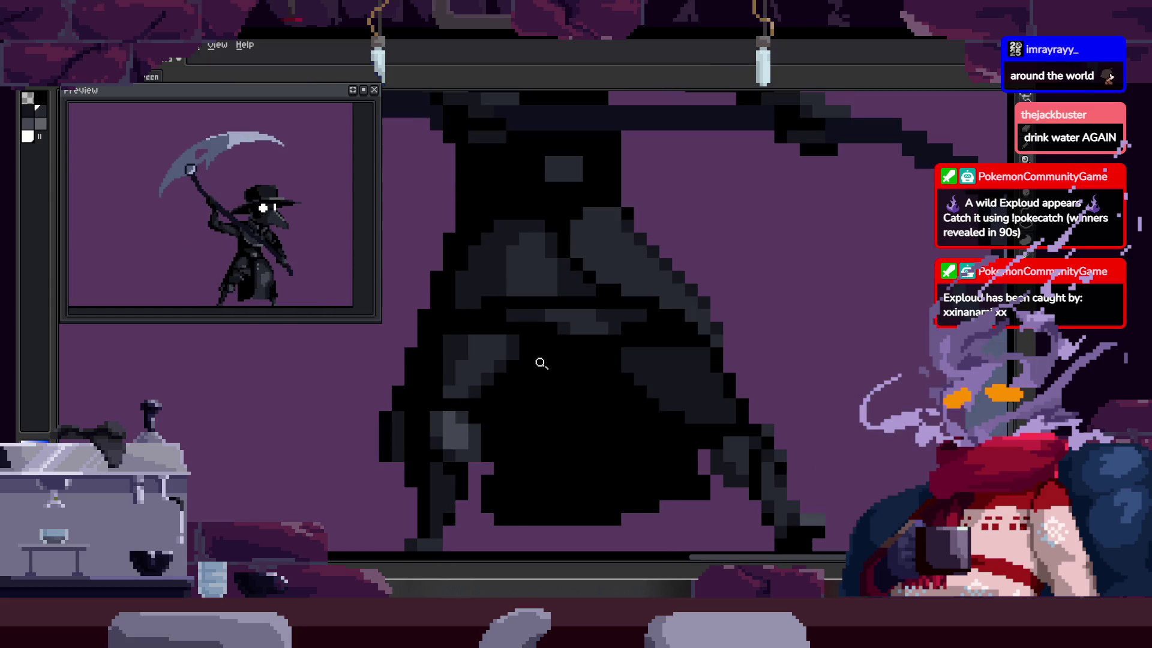
{"action": "scroll", "coordinate": [482, 351], "scroll_direction": "up", "scroll_amount": 2}
{"action": "scroll", "coordinate": [504, 347], "scroll_direction": "down", "scroll_amount": 1}
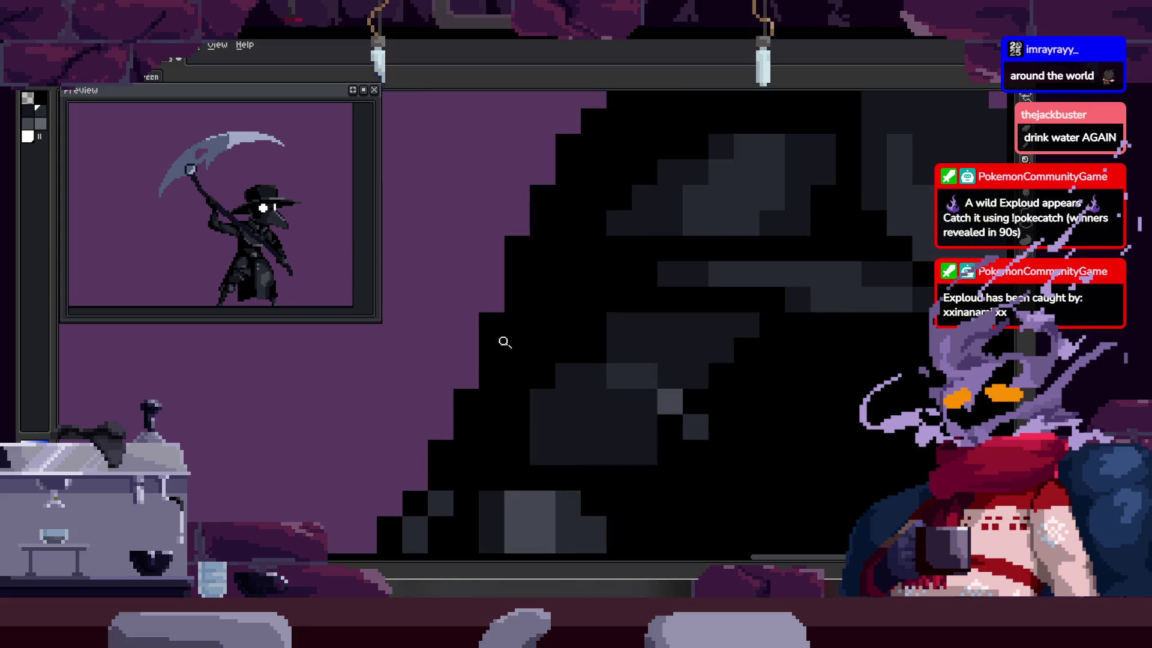
{"action": "scroll", "coordinate": [505, 340], "scroll_direction": "up", "scroll_amount": 1}
{"action": "key", "text": "g"}
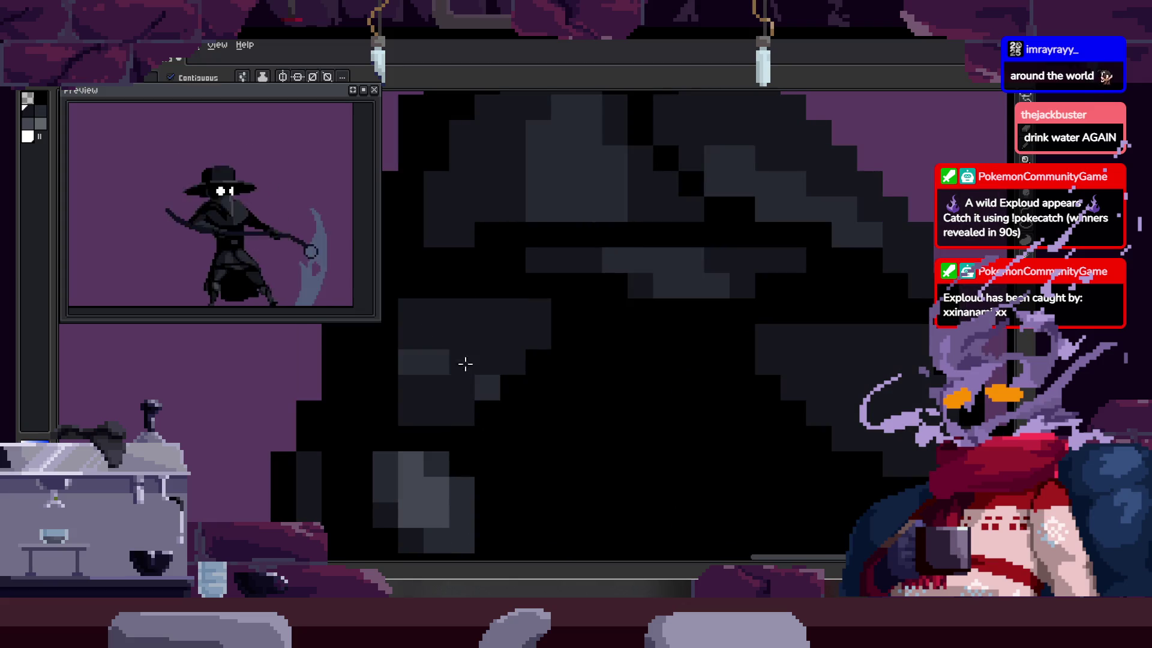
{"action": "key", "text": "b"}
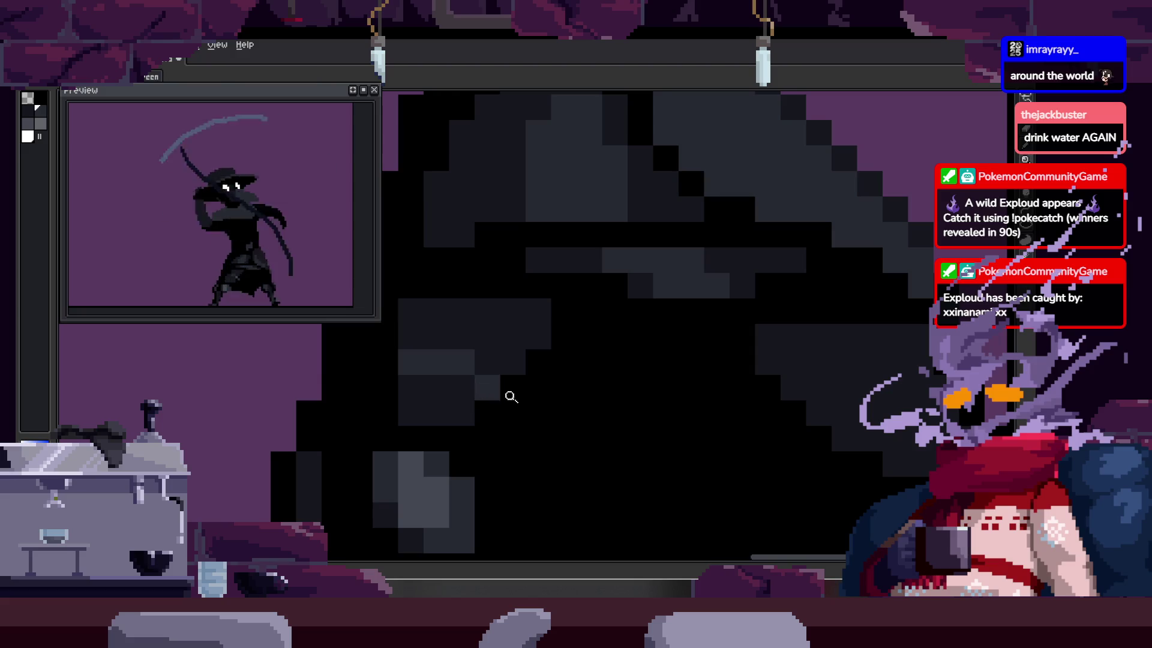
{"action": "scroll", "coordinate": [510, 397], "scroll_direction": "down", "scroll_amount": 3}
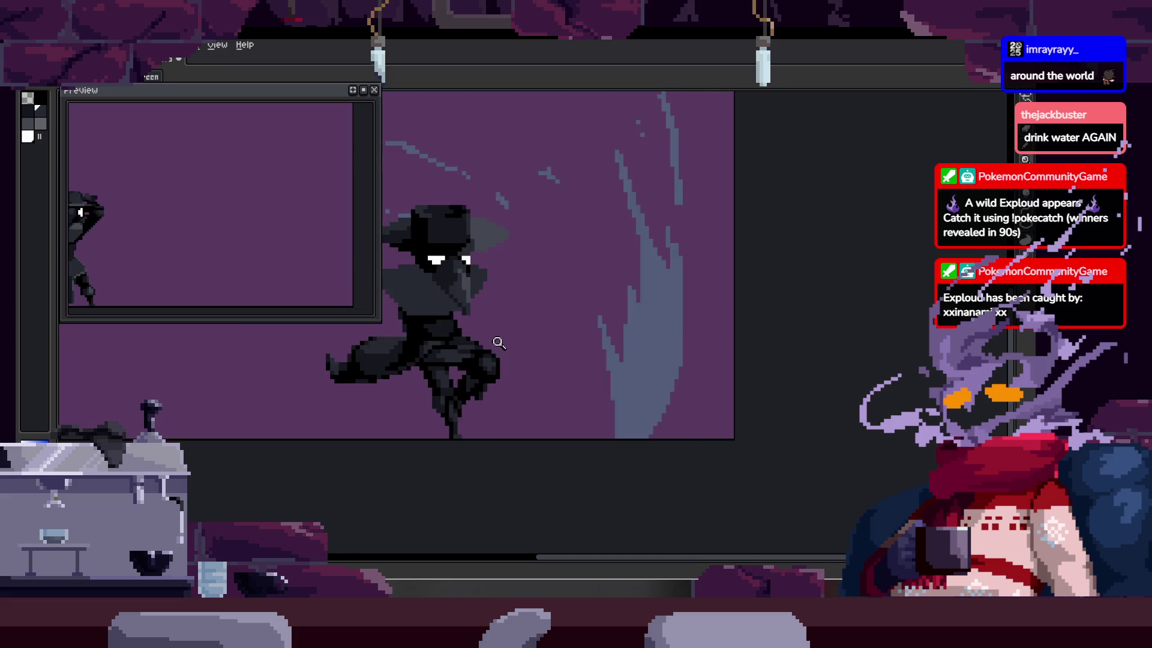
Step: Zoom in on the cloak, sample the dark colour, and paint two stray grey cloak pixels black
{"action": "scroll", "coordinate": [489, 387], "scroll_direction": "up", "scroll_amount": 3}
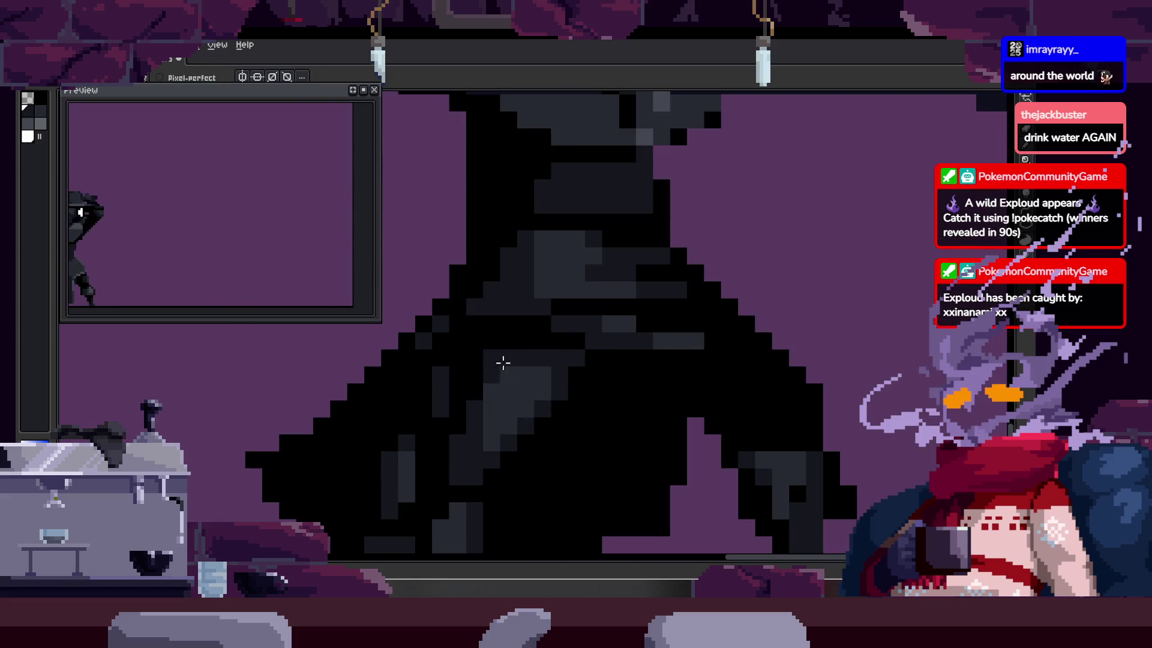
{"action": "scroll", "coordinate": [514, 402], "scroll_direction": "up", "scroll_amount": 1}
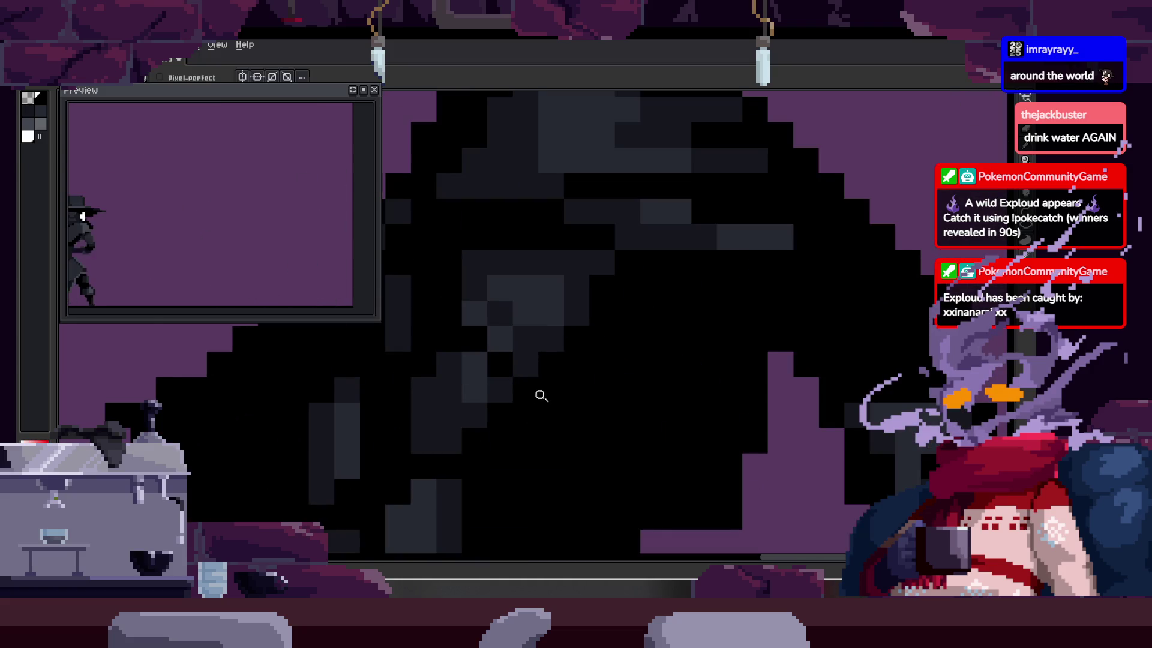
{"action": "key", "text": "alt"}
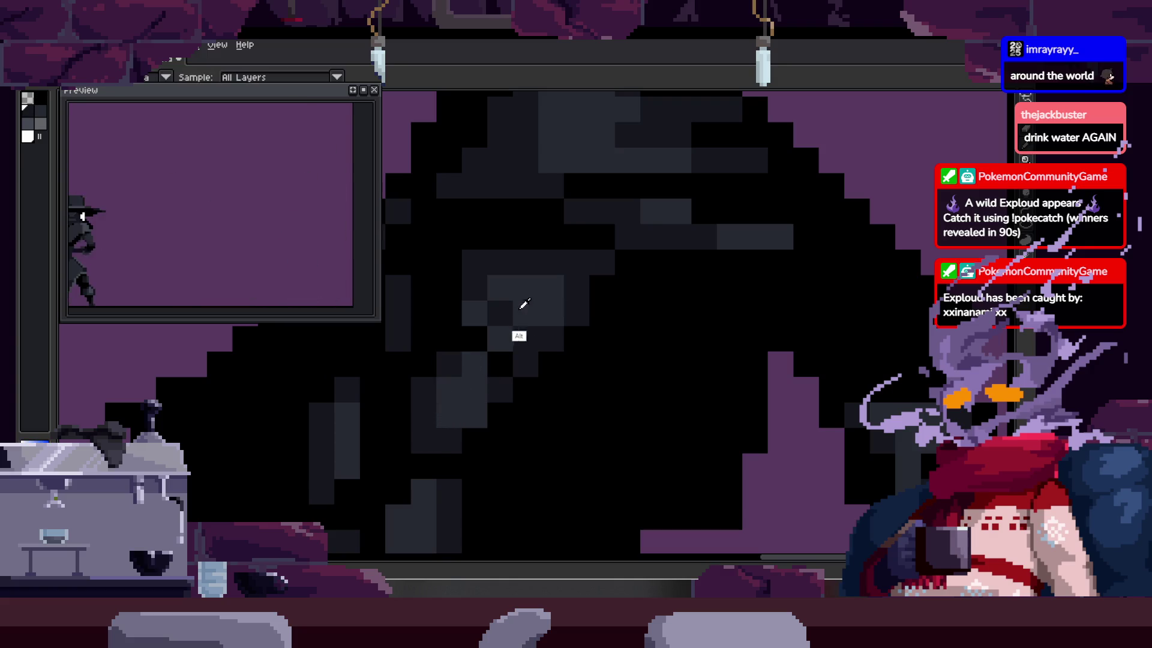
{"action": "key", "text": "z"}
{"action": "scroll", "coordinate": [552, 355], "scroll_direction": "down", "scroll_amount": 4}
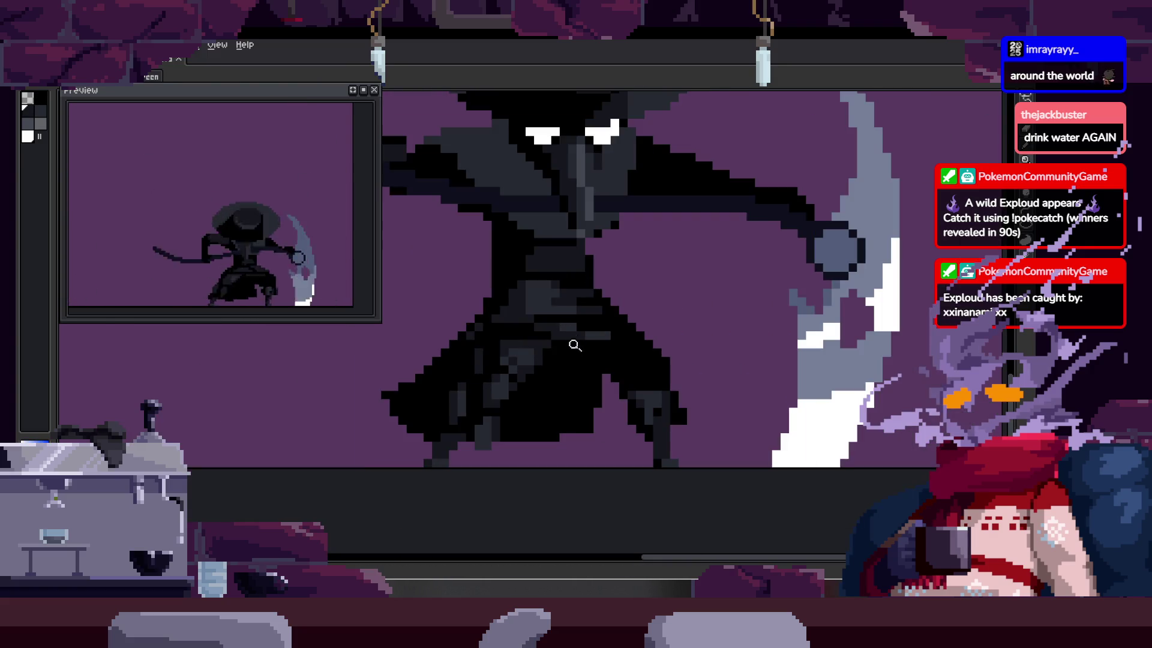
{"action": "scroll", "coordinate": [549, 338], "scroll_direction": "up", "scroll_amount": 5}
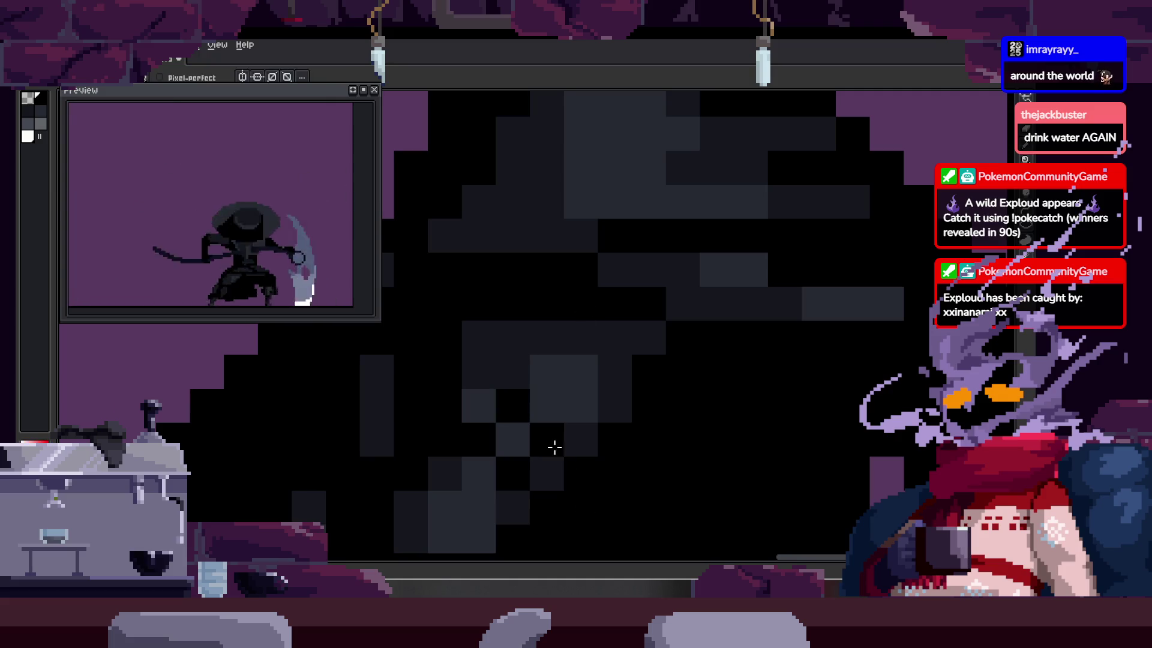
{"action": "scroll", "coordinate": [591, 442], "scroll_direction": "down", "scroll_amount": 3}
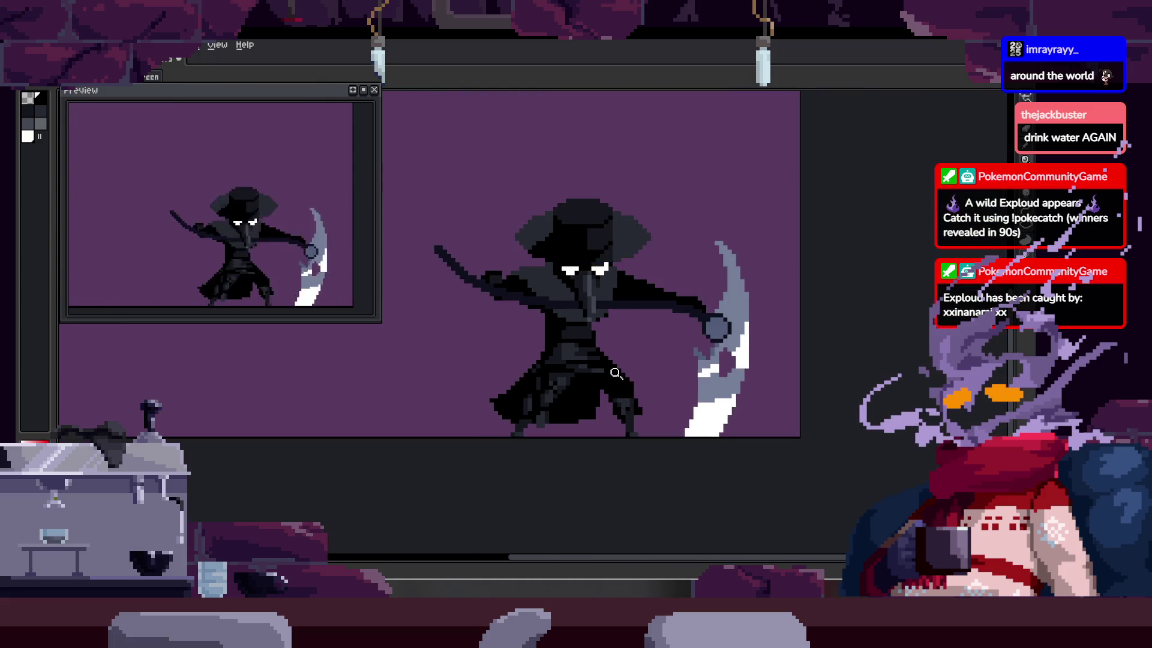
{"action": "scroll", "coordinate": [616, 373], "scroll_direction": "up", "scroll_amount": 5}
{"action": "key", "text": "z"}
{"action": "scroll", "coordinate": [522, 387], "scroll_direction": "down", "scroll_amount": 4}
{"action": "scroll", "coordinate": [516, 372], "scroll_direction": "up", "scroll_amount": 3}
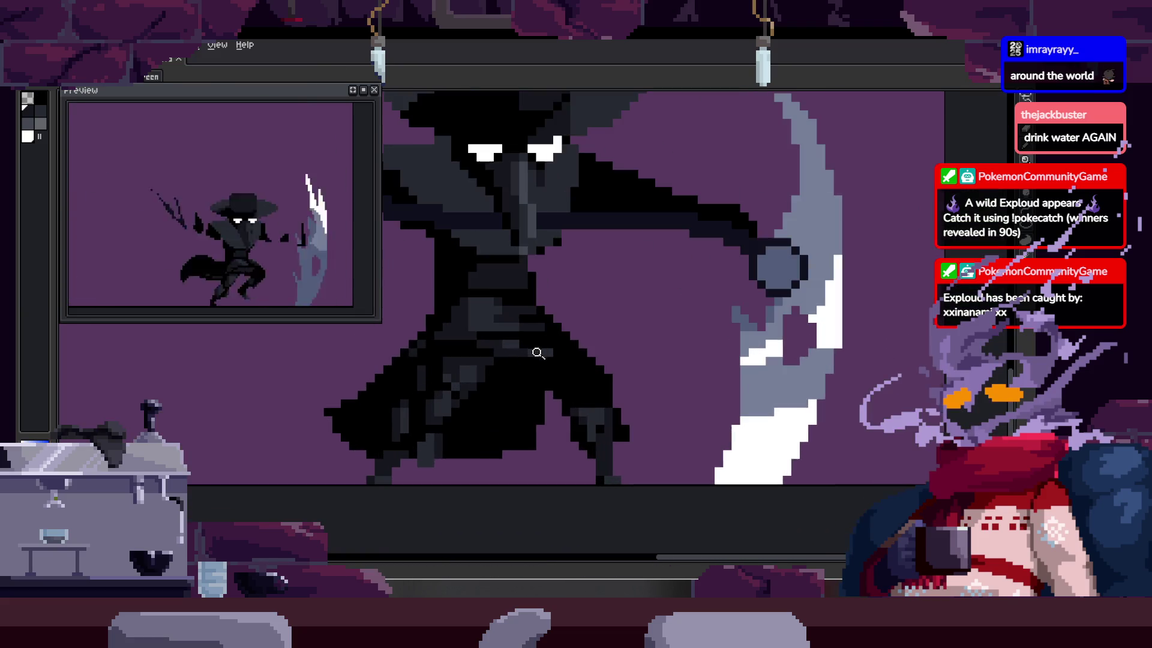
{"action": "scroll", "coordinate": [527, 227], "scroll_direction": "up", "scroll_amount": 5}
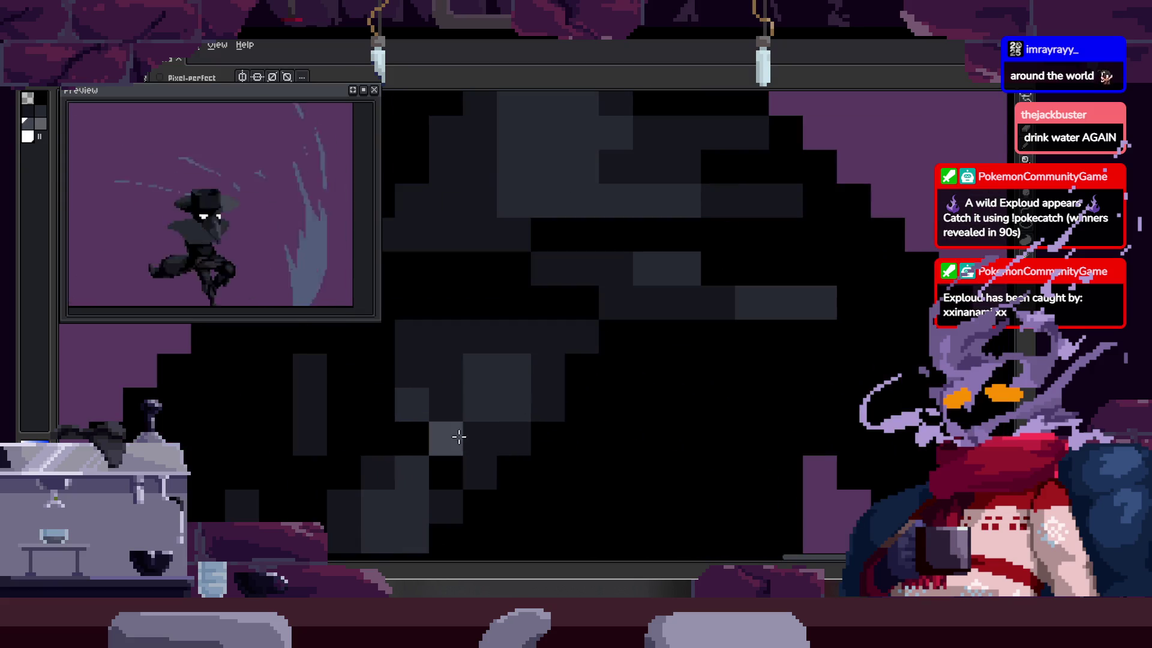
{"action": "scroll", "coordinate": [488, 353], "scroll_direction": "down", "scroll_amount": 4}
{"action": "scroll", "coordinate": [527, 365], "scroll_direction": "up", "scroll_amount": 4}
{"action": "key", "text": "b"}
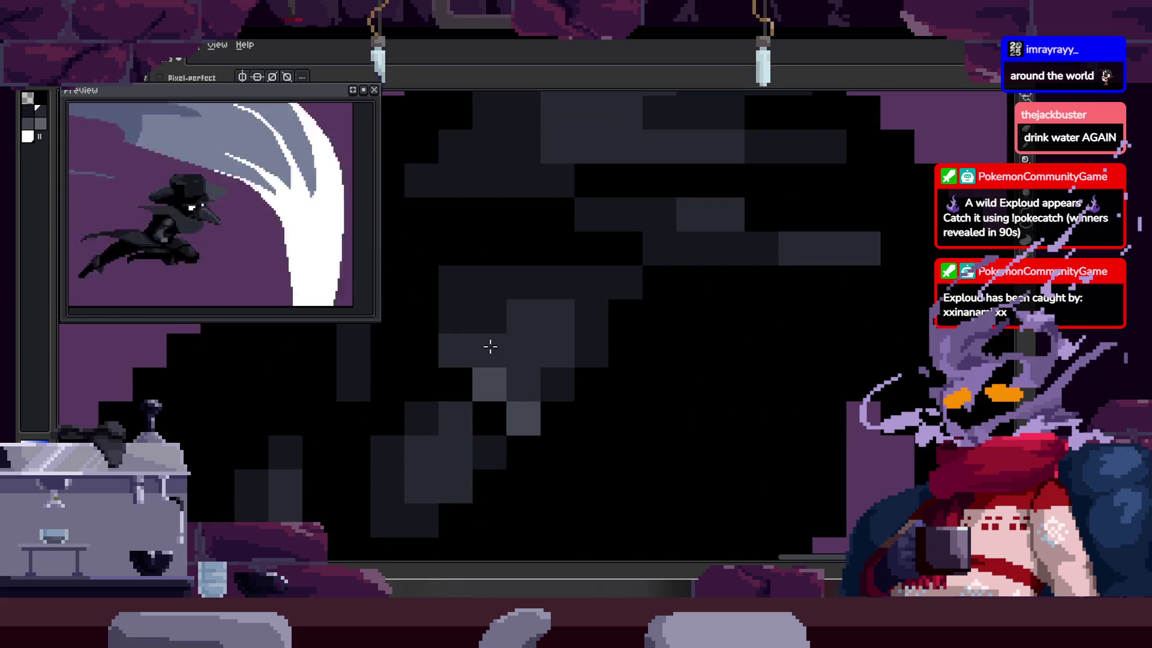
{"action": "scroll", "coordinate": [469, 353], "scroll_direction": "down", "scroll_amount": 4}
{"action": "scroll", "coordinate": [545, 380], "scroll_direction": "up", "scroll_amount": 4}
{"action": "key", "text": "alt"}
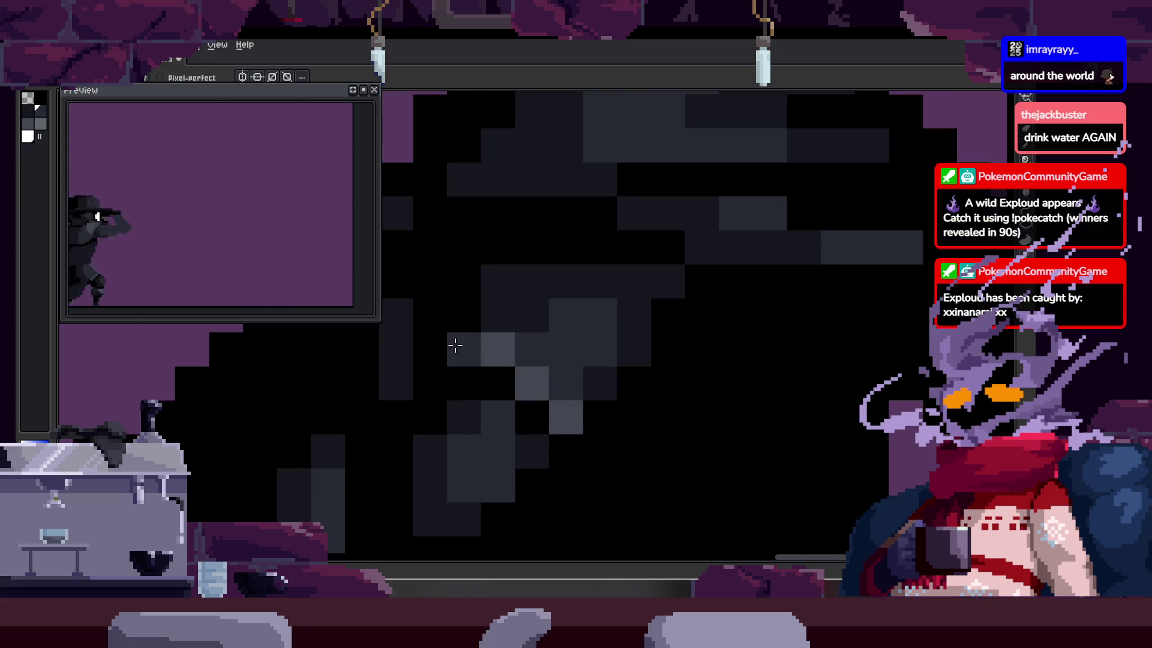
{"action": "left_click_drag", "start_coordinate": [508, 324], "coordinate": [452, 353]}
Step: Re-sample the dark body colour, paint over grey cloak pixels, and blacken a stray body pixel
{"action": "key", "text": "z"}
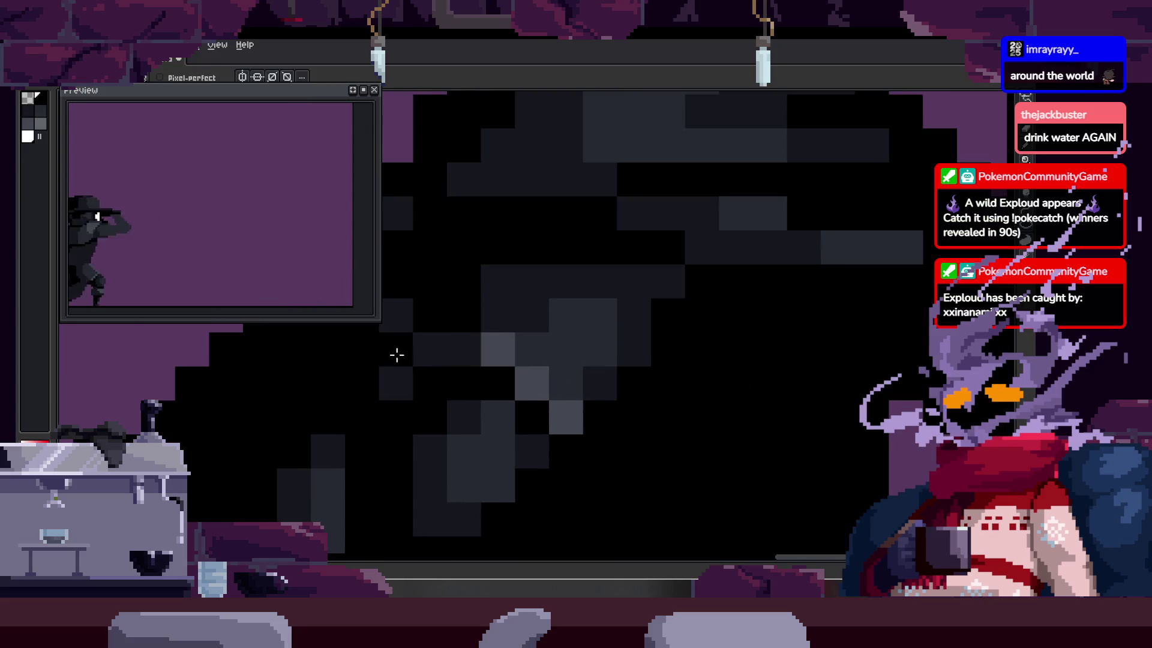
{"action": "scroll", "coordinate": [462, 391], "scroll_direction": "down", "scroll_amount": 4}
{"action": "scroll", "coordinate": [521, 358], "scroll_direction": "up", "scroll_amount": 2}
{"action": "scroll", "coordinate": [520, 358], "scroll_direction": "up", "scroll_amount": 5}
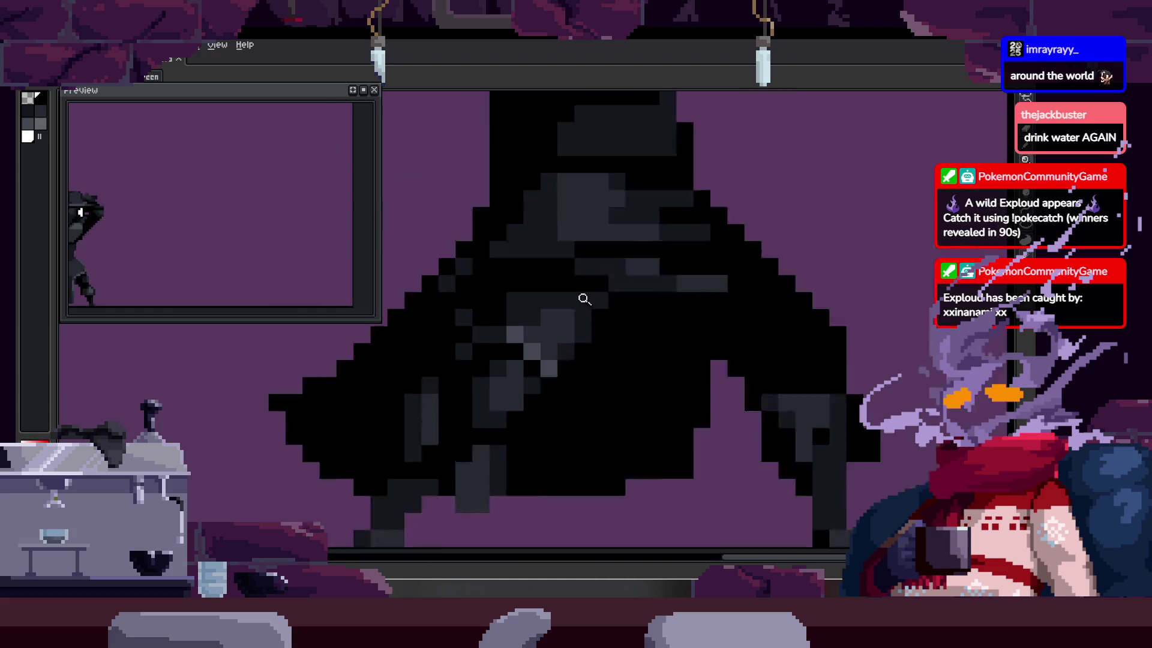
{"action": "key", "text": "alt"}
{"action": "key", "text": "z"}
{"action": "scroll", "coordinate": [462, 324], "scroll_direction": "down", "scroll_amount": 4}
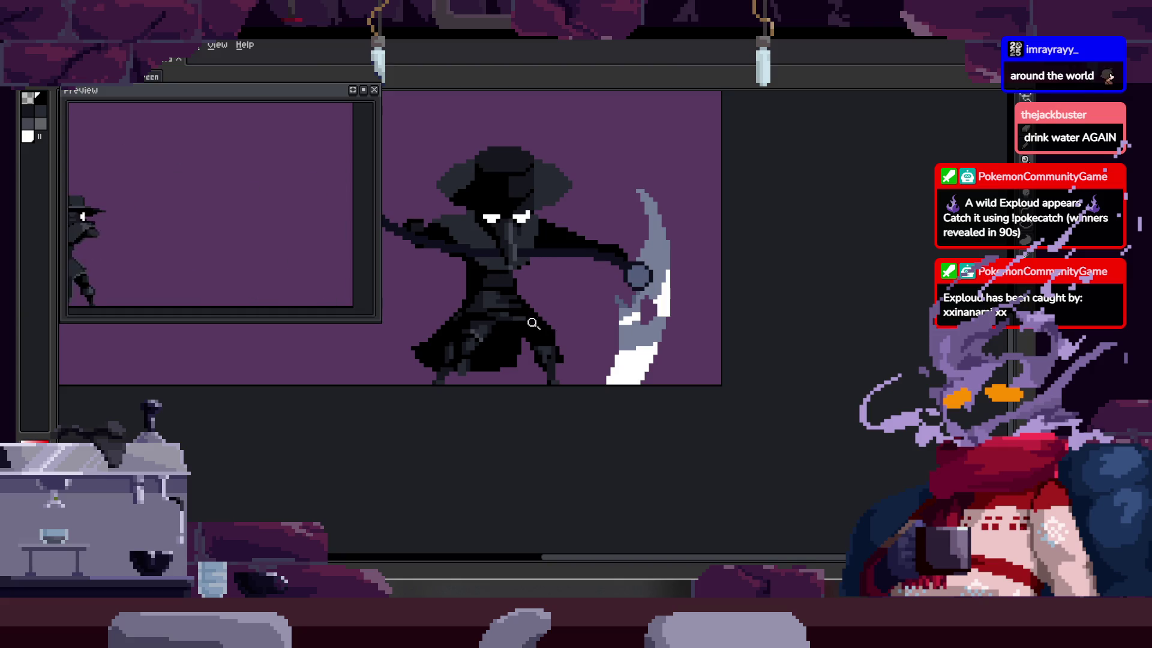
{"action": "scroll", "coordinate": [532, 324], "scroll_direction": "up", "scroll_amount": 3}
{"action": "scroll", "coordinate": [525, 345], "scroll_direction": "down", "scroll_amount": 1}
{"action": "scroll", "coordinate": [527, 352], "scroll_direction": "up", "scroll_amount": 1}
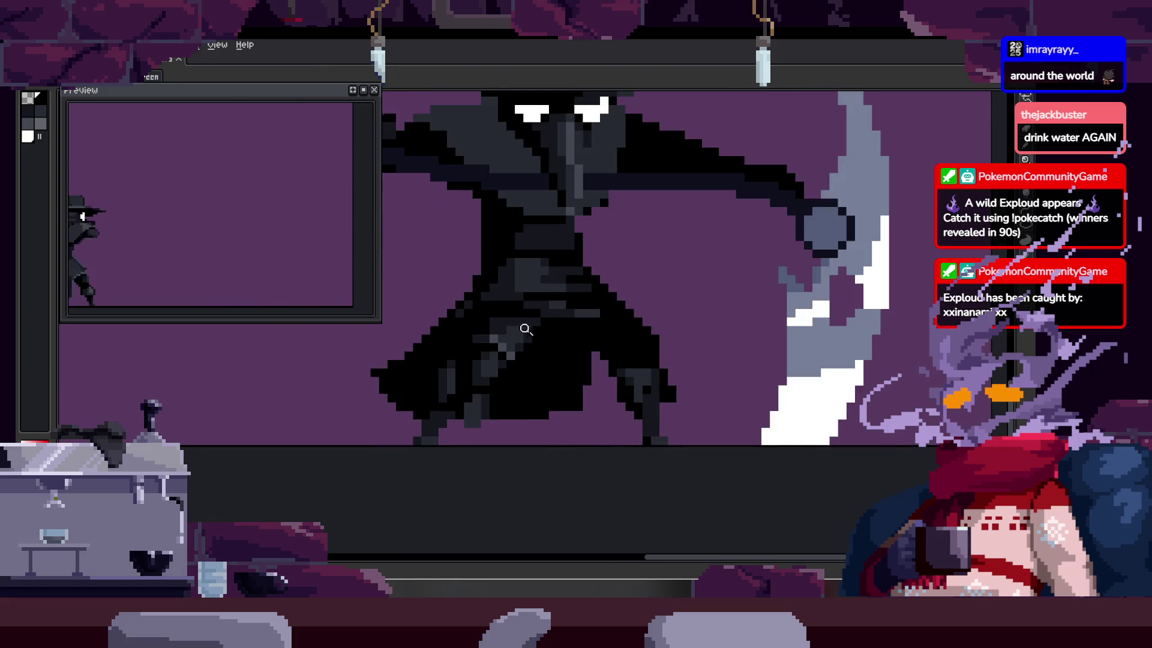
{"action": "scroll", "coordinate": [526, 329], "scroll_direction": "down", "scroll_amount": 1}
{"action": "scroll", "coordinate": [534, 344], "scroll_direction": "up", "scroll_amount": 1}
{"action": "scroll", "coordinate": [514, 334], "scroll_direction": "up", "scroll_amount": 3}
{"action": "key", "text": "alt"}
{"action": "mouse_move", "coordinate": [420, 307]}
{"action": "left_mouse_down"}
{"action": "mouse_move", "coordinate": [455, 308]}
{"action": "mouse_move", "coordinate": [570, 358]}
{"action": "left_mouse_up"}
{"action": "scroll", "coordinate": [566, 369], "scroll_direction": "down", "scroll_amount": 2}
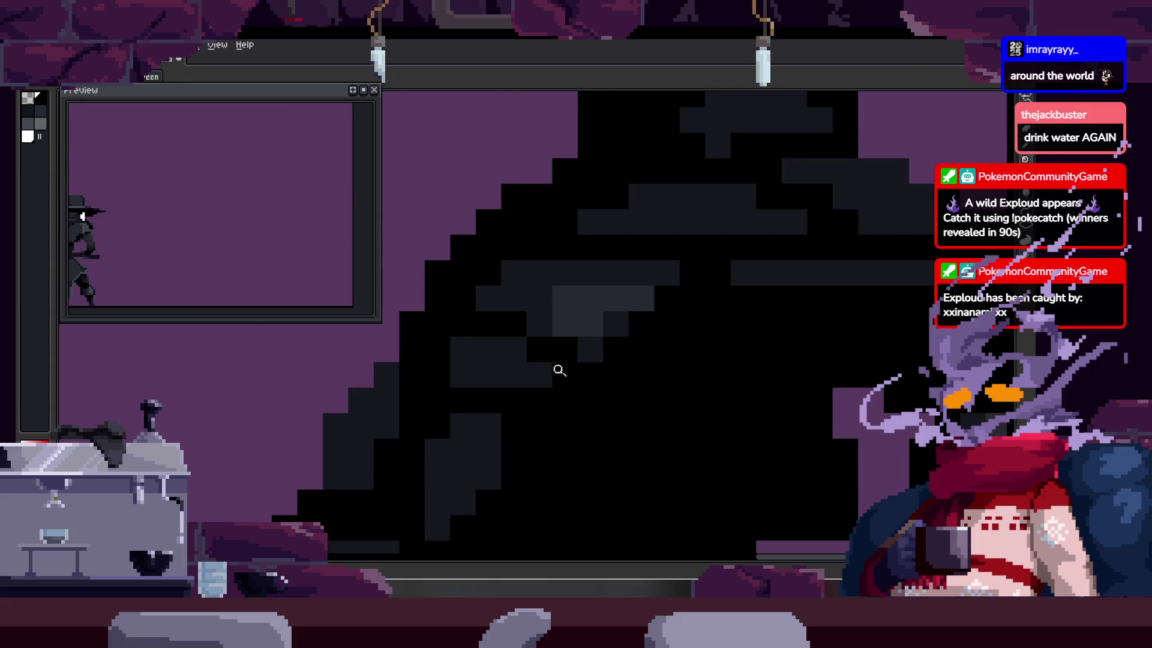
{"action": "scroll", "coordinate": [589, 295], "scroll_direction": "up", "scroll_amount": 1}
{"action": "left_click_drag", "start_coordinate": [589, 295], "coordinate": [653, 328]}
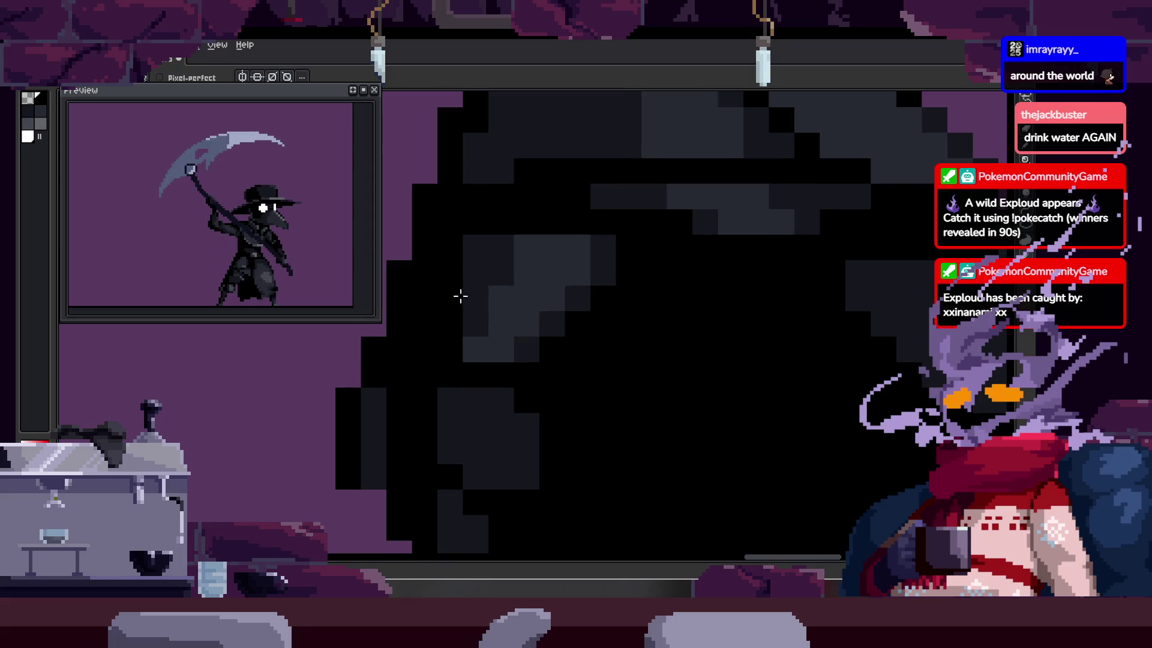
{"action": "scroll", "coordinate": [592, 352], "scroll_direction": "down", "scroll_amount": 2}
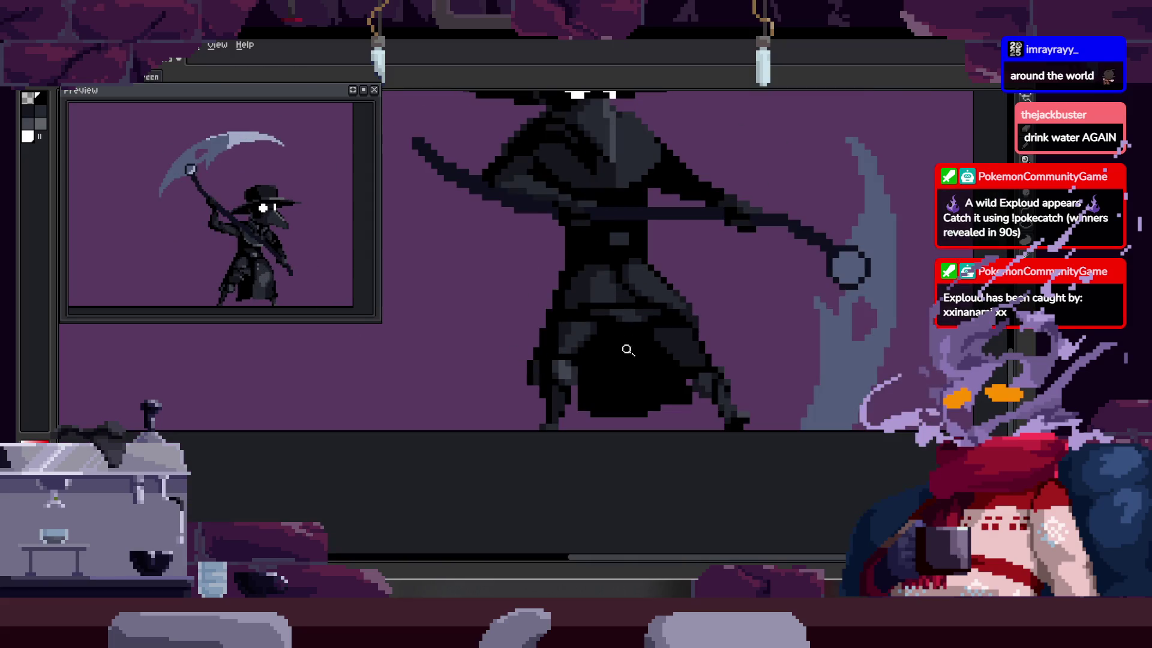
{"action": "scroll", "coordinate": [641, 327], "scroll_direction": "up", "scroll_amount": 2}
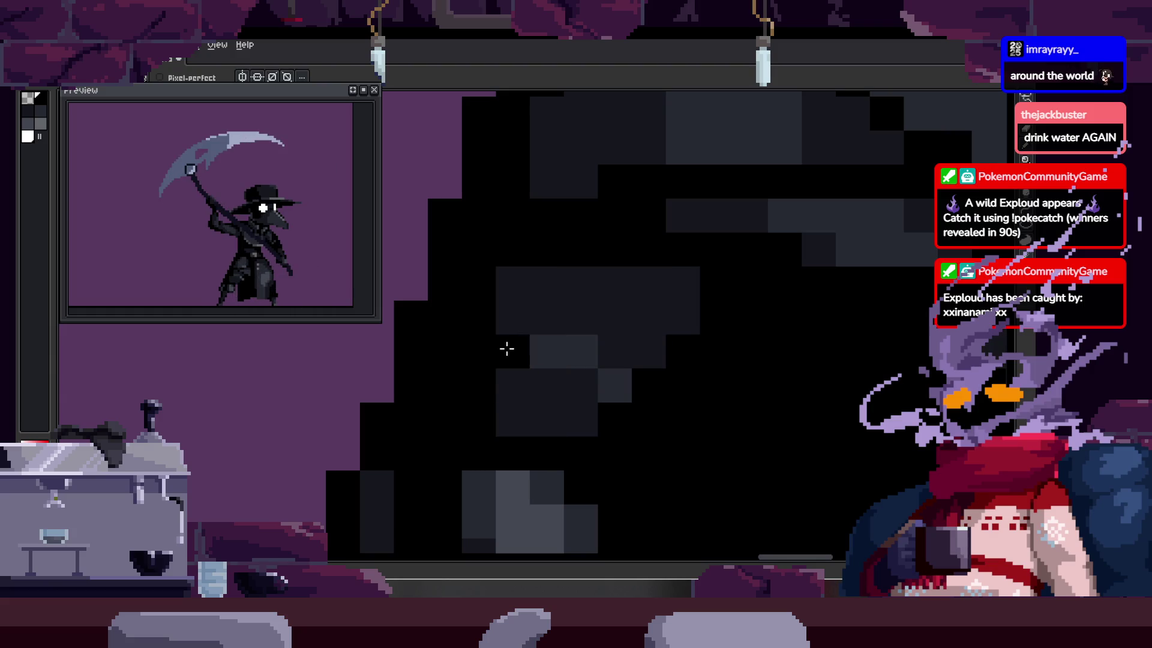
{"action": "left_click", "coordinate": [598, 369]}
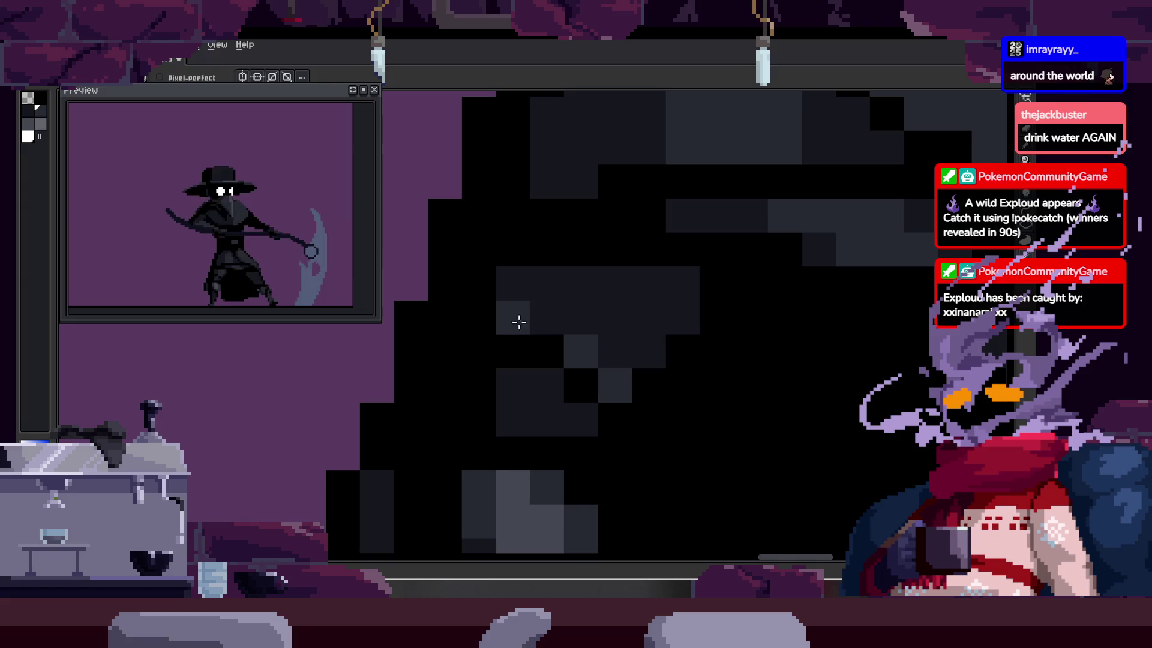
Step: Zoom in closer on the body pixels to check for remaining grey spots
{"action": "scroll", "coordinate": [519, 322], "scroll_direction": "down", "scroll_amount": 3}
{"action": "scroll", "coordinate": [632, 340], "scroll_direction": "up", "scroll_amount": 3}
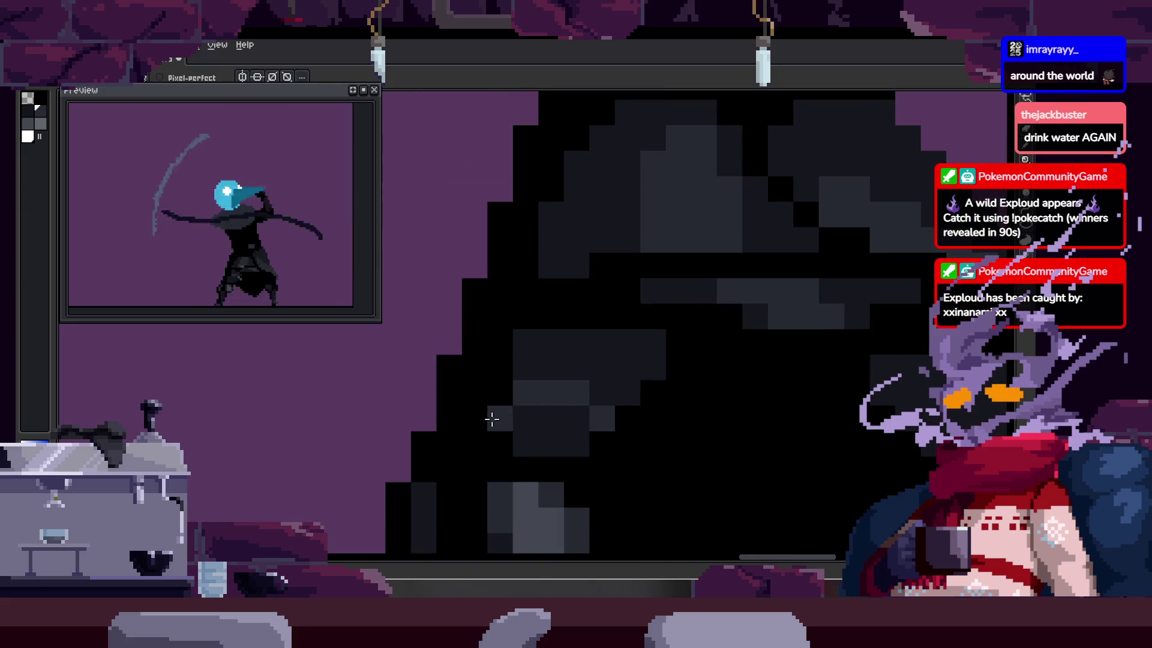
{"action": "scroll", "coordinate": [643, 393], "scroll_direction": "down", "scroll_amount": 2}
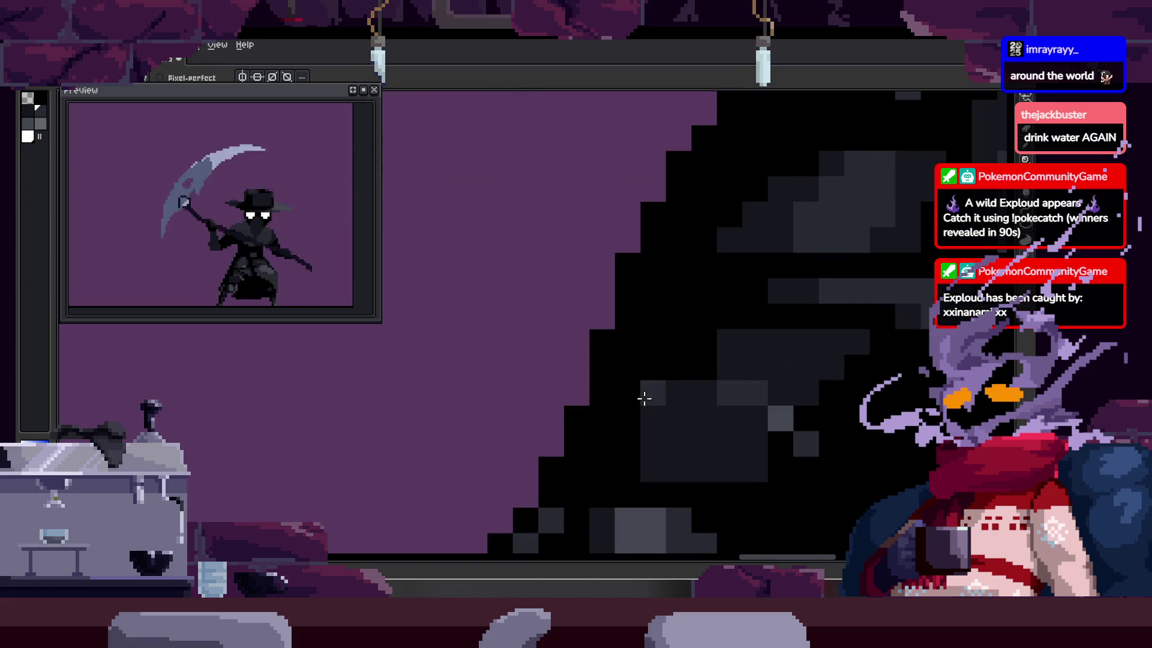
{"action": "scroll", "coordinate": [675, 382], "scroll_direction": "down", "scroll_amount": 5}
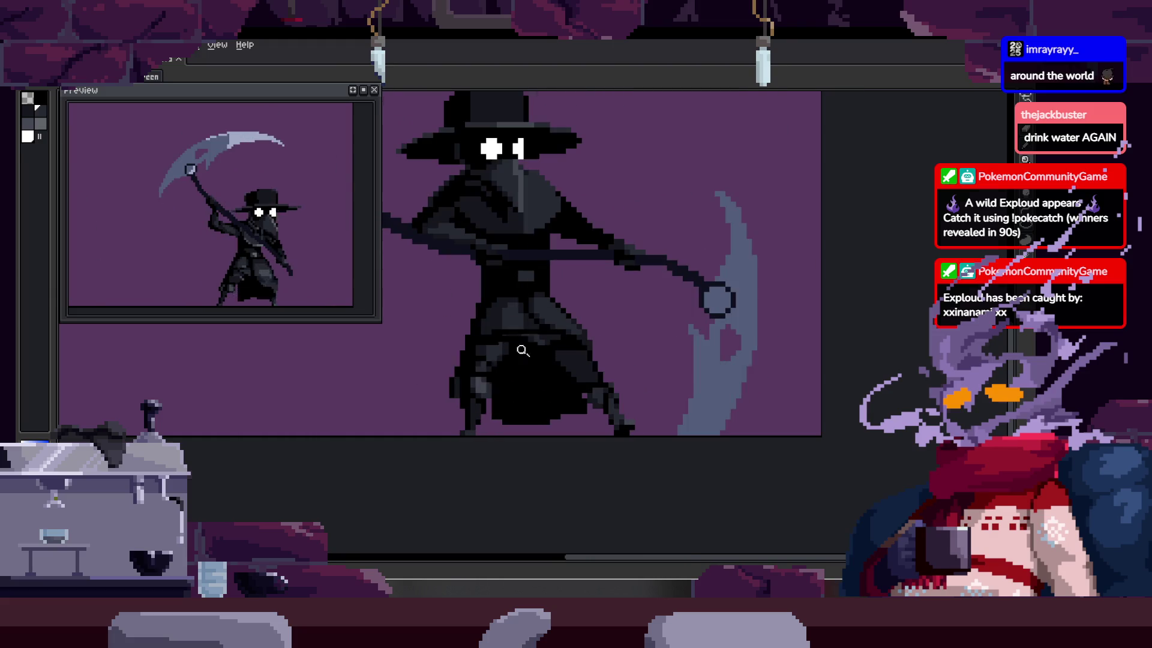
{"action": "scroll", "coordinate": [523, 351], "scroll_direction": "up", "scroll_amount": 3}
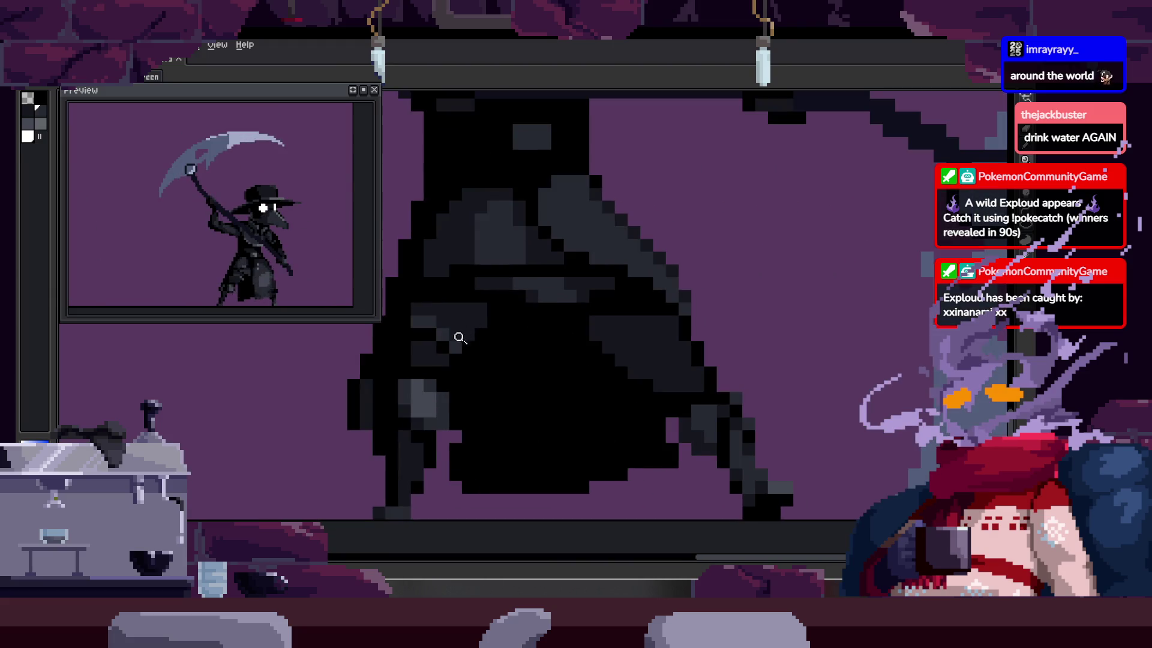
{"action": "key", "text": "b"}
{"action": "scroll", "coordinate": [512, 324], "scroll_direction": "up", "scroll_amount": 2}
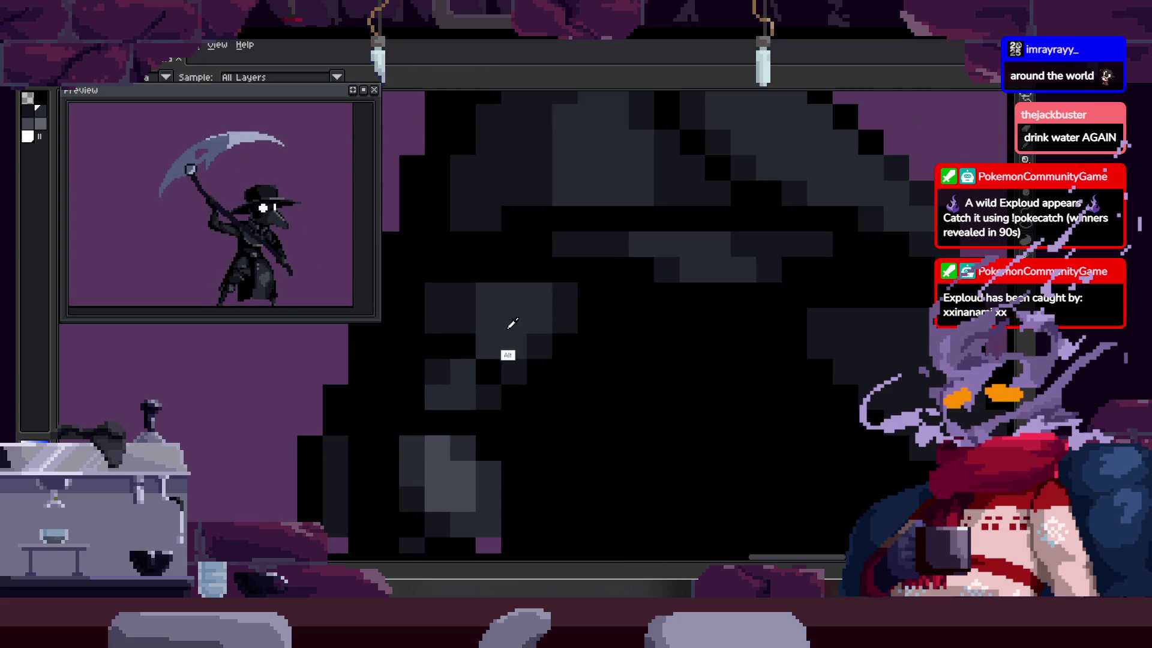
{"action": "key", "text": "z"}
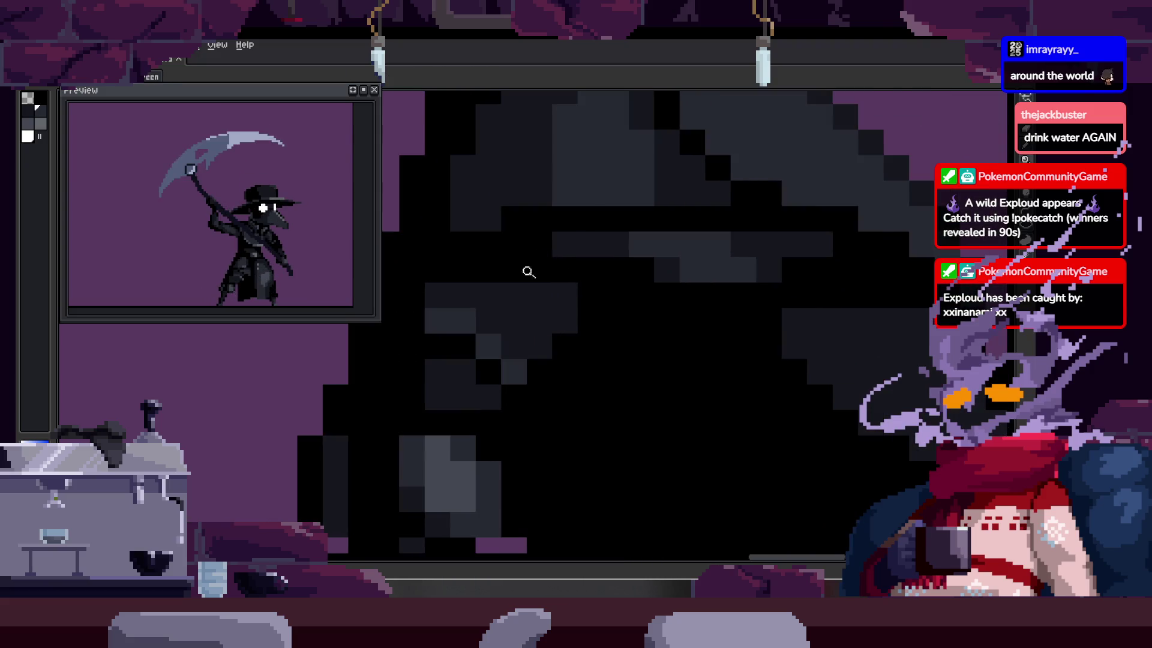
{"action": "left_click", "coordinate": [528, 272]}
{"action": "key", "text": "b"}
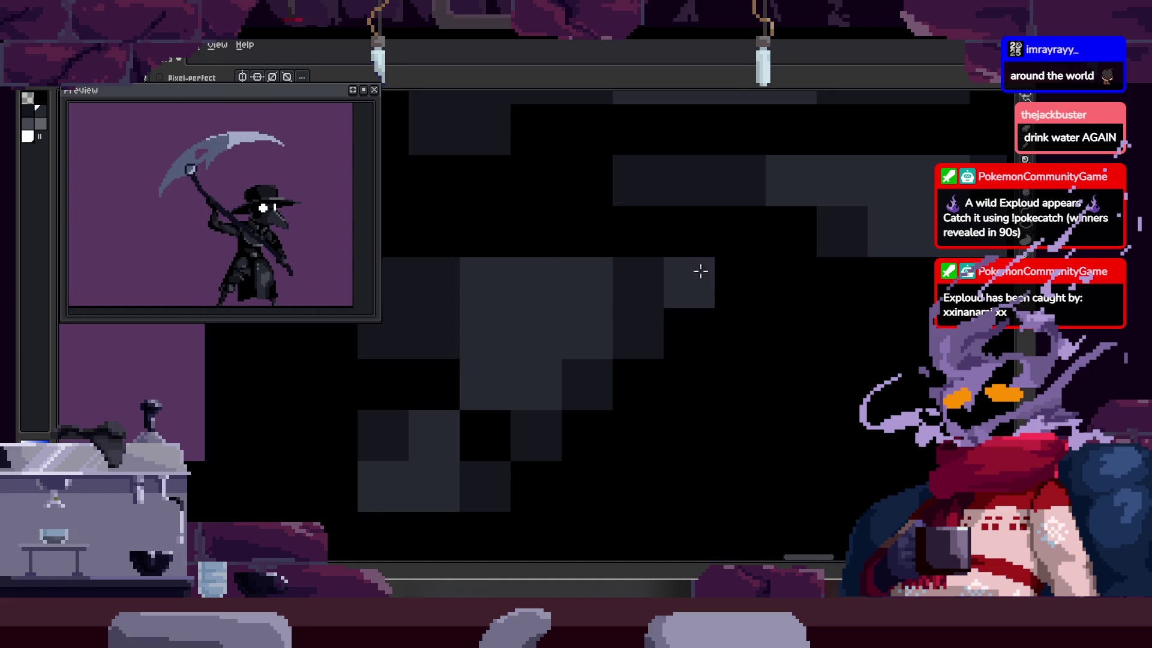
{"action": "key", "text": "z"}
{"action": "scroll", "coordinate": [539, 319], "scroll_direction": "down", "scroll_amount": 2}
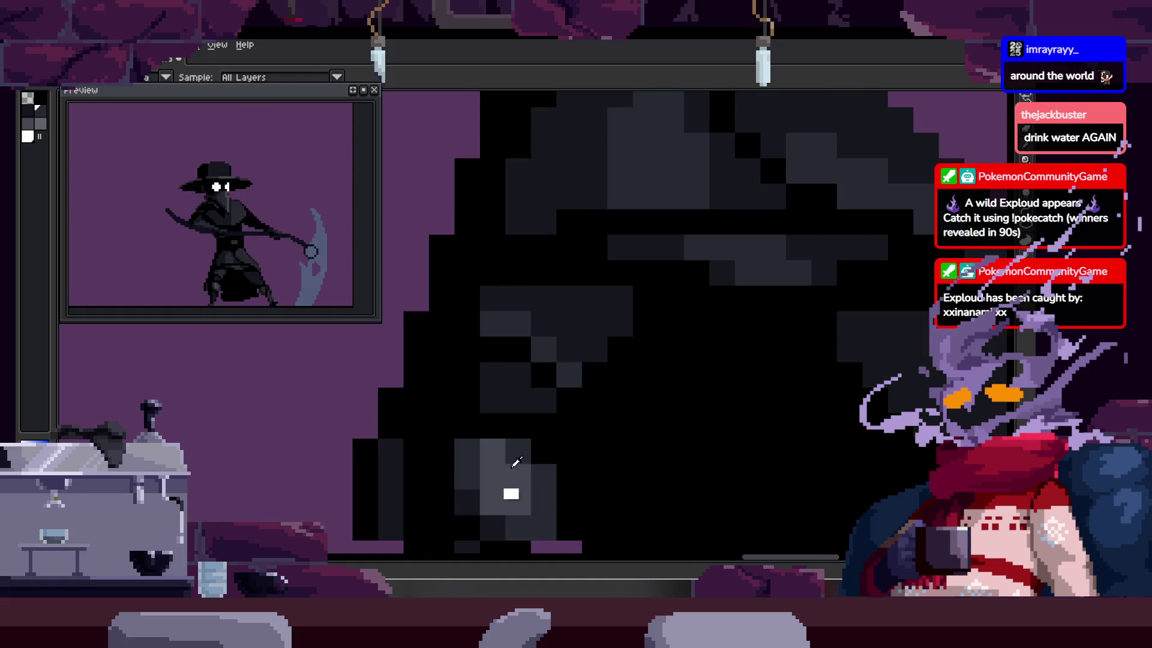
{"action": "key", "text": "b"}
{"action": "scroll", "coordinate": [563, 313], "scroll_direction": "up", "scroll_amount": 1}
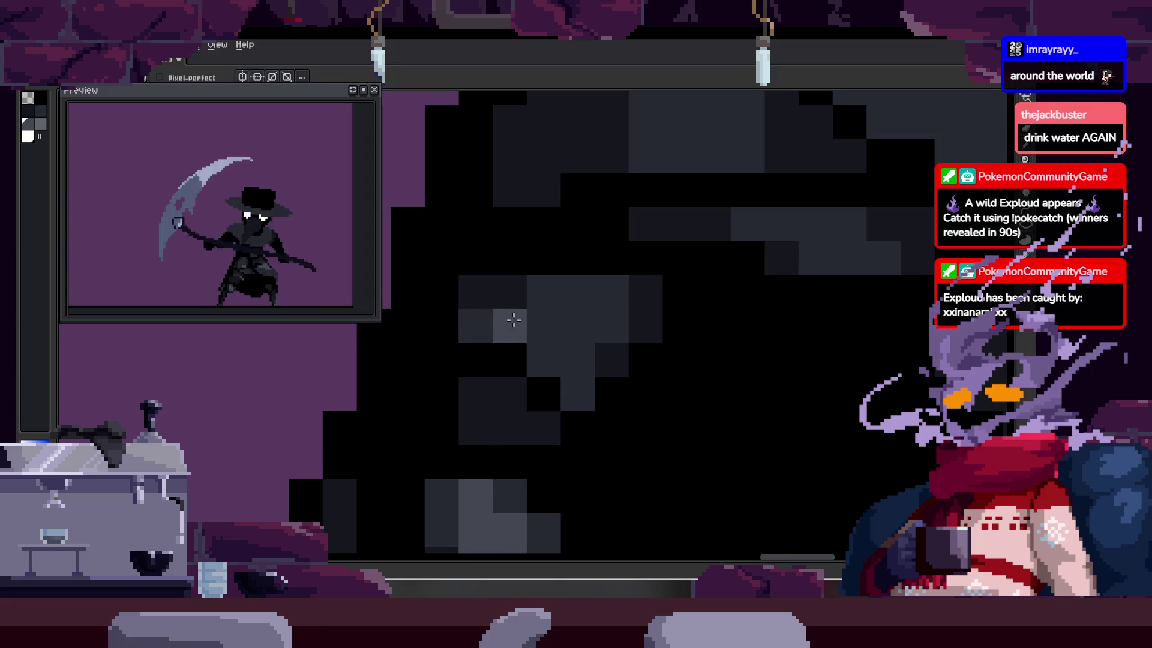
{"action": "key", "text": "z"}
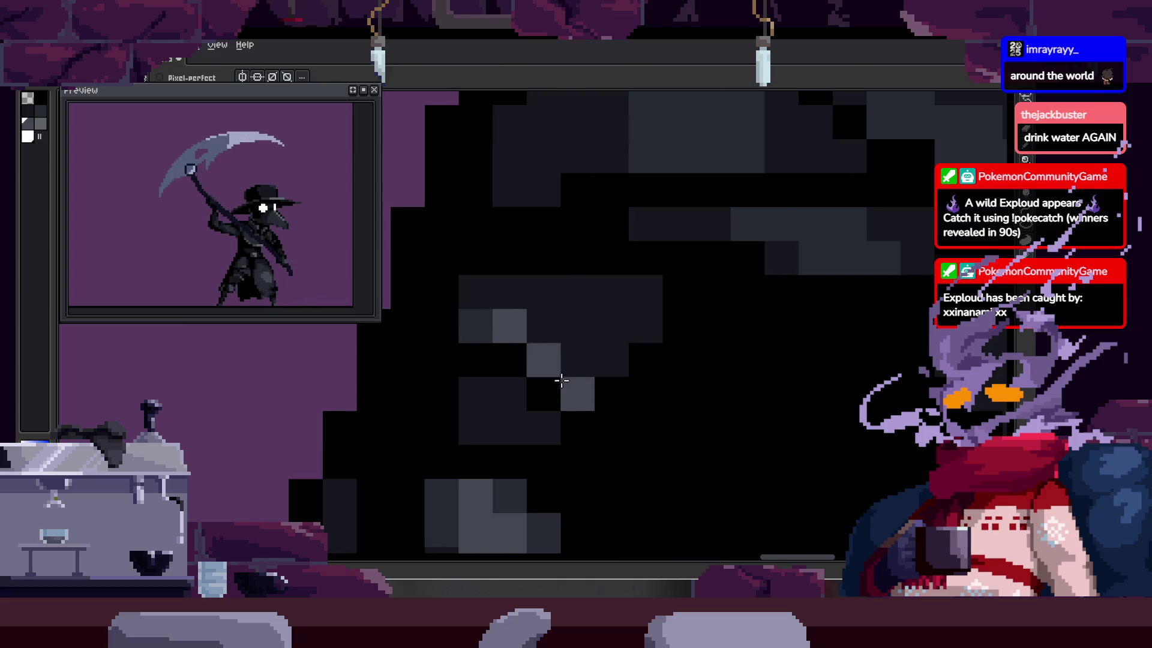
{"action": "scroll", "coordinate": [548, 300], "scroll_direction": "up", "scroll_amount": 1}
Step: Pan across the cloak, zoom out to the whole character, and play the animation with the timeline shown
{"action": "key", "text": "h"}
{"action": "scroll", "coordinate": [616, 324], "scroll_direction": "down", "scroll_amount": 3}
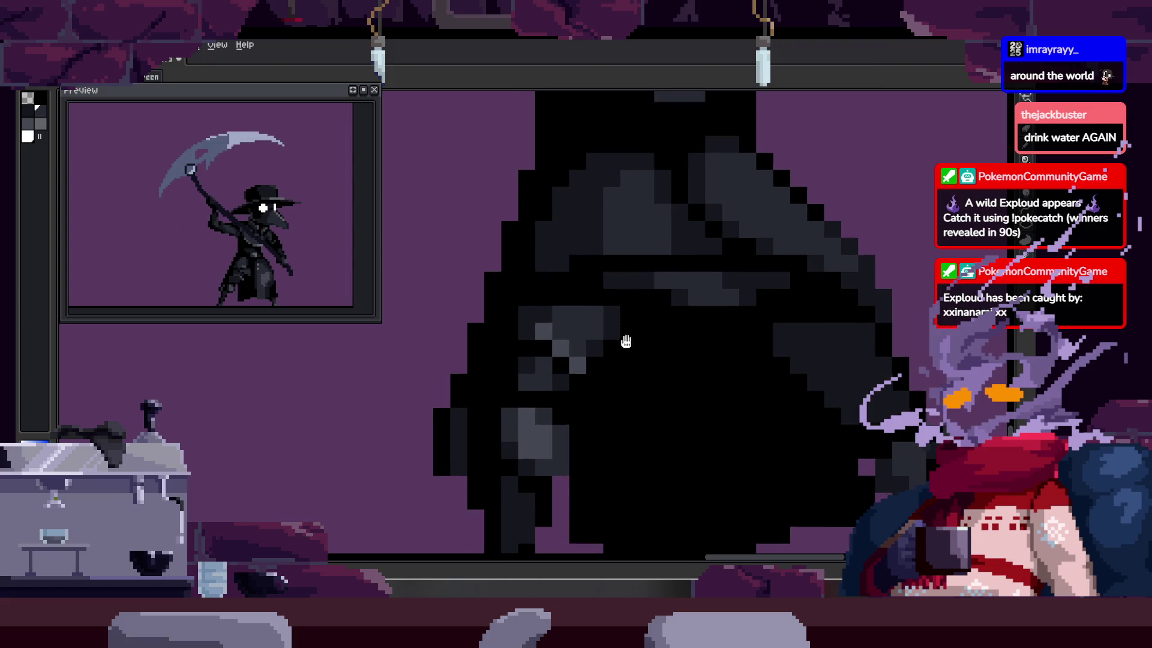
{"action": "scroll", "coordinate": [626, 341], "scroll_direction": "up", "scroll_amount": 2}
{"action": "key", "text": "b"}
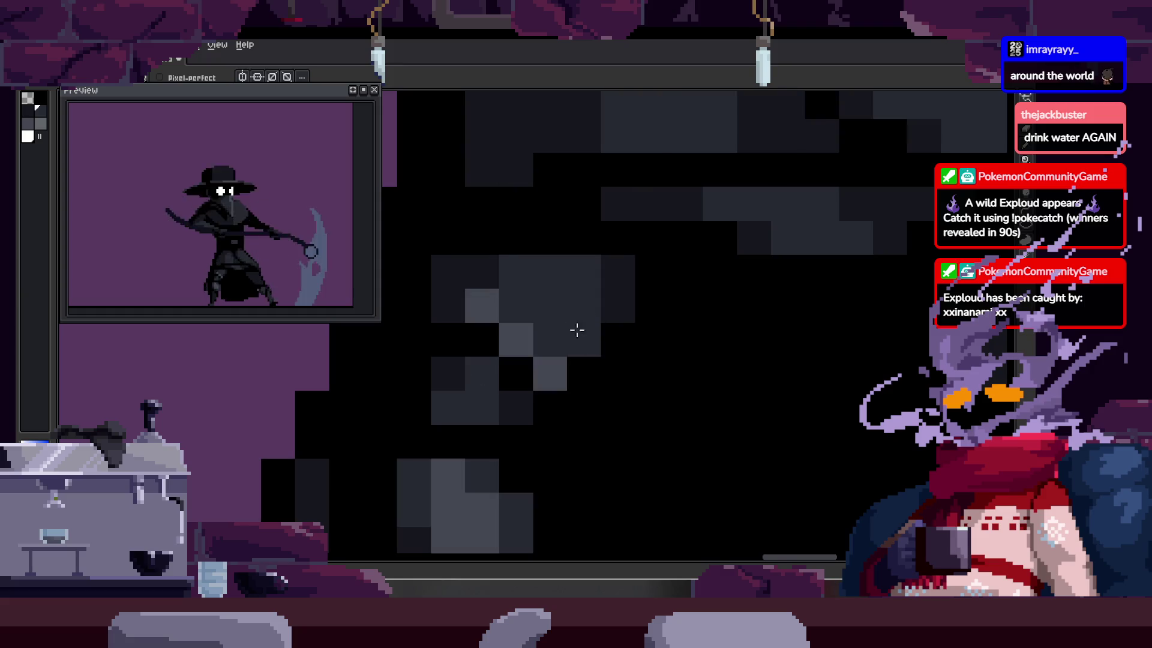
{"action": "key", "text": "h"}
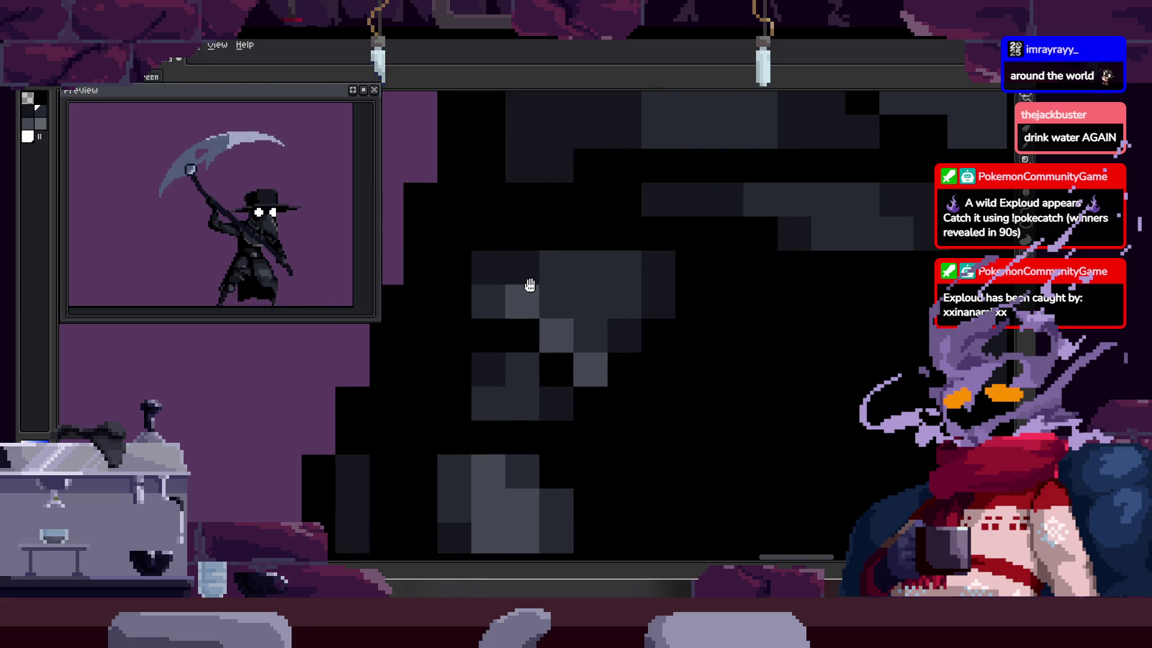
{"action": "left_click_drag", "start_coordinate": [530, 285], "coordinate": [559, 285]}
{"action": "key", "text": "b"}
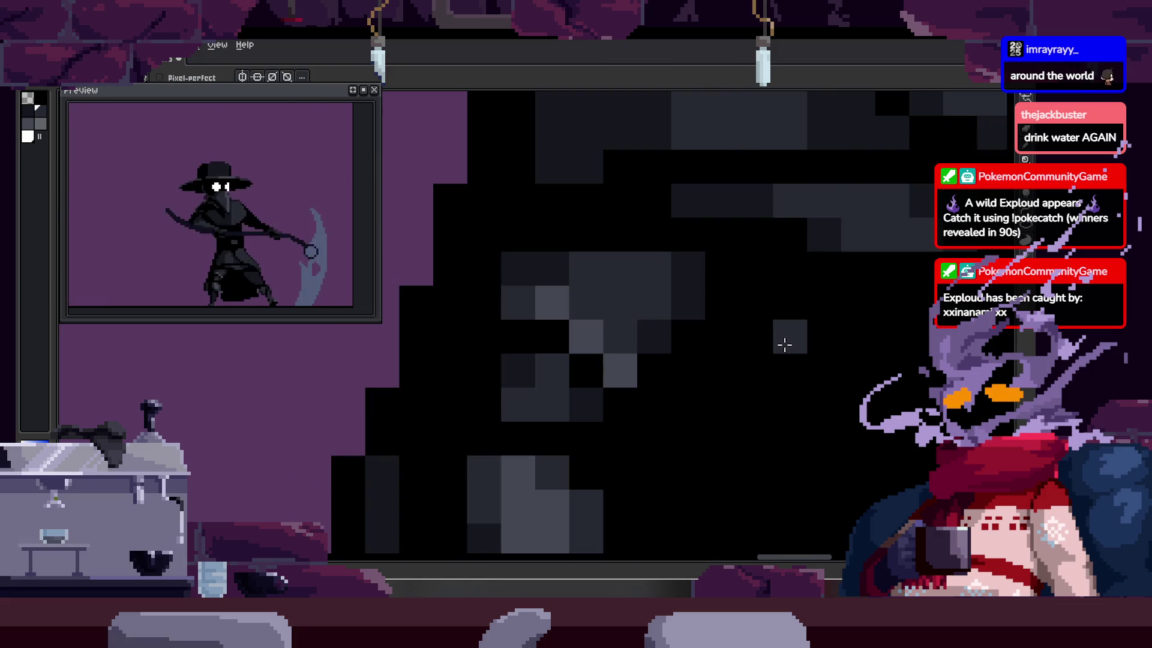
{"action": "key", "text": "z"}
{"action": "scroll", "coordinate": [720, 353], "scroll_direction": "down", "scroll_amount": 5}
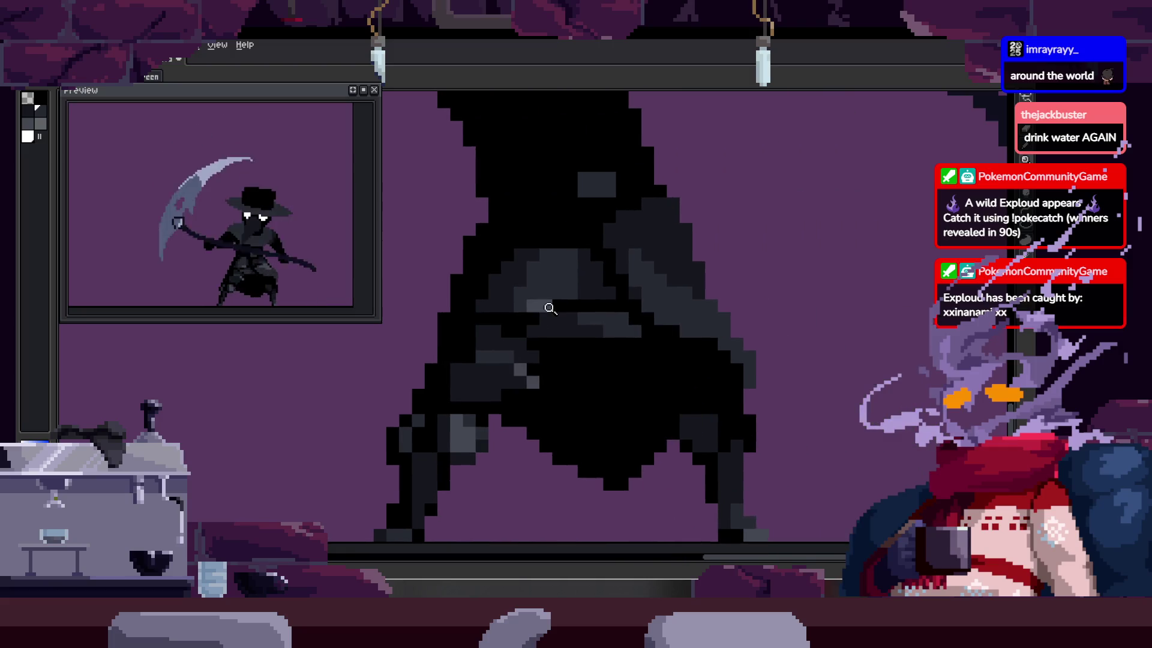
{"action": "key", "text": "Tab"}
{"action": "key", "text": "Return"}
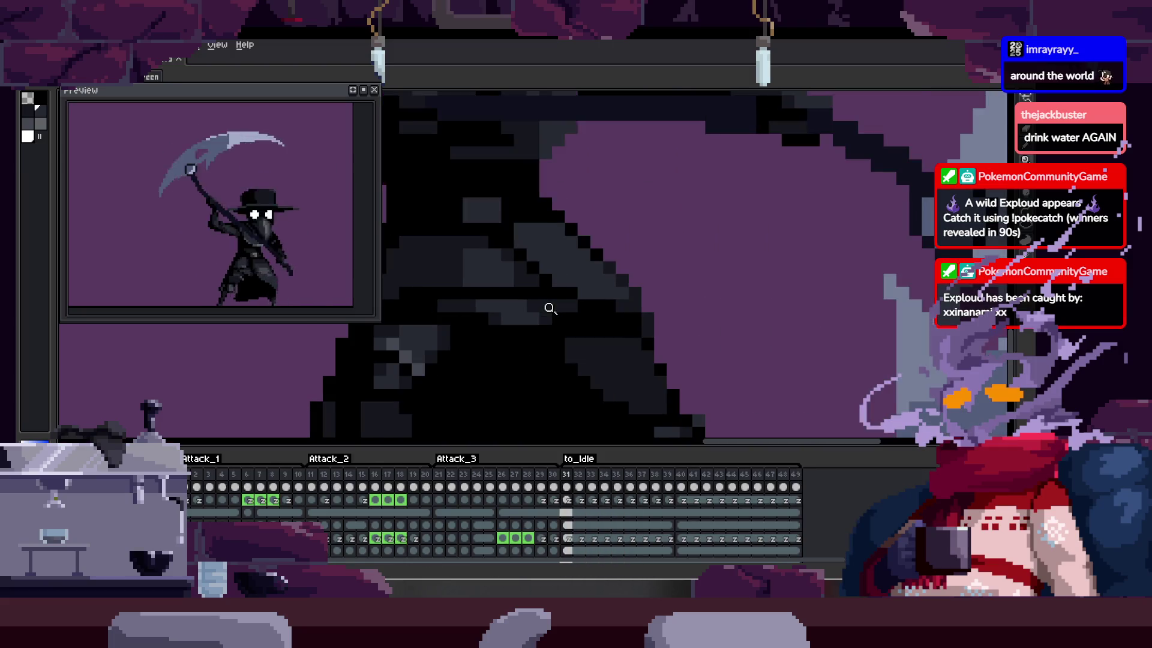
Step: Hide the frame timeline so the scythe attack animation plays on the enlarged canvas
{"action": "right_click", "coordinate": [550, 308]}
{"action": "key", "text": "b"}
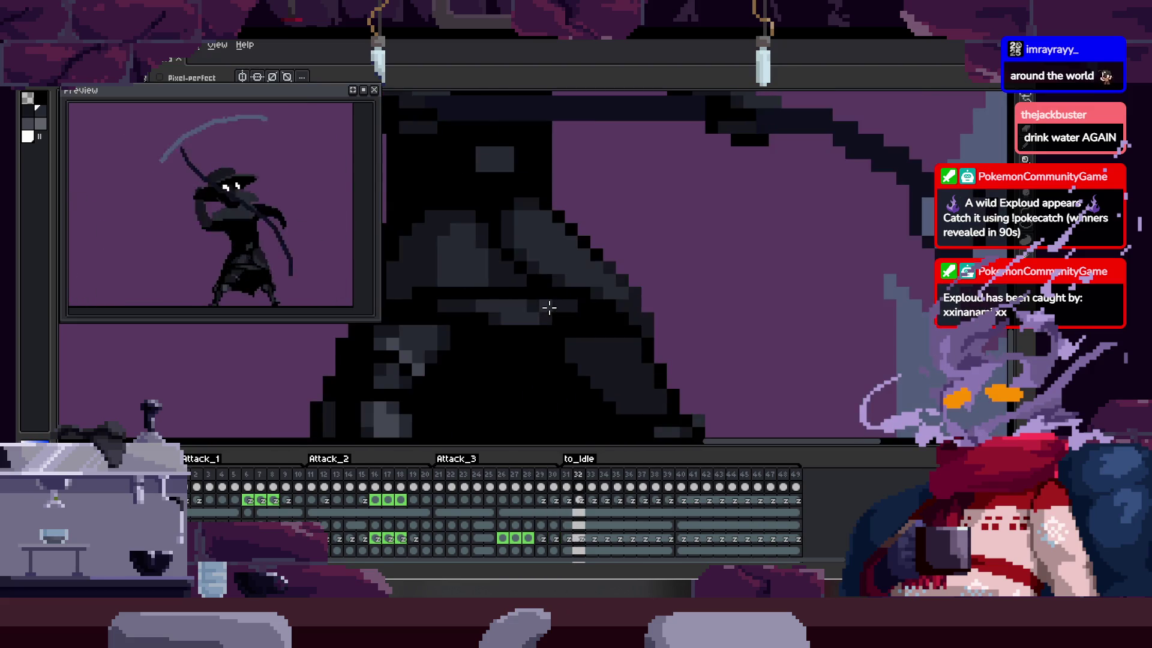
{"action": "key", "text": "Tab"}
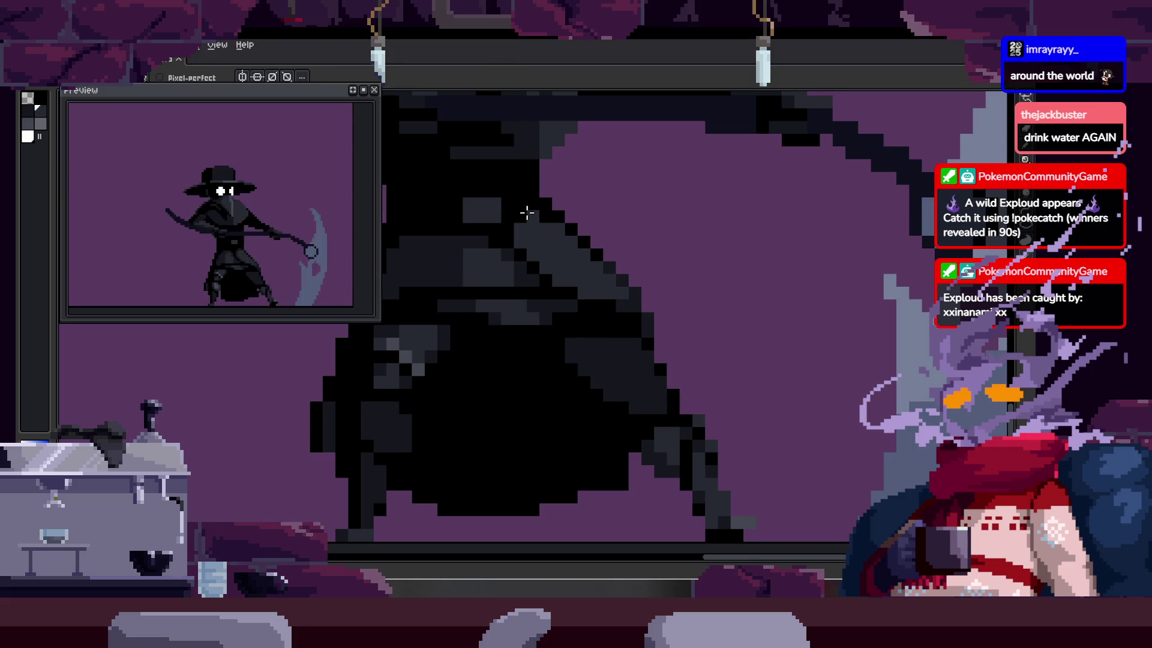
{"action": "scroll", "coordinate": [527, 212], "scroll_direction": "down", "scroll_amount": 2}
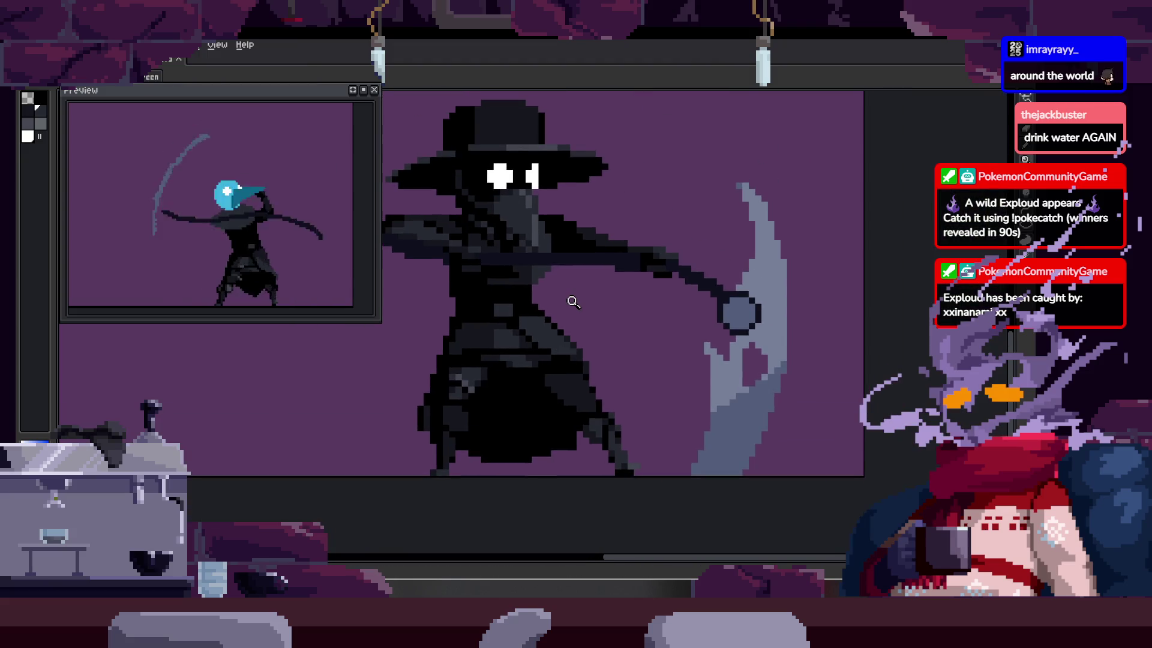
Step: Zoom in on the coat and marquee-select a small block of its pixels
{"action": "key", "text": "Tab"}
{"action": "key", "text": "Return"}
{"action": "key", "text": "Tab"}
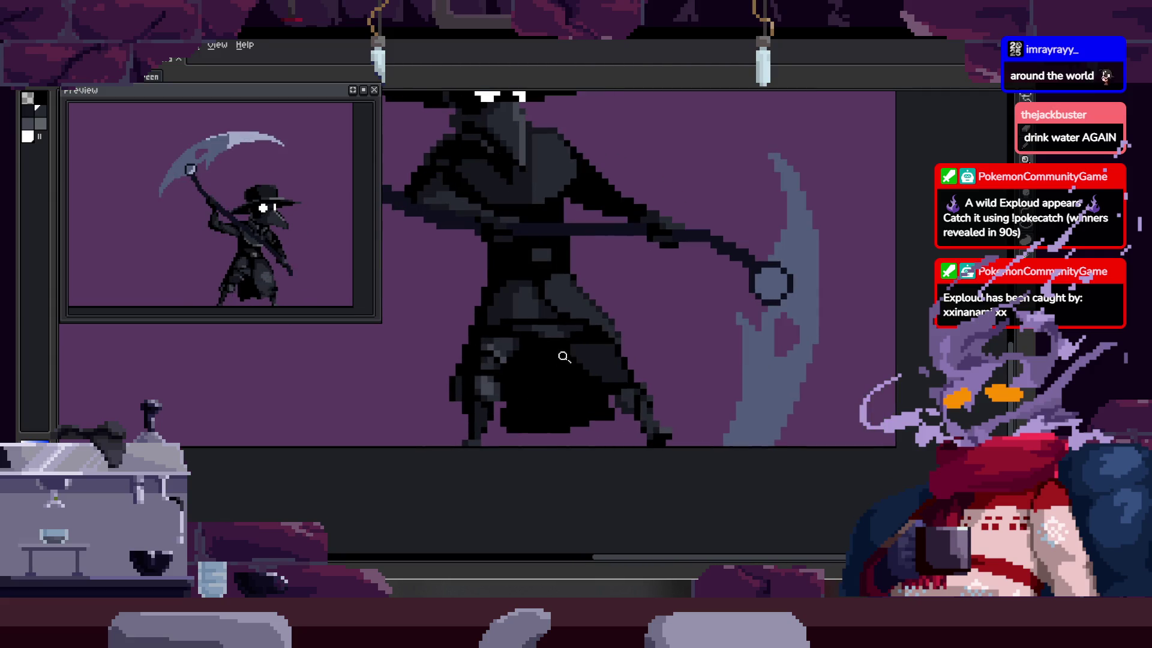
{"action": "key", "text": "z"}
{"action": "left_click", "coordinate": [515, 371]}
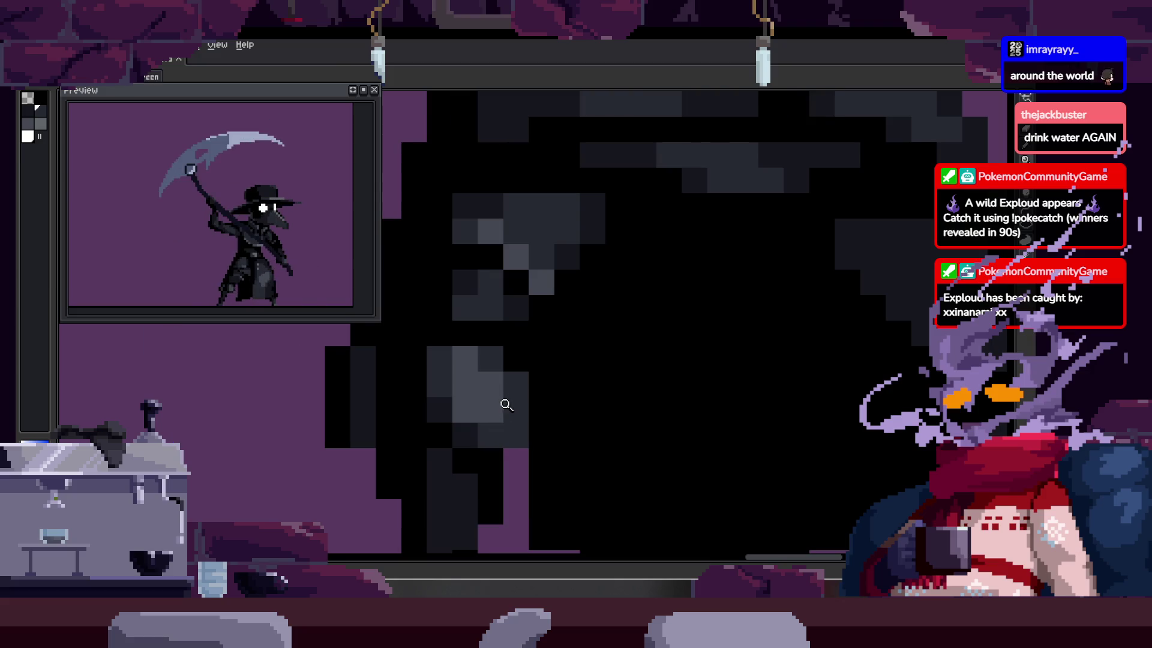
{"action": "key", "text": "m"}
{"action": "left_click_drag", "start_coordinate": [435, 377], "coordinate": [503, 422]}
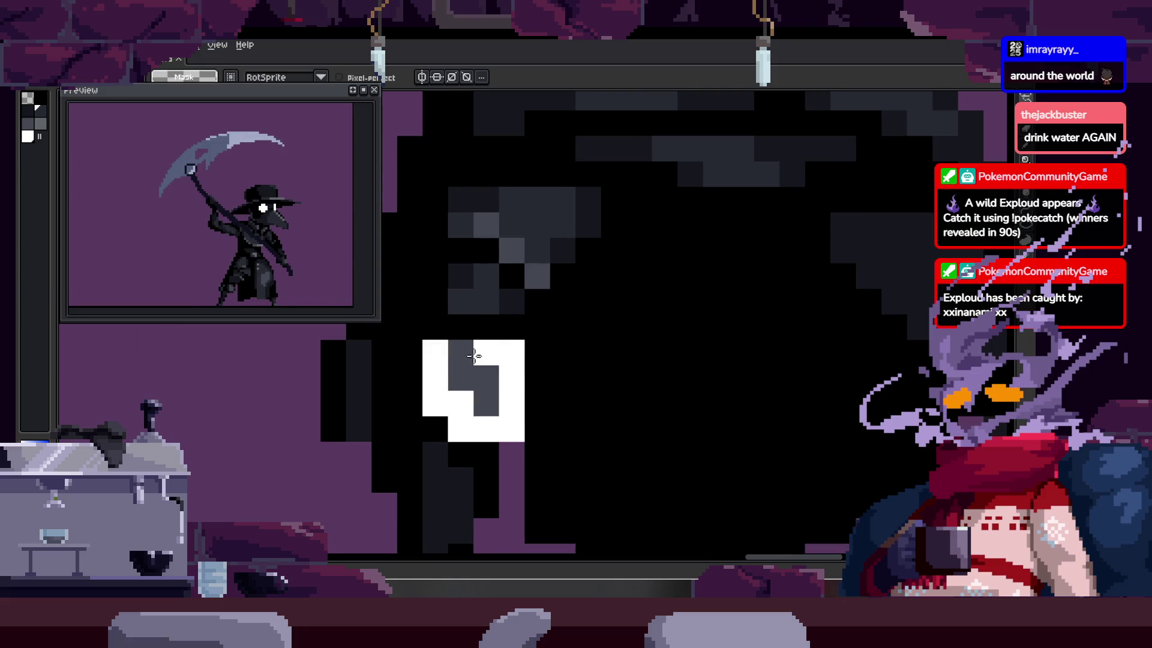
{"action": "left_click_drag", "start_coordinate": [474, 356], "coordinate": [522, 360]}
Step: Move to the next frame, play the attack animation, and zoom in to view the plague doctor's legs
{"action": "key", "text": "Right"}
{"action": "key", "text": "z"}
{"action": "scroll", "coordinate": [614, 368], "scroll_direction": "down", "scroll_amount": 5}
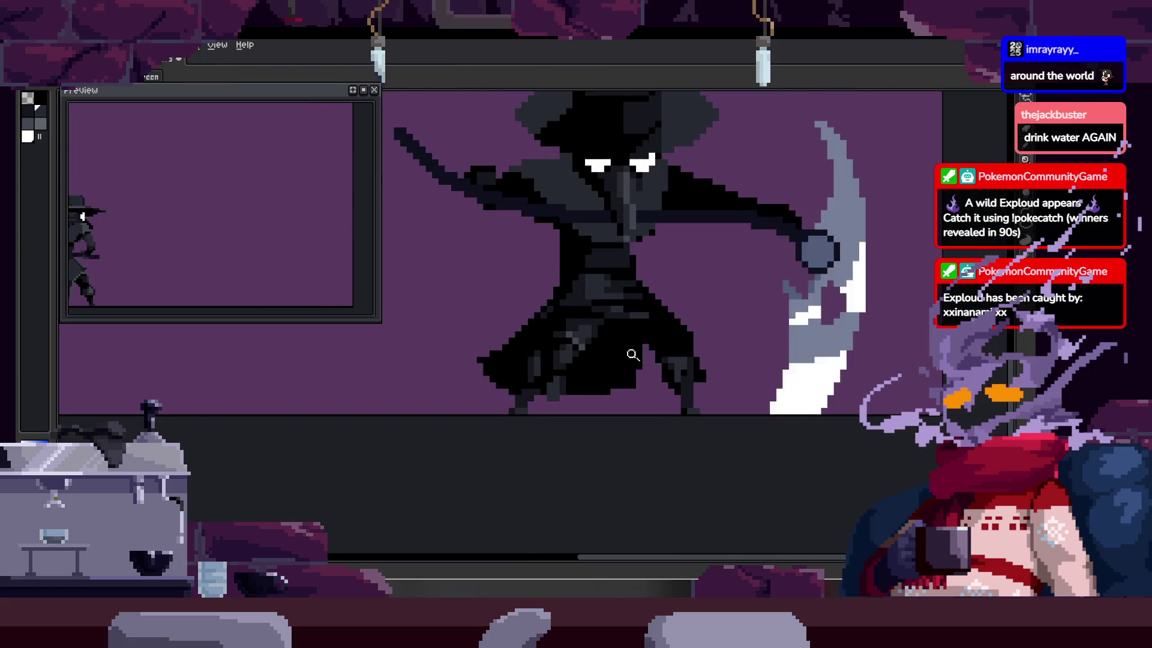
{"action": "key", "text": "Return"}
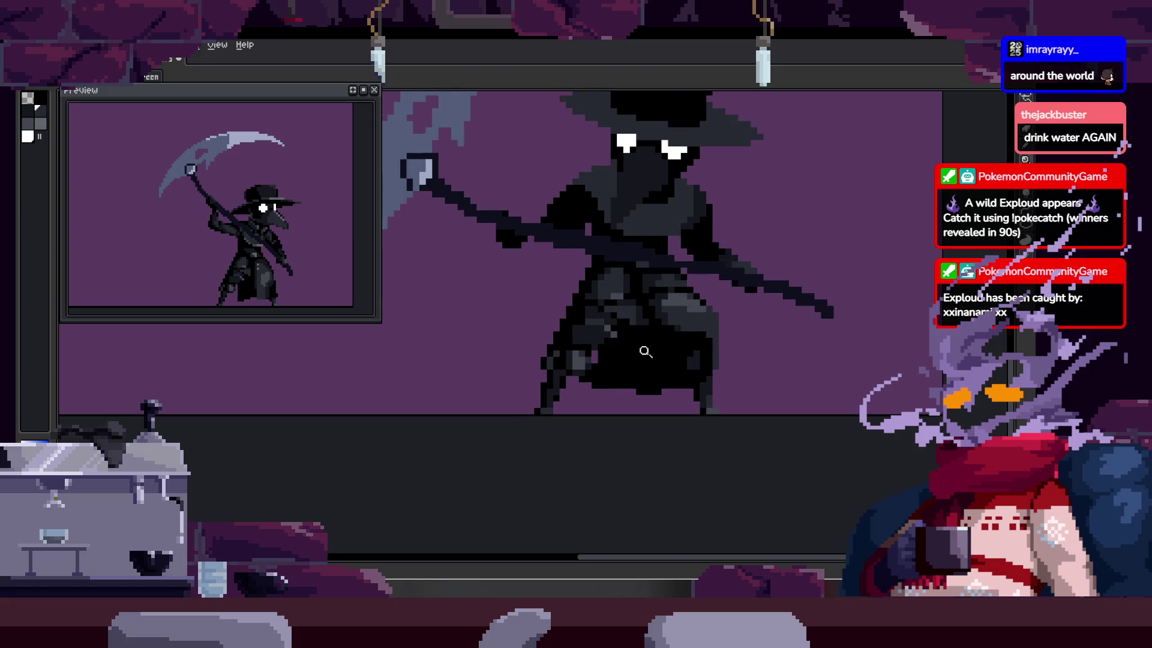
{"action": "left_click", "coordinate": [670, 210]}
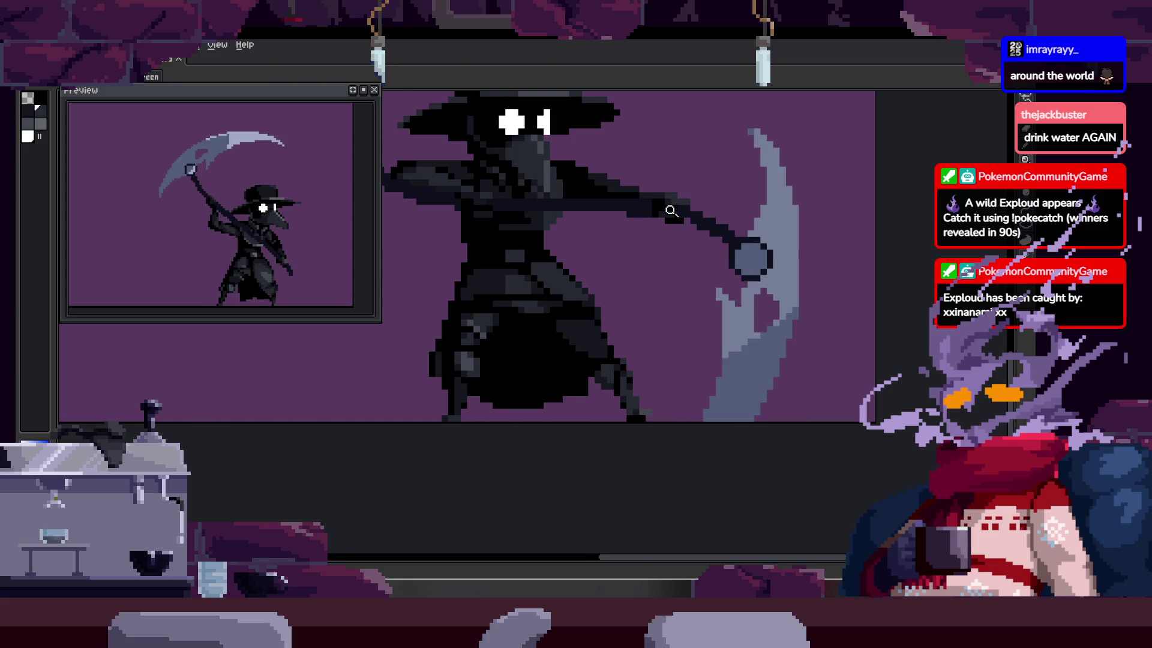
{"action": "scroll", "coordinate": [638, 236], "scroll_direction": "up", "scroll_amount": 1}
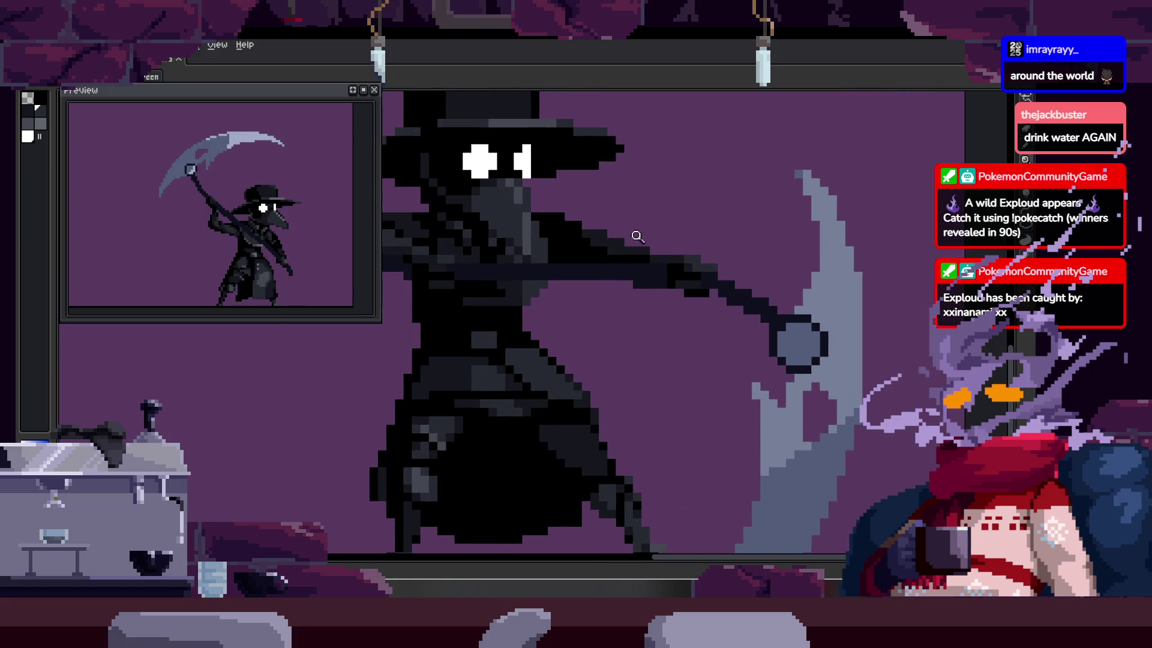
{"action": "left_click_drag", "start_coordinate": [495, 304], "coordinate": [501, 253]}
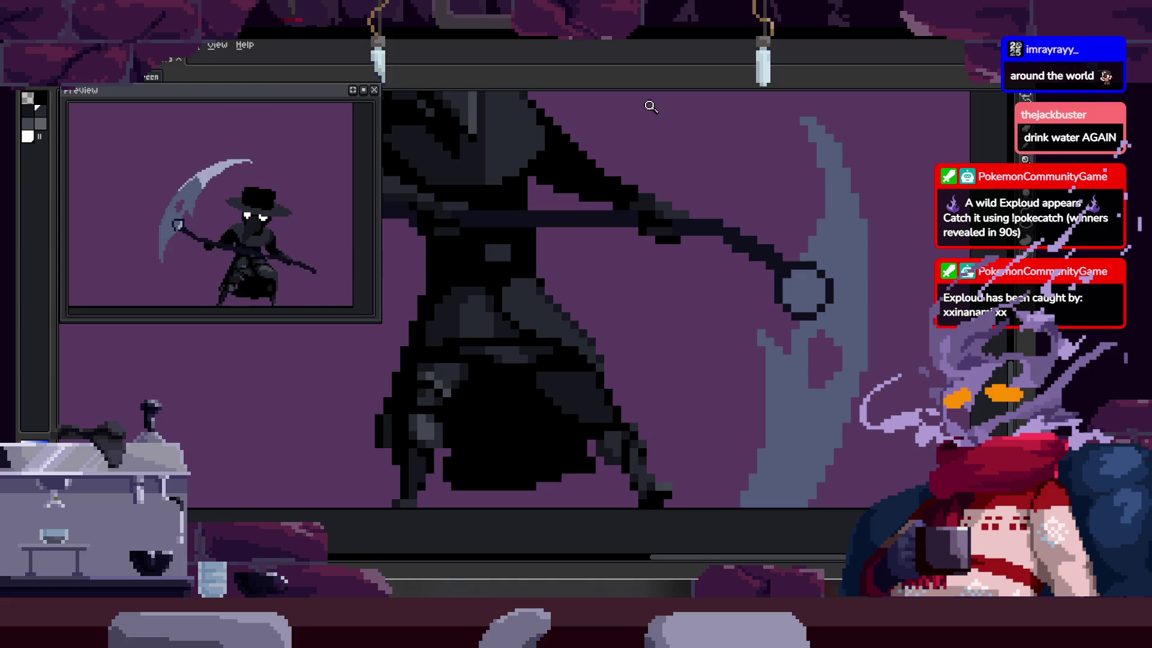
{"action": "scroll", "coordinate": [624, 261], "scroll_direction": "up", "scroll_amount": 1}
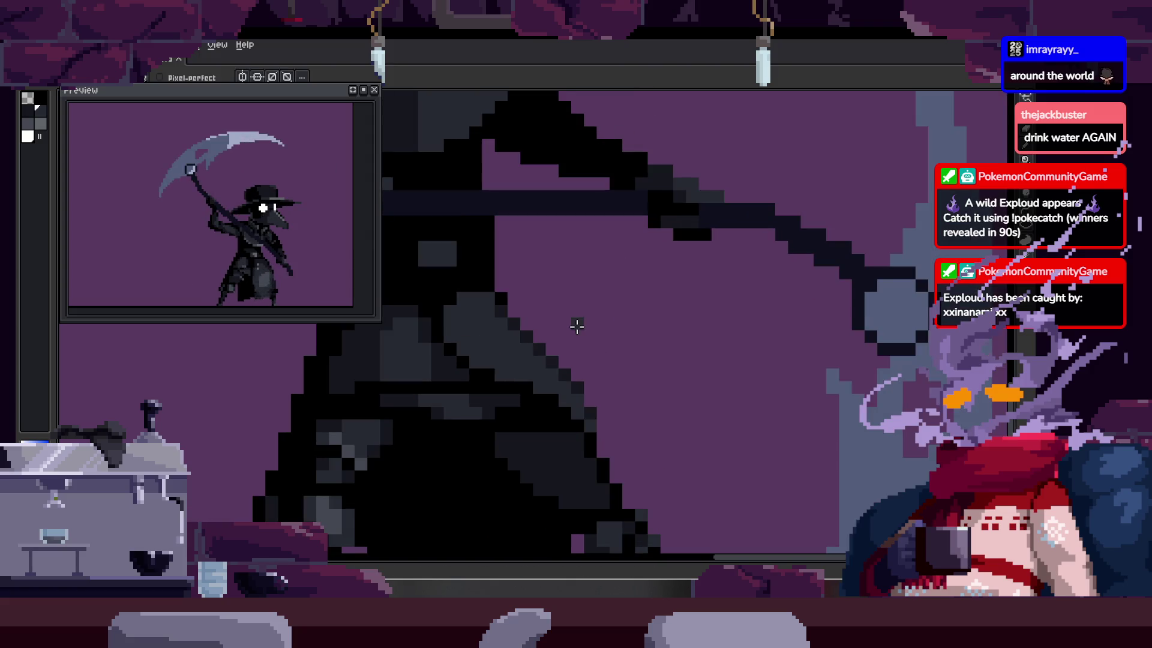
{"action": "scroll", "coordinate": [557, 357], "scroll_direction": "up", "scroll_amount": 1}
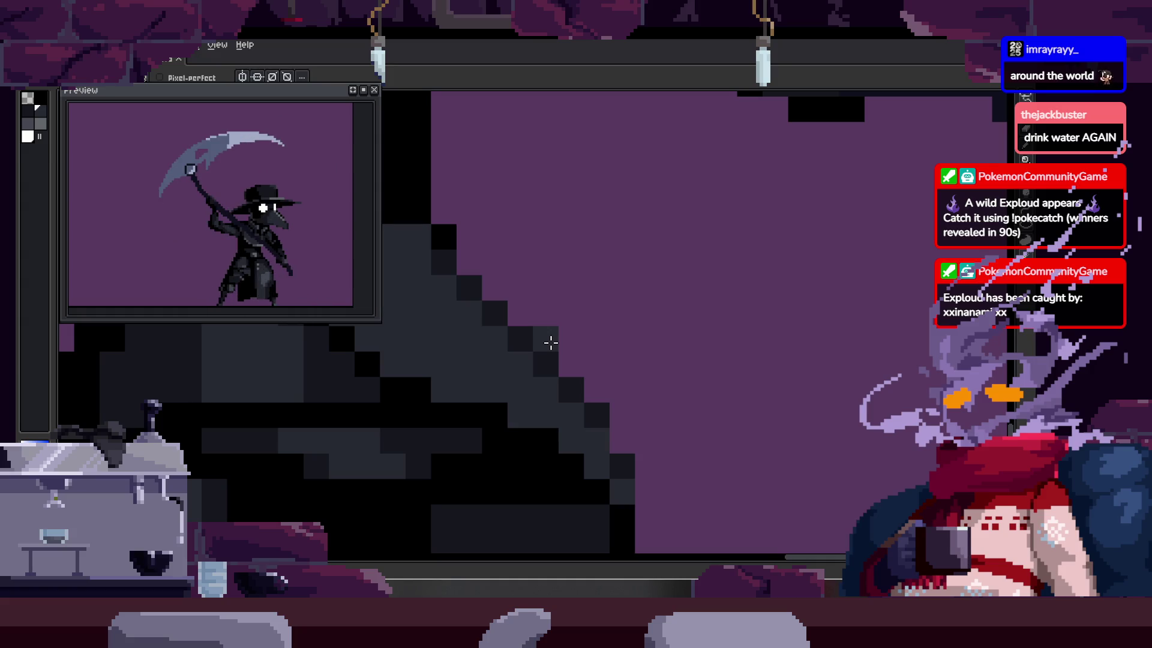
{"action": "scroll", "coordinate": [540, 349], "scroll_direction": "down", "scroll_amount": 2}
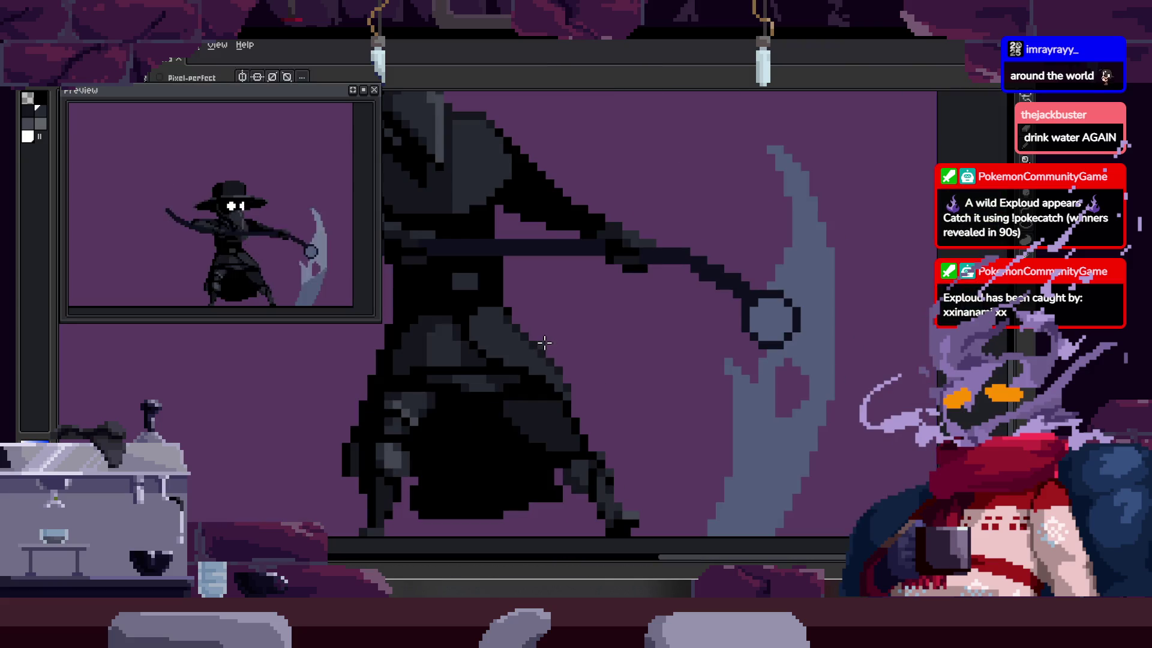
Step: Bring the whole figure and scythe back into view and save the animation file
{"action": "left_click_drag", "start_coordinate": [543, 345], "coordinate": [624, 356]}
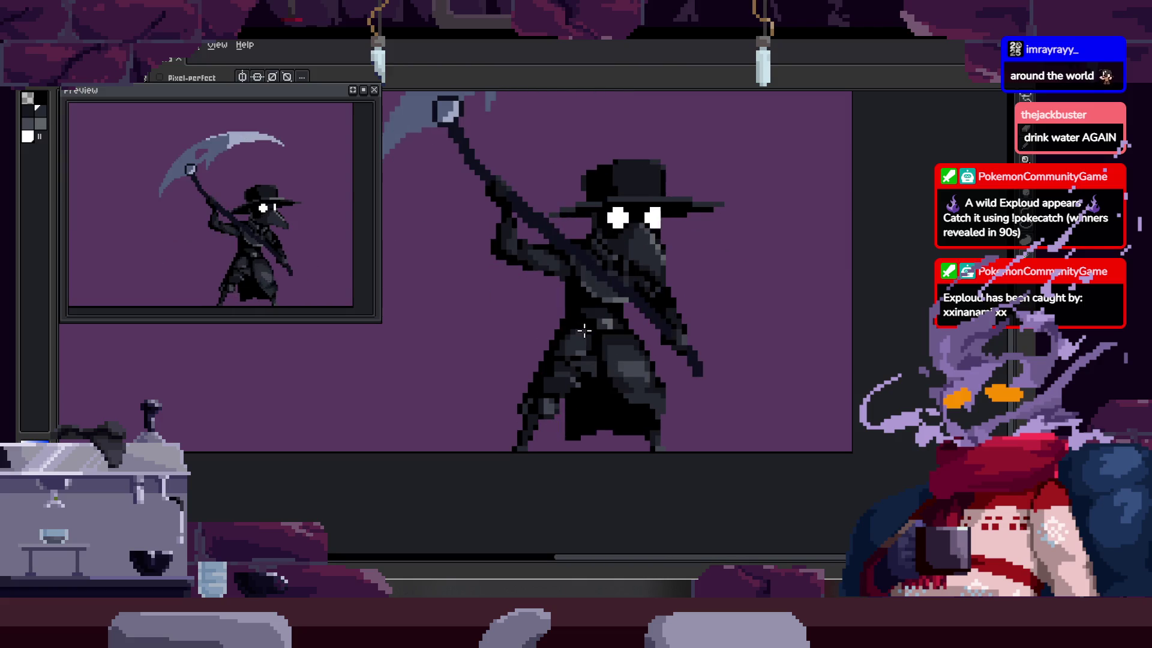
{"action": "key", "text": "ctrl+s"}
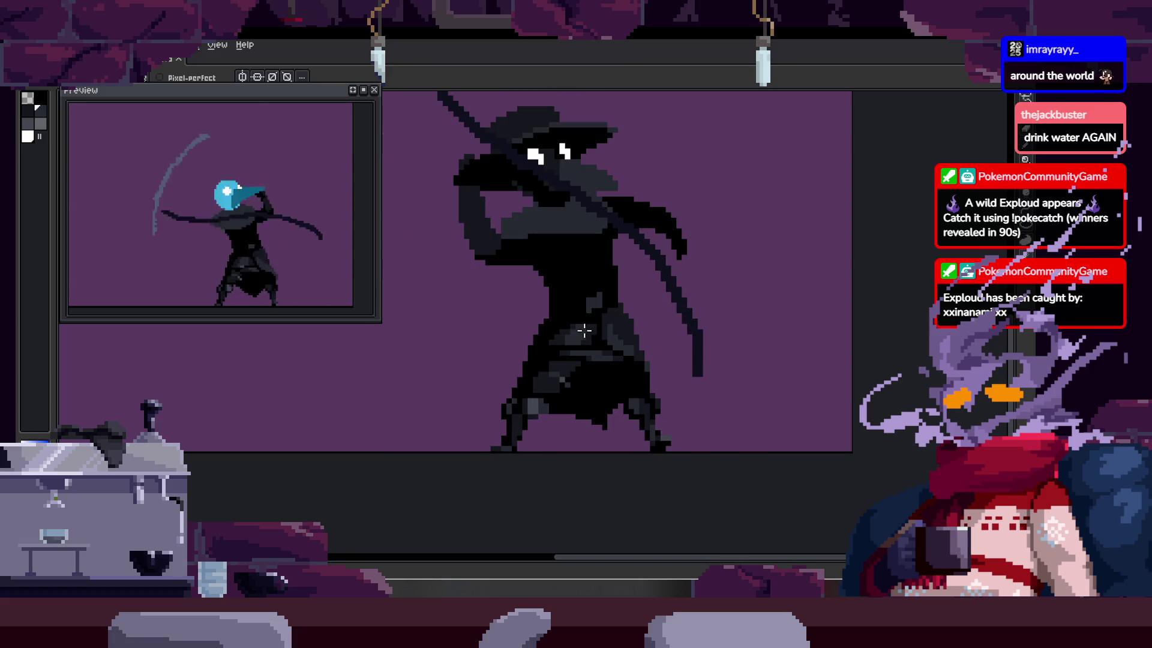
{"action": "scroll", "coordinate": [591, 297], "scroll_direction": "up", "scroll_amount": 3}
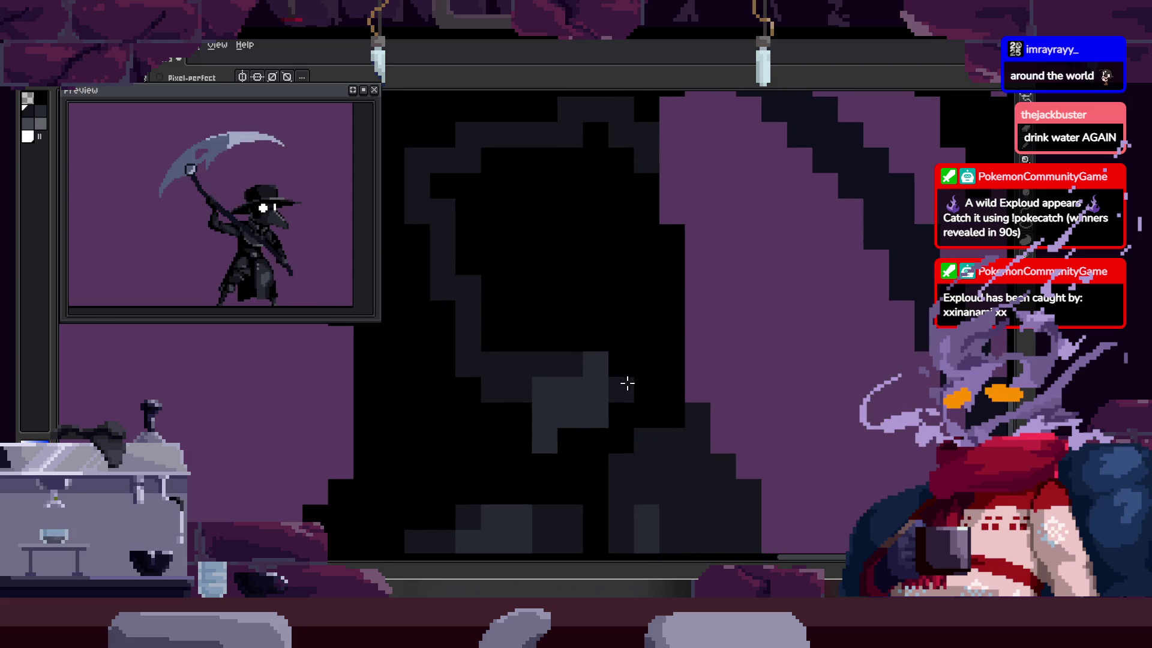
{"action": "scroll", "coordinate": [660, 330], "scroll_direction": "down", "scroll_amount": 3}
Step: Switch to the Paint Bucket and zoom onto the coat's grey pixels
{"action": "key", "text": "g"}
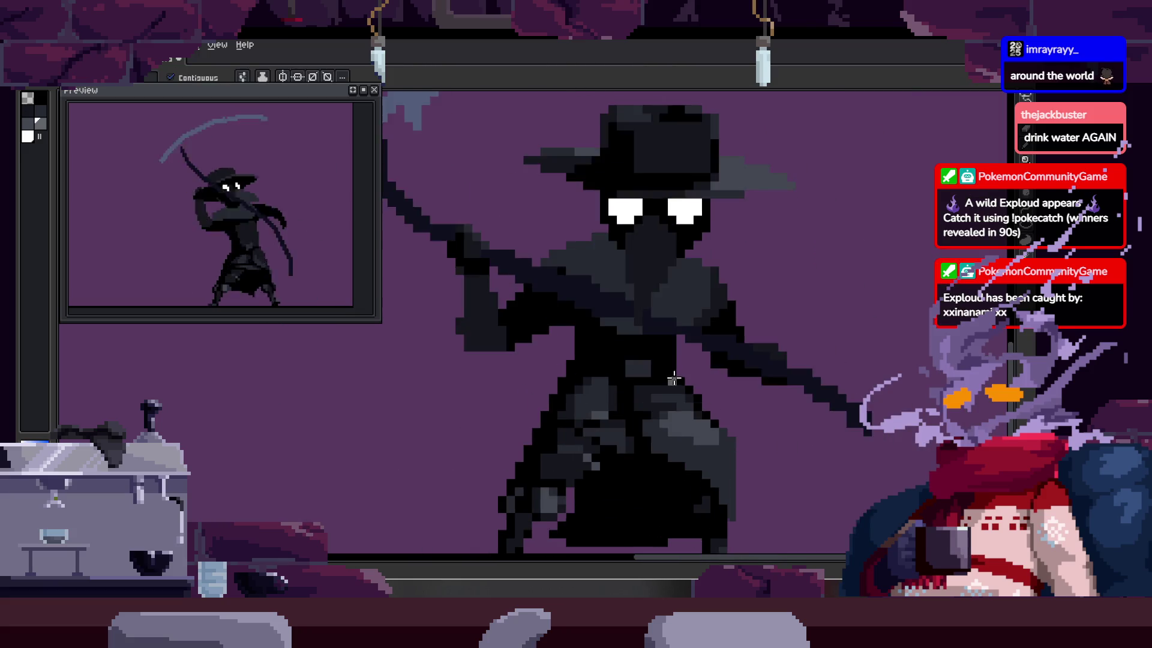
{"action": "scroll", "coordinate": [659, 363], "scroll_direction": "up", "scroll_amount": 2}
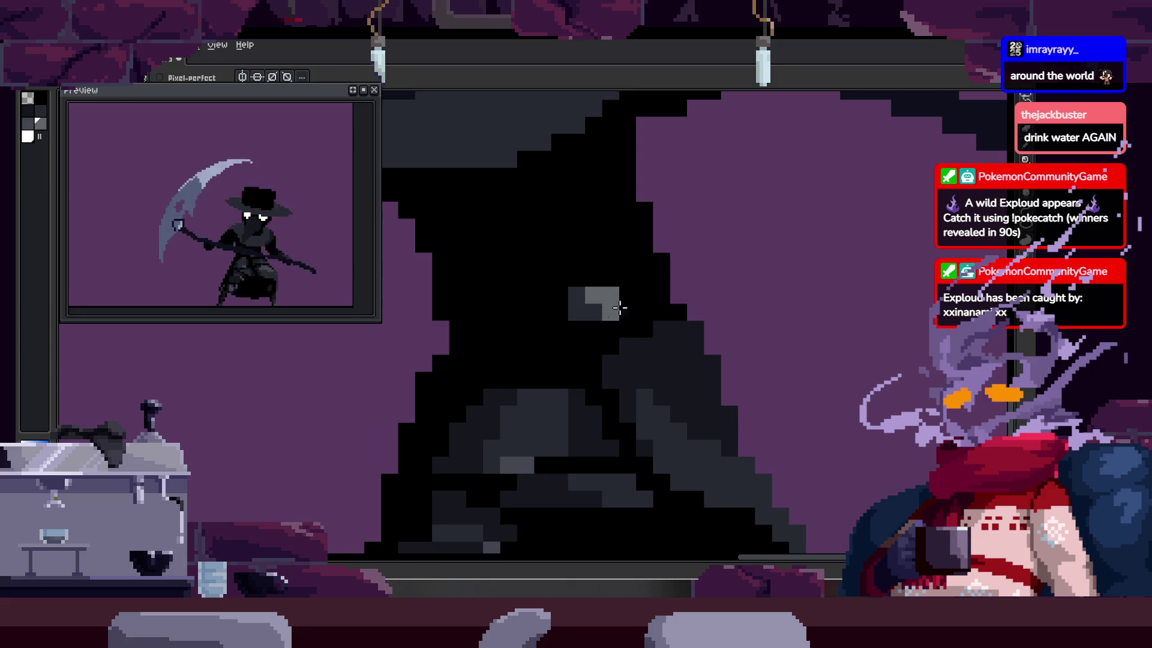
{"action": "scroll", "coordinate": [619, 308], "scroll_direction": "up", "scroll_amount": 2}
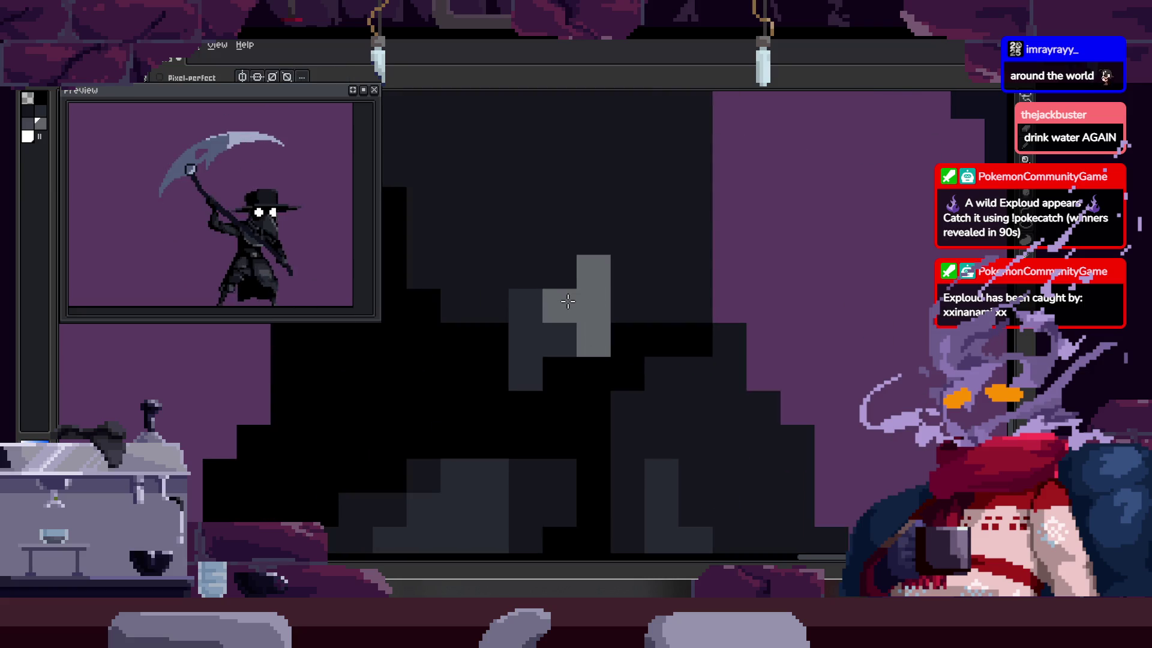
{"action": "scroll", "coordinate": [676, 343], "scroll_direction": "down", "scroll_amount": 3}
{"action": "scroll", "coordinate": [588, 320], "scroll_direction": "up", "scroll_amount": 3}
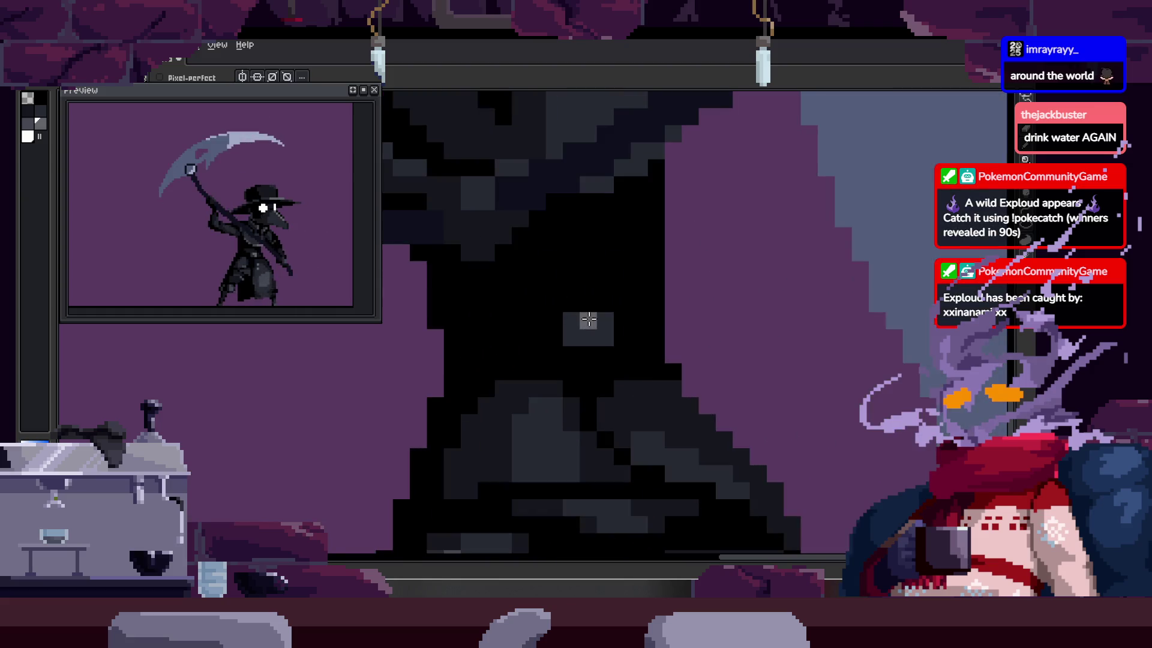
Step: Paint three coat pixels light grey, then repaint them and a stray pixel dark grey
{"action": "scroll", "coordinate": [608, 327], "scroll_direction": "up", "scroll_amount": 2}
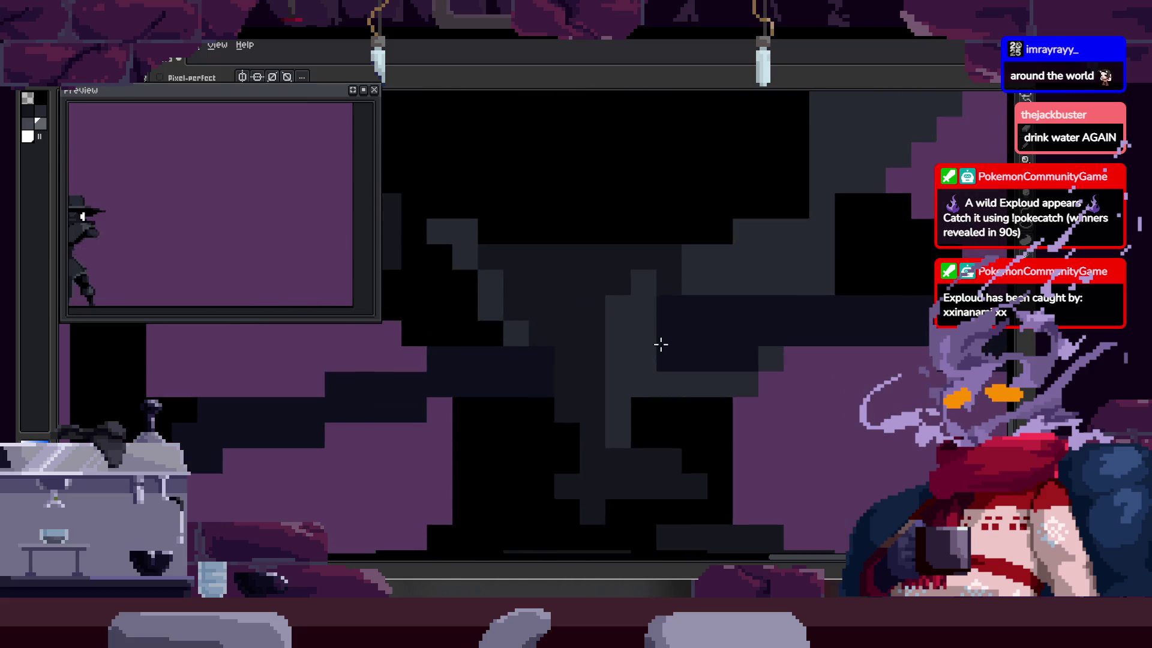
{"action": "scroll", "coordinate": [666, 363], "scroll_direction": "down", "scroll_amount": 3}
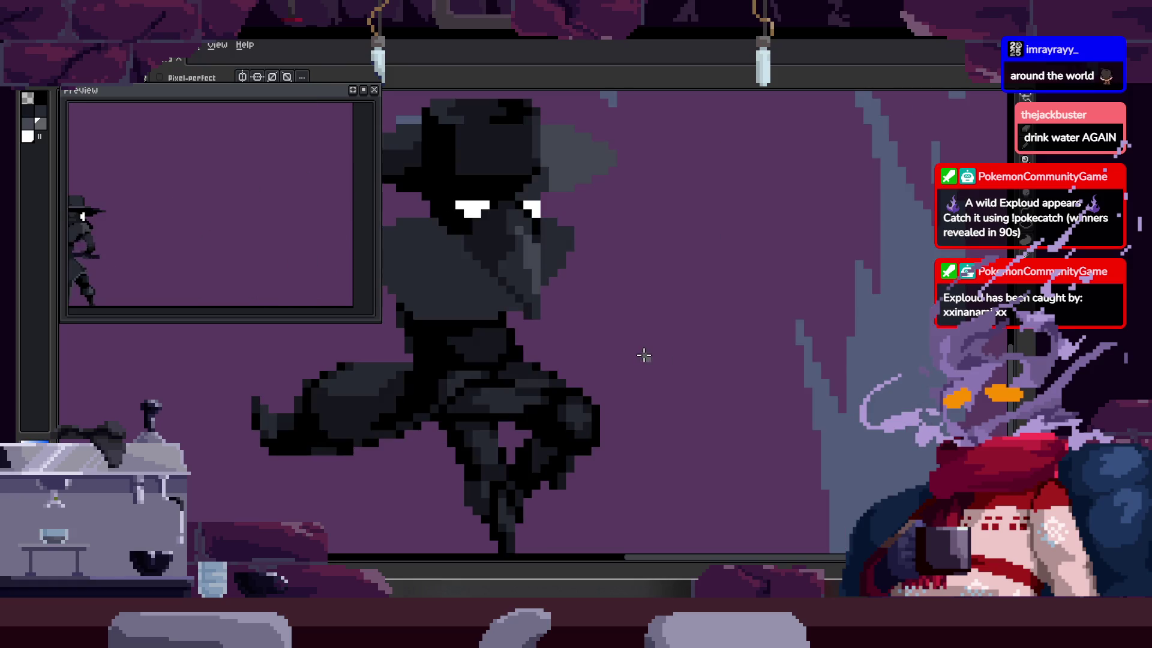
{"action": "key", "text": "i"}
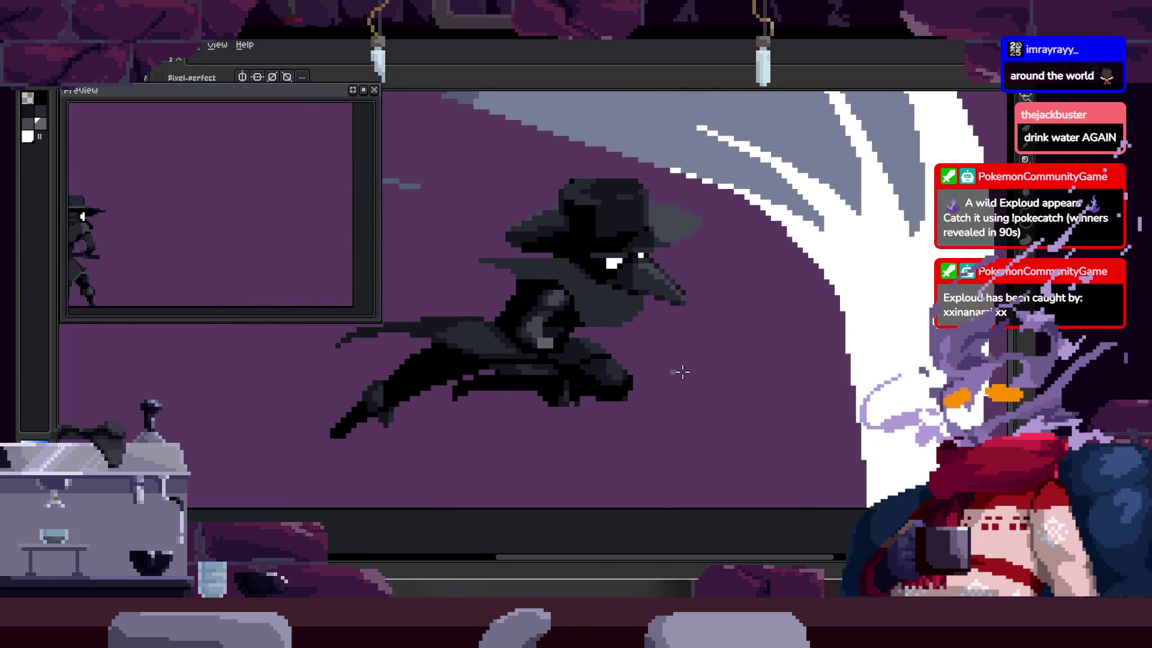
{"action": "scroll", "coordinate": [581, 380], "scroll_direction": "up", "scroll_amount": 8}
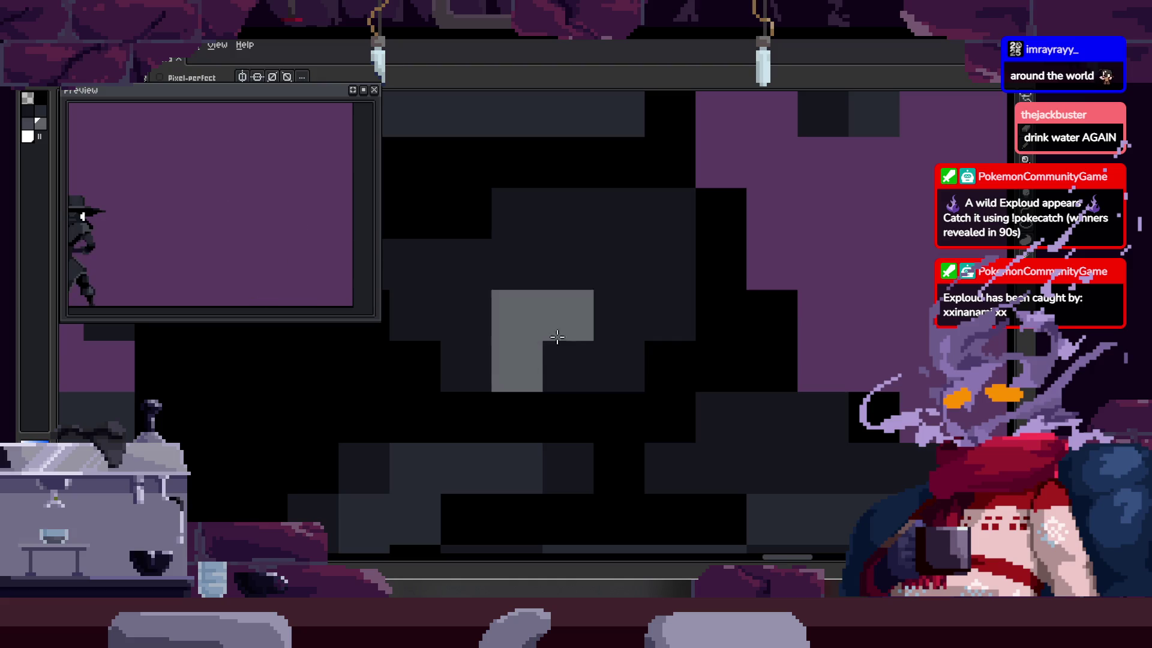
{"action": "left_click_drag", "start_coordinate": [557, 337], "coordinate": [571, 367]}
{"action": "left_click", "coordinate": [447, 462], "text": "alt"}
{"action": "left_click", "coordinate": [504, 350]}
{"action": "left_click_drag", "start_coordinate": [505, 350], "coordinate": [618, 367]}
Step: Add two grey buckle pixels on the plague doctor's belt
{"action": "scroll", "coordinate": [664, 375], "scroll_direction": "down", "scroll_amount": 6}
{"action": "scroll", "coordinate": [743, 393], "scroll_direction": "up", "scroll_amount": 3}
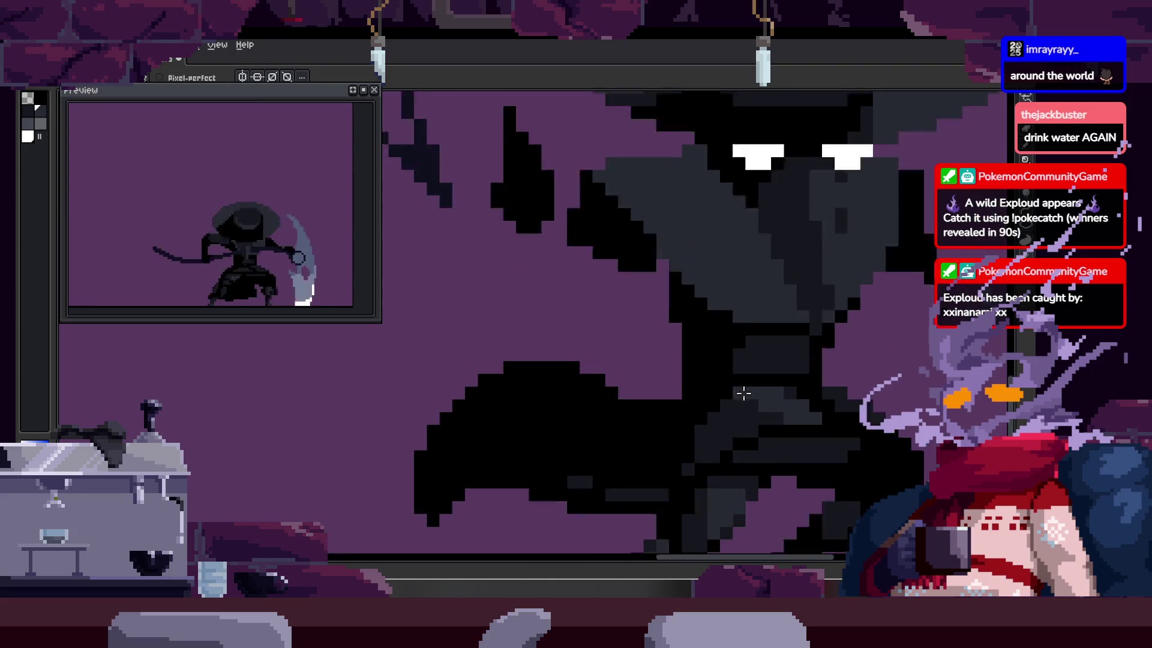
{"action": "scroll", "coordinate": [673, 386], "scroll_direction": "up", "scroll_amount": 3}
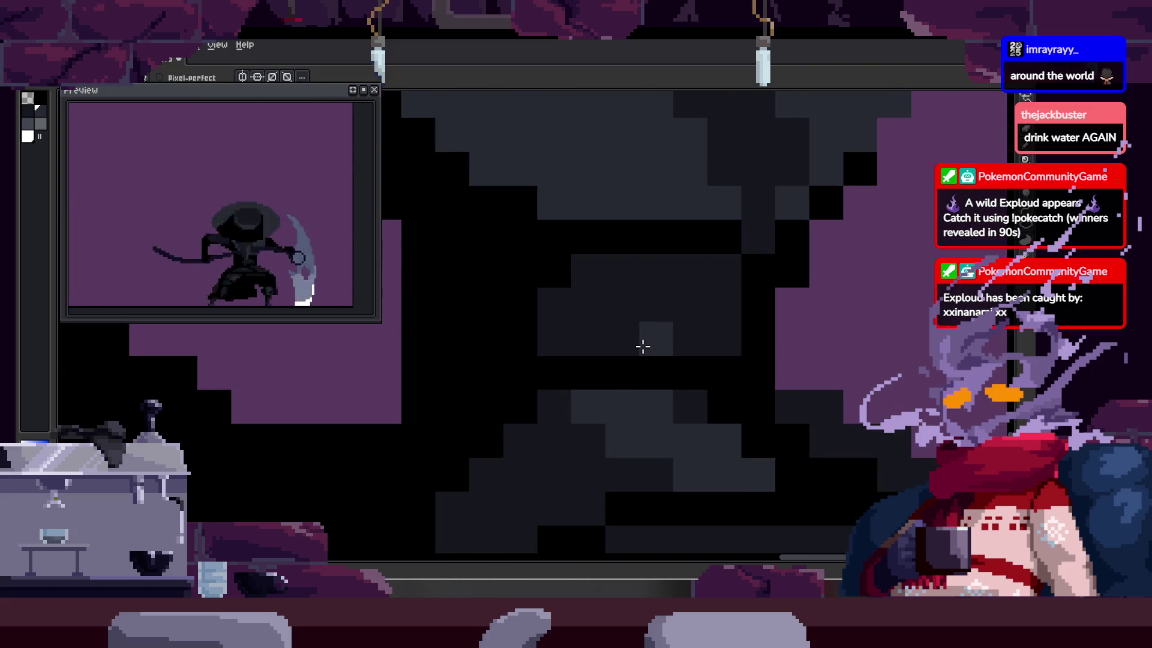
{"action": "scroll", "coordinate": [696, 368], "scroll_direction": "down", "scroll_amount": 3}
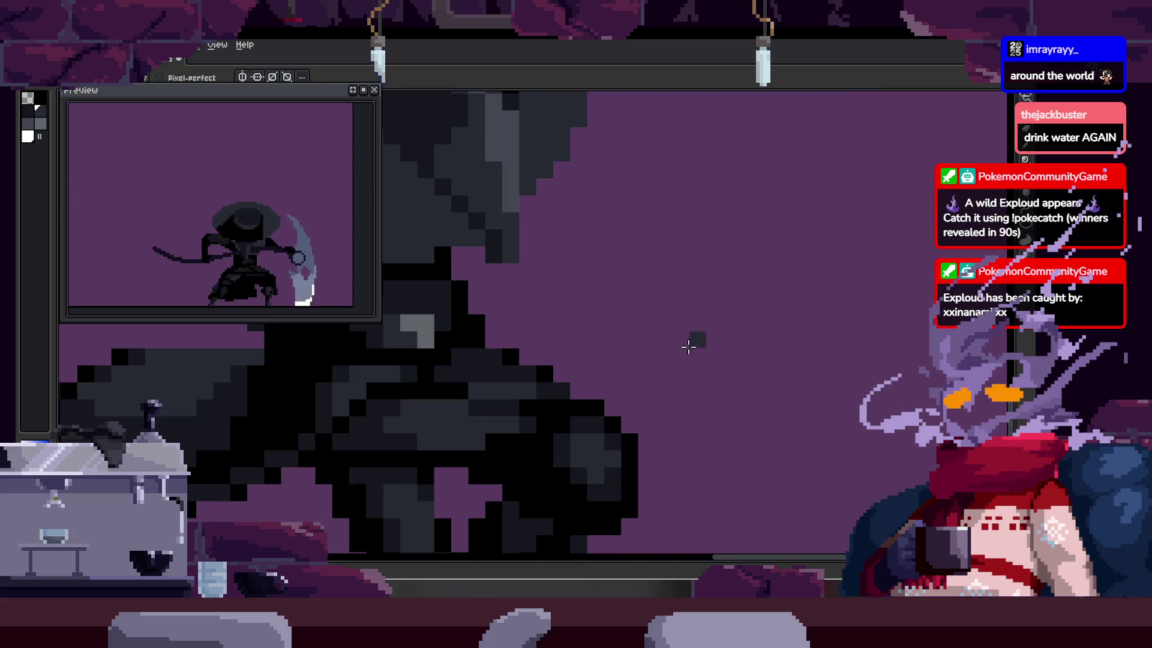
{"action": "scroll", "coordinate": [712, 356], "scroll_direction": "up", "scroll_amount": 3}
{"action": "scroll", "coordinate": [679, 356], "scroll_direction": "down", "scroll_amount": 3}
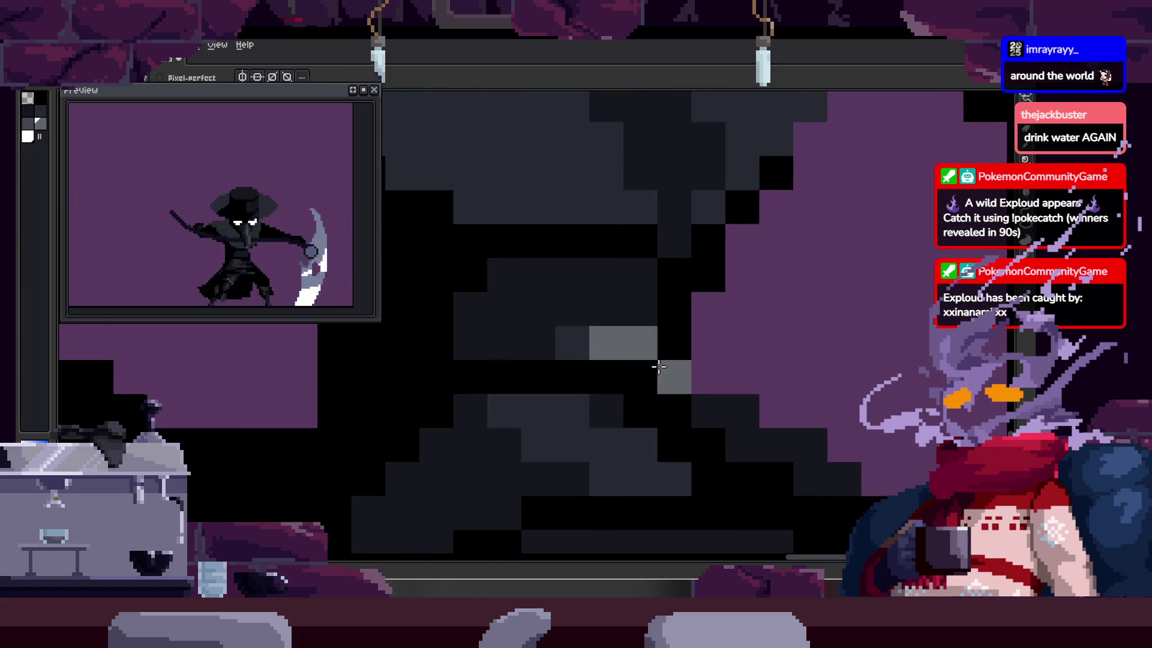
{"action": "scroll", "coordinate": [787, 399], "scroll_direction": "up", "scroll_amount": 3}
{"action": "scroll", "coordinate": [633, 360], "scroll_direction": "down", "scroll_amount": 3}
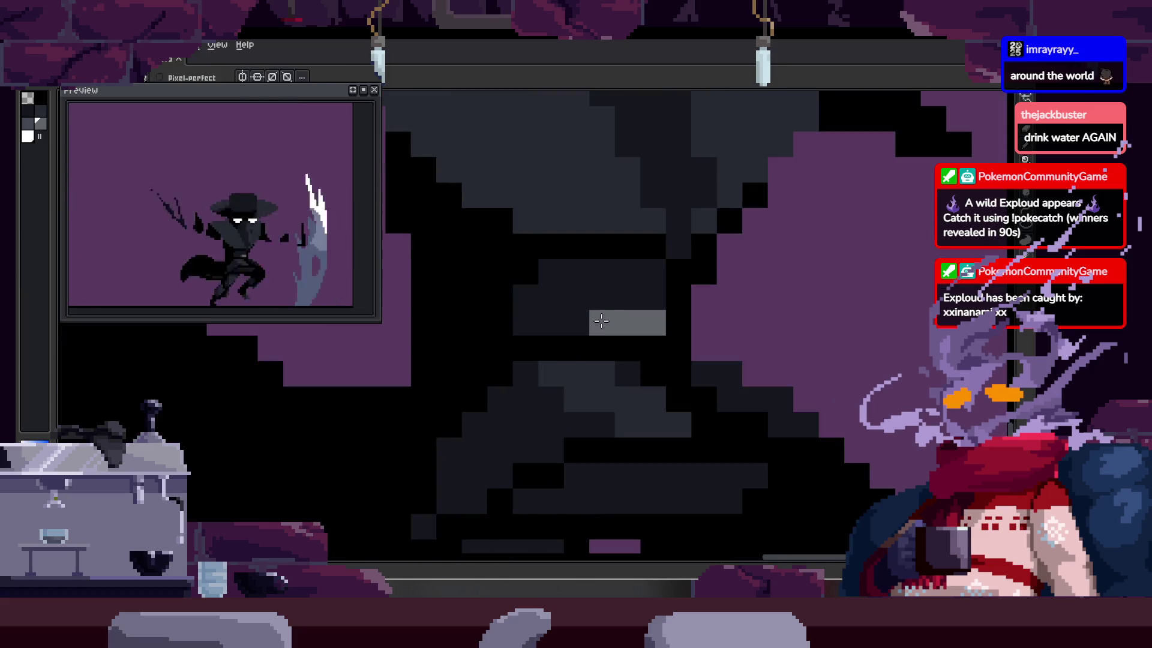
{"action": "scroll", "coordinate": [644, 315], "scroll_direction": "up", "scroll_amount": 3}
{"action": "scroll", "coordinate": [639, 339], "scroll_direction": "down", "scroll_amount": 3}
{"action": "scroll", "coordinate": [696, 385], "scroll_direction": "up", "scroll_amount": 3}
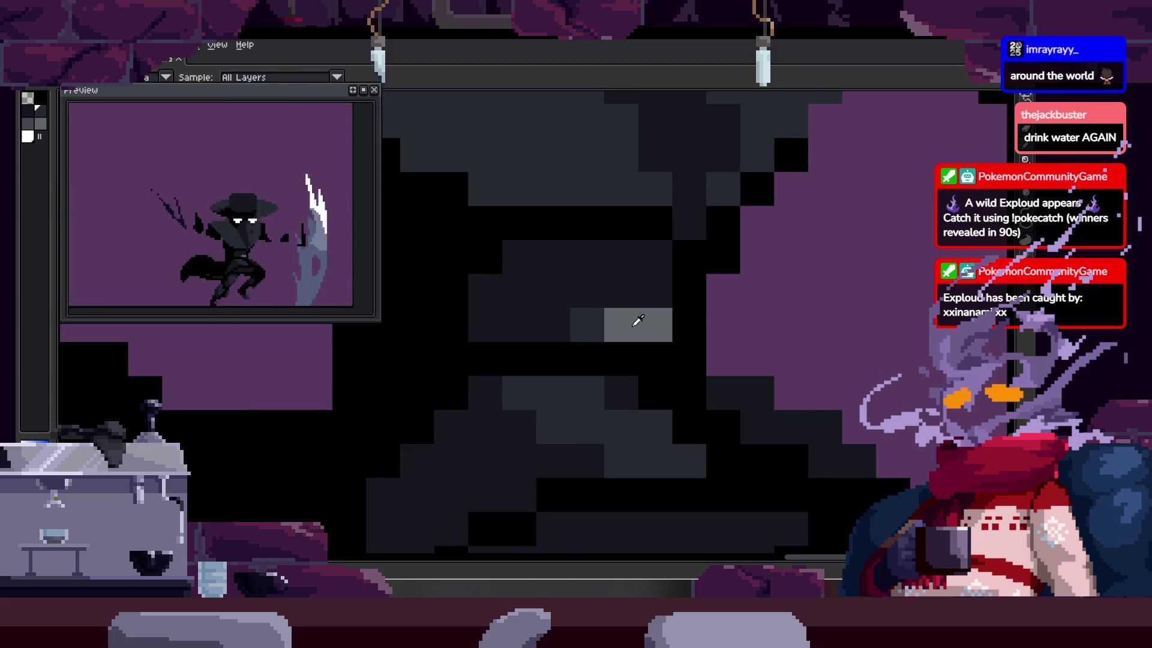
{"action": "left_click", "coordinate": [656, 336]}
{"action": "scroll", "coordinate": [634, 334], "scroll_direction": "down", "scroll_amount": 3}
{"action": "scroll", "coordinate": [639, 339], "scroll_direction": "up", "scroll_amount": 2}
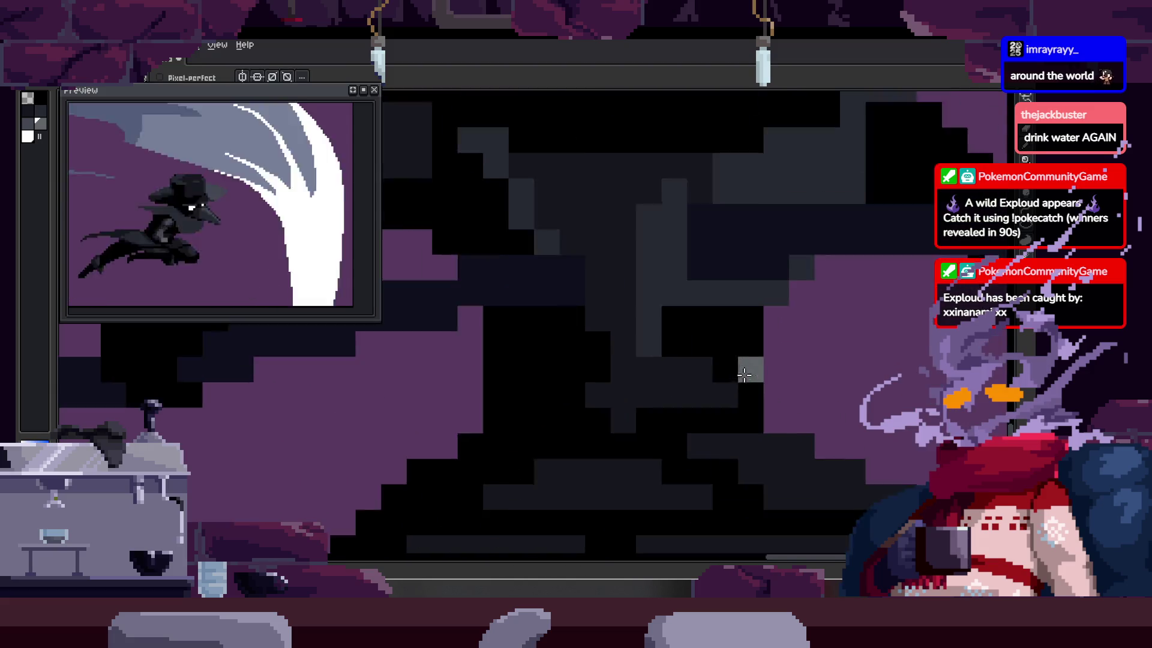
{"action": "left_click", "coordinate": [648, 343]}
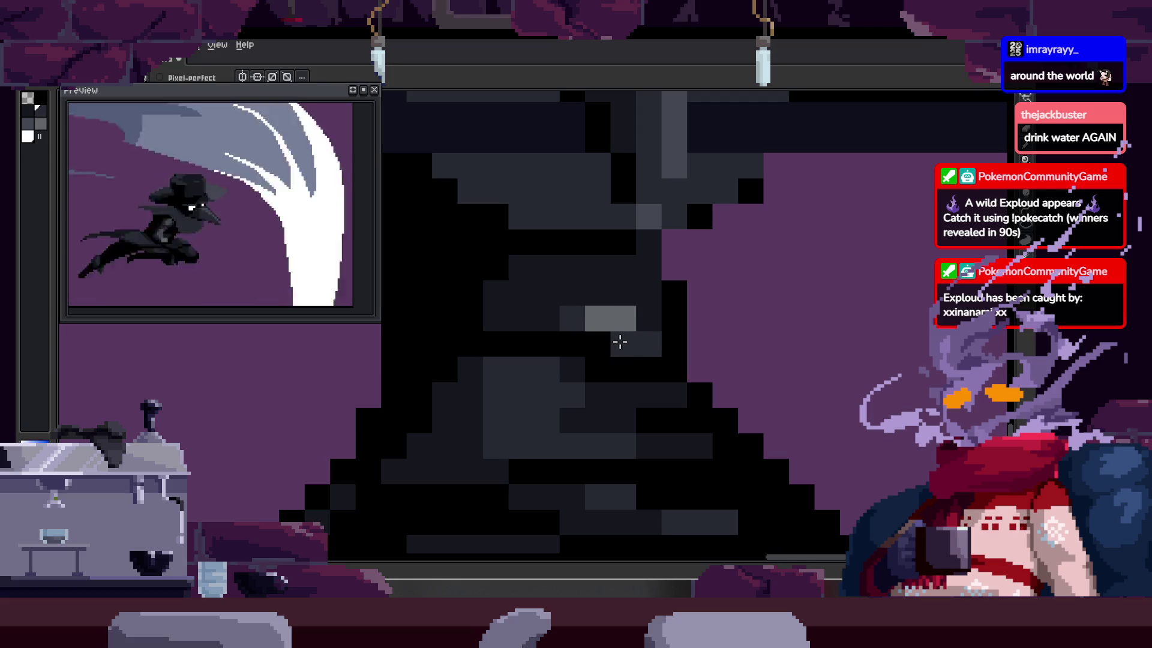
Step: Zoom in and out to check the new buckle pixels at the cloak's waist
{"action": "scroll", "coordinate": [672, 354], "scroll_direction": "down", "scroll_amount": 3}
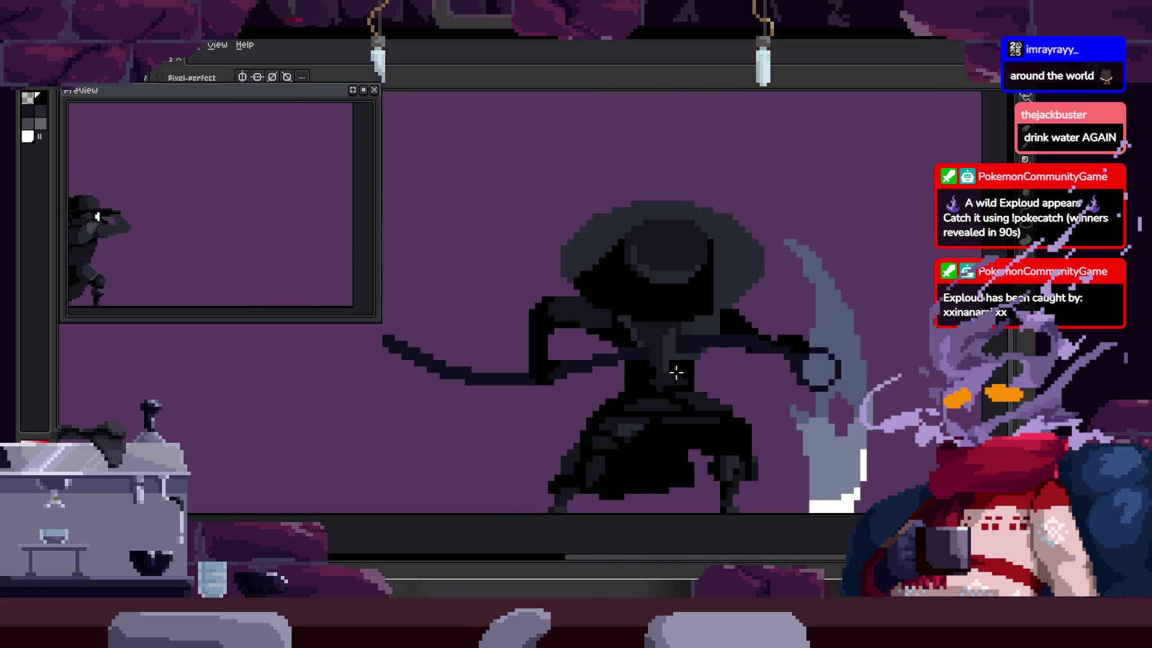
{"action": "scroll", "coordinate": [640, 401], "scroll_direction": "up", "scroll_amount": 3}
{"action": "scroll", "coordinate": [774, 396], "scroll_direction": "down", "scroll_amount": 3}
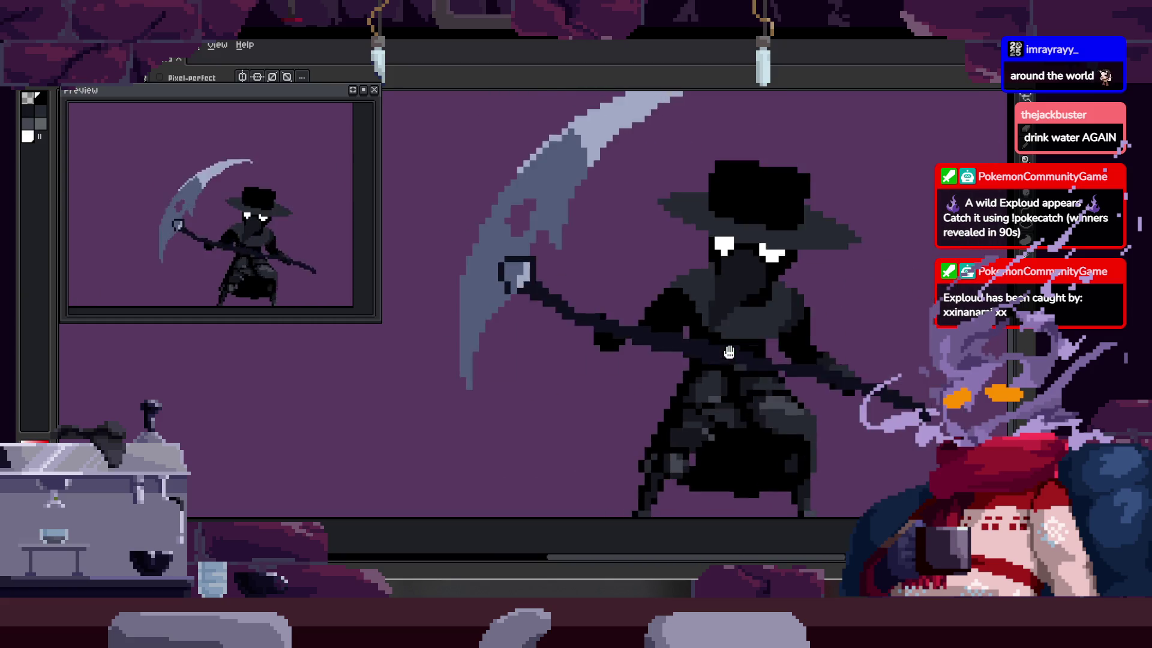
{"action": "scroll", "coordinate": [709, 334], "scroll_direction": "up", "scroll_amount": 1}
{"action": "scroll", "coordinate": [709, 333], "scroll_direction": "up", "scroll_amount": 2}
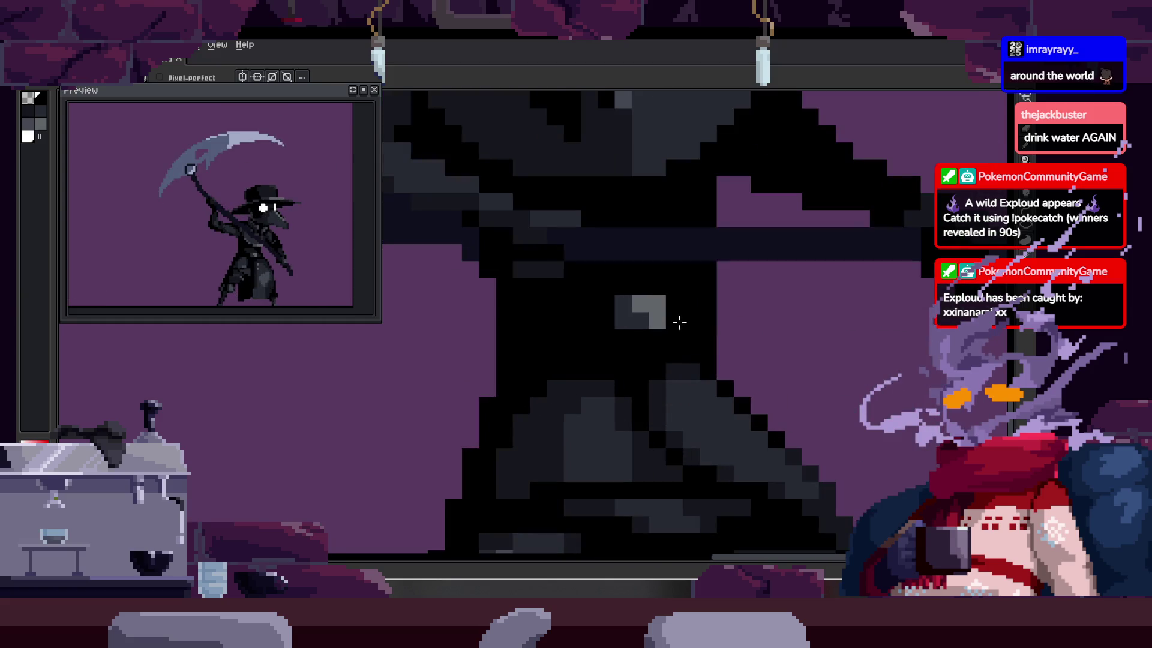
{"action": "scroll", "coordinate": [690, 336], "scroll_direction": "up", "scroll_amount": 2}
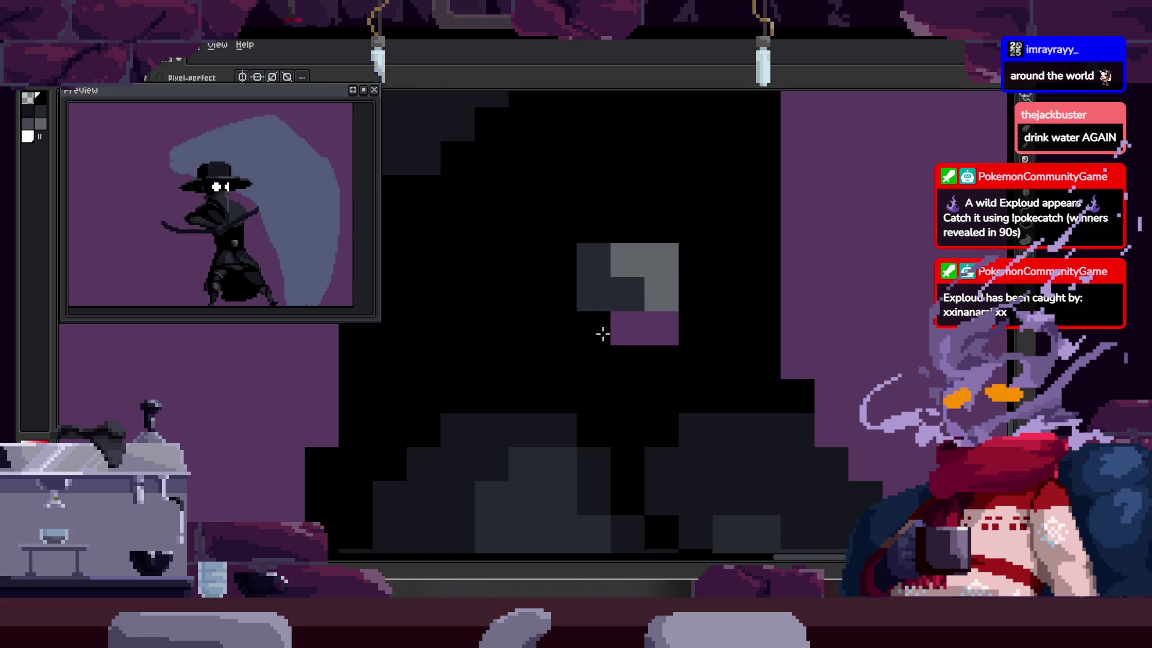
{"action": "scroll", "coordinate": [711, 359], "scroll_direction": "down", "scroll_amount": 3}
{"action": "scroll", "coordinate": [711, 358], "scroll_direction": "down", "scroll_amount": 2}
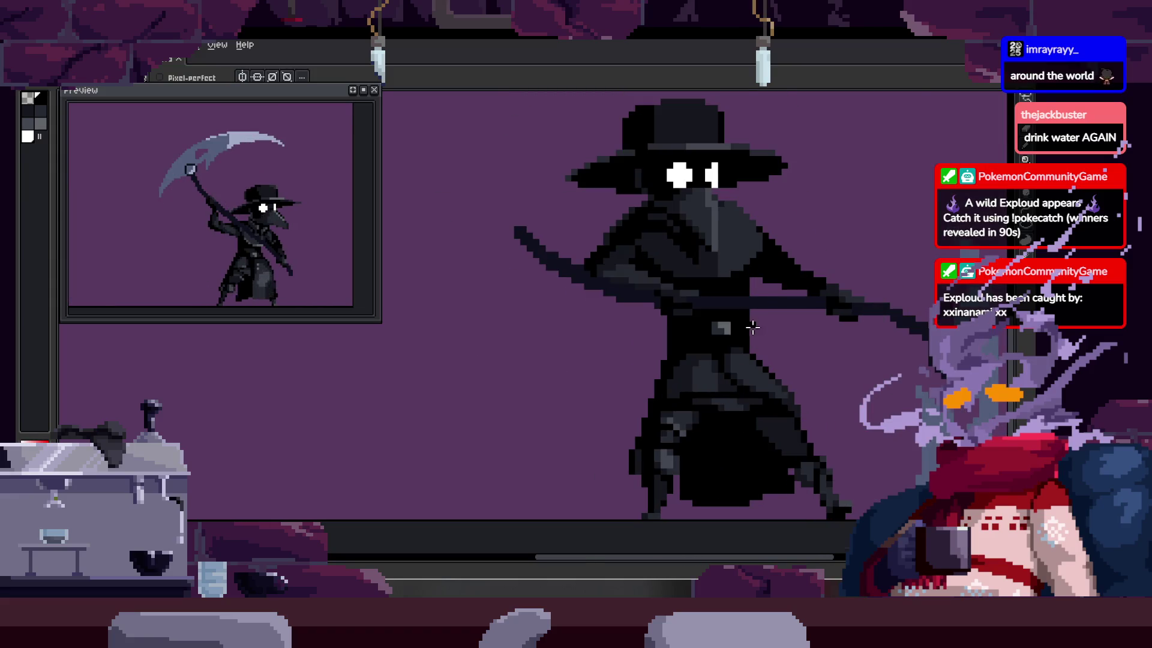
{"action": "scroll", "coordinate": [752, 327], "scroll_direction": "up", "scroll_amount": 3}
{"action": "scroll", "coordinate": [672, 324], "scroll_direction": "down", "scroll_amount": 2}
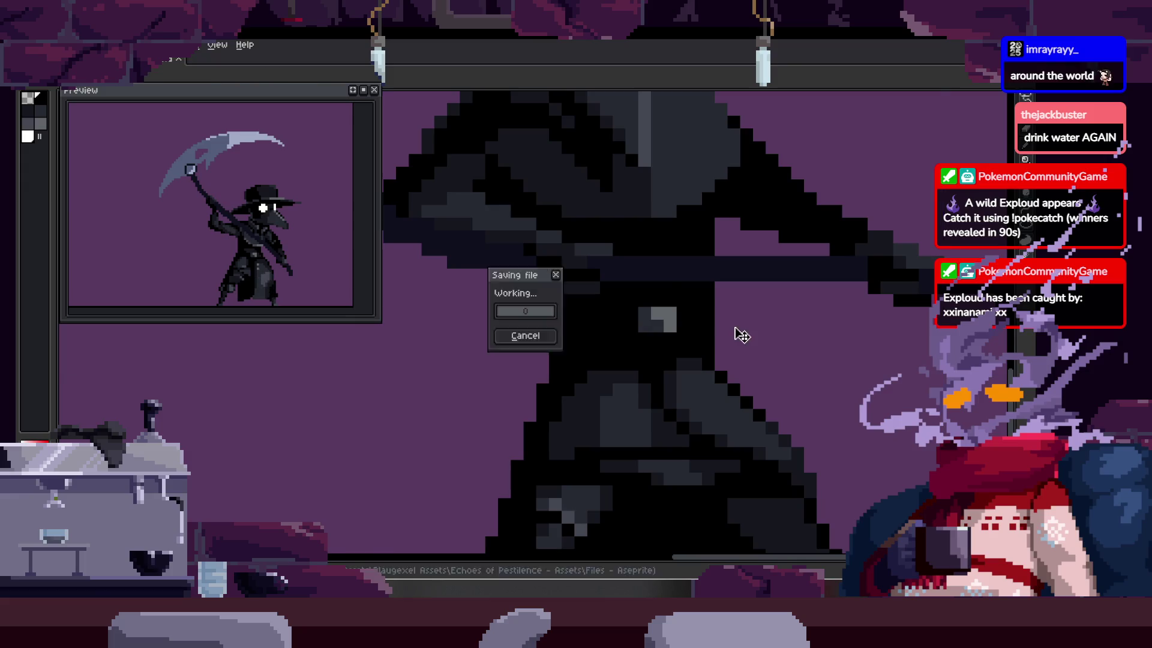
Step: Move the grey belt buckle down one pixel on the next frame and play the animation to check it
{"action": "scroll", "coordinate": [677, 329], "scroll_direction": "up", "scroll_amount": 1}
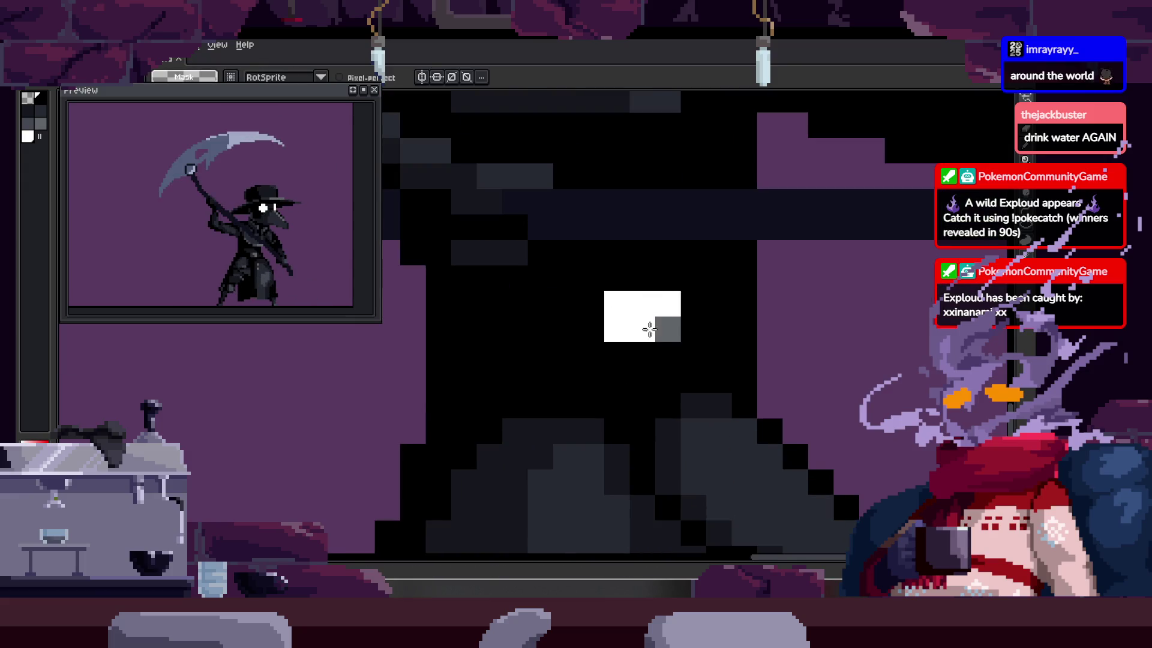
{"action": "left_click_drag", "start_coordinate": [649, 329], "coordinate": [670, 331]}
{"action": "left_click", "coordinate": [695, 304]}
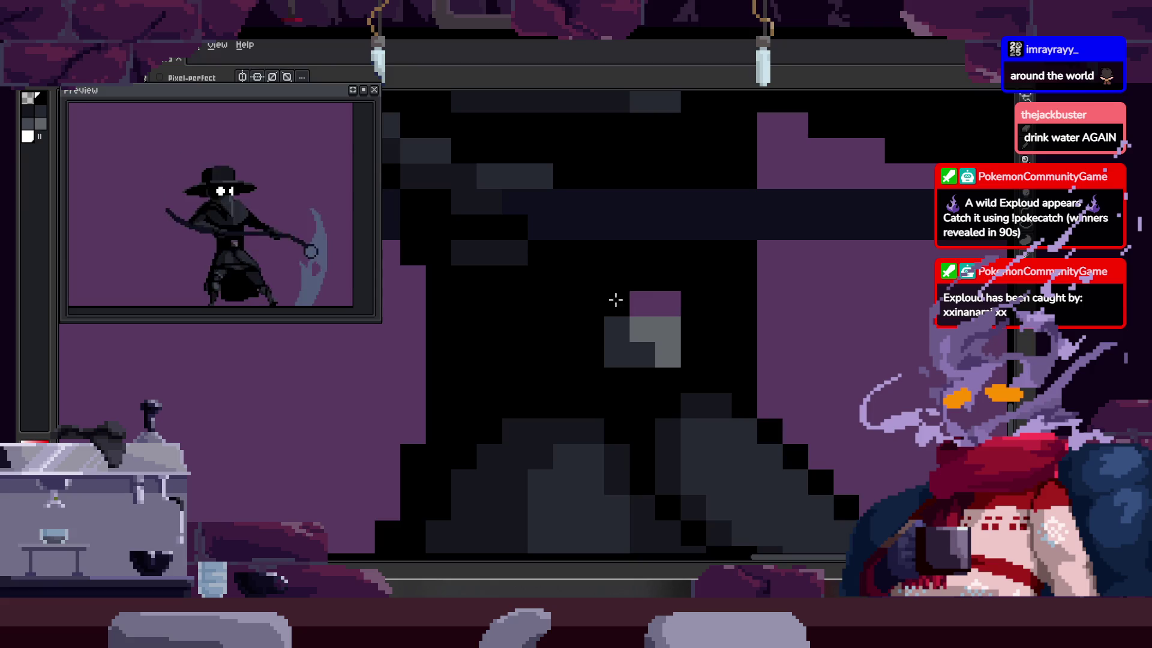
{"action": "key", "text": "Right"}
{"action": "left_click_drag", "start_coordinate": [672, 332], "coordinate": [666, 354]}
{"action": "key", "text": "i"}
{"action": "scroll", "coordinate": [696, 309], "scroll_direction": "down", "scroll_amount": 3}
{"action": "key", "text": "Return"}
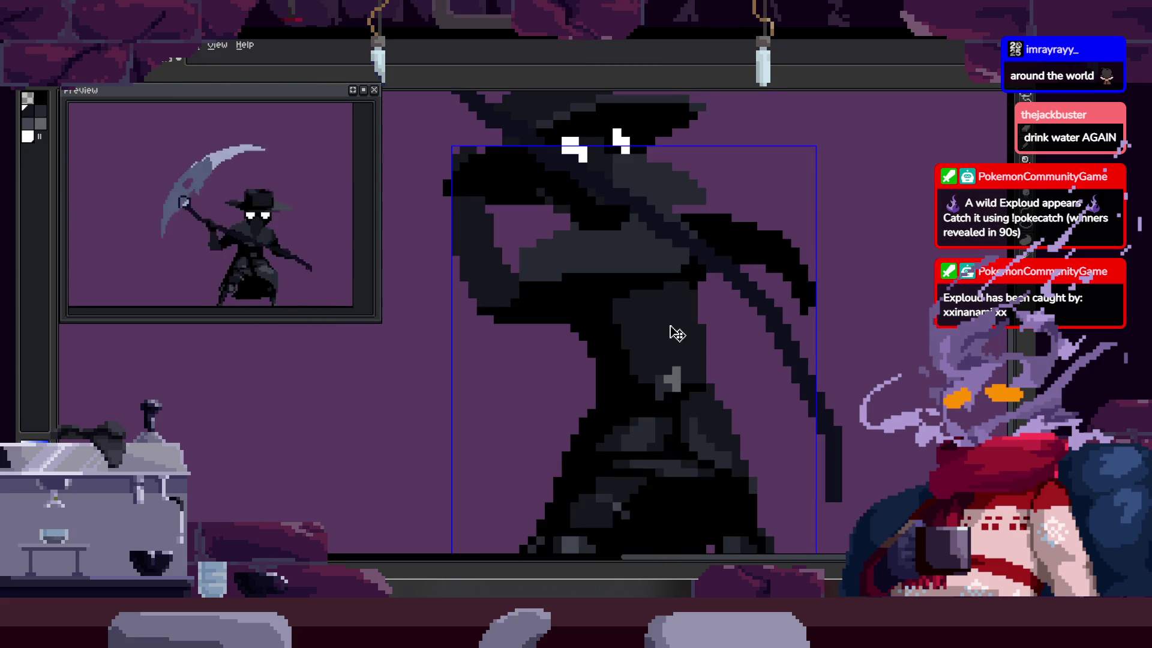
Step: Magic Wand the black body region and paint dark-grey pixels near the belt
{"action": "scroll", "coordinate": [674, 332], "scroll_direction": "up", "scroll_amount": 2}
{"action": "key", "text": "i"}
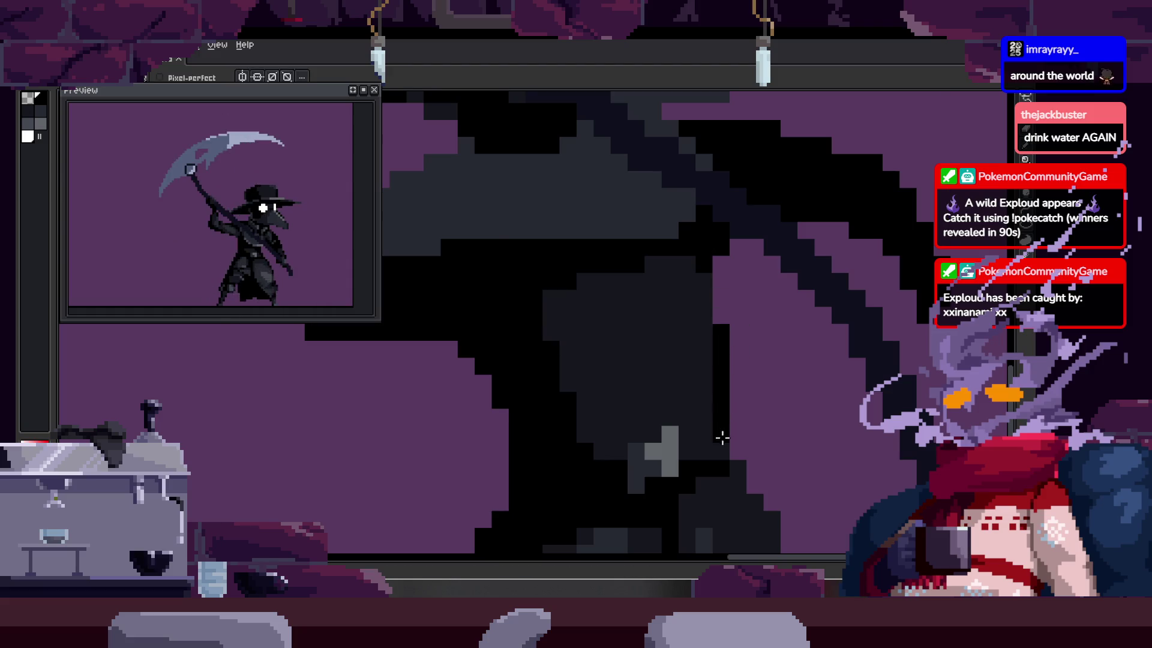
{"action": "scroll", "coordinate": [654, 324], "scroll_direction": "down", "scroll_amount": 3}
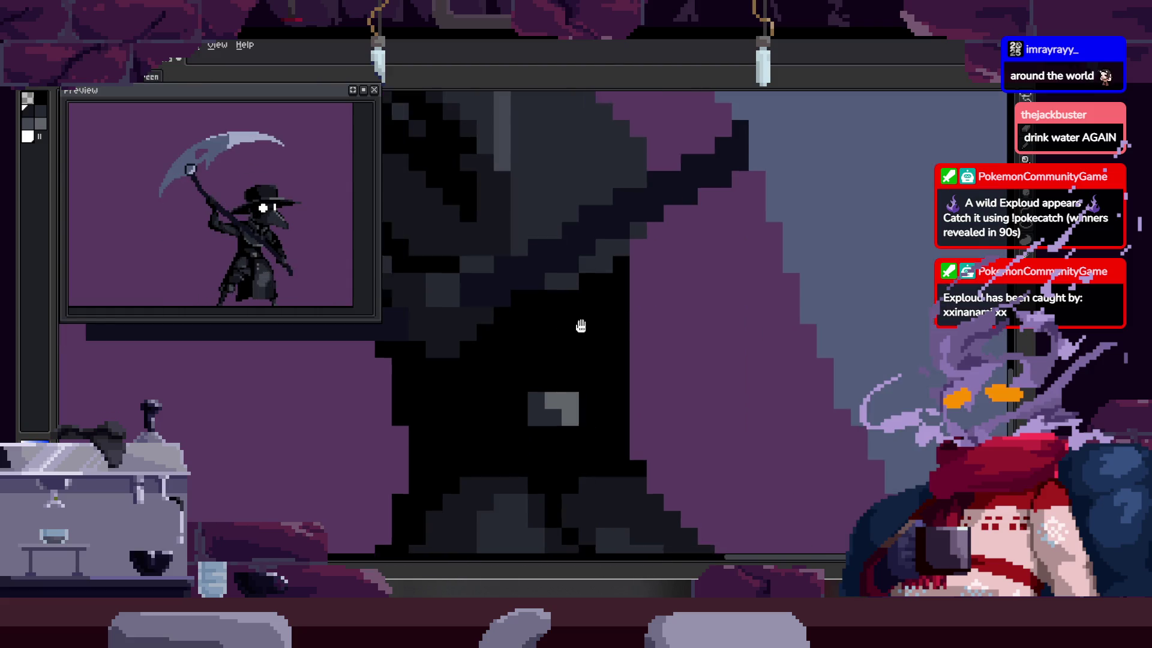
{"action": "scroll", "coordinate": [671, 310], "scroll_direction": "up", "scroll_amount": 4}
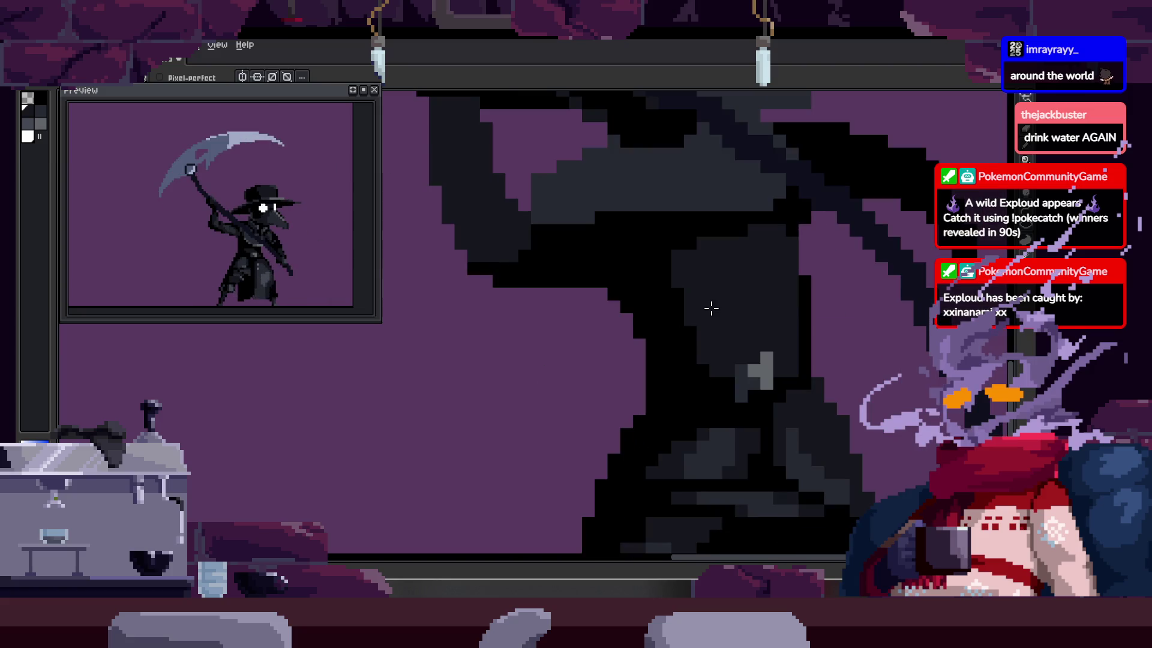
{"action": "key", "text": "period"}
{"action": "key", "text": "w"}
{"action": "left_click", "coordinate": [596, 282]}
{"action": "key", "text": "b"}
{"action": "mouse_move", "coordinate": [538, 360]}
{"action": "left_mouse_down"}
{"action": "mouse_move", "coordinate": [532, 283]}
{"action": "mouse_move", "coordinate": [560, 267]}
{"action": "mouse_move", "coordinate": [663, 308]}
{"action": "mouse_move", "coordinate": [571, 283]}
{"action": "mouse_move", "coordinate": [642, 329]}
{"action": "mouse_move", "coordinate": [622, 331]}
{"action": "left_mouse_up"}
{"action": "scroll", "coordinate": [606, 386], "scroll_direction": "down", "scroll_amount": 1}
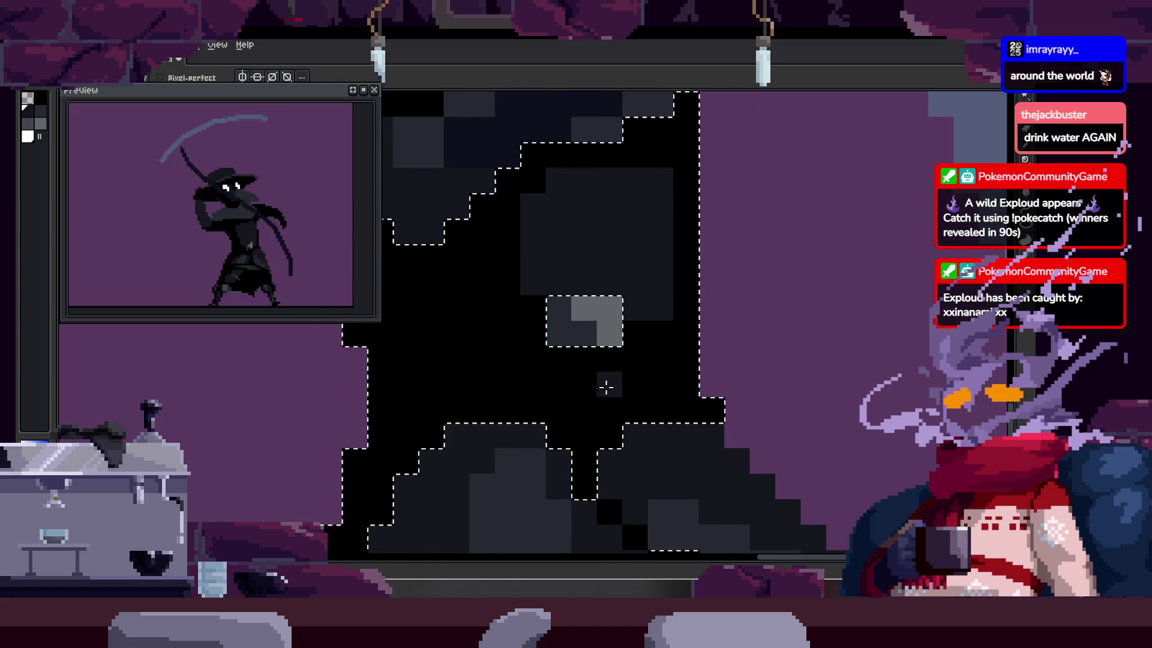
Step: Deselect and paint a band of dark-grey pixels across the body
{"action": "scroll", "coordinate": [491, 384], "scroll_direction": "up", "scroll_amount": 2}
{"action": "key", "text": "ctrl+d"}
{"action": "mouse_move", "coordinate": [491, 383]}
{"action": "left_mouse_down"}
{"action": "mouse_move", "coordinate": [558, 400]}
{"action": "mouse_move", "coordinate": [675, 394]}
{"action": "left_mouse_up"}
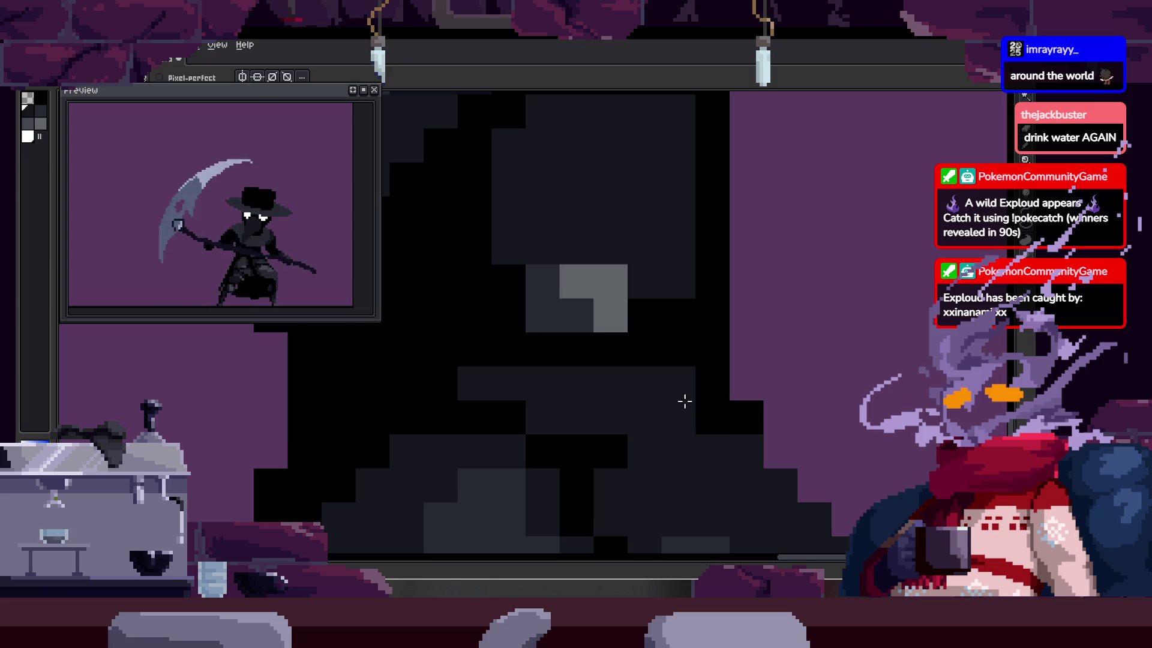
{"action": "scroll", "coordinate": [685, 401], "scroll_direction": "down", "scroll_amount": 3}
{"action": "scroll", "coordinate": [681, 396], "scroll_direction": "up", "scroll_amount": 2}
{"action": "scroll", "coordinate": [678, 393], "scroll_direction": "down", "scroll_amount": 2}
{"action": "scroll", "coordinate": [671, 381], "scroll_direction": "up", "scroll_amount": 2}
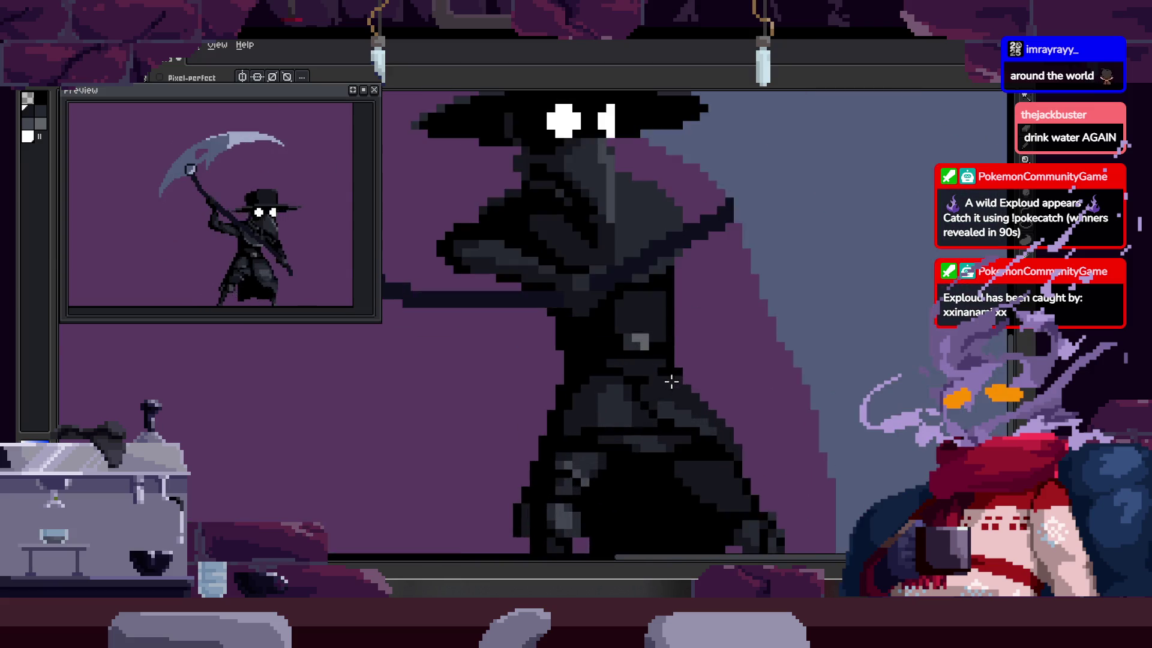
{"action": "scroll", "coordinate": [671, 381], "scroll_direction": "up", "scroll_amount": 2}
{"action": "scroll", "coordinate": [700, 385], "scroll_direction": "up", "scroll_amount": 1}
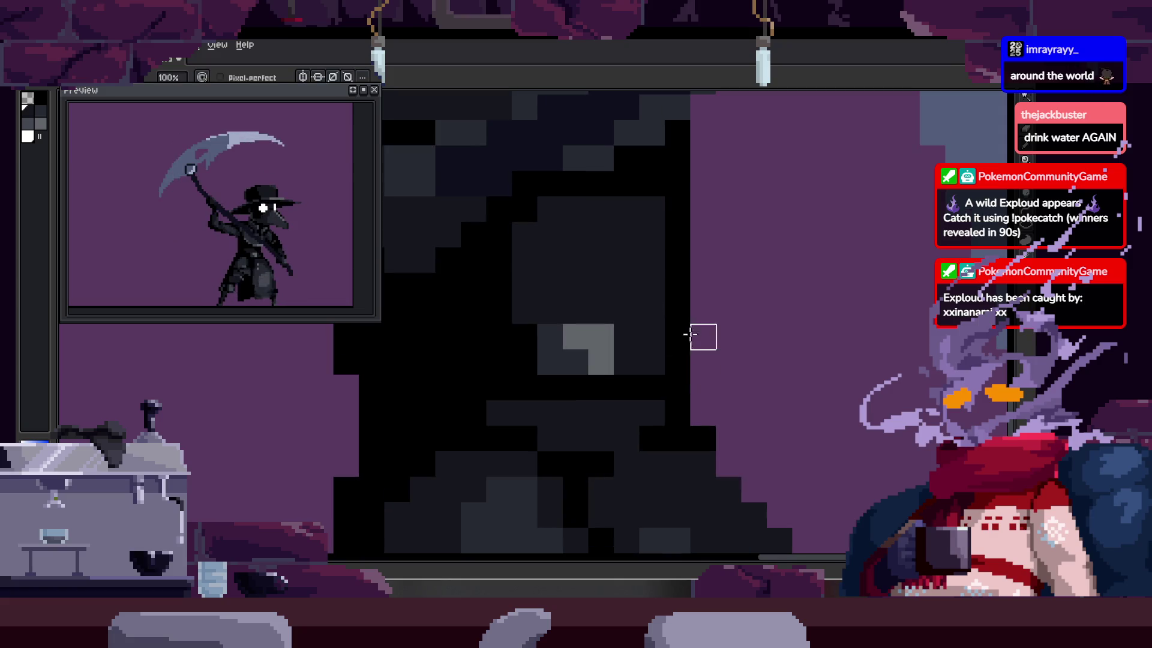
{"action": "scroll", "coordinate": [689, 305], "scroll_direction": "up", "scroll_amount": 1}
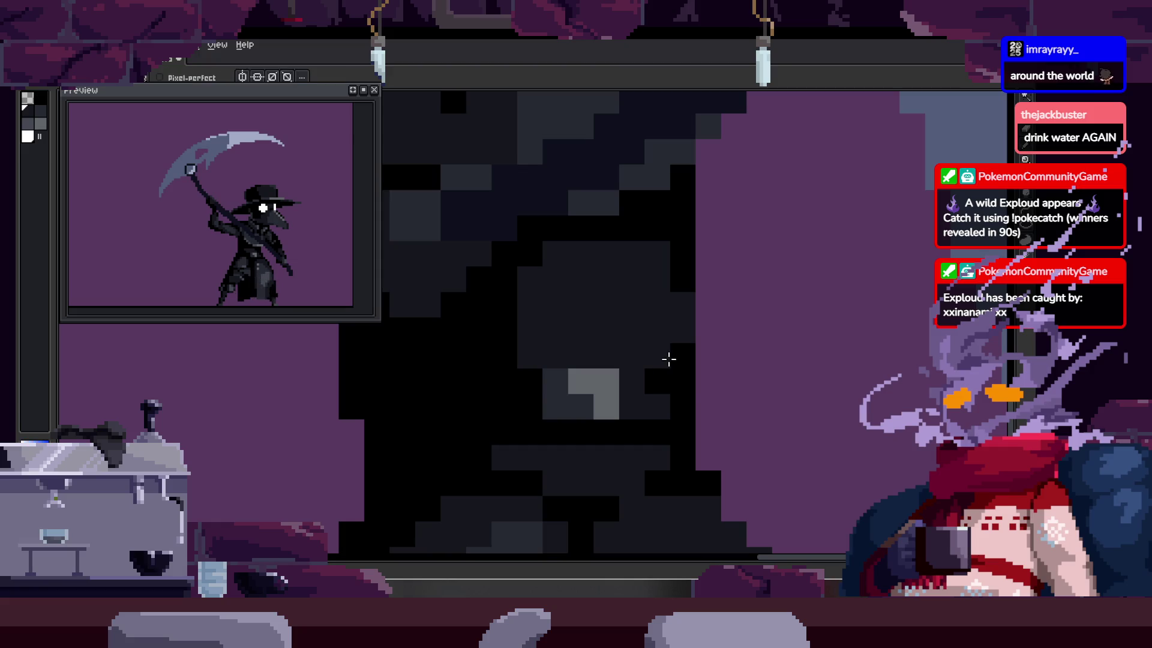
Step: Save the plague-doctor sprite file
{"action": "key", "text": "i"}
{"action": "scroll", "coordinate": [489, 410], "scroll_direction": "down", "scroll_amount": 8}
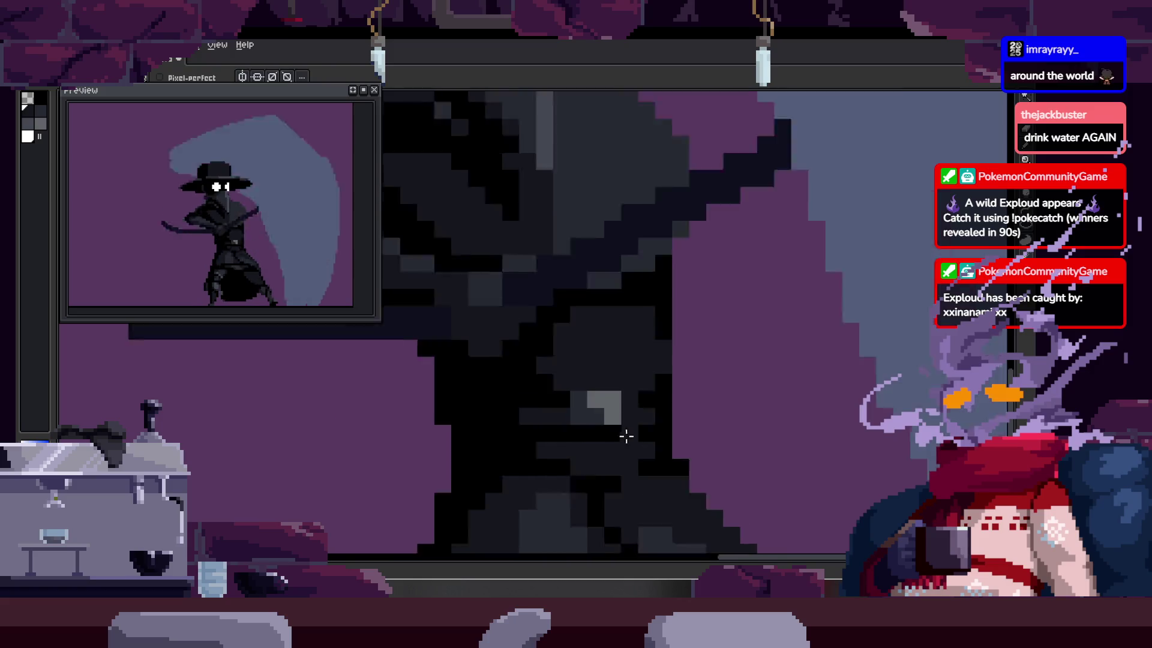
{"action": "key", "text": "ctrl+s"}
{"action": "scroll", "coordinate": [570, 343], "scroll_direction": "up", "scroll_amount": 5}
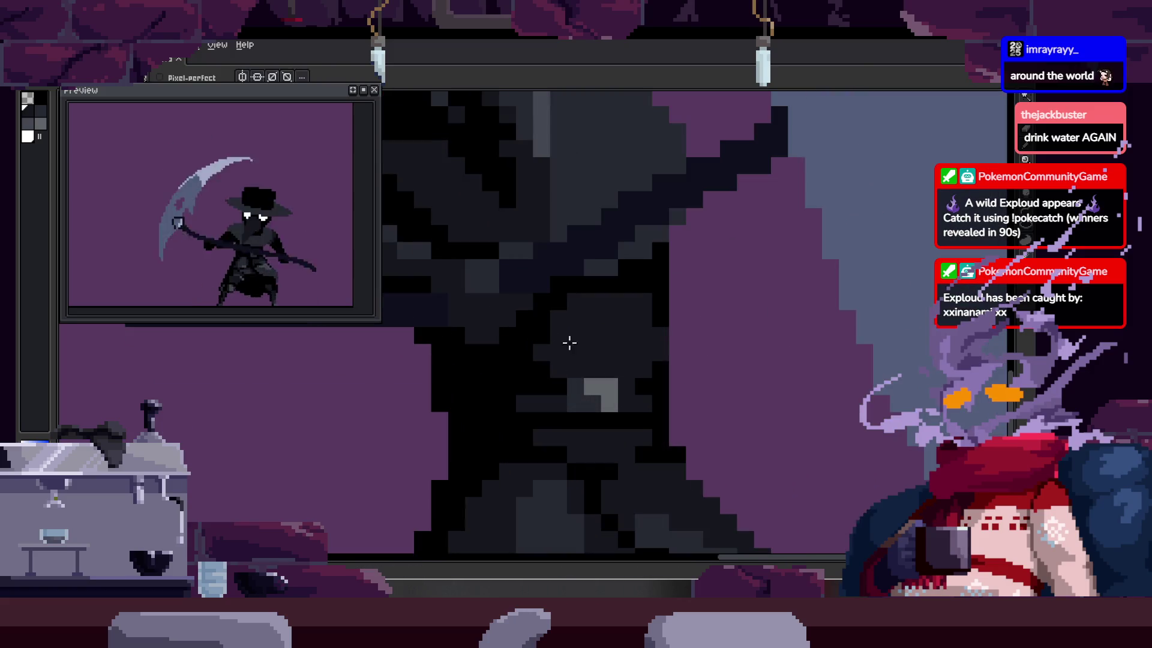
{"action": "scroll", "coordinate": [569, 324], "scroll_direction": "down", "scroll_amount": 5}
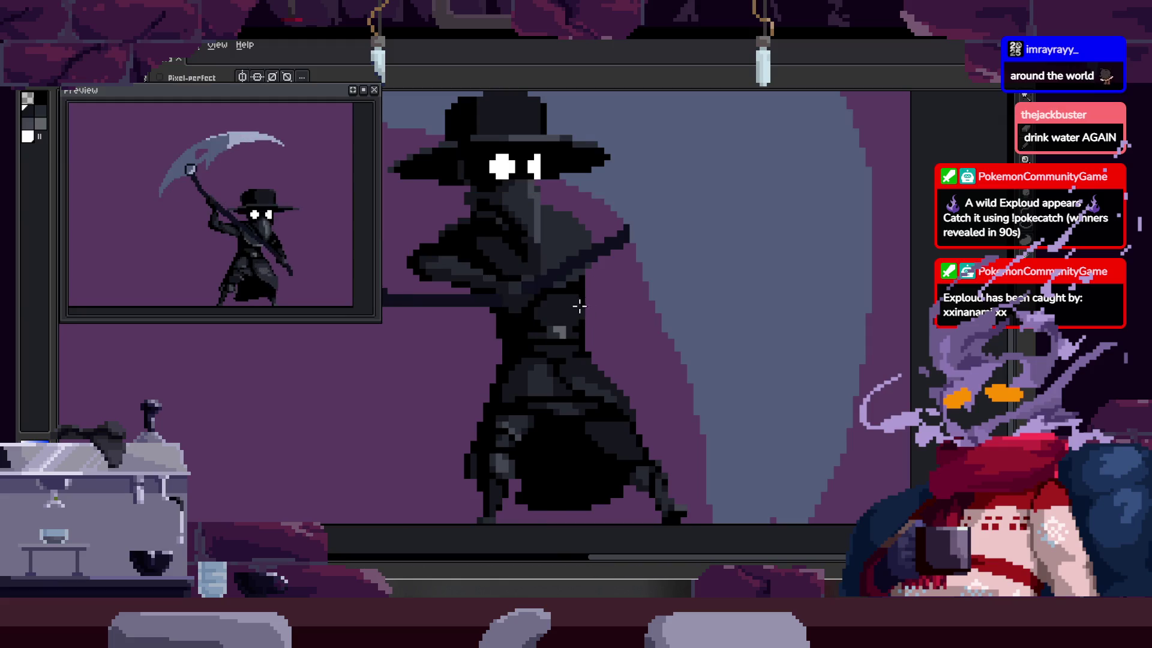
{"action": "scroll", "coordinate": [601, 288], "scroll_direction": "up", "scroll_amount": 6}
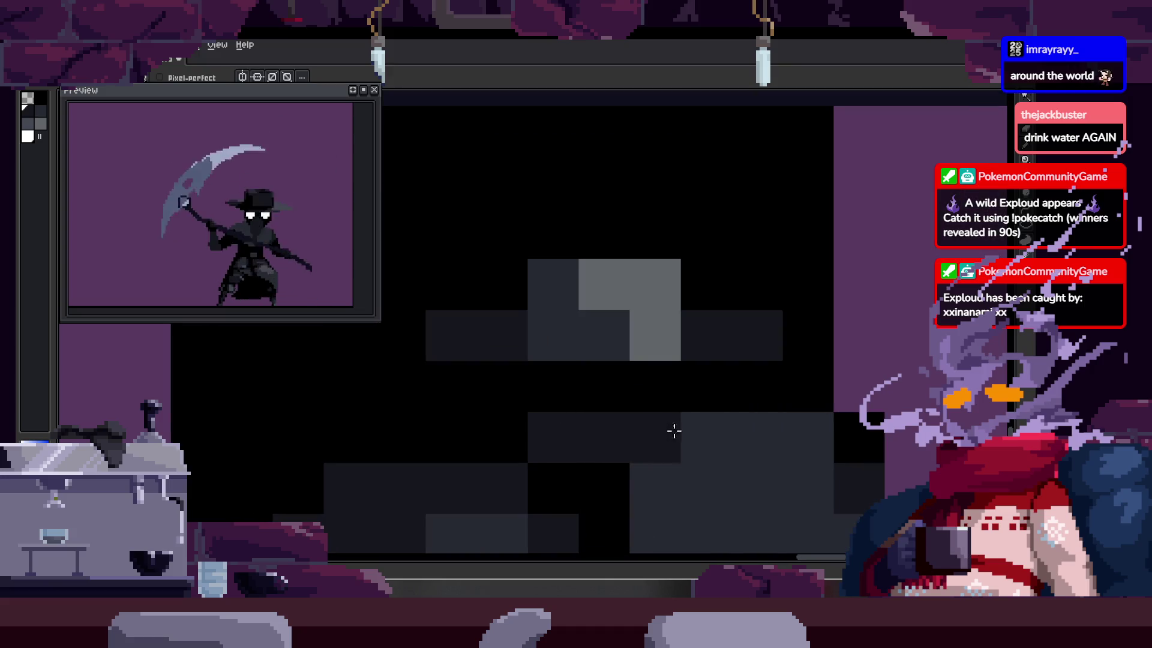
Step: Erase a stray dark pixel at the cloak's lower edge back to the purple background
{"action": "key", "text": "h"}
{"action": "key", "text": "b"}
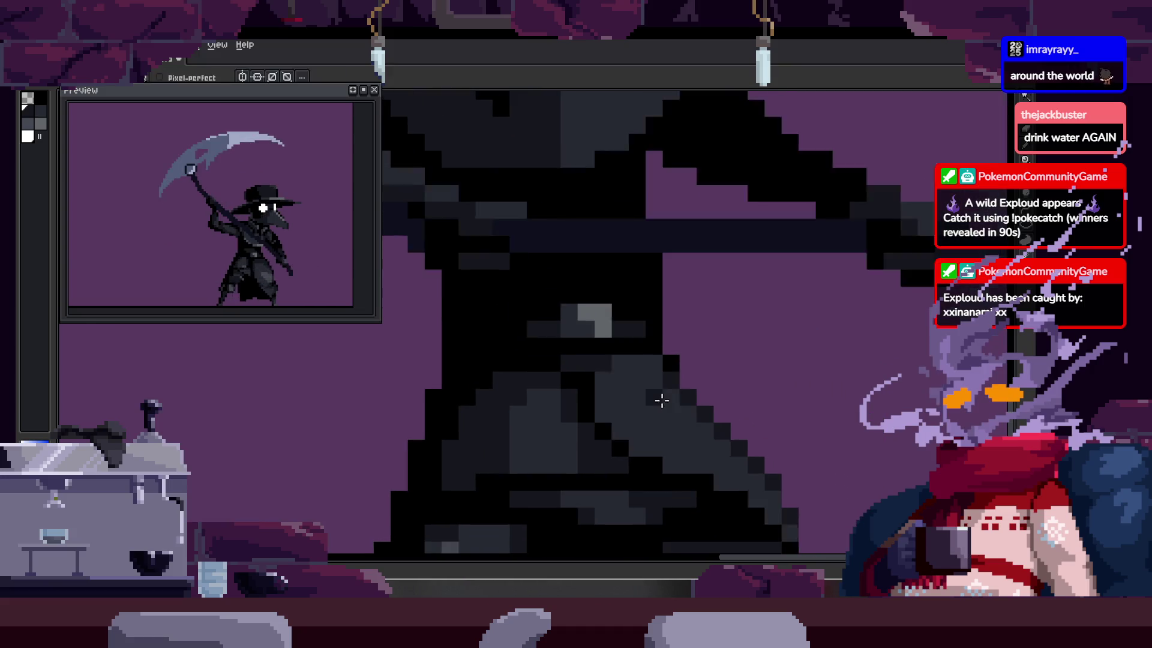
{"action": "scroll", "coordinate": [660, 396], "scroll_direction": "up", "scroll_amount": 2}
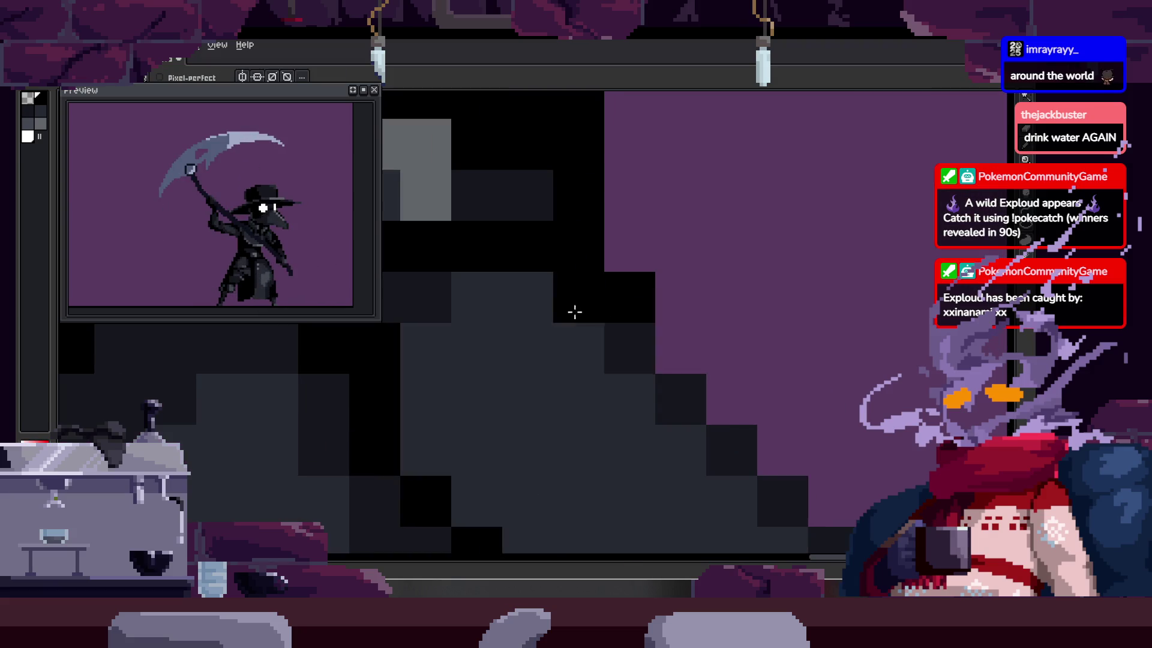
{"action": "key", "text": "b"}
{"action": "scroll", "coordinate": [579, 327], "scroll_direction": "down", "scroll_amount": 1}
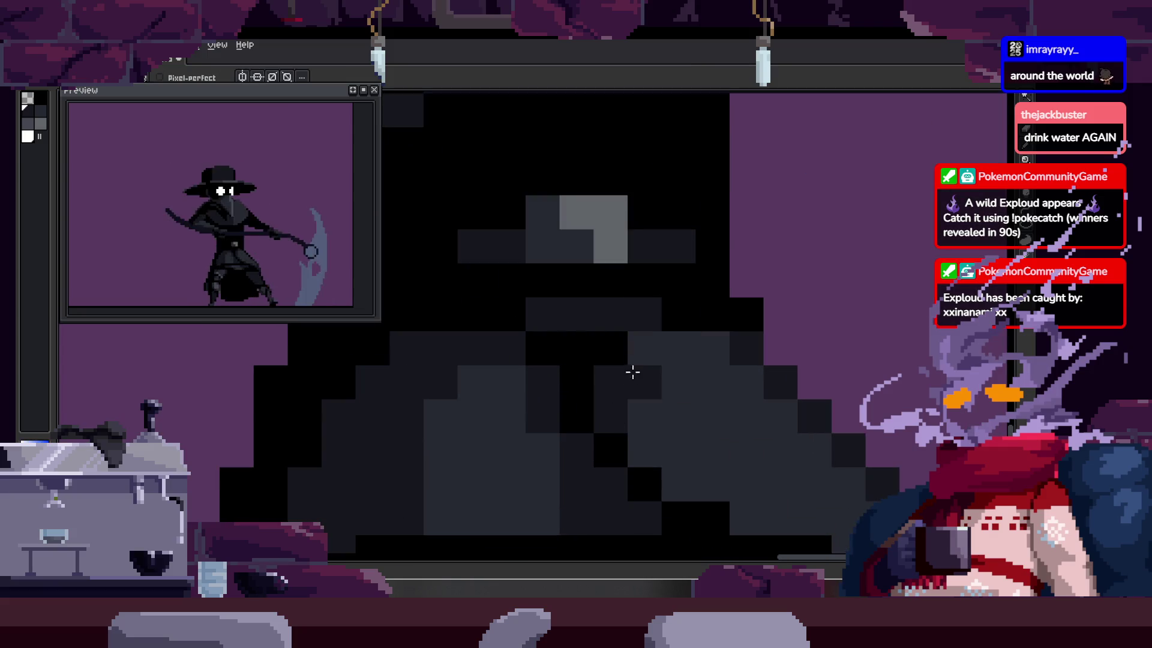
{"action": "left_click_drag", "start_coordinate": [633, 371], "coordinate": [595, 352]}
{"action": "scroll", "coordinate": [660, 390], "scroll_direction": "down", "scroll_amount": 1}
{"action": "scroll", "coordinate": [548, 394], "scroll_direction": "right", "scroll_amount": 2}
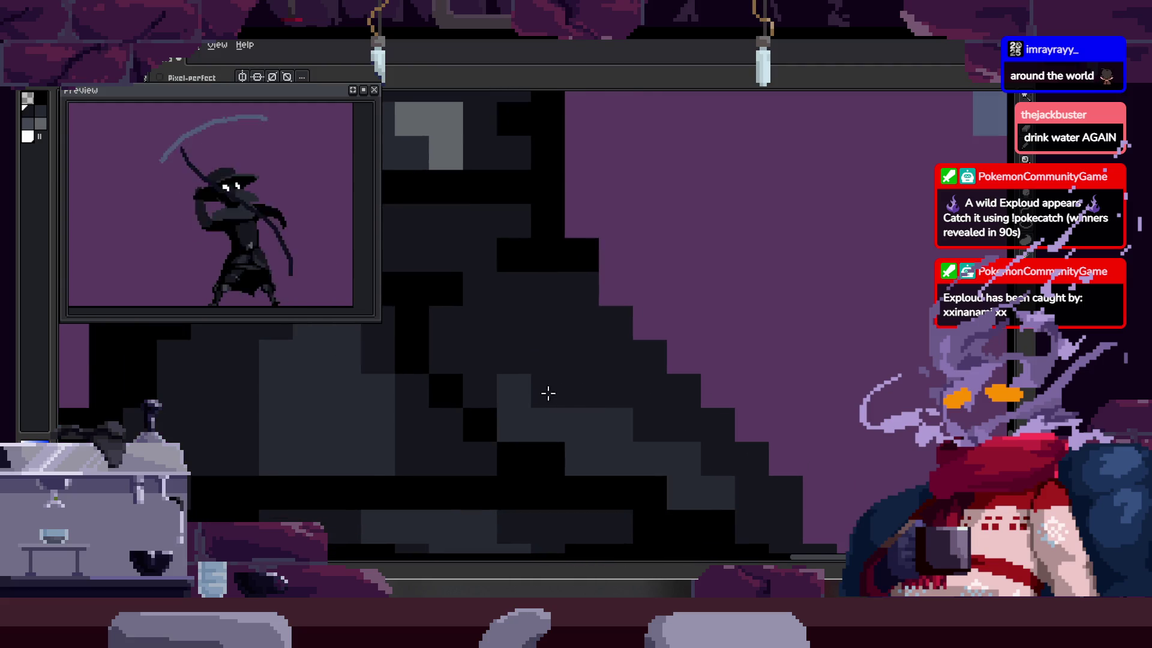
{"action": "scroll", "coordinate": [624, 378], "scroll_direction": "down", "scroll_amount": 1}
{"action": "scroll", "coordinate": [590, 365], "scroll_direction": "right", "scroll_amount": 2}
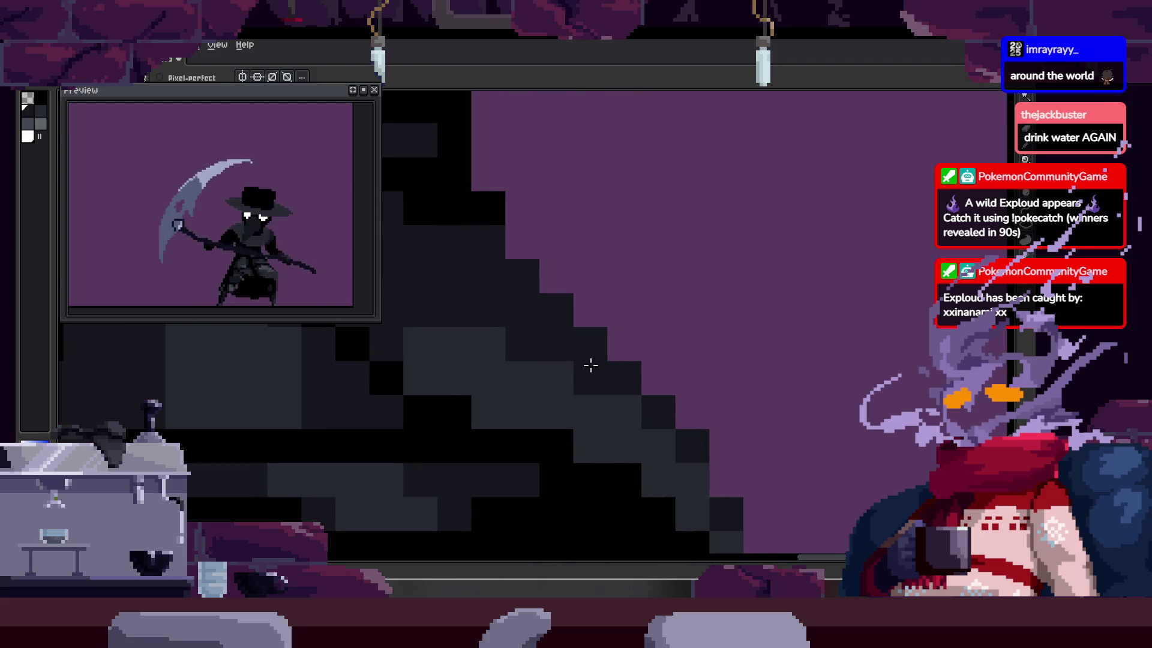
{"action": "scroll", "coordinate": [697, 406], "scroll_direction": "down", "scroll_amount": 2}
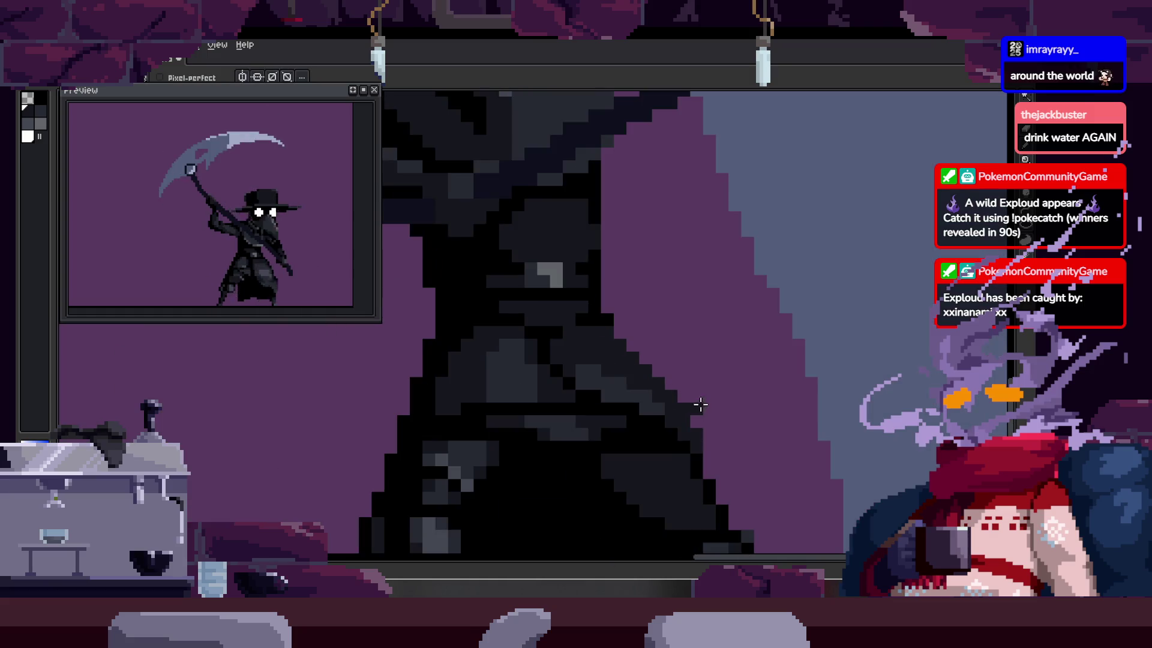
{"action": "scroll", "coordinate": [672, 421], "scroll_direction": "up", "scroll_amount": 2}
{"action": "right_click", "coordinate": [673, 422]}
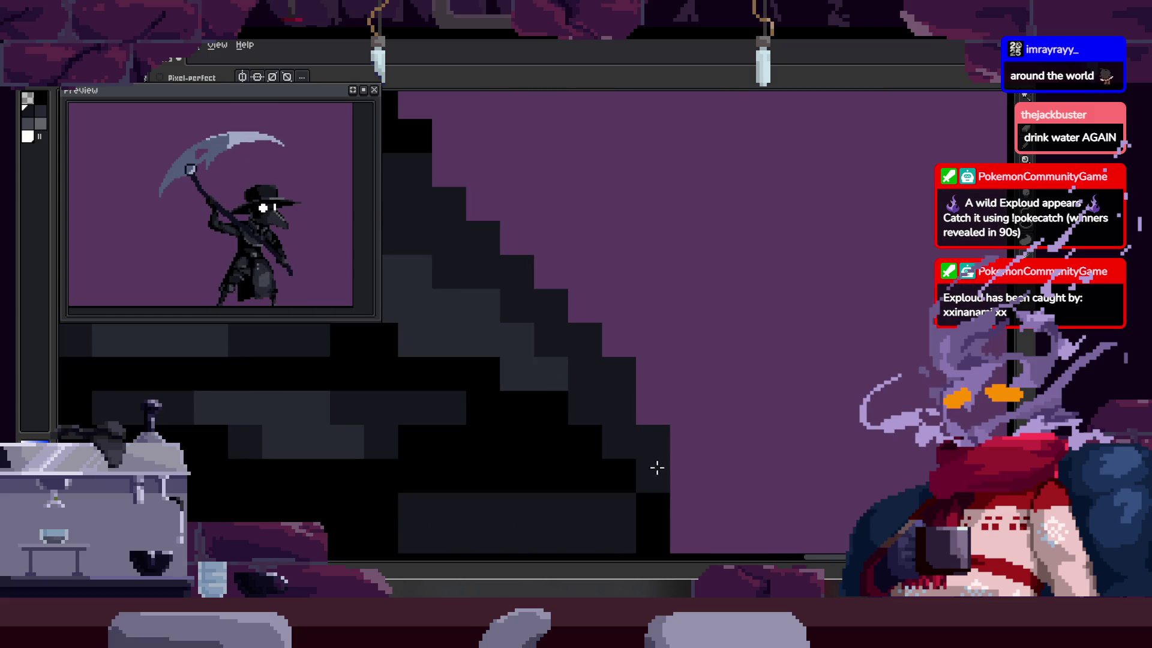
{"action": "scroll", "coordinate": [622, 378], "scroll_direction": "down", "scroll_amount": 2}
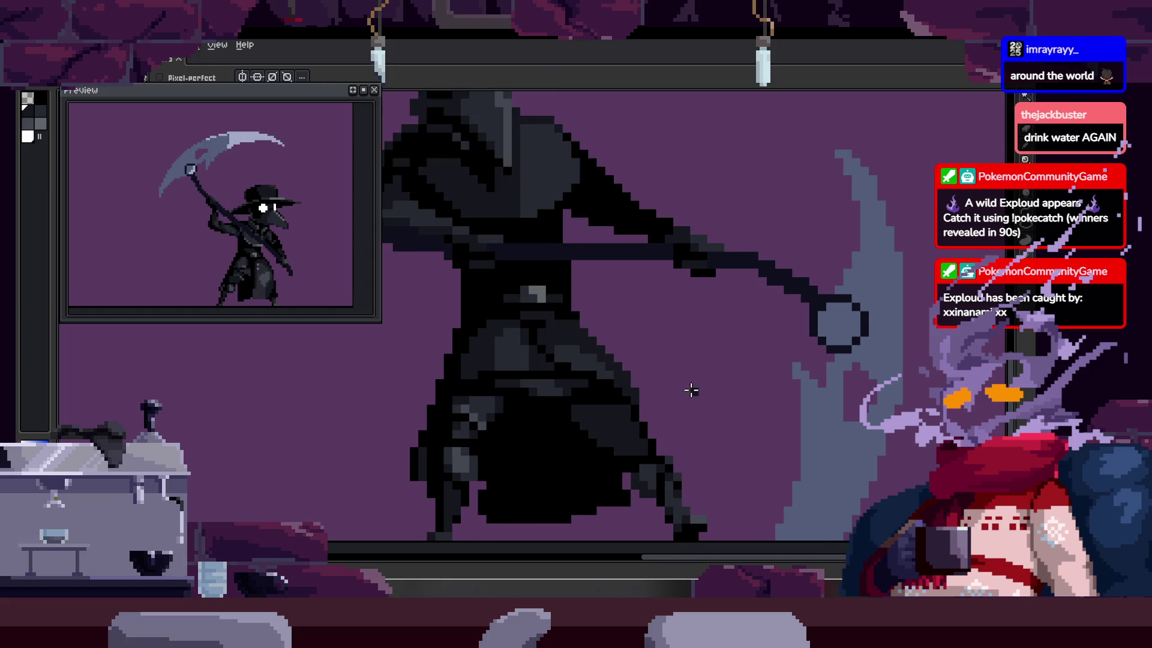
{"action": "scroll", "coordinate": [538, 257], "scroll_direction": "up", "scroll_amount": 2}
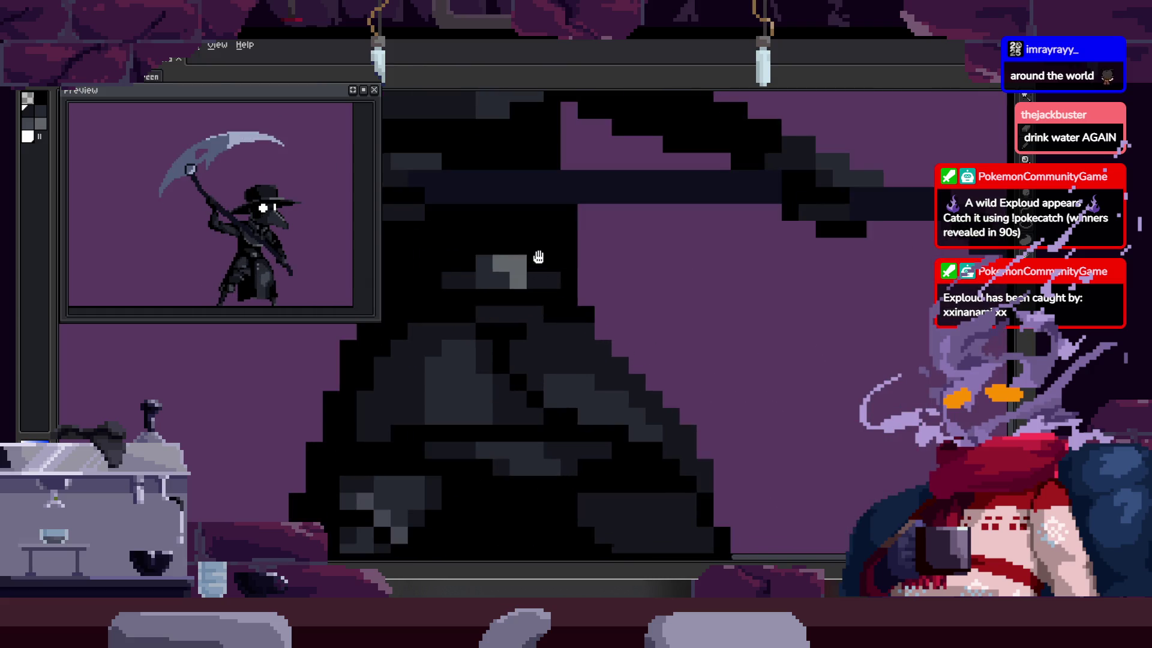
Step: Pan and zoom the close-up view across the figure to the belt area
{"action": "left_click_drag", "start_coordinate": [538, 257], "coordinate": [605, 366]}
{"action": "scroll", "coordinate": [542, 304], "scroll_direction": "up", "scroll_amount": 1}
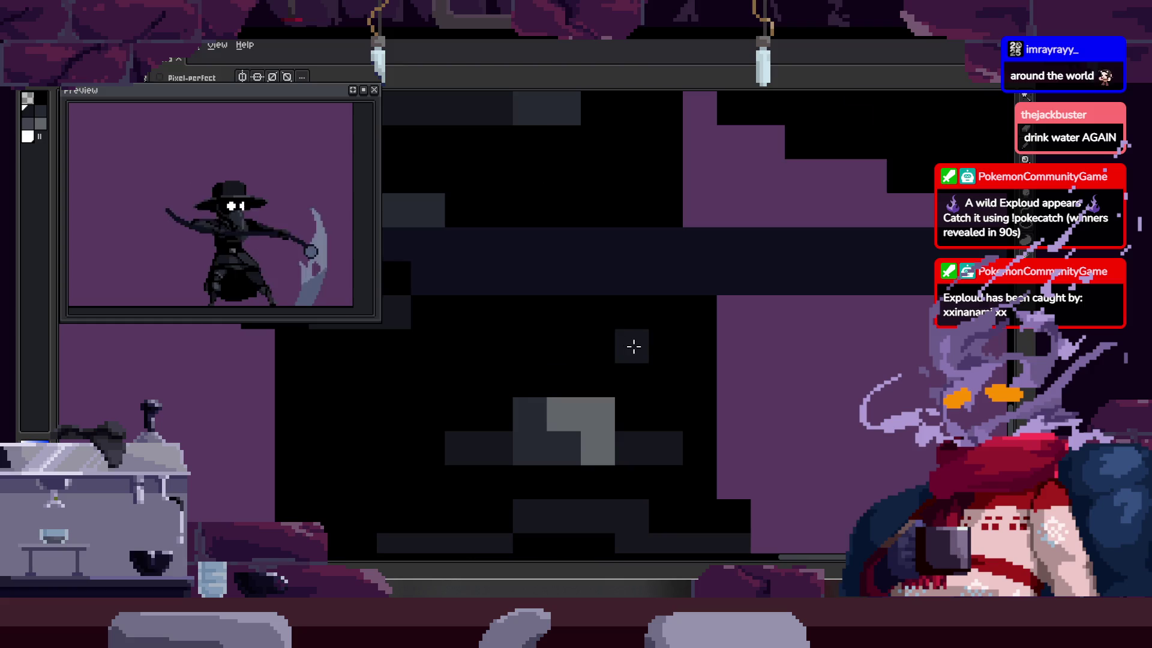
{"action": "scroll", "coordinate": [633, 347], "scroll_direction": "down", "scroll_amount": 5}
{"action": "scroll", "coordinate": [608, 318], "scroll_direction": "up", "scroll_amount": 4}
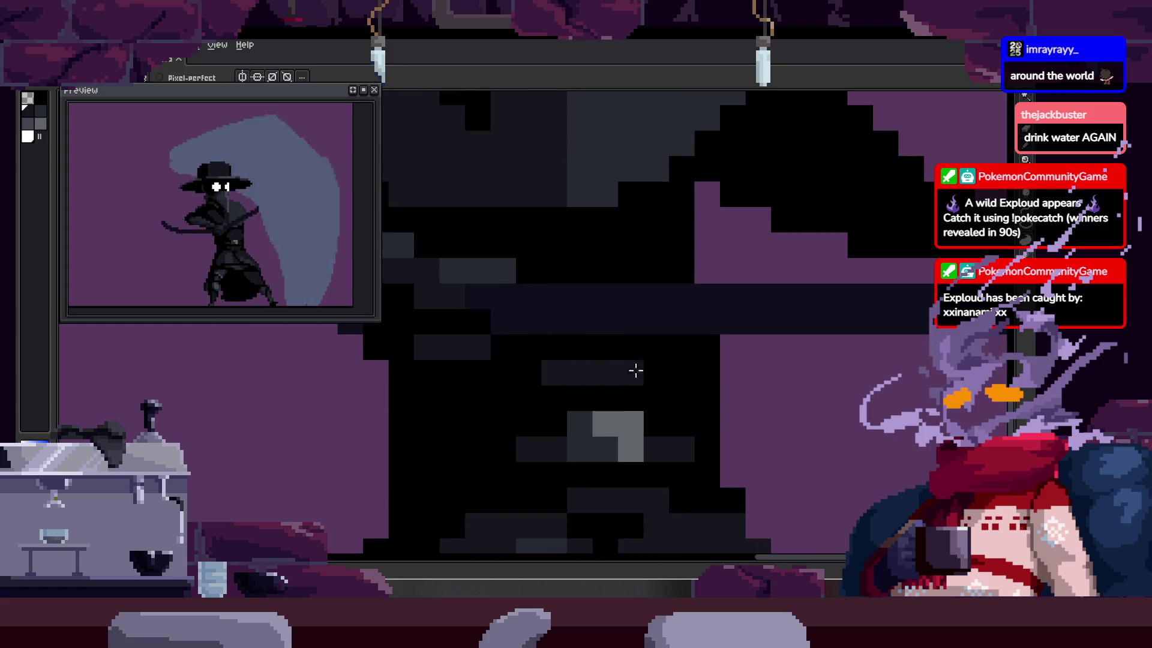
{"action": "scroll", "coordinate": [613, 348], "scroll_direction": "up", "scroll_amount": 2}
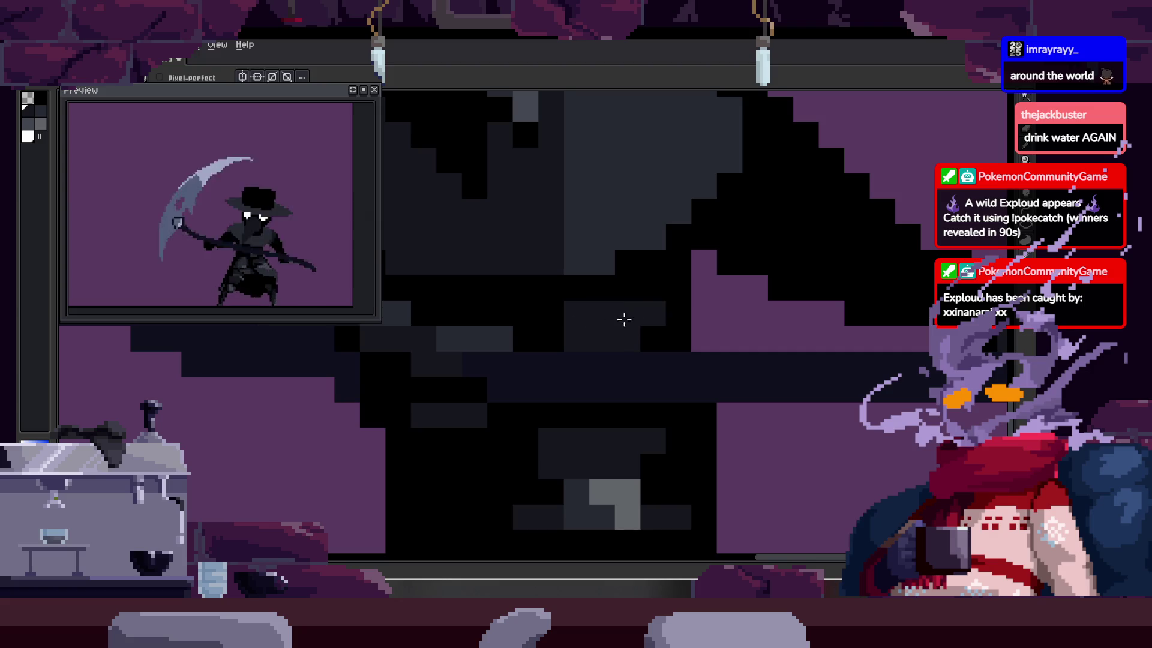
{"action": "scroll", "coordinate": [656, 354], "scroll_direction": "down", "scroll_amount": 3}
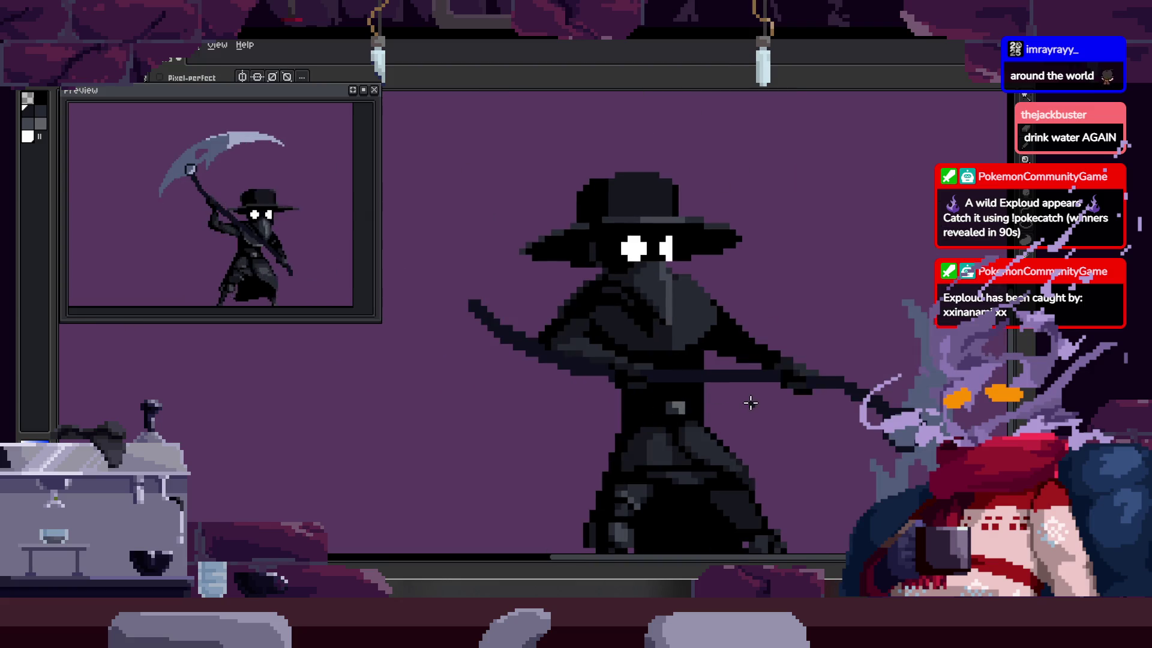
{"action": "scroll", "coordinate": [617, 402], "scroll_direction": "up", "scroll_amount": 3}
{"action": "scroll", "coordinate": [600, 396], "scroll_direction": "up", "scroll_amount": 3}
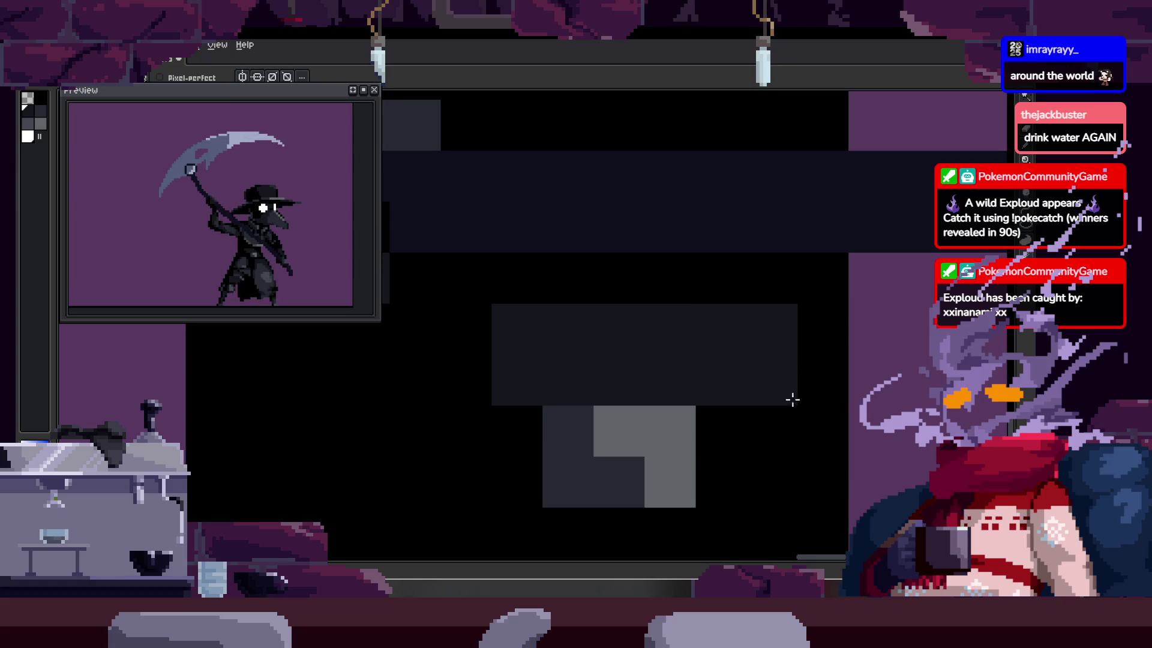
{"action": "scroll", "coordinate": [801, 411], "scroll_direction": "down", "scroll_amount": 2}
{"action": "mouse_move", "coordinate": [811, 425]}
{"action": "left_mouse_down"}
{"action": "mouse_move", "coordinate": [761, 393]}
{"action": "mouse_move", "coordinate": [661, 378]}
{"action": "left_mouse_up"}
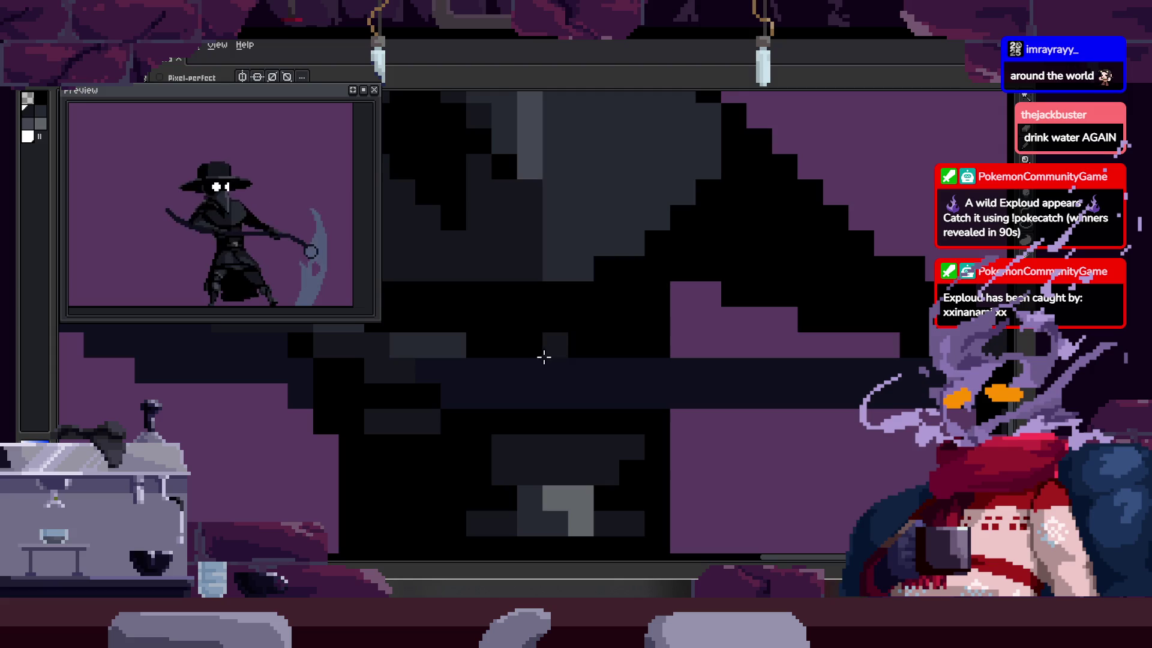
{"action": "scroll", "coordinate": [678, 403], "scroll_direction": "down", "scroll_amount": 3}
{"action": "key", "text": "b"}
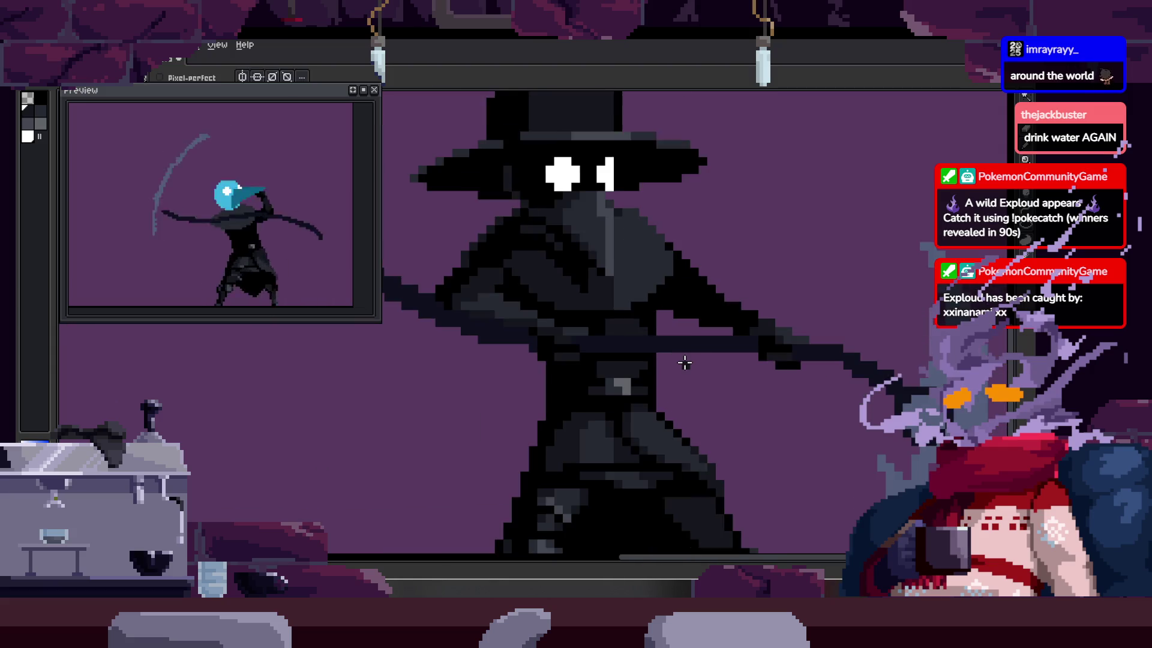
{"action": "scroll", "coordinate": [622, 308], "scroll_direction": "up", "scroll_amount": 2}
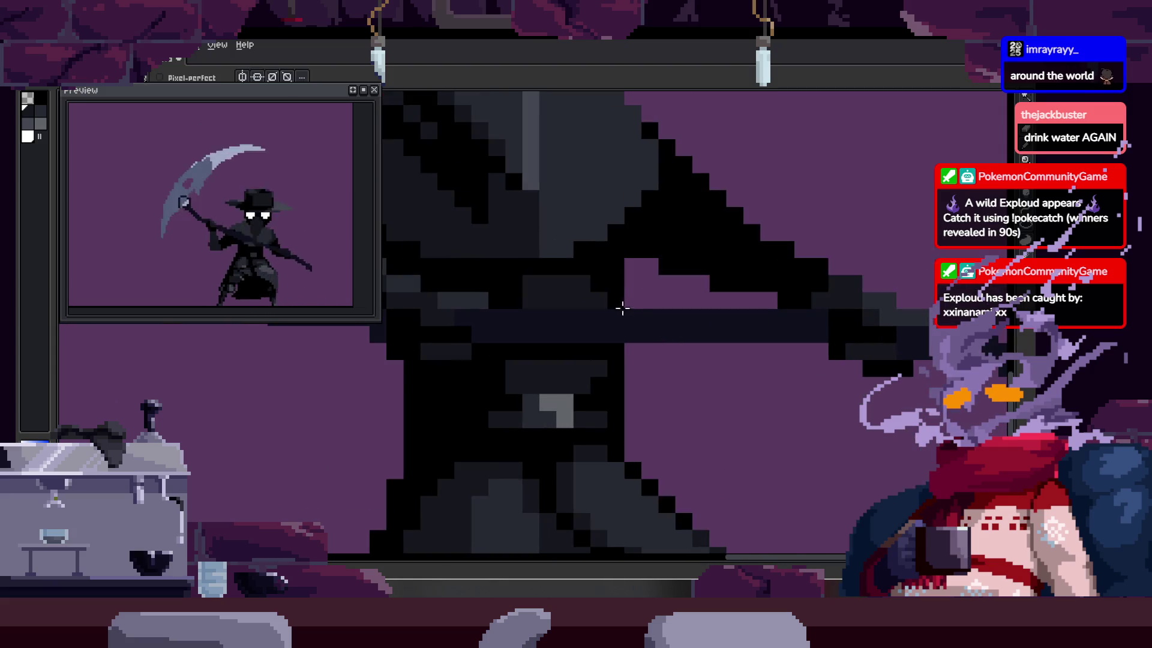
{"action": "scroll", "coordinate": [604, 291], "scroll_direction": "down", "scroll_amount": 3}
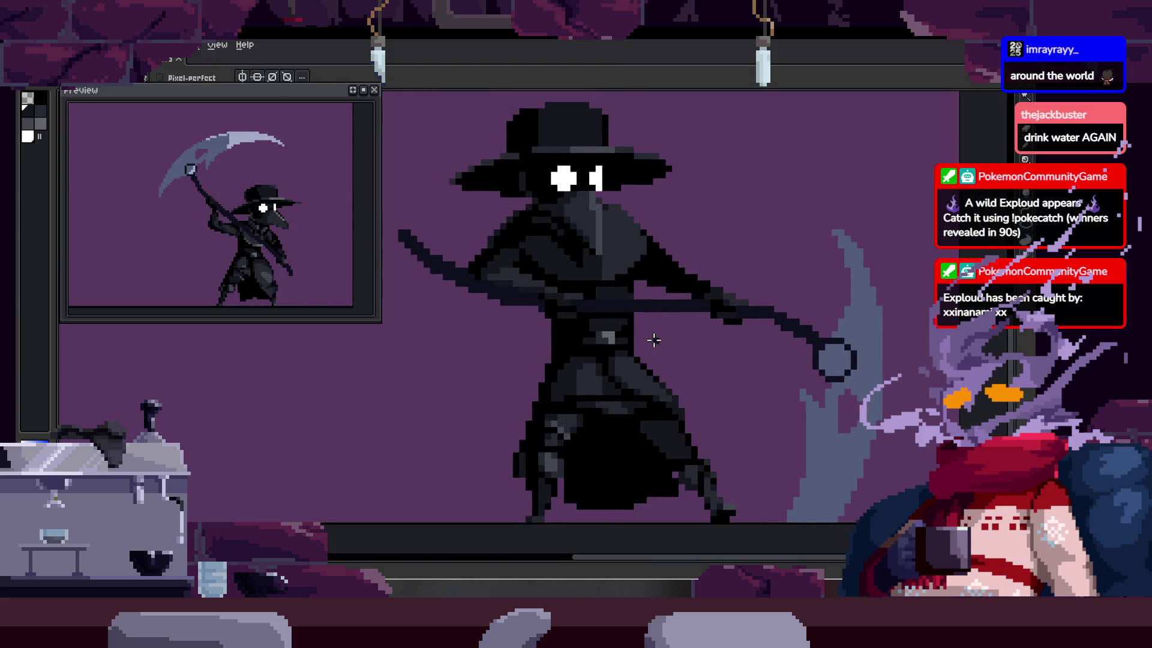
{"action": "key", "text": "h"}
{"action": "key", "text": "b"}
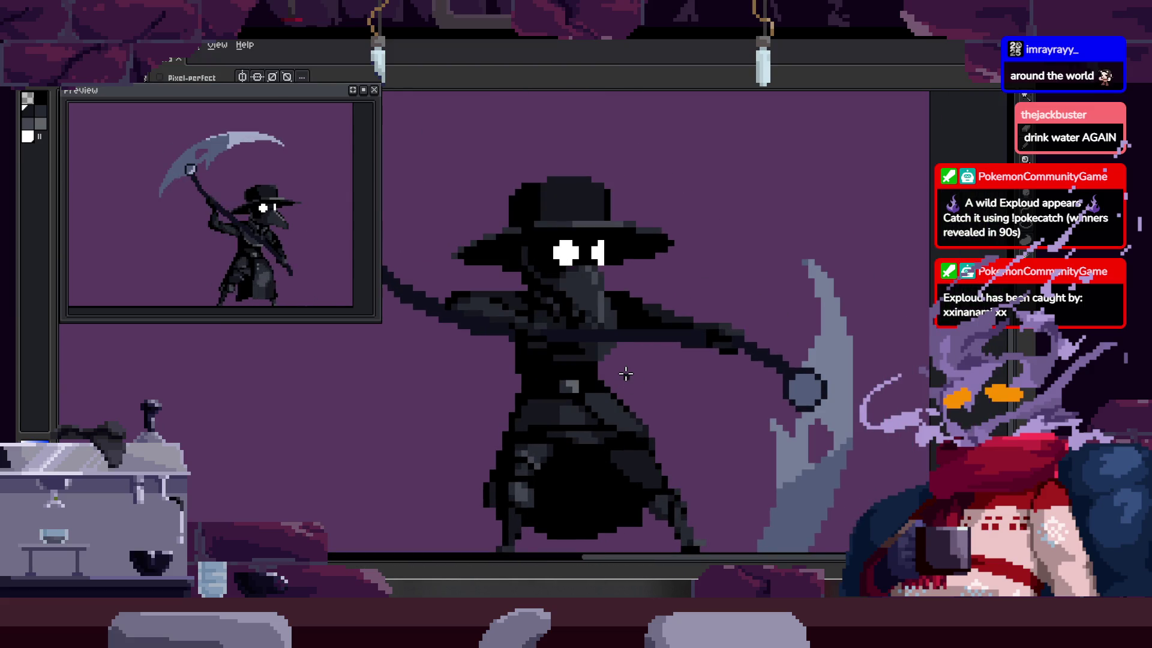
{"action": "scroll", "coordinate": [594, 372], "scroll_direction": "up", "scroll_amount": 3}
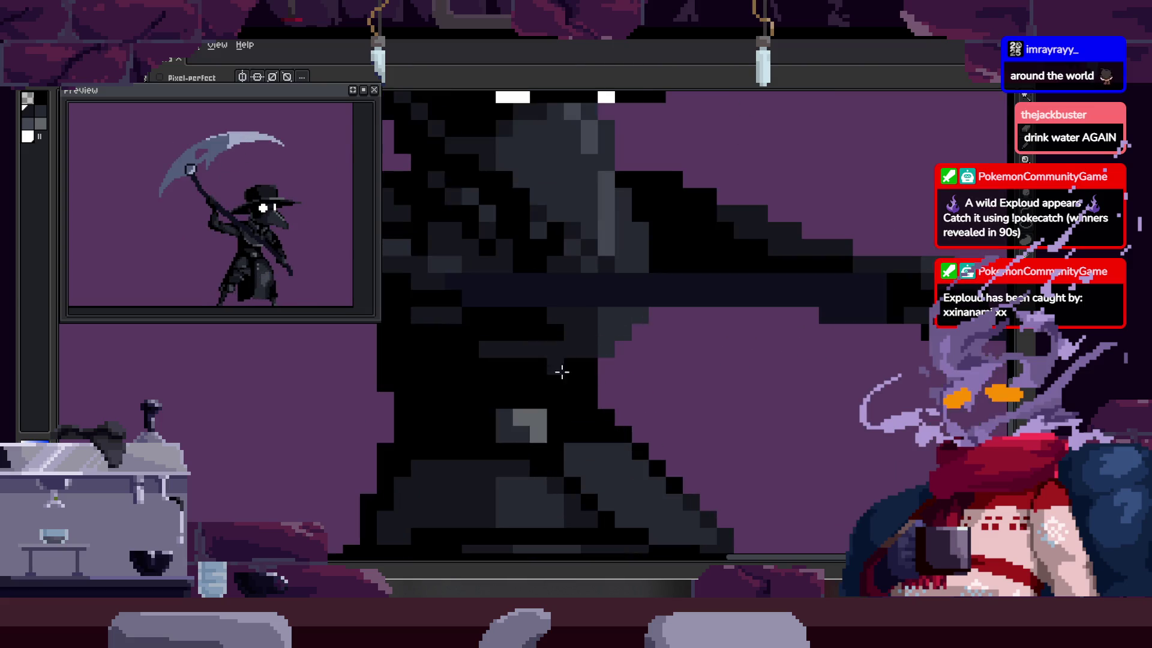
Step: Magic Wand select the contiguous dark cloak region, then deselect it
{"action": "scroll", "coordinate": [562, 371], "scroll_direction": "up", "scroll_amount": 3}
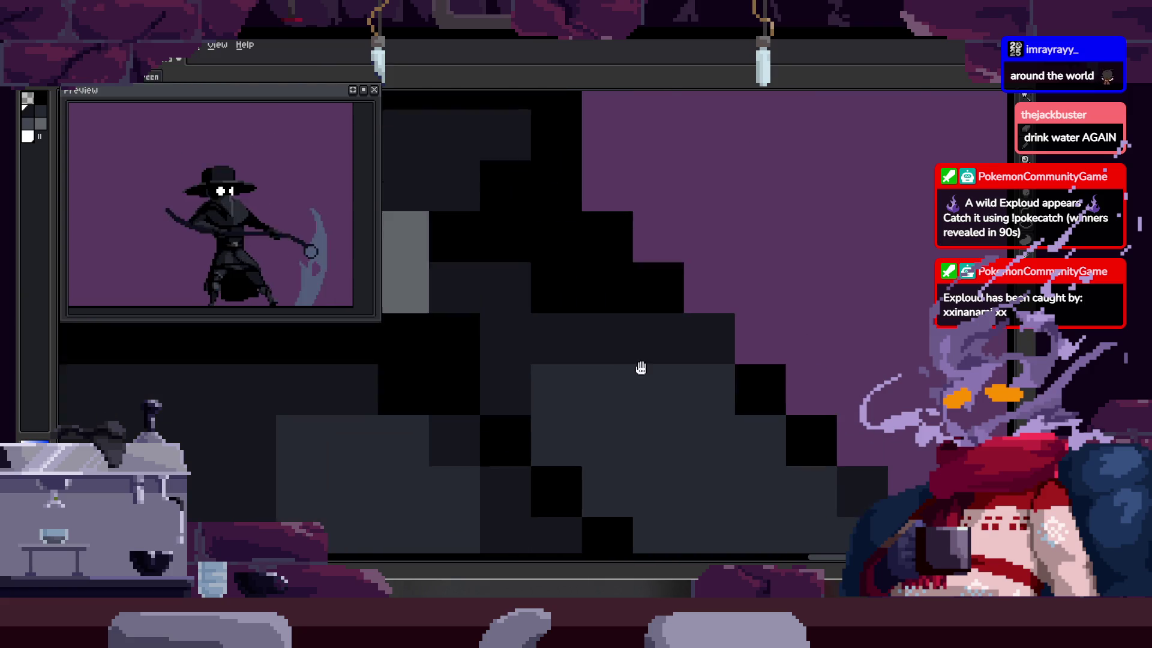
{"action": "left_click_drag", "start_coordinate": [524, 417], "coordinate": [697, 394]}
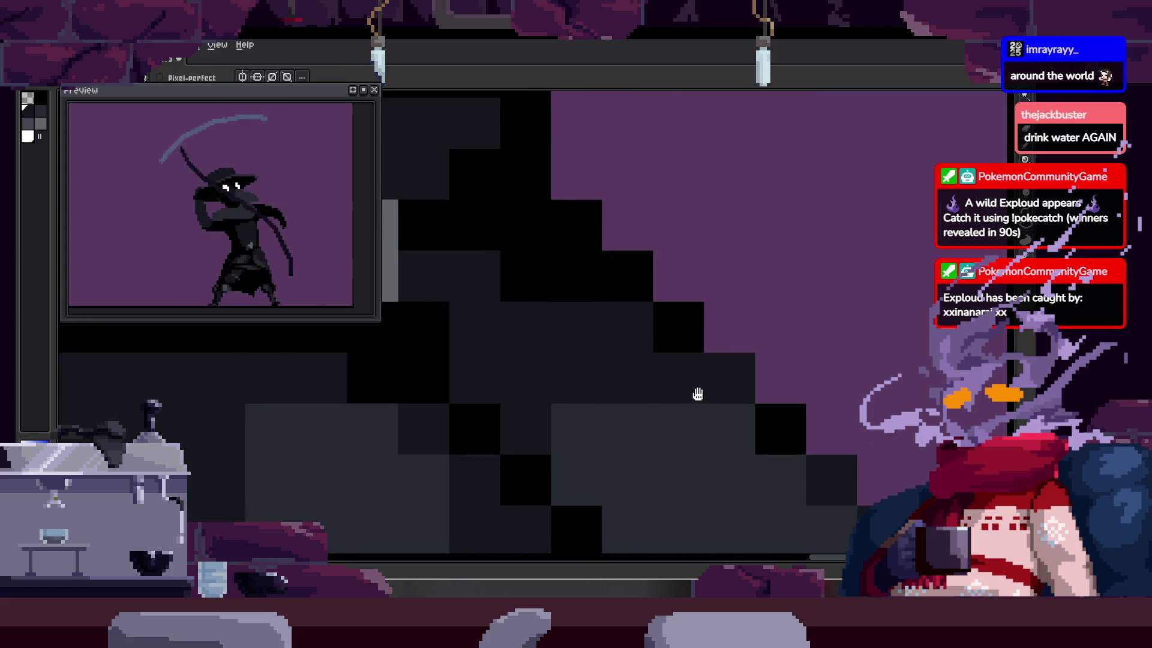
{"action": "scroll", "coordinate": [717, 386], "scroll_direction": "down", "scroll_amount": 3}
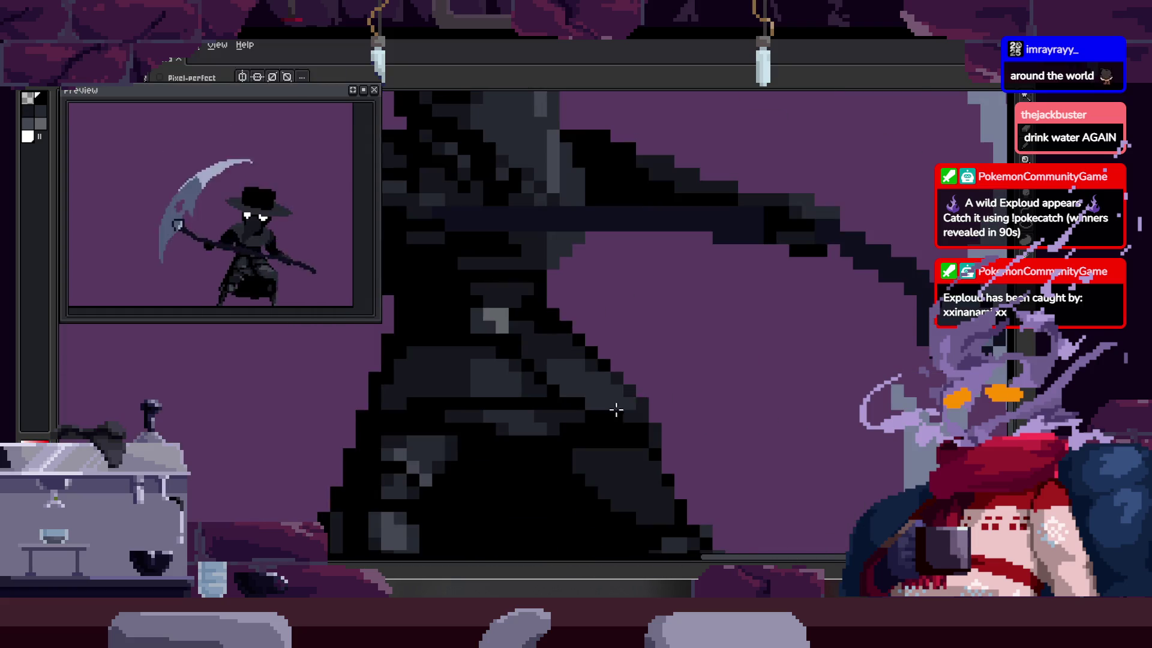
{"action": "left_click_drag", "start_coordinate": [616, 410], "coordinate": [611, 384]}
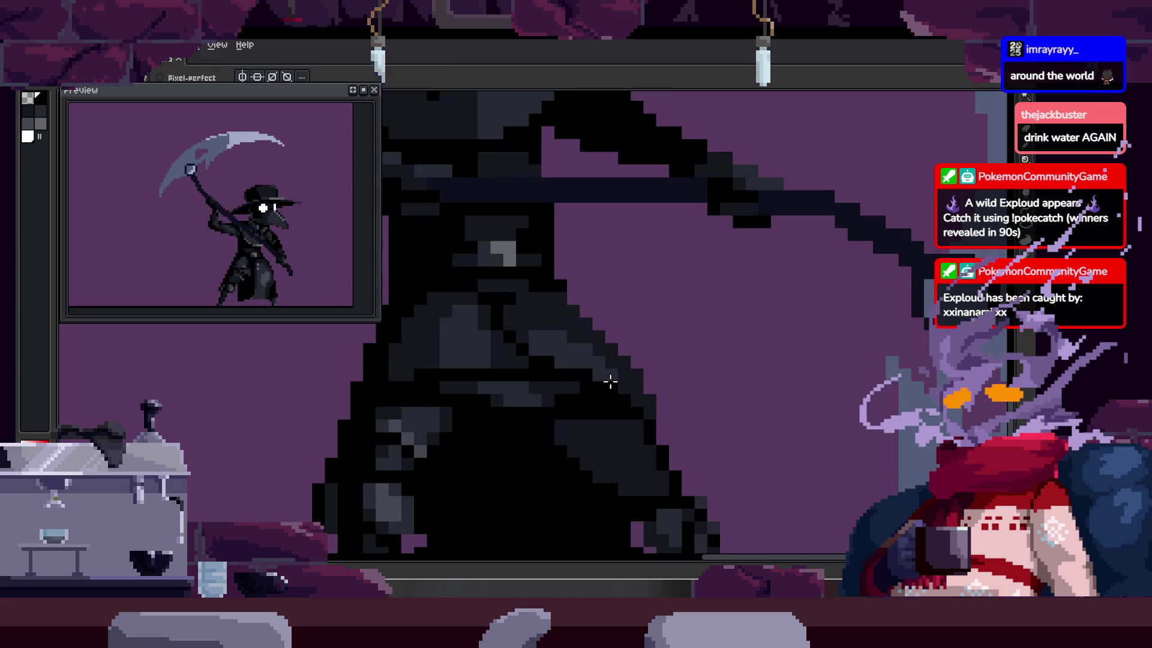
{"action": "scroll", "coordinate": [588, 340], "scroll_direction": "up", "scroll_amount": 2}
{"action": "key", "text": "w"}
{"action": "left_click", "coordinate": [498, 285]}
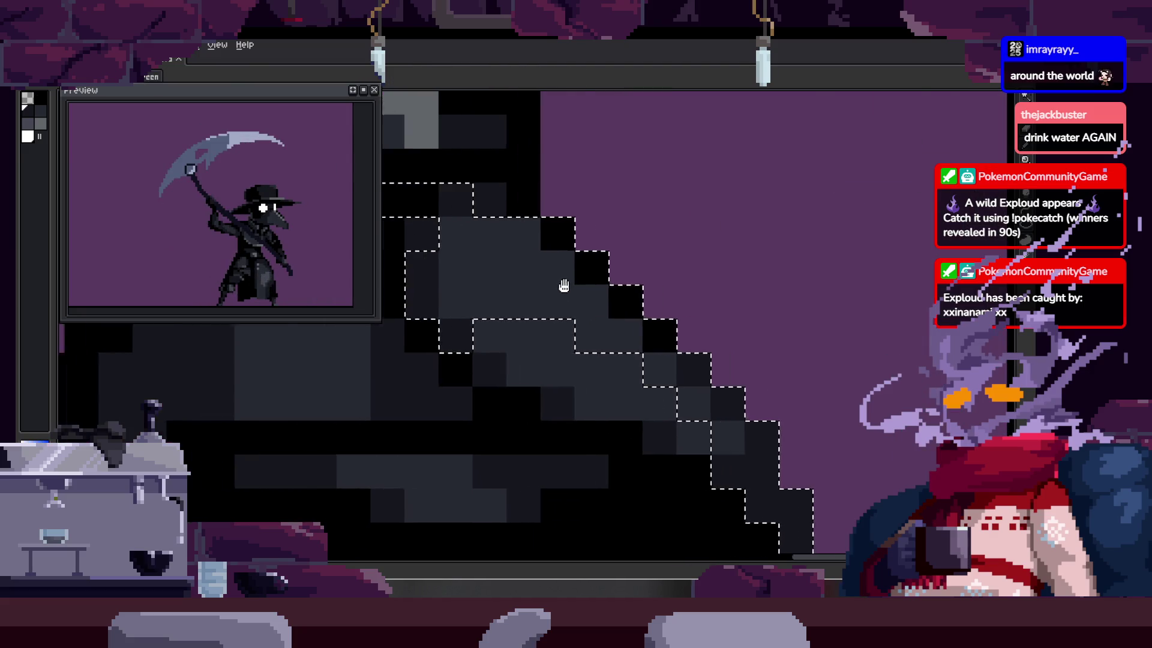
{"action": "key", "text": "ctrl+d"}
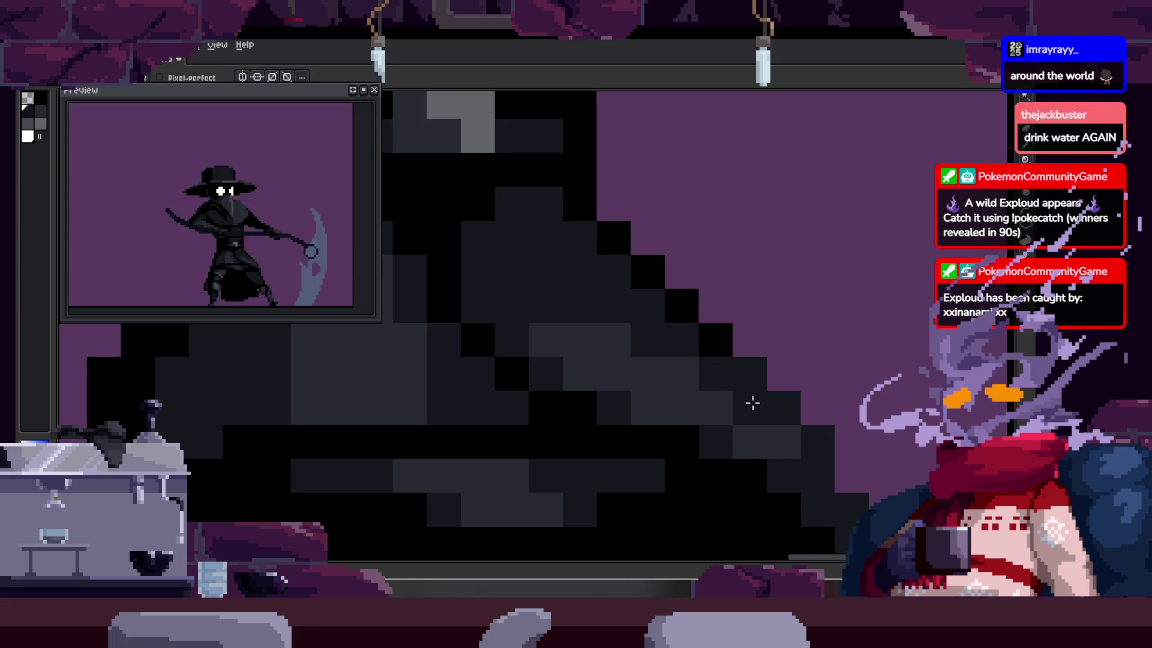
Step: Darken a lower cloak edge pixel to black with the Pencil
{"action": "scroll", "coordinate": [740, 399], "scroll_direction": "down", "scroll_amount": 3}
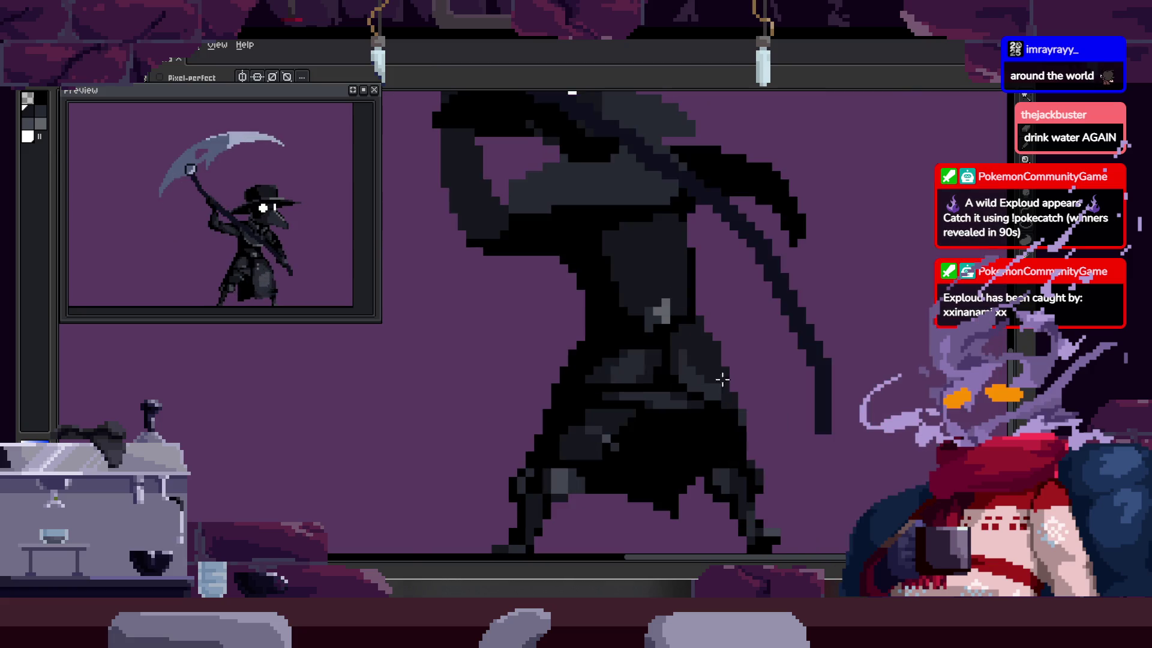
{"action": "scroll", "coordinate": [690, 298], "scroll_direction": "up", "scroll_amount": 5}
{"action": "left_click_drag", "start_coordinate": [730, 336], "coordinate": [704, 307]}
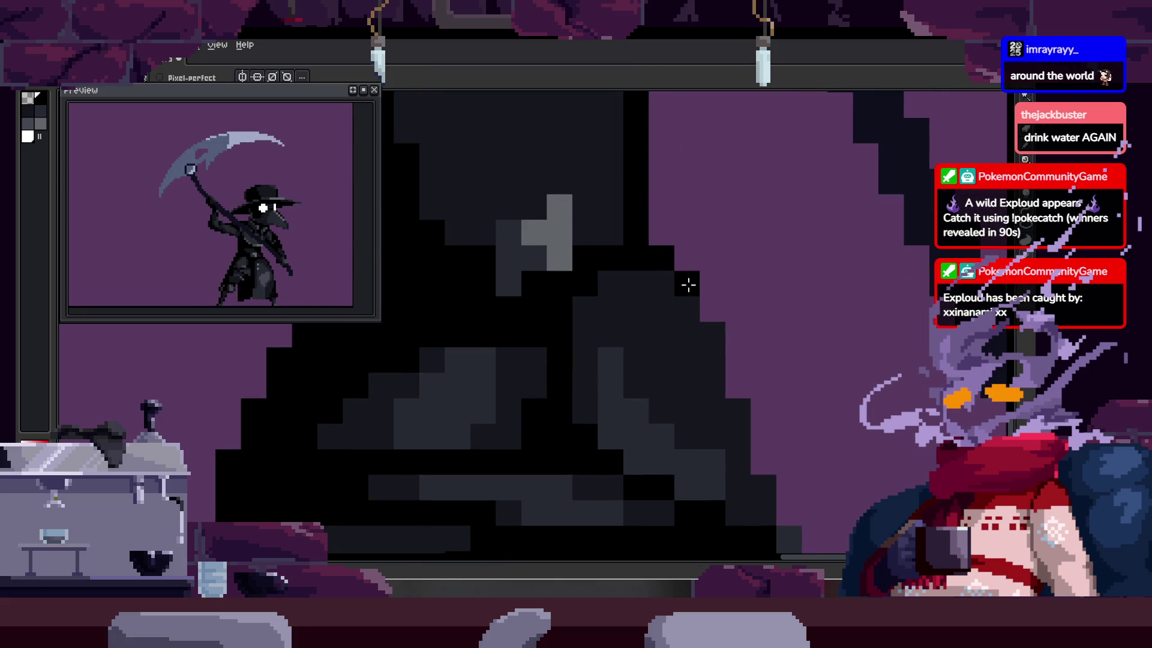
{"action": "scroll", "coordinate": [720, 351], "scroll_direction": "down", "scroll_amount": 1}
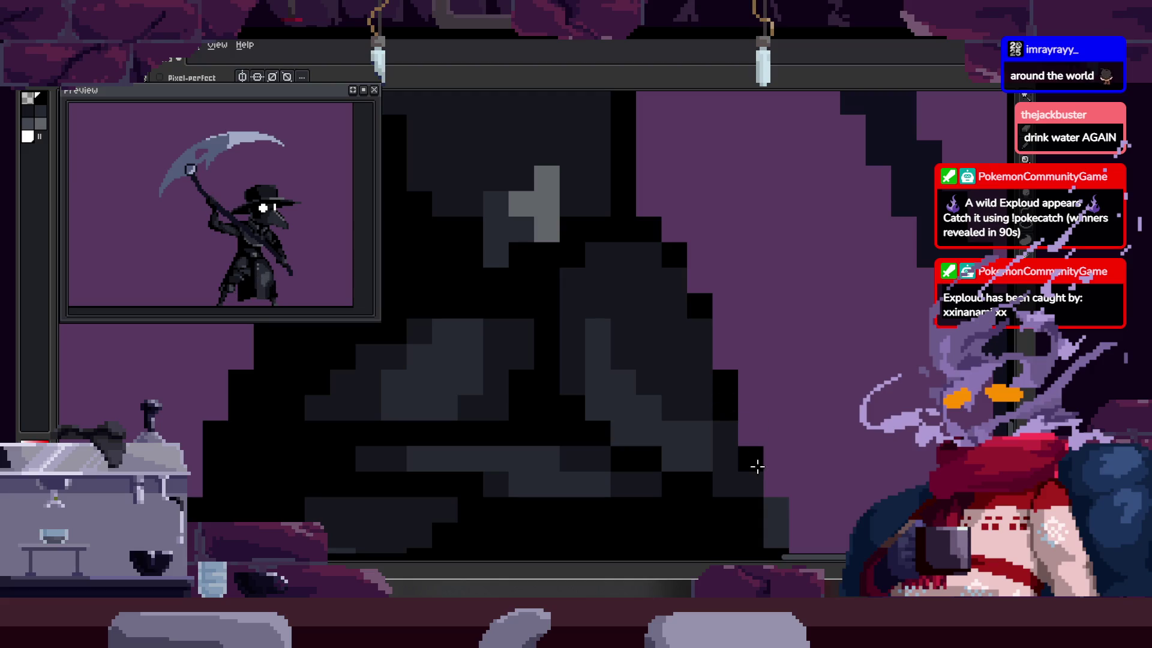
{"action": "scroll", "coordinate": [727, 398], "scroll_direction": "down", "scroll_amount": 3}
{"action": "scroll", "coordinate": [644, 272], "scroll_direction": "up", "scroll_amount": 3}
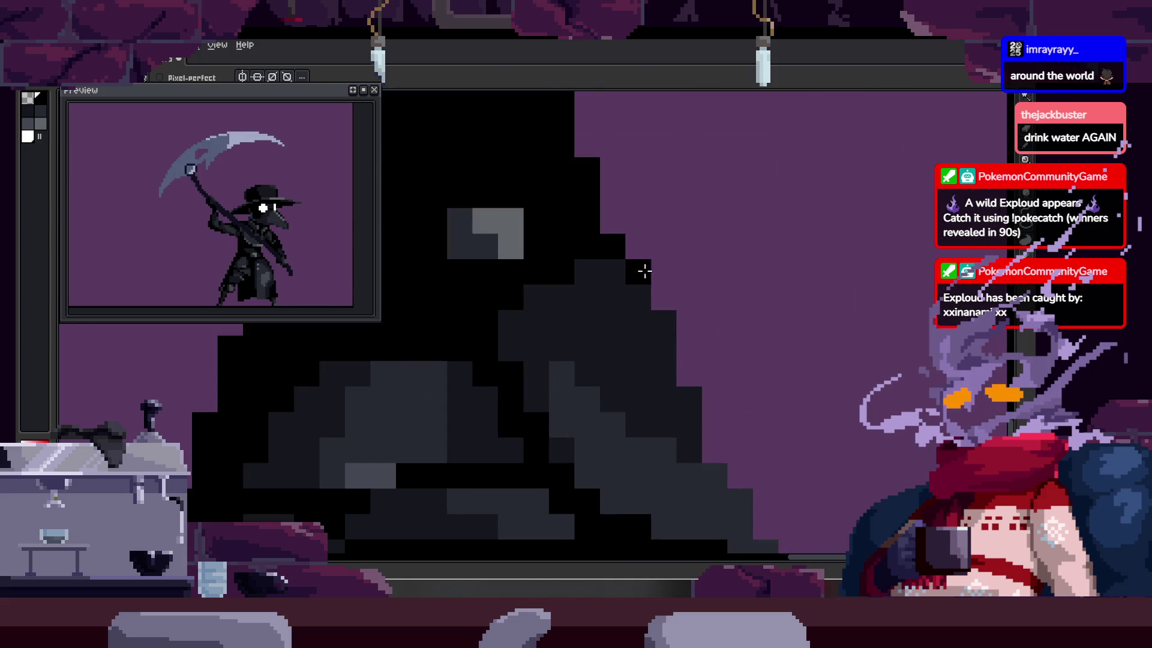
{"action": "left_click_drag", "start_coordinate": [694, 407], "coordinate": [660, 326]}
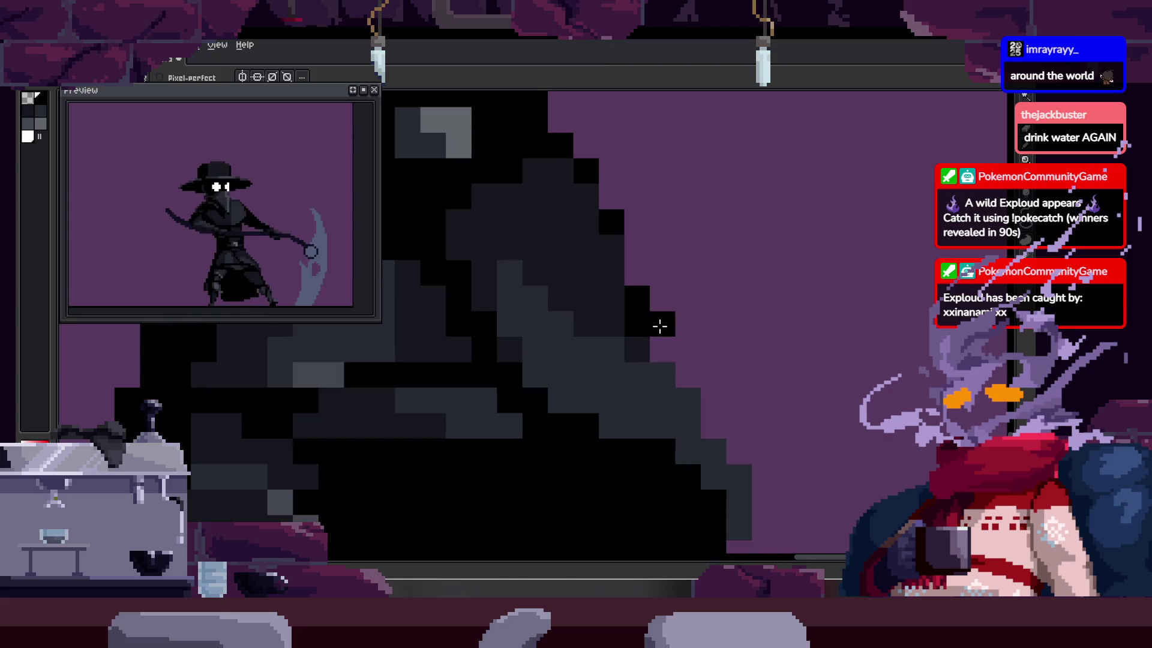
{"action": "key", "text": "b"}
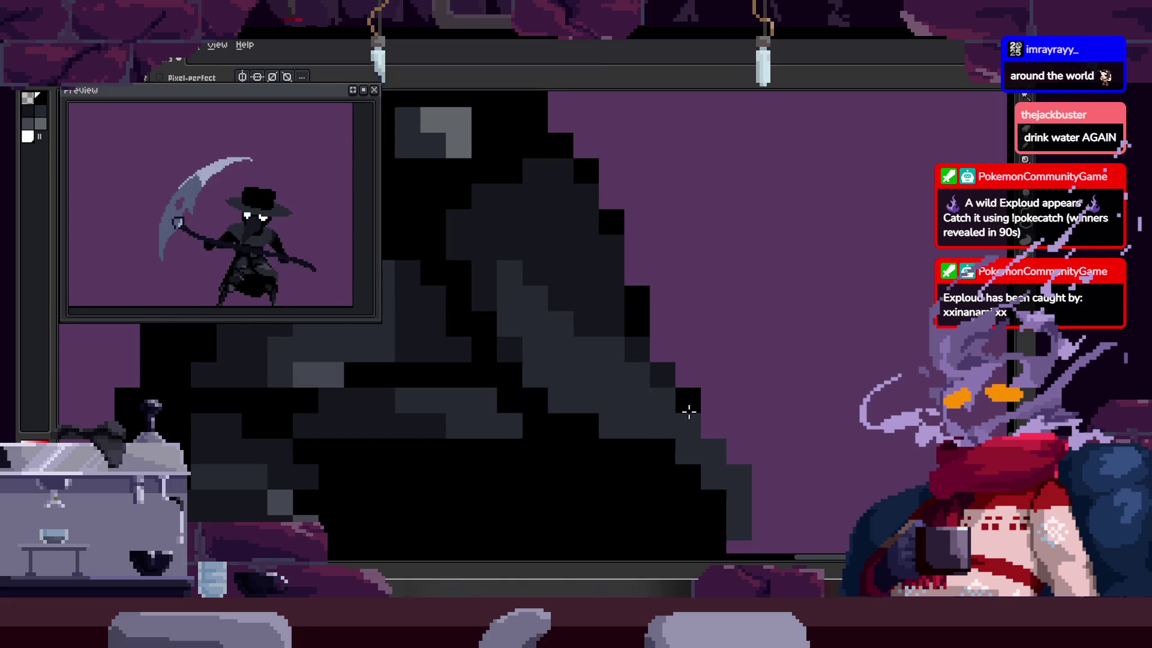
{"action": "left_click", "coordinate": [740, 475]}
Step: Add more black pixels along the stepped cloak edge
{"action": "key", "text": "i"}
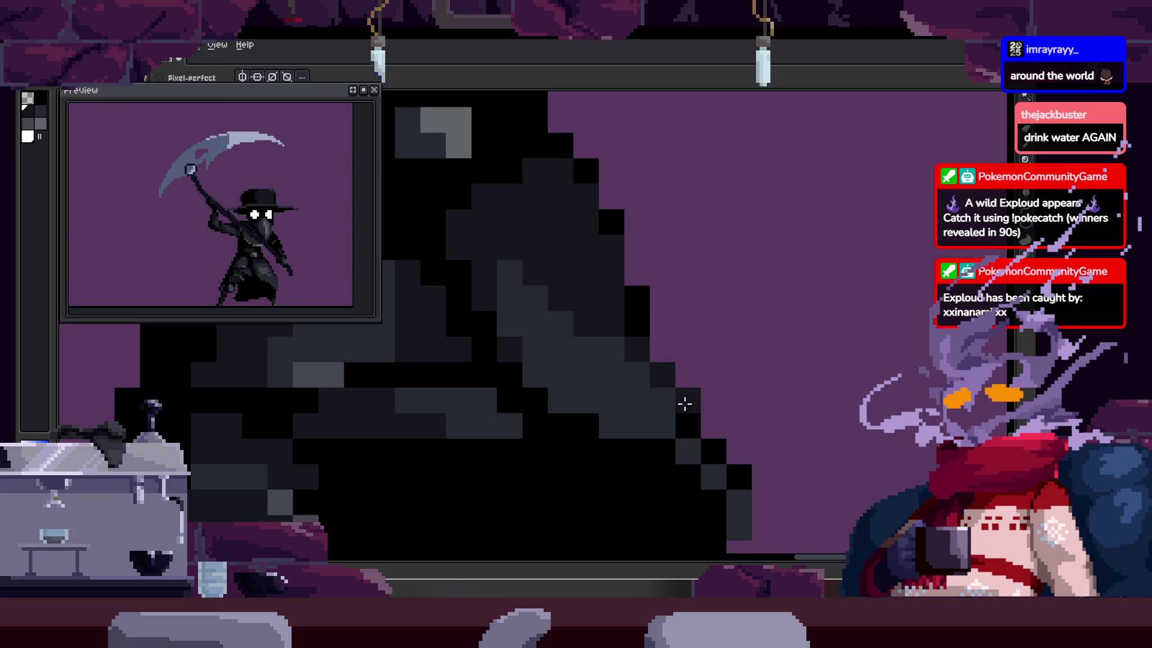
{"action": "left_click_drag", "start_coordinate": [736, 458], "coordinate": [658, 402]}
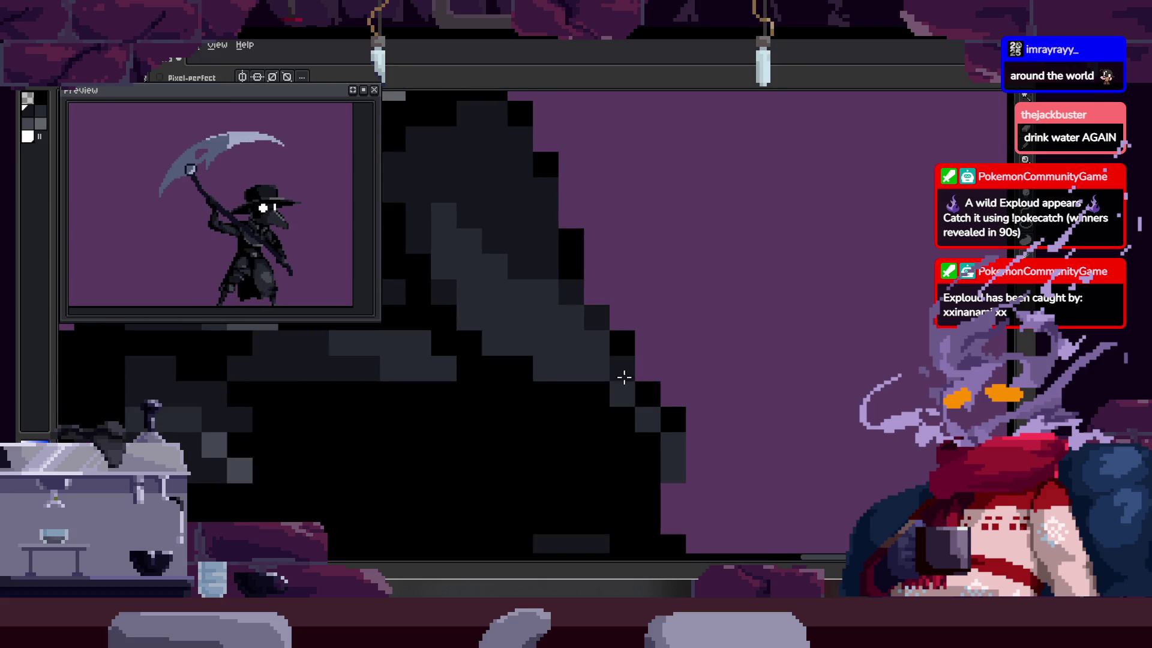
{"action": "scroll", "coordinate": [672, 475], "scroll_direction": "down", "scroll_amount": 3}
{"action": "scroll", "coordinate": [618, 344], "scroll_direction": "up", "scroll_amount": 3}
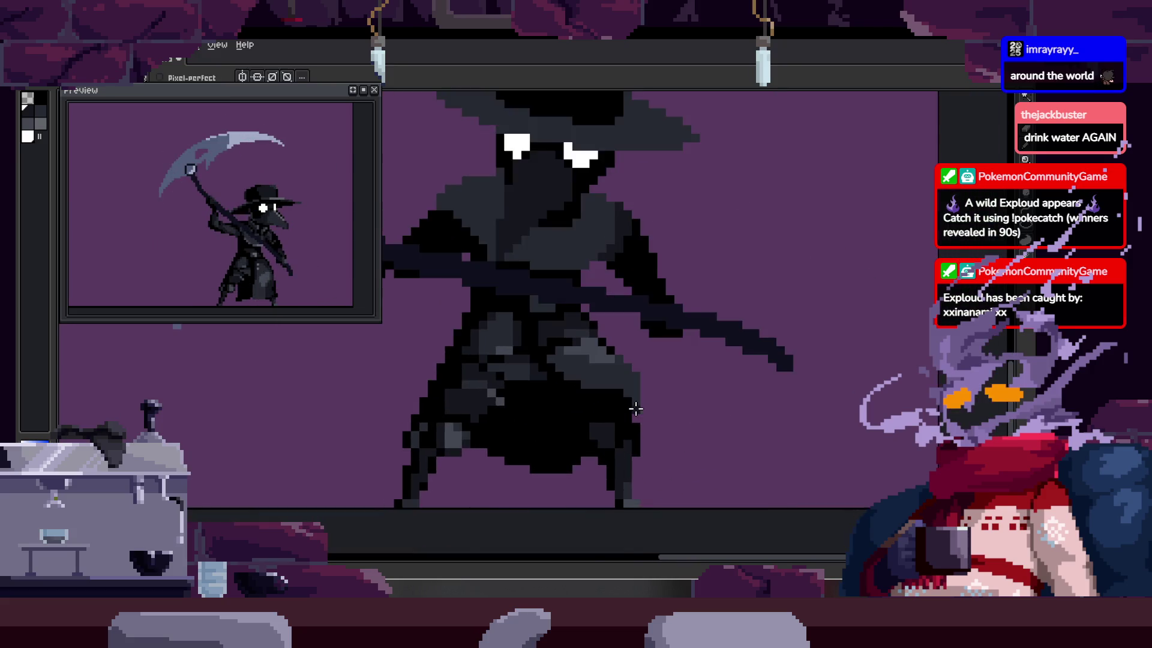
{"action": "scroll", "coordinate": [635, 397], "scroll_direction": "up", "scroll_amount": 2}
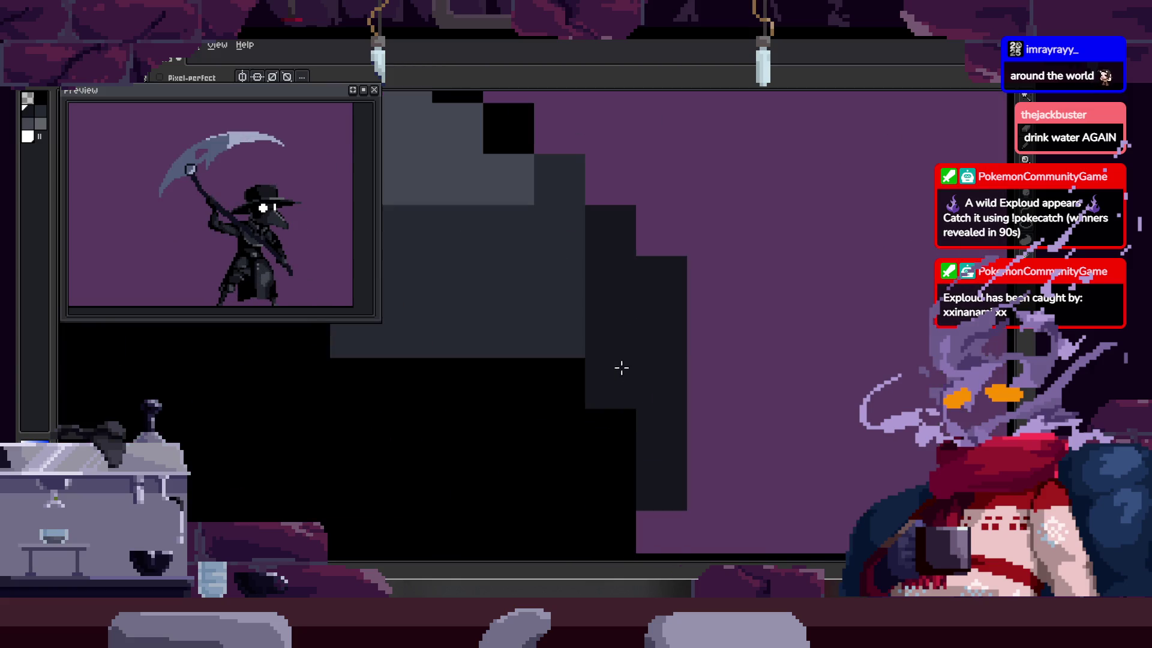
{"action": "left_click", "coordinate": [610, 236]}
{"action": "left_click", "coordinate": [633, 292]}
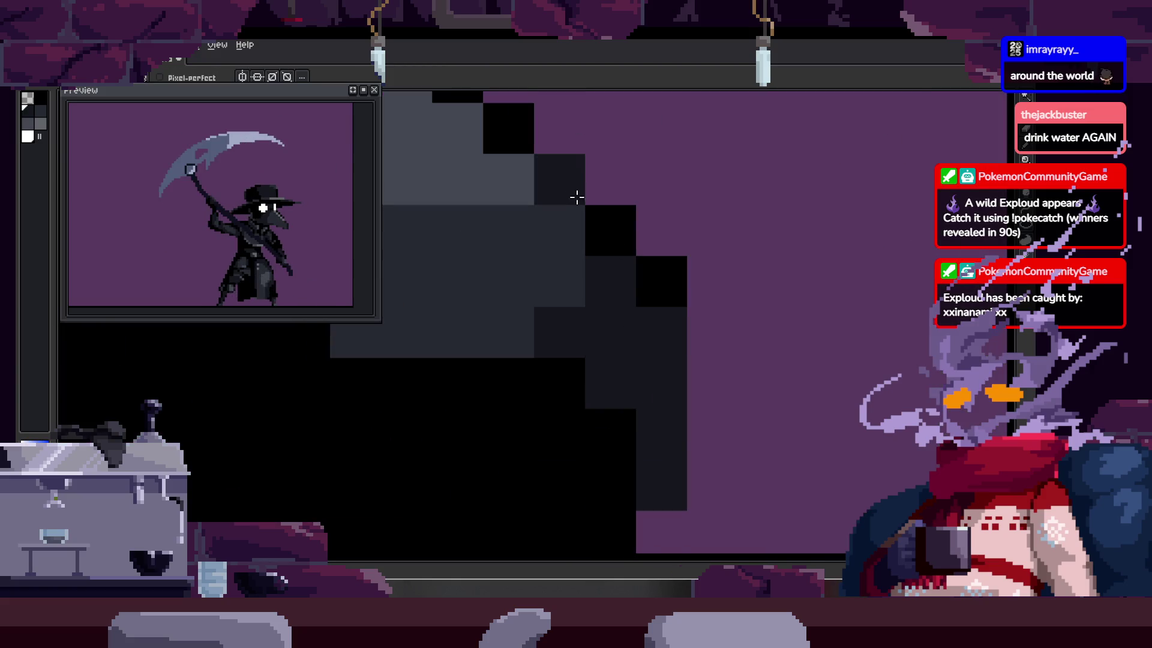
{"action": "scroll", "coordinate": [689, 321], "scroll_direction": "down", "scroll_amount": 2}
{"action": "left_click_drag", "start_coordinate": [659, 355], "coordinate": [634, 367]}
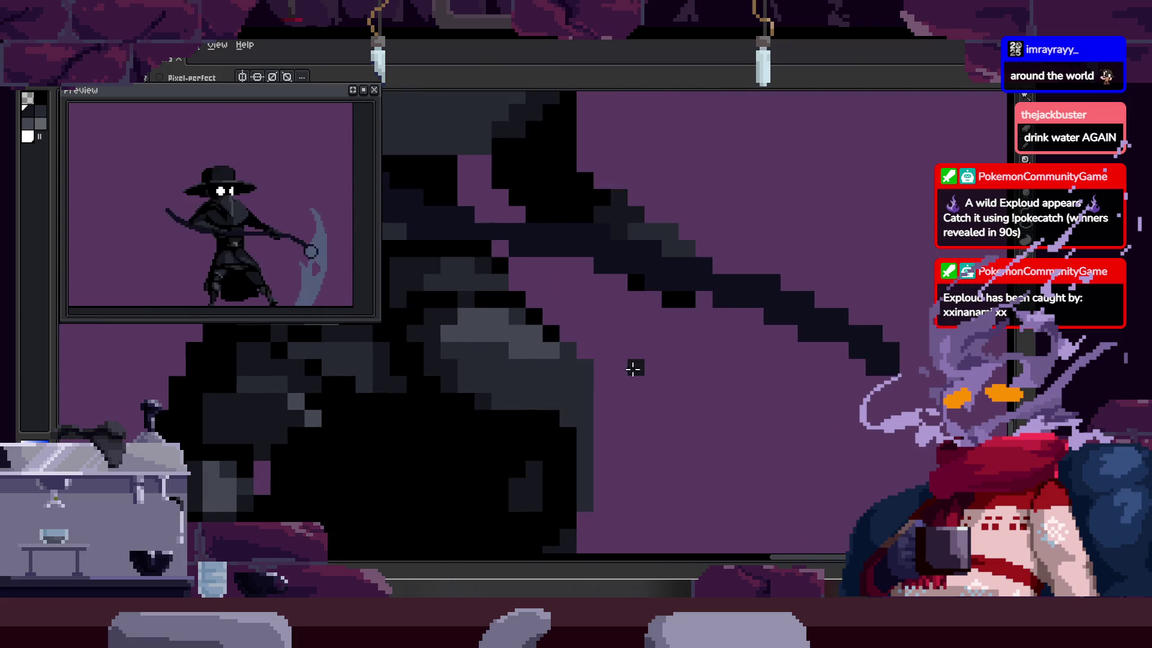
Step: Pick the dark grey from the artwork and paint a column of shading on the body
{"action": "scroll", "coordinate": [571, 393], "scroll_direction": "up", "scroll_amount": 2}
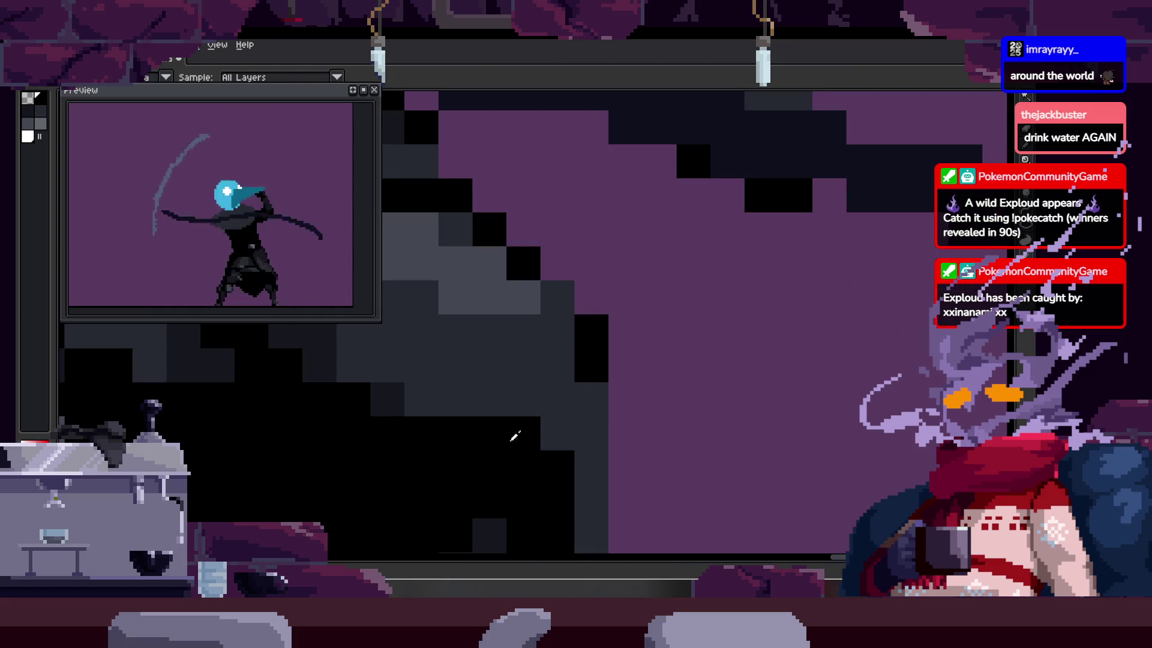
{"action": "left_click", "coordinate": [376, 412], "text": "alt"}
{"action": "mouse_move", "coordinate": [558, 297]}
{"action": "left_mouse_down"}
{"action": "mouse_move", "coordinate": [561, 396]}
{"action": "mouse_move", "coordinate": [591, 419]}
{"action": "left_mouse_up"}
{"action": "scroll", "coordinate": [594, 389], "scroll_direction": "down", "scroll_amount": 3}
{"action": "scroll", "coordinate": [594, 354], "scroll_direction": "up", "scroll_amount": 2}
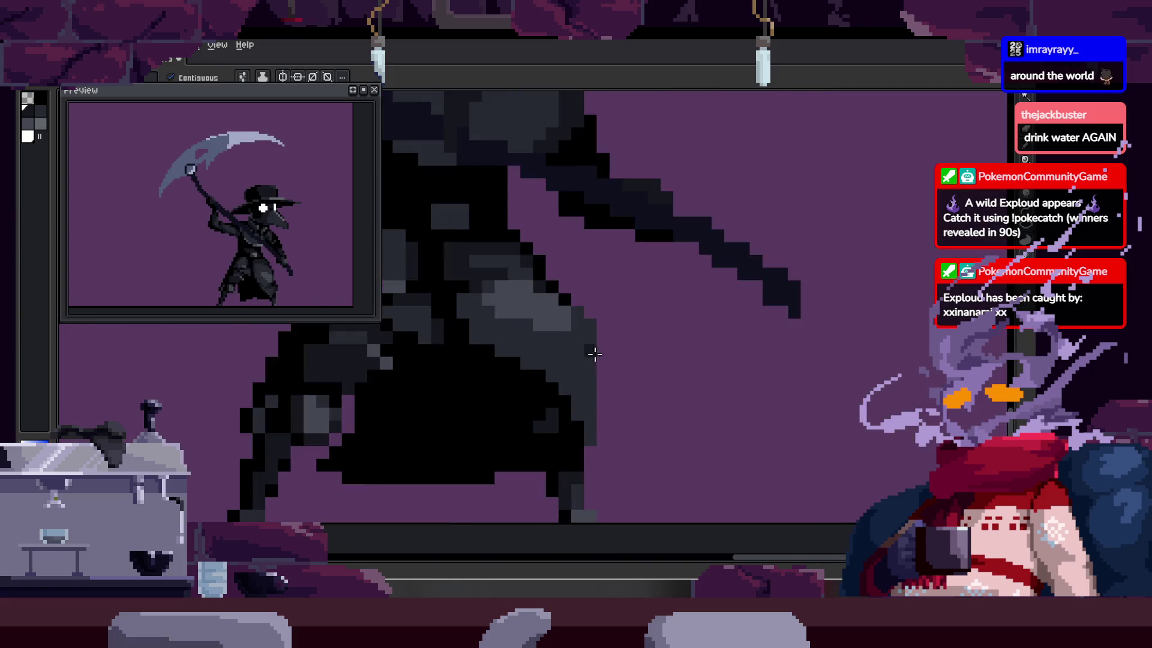
{"action": "scroll", "coordinate": [594, 354], "scroll_direction": "up", "scroll_amount": 3}
{"action": "key", "text": "b"}
{"action": "left_click_drag", "start_coordinate": [578, 280], "coordinate": [511, 430]}
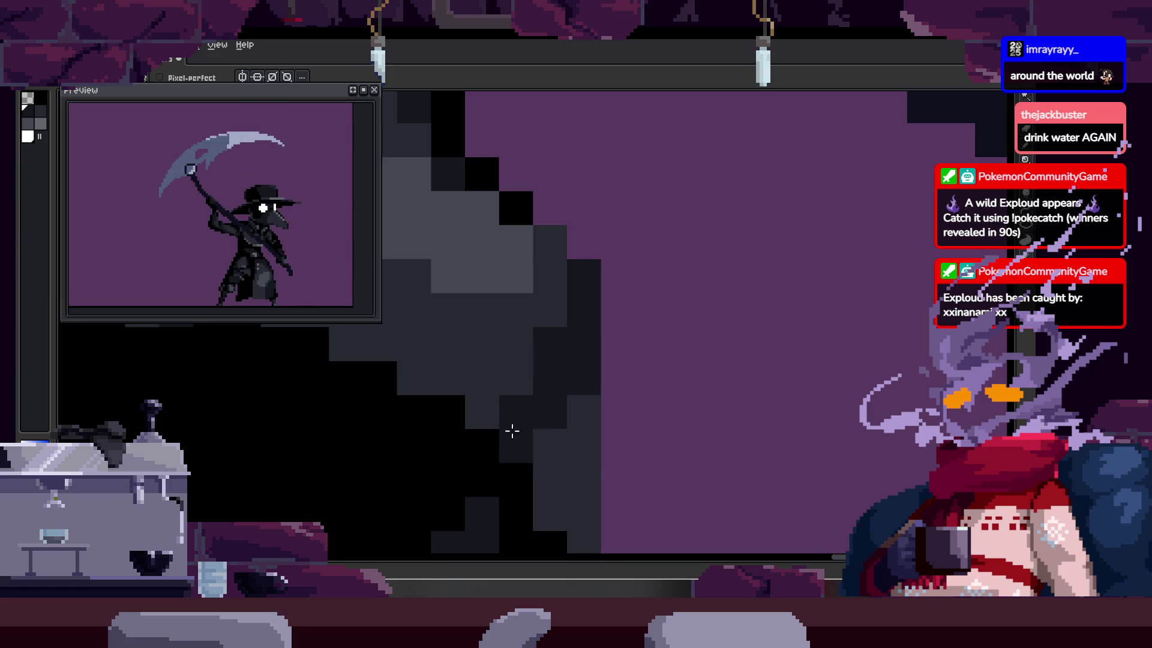
Step: Bucket-fill several body regions with the darker shade, undoing the unwanted fills
{"action": "key", "text": "g"}
{"action": "left_click", "coordinate": [545, 442]}
{"action": "left_click", "coordinate": [481, 411]}
{"action": "left_click", "coordinate": [532, 407]}
{"action": "key", "text": "ctrl+z"}
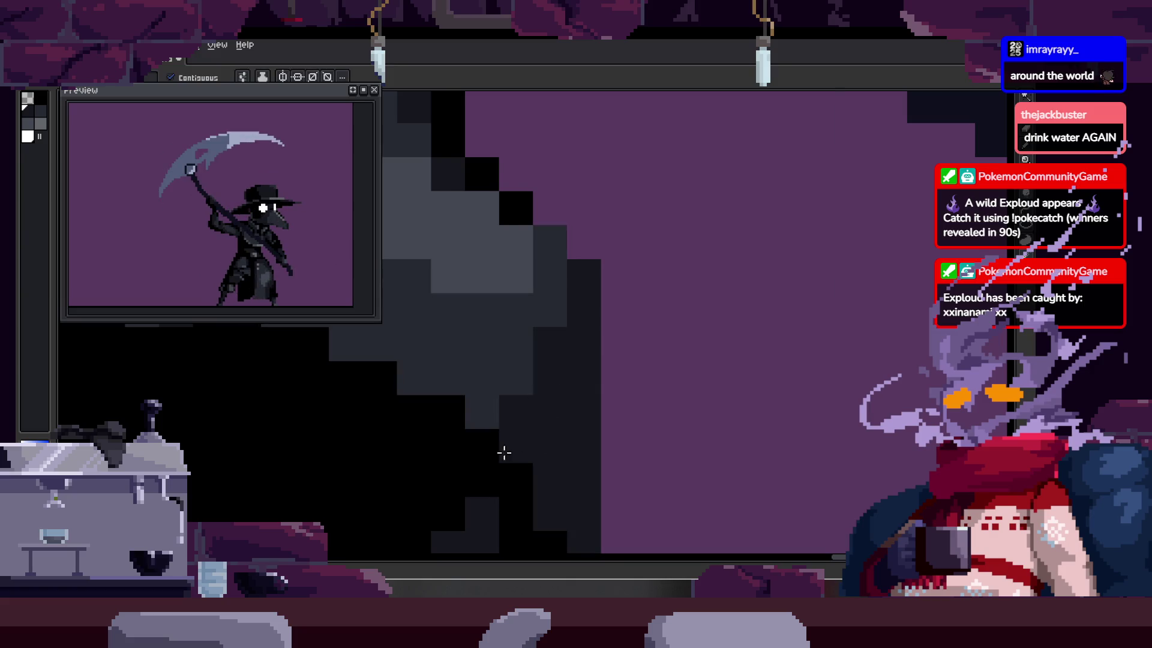
{"action": "key", "text": "b"}
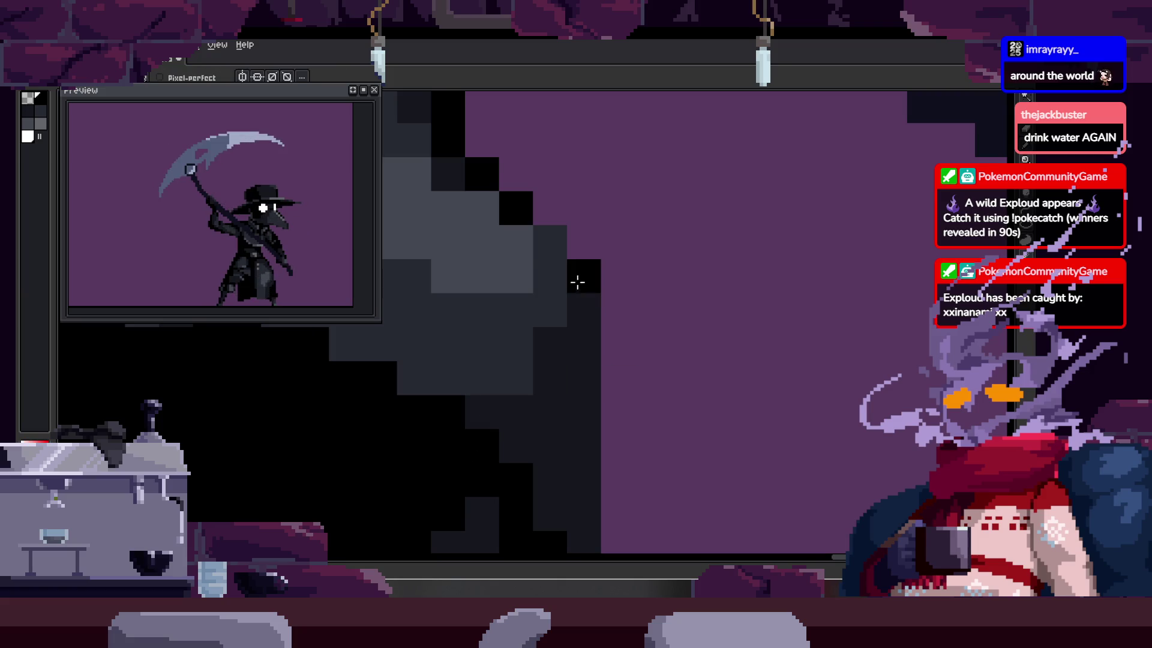
Step: Paint dark cells along the diagonal body edge and fill beside it, undoing the mid-grey fill
{"action": "scroll", "coordinate": [607, 370], "scroll_direction": "down", "scroll_amount": 3}
{"action": "scroll", "coordinate": [622, 380], "scroll_direction": "up", "scroll_amount": 3}
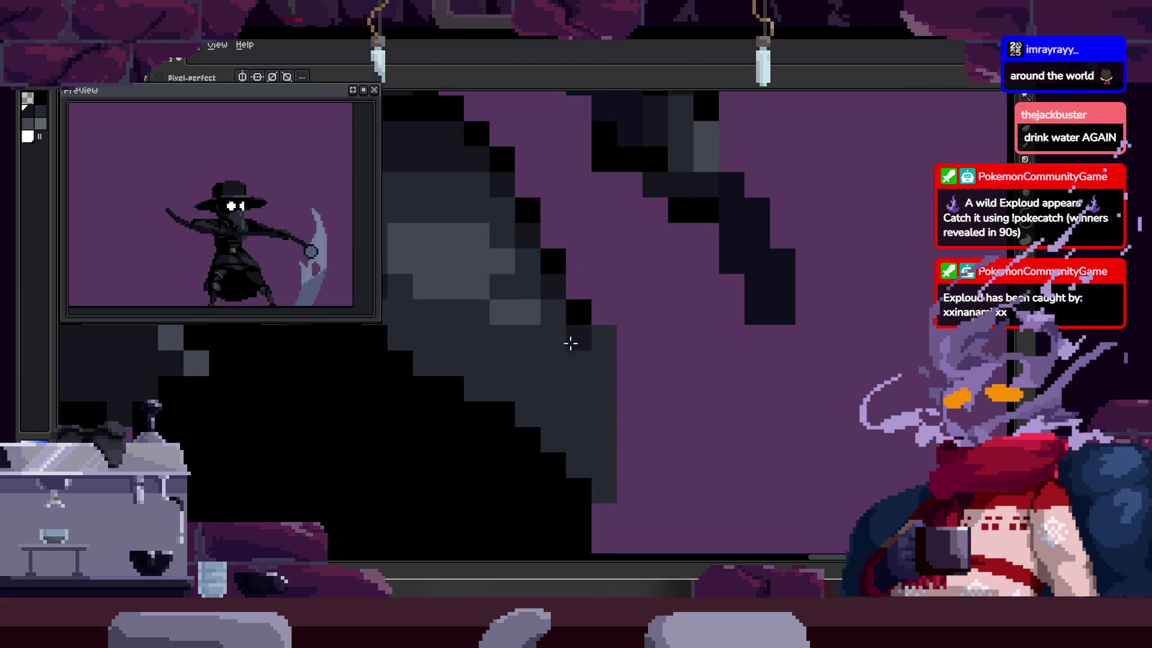
{"action": "scroll", "coordinate": [571, 343], "scroll_direction": "up", "scroll_amount": 1}
{"action": "left_click_drag", "start_coordinate": [548, 437], "coordinate": [609, 311]}
{"action": "key", "text": "g"}
{"action": "left_click", "coordinate": [584, 402]}
{"action": "left_click", "coordinate": [516, 414]}
{"action": "key", "text": "ctrl+z"}
Step: Darken the grey cells on the lower body
{"action": "scroll", "coordinate": [535, 410], "scroll_direction": "down", "scroll_amount": 3}
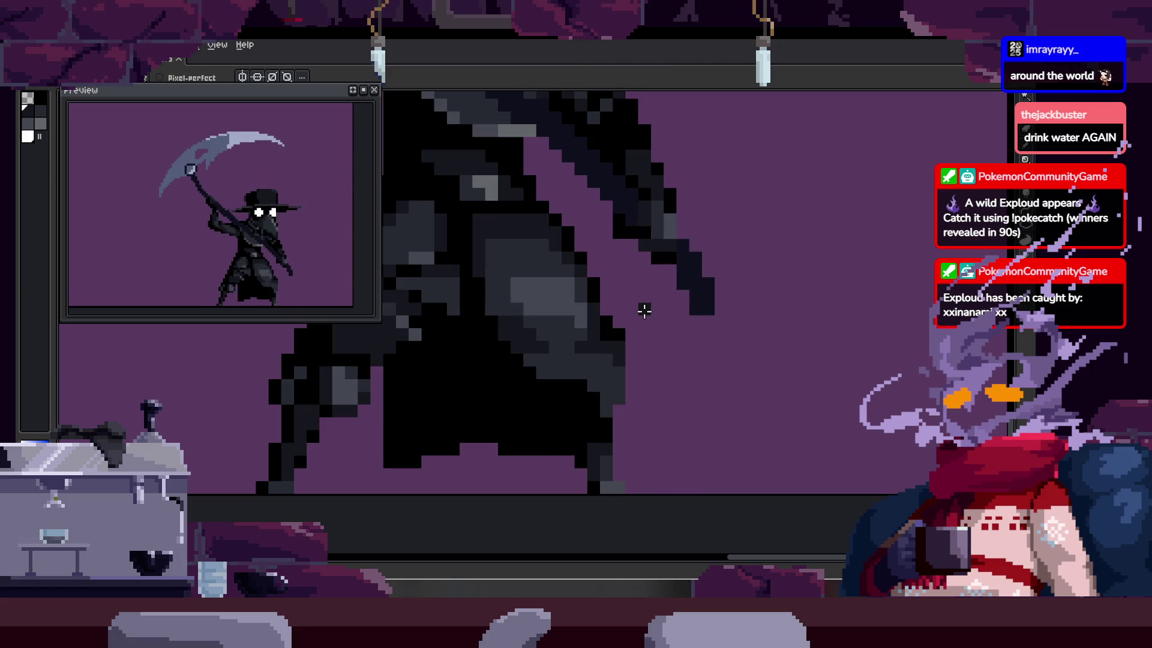
{"action": "scroll", "coordinate": [632, 342], "scroll_direction": "up", "scroll_amount": 3}
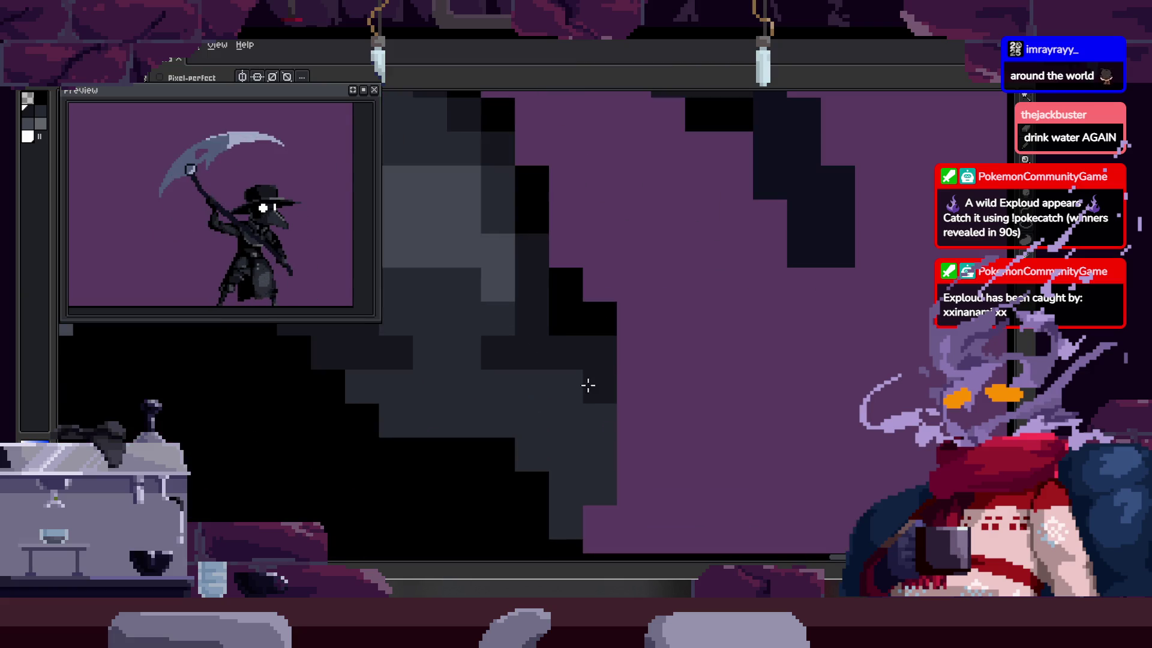
{"action": "left_click_drag", "start_coordinate": [598, 424], "coordinate": [561, 519]}
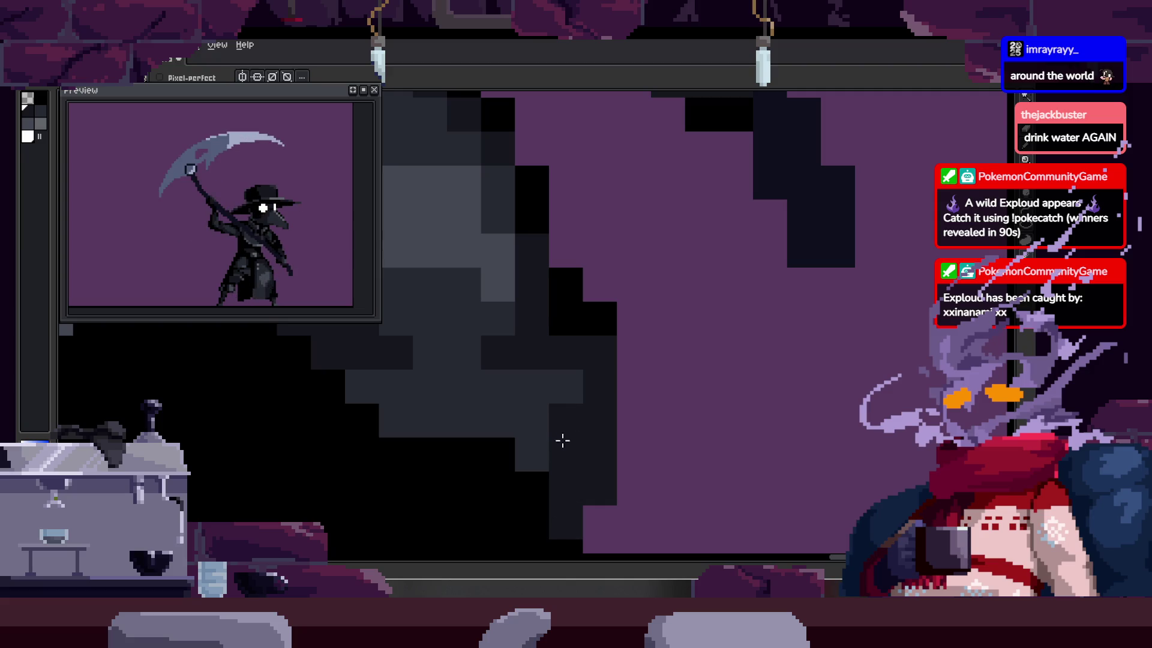
{"action": "scroll", "coordinate": [610, 434], "scroll_direction": "down", "scroll_amount": 3}
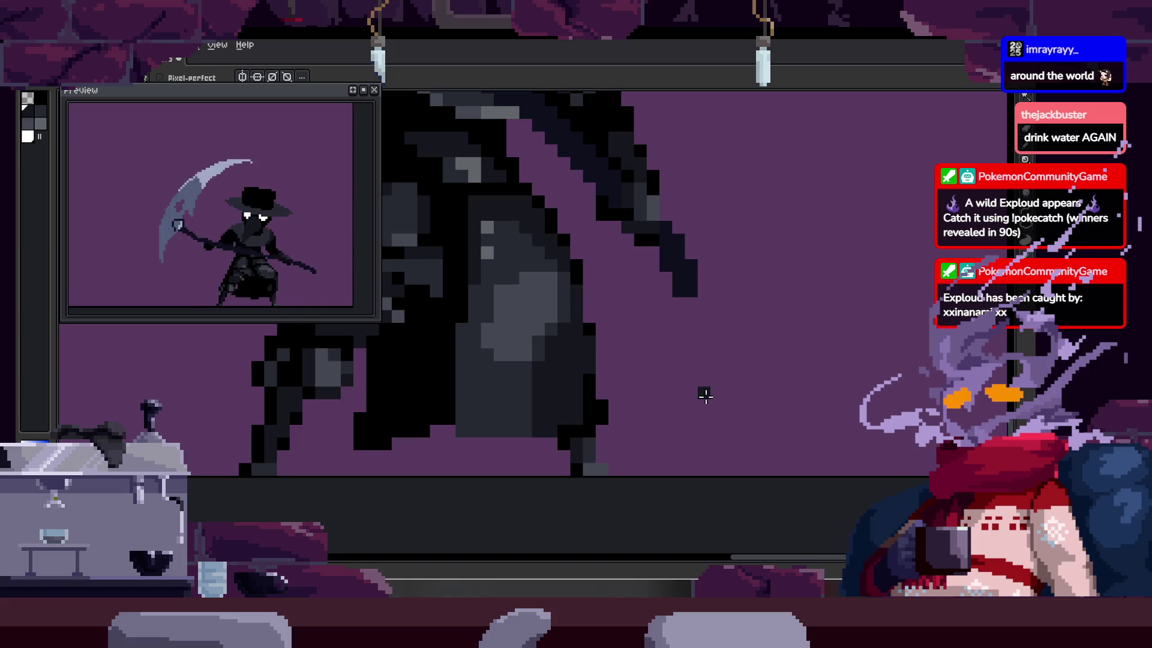
{"action": "scroll", "coordinate": [702, 391], "scroll_direction": "up", "scroll_amount": 2}
Step: Bring the animation timeline back into view
{"action": "key", "text": "i"}
{"action": "key", "text": "b"}
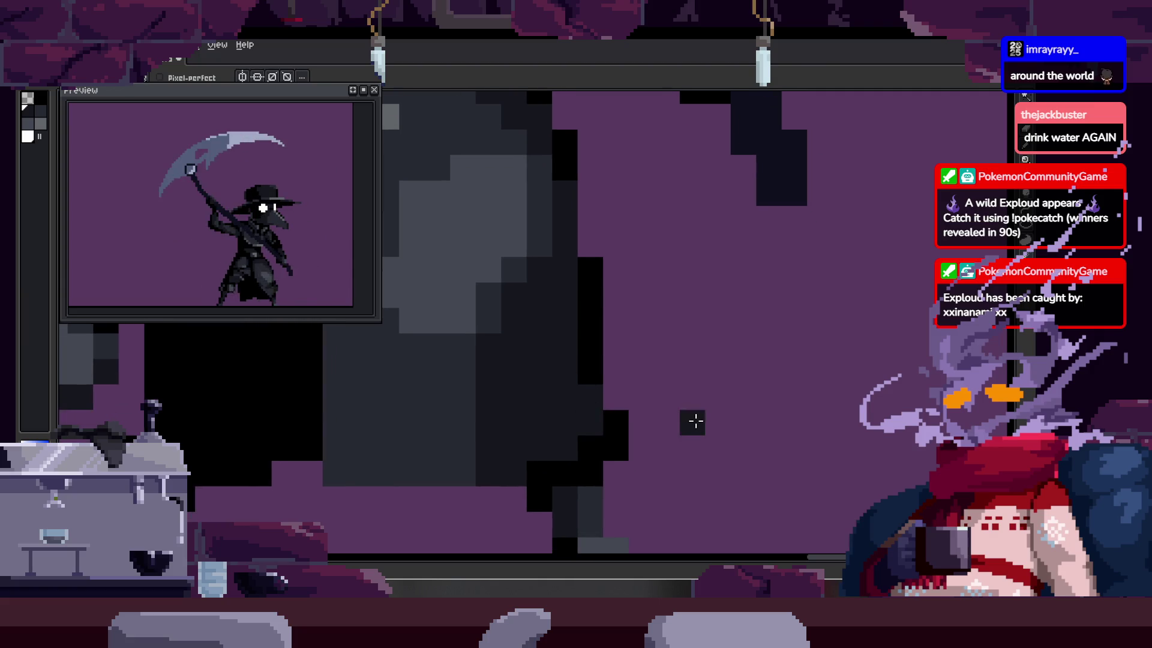
{"action": "scroll", "coordinate": [695, 421], "scroll_direction": "down", "scroll_amount": 2}
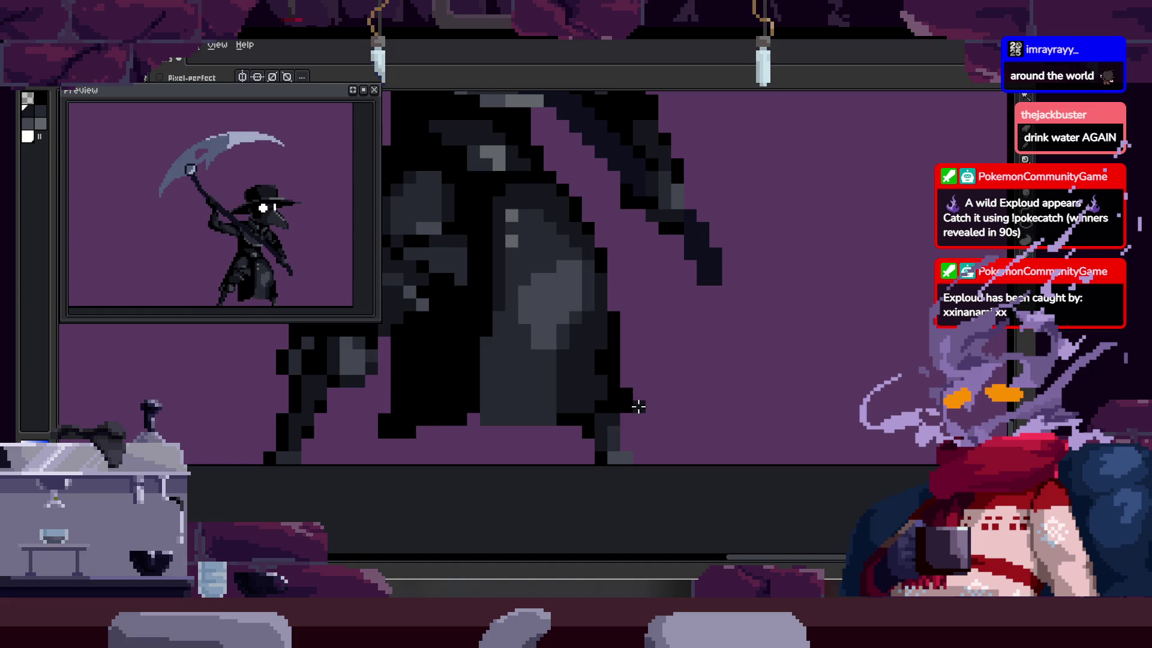
{"action": "scroll", "coordinate": [612, 382], "scroll_direction": "up", "scroll_amount": 2}
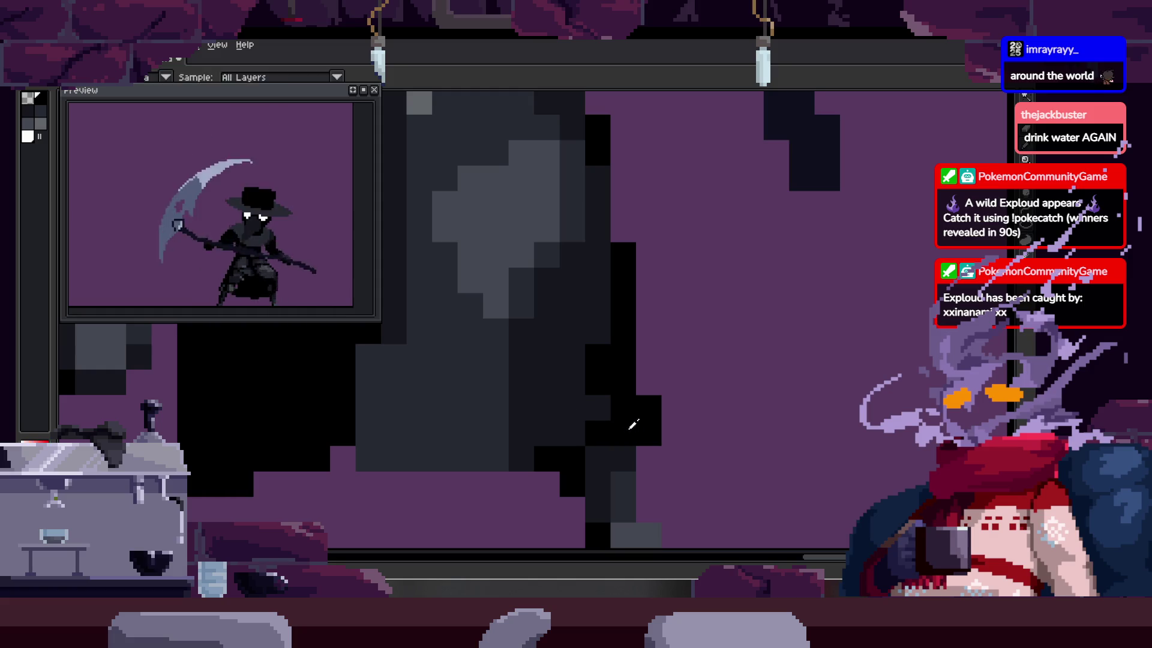
{"action": "scroll", "coordinate": [644, 448], "scroll_direction": "right", "scroll_amount": 2}
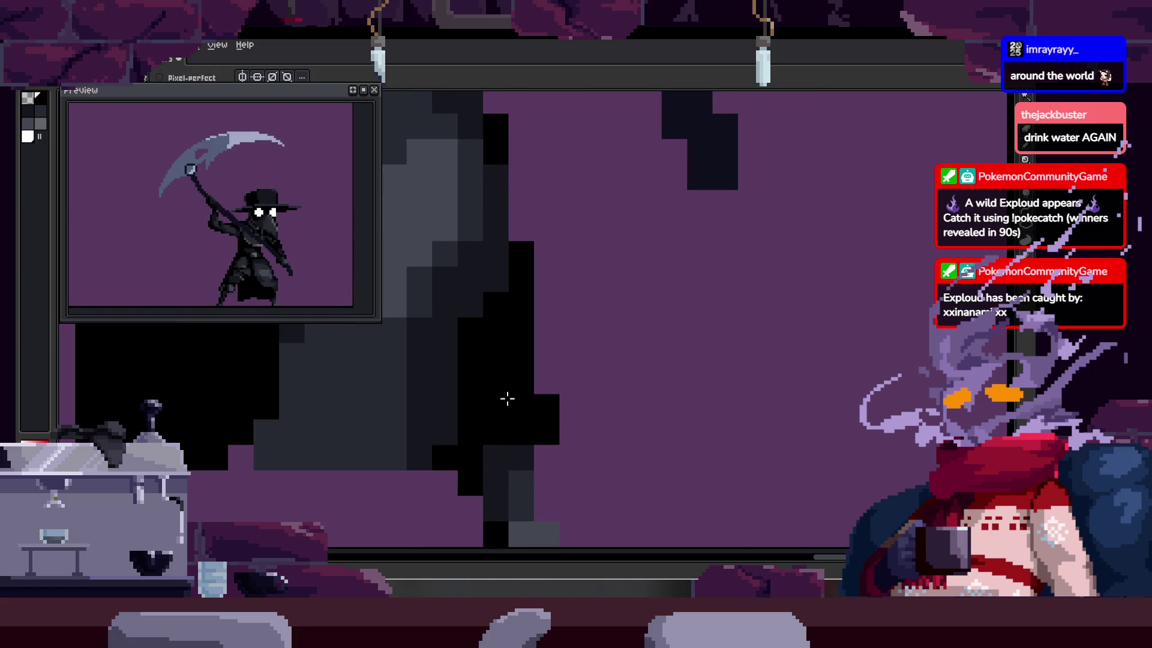
{"action": "scroll", "coordinate": [488, 305], "scroll_direction": "down", "scroll_amount": 2}
{"action": "key", "text": "Tab"}
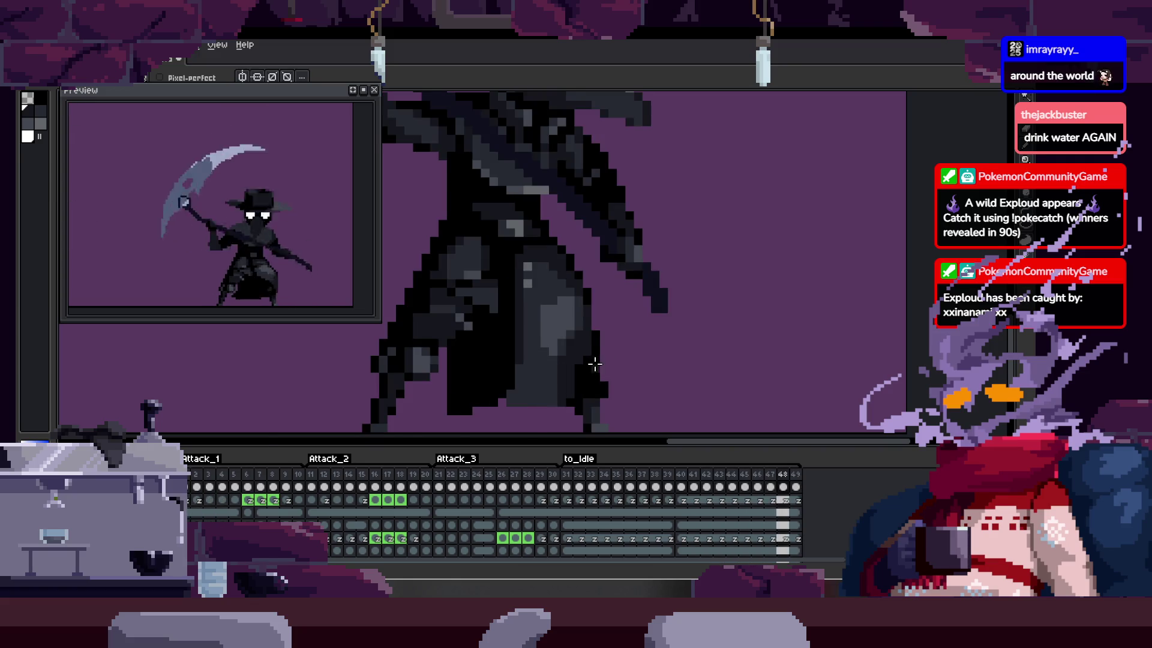
{"action": "scroll", "coordinate": [576, 348], "scroll_direction": "up", "scroll_amount": 3}
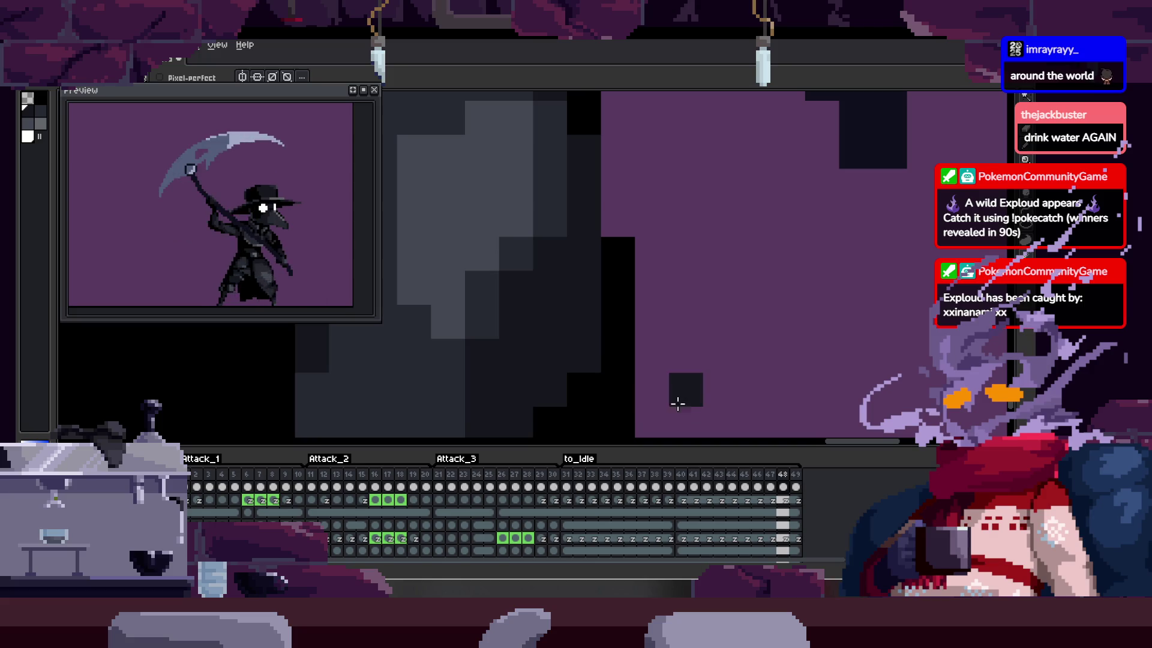
{"action": "scroll", "coordinate": [585, 342], "scroll_direction": "down", "scroll_amount": 3}
{"action": "key", "text": "Tab"}
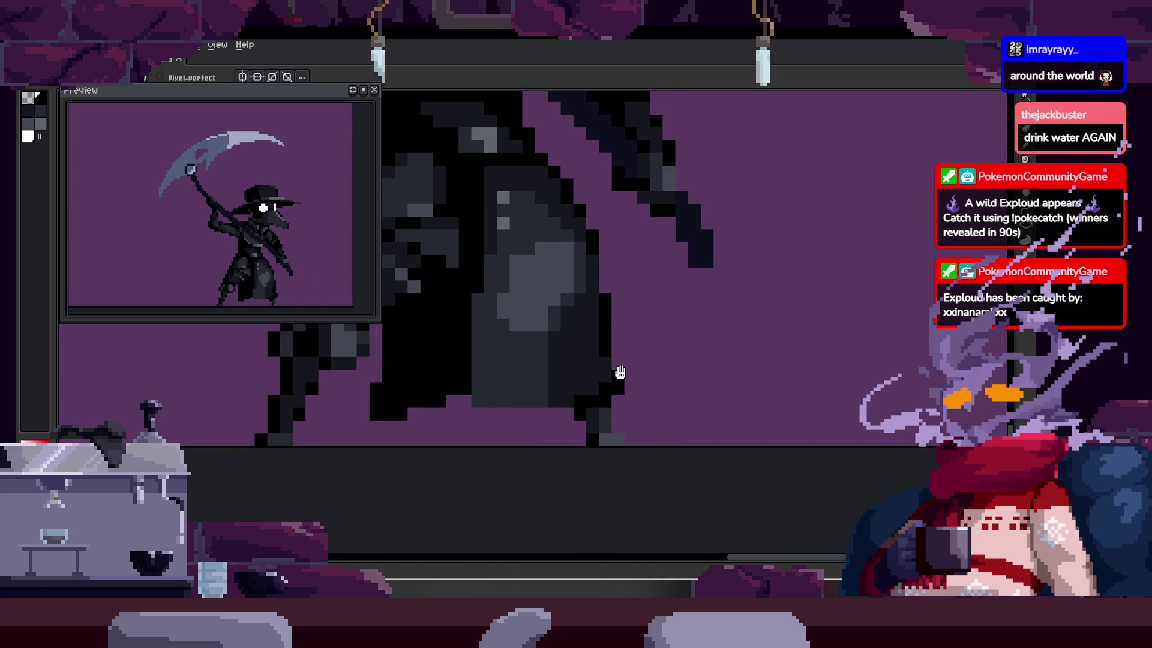
{"action": "scroll", "coordinate": [620, 372], "scroll_direction": "right", "scroll_amount": 5}
{"action": "scroll", "coordinate": [621, 372], "scroll_direction": "left", "scroll_amount": 5}
{"action": "key", "text": "Tab"}
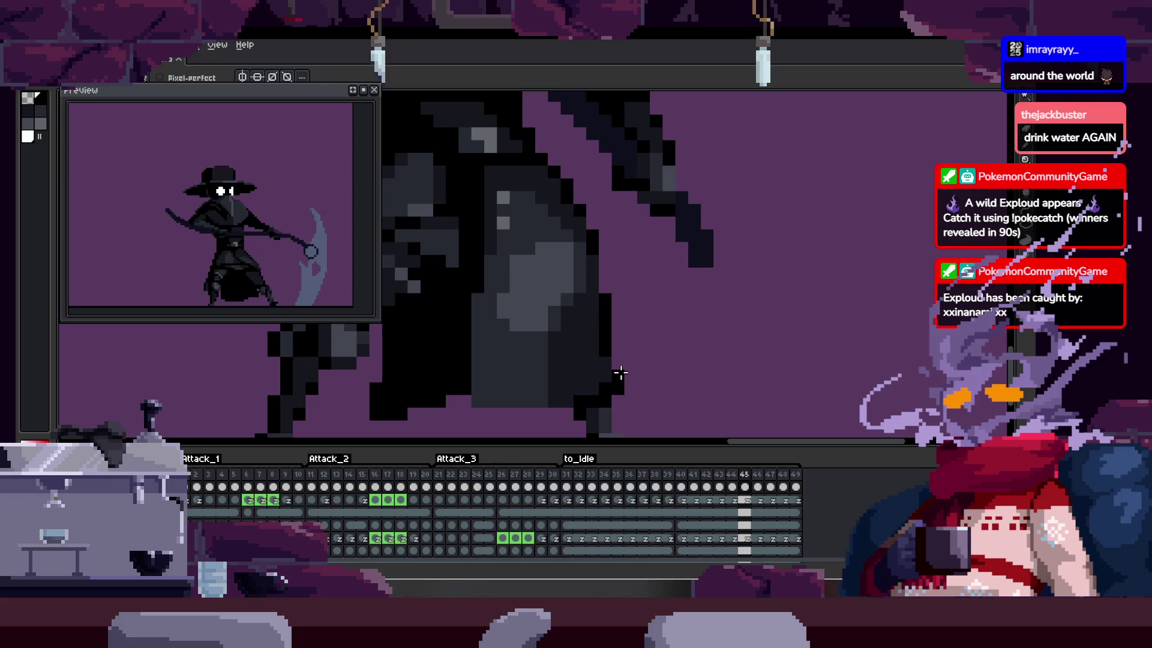
{"action": "scroll", "coordinate": [620, 371], "scroll_direction": "down", "scroll_amount": 3}
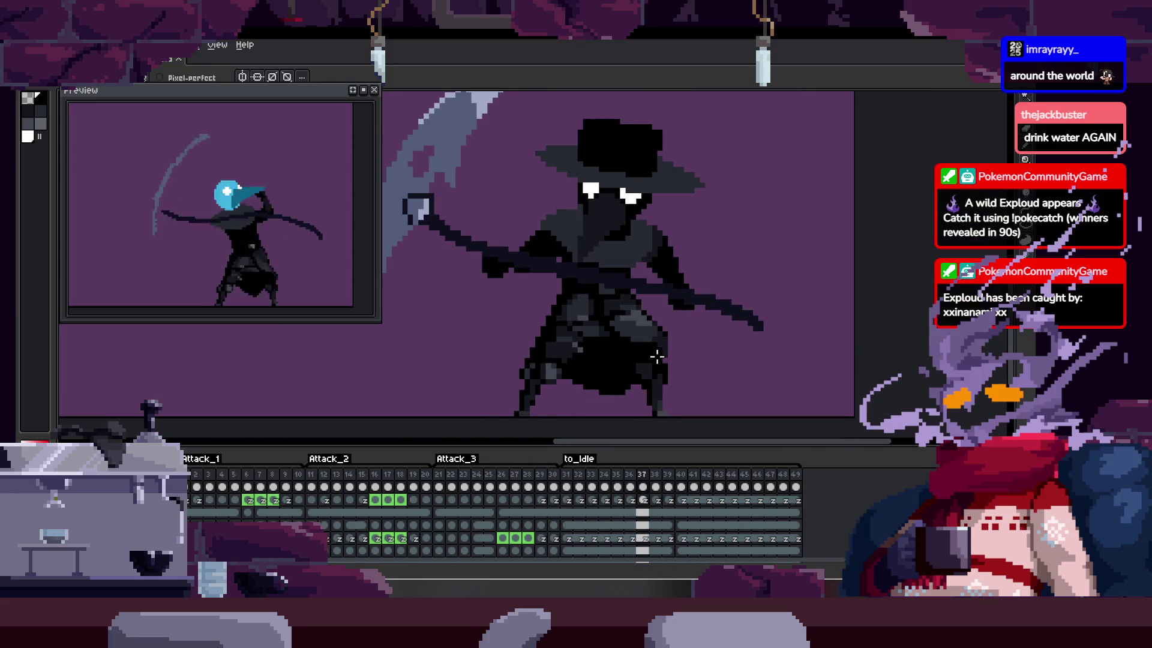
{"action": "key", "text": "Return"}
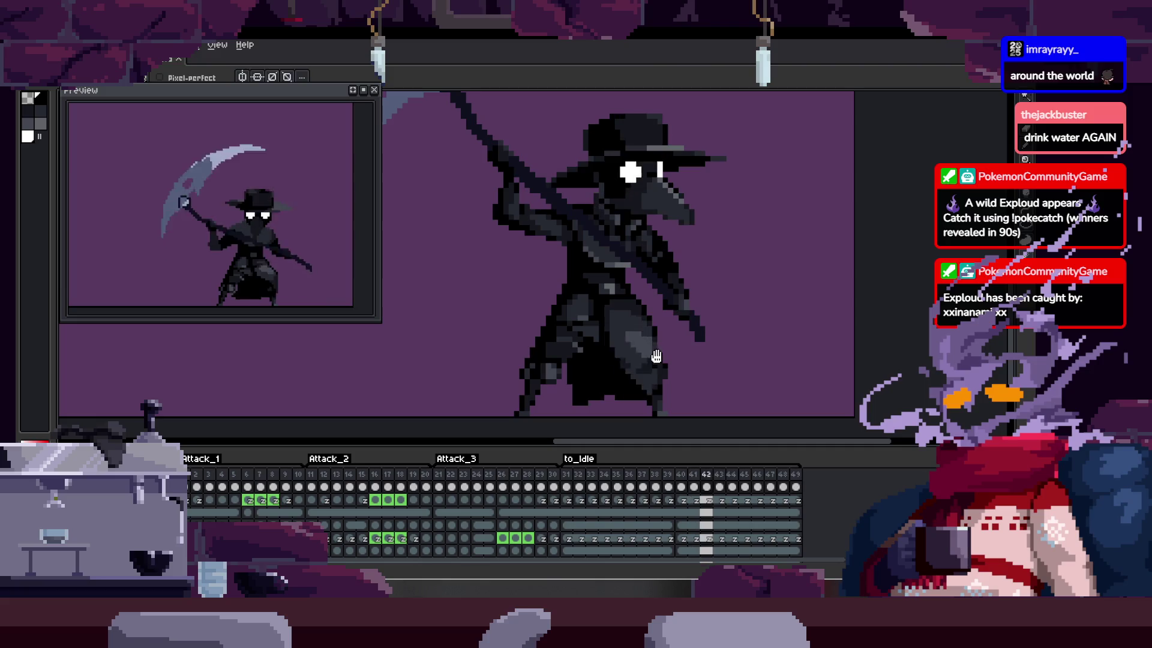